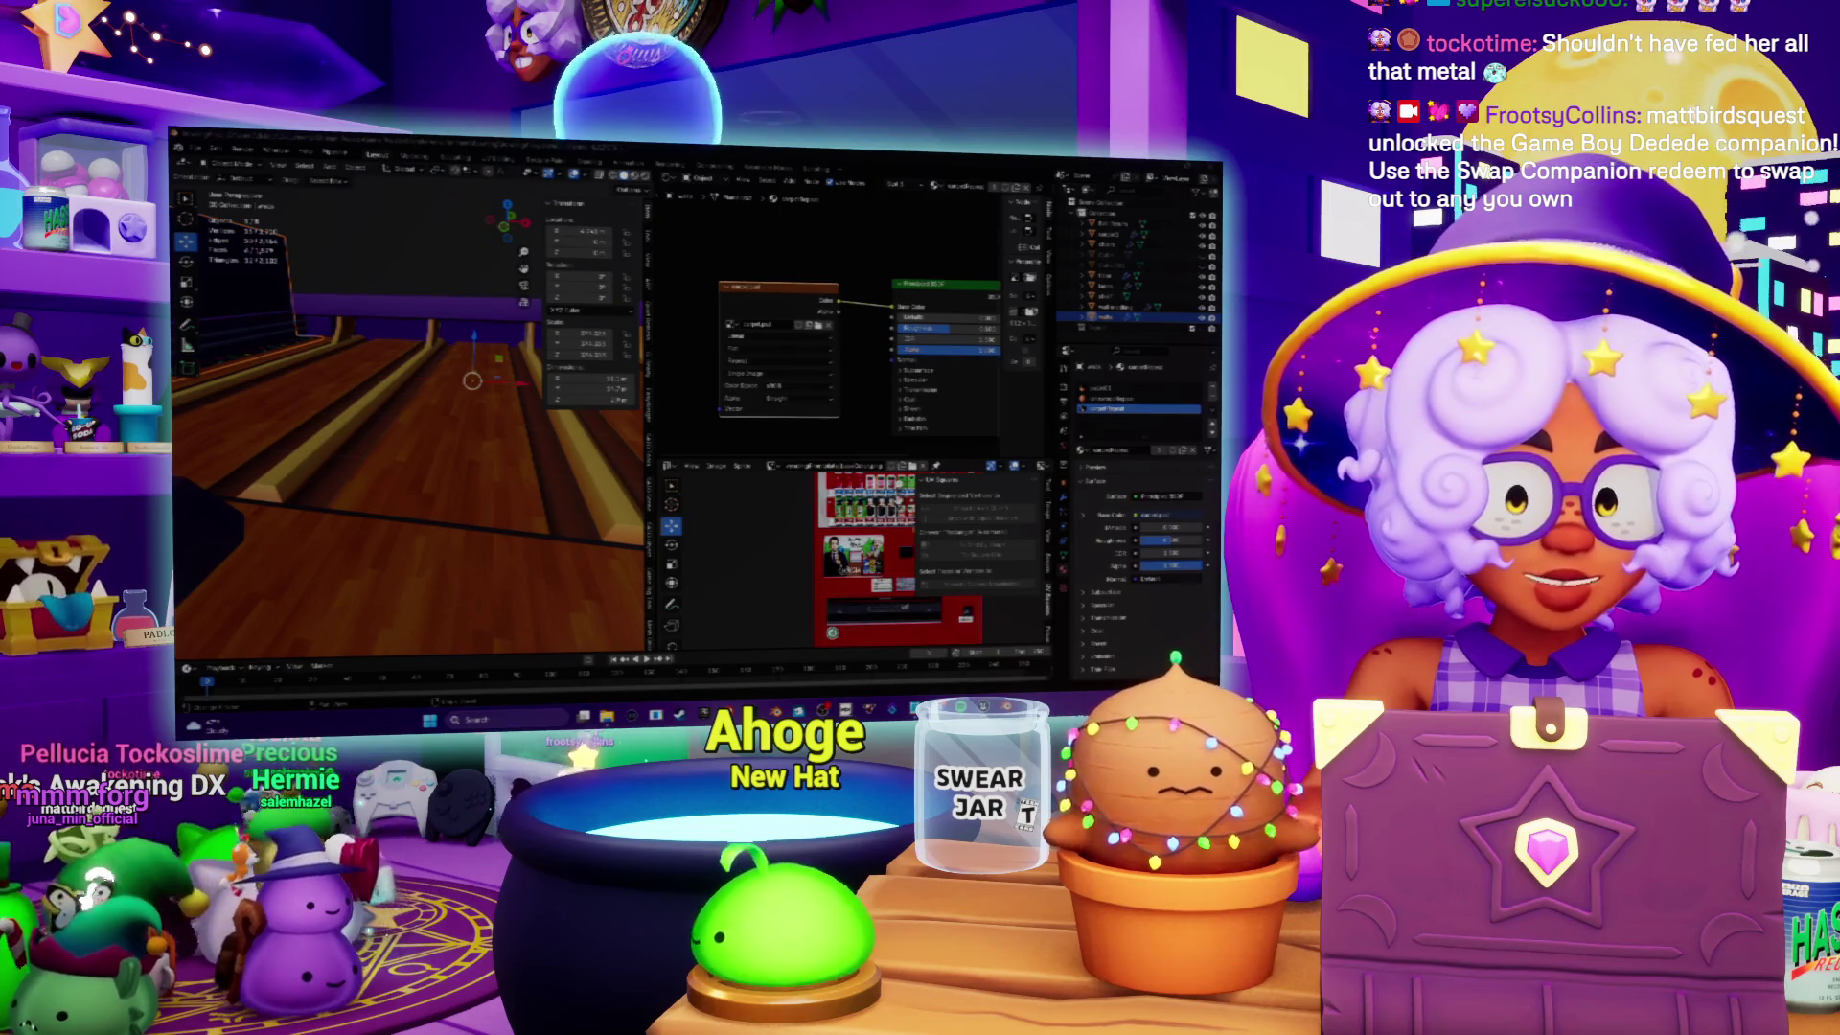
Step: Bring up the Windows app list, then dismiss it again
{"action": "key", "text": "super"}
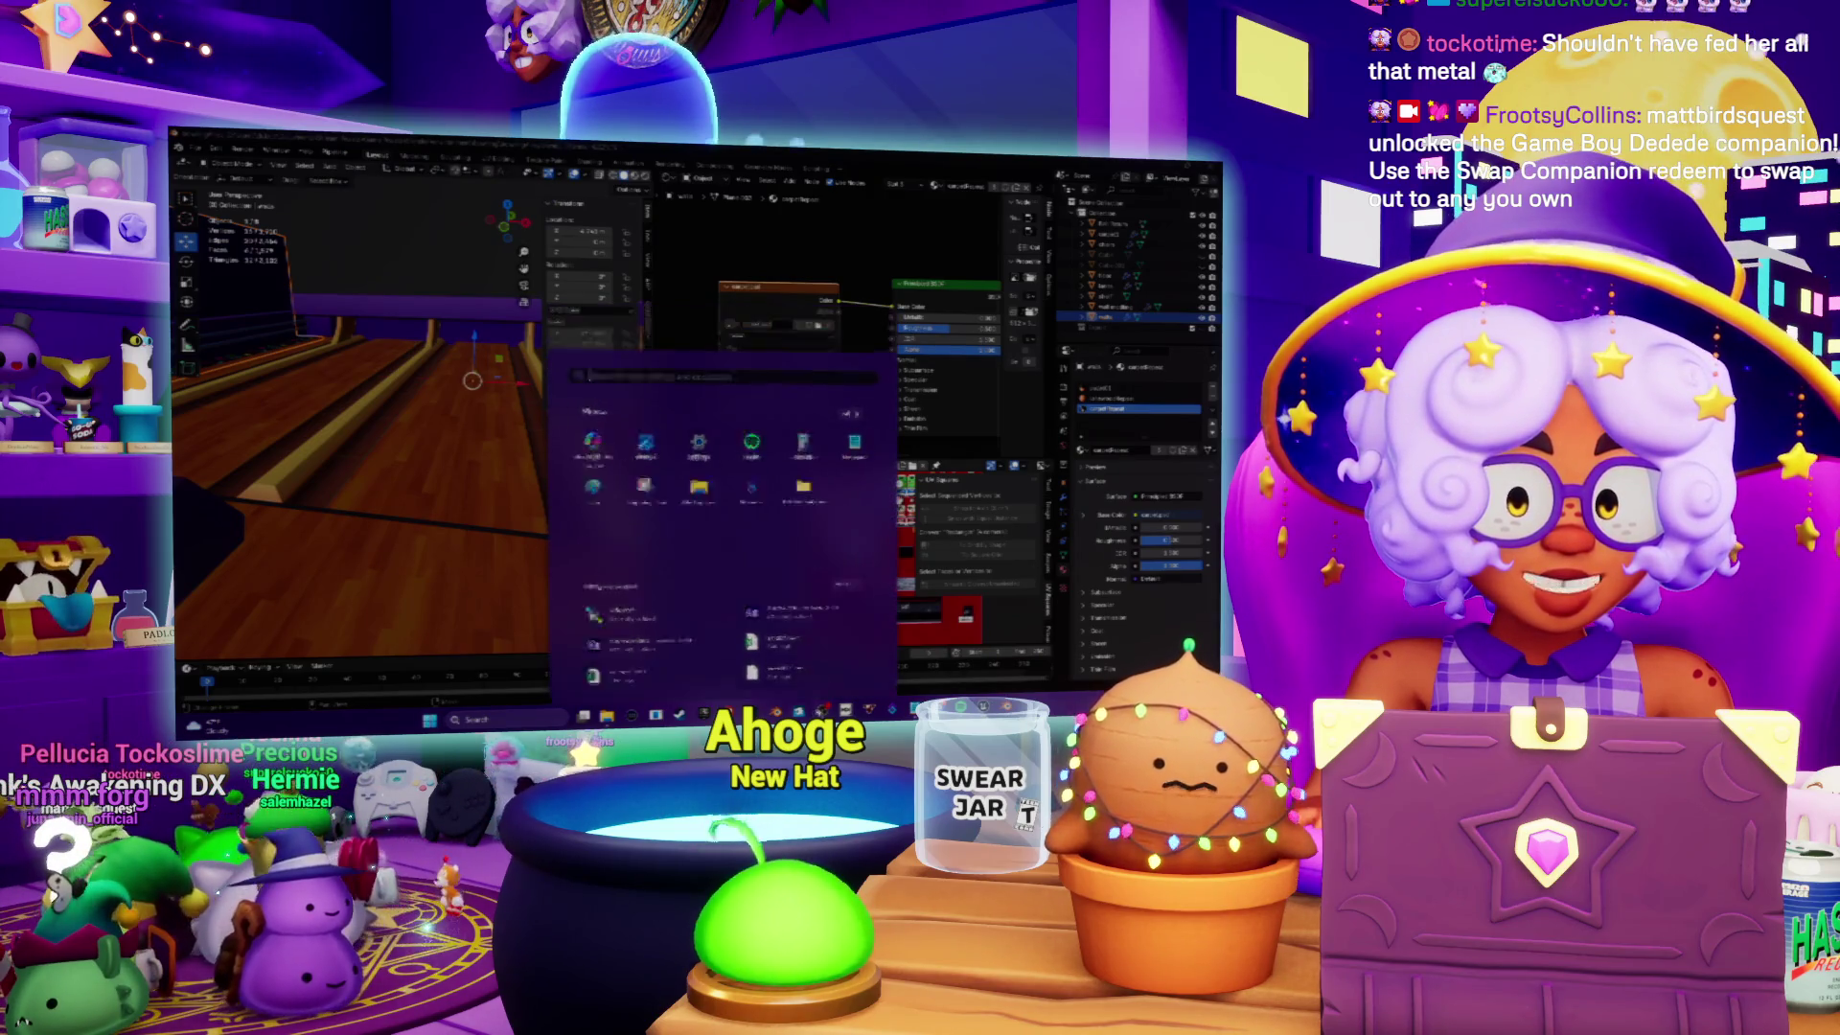
{"action": "key", "text": "Escape"}
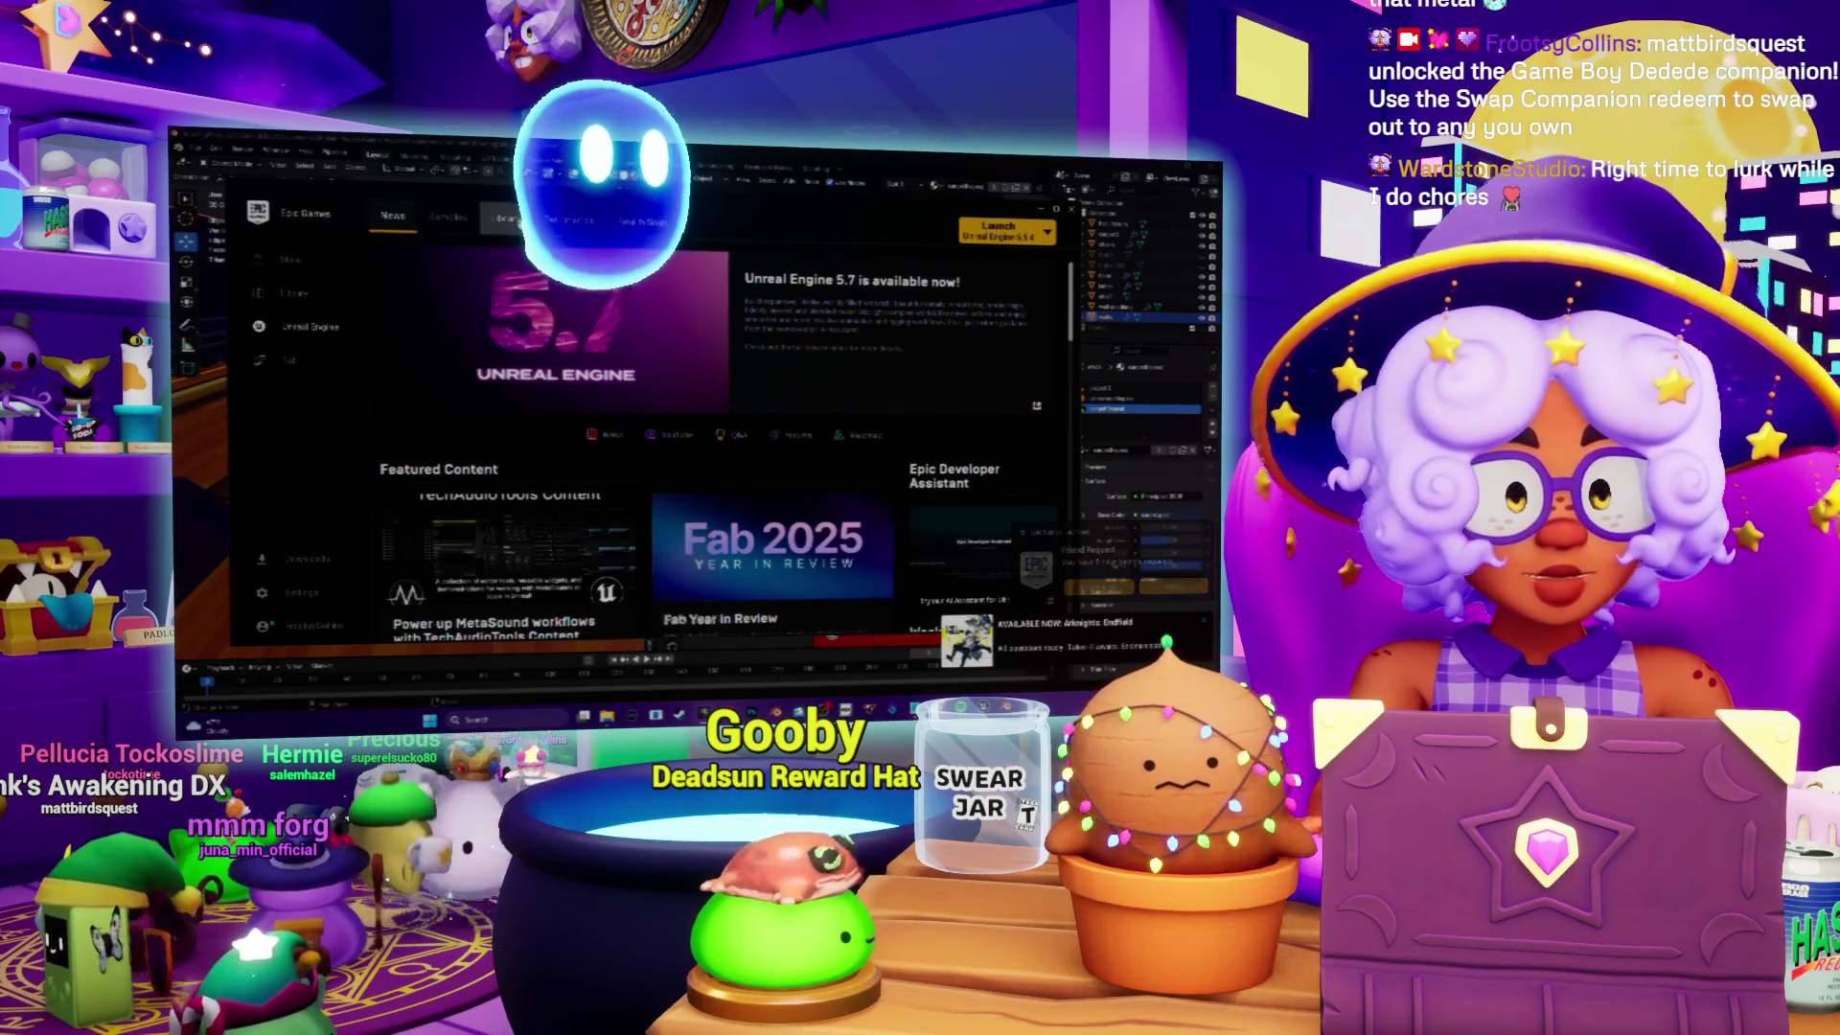
Step: Show the Epic Games Launcher Library with installed engines and saved projects
{"action": "left_click", "coordinate": [503, 218]}
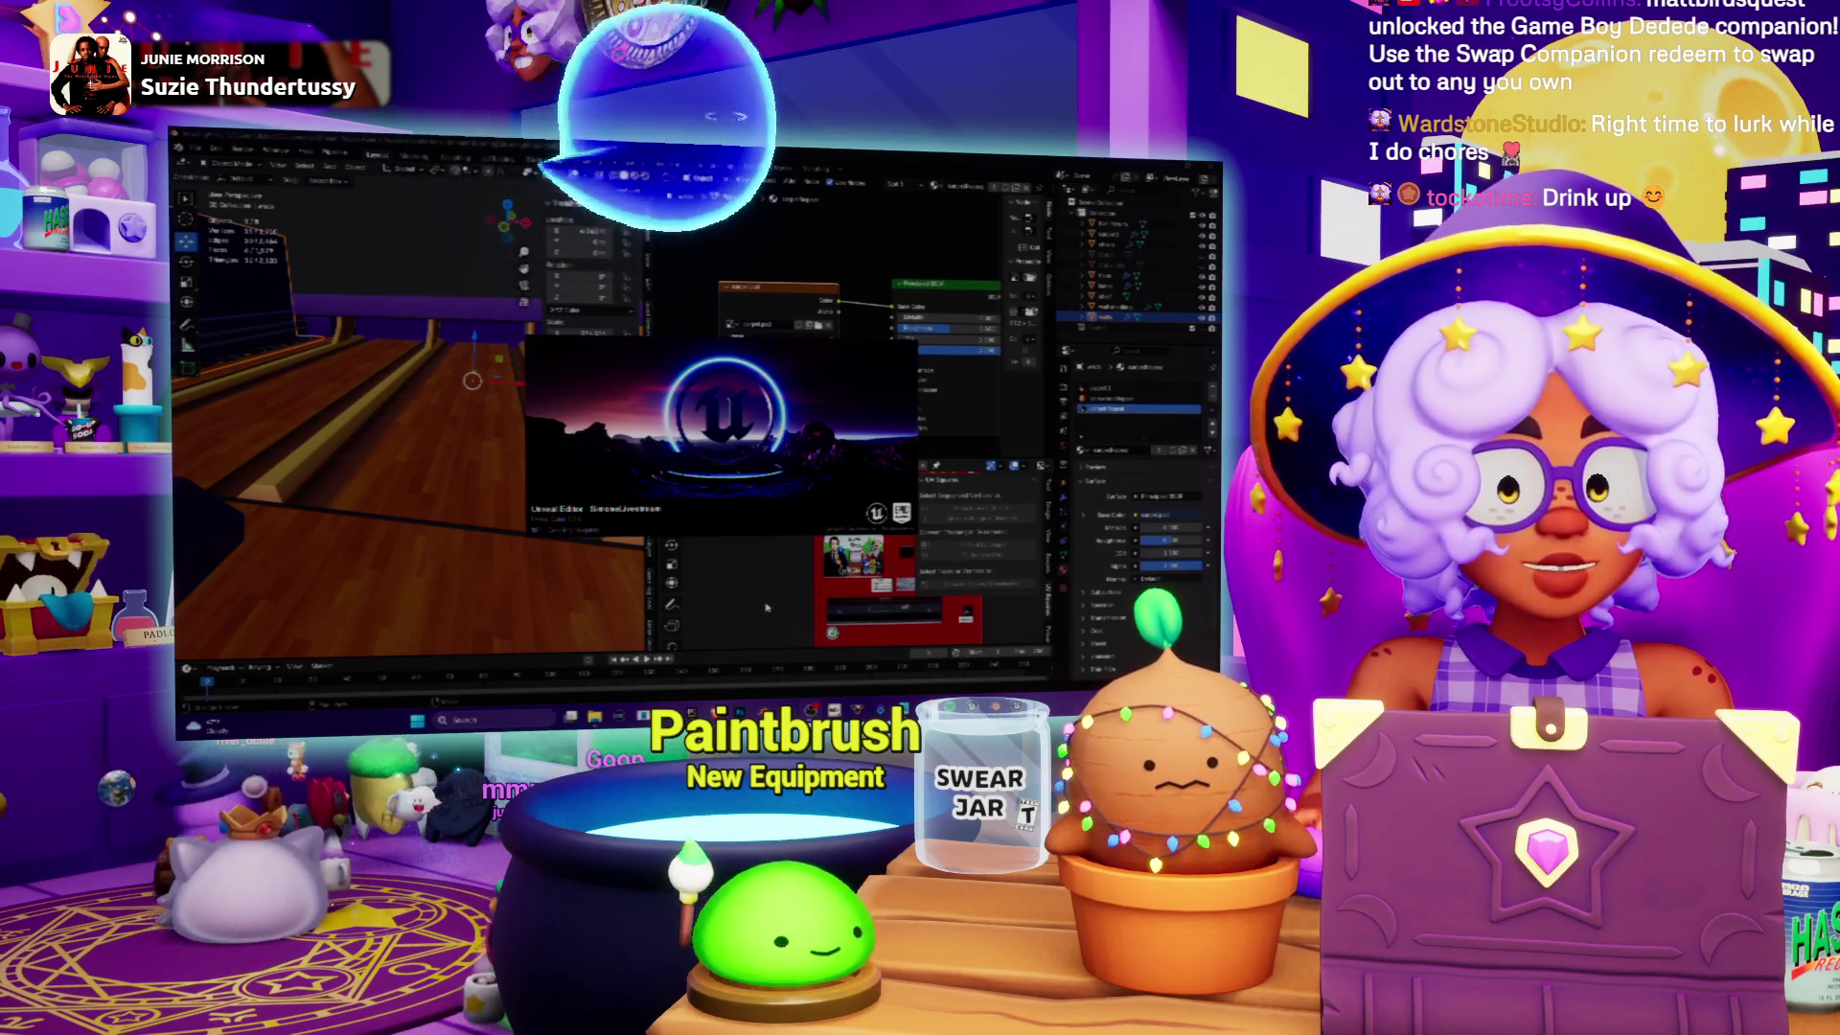
{"action": "mouse_move", "coordinate": [380, 369]}
{"action": "left_mouse_down"}
{"action": "mouse_move", "coordinate": [340, 440]}
{"action": "mouse_move", "coordinate": [421, 440]}
{"action": "left_mouse_up"}
{"action": "scroll", "coordinate": [446, 396], "scroll_direction": "down", "scroll_amount": 5}
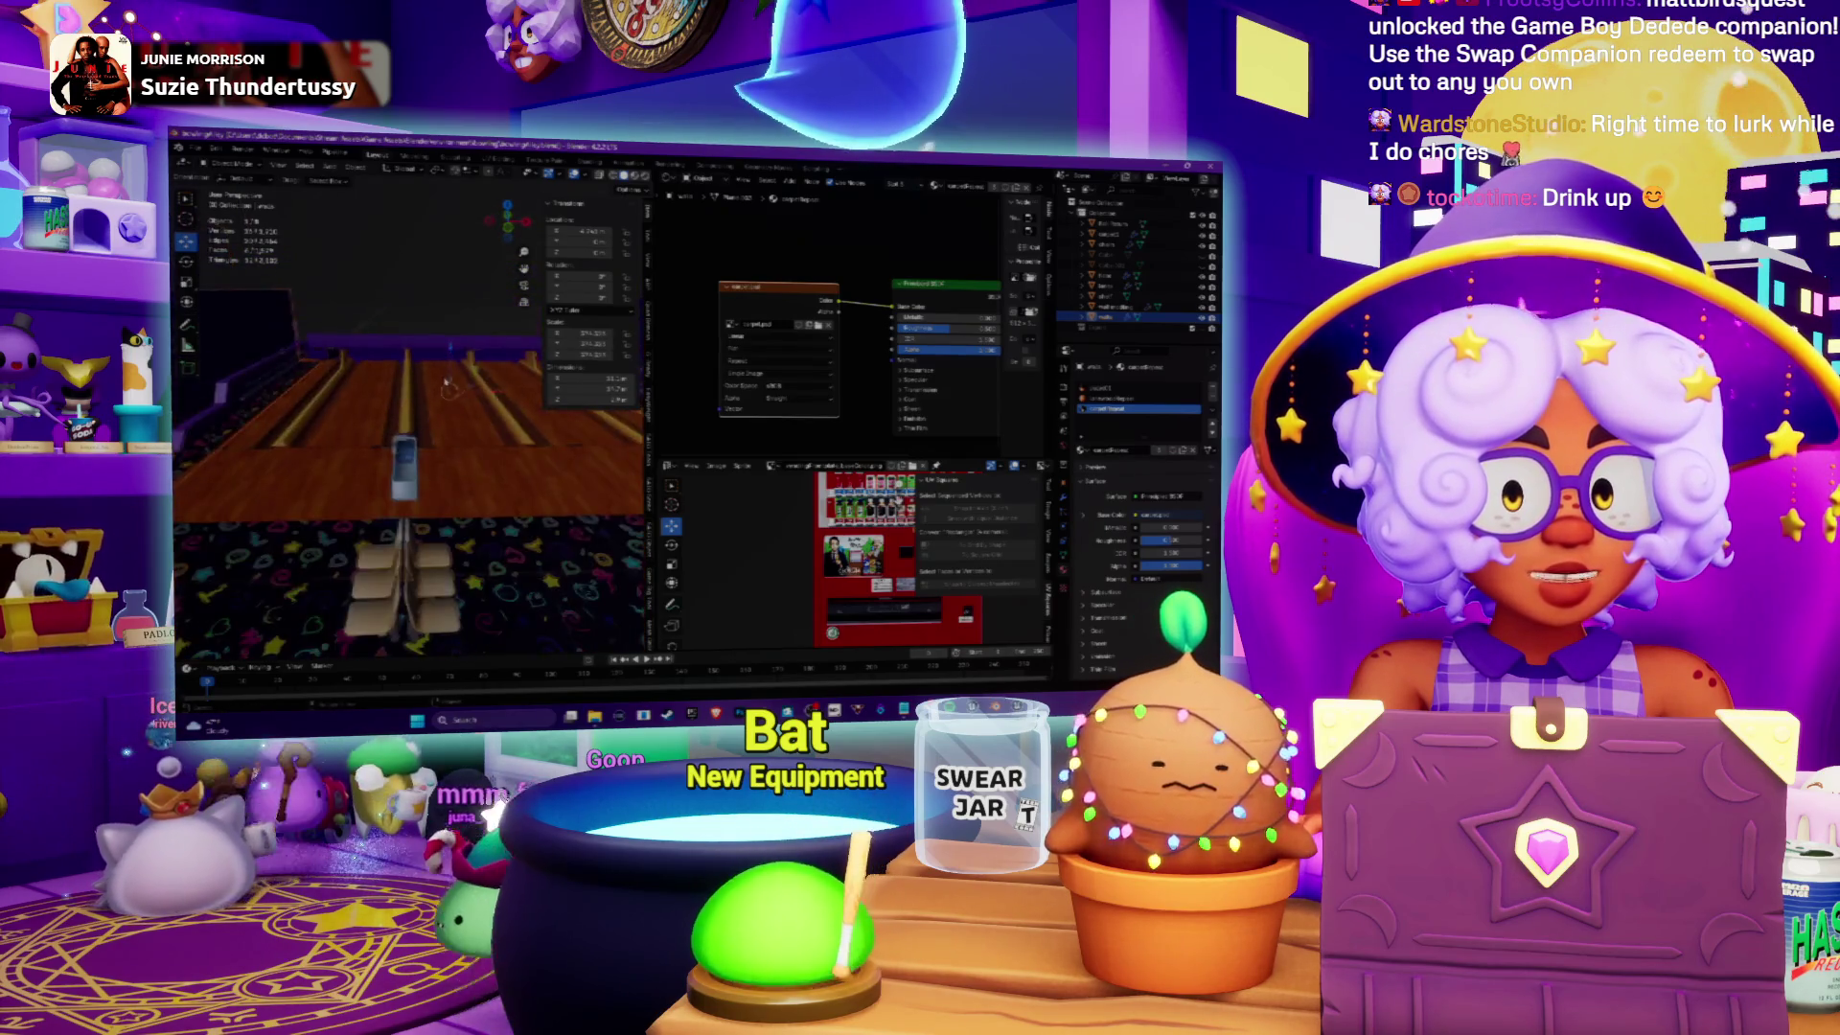
{"action": "scroll", "coordinate": [435, 409], "scroll_direction": "up", "scroll_amount": 5}
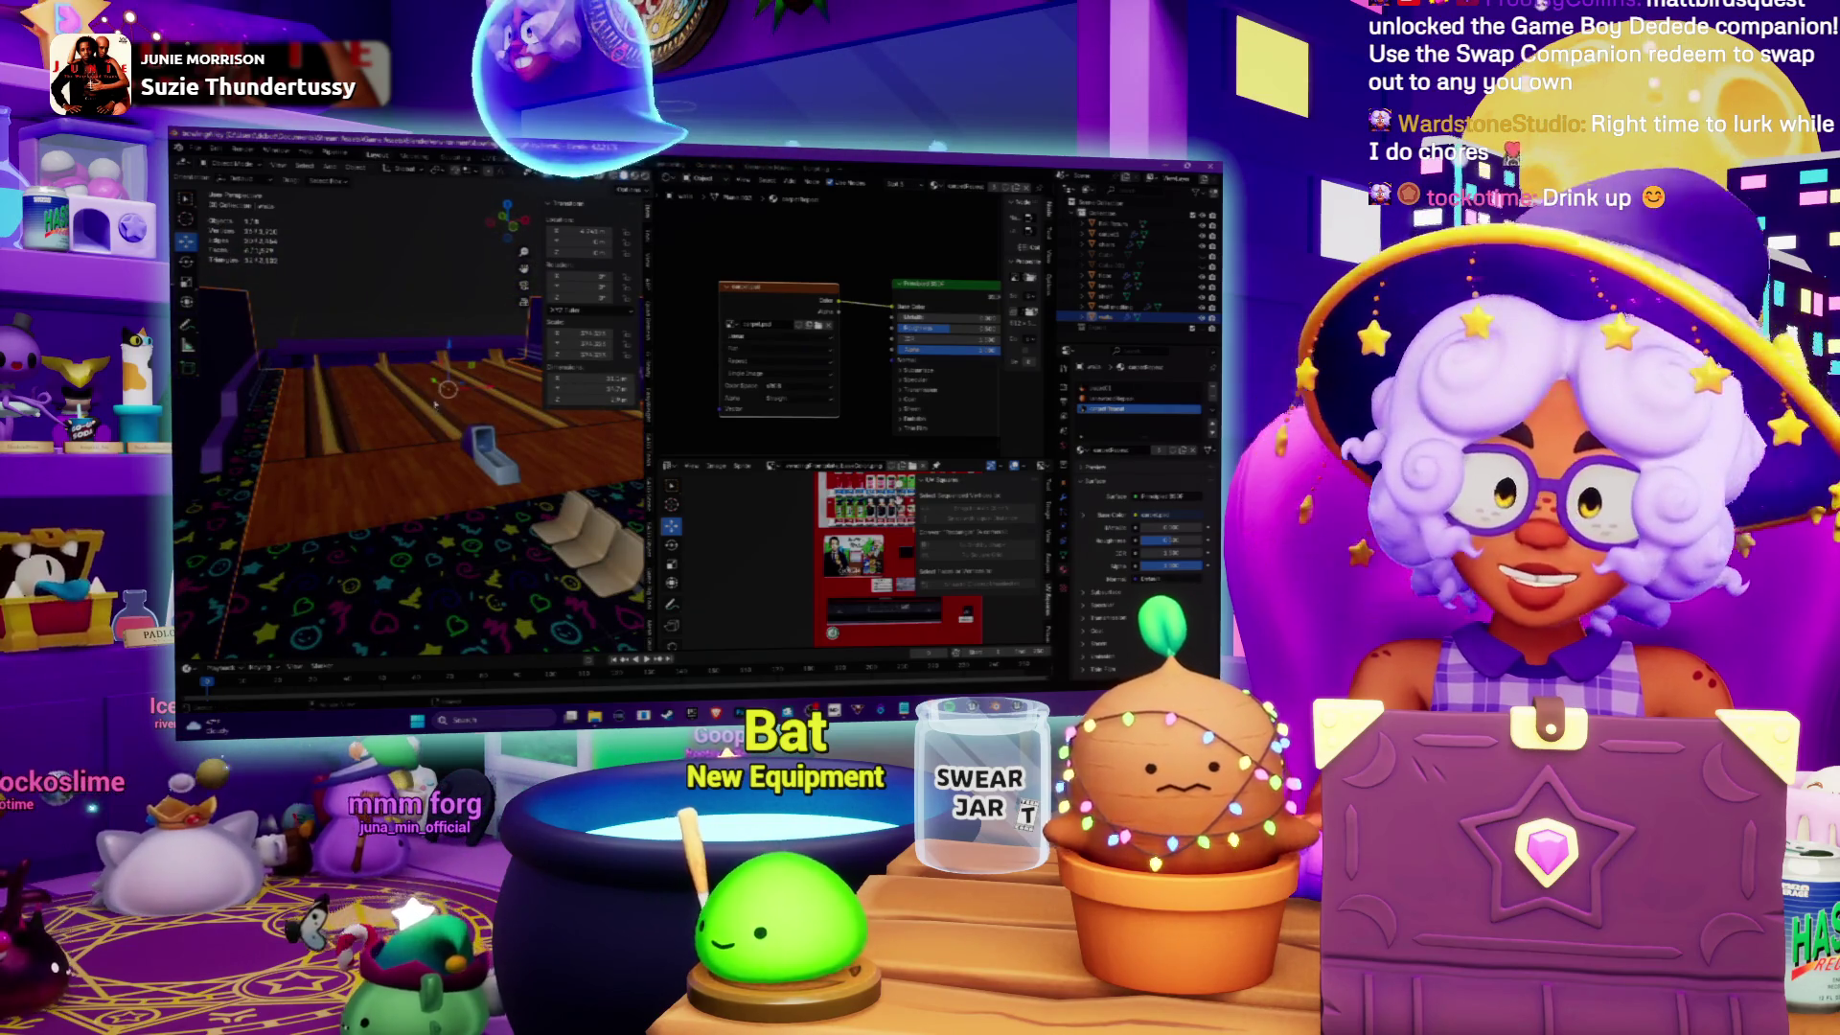
{"action": "scroll", "coordinate": [435, 405], "scroll_direction": "up", "scroll_amount": 6}
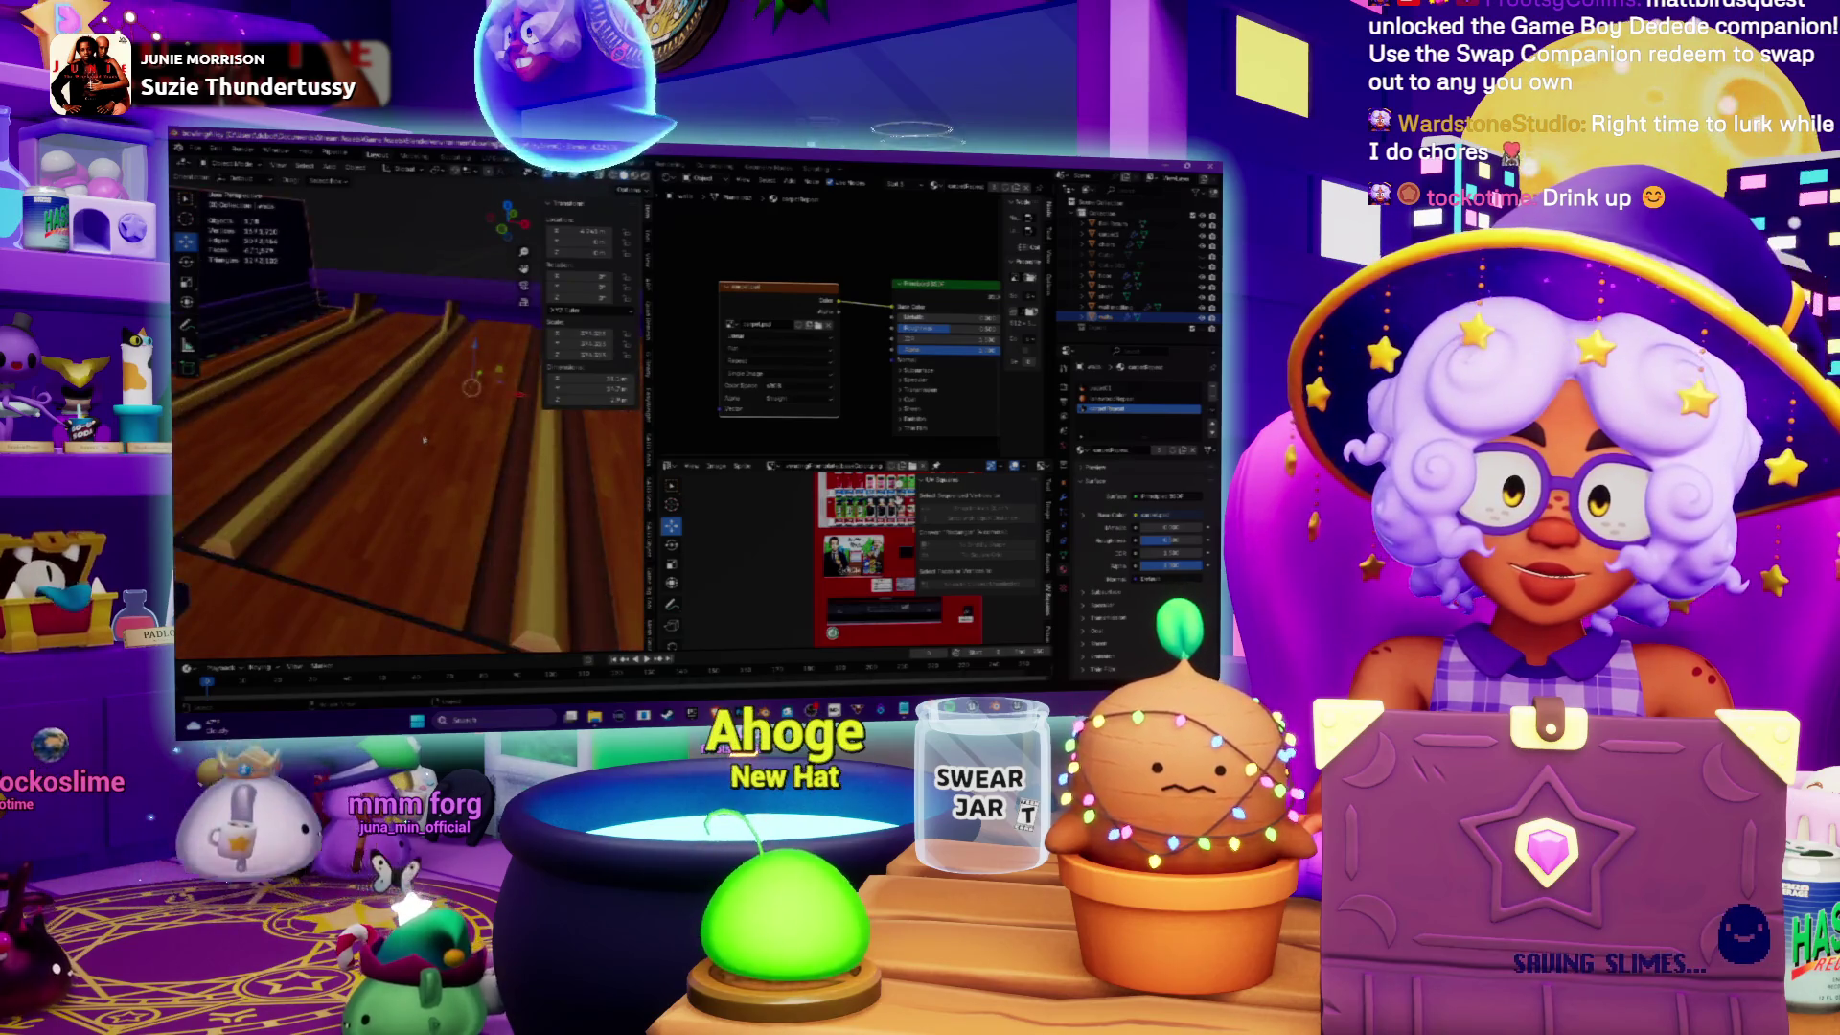
{"action": "scroll", "coordinate": [423, 439], "scroll_direction": "down", "scroll_amount": 5}
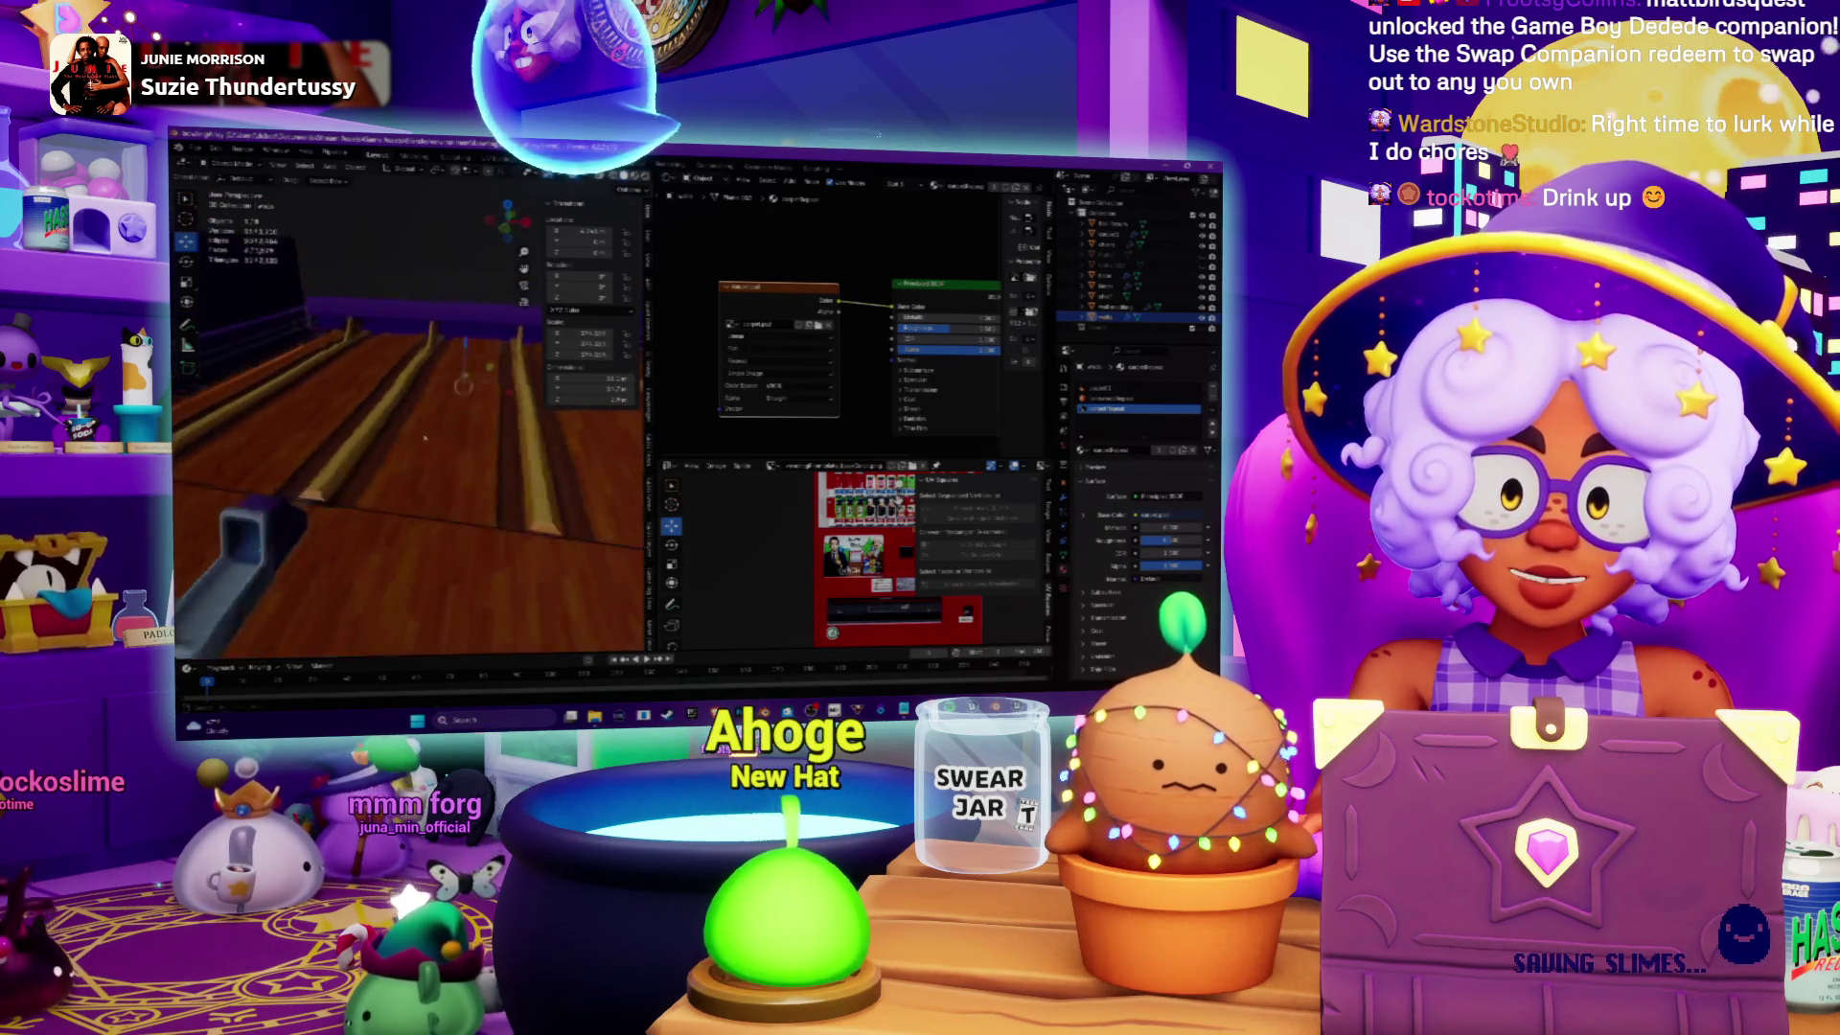
{"action": "scroll", "coordinate": [424, 438], "scroll_direction": "up", "scroll_amount": 8}
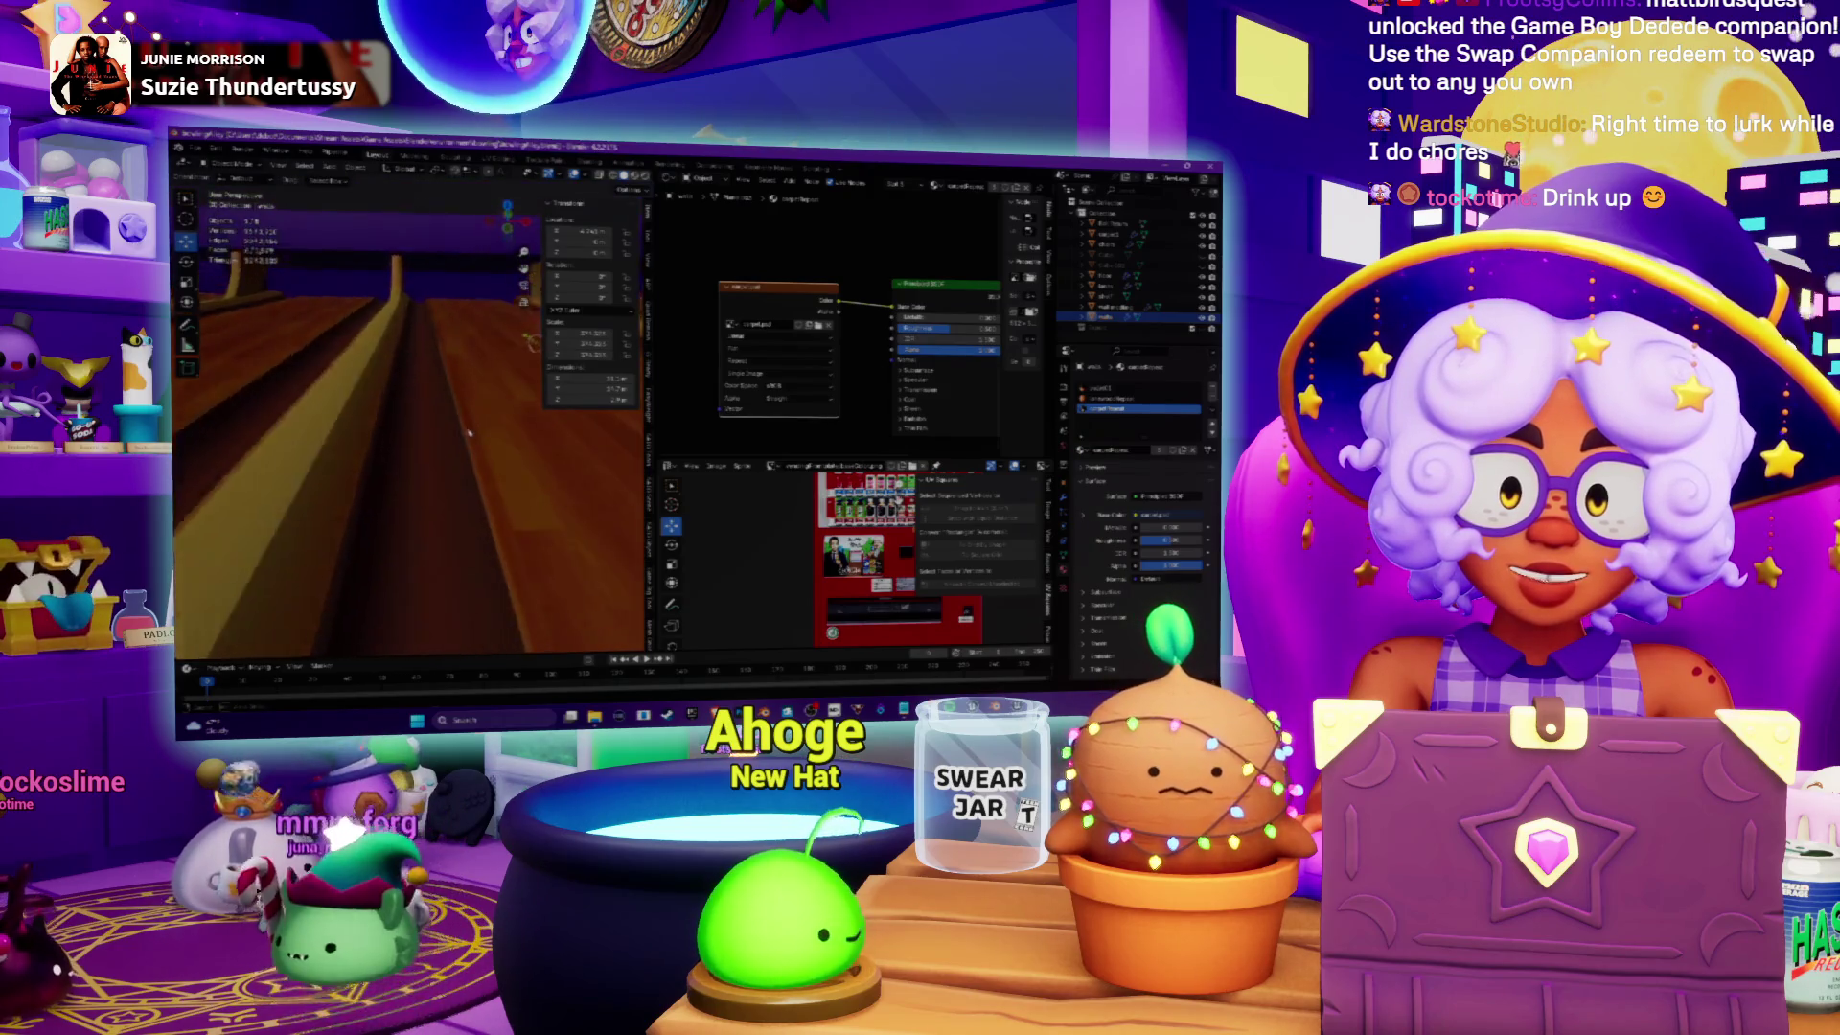
{"action": "scroll", "coordinate": [469, 434], "scroll_direction": "down", "scroll_amount": 5}
{"action": "scroll", "coordinate": [450, 436], "scroll_direction": "up", "scroll_amount": 3}
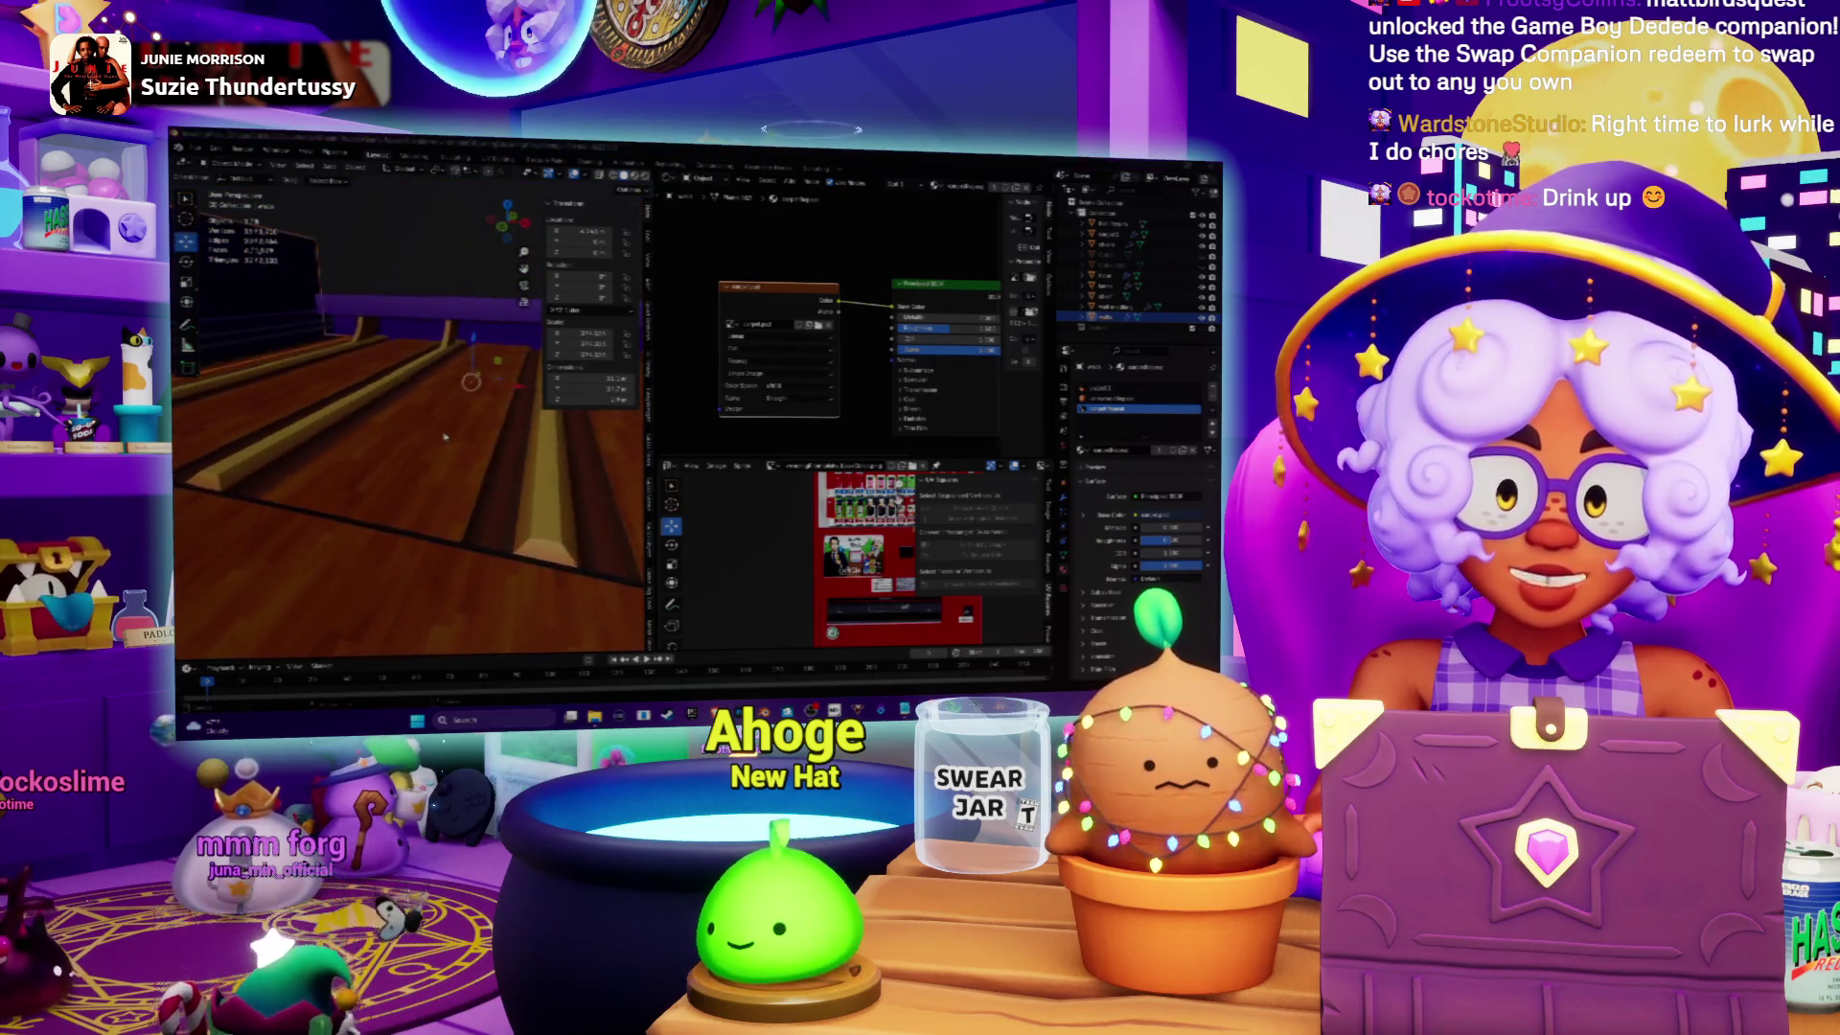
{"action": "scroll", "coordinate": [444, 438], "scroll_direction": "down", "scroll_amount": 4}
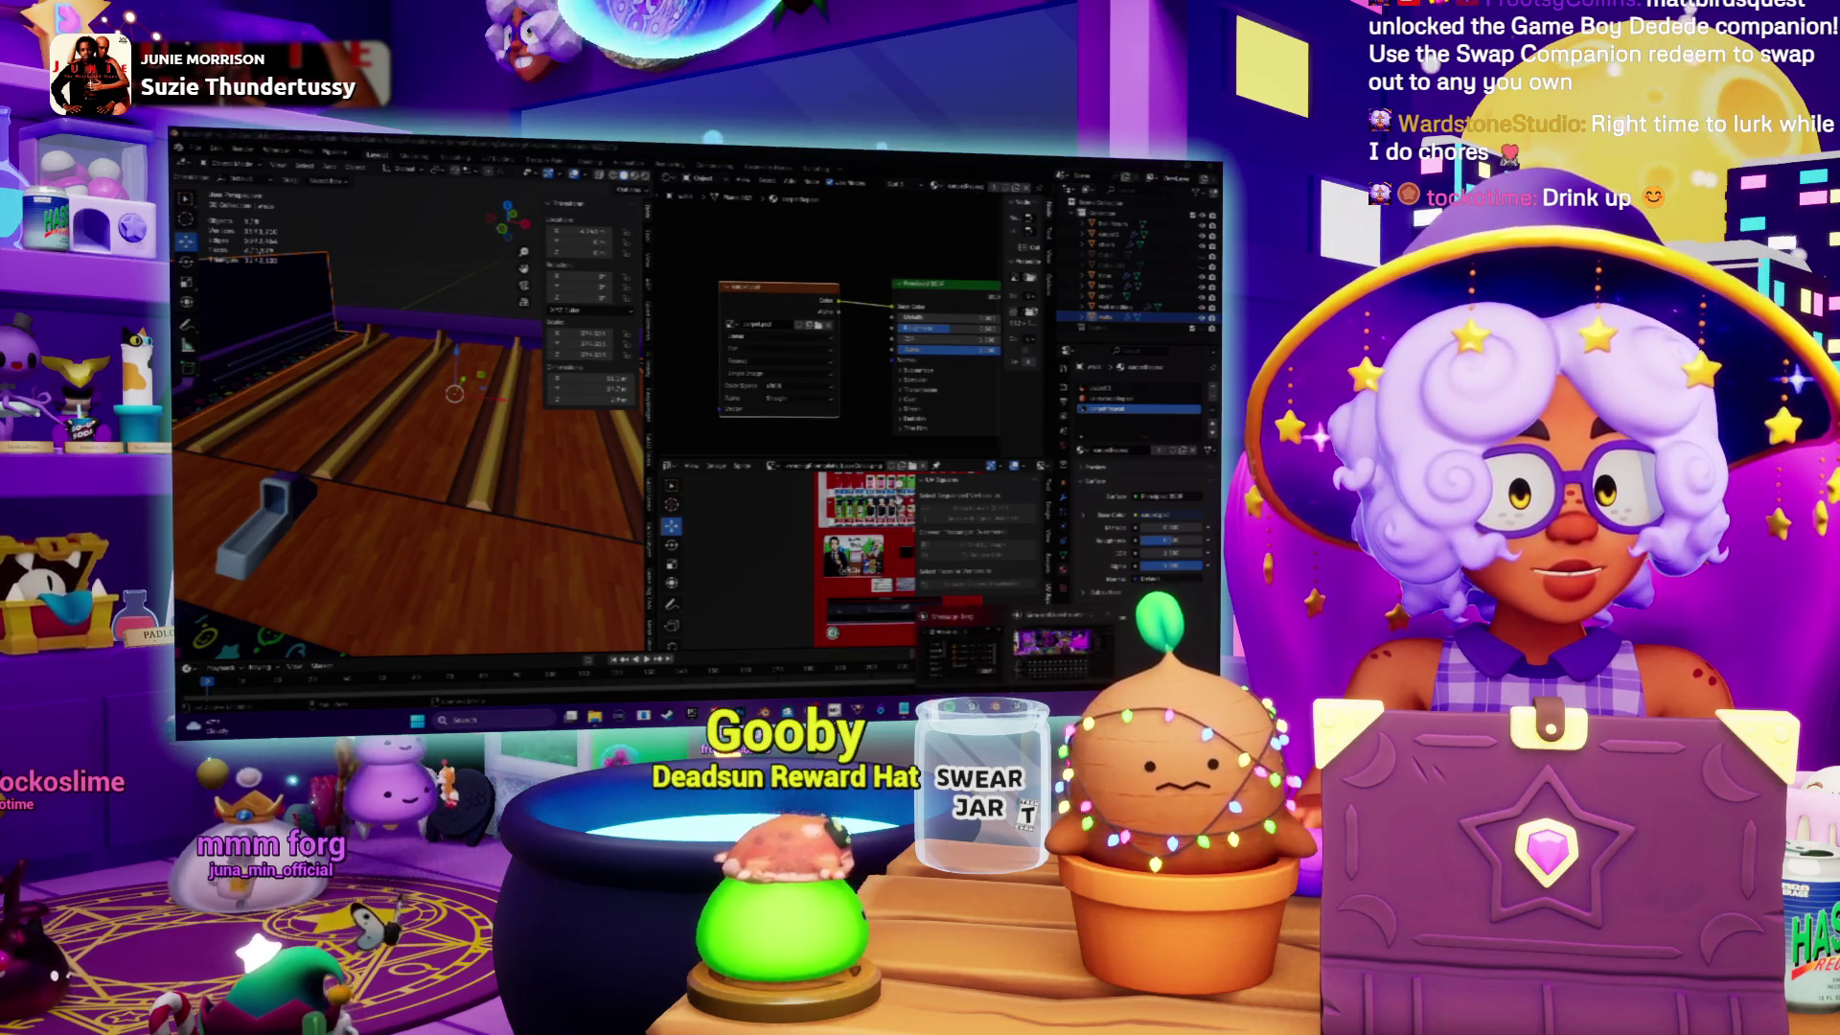
{"action": "key", "text": "alt+Tab"}
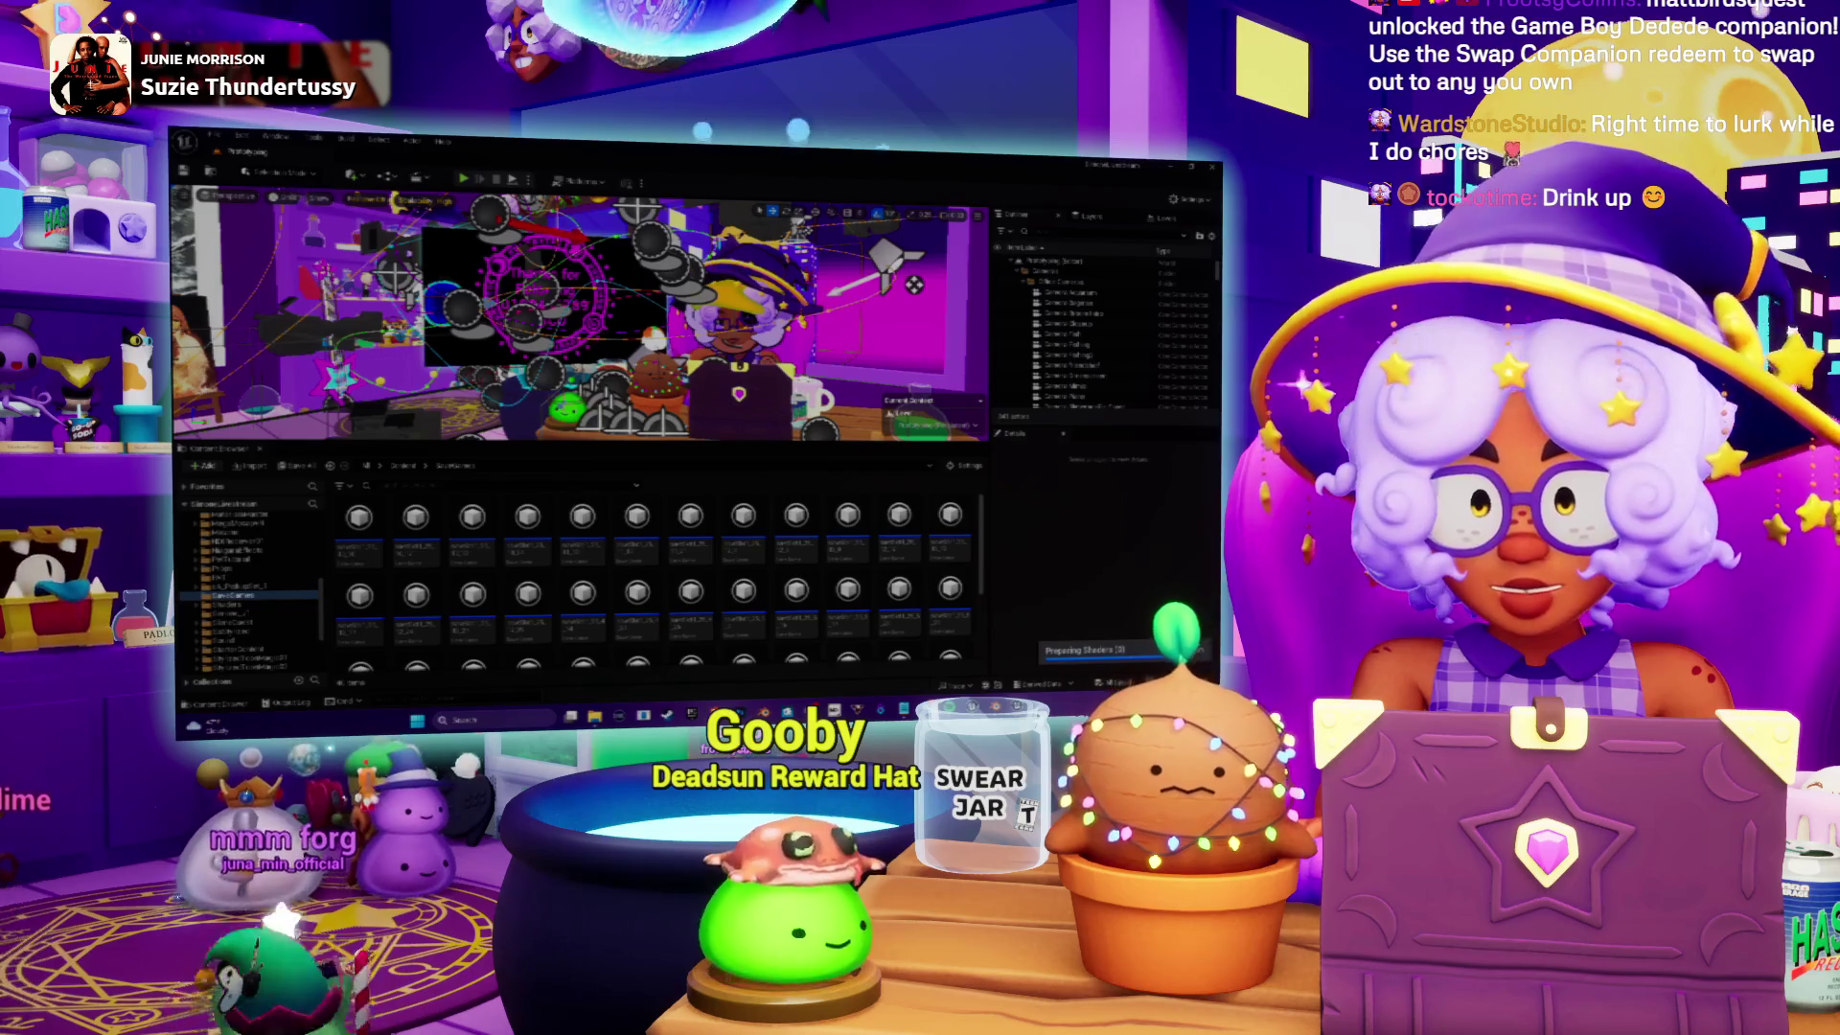
Step: Select a folder lower in the Content Browser tree and open its last asset
{"action": "scroll", "coordinate": [249, 584], "scroll_direction": "down", "scroll_amount": 3}
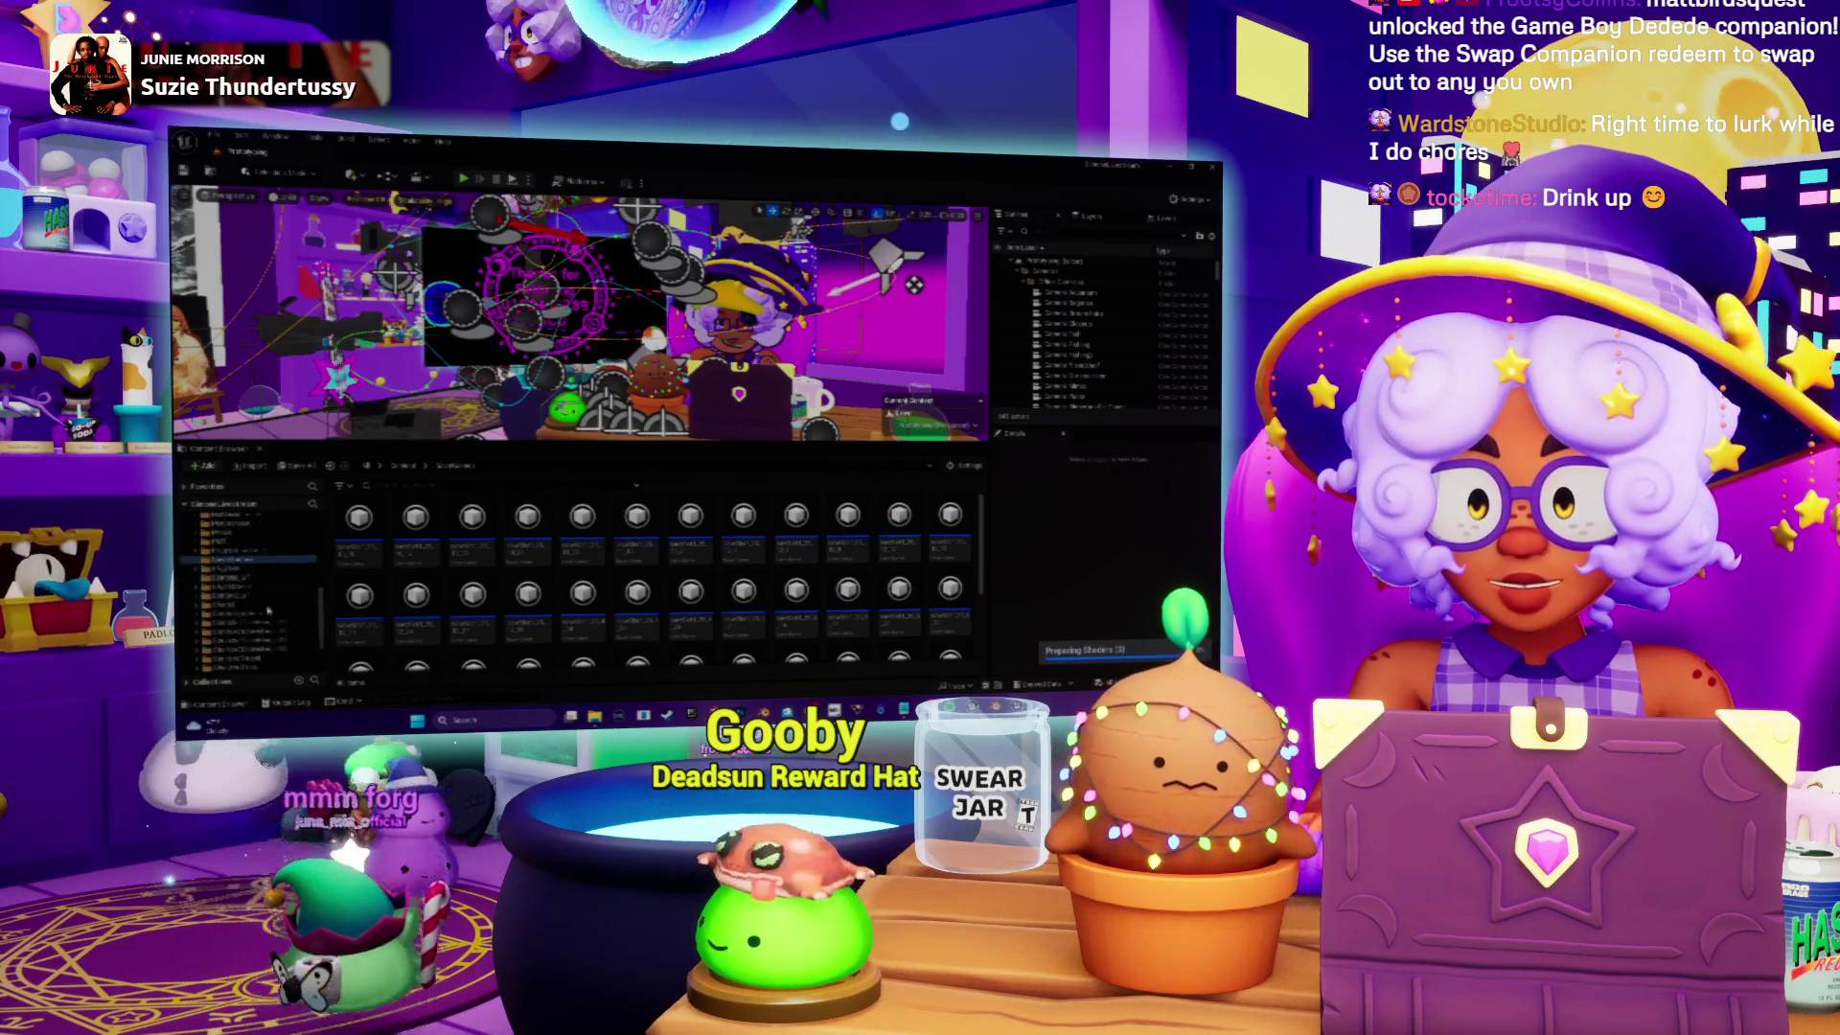
{"action": "scroll", "coordinate": [249, 575], "scroll_direction": "down", "scroll_amount": 1}
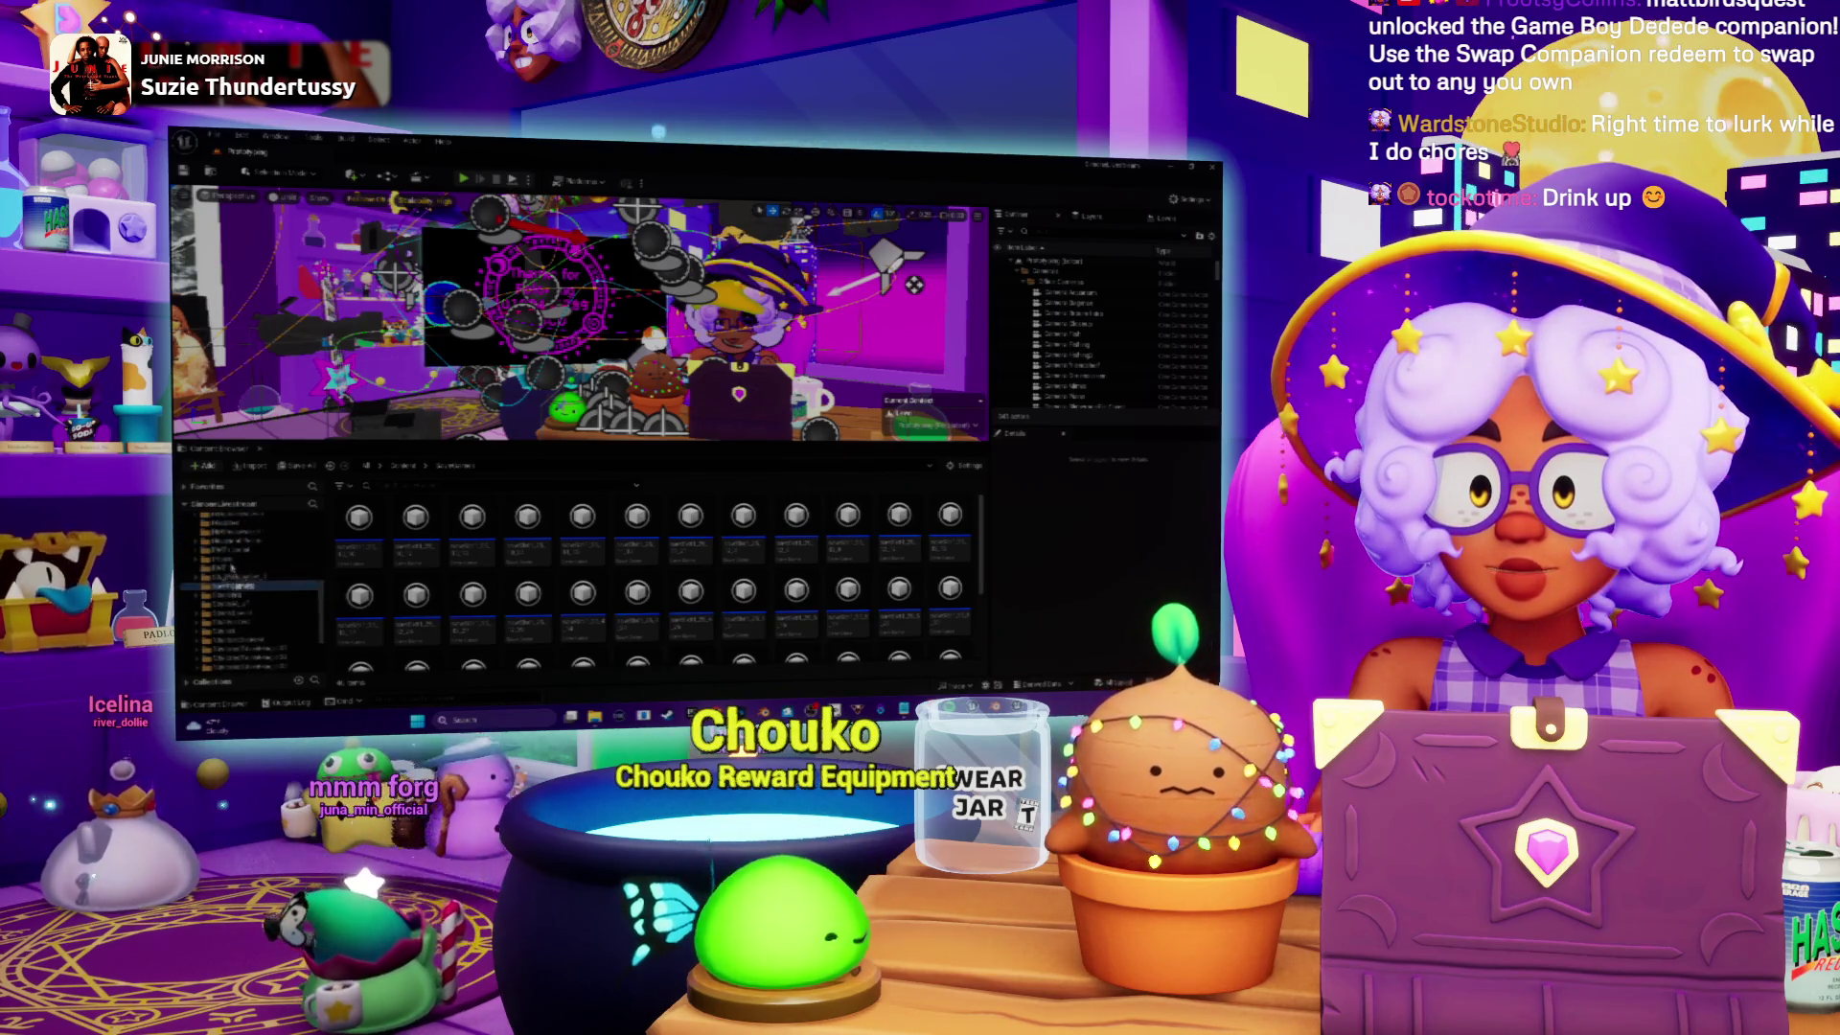
{"action": "left_click", "coordinate": [236, 533]}
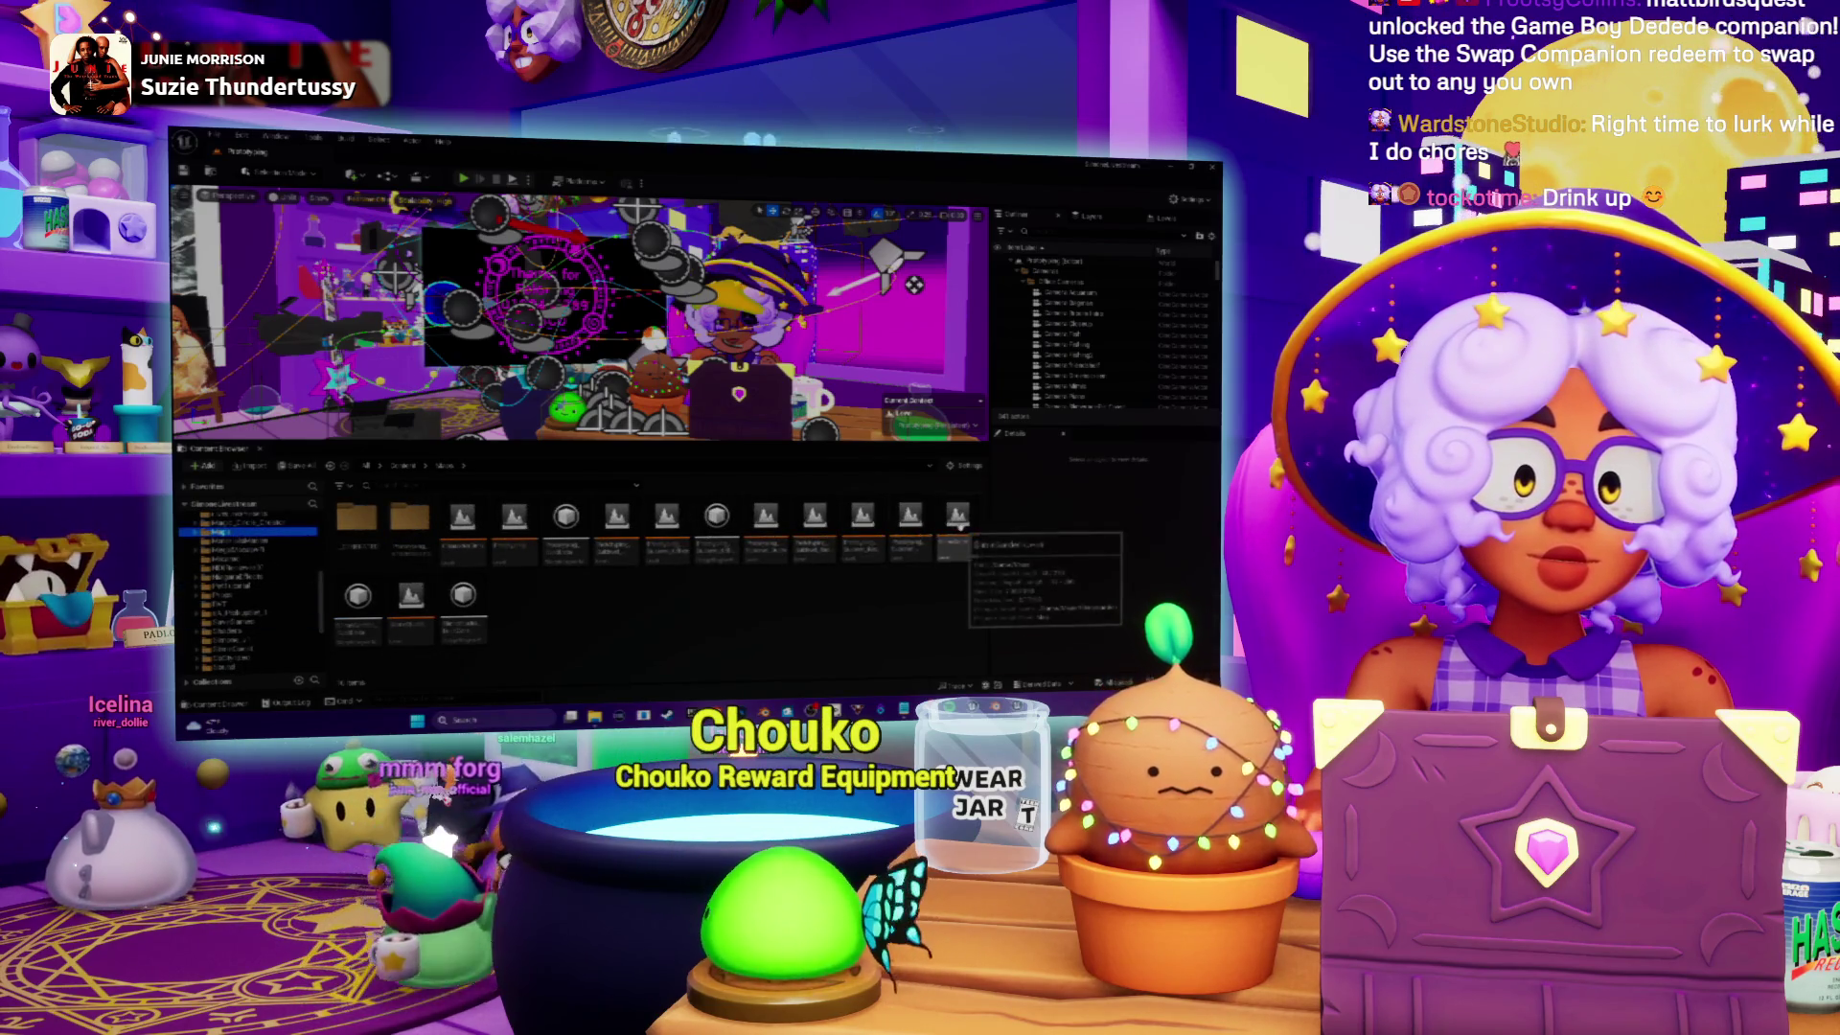
{"action": "double_click", "coordinate": [958, 522]}
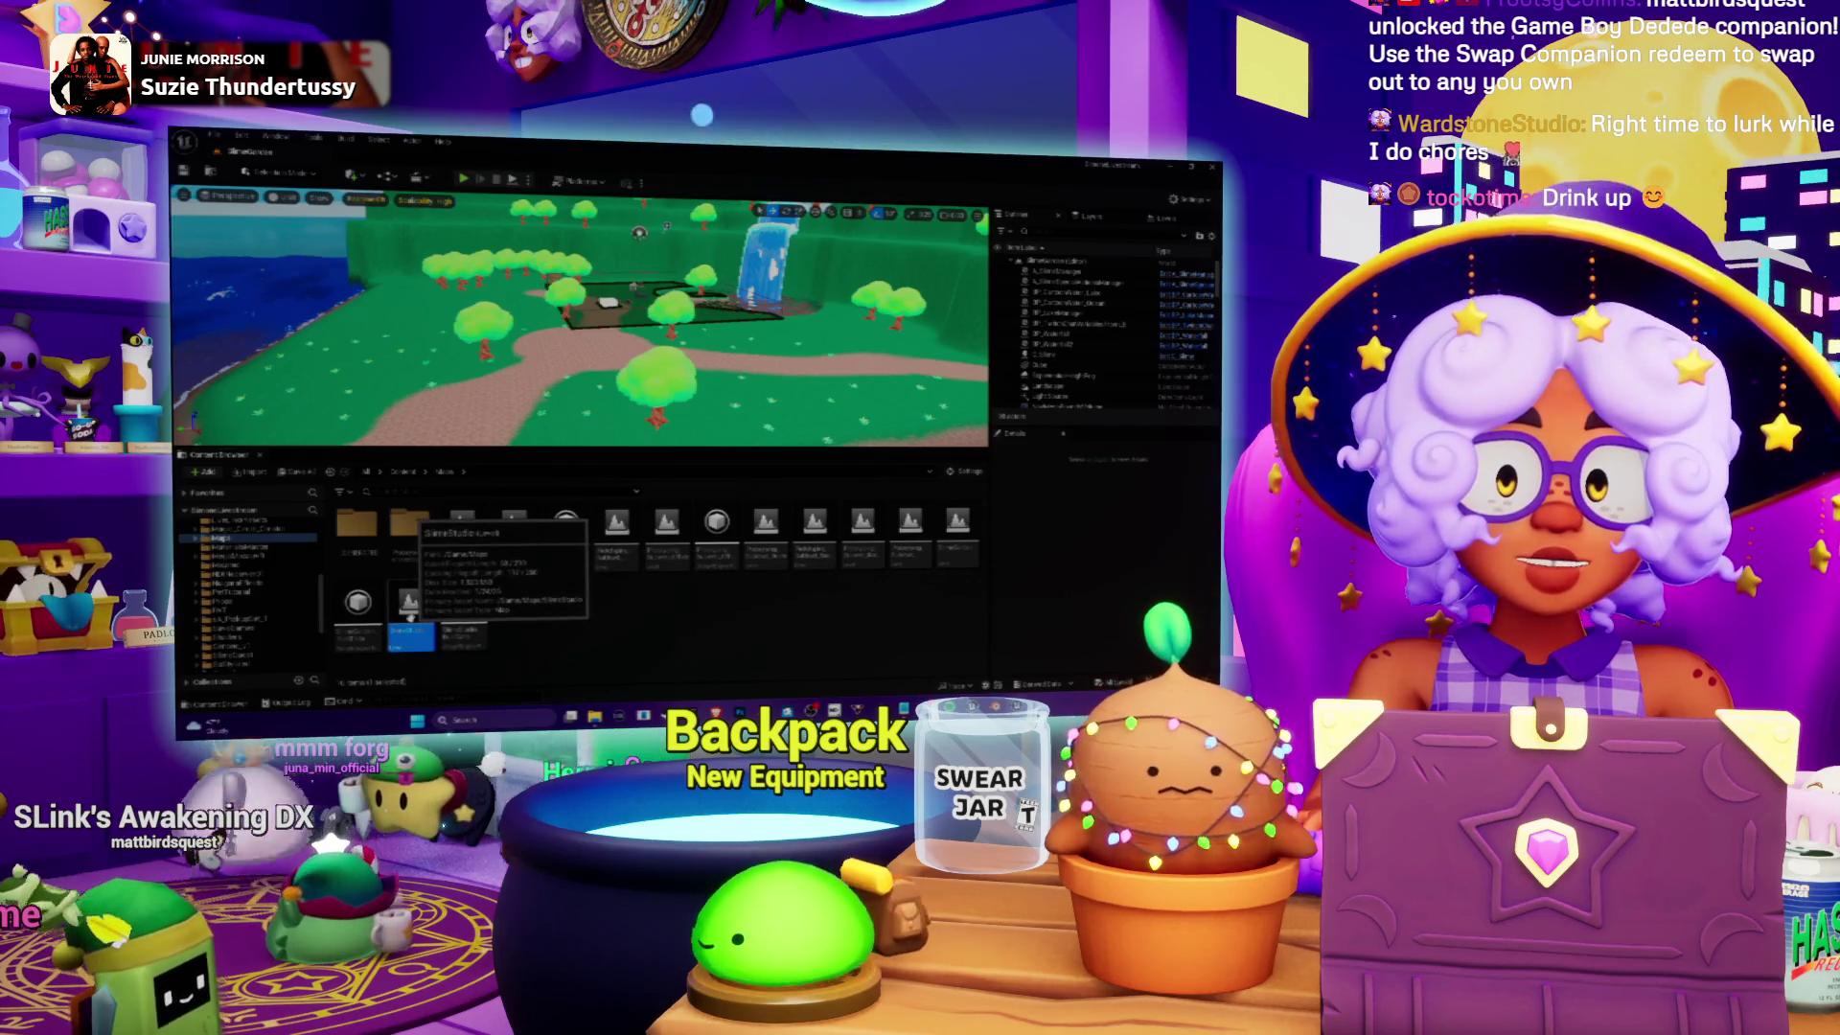
Step: Open the SlimeStudio level, list a content folder's subfolders, and select the orange wall
{"action": "double_click", "coordinate": [409, 613]}
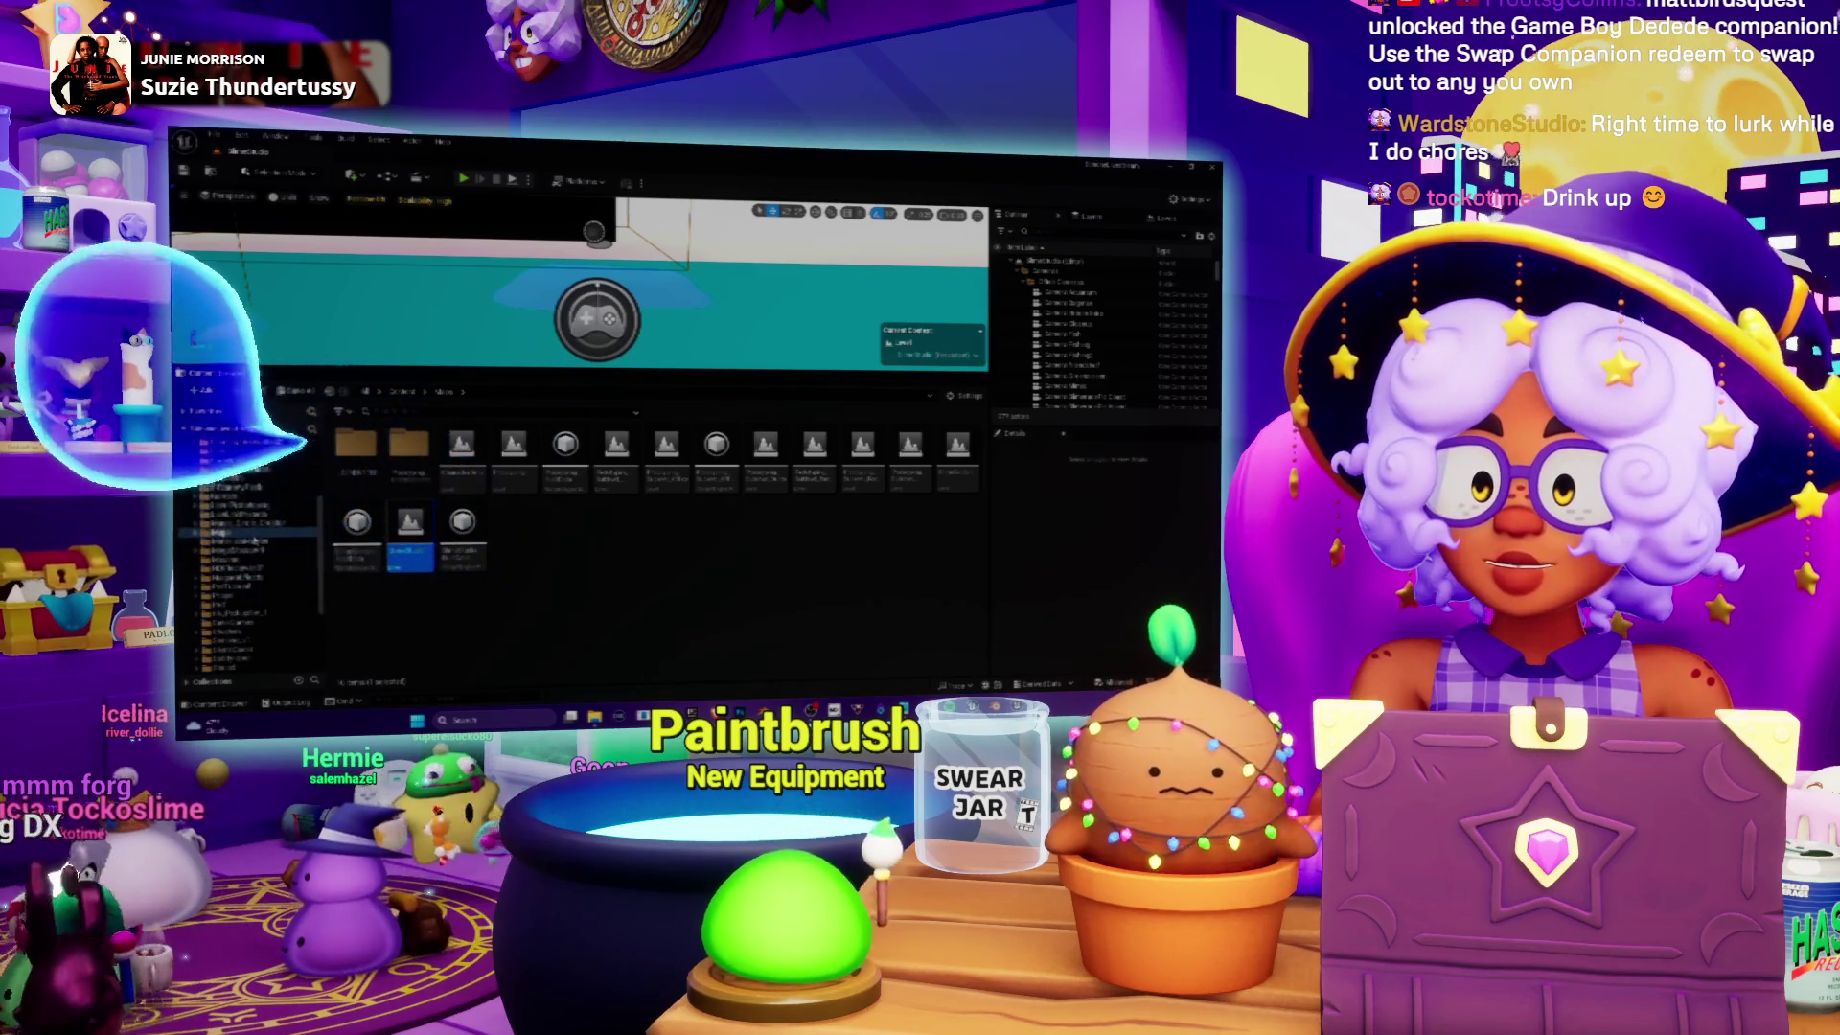
{"action": "left_click", "coordinate": [237, 560]}
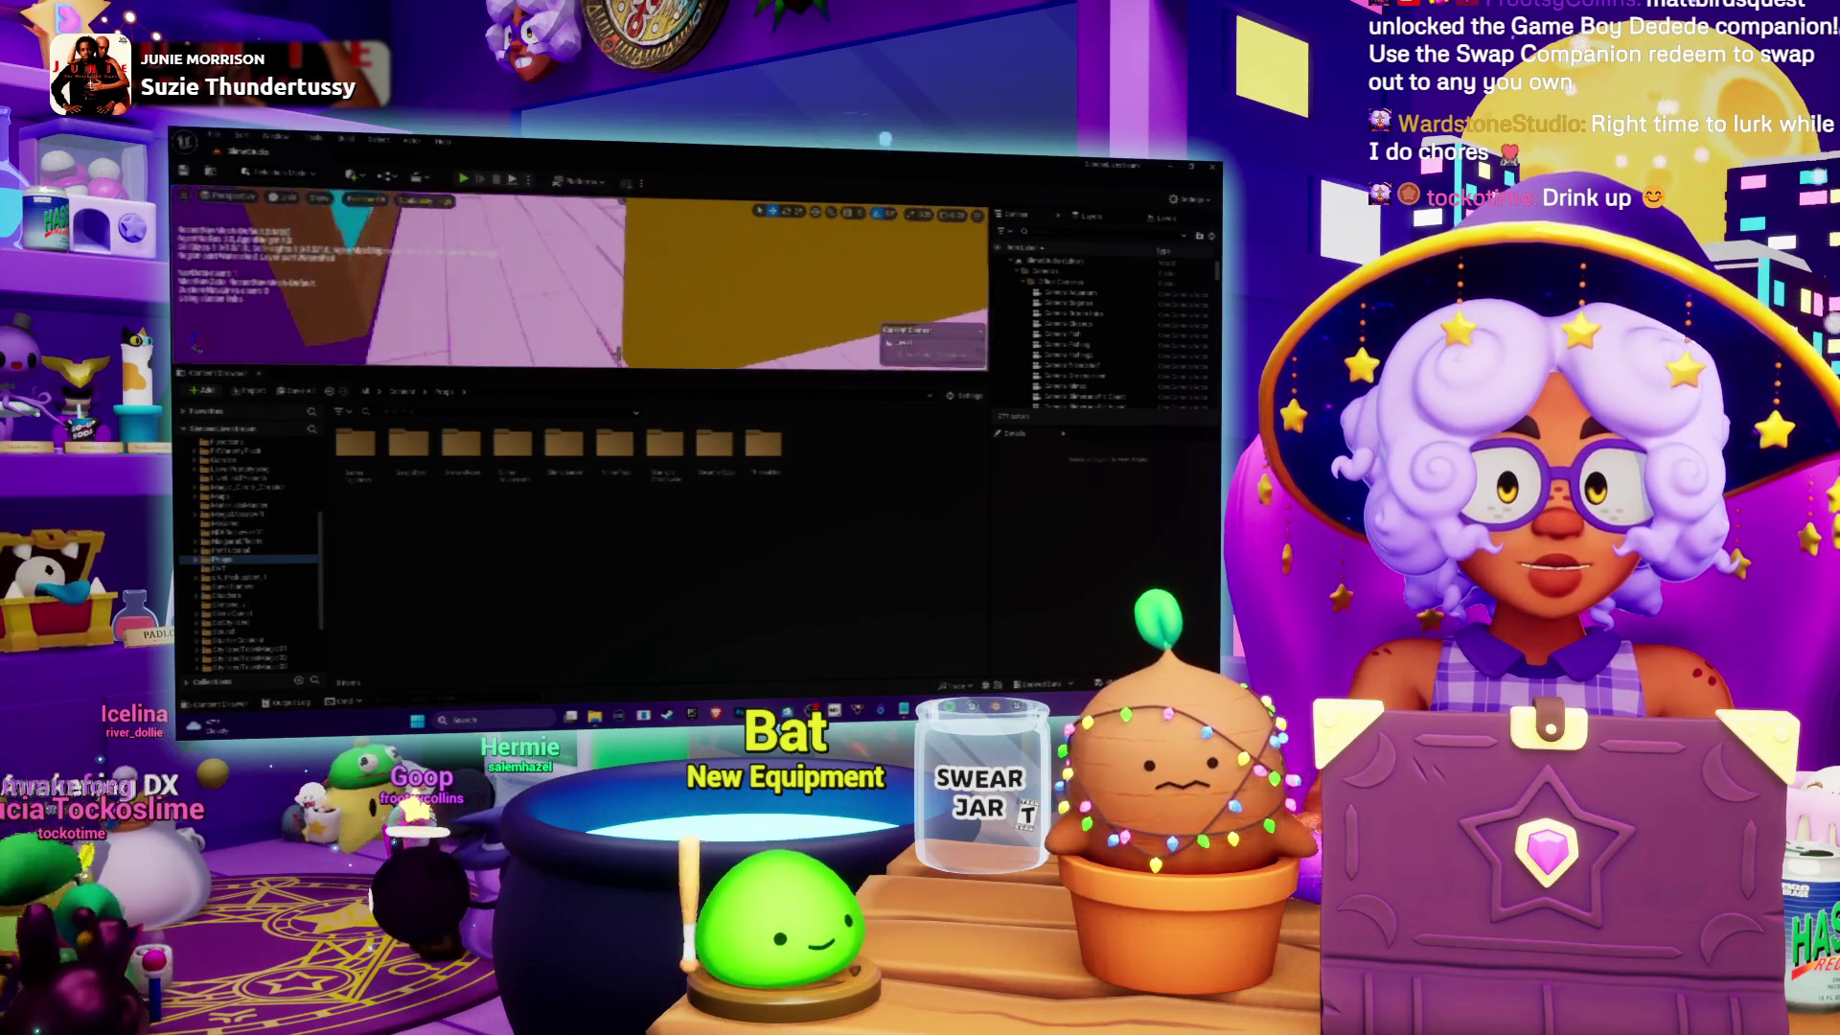
{"action": "left_click", "coordinate": [767, 288]}
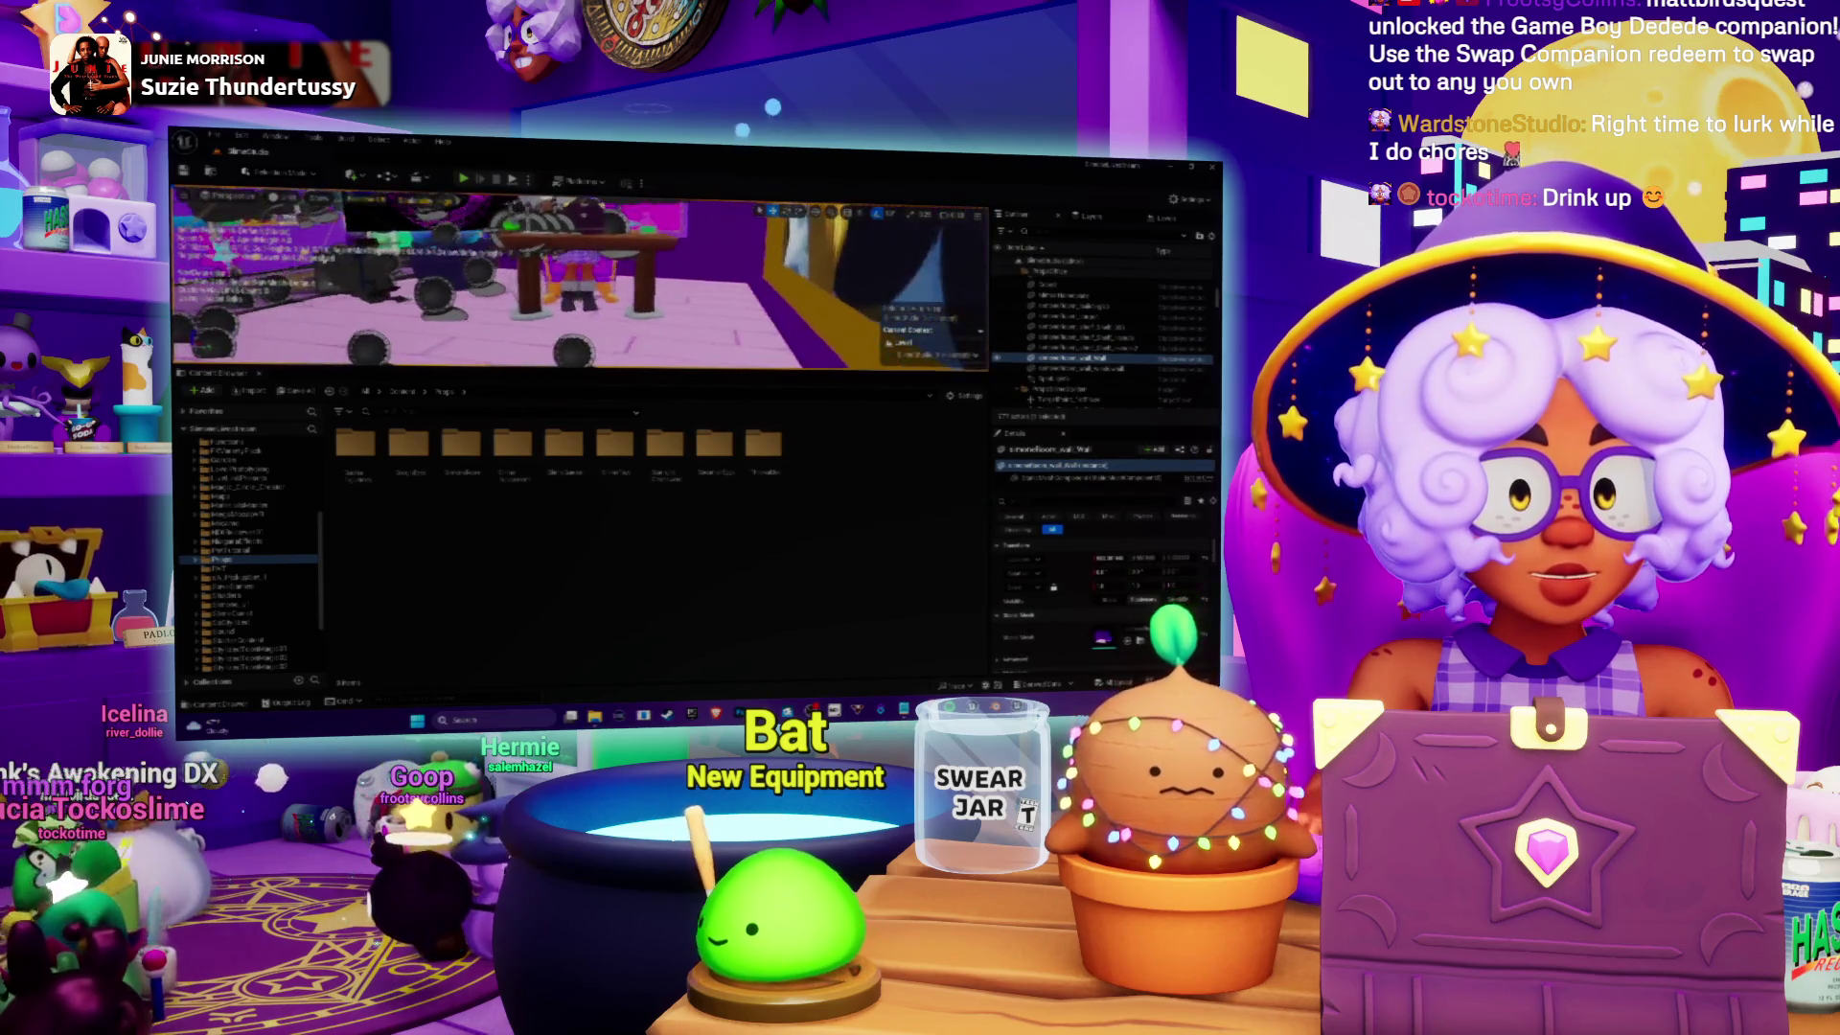
Step: Check the Shelves folder's meshes, then create a new folder named Rugs
{"action": "double_click", "coordinate": [763, 443]}
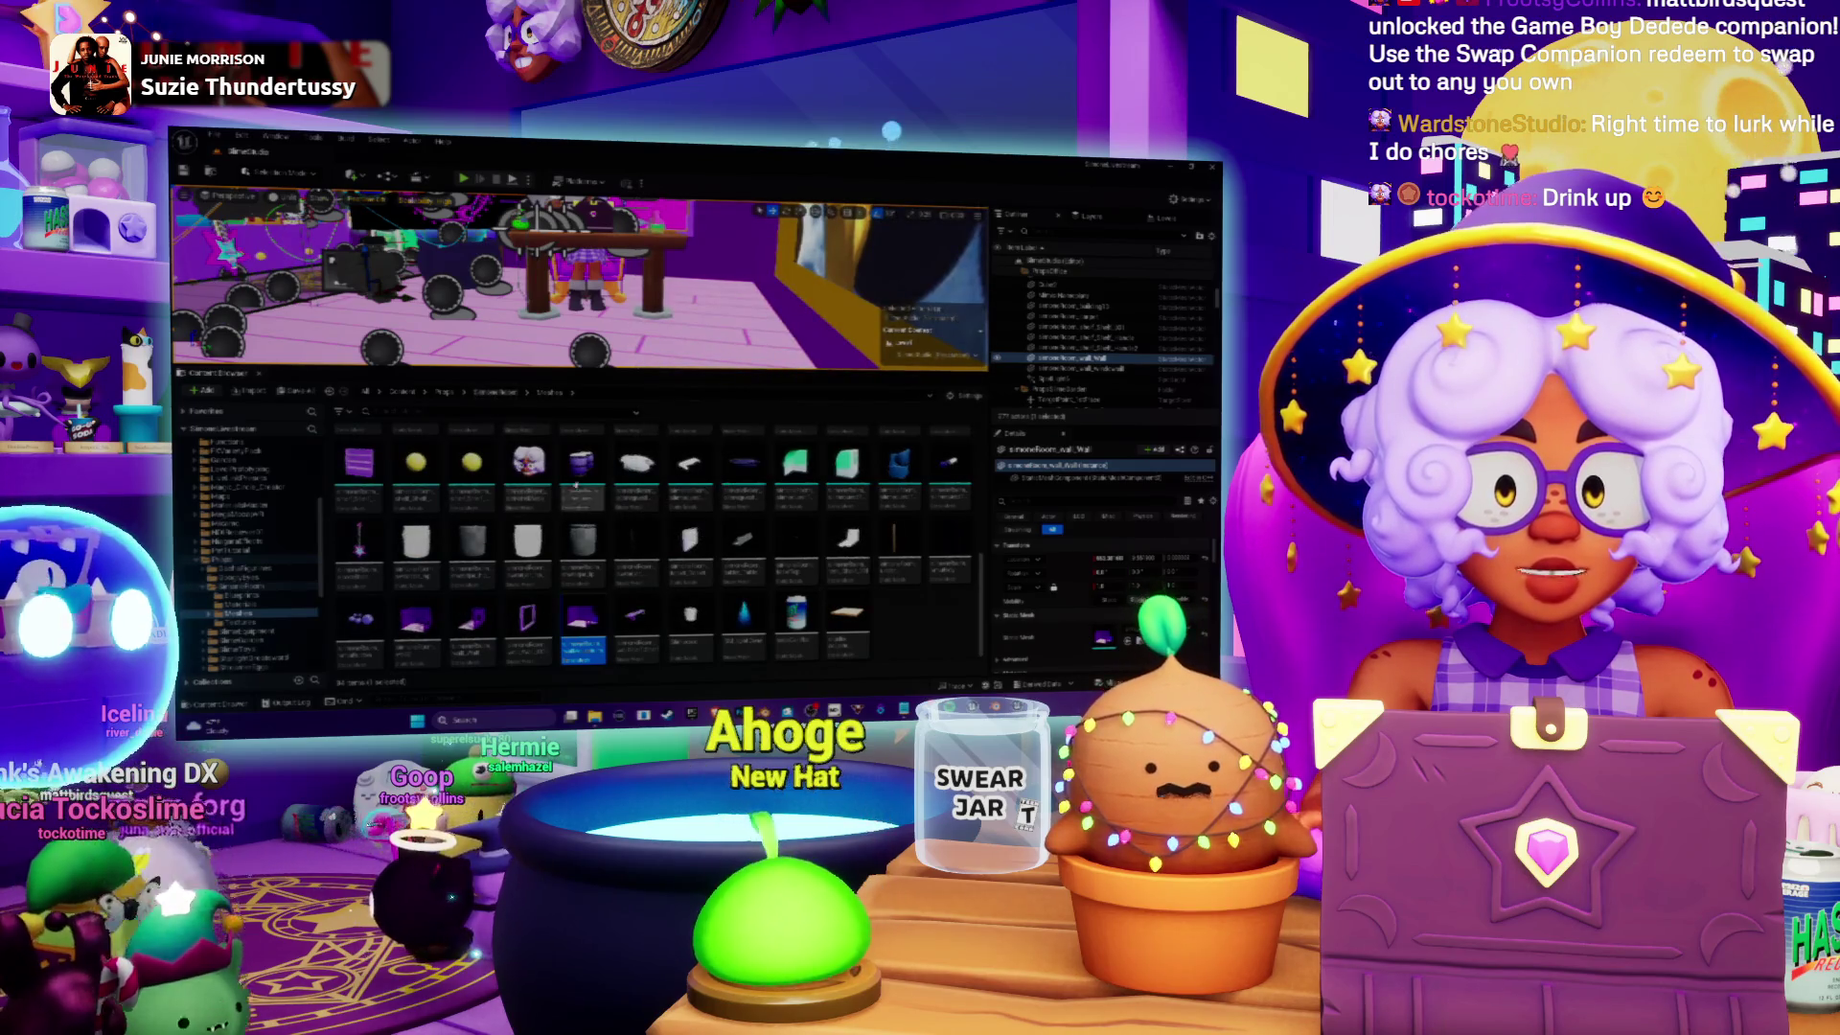
{"action": "key", "text": "alt+Left"}
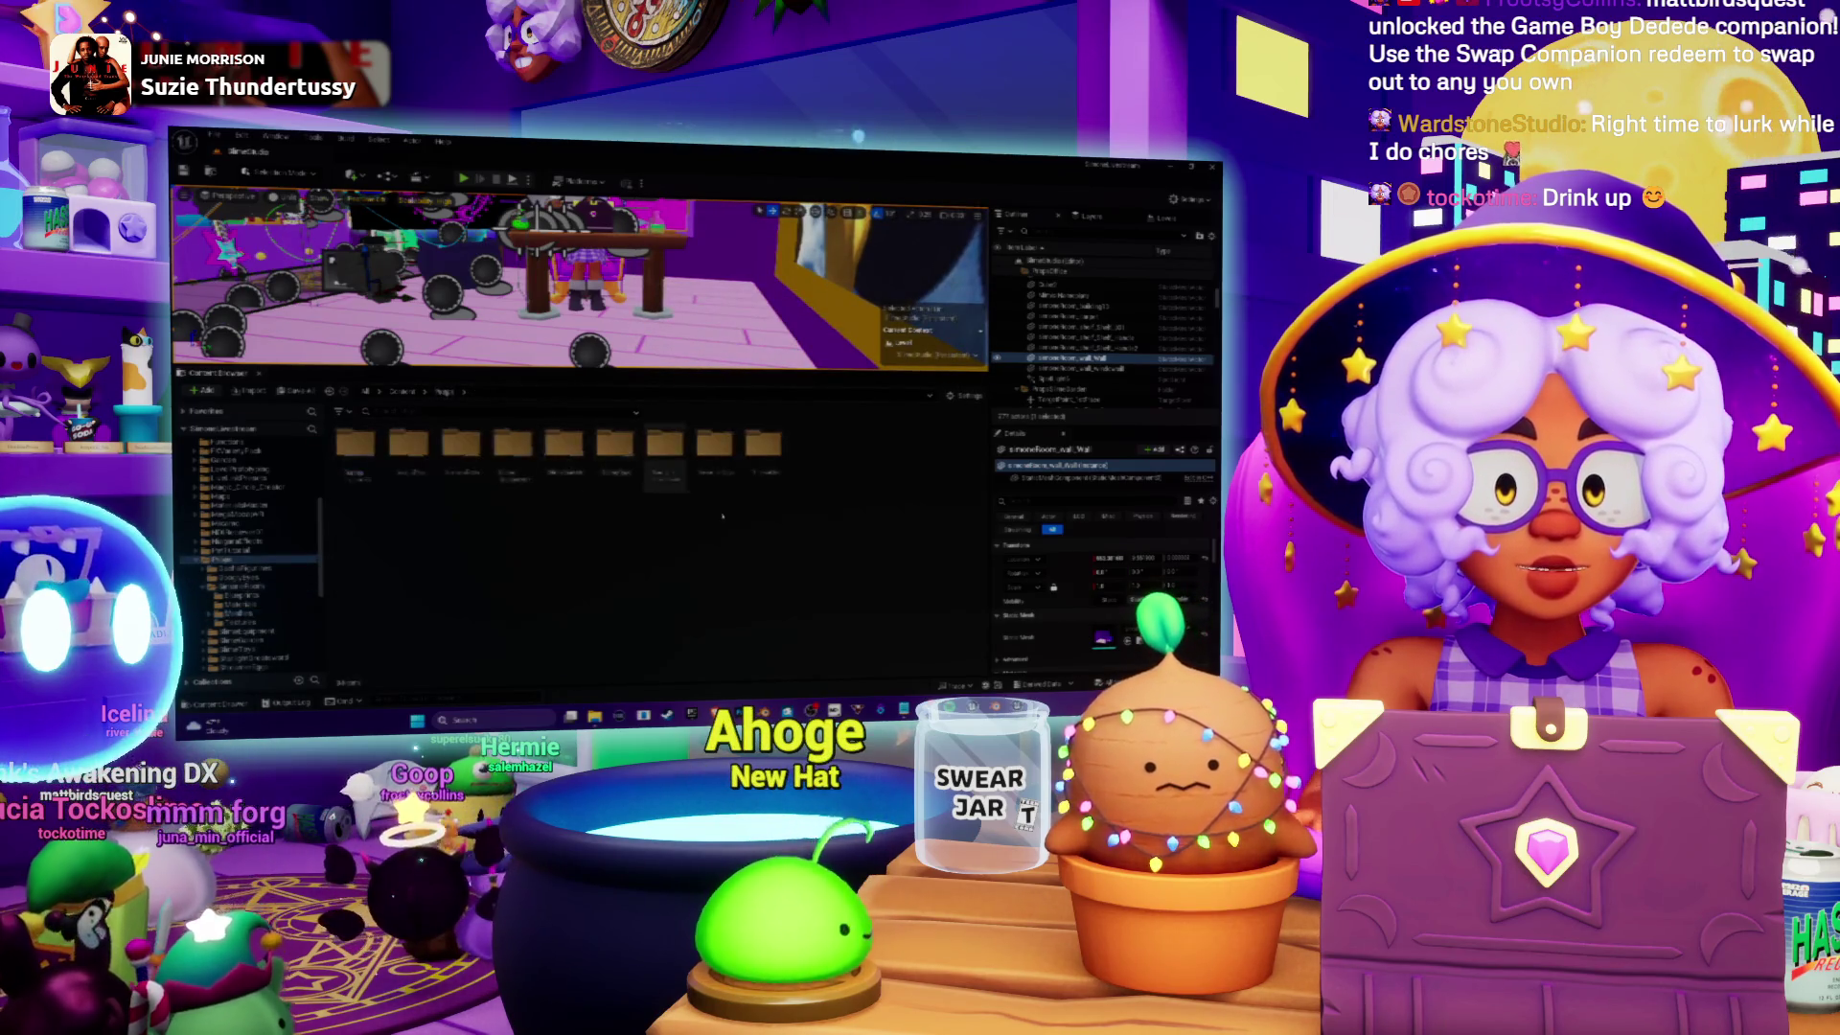
{"action": "right_click", "coordinate": [832, 532]}
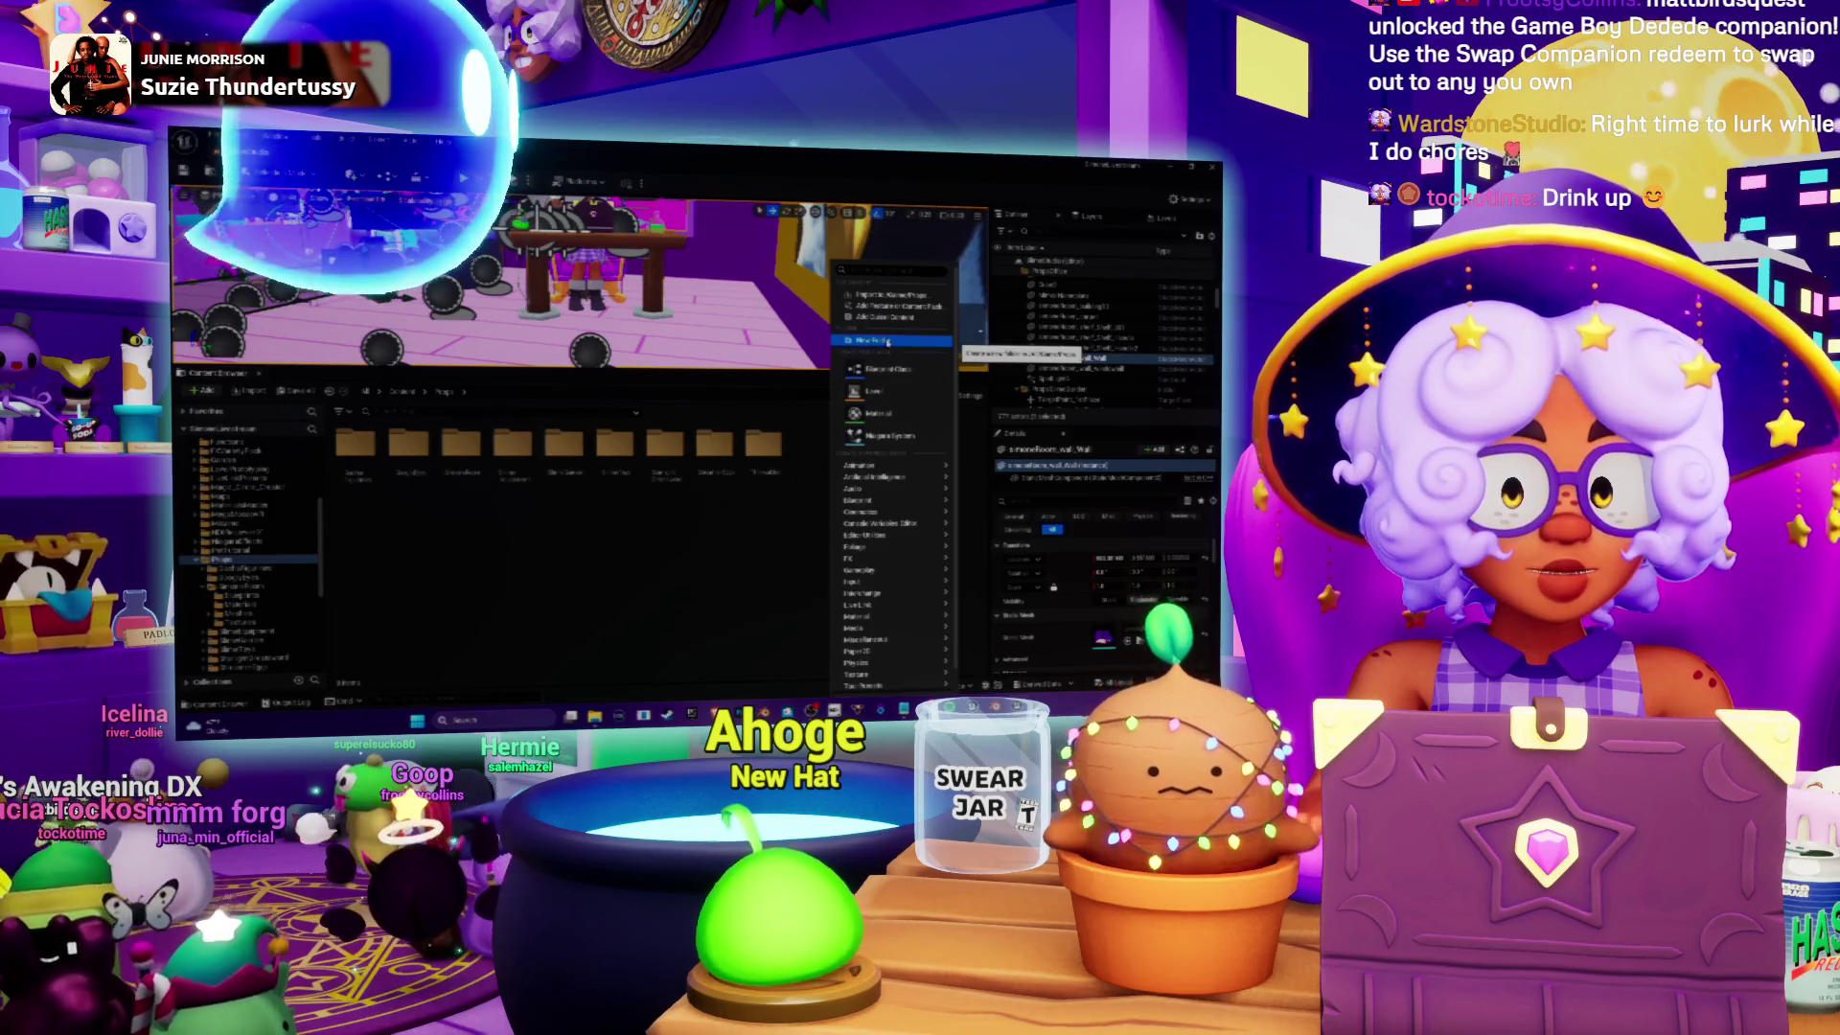
{"action": "left_click", "coordinate": [888, 341]}
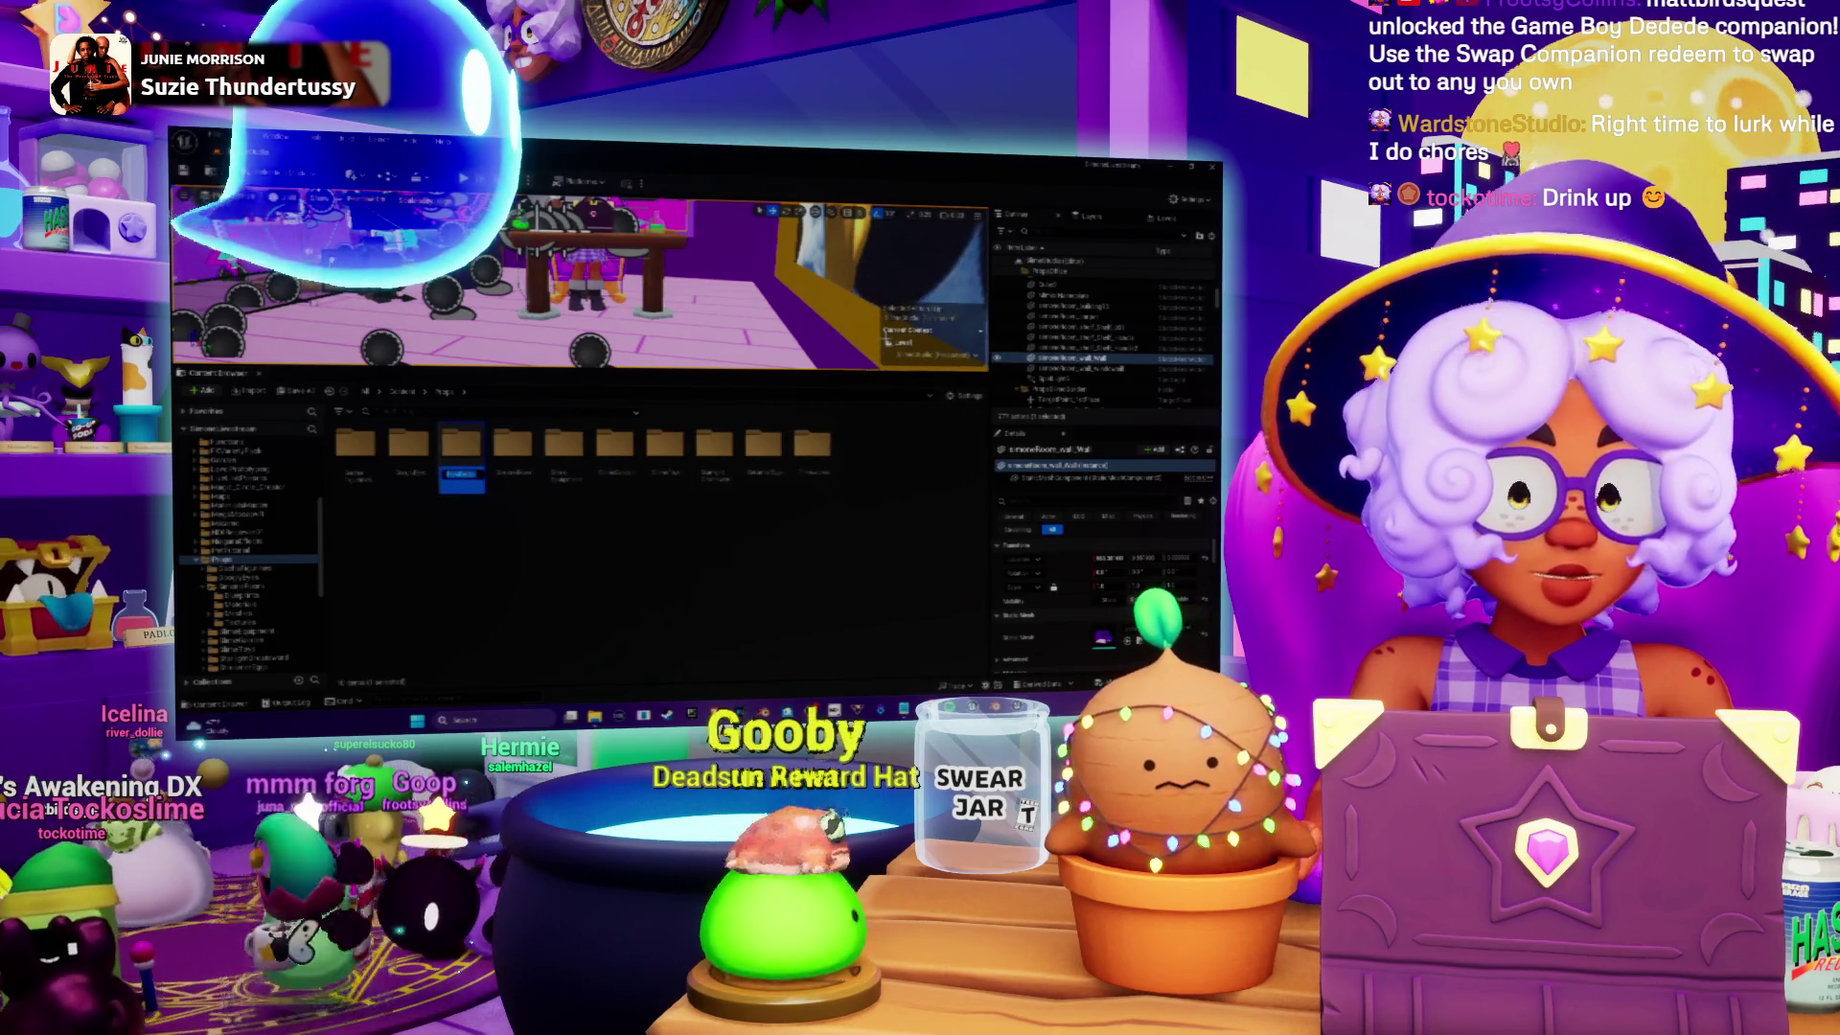
{"action": "type", "text": "Rugs"}
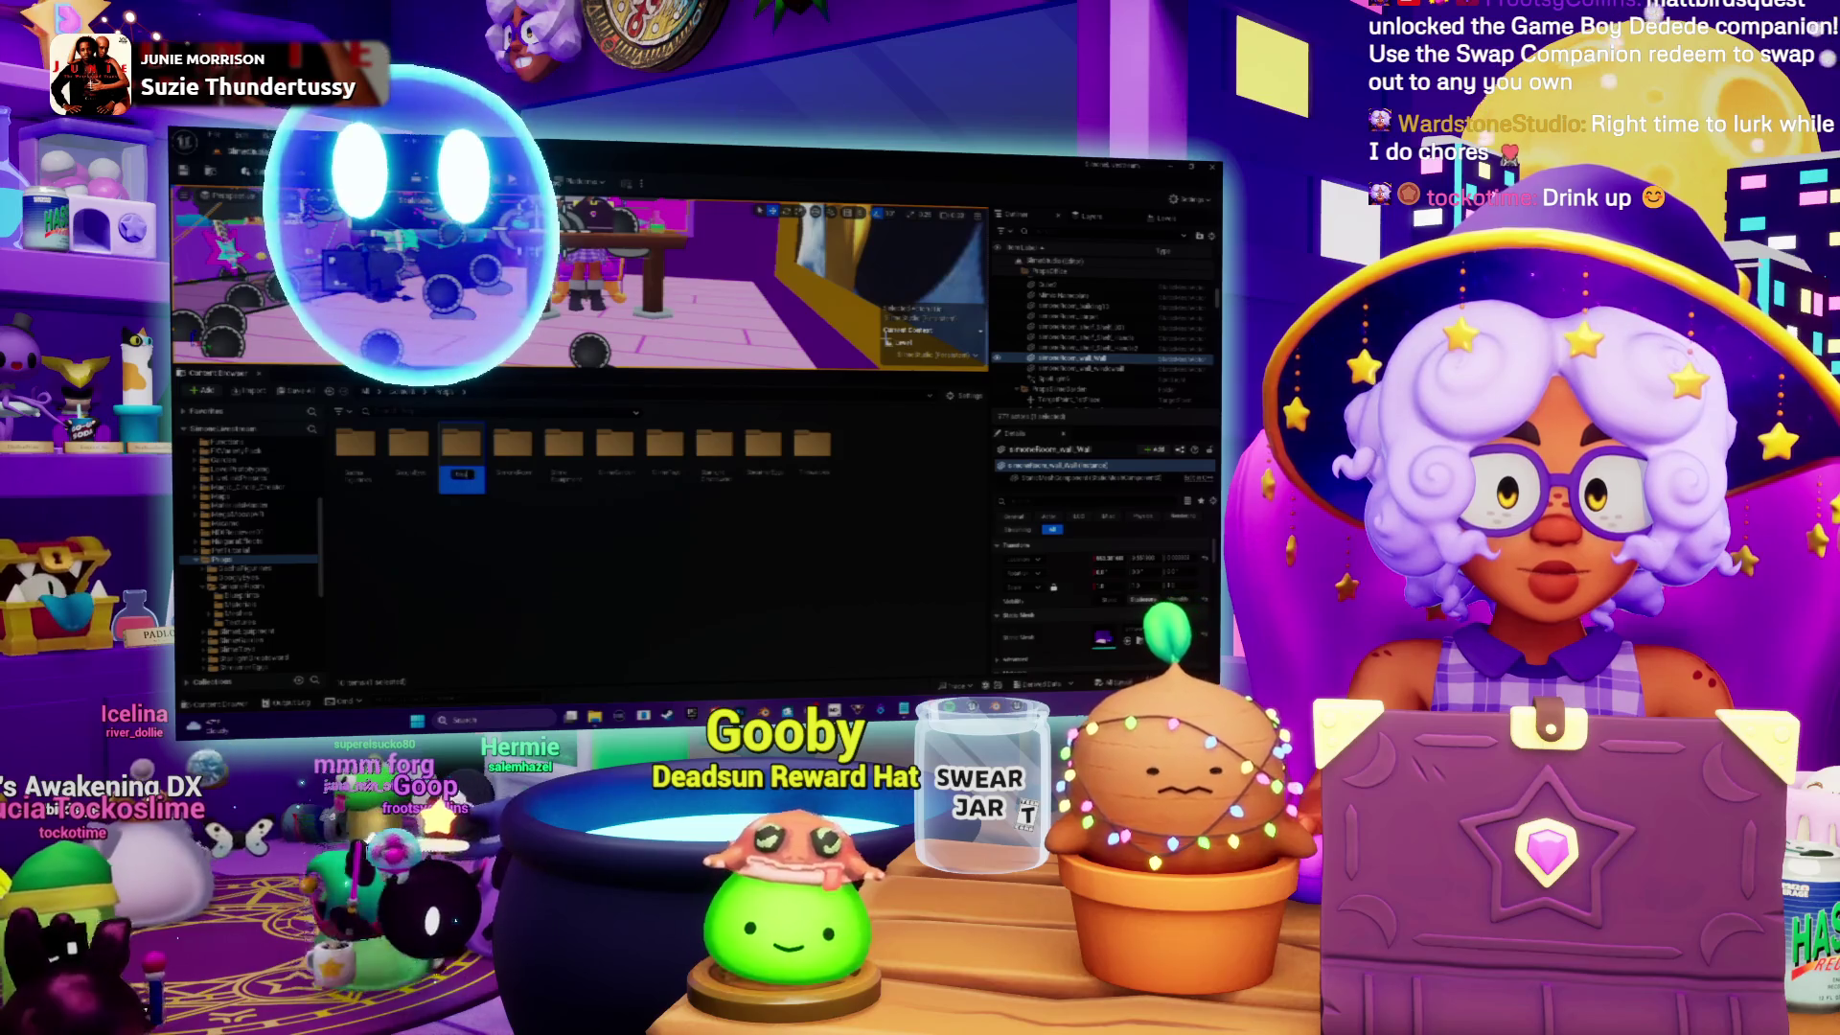
{"action": "key", "text": "Return"}
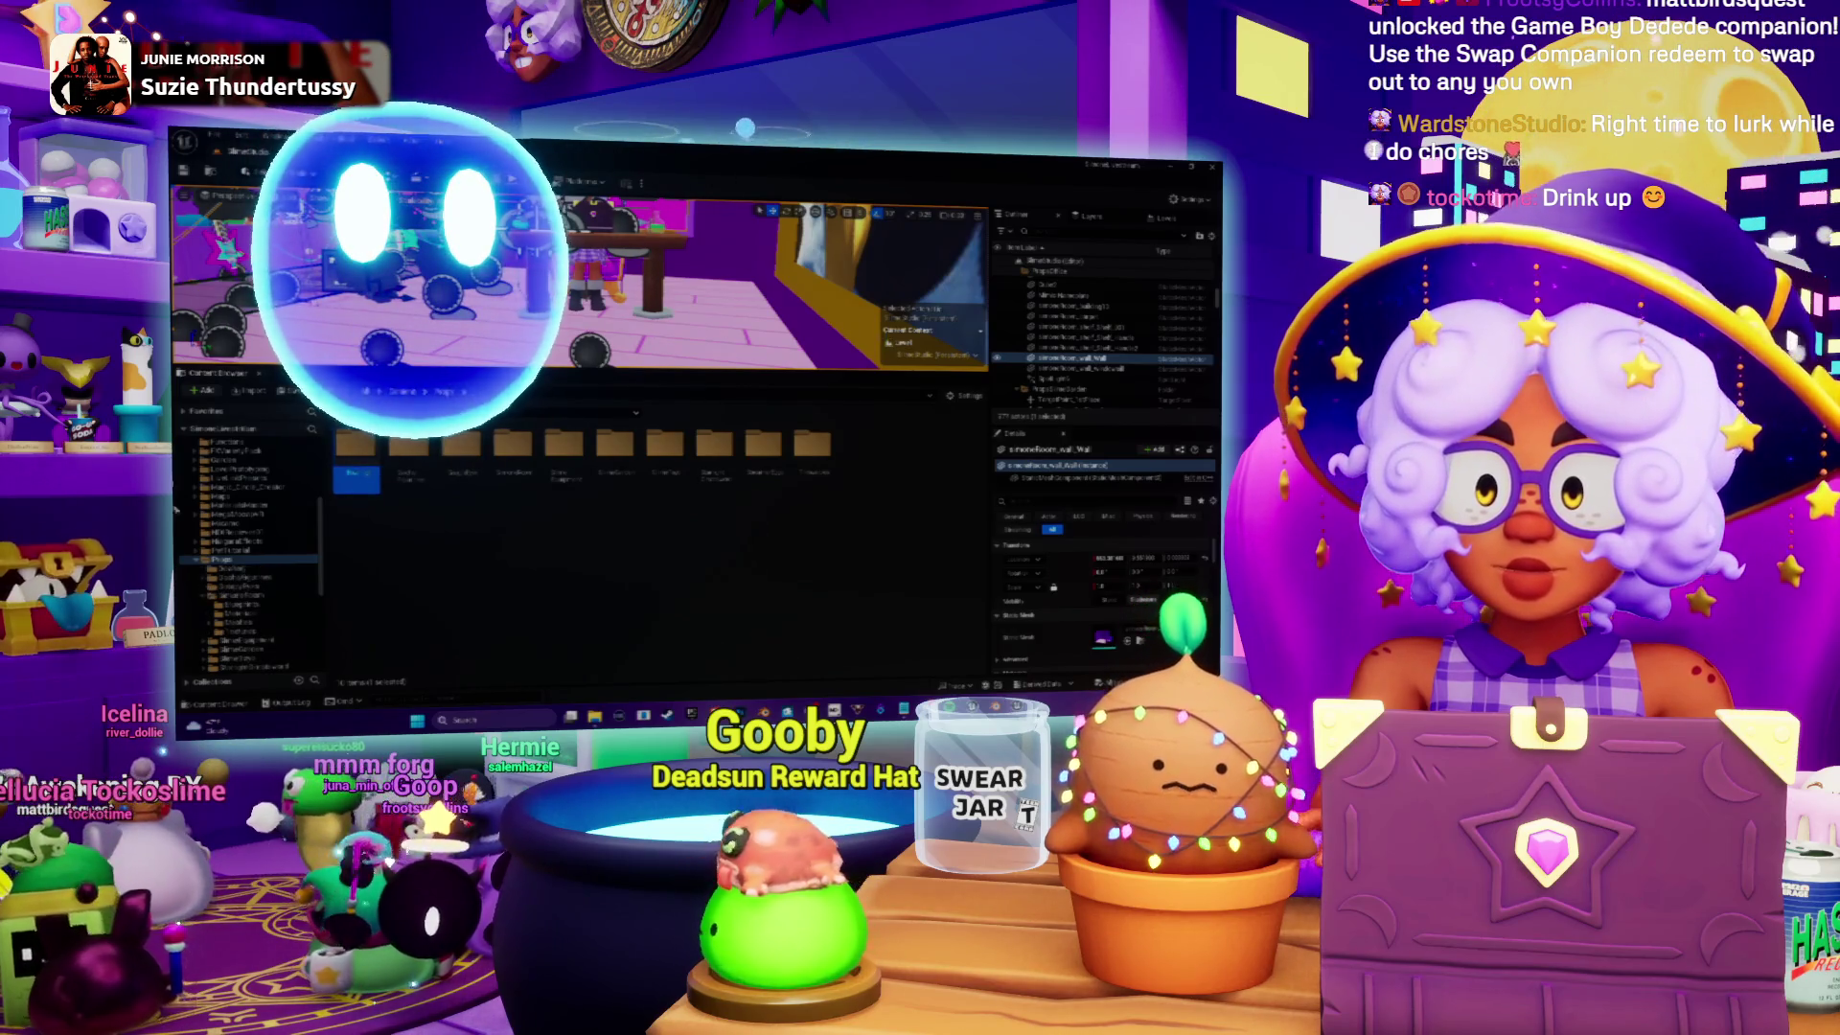
Step: Delete an empty folder from the Content Browser folder tree
{"action": "left_click", "coordinate": [240, 477]}
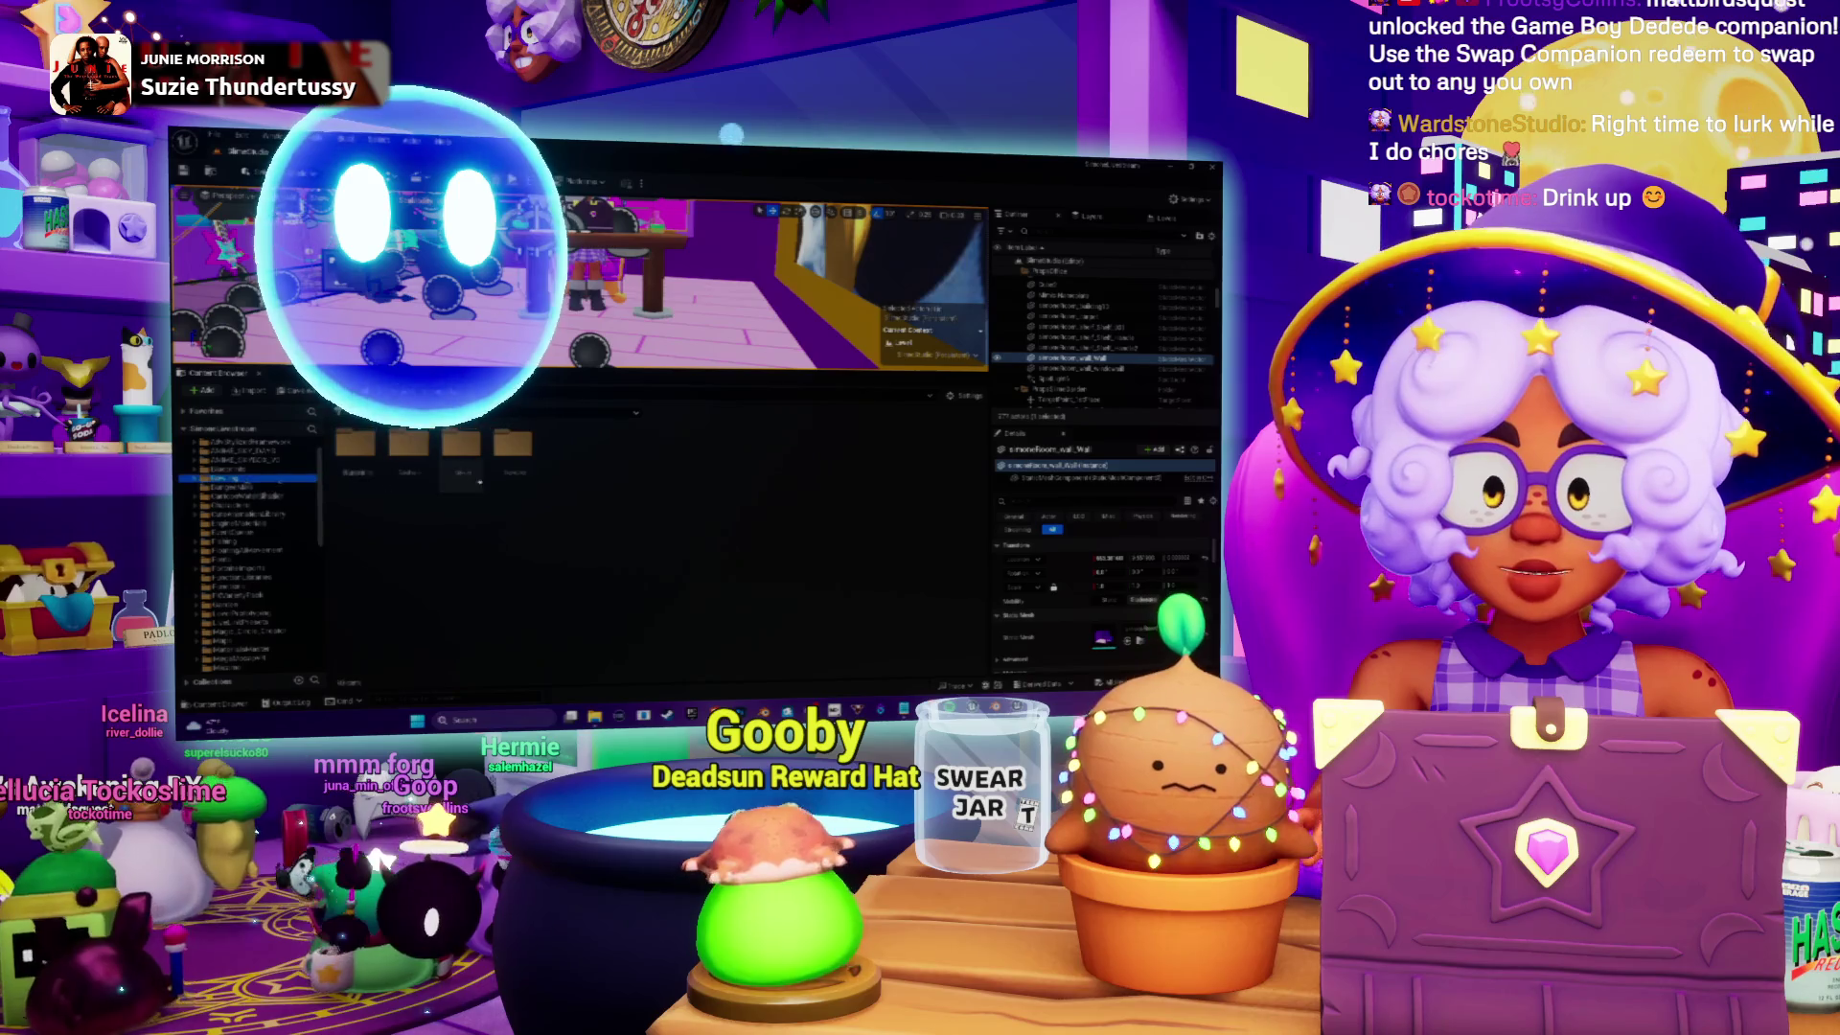
{"action": "scroll", "coordinate": [248, 554], "scroll_direction": "down", "scroll_amount": 3}
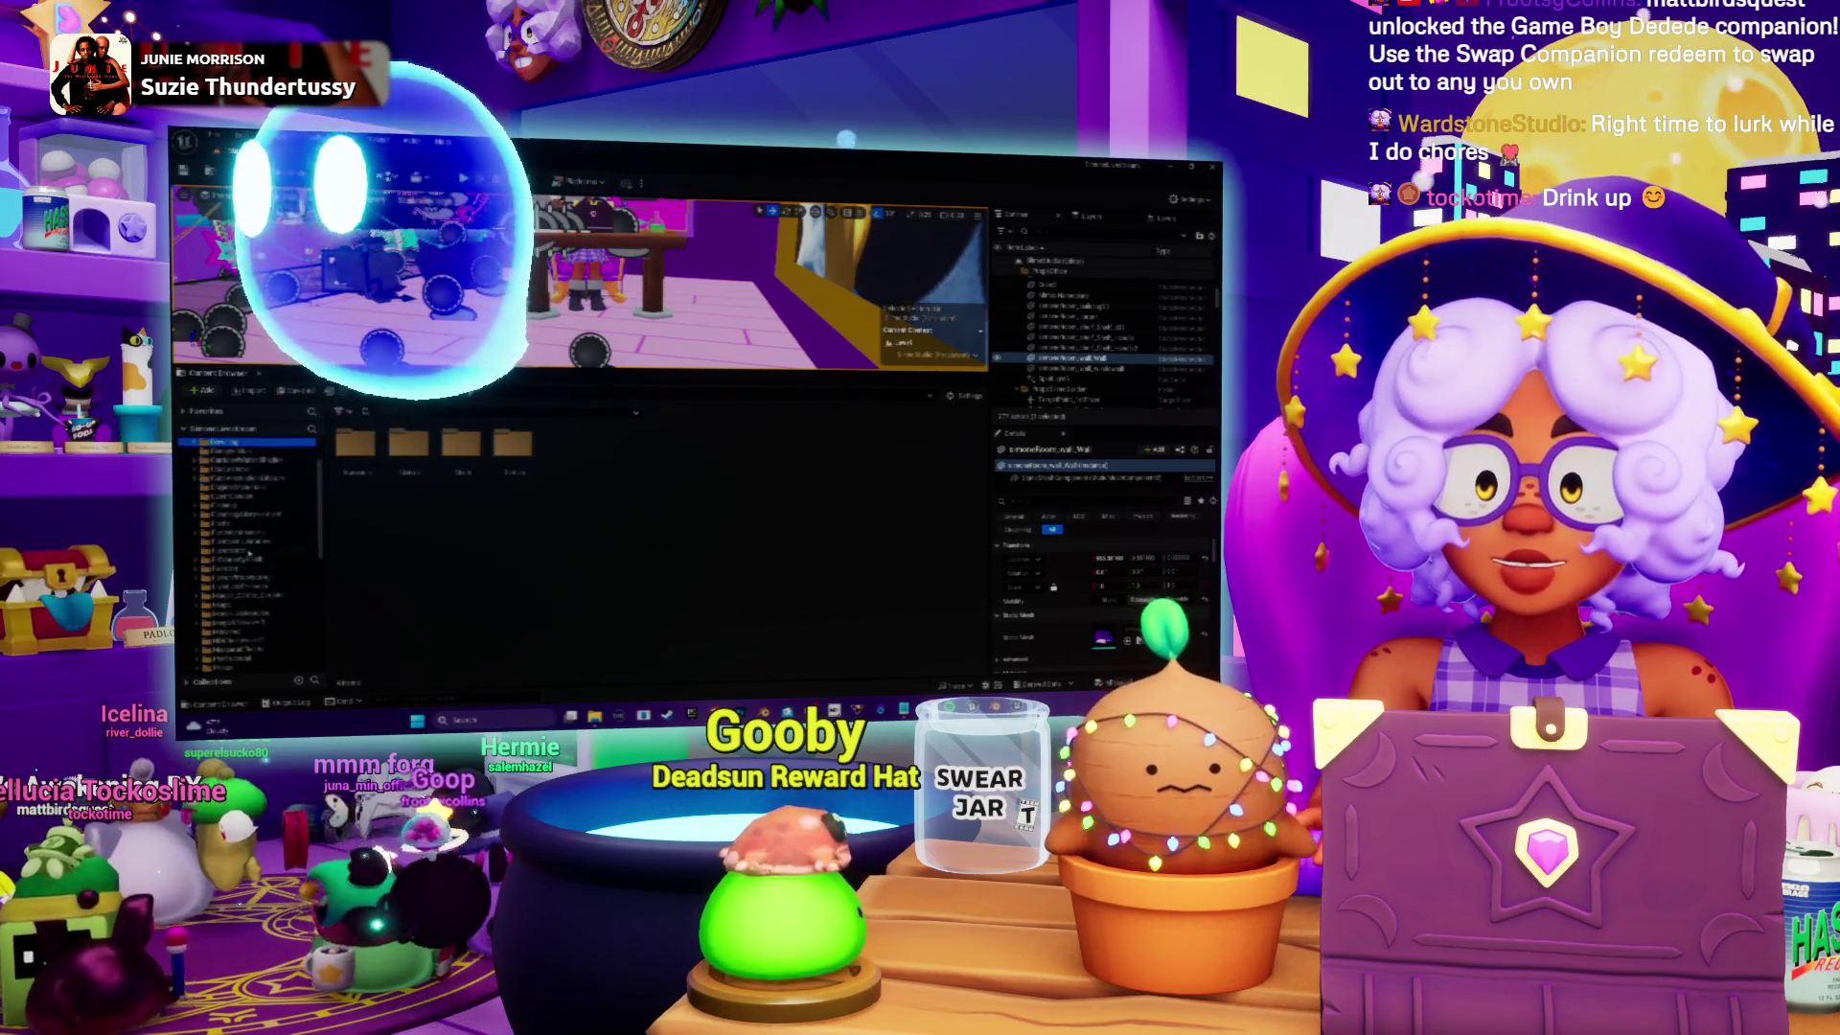
{"action": "left_click", "coordinate": [249, 552]}
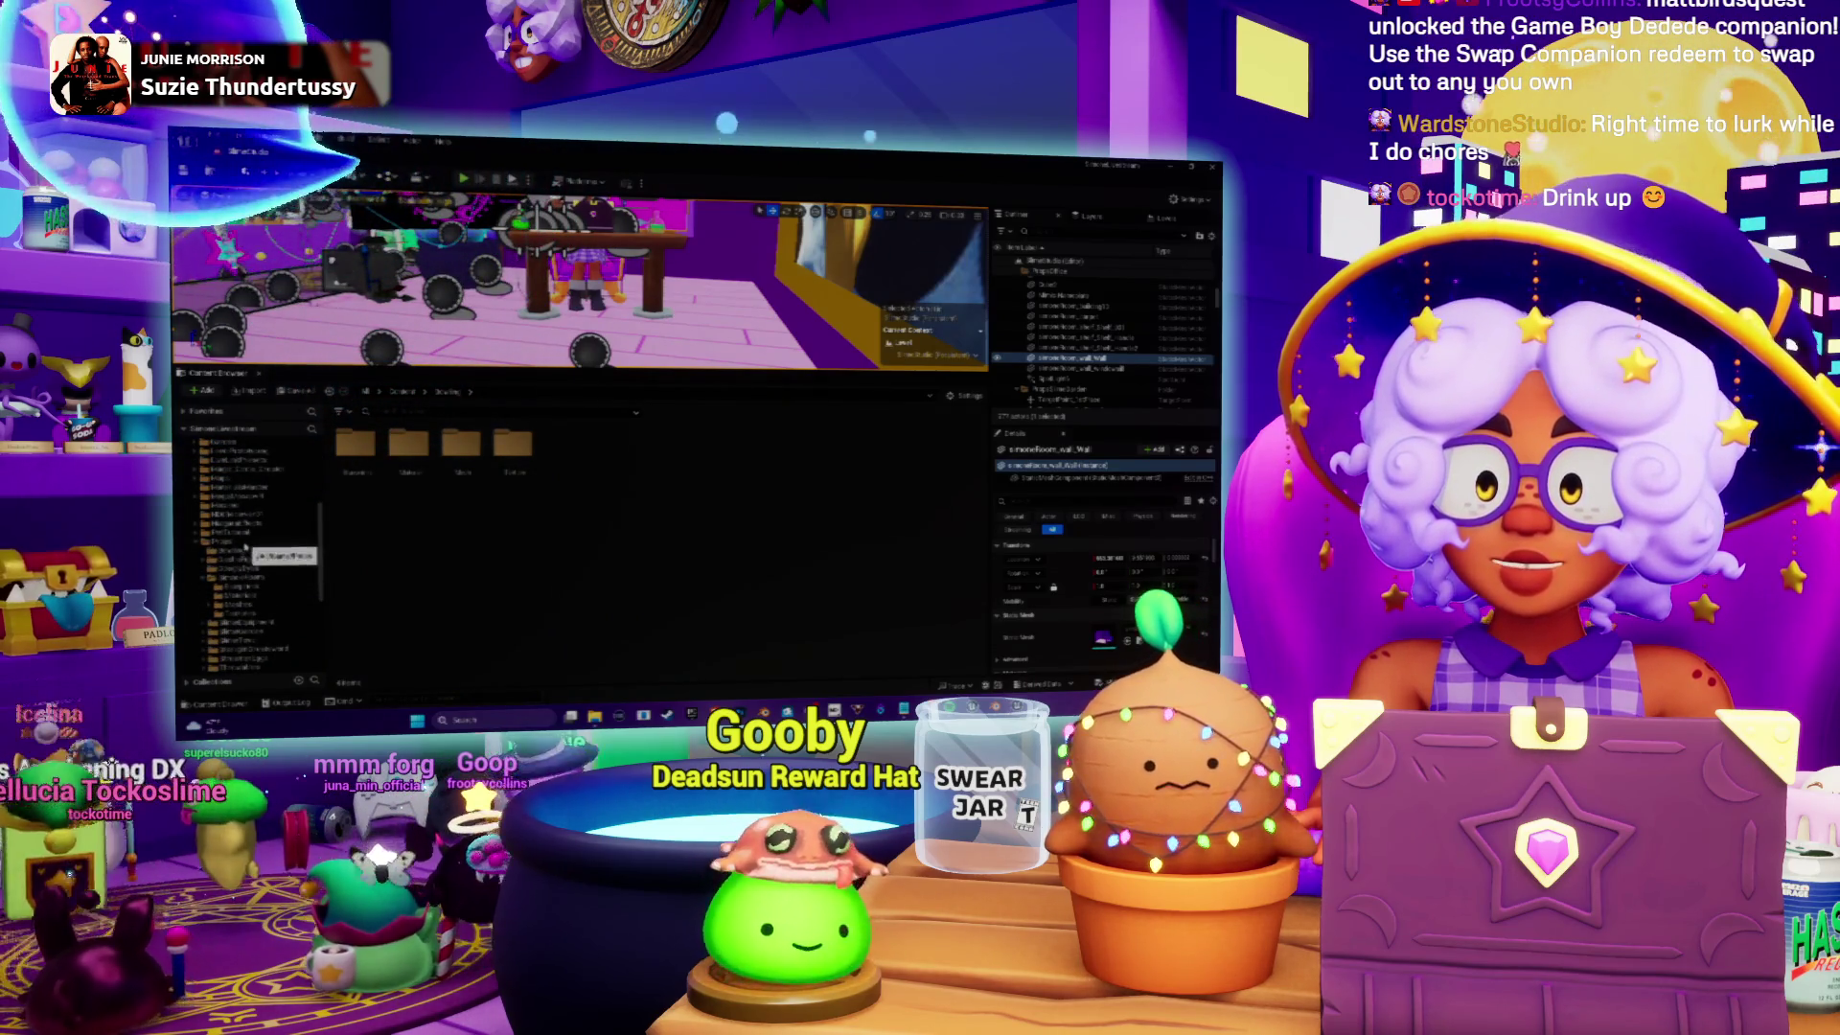
{"action": "right_click", "coordinate": [248, 553]}
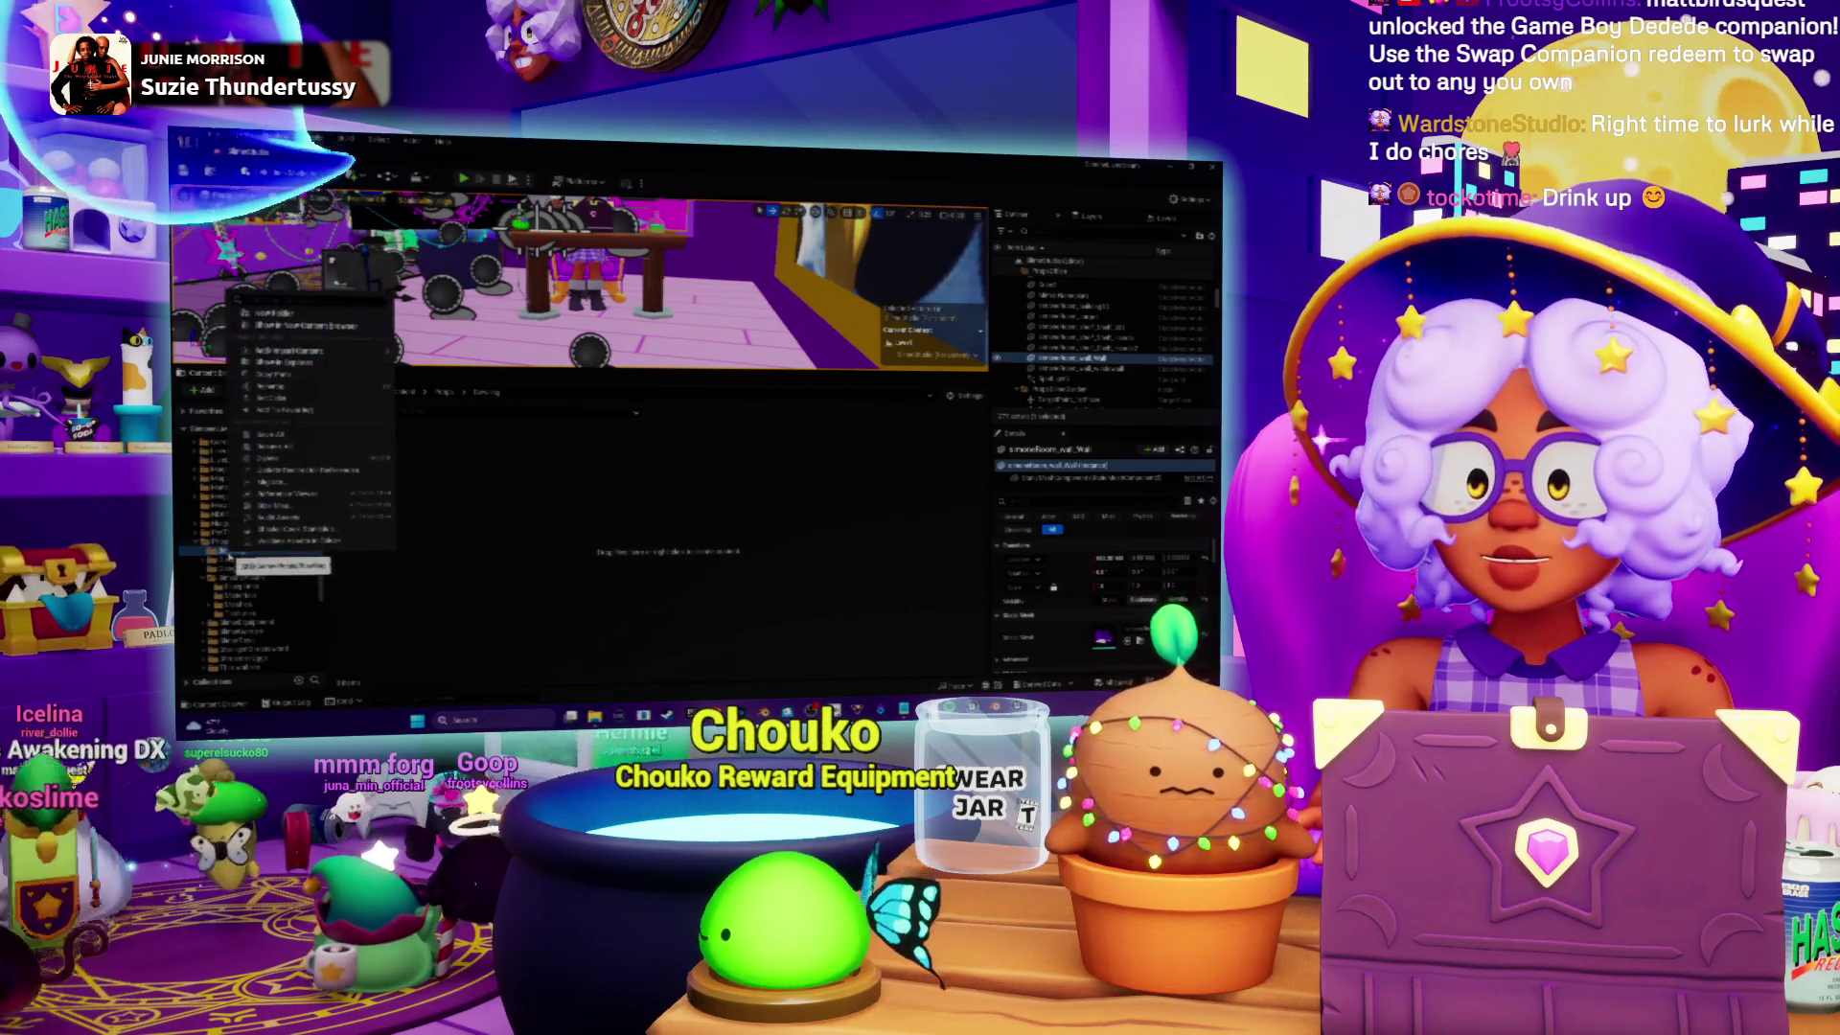
{"action": "left_click", "coordinate": [288, 458]}
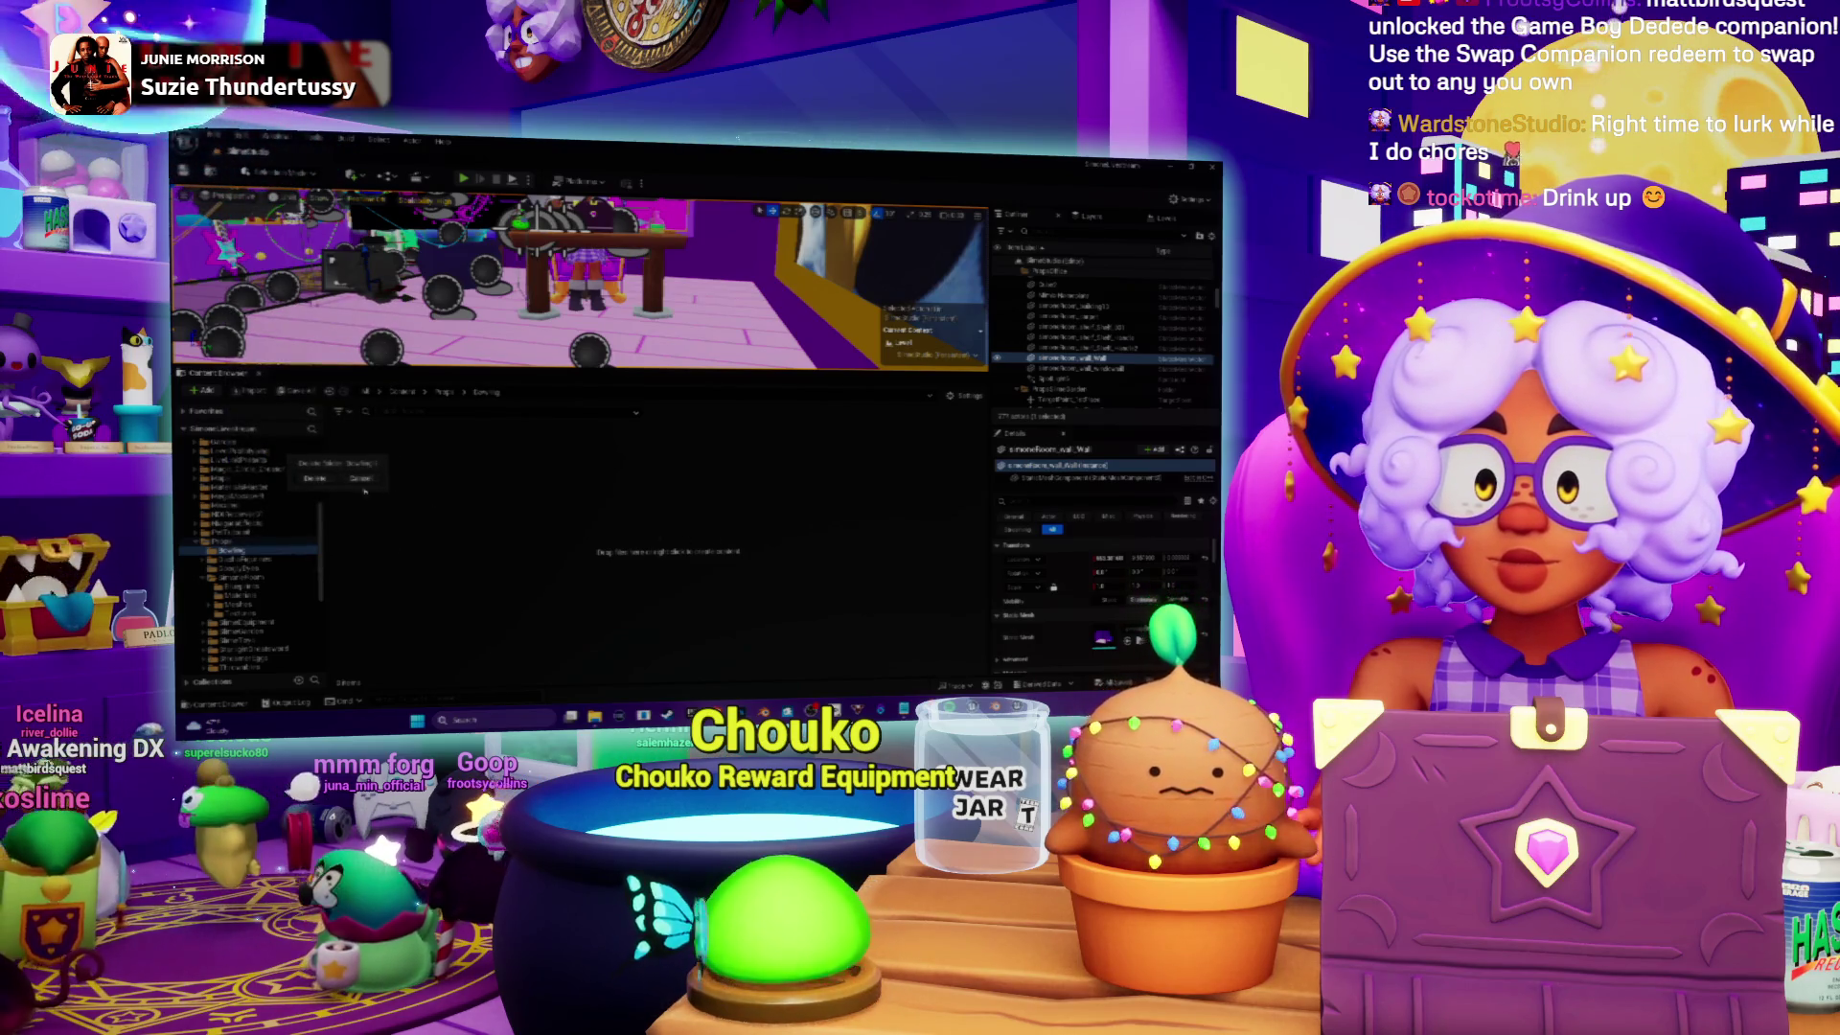
{"action": "left_click", "coordinate": [264, 492]}
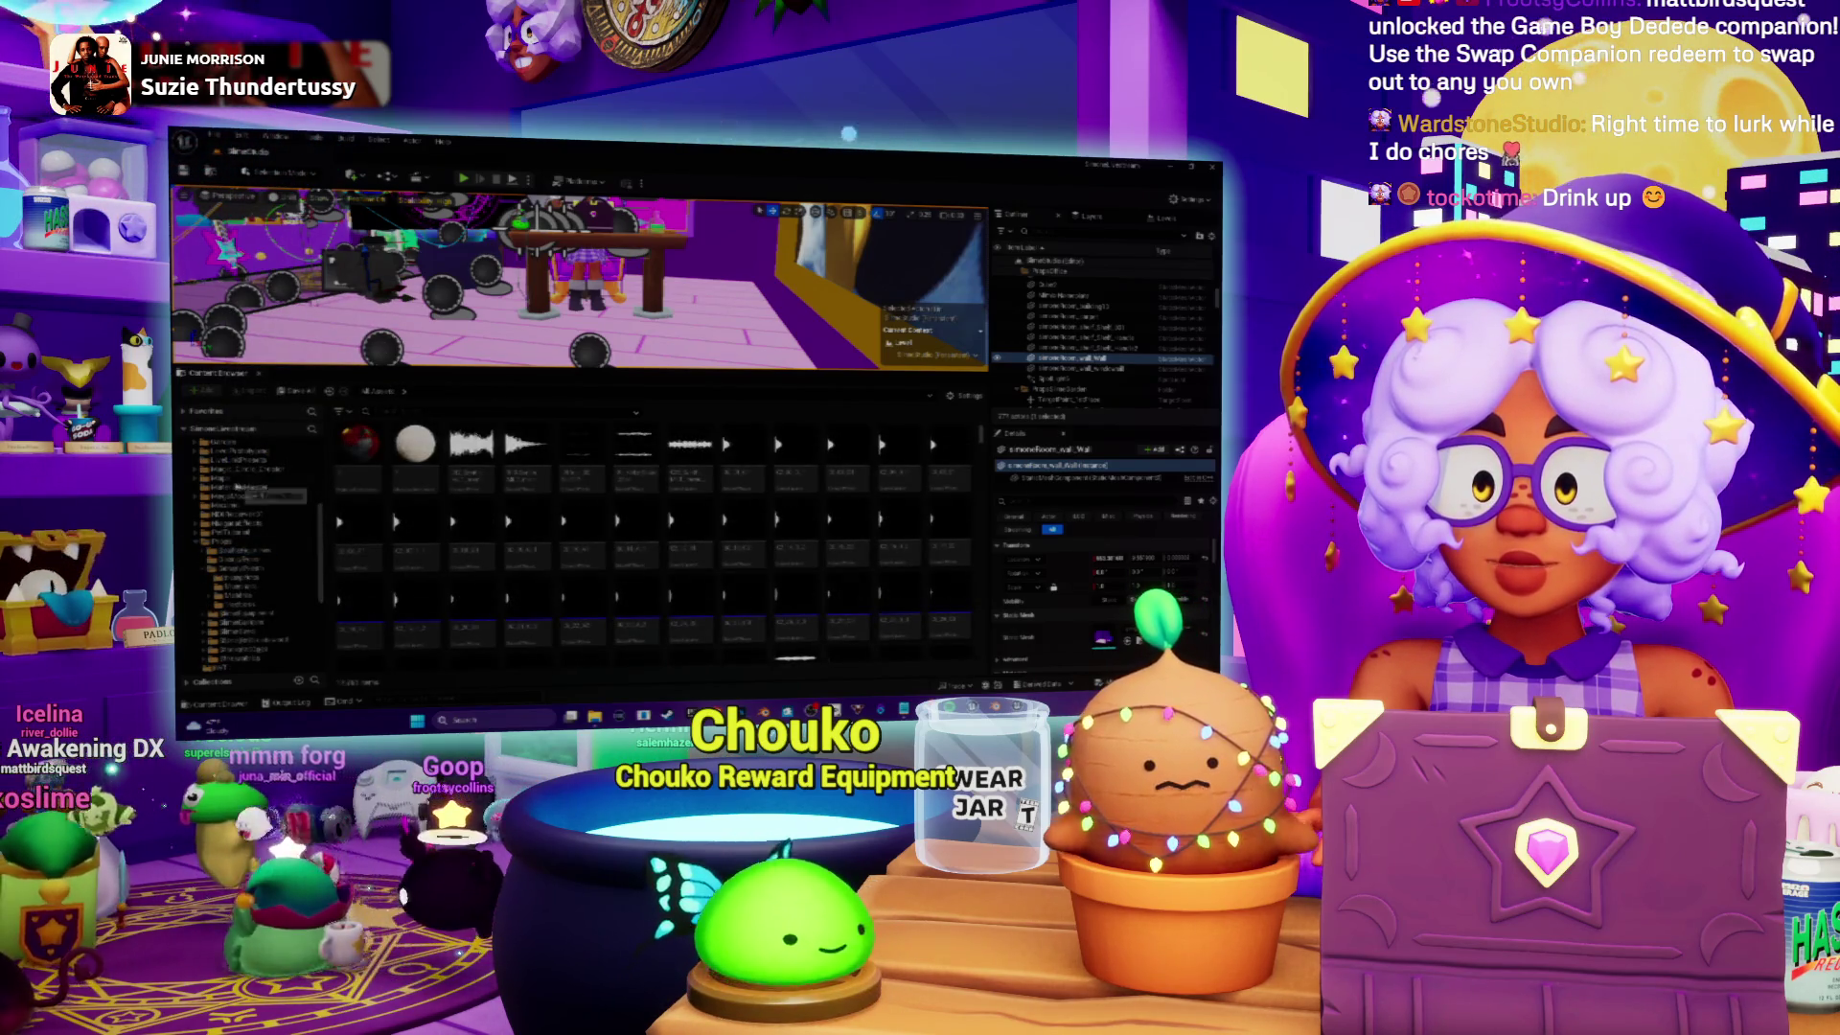
Step: Open the third subfolder and start importing a file into it
{"action": "left_click", "coordinate": [231, 508]}
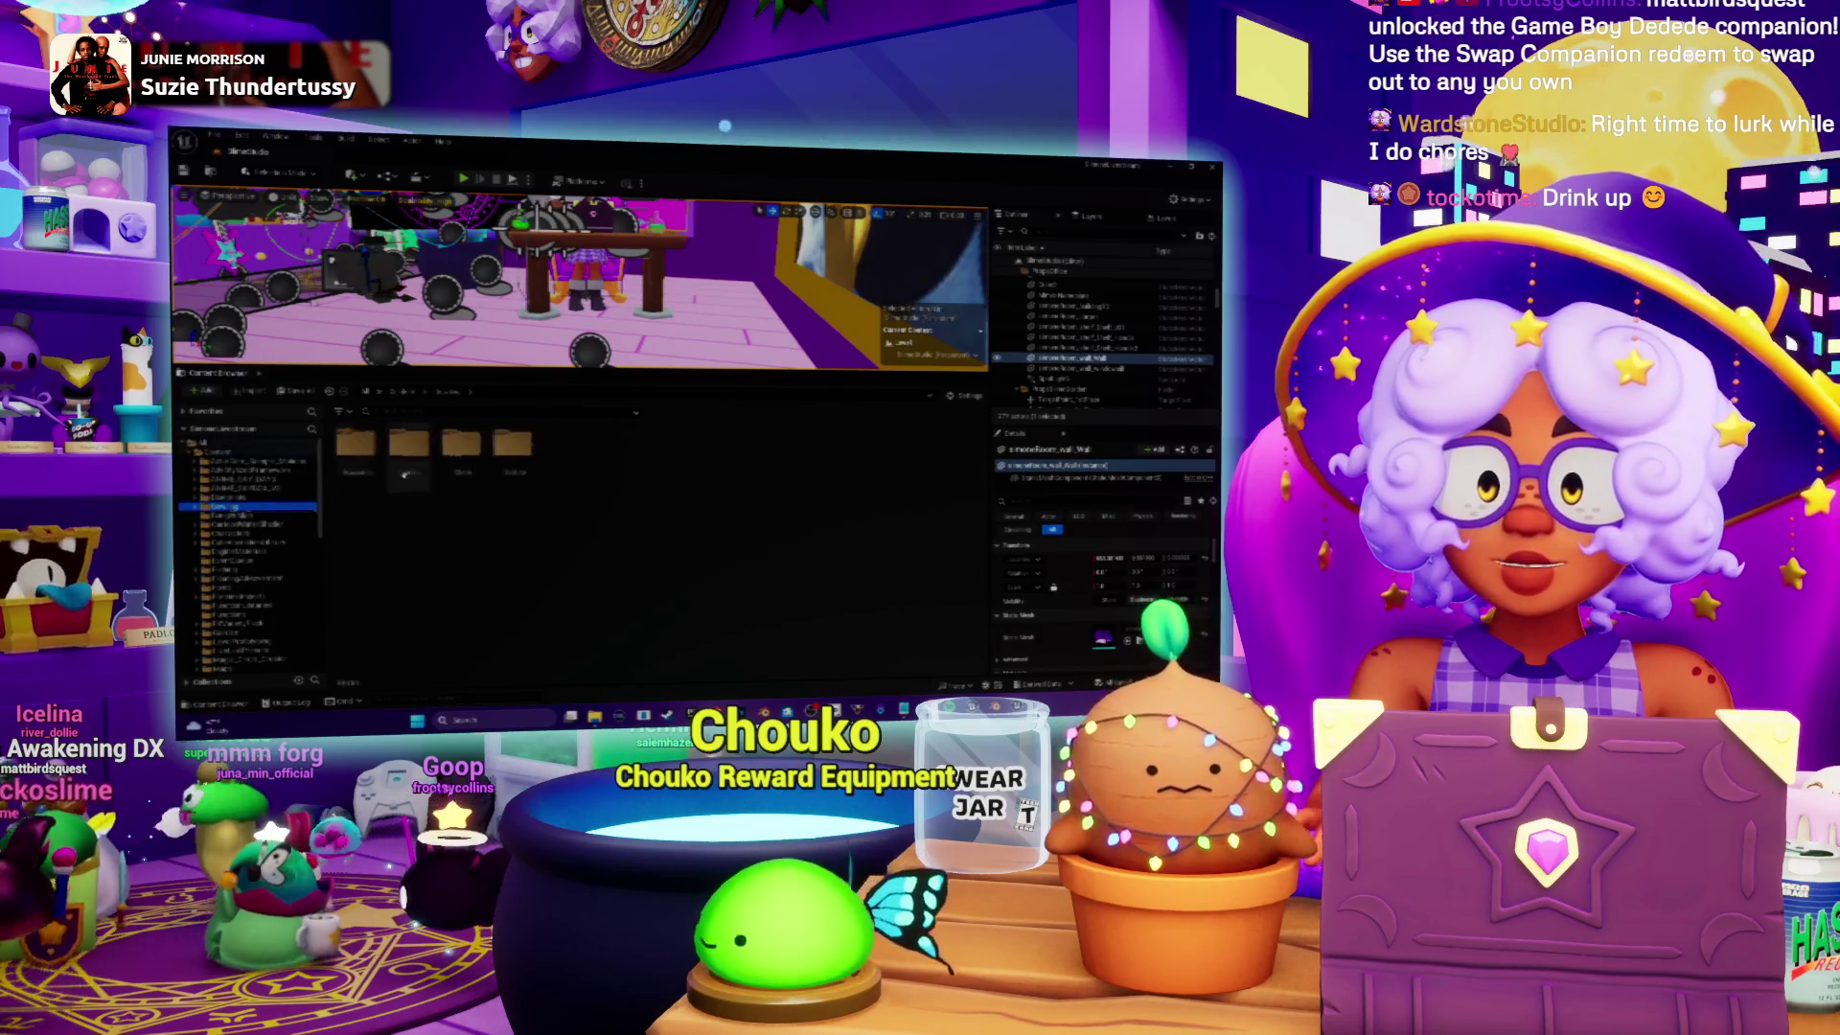
{"action": "double_click", "coordinate": [460, 445]}
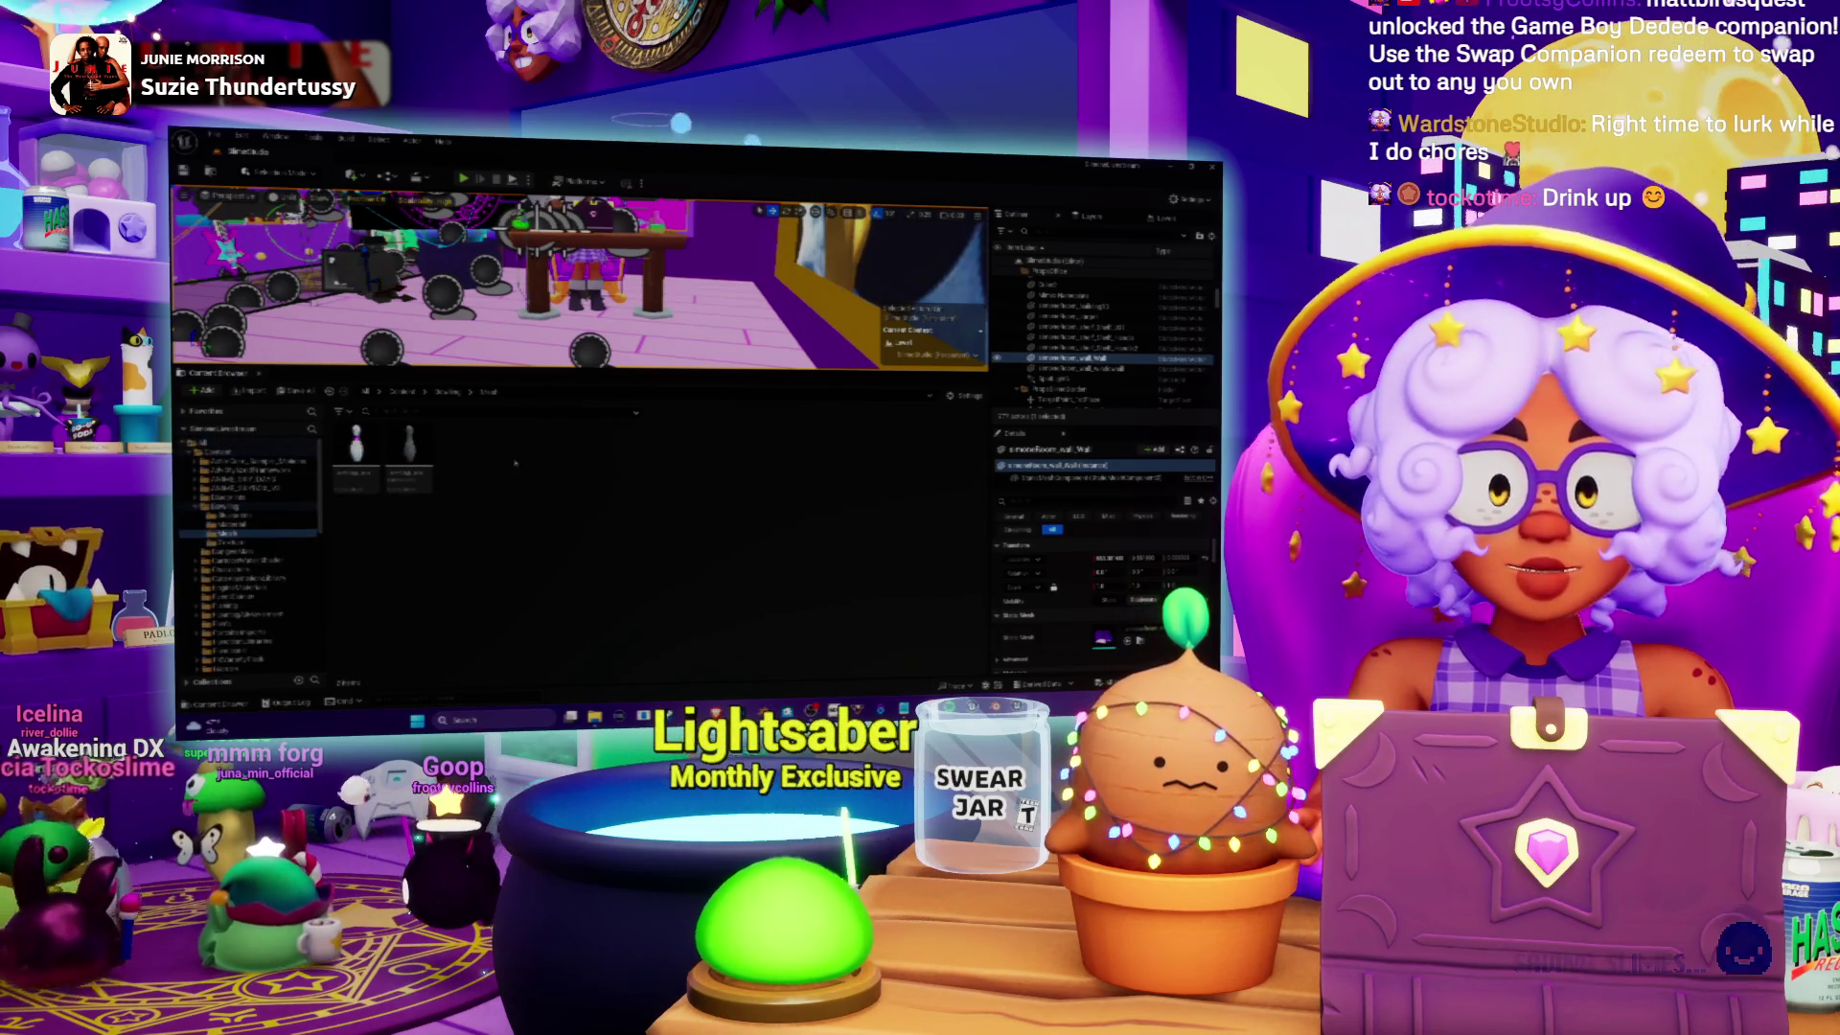
{"action": "right_click", "coordinate": [563, 489]}
{"action": "left_click", "coordinate": [575, 299]}
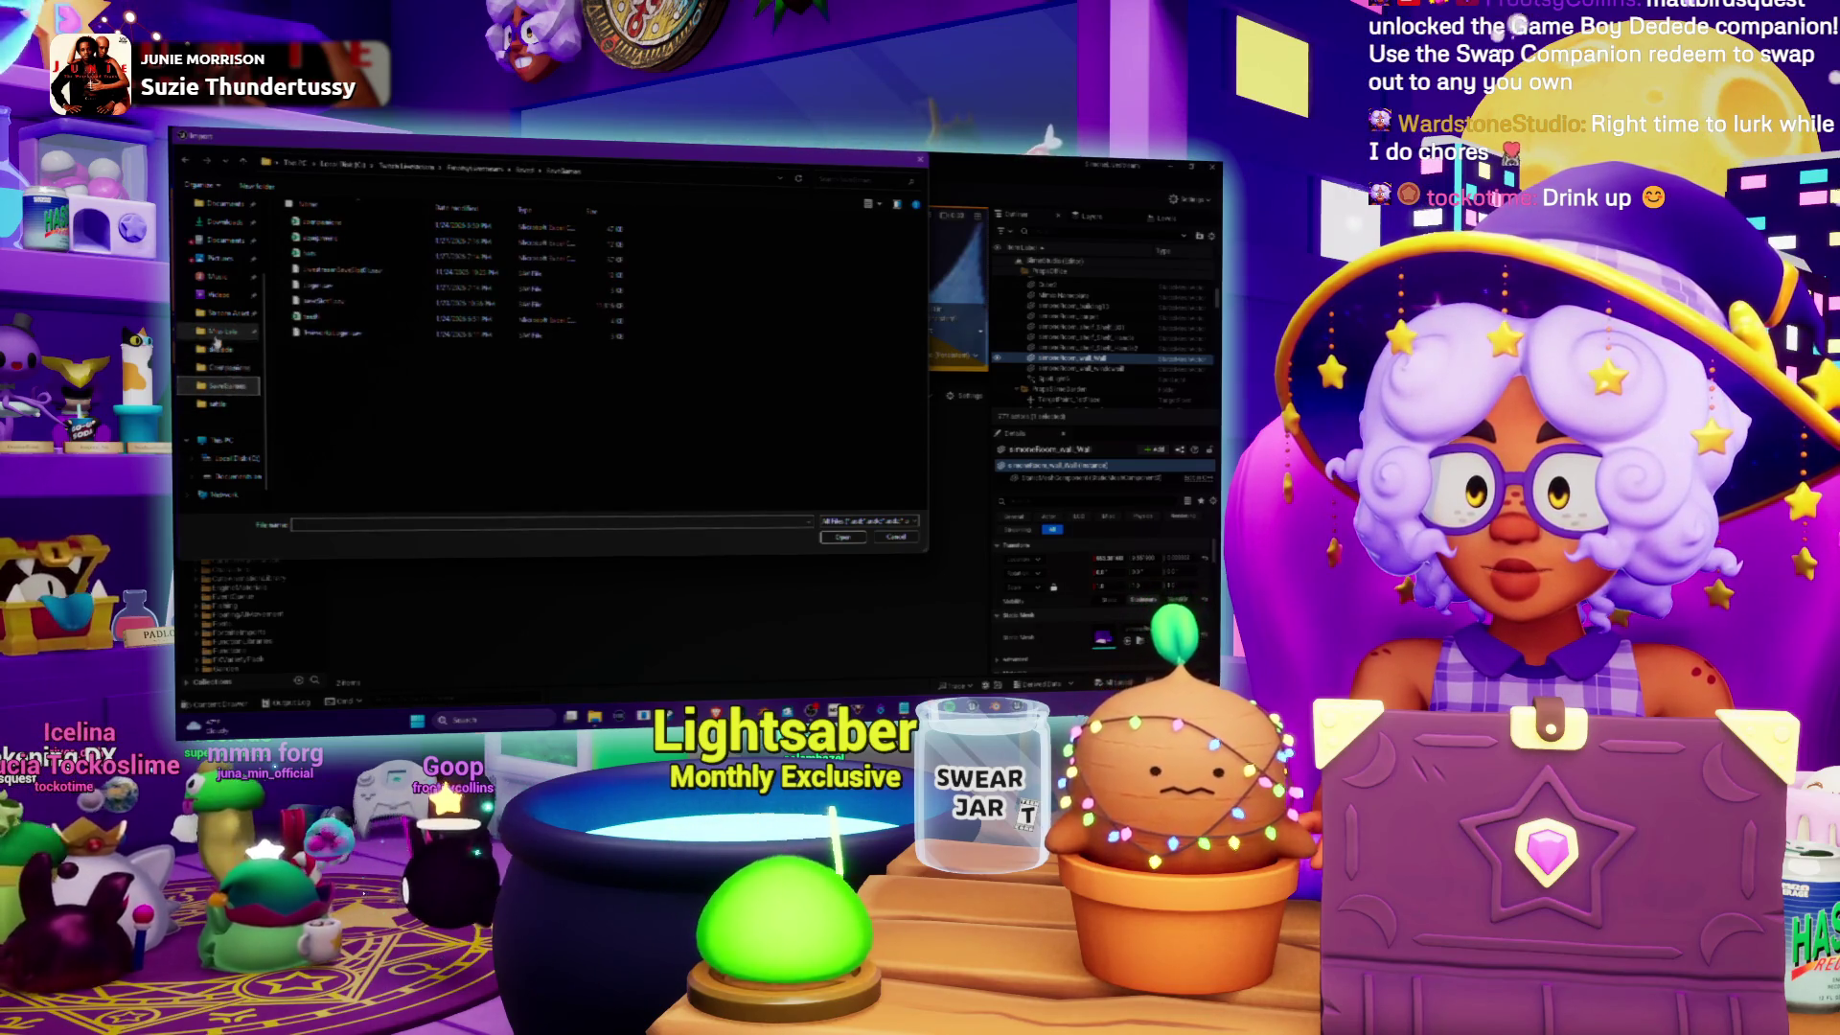
Step: Browse from Game Assets down to the exports folder and pick the mesh file
{"action": "left_click", "coordinate": [227, 316]}
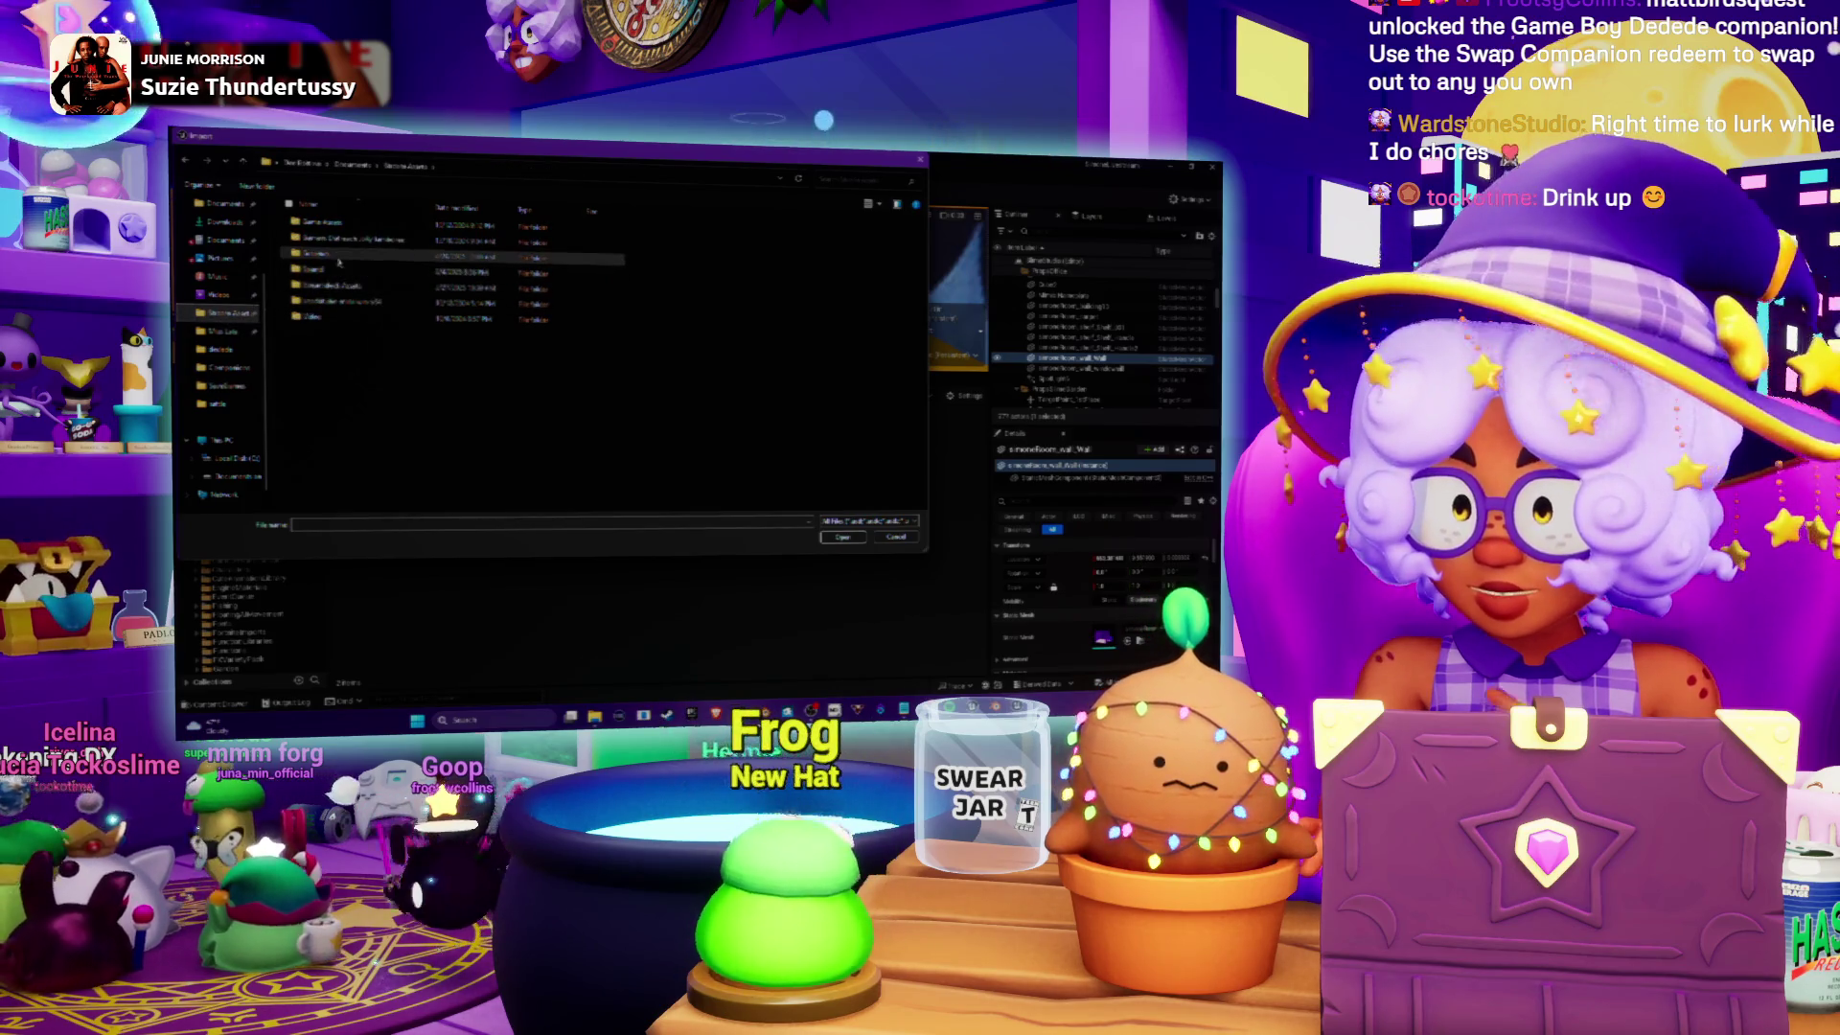
{"action": "double_click", "coordinate": [338, 227]}
{"action": "double_click", "coordinate": [335, 227]}
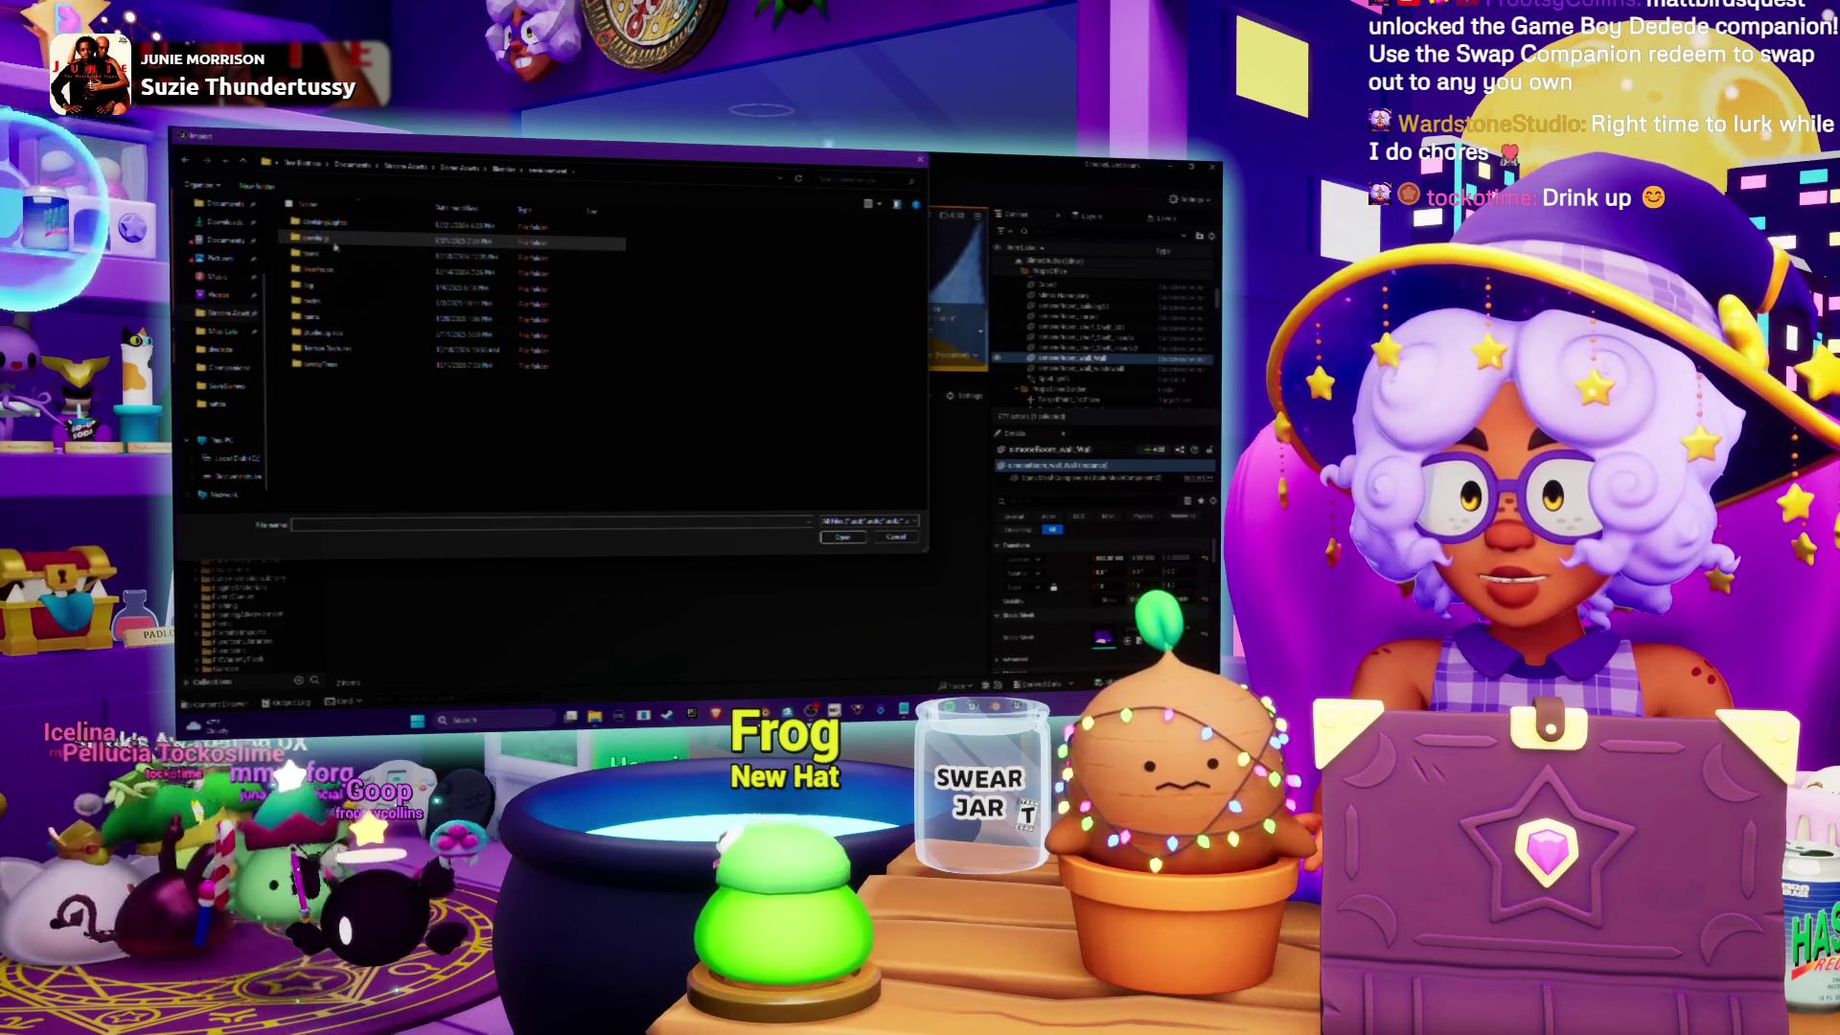
{"action": "double_click", "coordinate": [322, 240]}
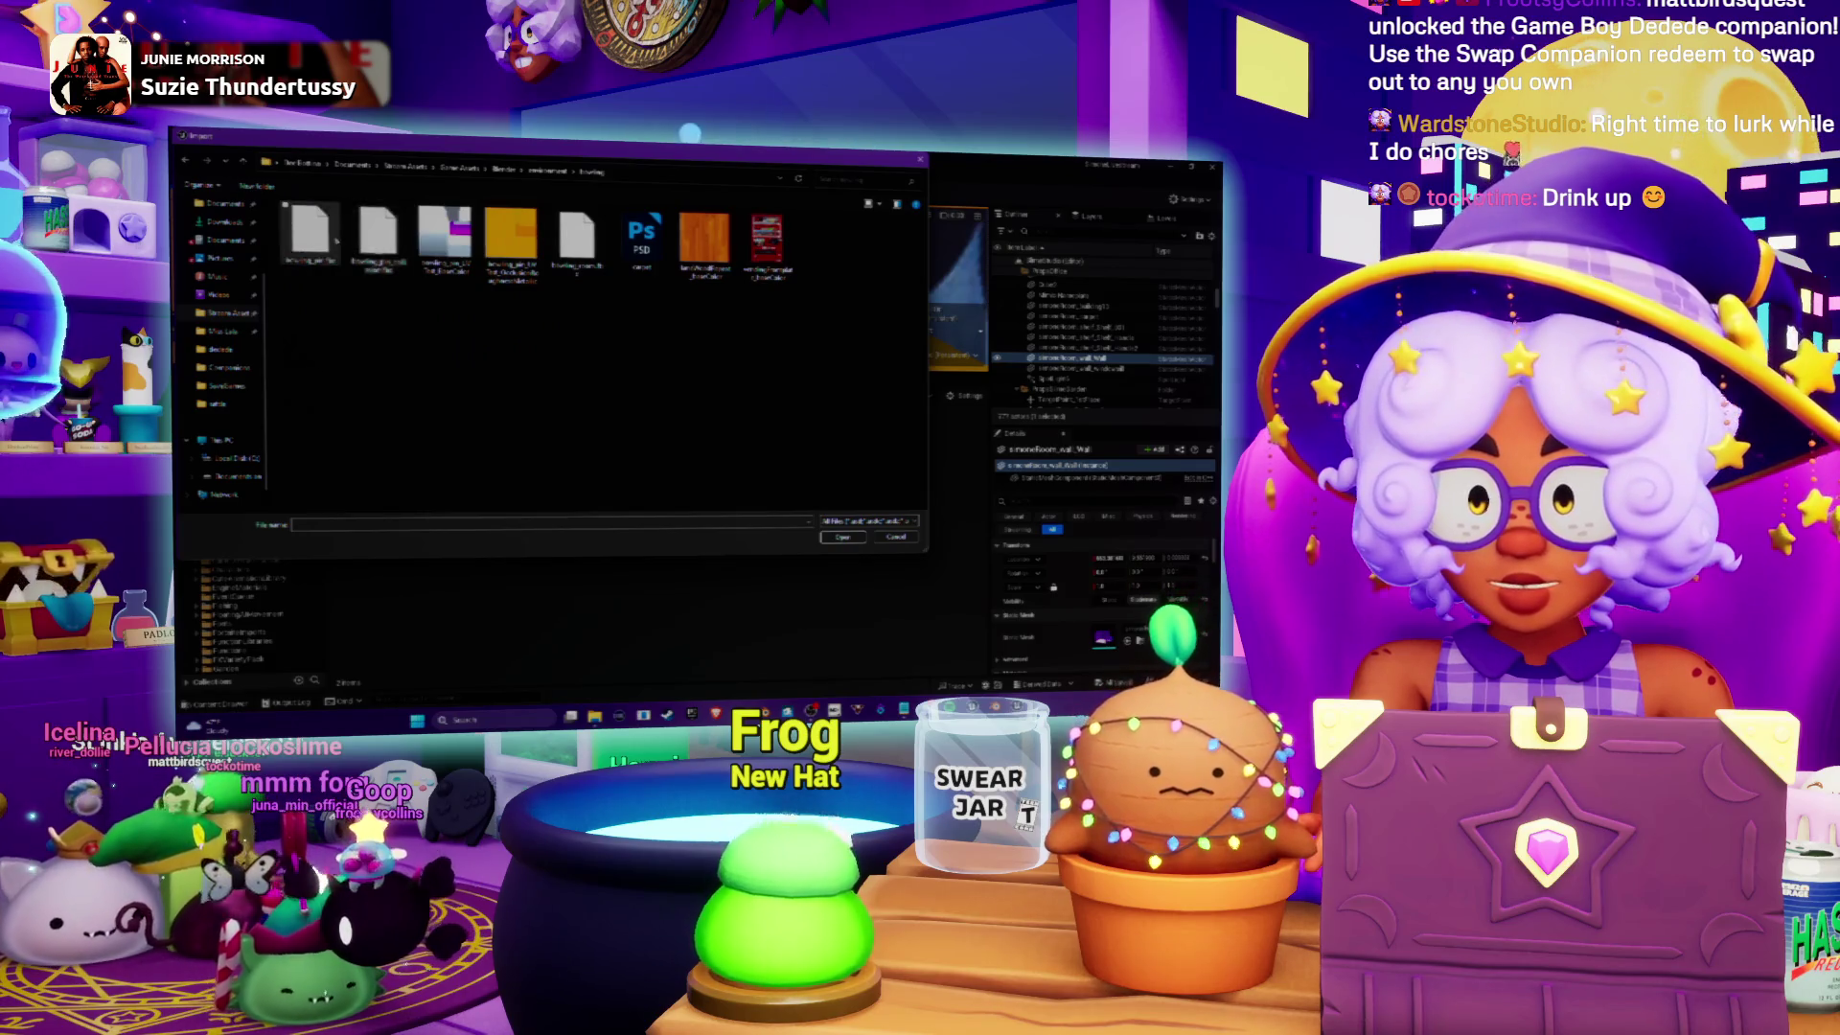
{"action": "double_click", "coordinate": [573, 240]}
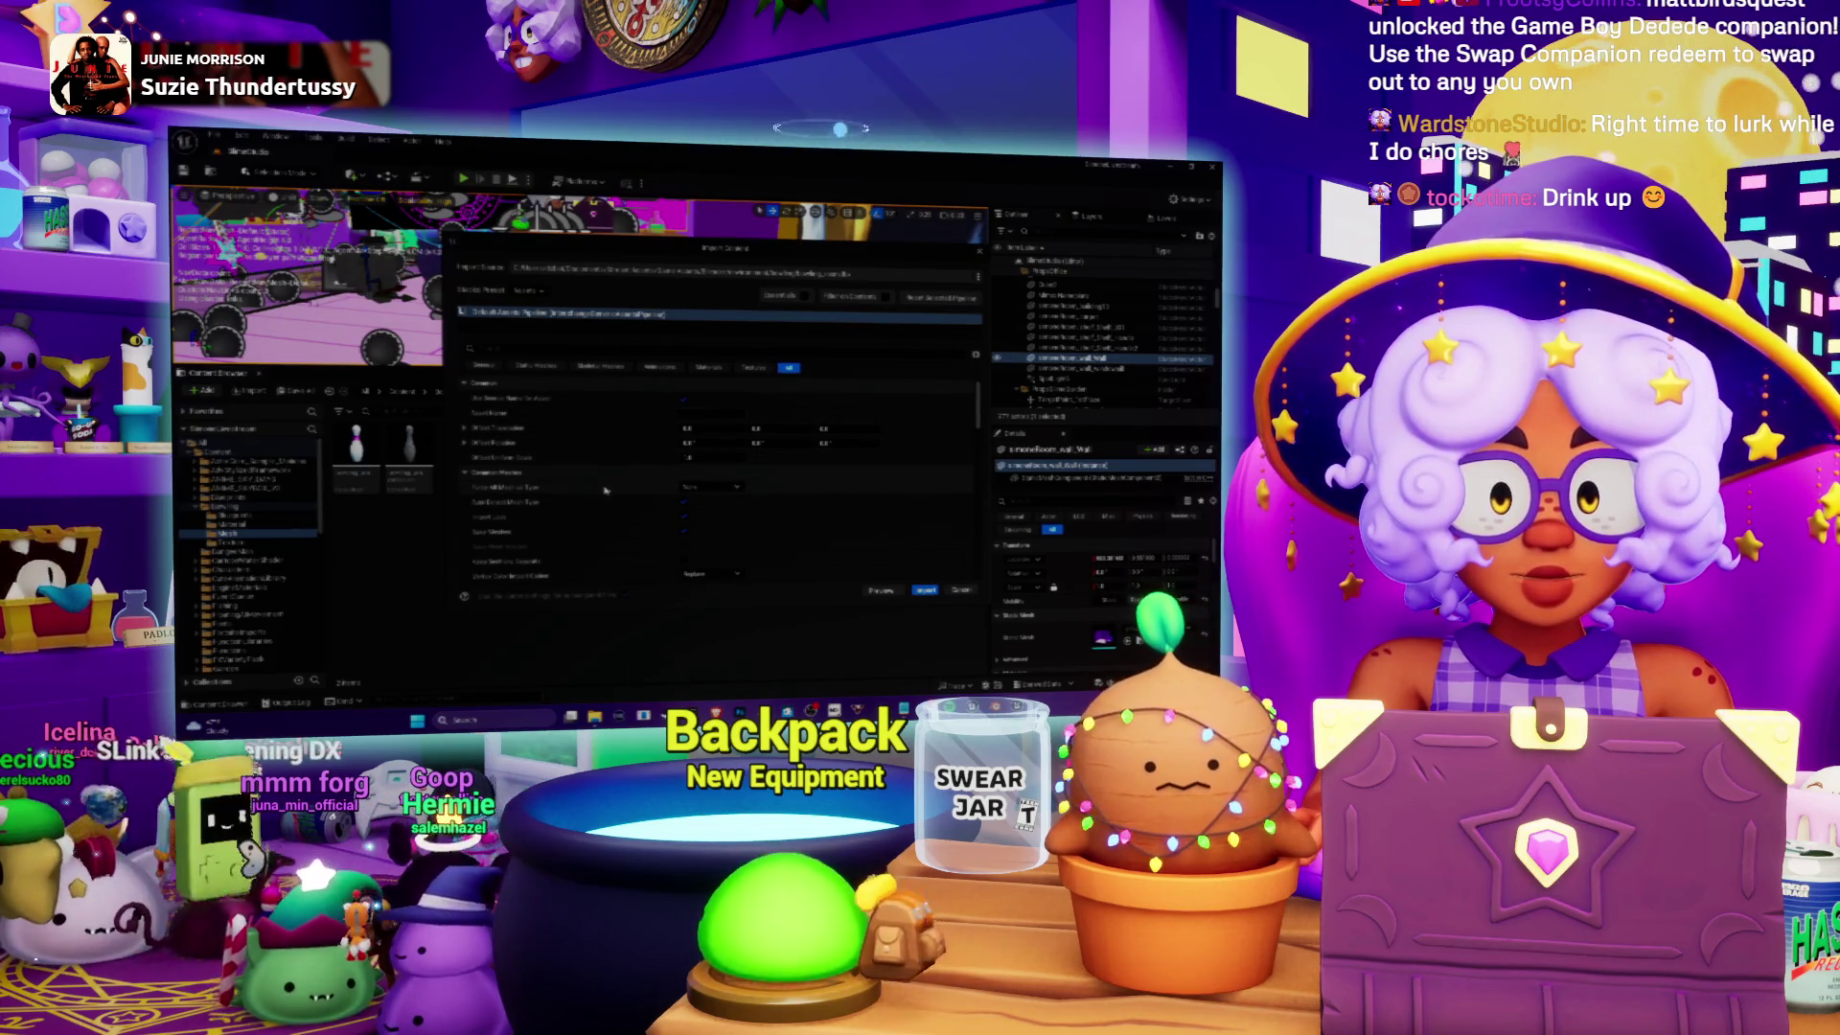
Step: Import the meshes with the current FBX options and drag one into the level
{"action": "scroll", "coordinate": [605, 490], "scroll_direction": "down", "scroll_amount": 2}
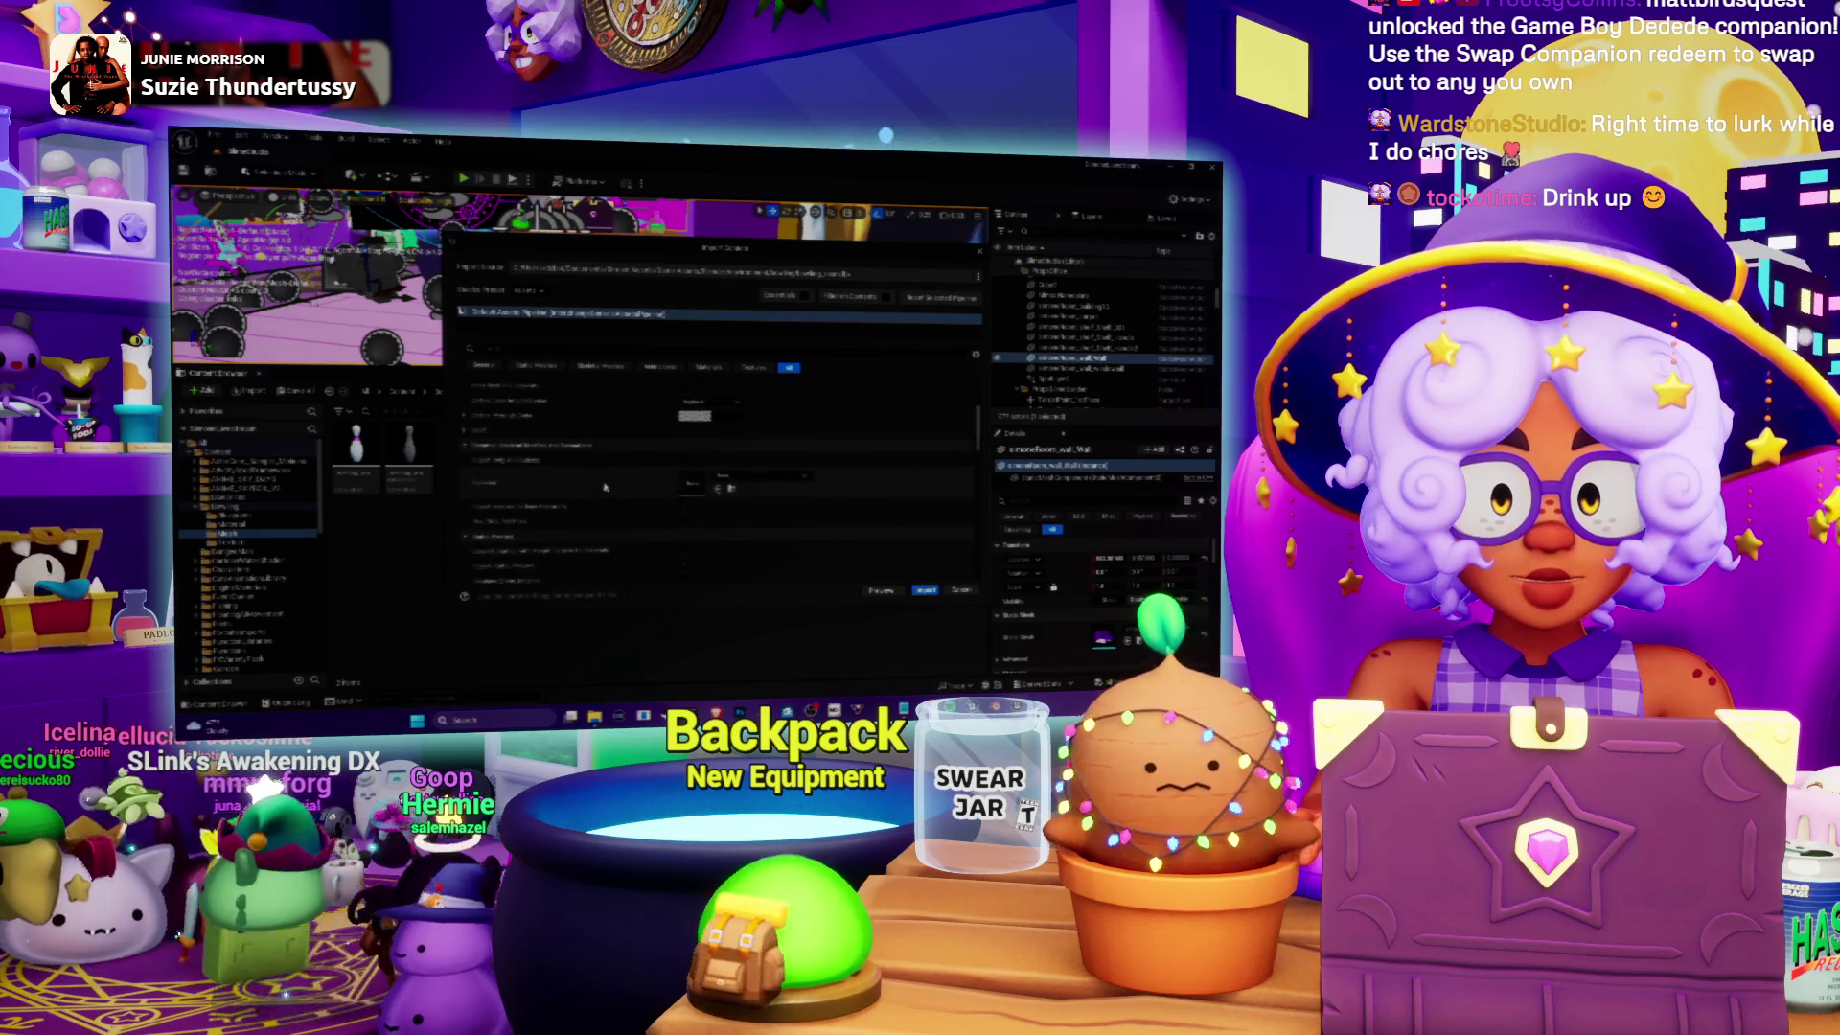
{"action": "scroll", "coordinate": [605, 487], "scroll_direction": "down", "scroll_amount": 2}
{"action": "scroll", "coordinate": [614, 487], "scroll_direction": "down", "scroll_amount": 1}
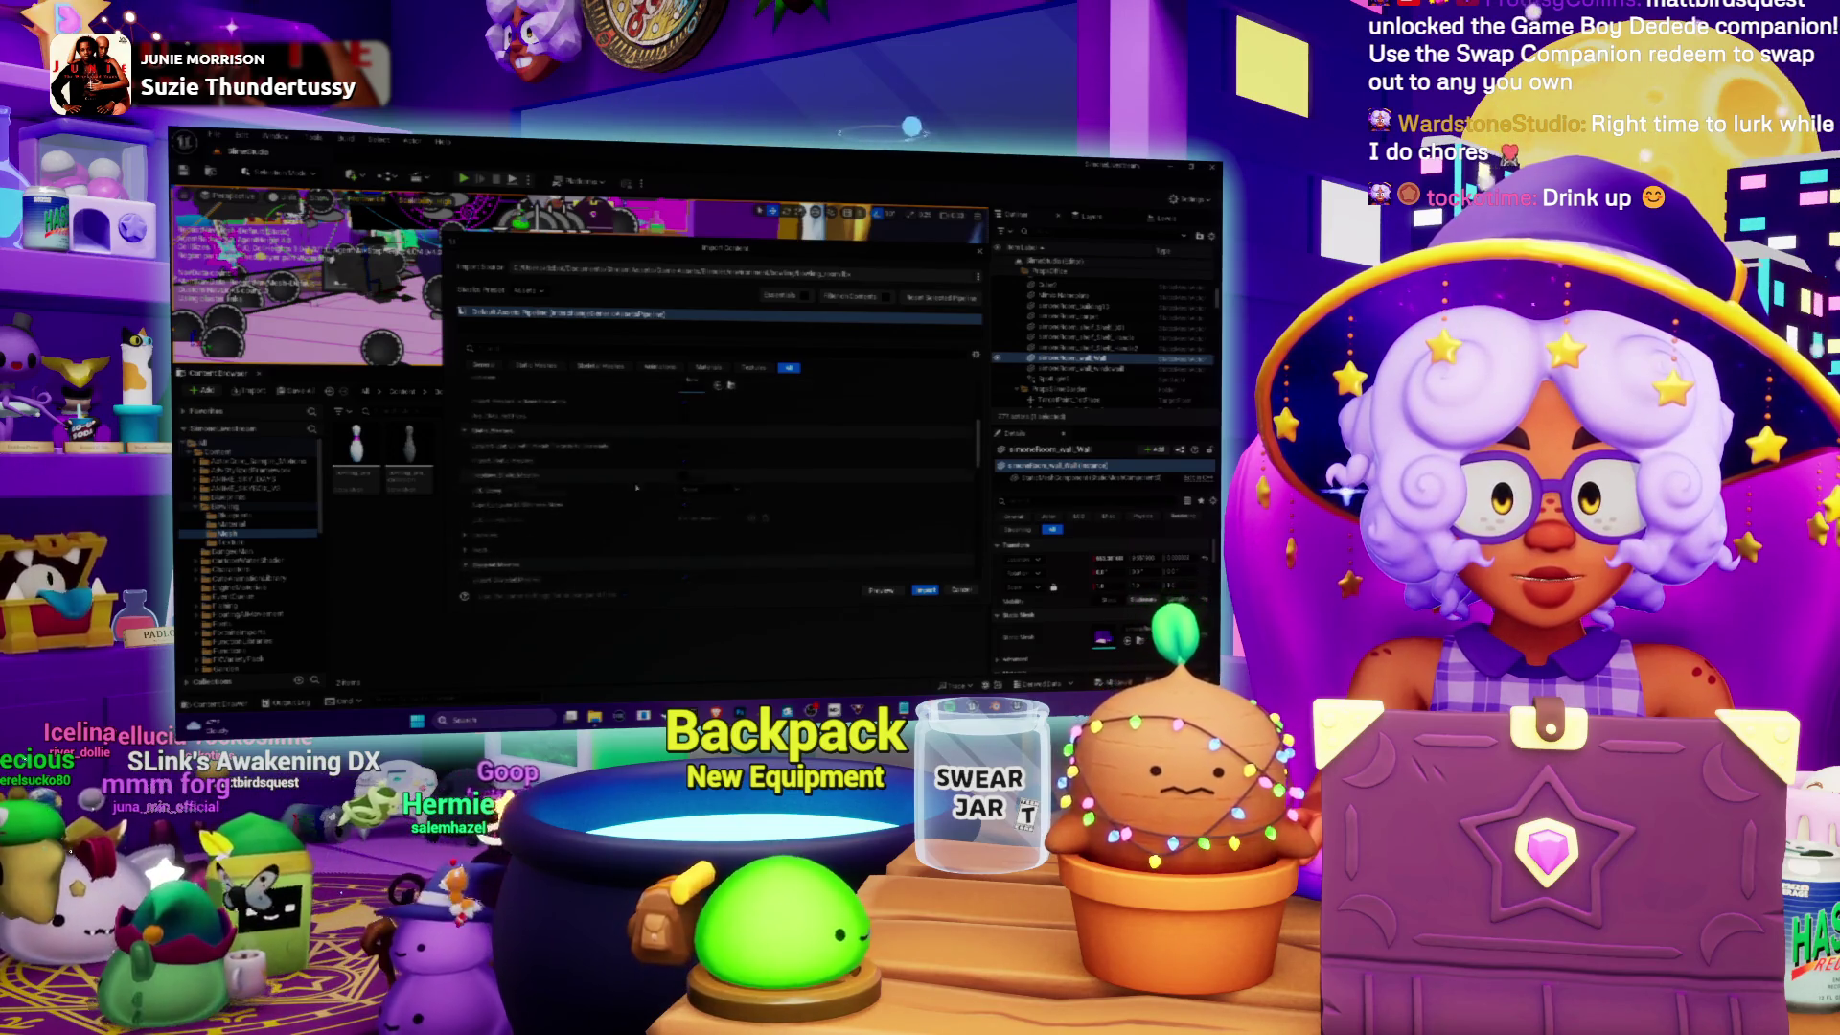
{"action": "scroll", "coordinate": [648, 509], "scroll_direction": "down", "scroll_amount": 3}
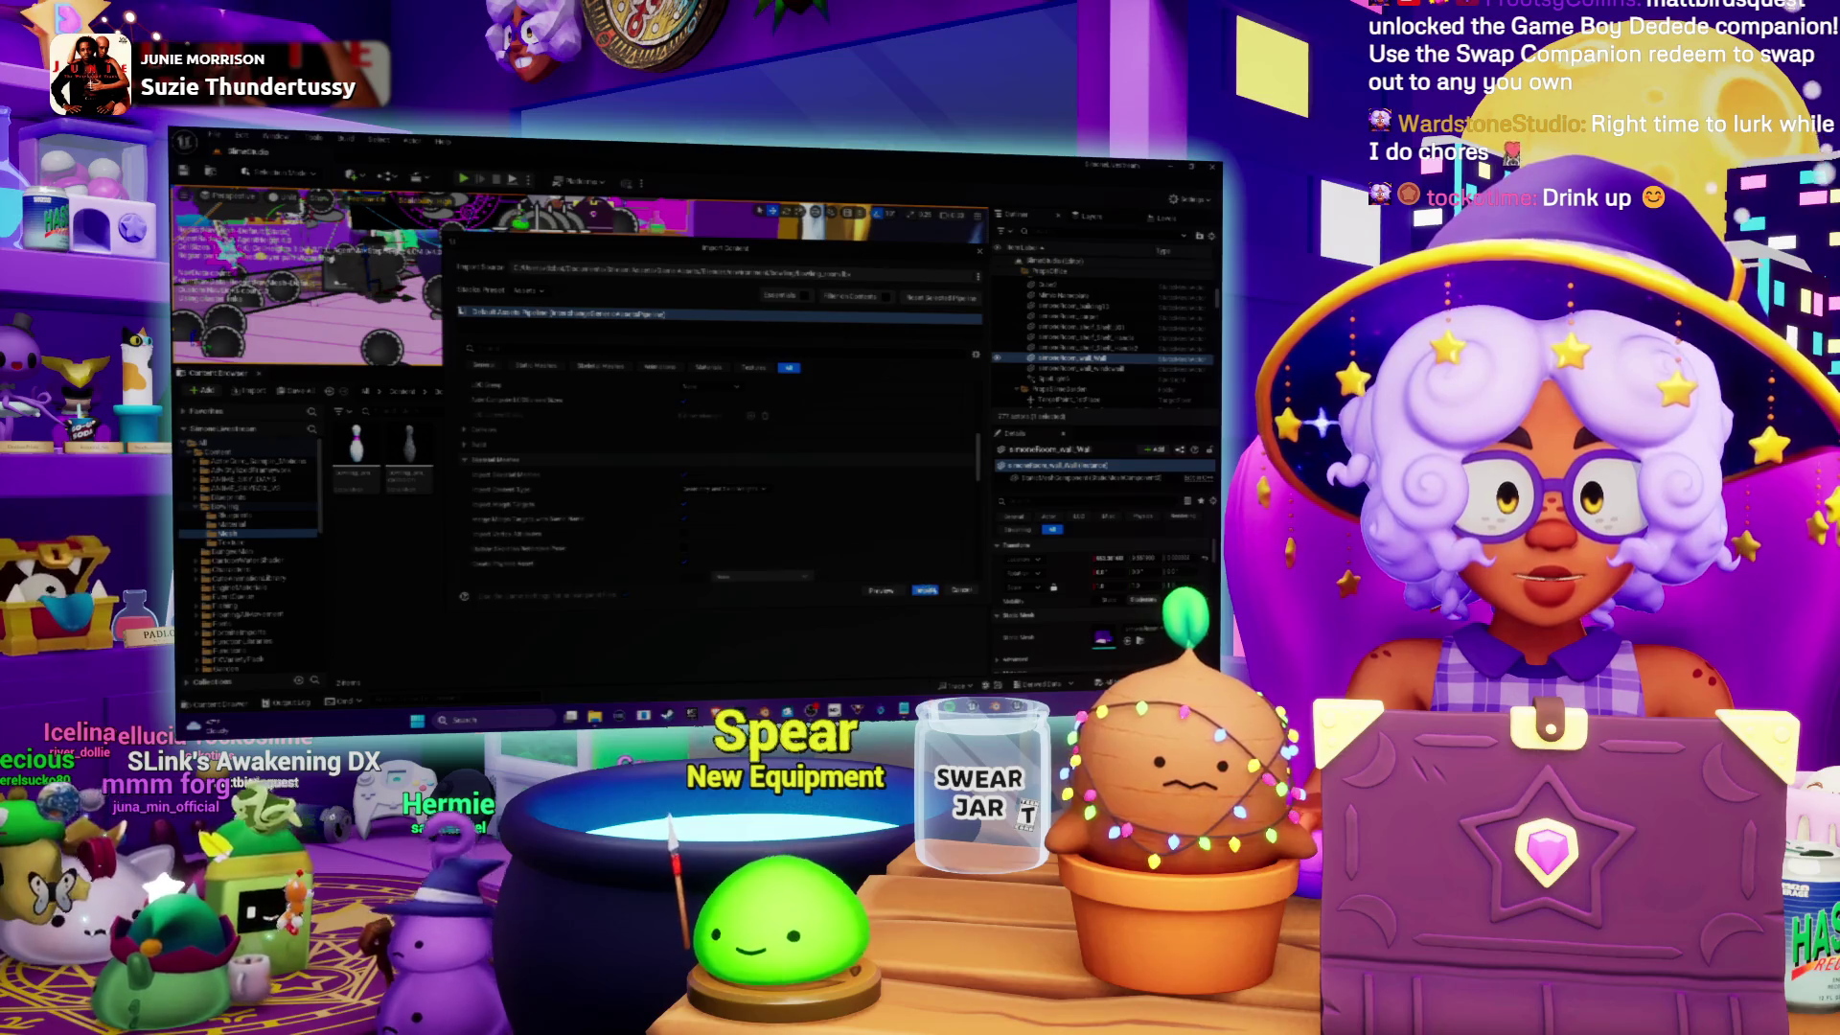
{"action": "left_click", "coordinate": [927, 591]}
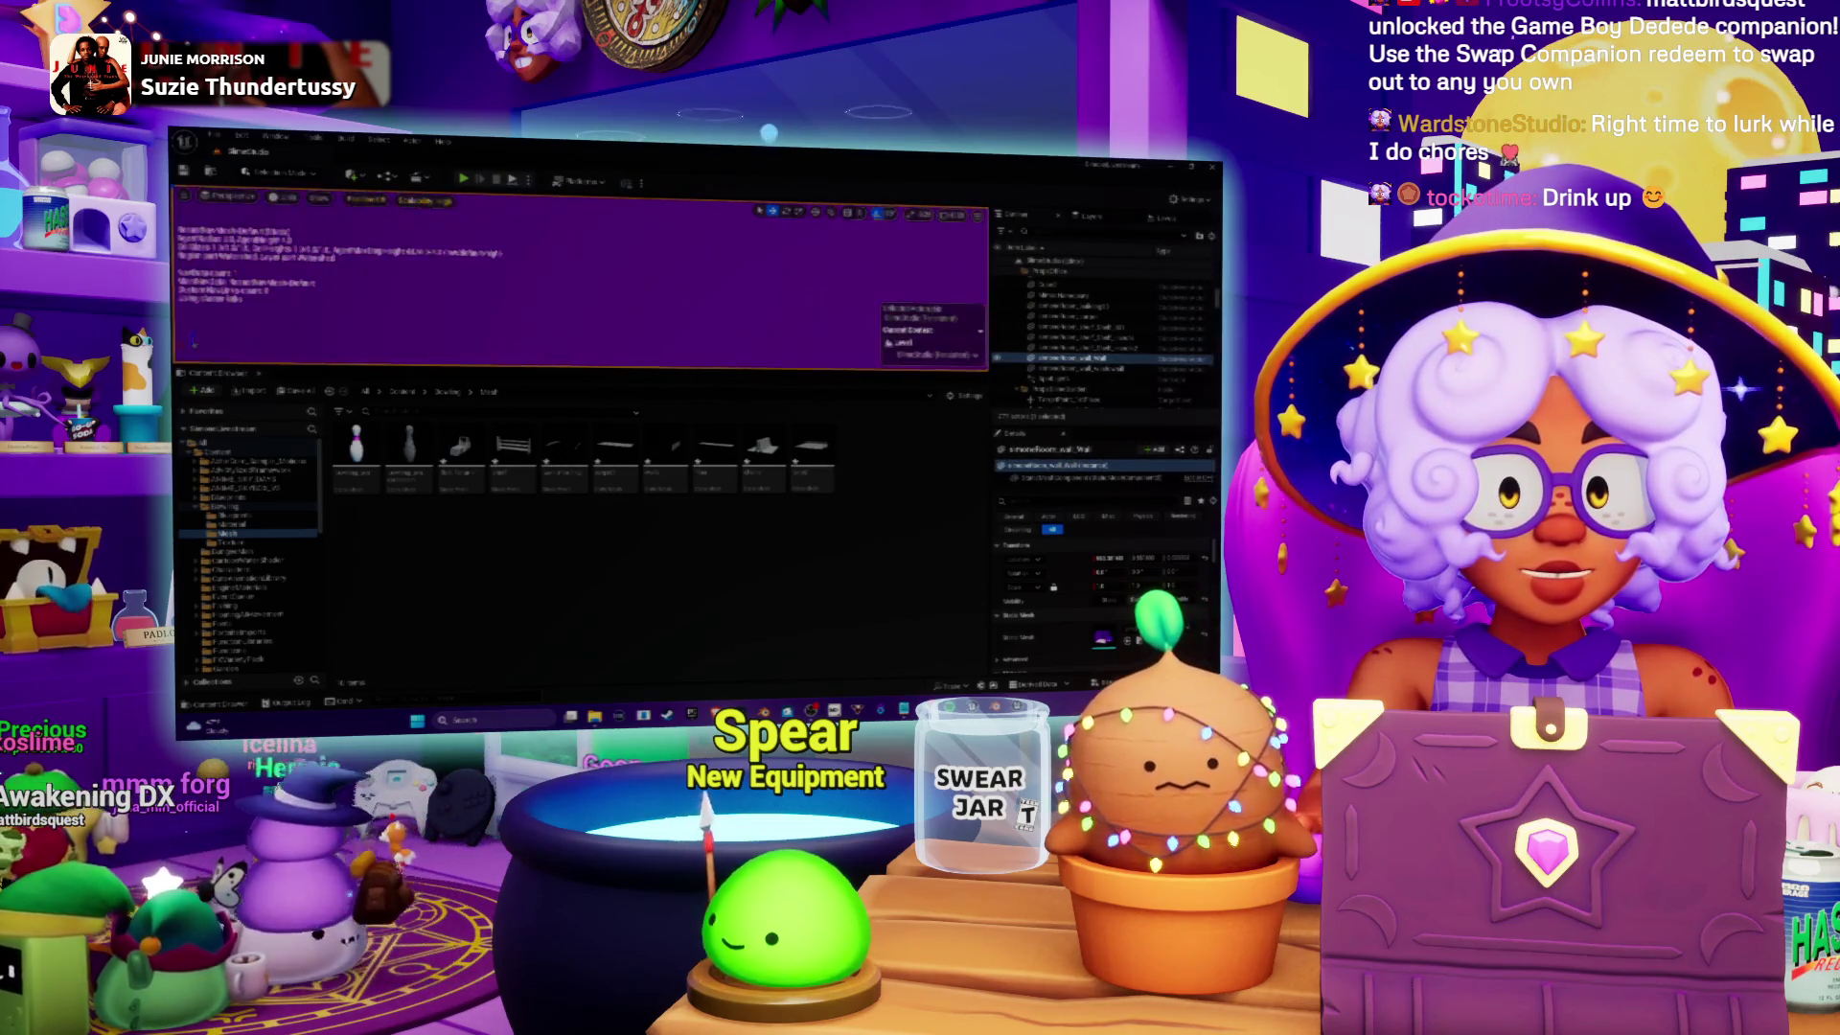
{"action": "left_click_drag", "start_coordinate": [812, 451], "coordinate": [575, 278]}
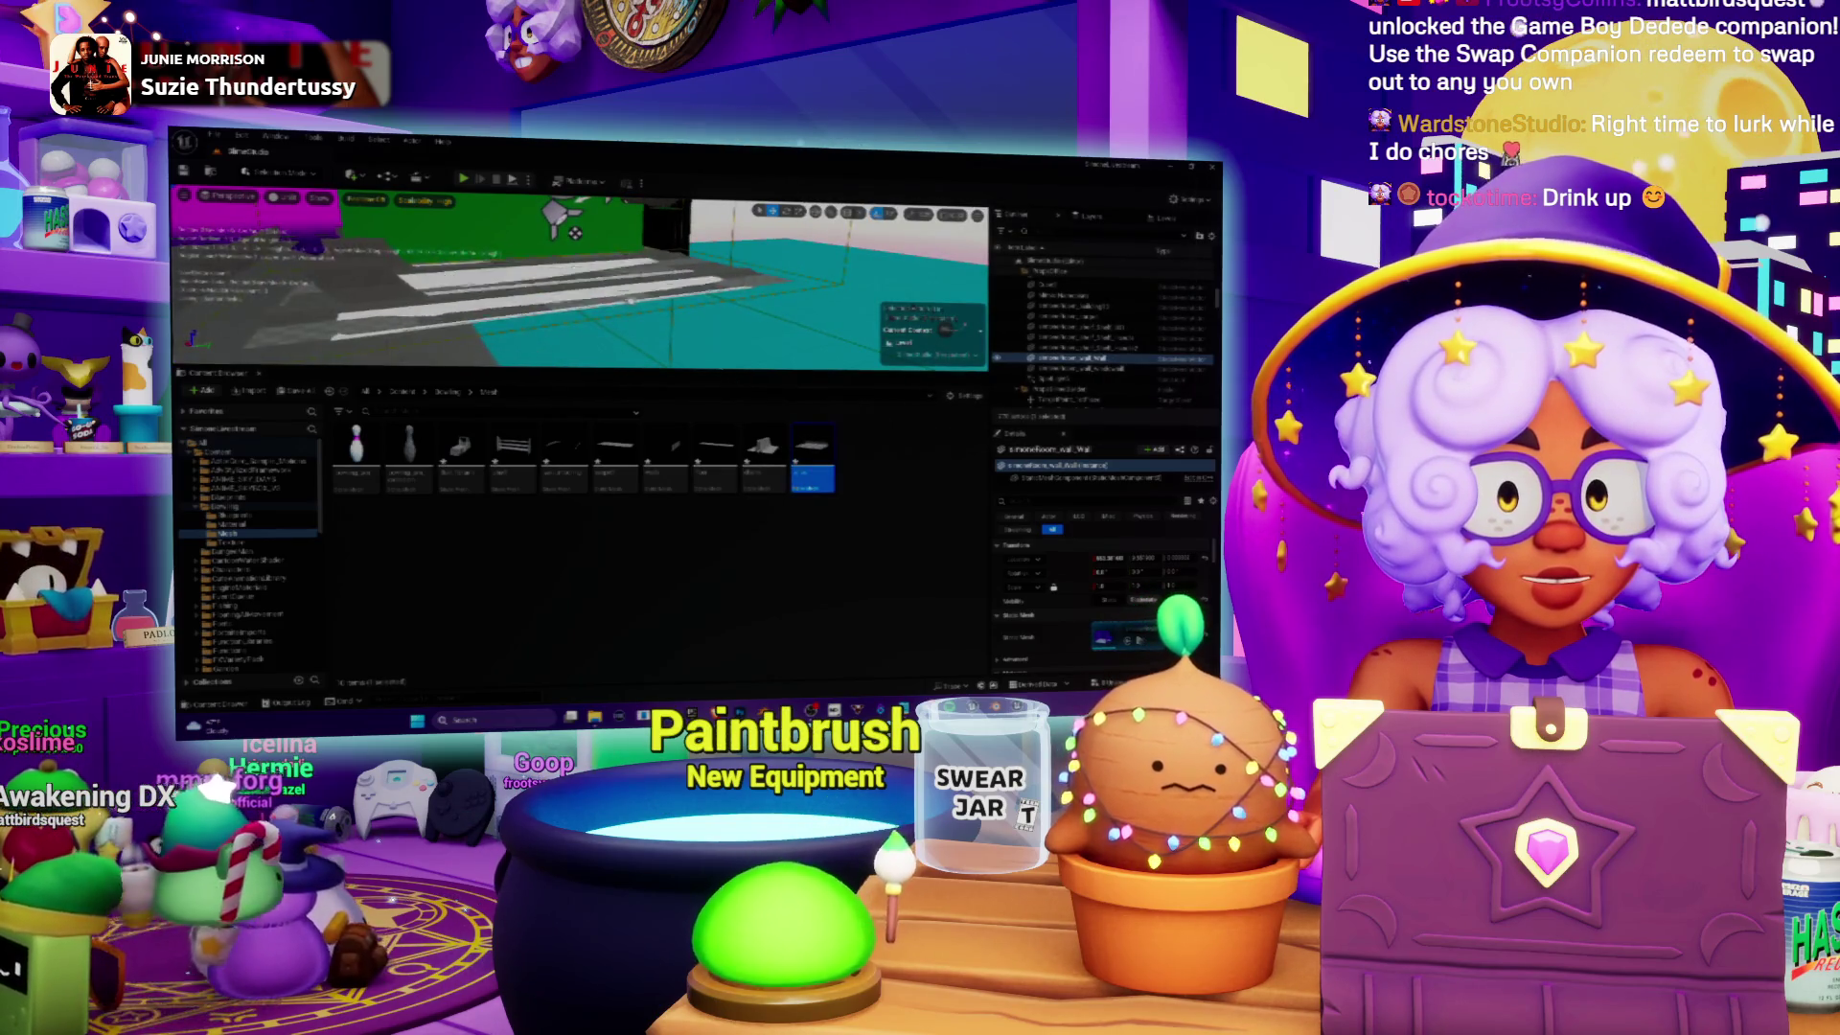
{"action": "double_click", "coordinate": [1040, 337]}
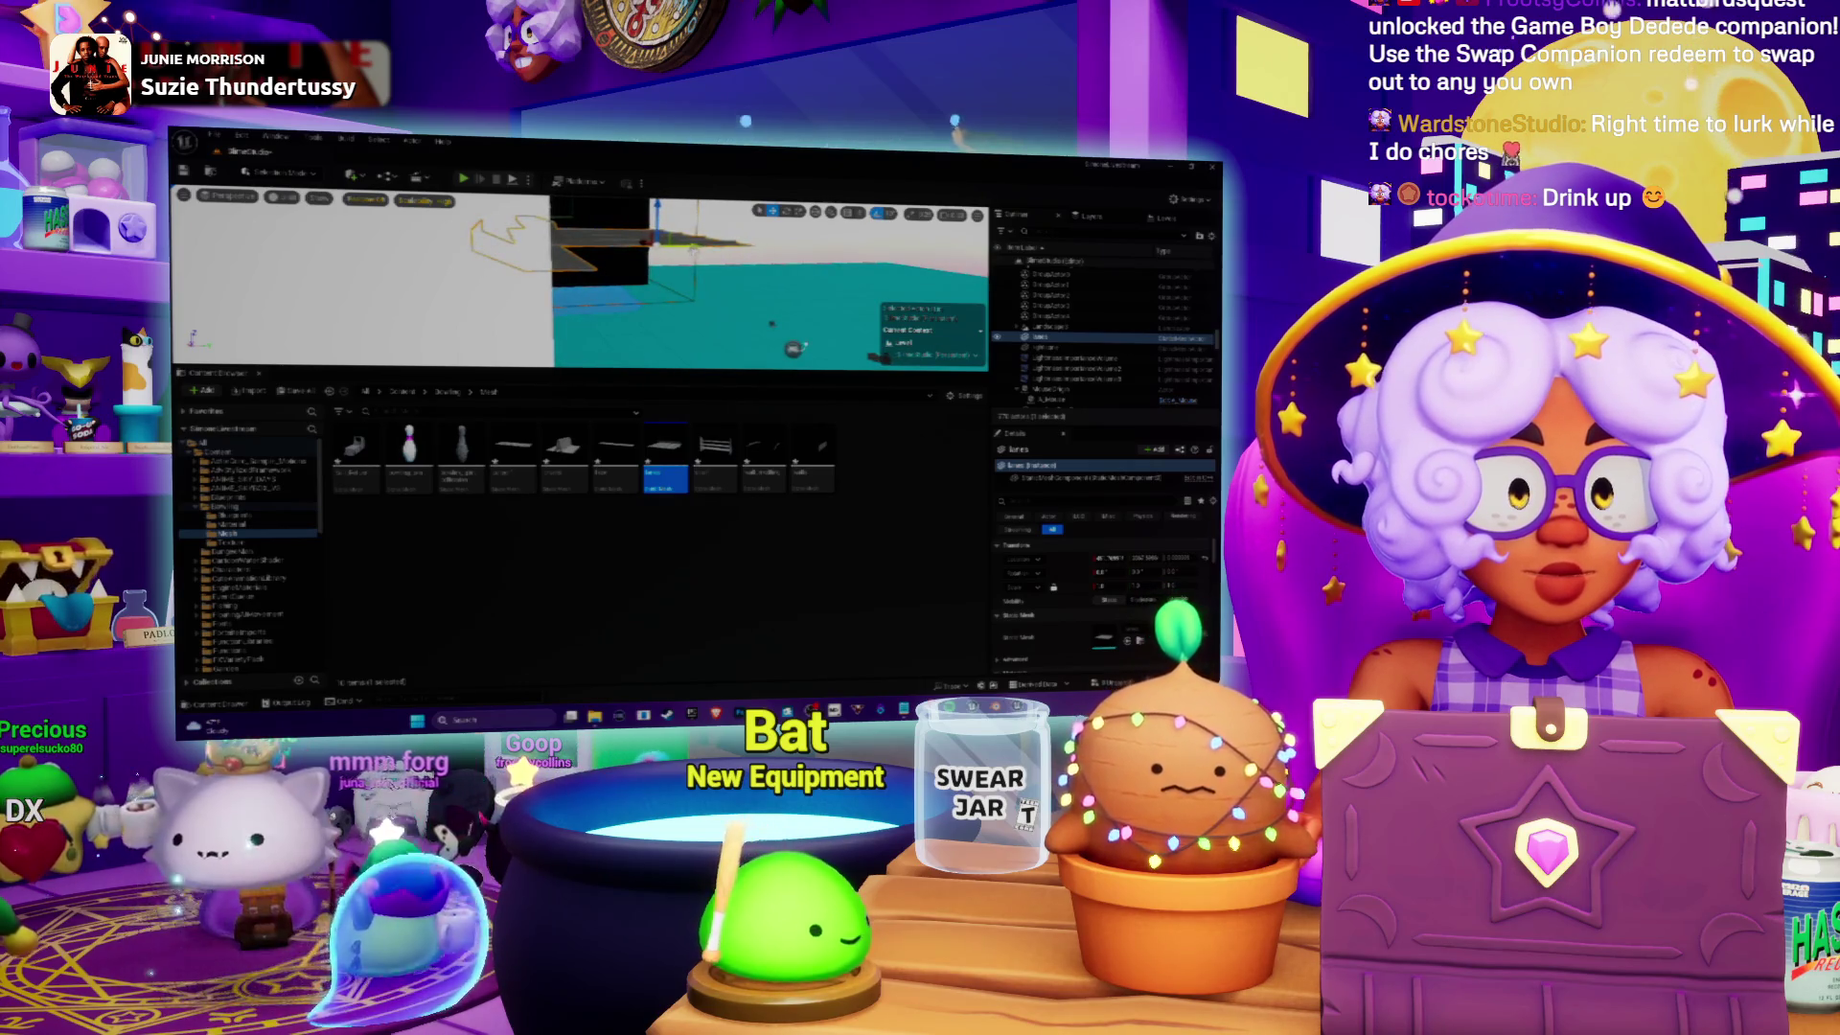
Step: Toggle the rotate and move gizmos, focus on the lane platform, then select another actor
{"action": "key", "text": "f"}
{"action": "key", "text": "e"}
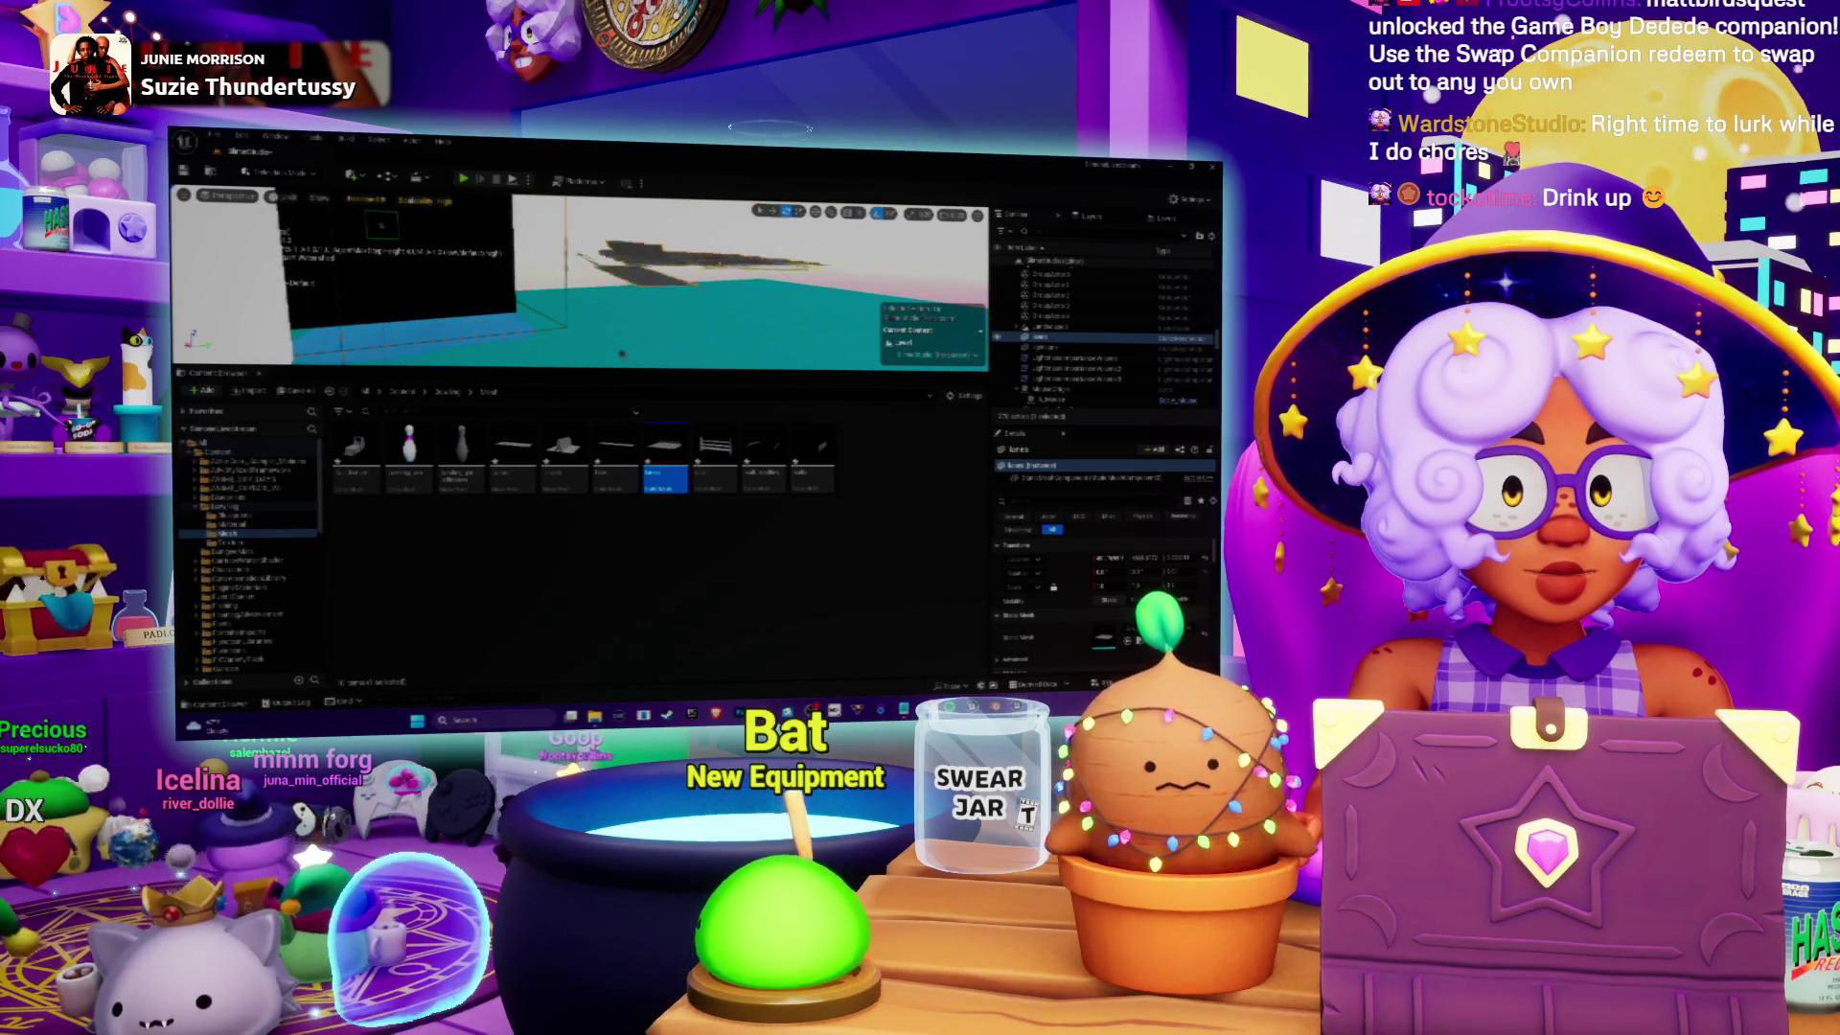
{"action": "key", "text": "w"}
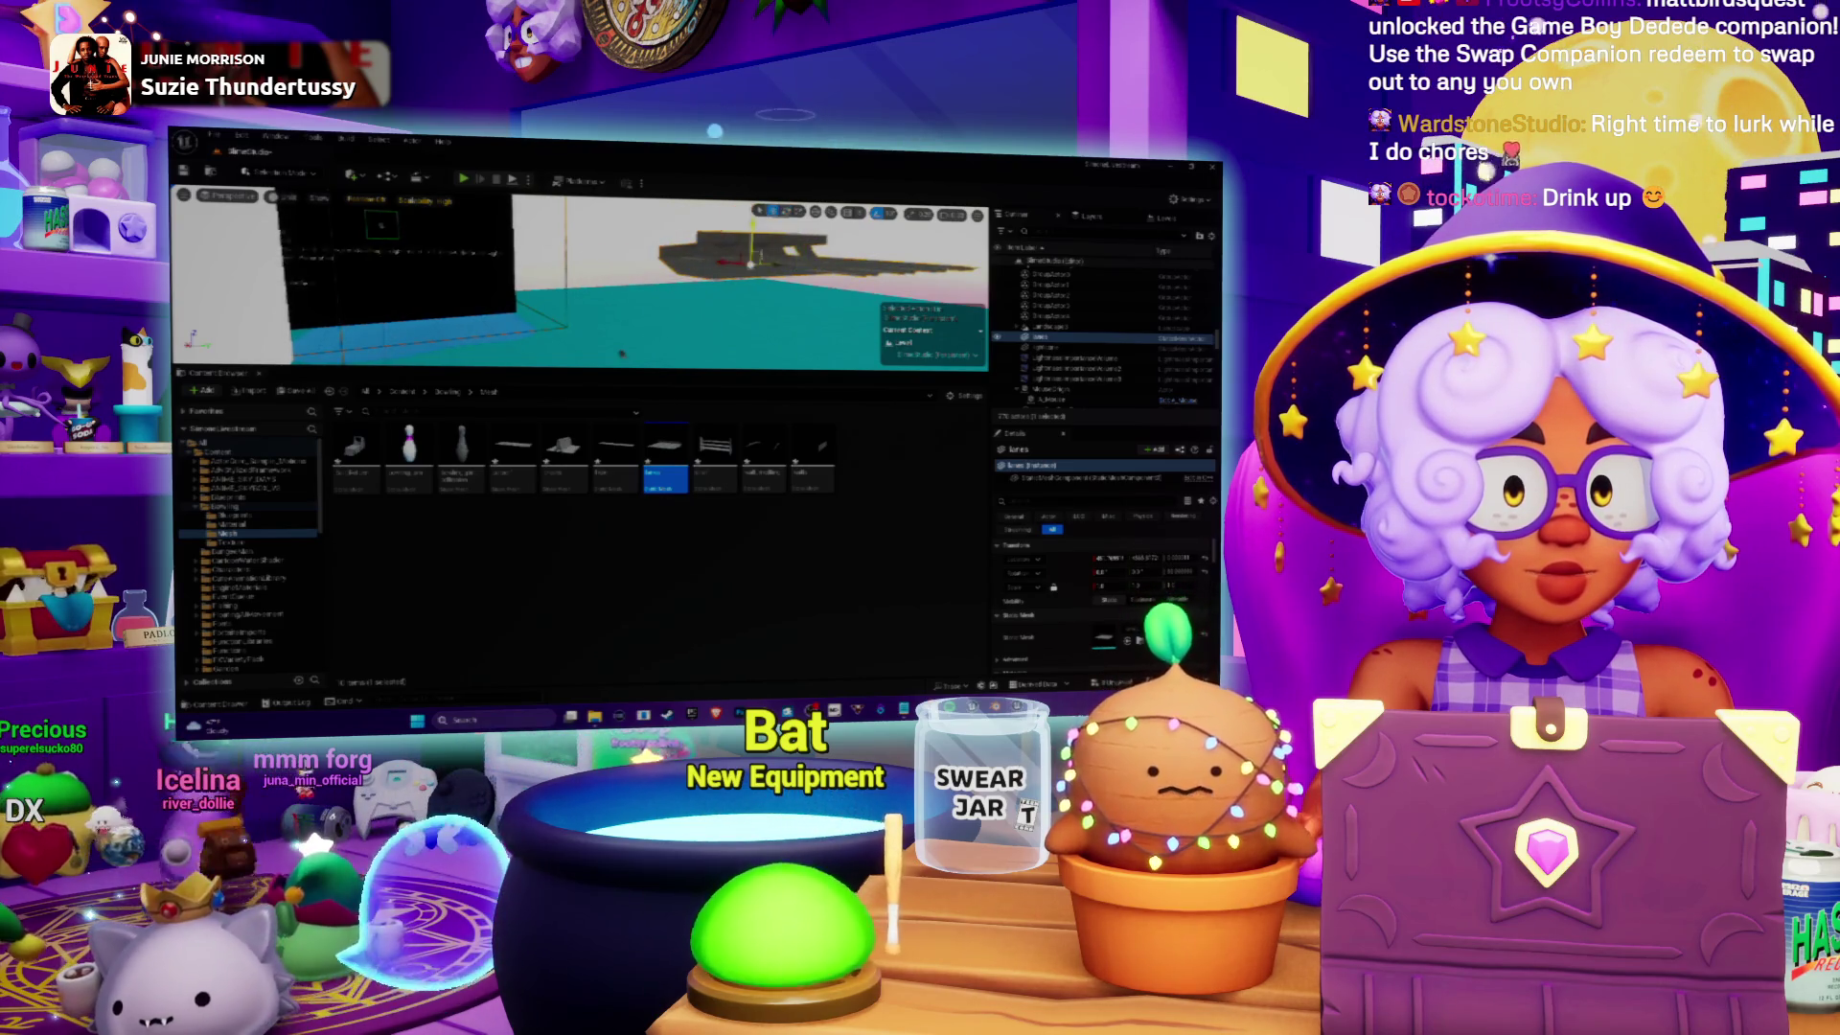
{"action": "key", "text": "f"}
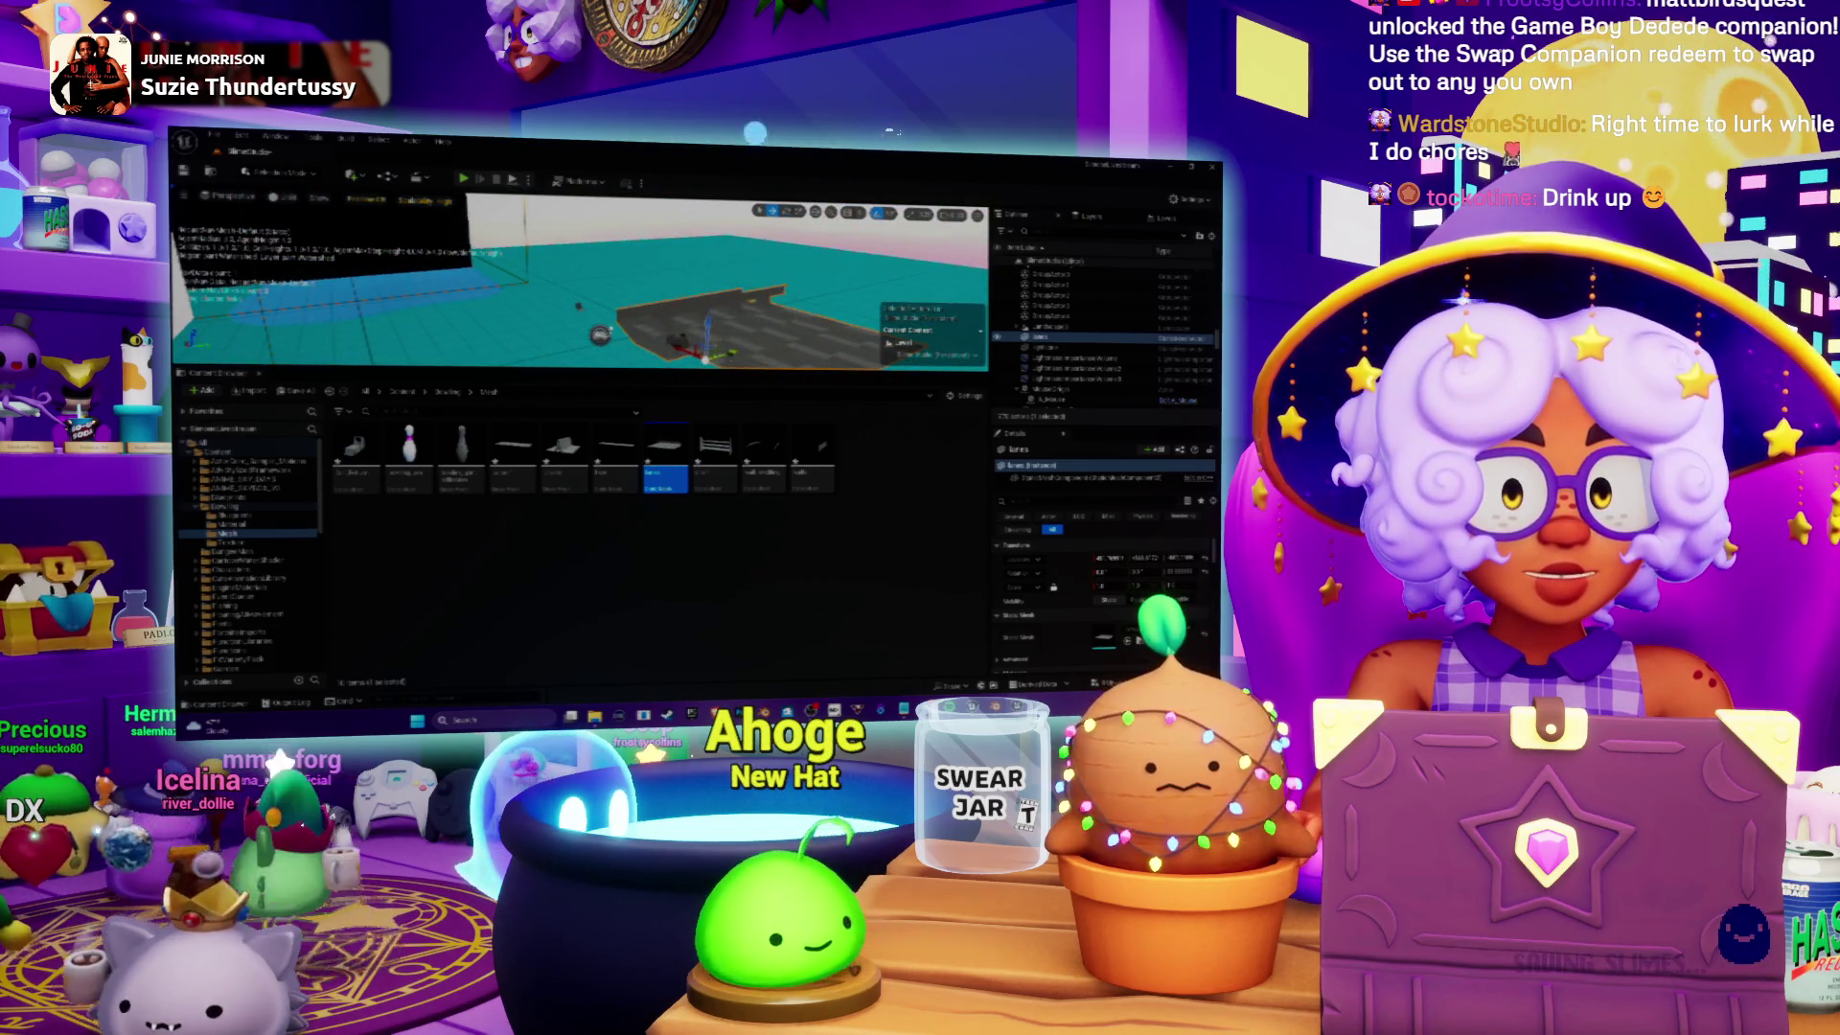
{"action": "key", "text": "f"}
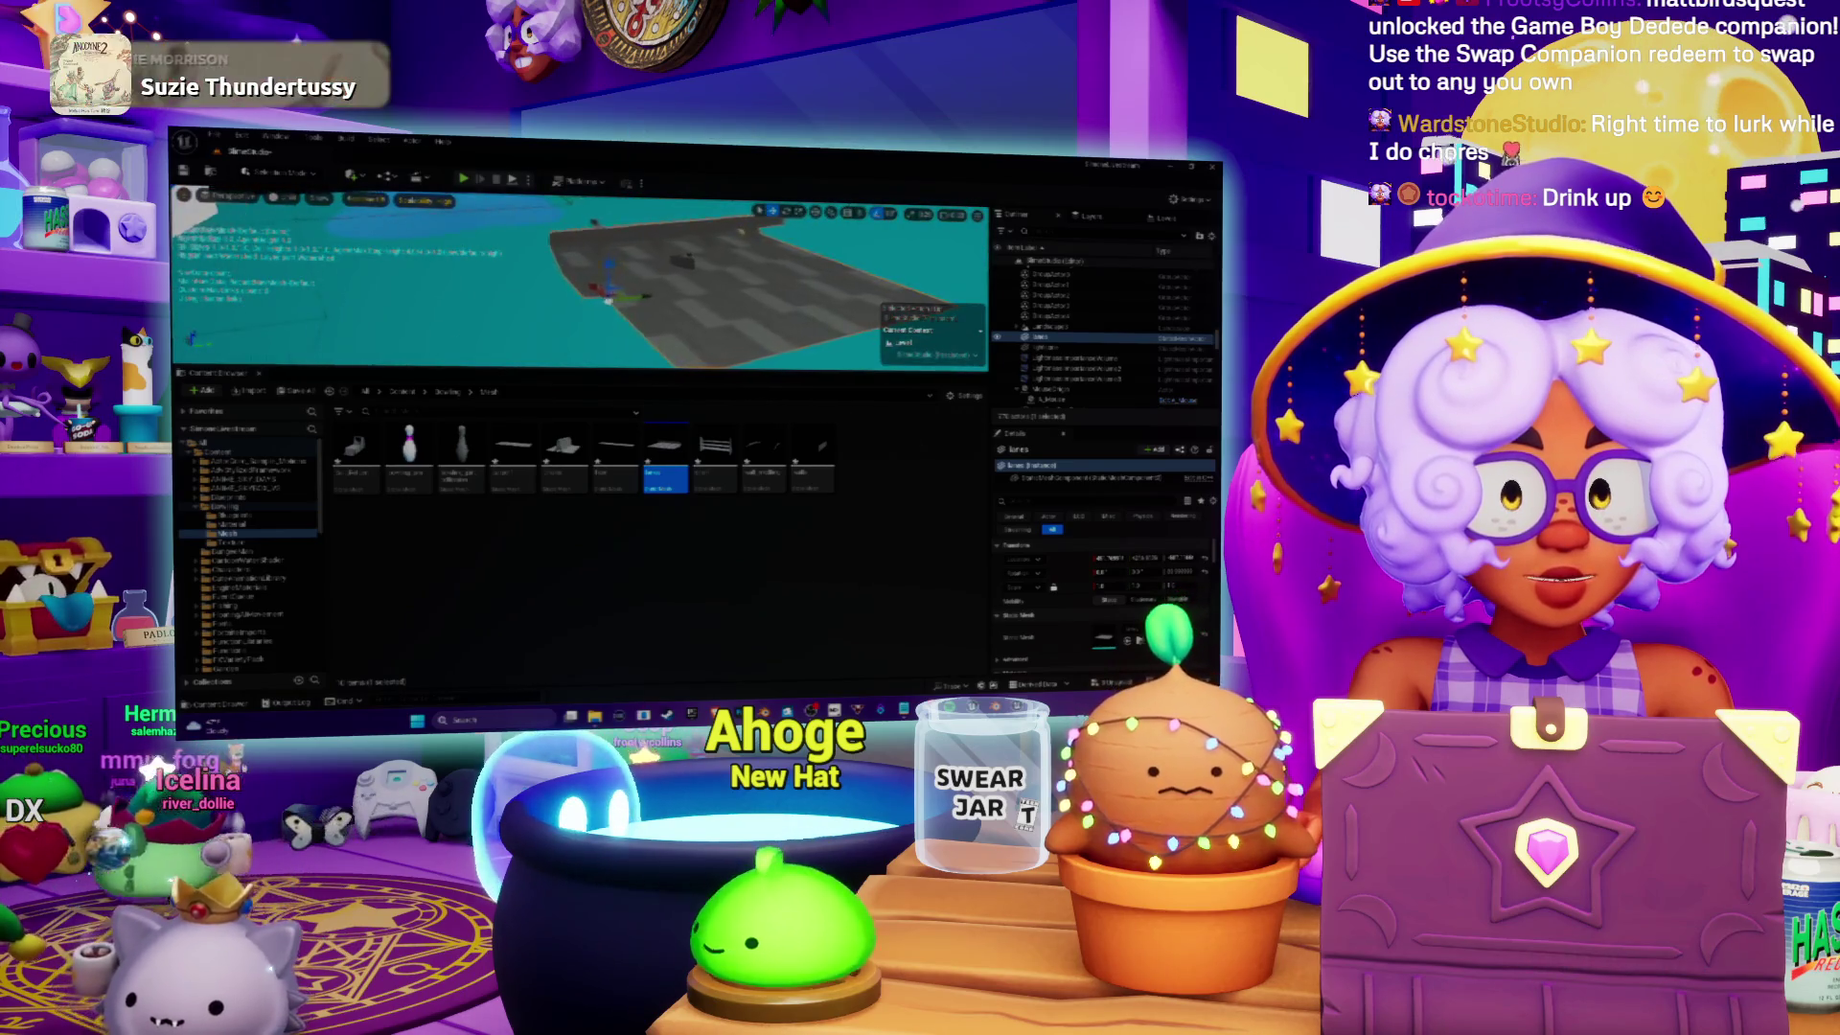
{"action": "left_click", "coordinate": [1055, 353]}
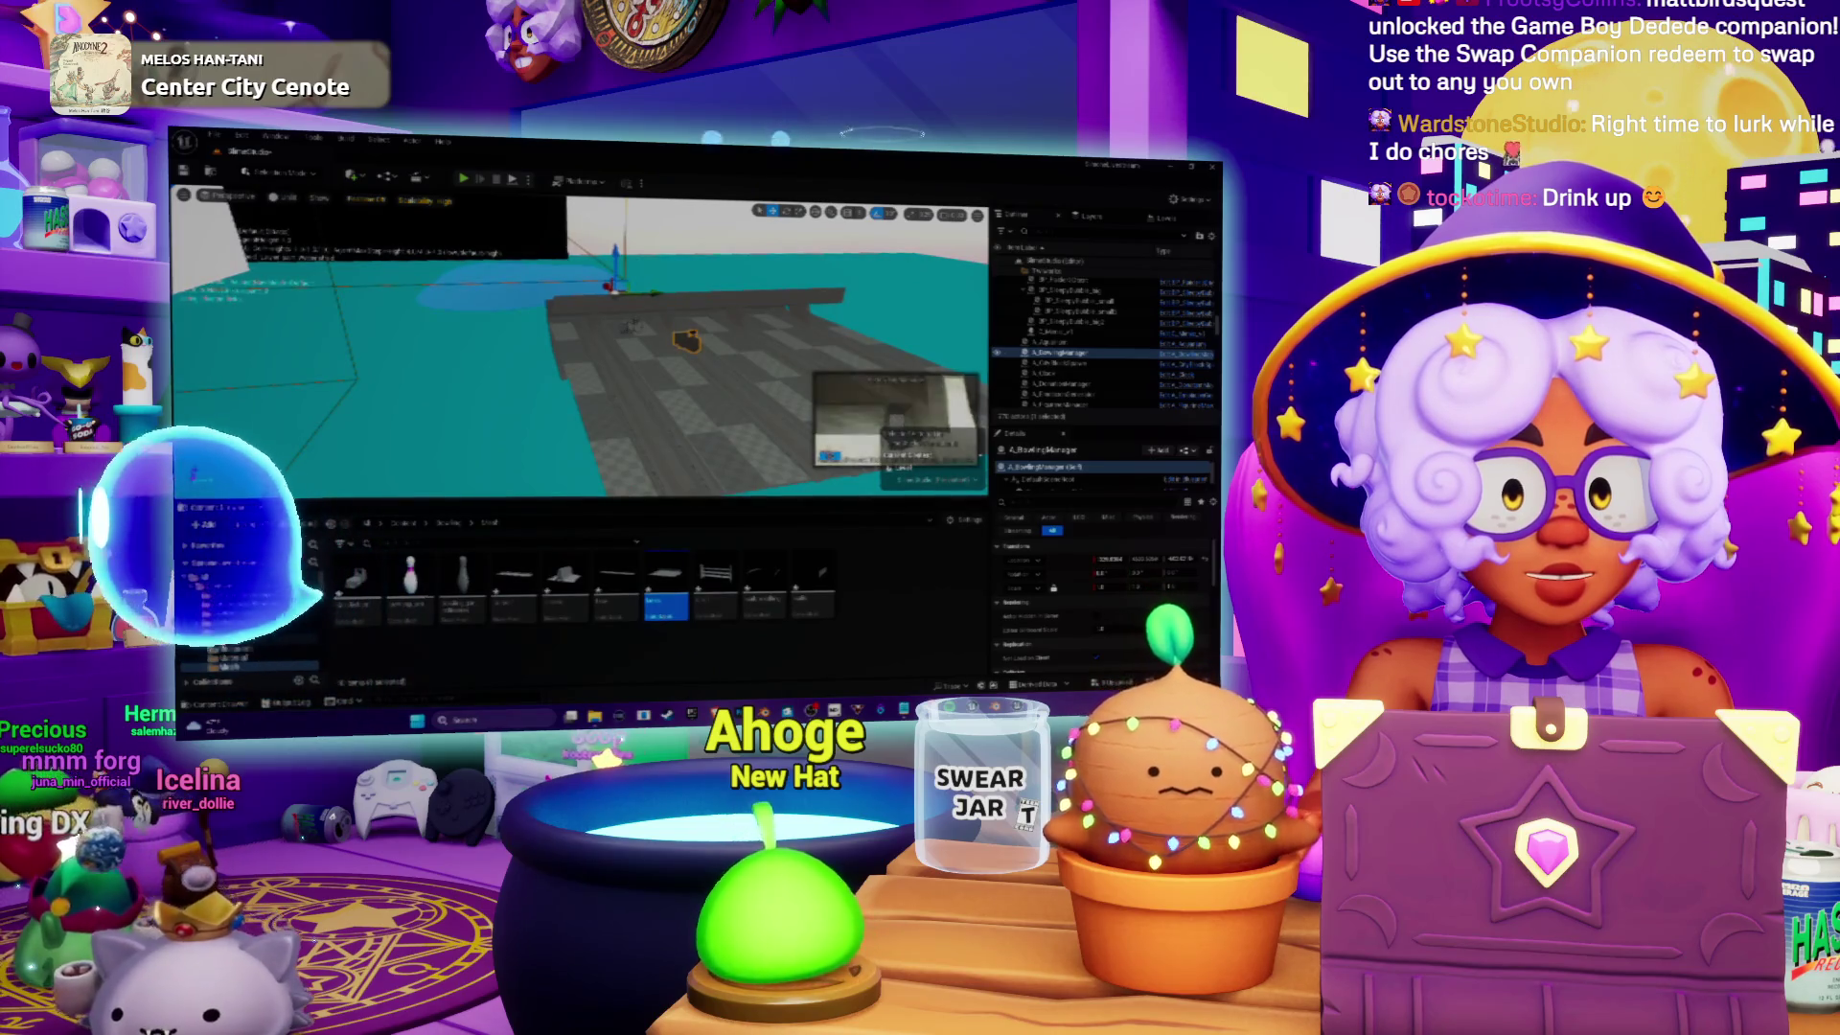
{"action": "left_click", "coordinate": [1055, 337]}
{"action": "key", "text": "f"}
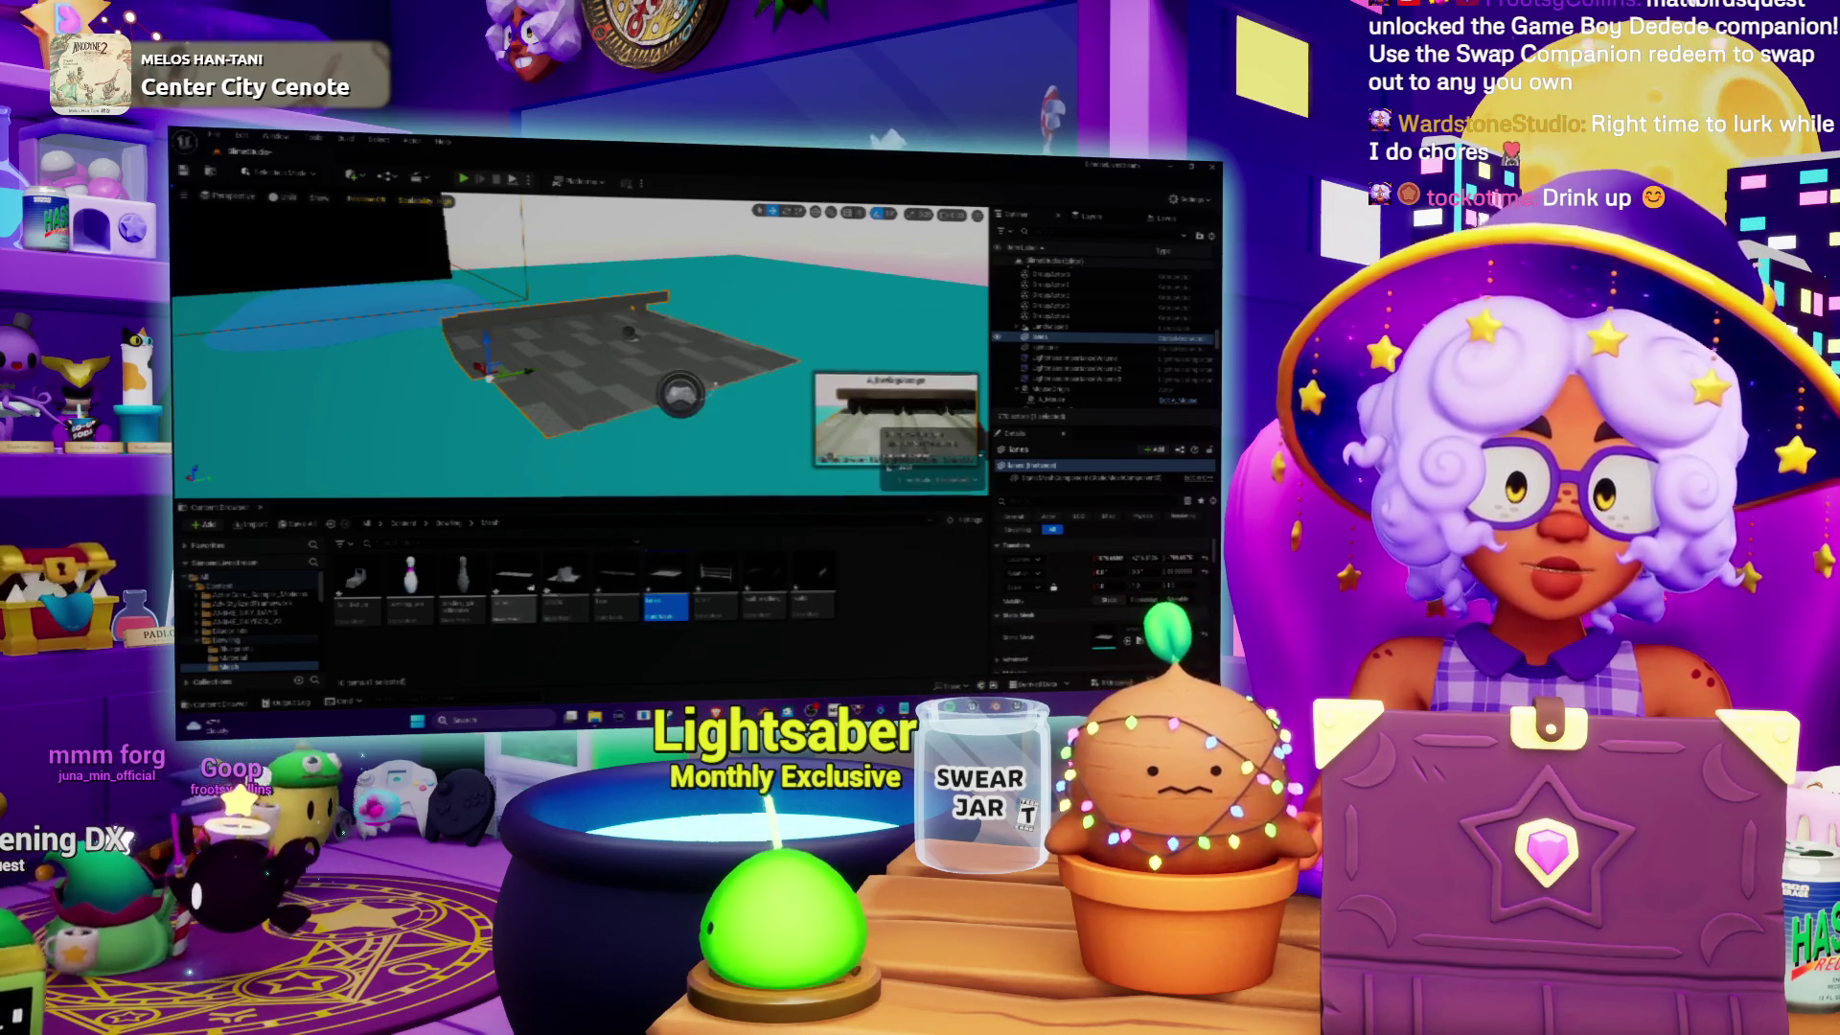
Step: Place a lane piece, edit its position in the Details panel, and focus on the floor
{"action": "left_click_drag", "start_coordinate": [616, 580], "coordinate": [613, 441]}
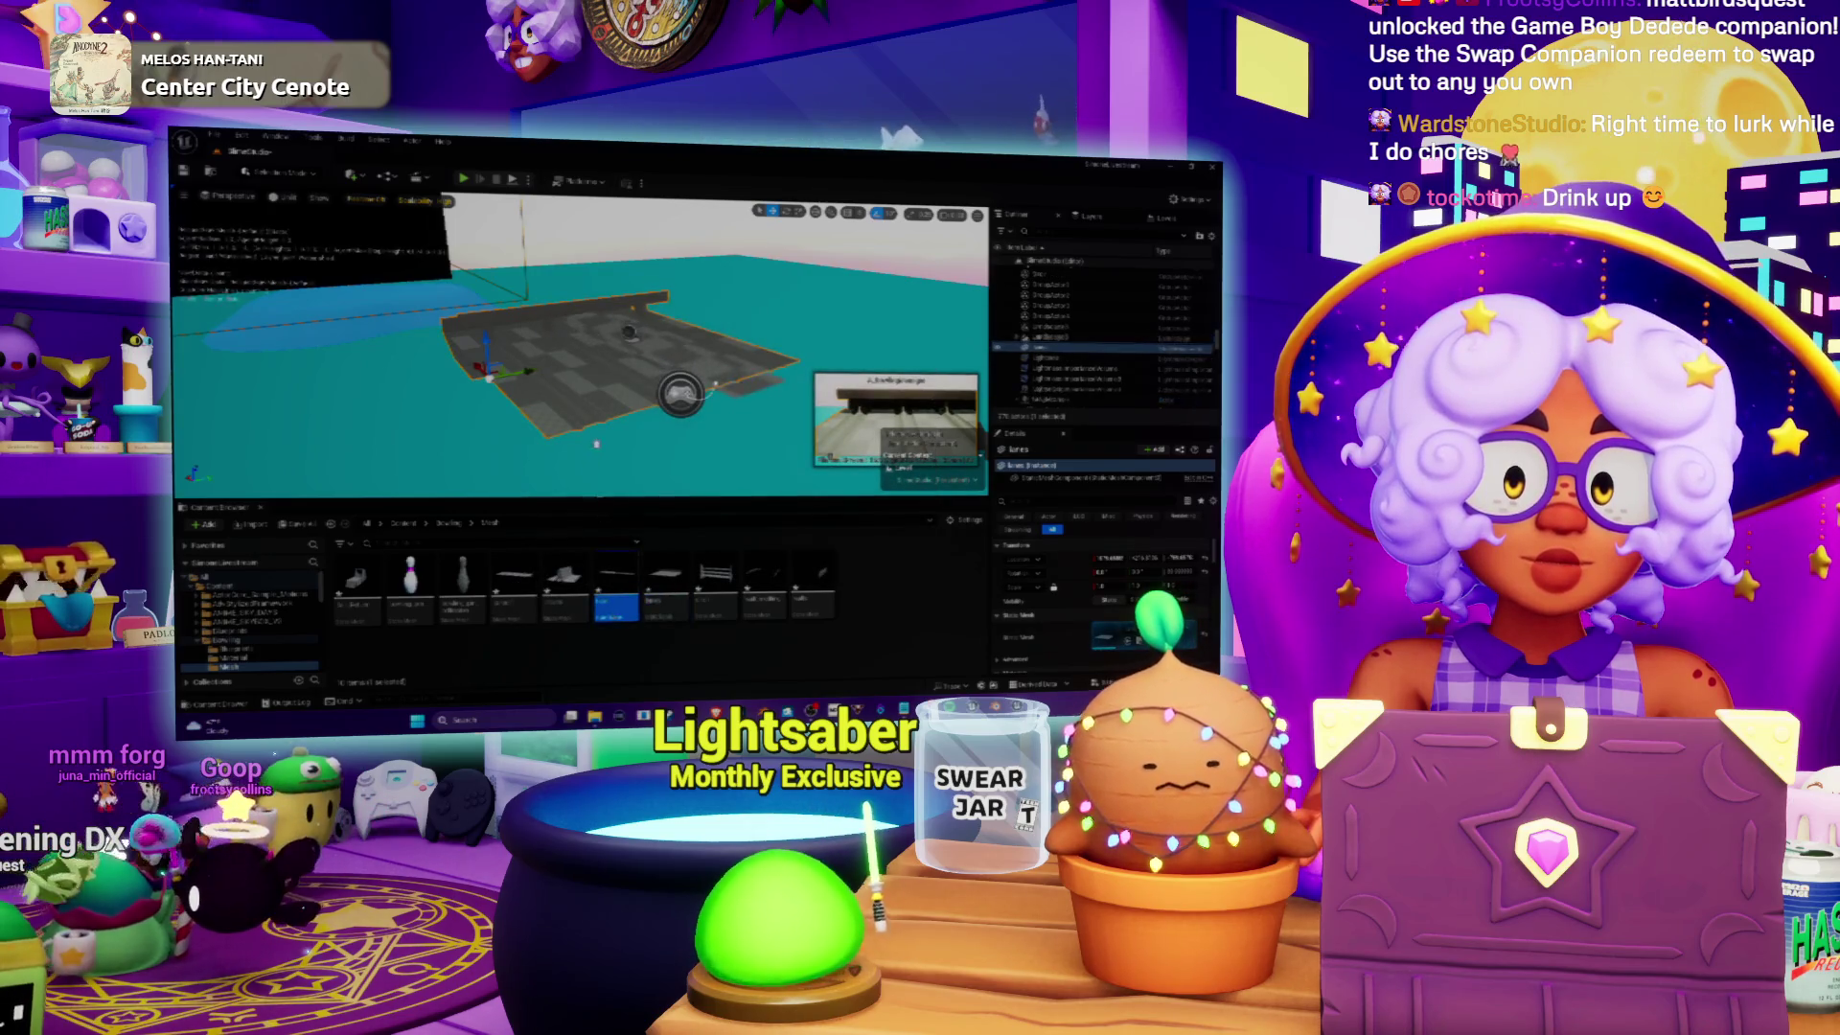
{"action": "left_click", "coordinate": [1044, 347]}
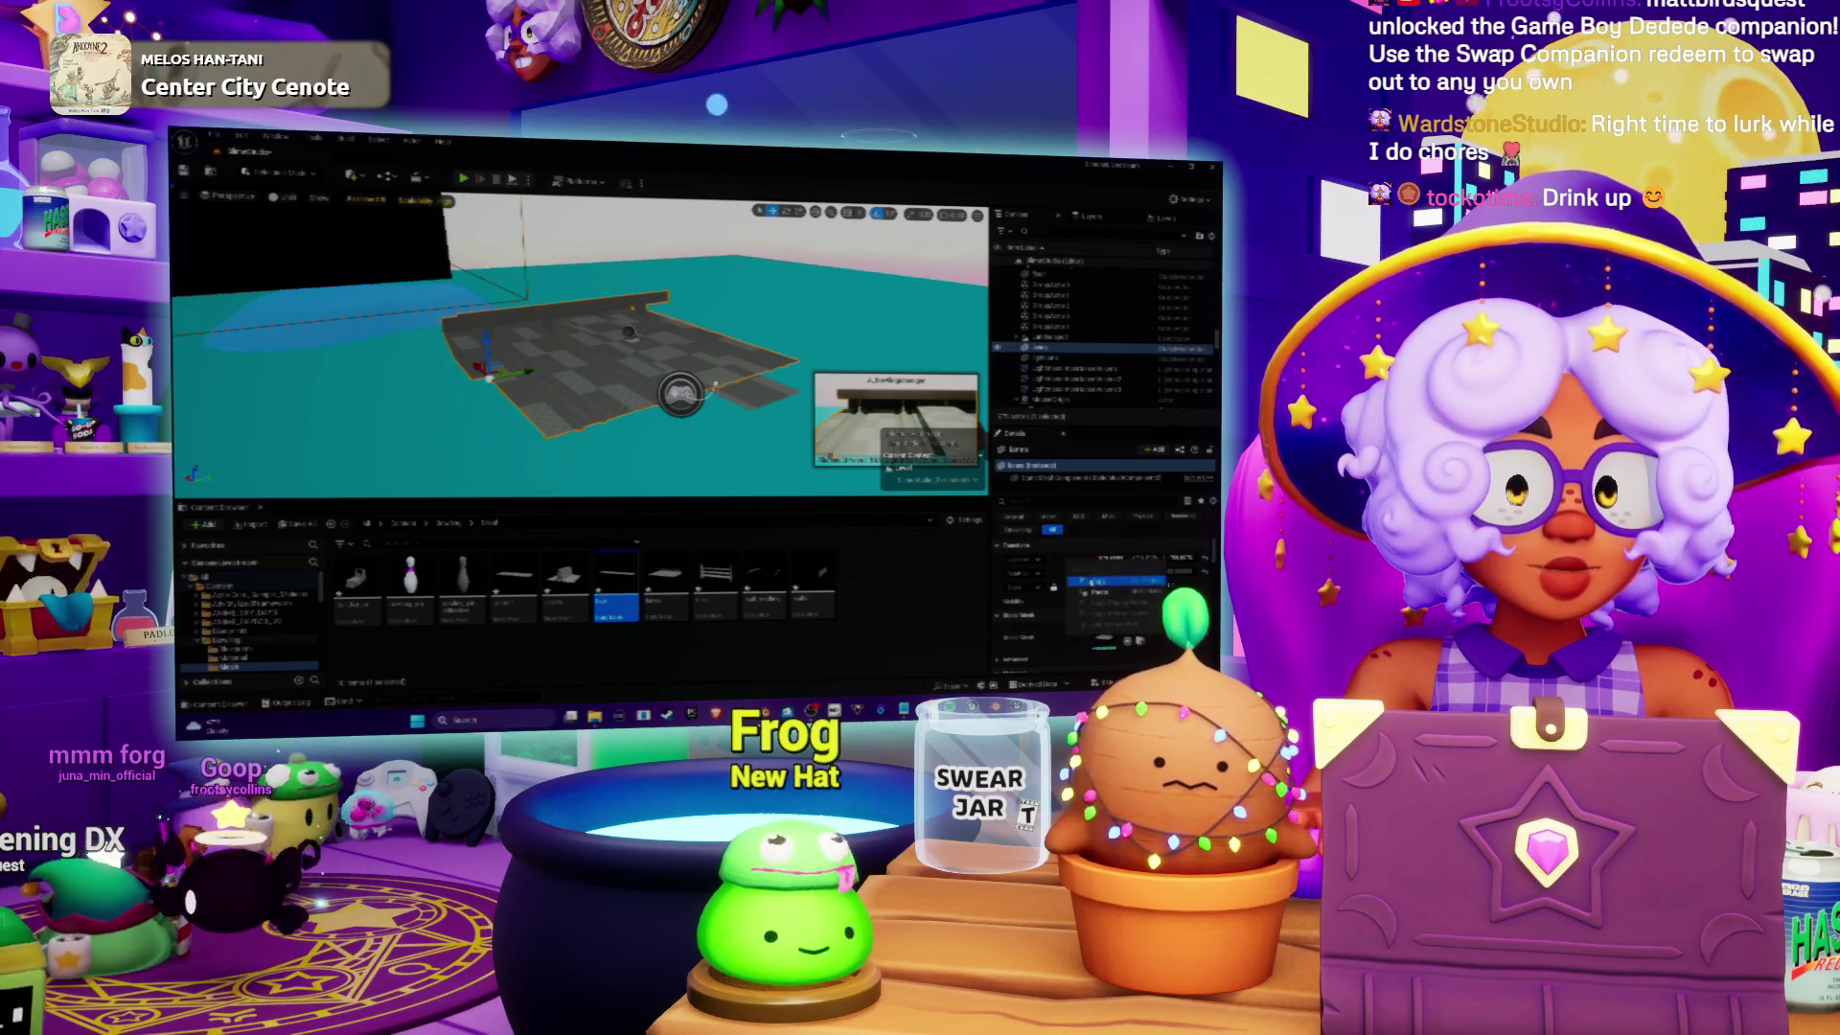
{"action": "left_click", "coordinate": [1045, 275]}
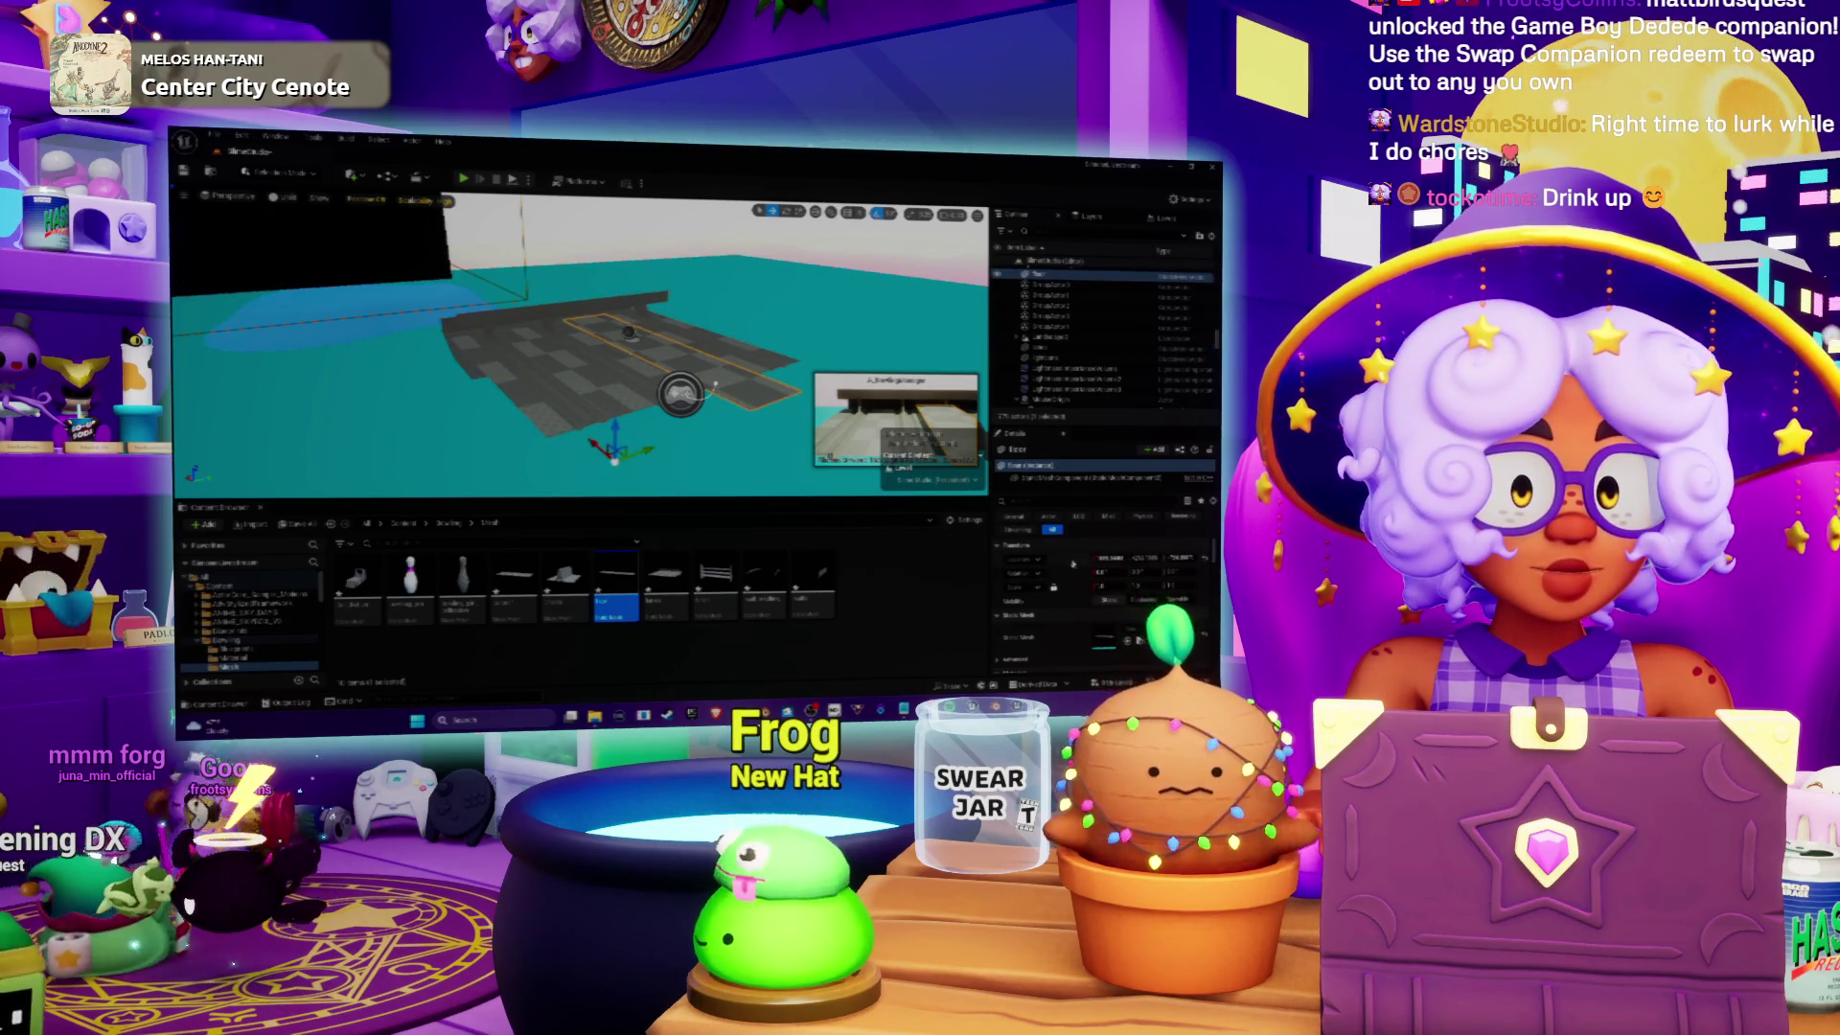
{"action": "left_click", "coordinate": [1112, 589]}
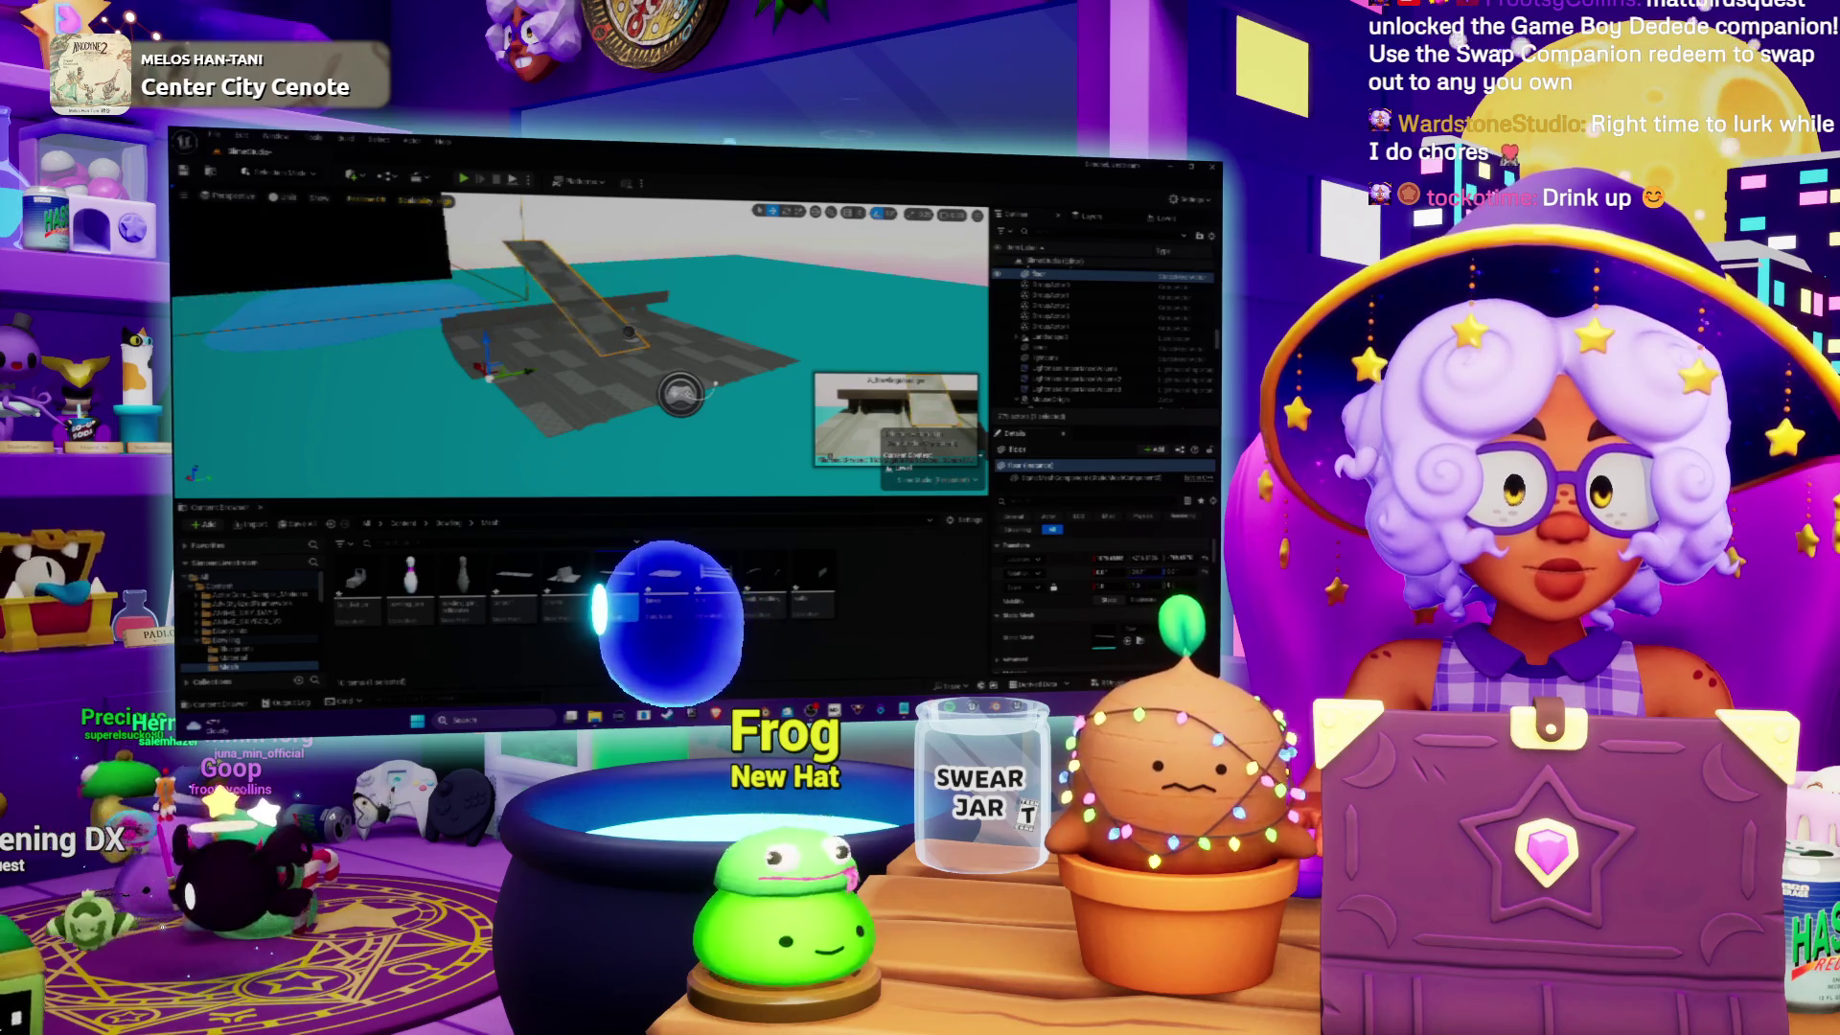
{"action": "left_click", "coordinate": [1139, 573]}
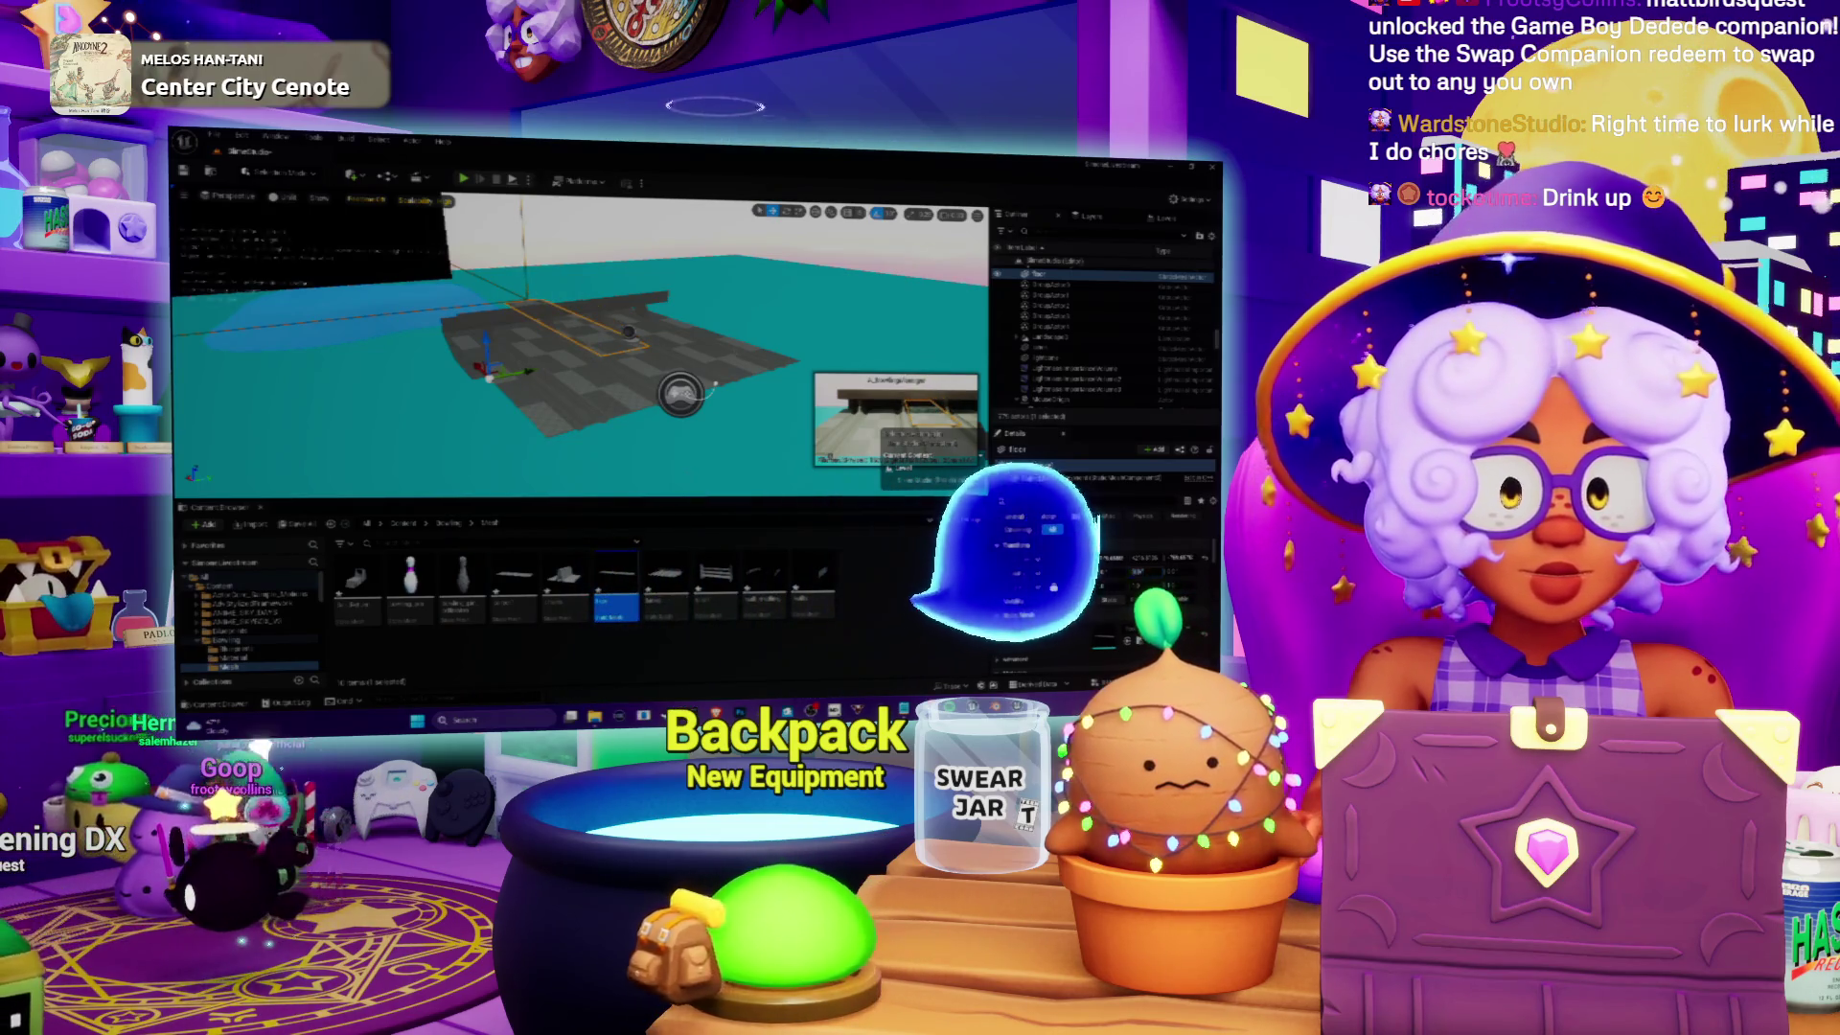
{"action": "left_click", "coordinate": [1045, 346]}
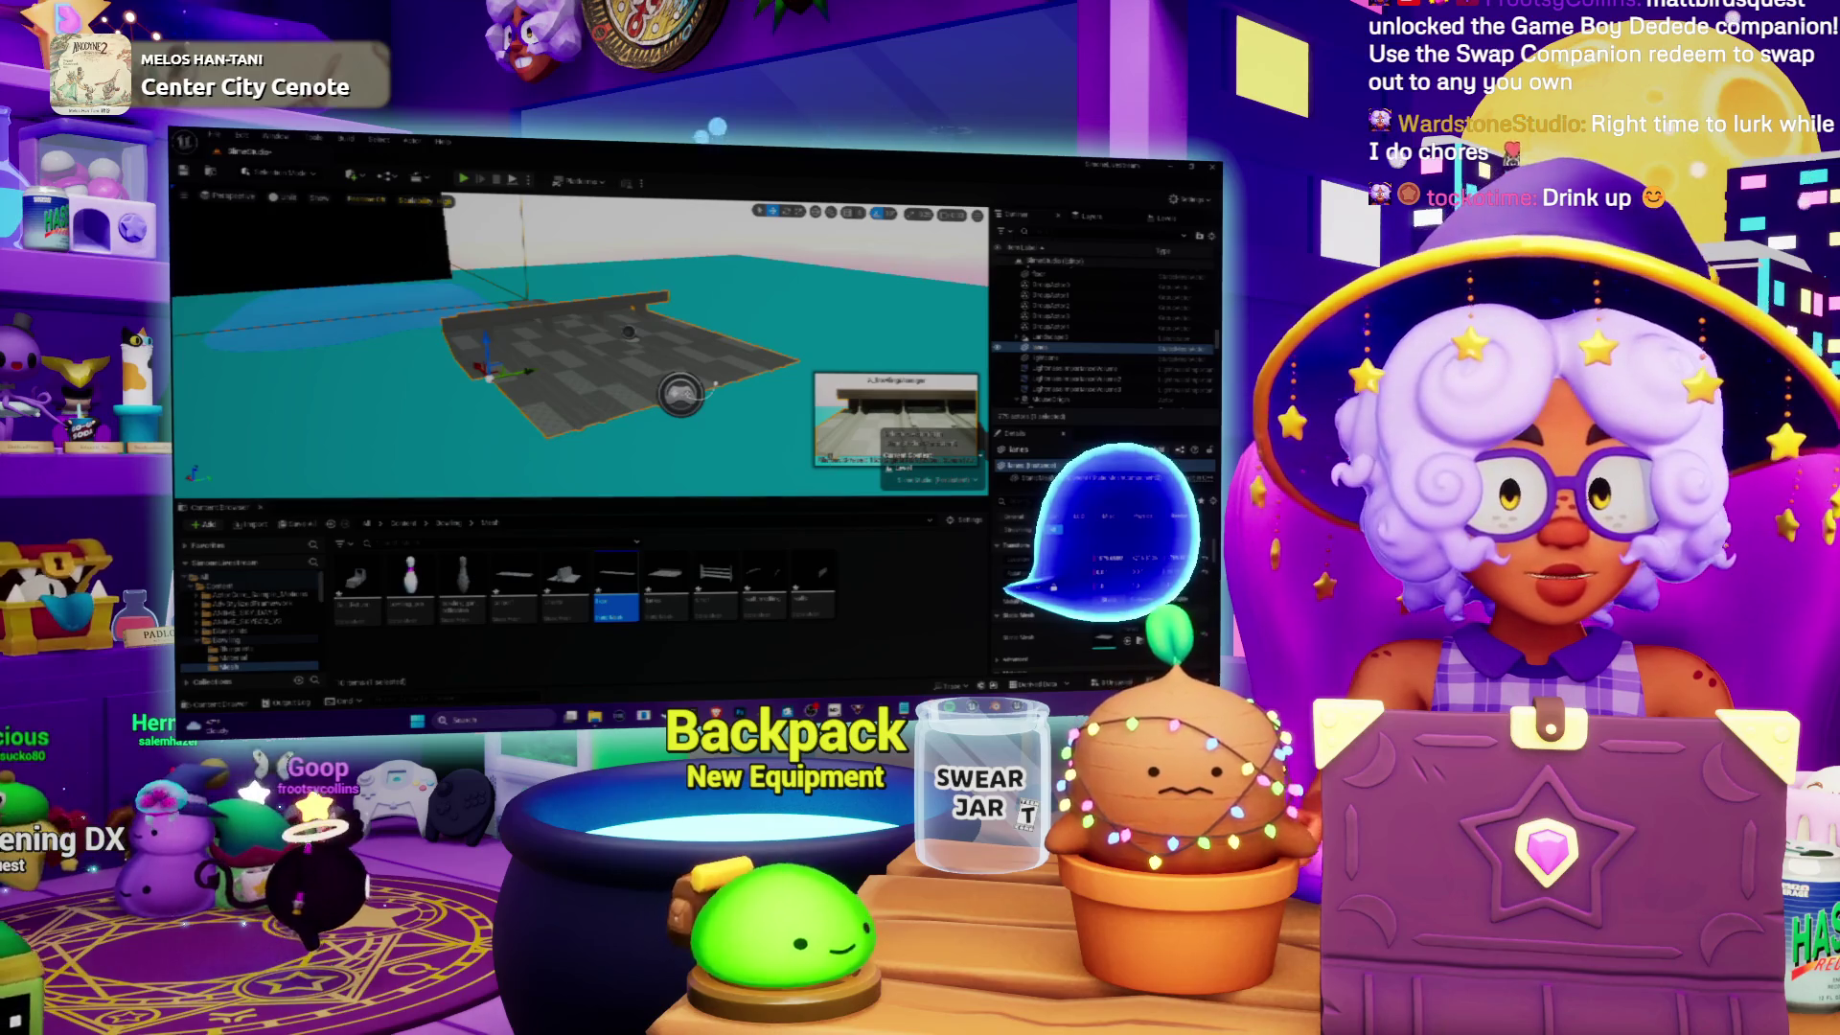
{"action": "left_click", "coordinate": [1045, 275]}
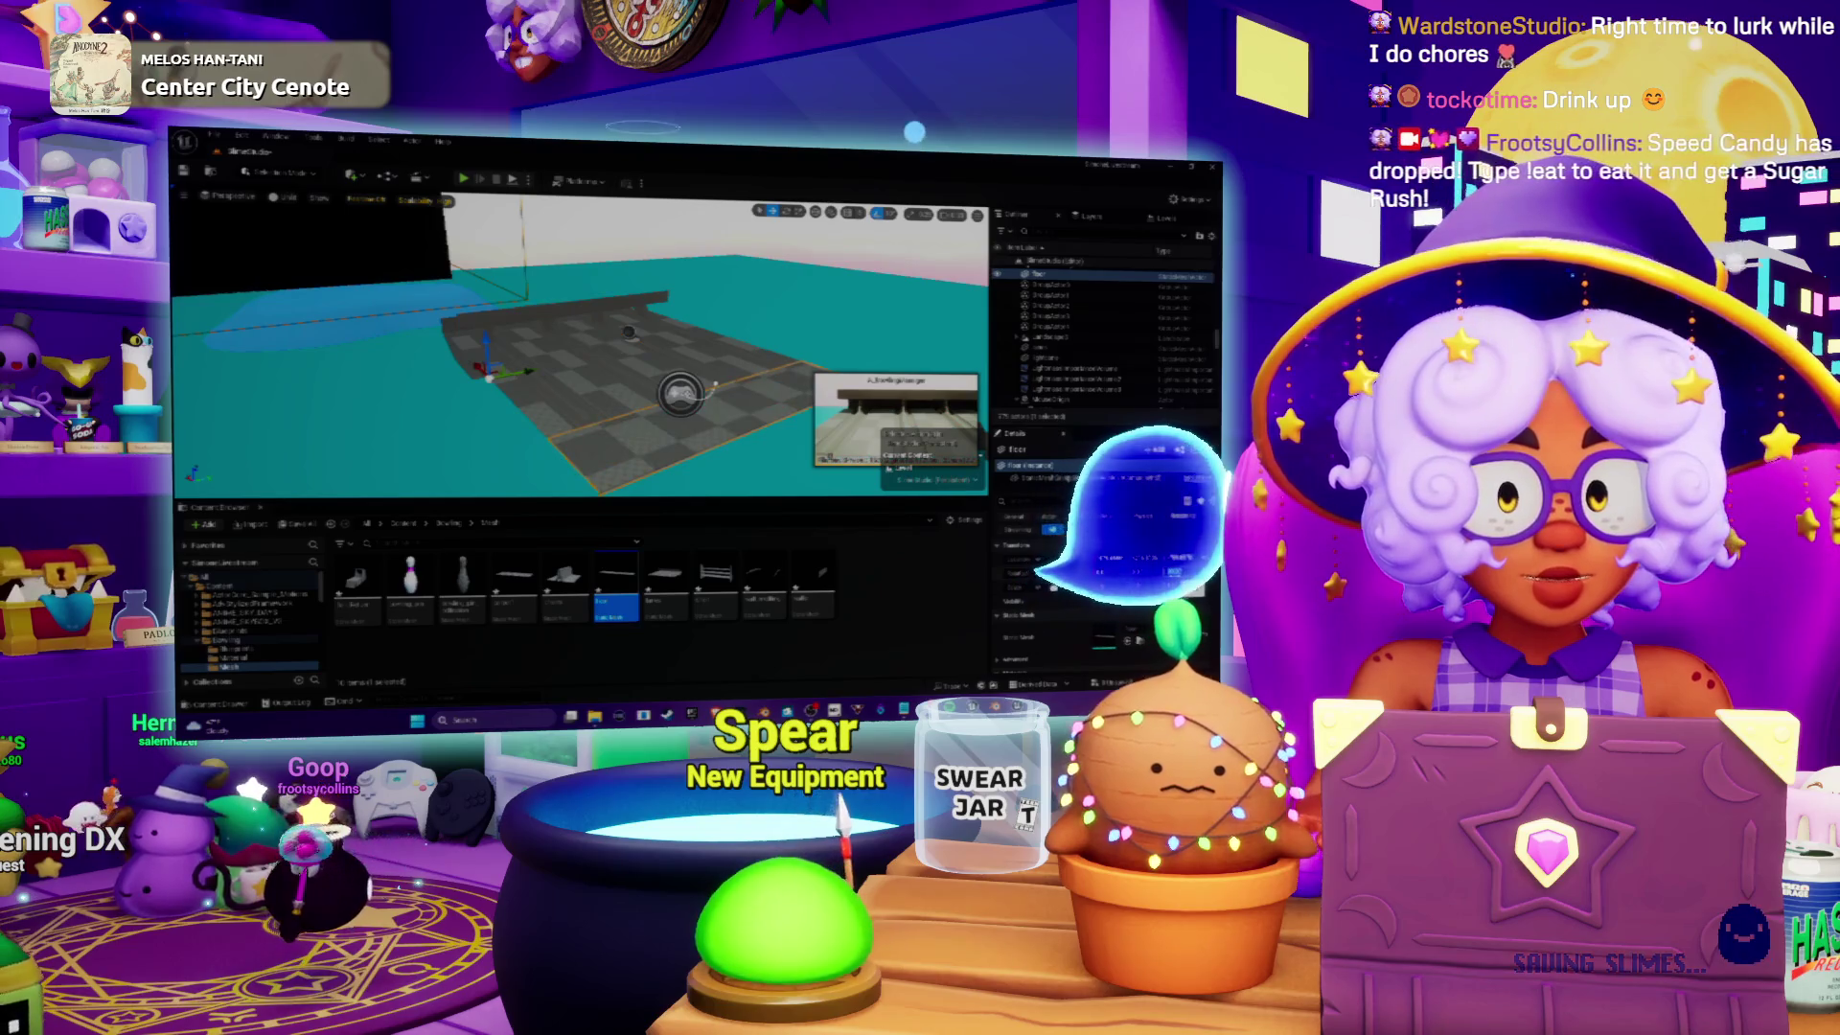
{"action": "key", "text": "f"}
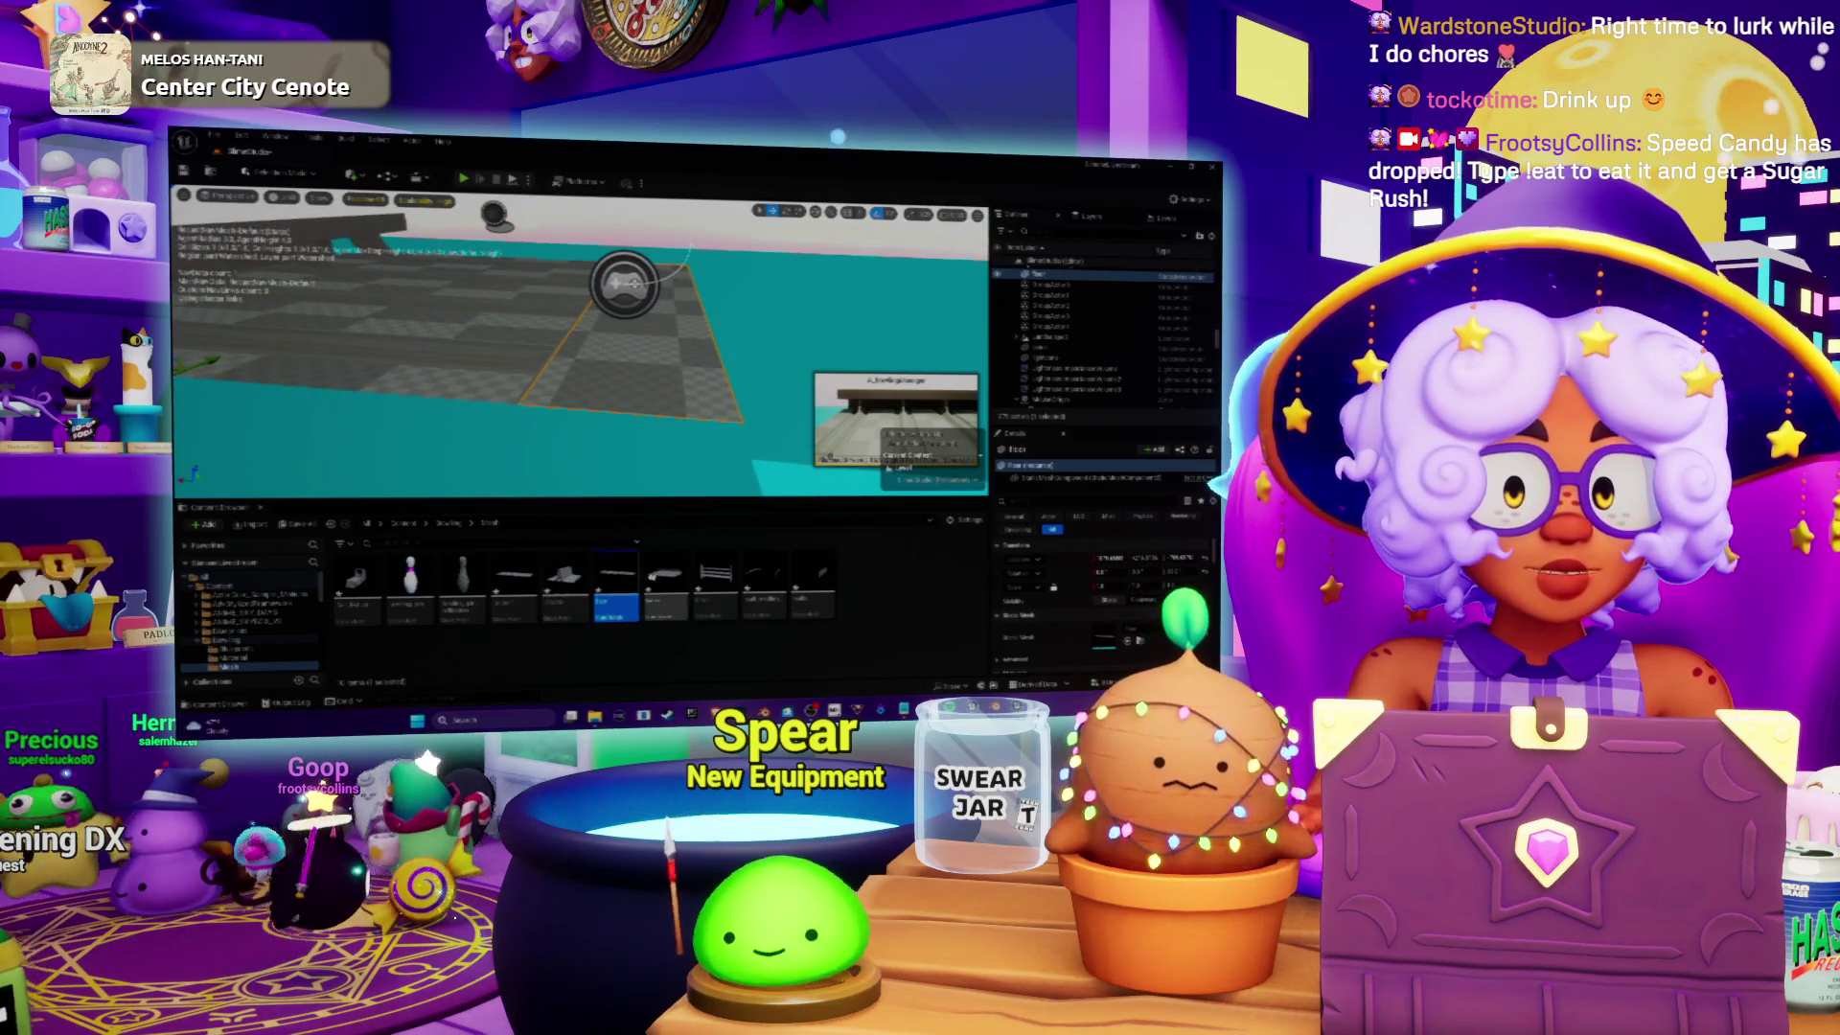
Step: Add the plank mesh, shift the carpet strip right past the floor, and focus on it
{"action": "left_click_drag", "start_coordinate": [514, 580], "coordinate": [675, 413]}
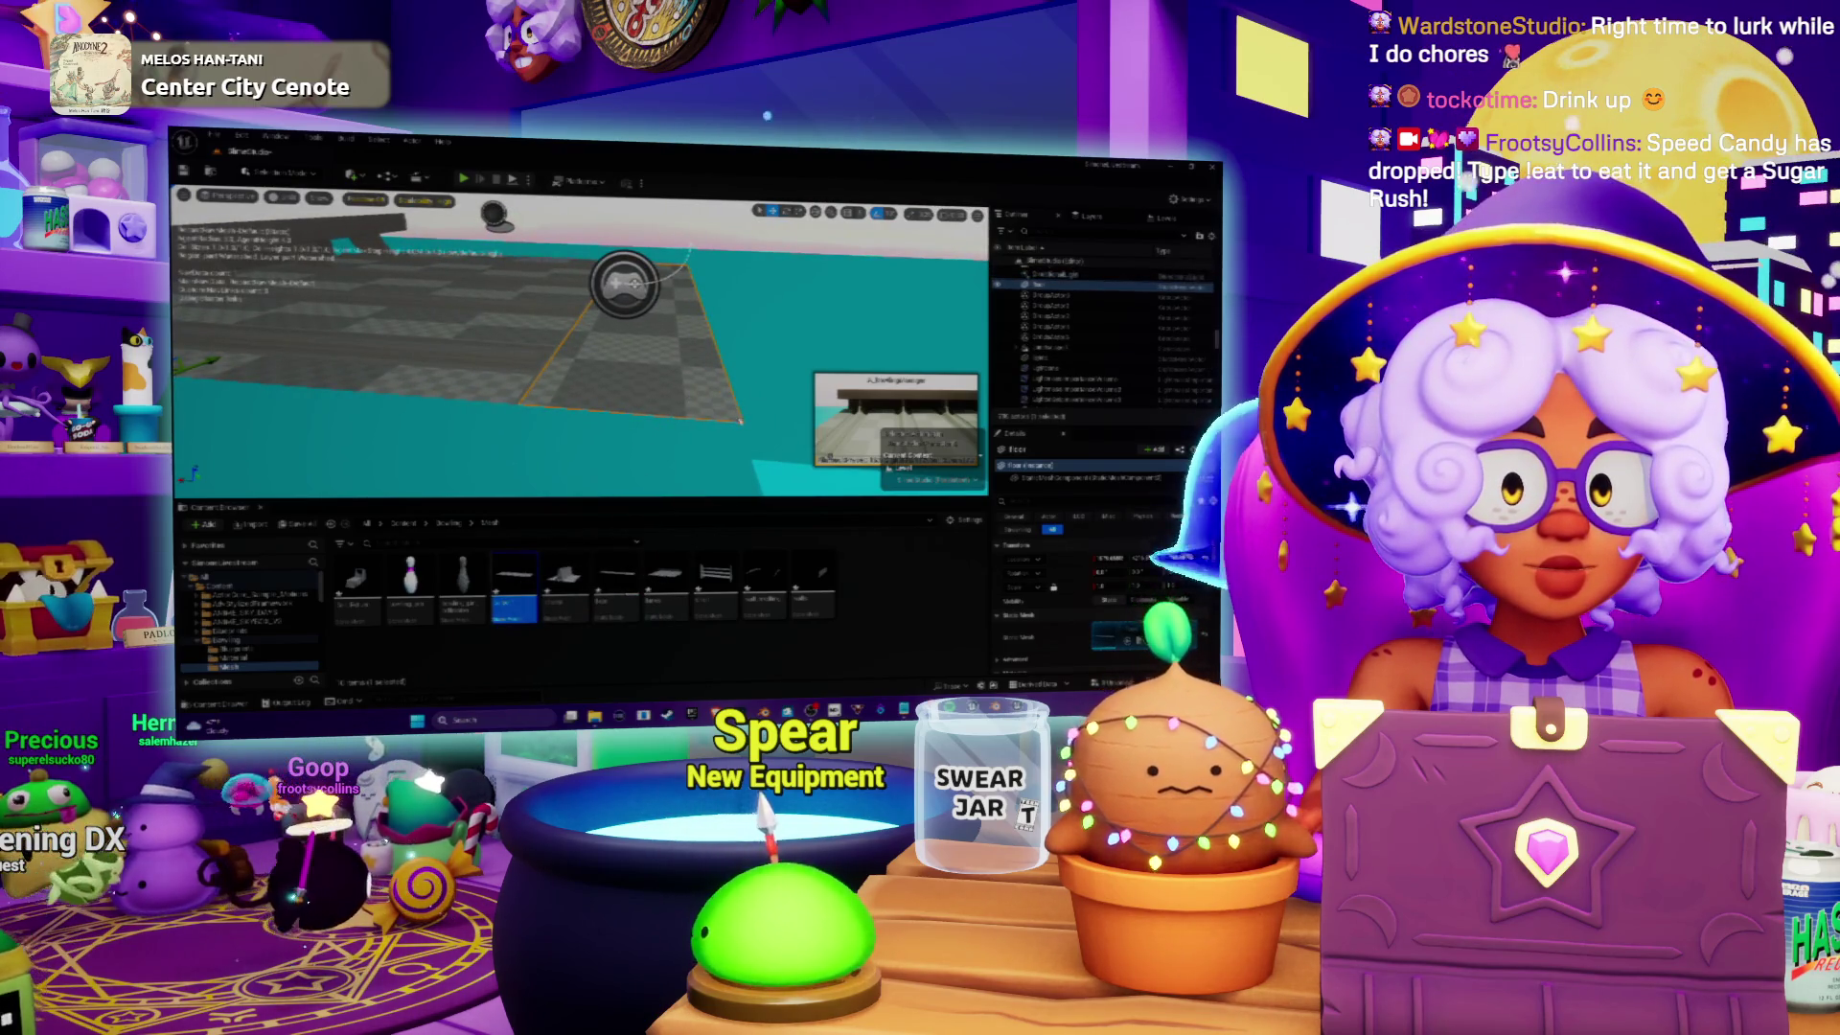
{"action": "left_click", "coordinate": [528, 366]}
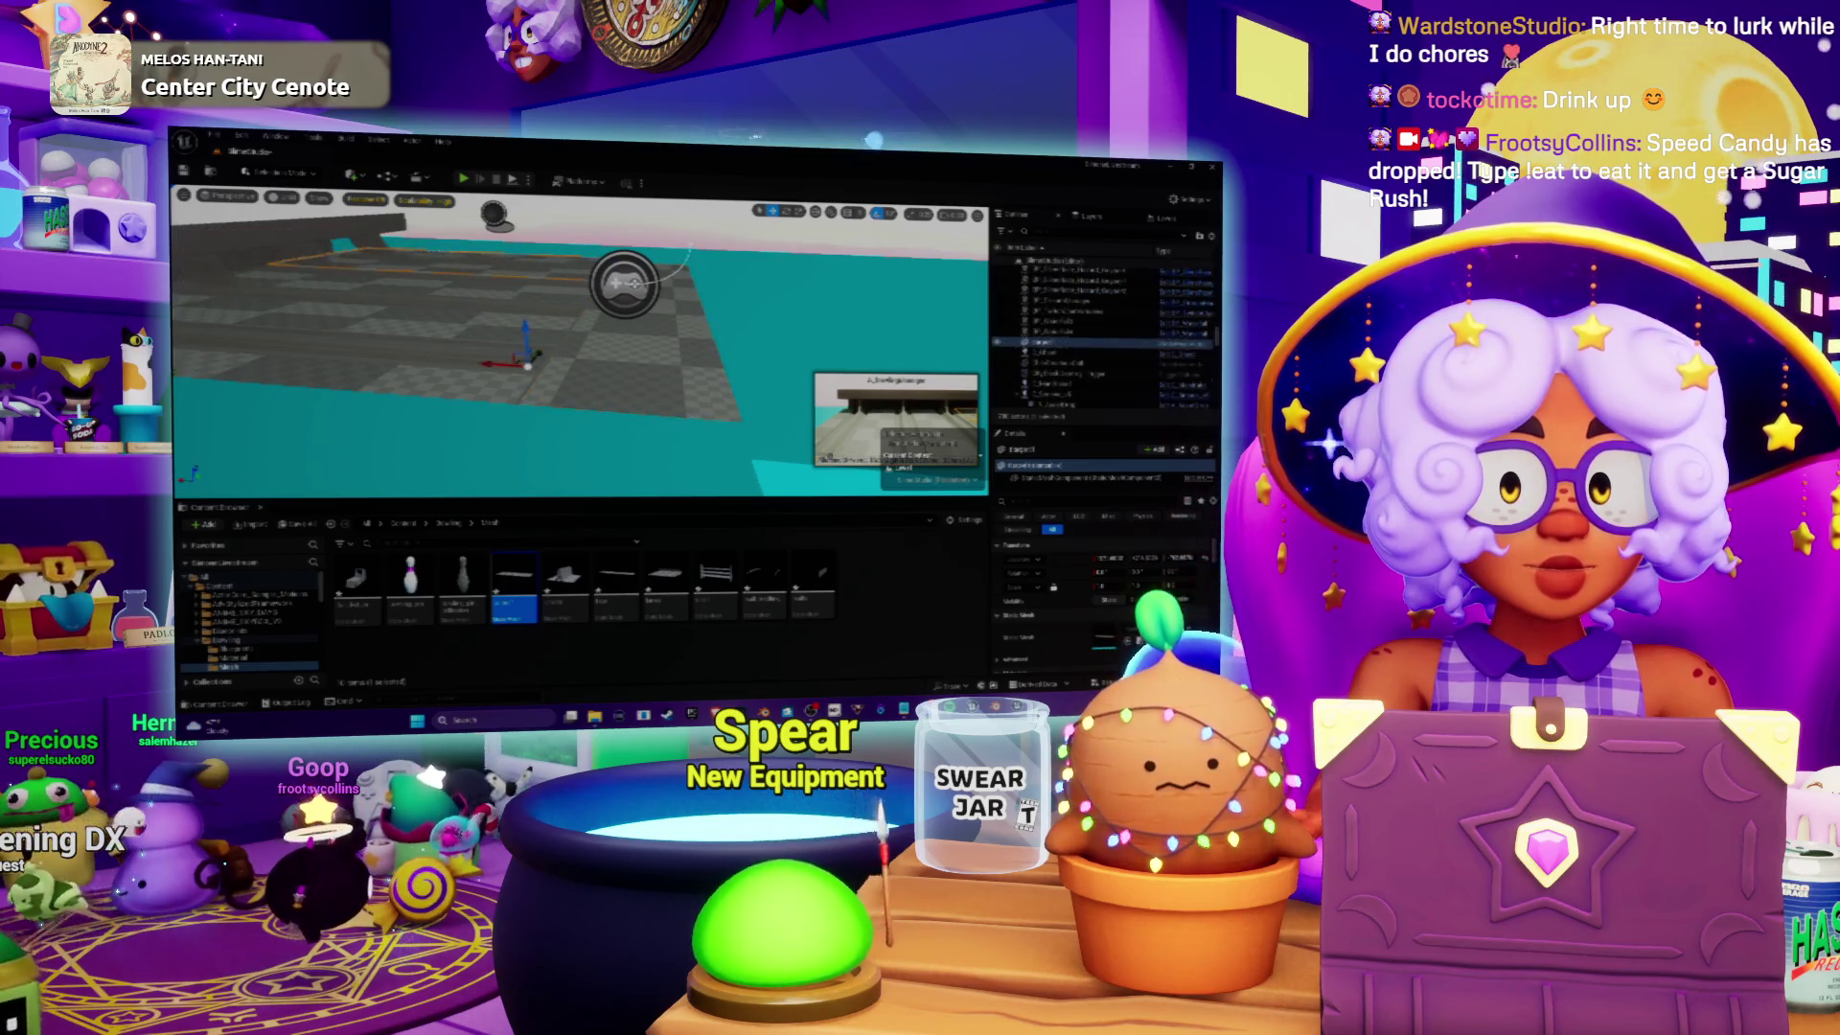
{"action": "left_click_drag", "start_coordinate": [503, 364], "coordinate": [853, 360]}
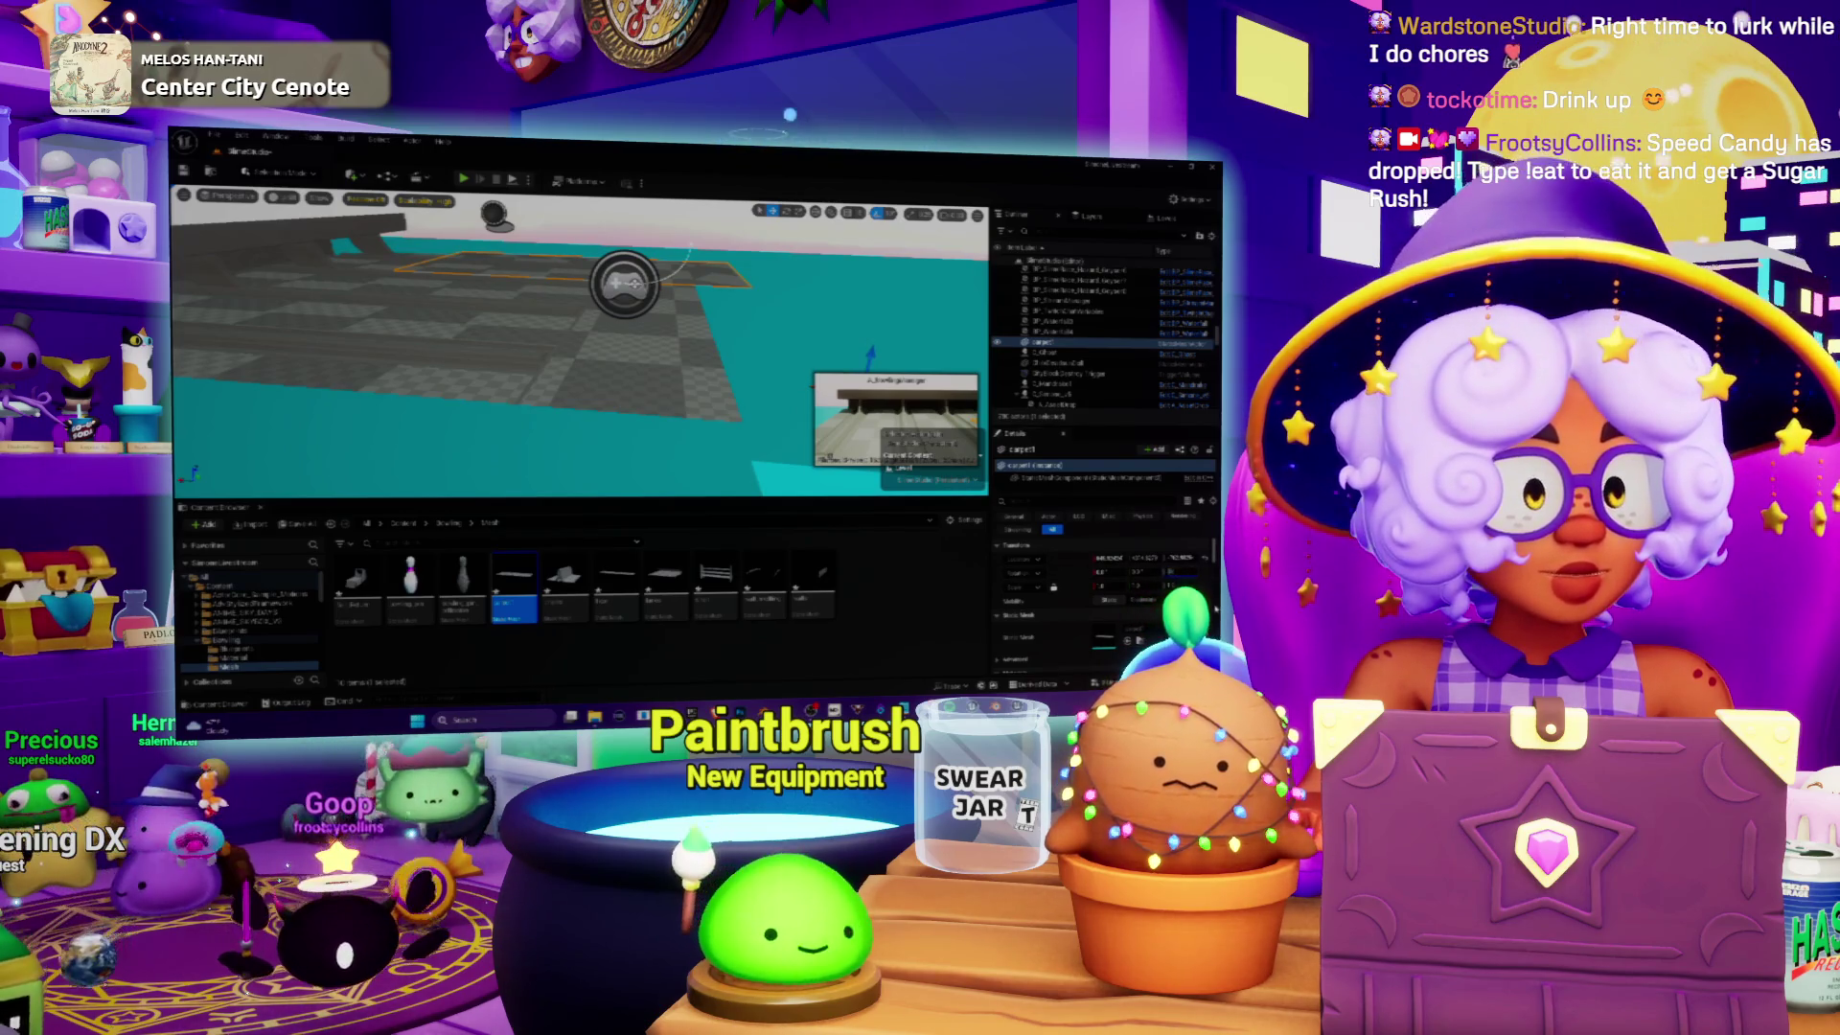
{"action": "left_click_drag", "start_coordinate": [1172, 572], "coordinate": [1209, 572]}
{"action": "key", "text": "f"}
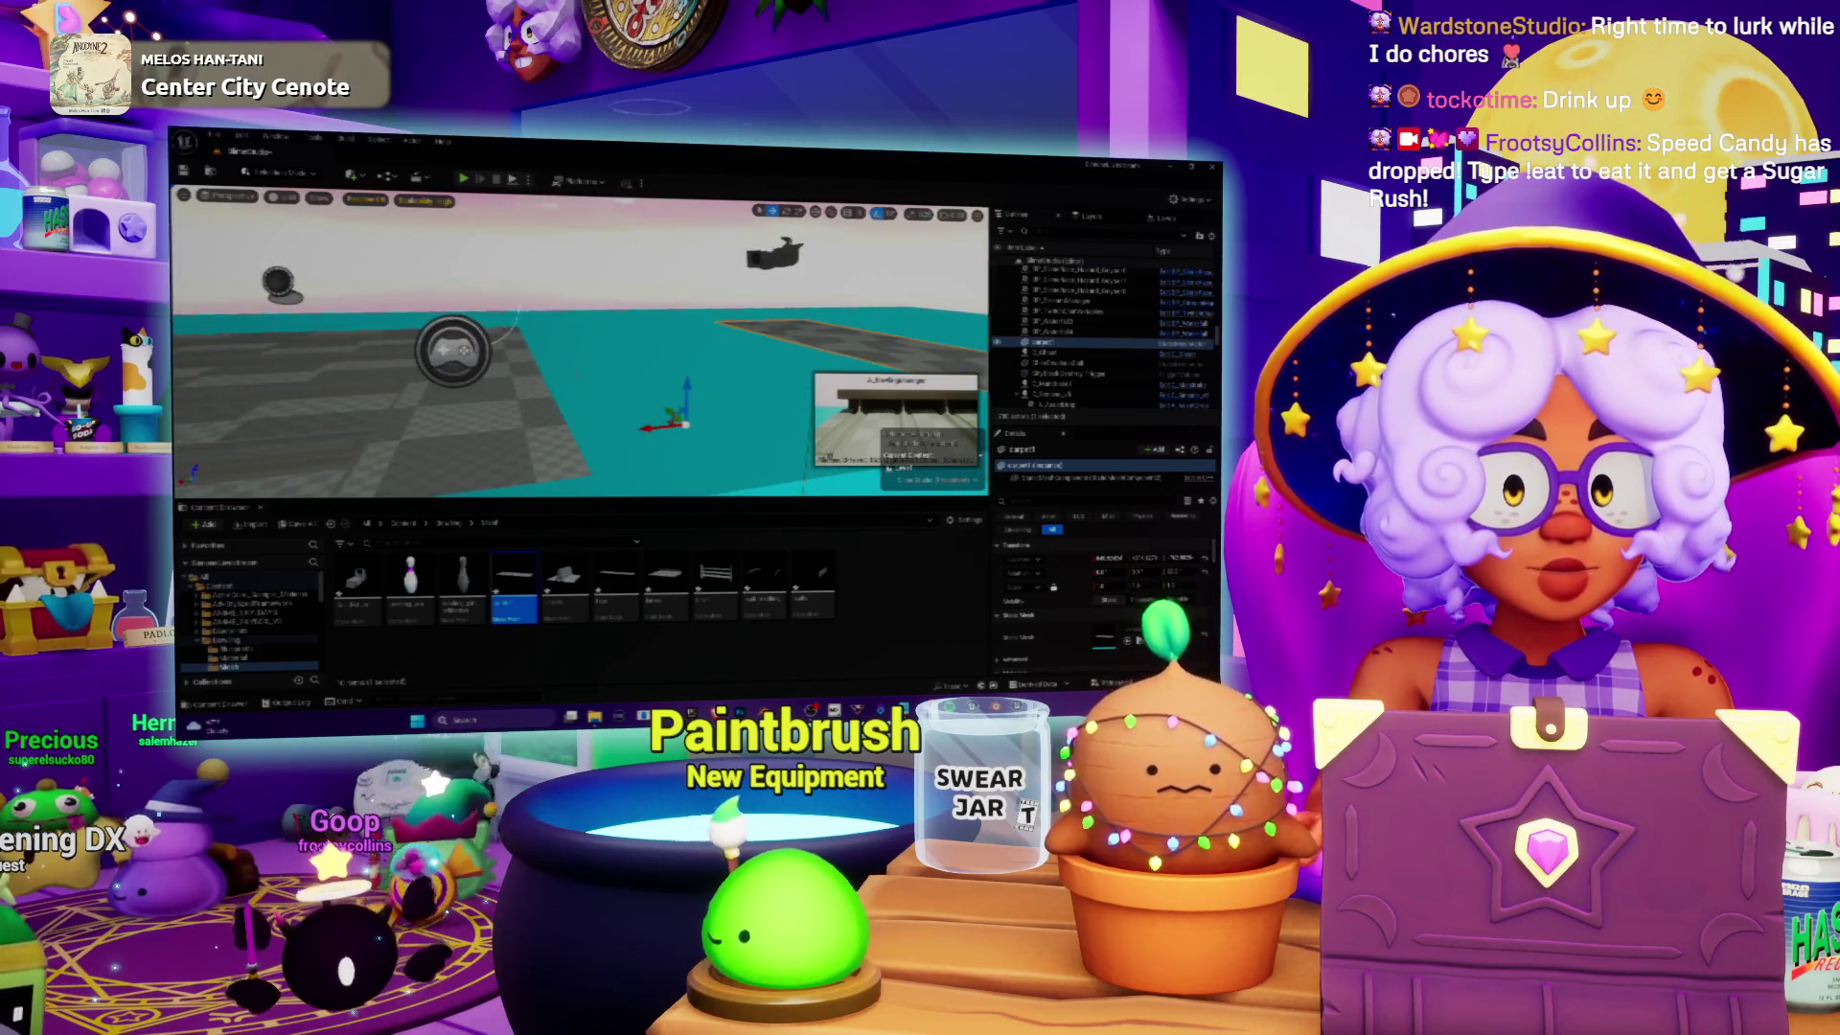
{"action": "left_click", "coordinate": [460, 431]}
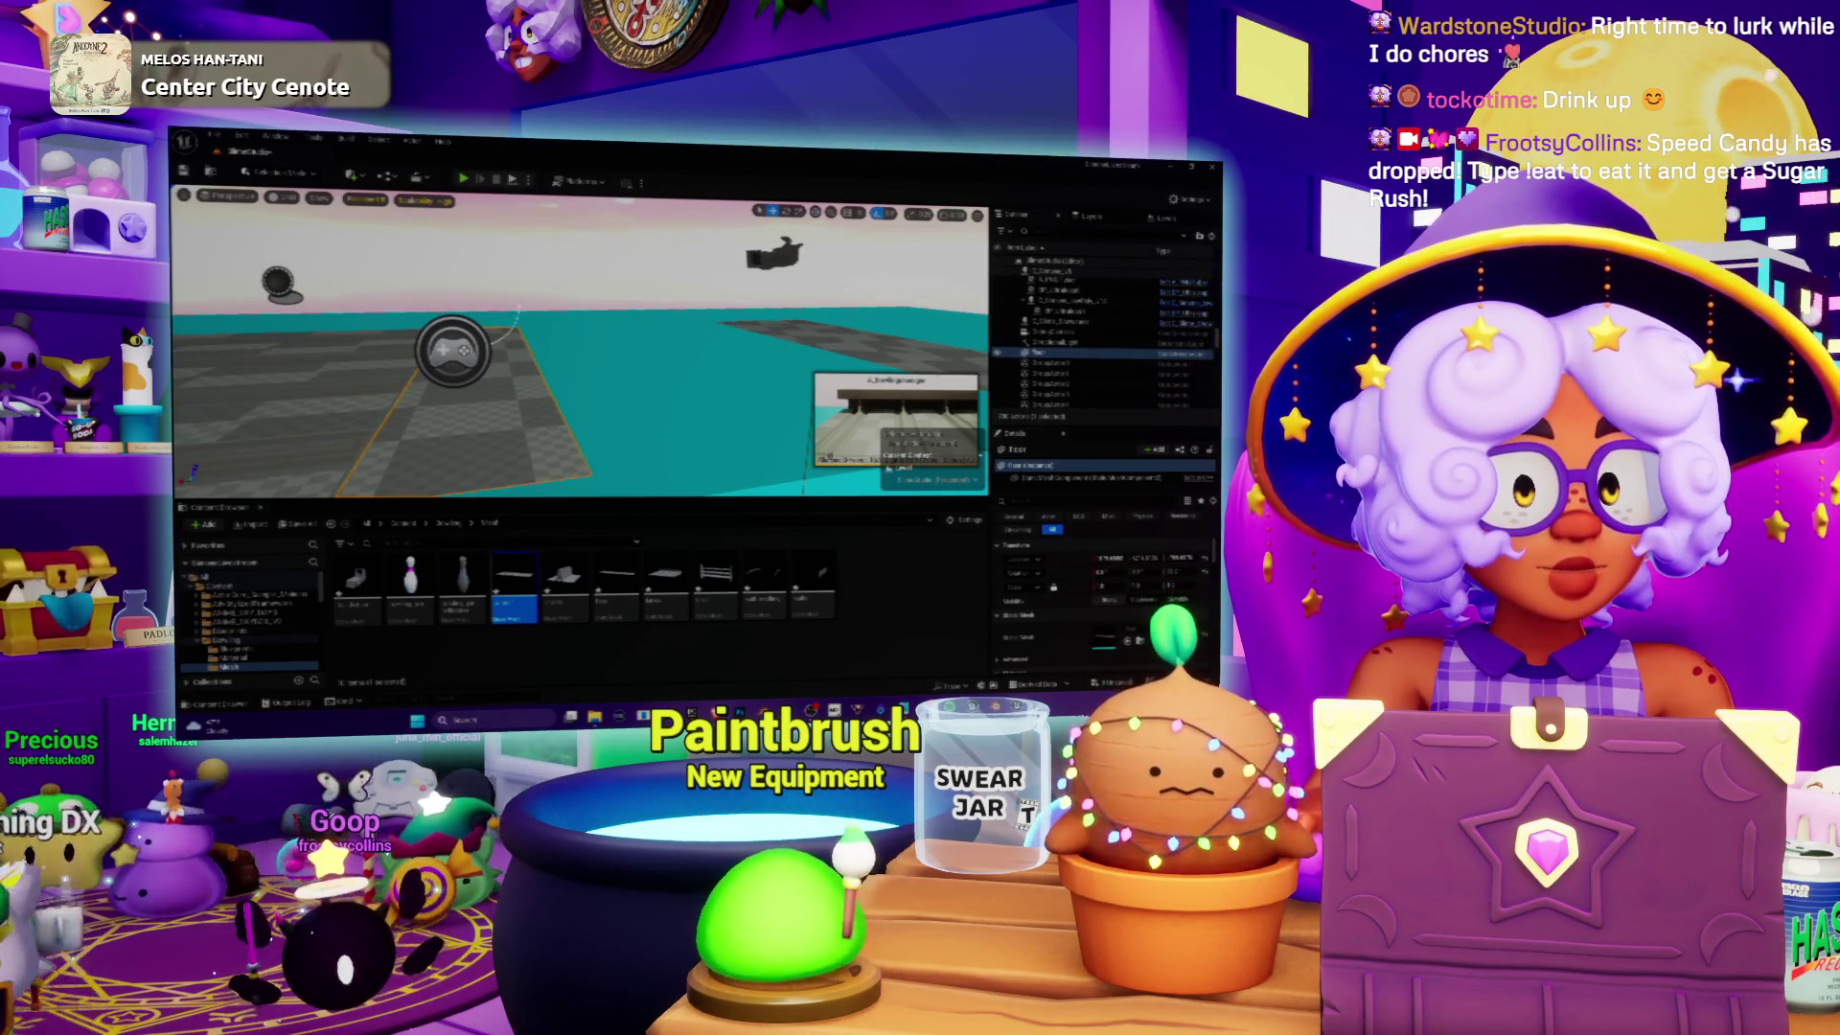
{"action": "left_click", "coordinate": [843, 331]}
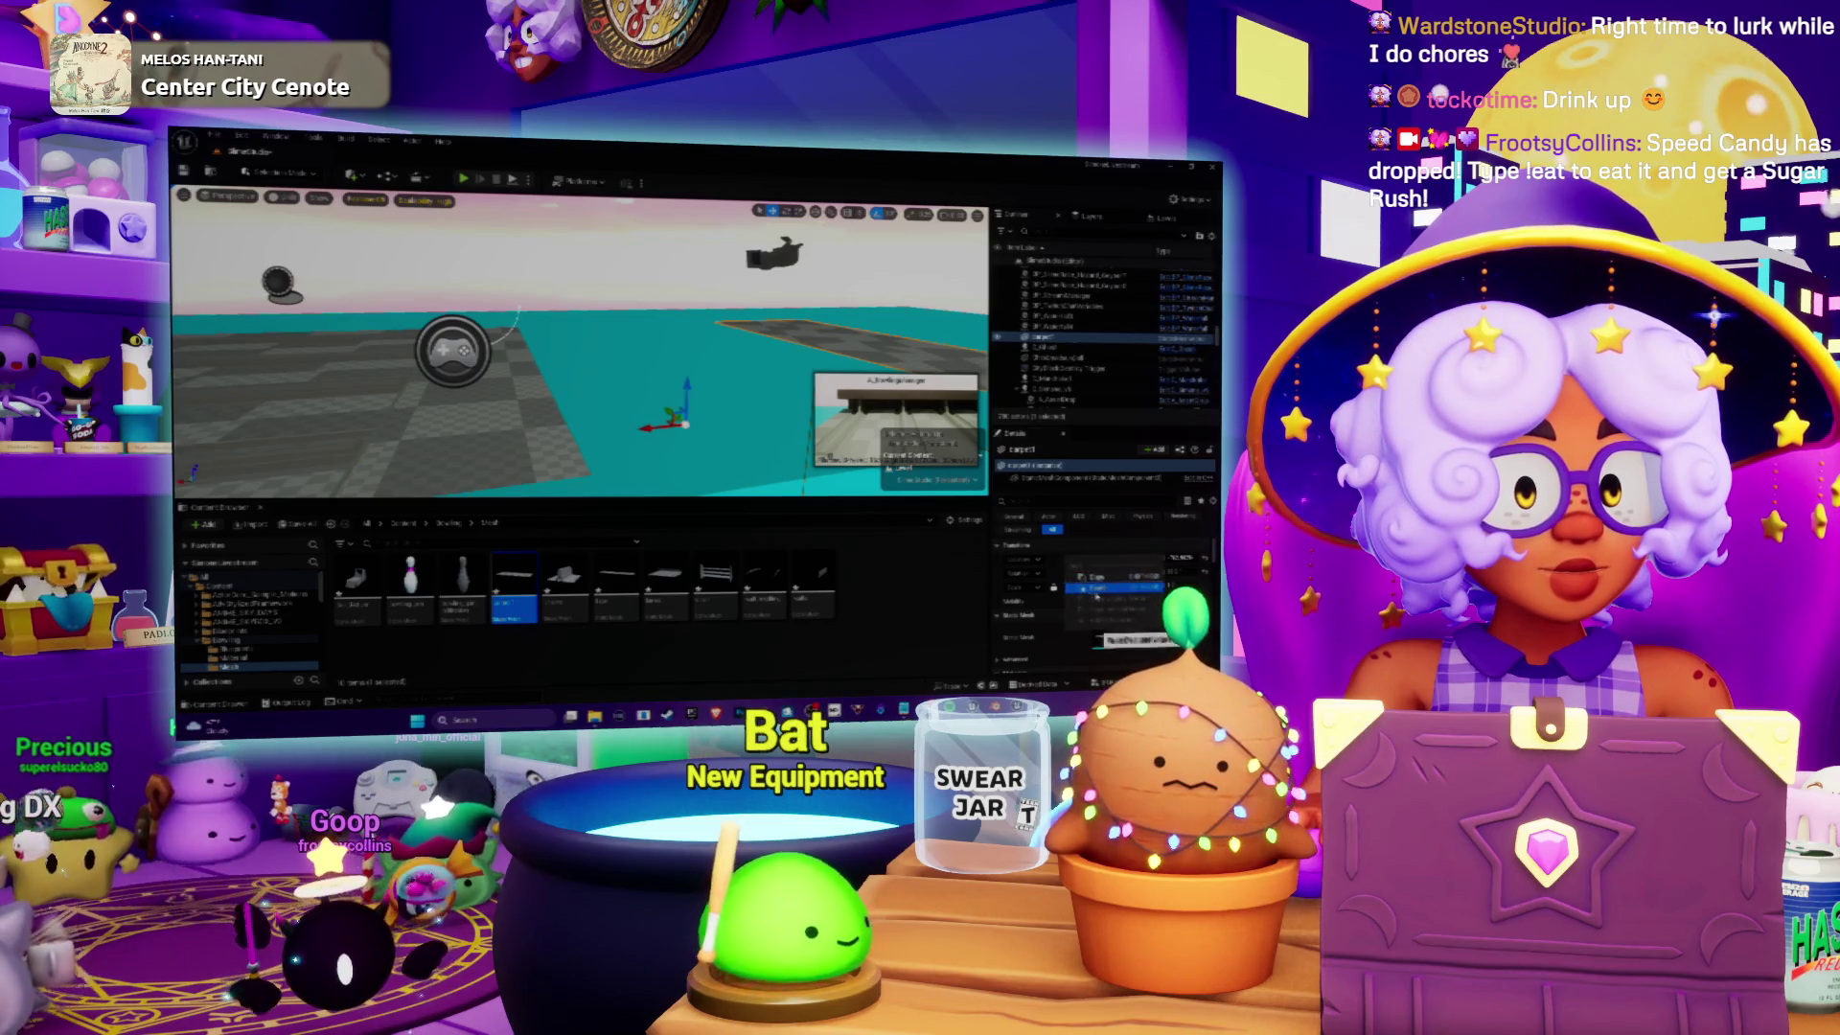
{"action": "key", "text": "f"}
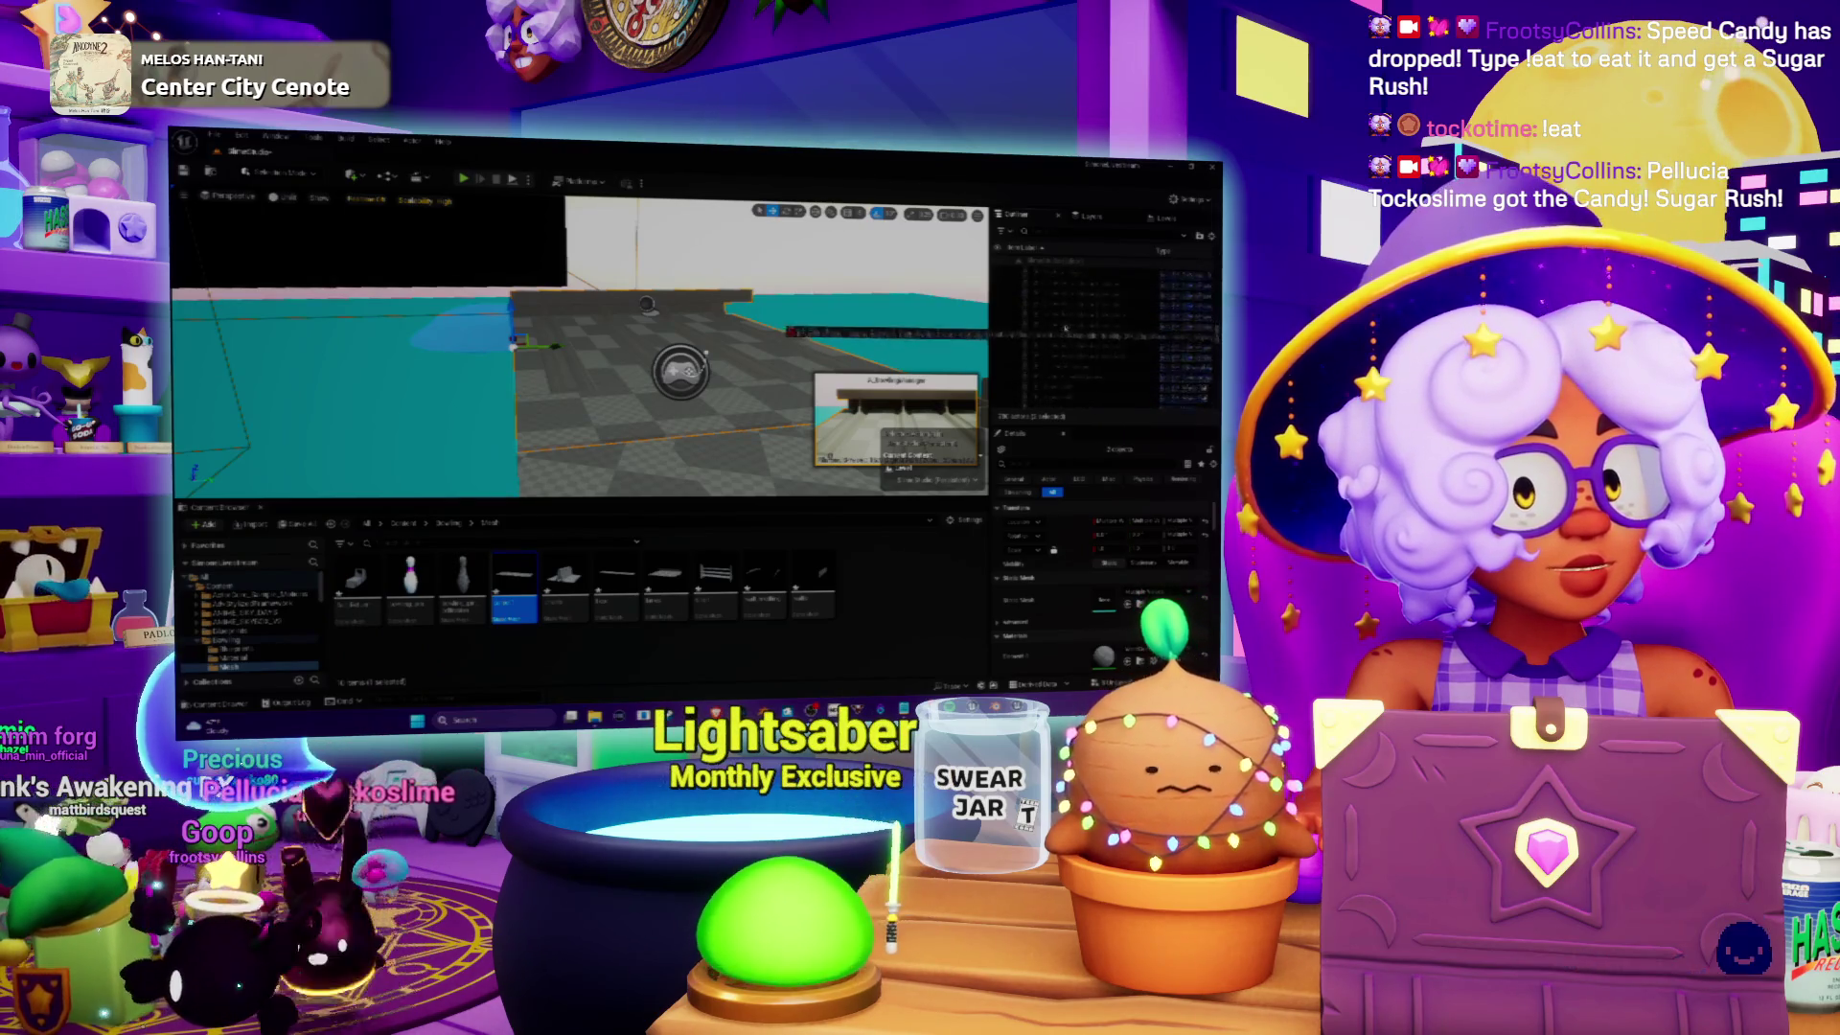
Step: Browse down the Outliner actor list and select an actor, then a different one, to view its details
{"action": "scroll", "coordinate": [1064, 331], "scroll_direction": "down", "scroll_amount": 2}
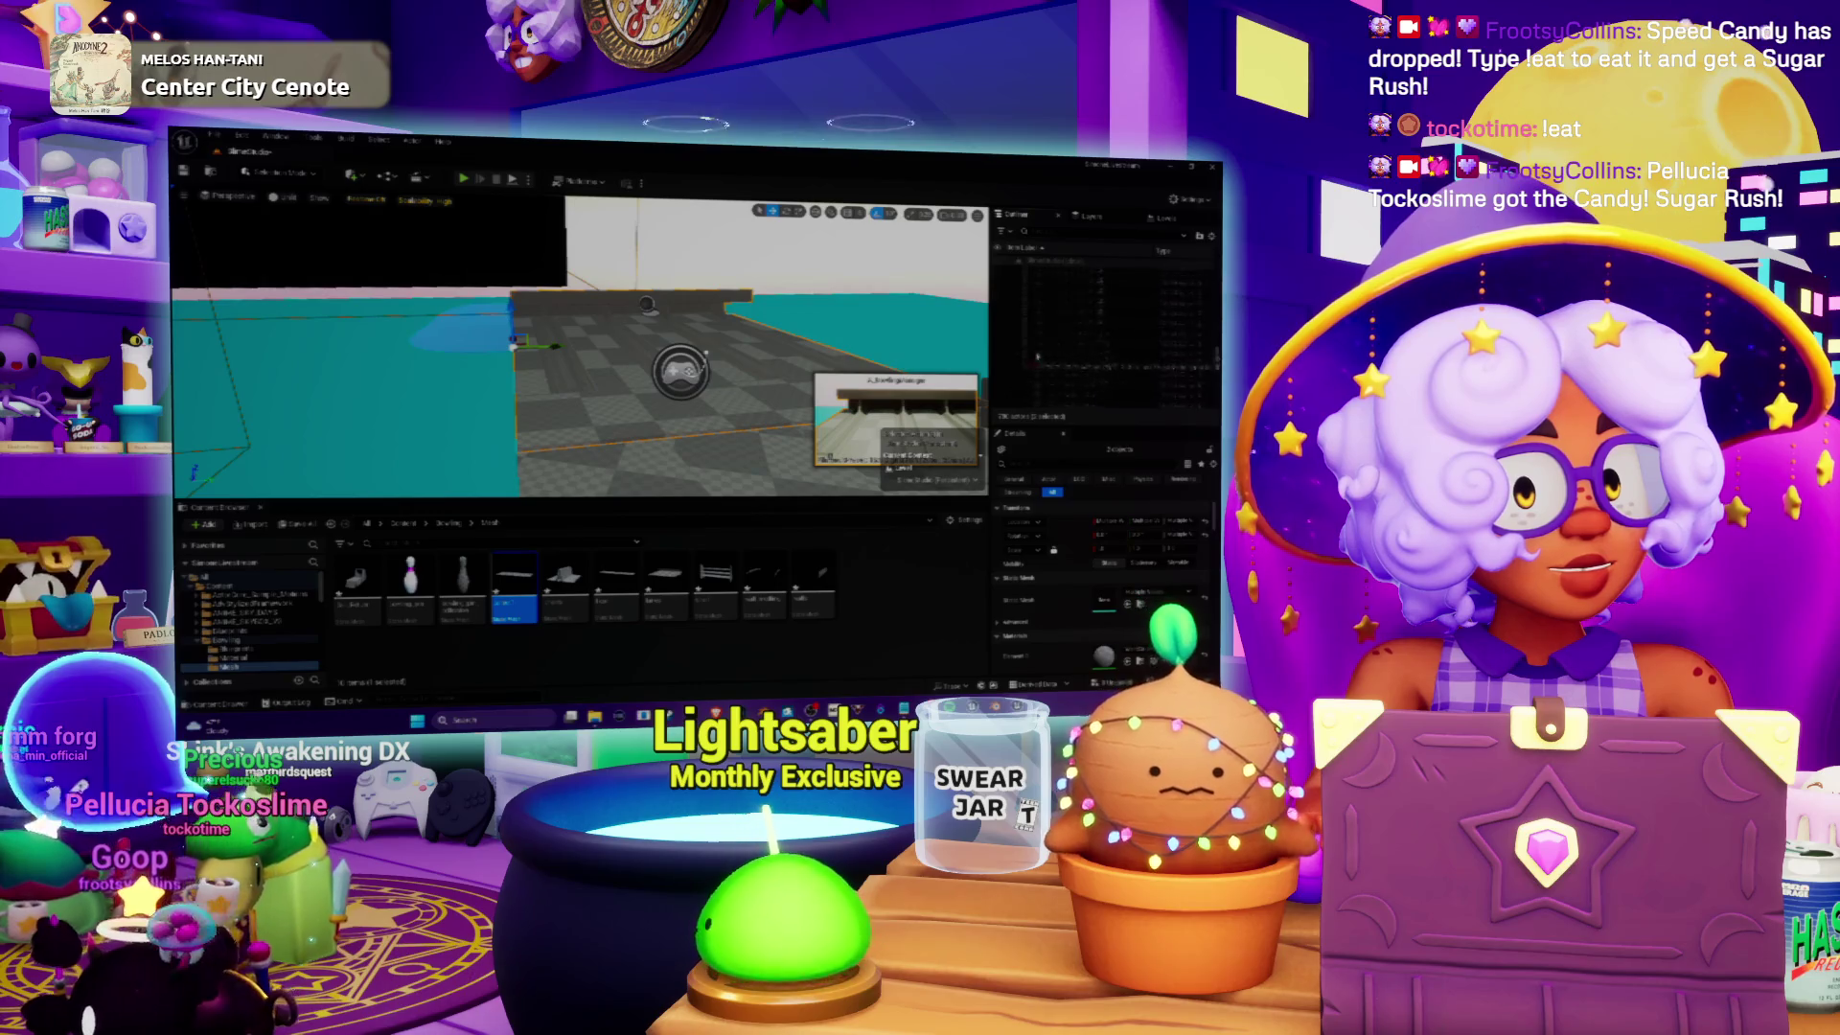
{"action": "scroll", "coordinate": [1038, 354], "scroll_direction": "down", "scroll_amount": 2}
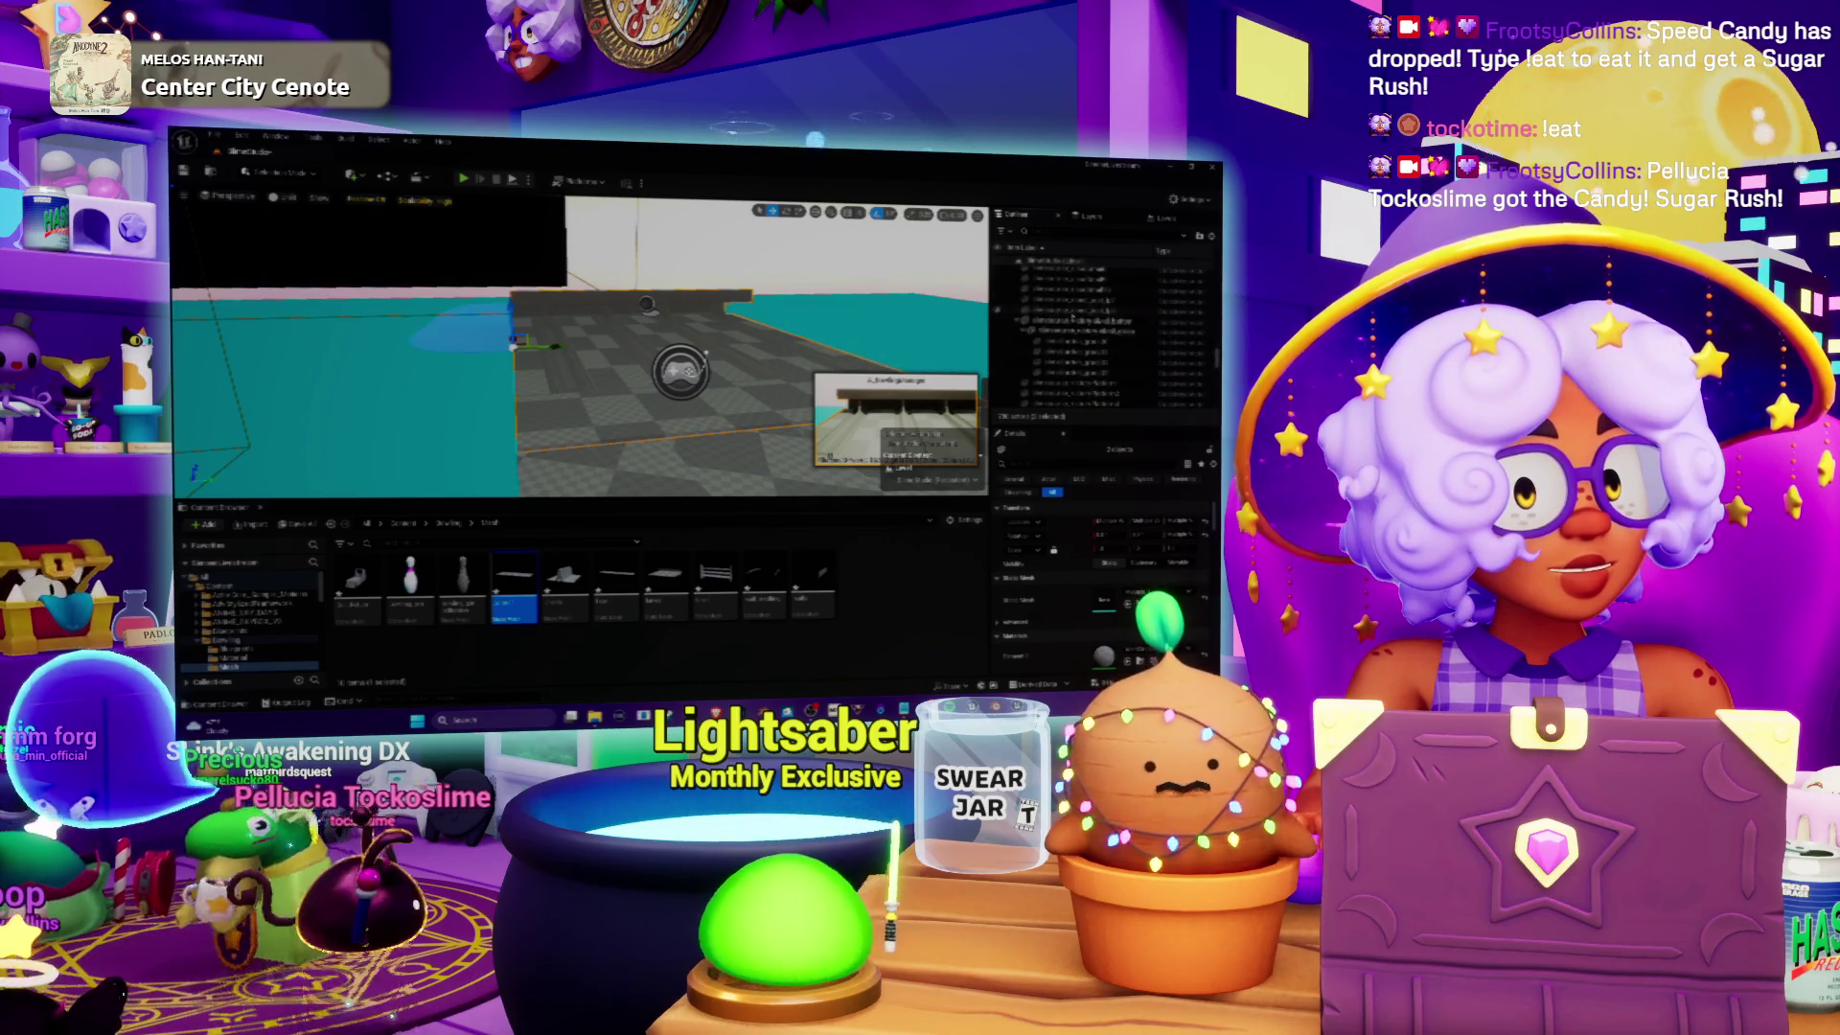
{"action": "scroll", "coordinate": [1067, 339], "scroll_direction": "down", "scroll_amount": 2}
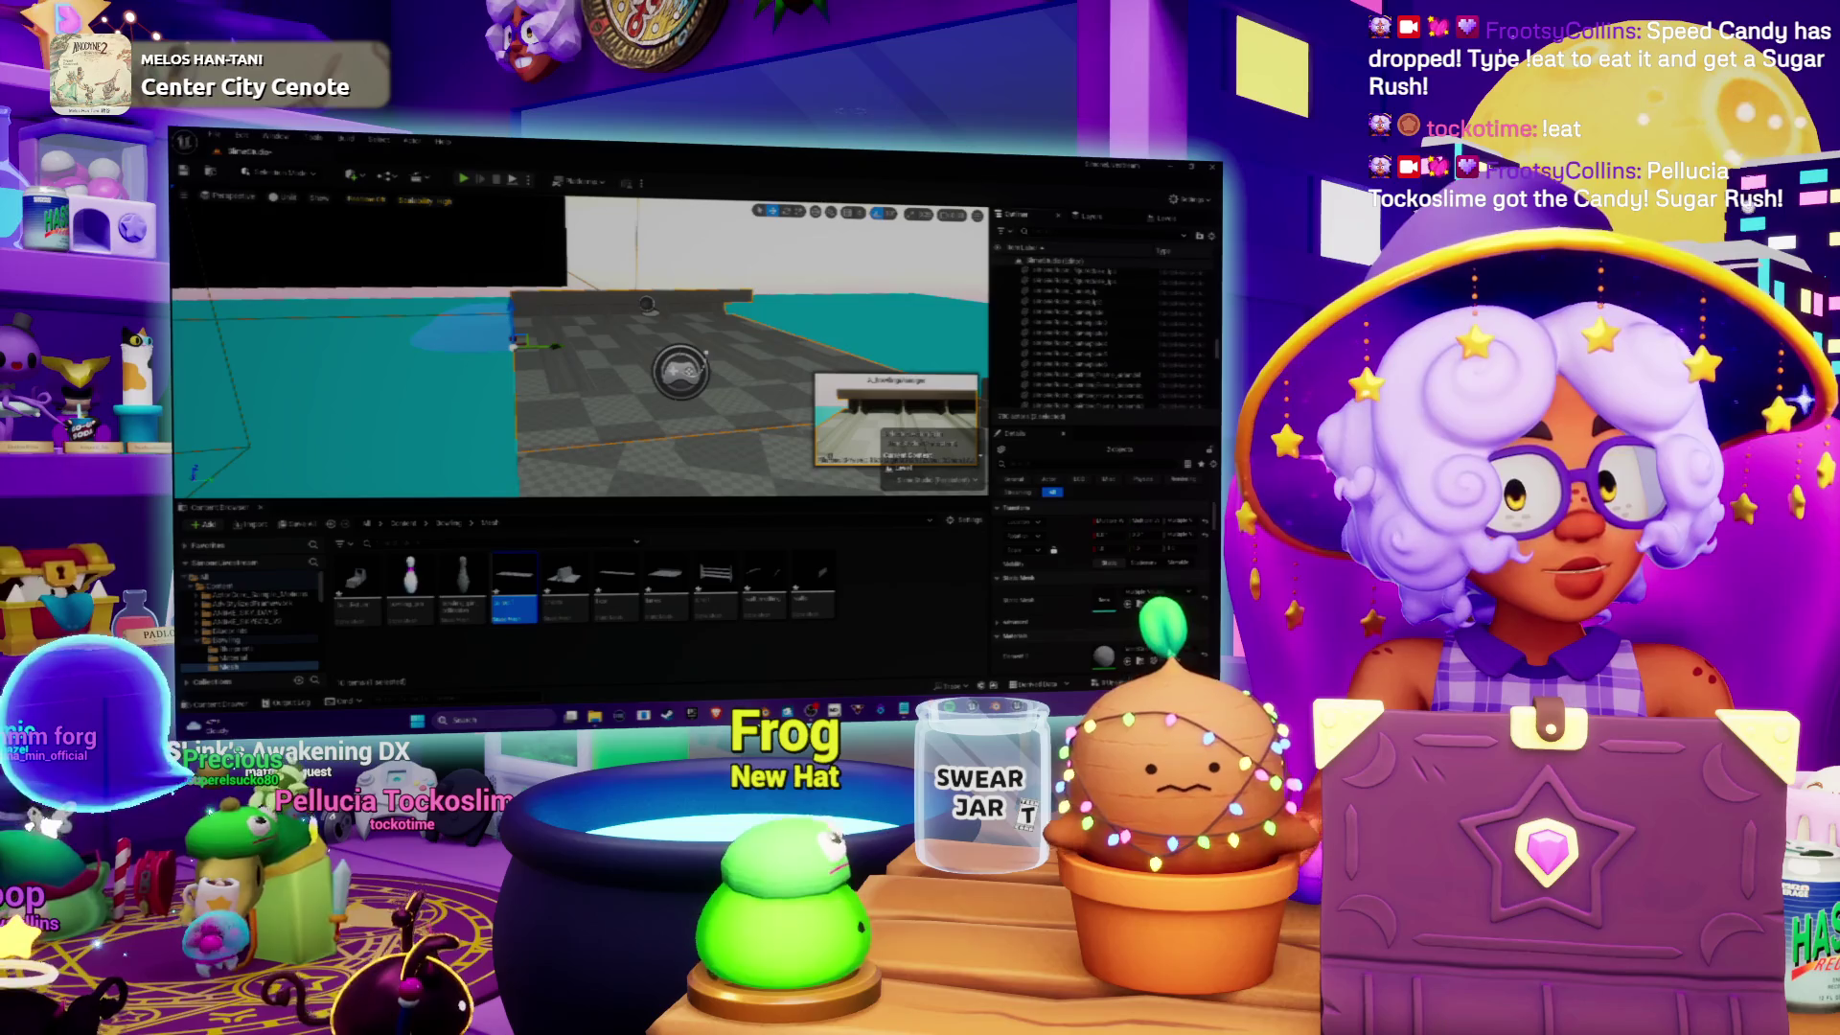
{"action": "left_click", "coordinate": [1055, 341]}
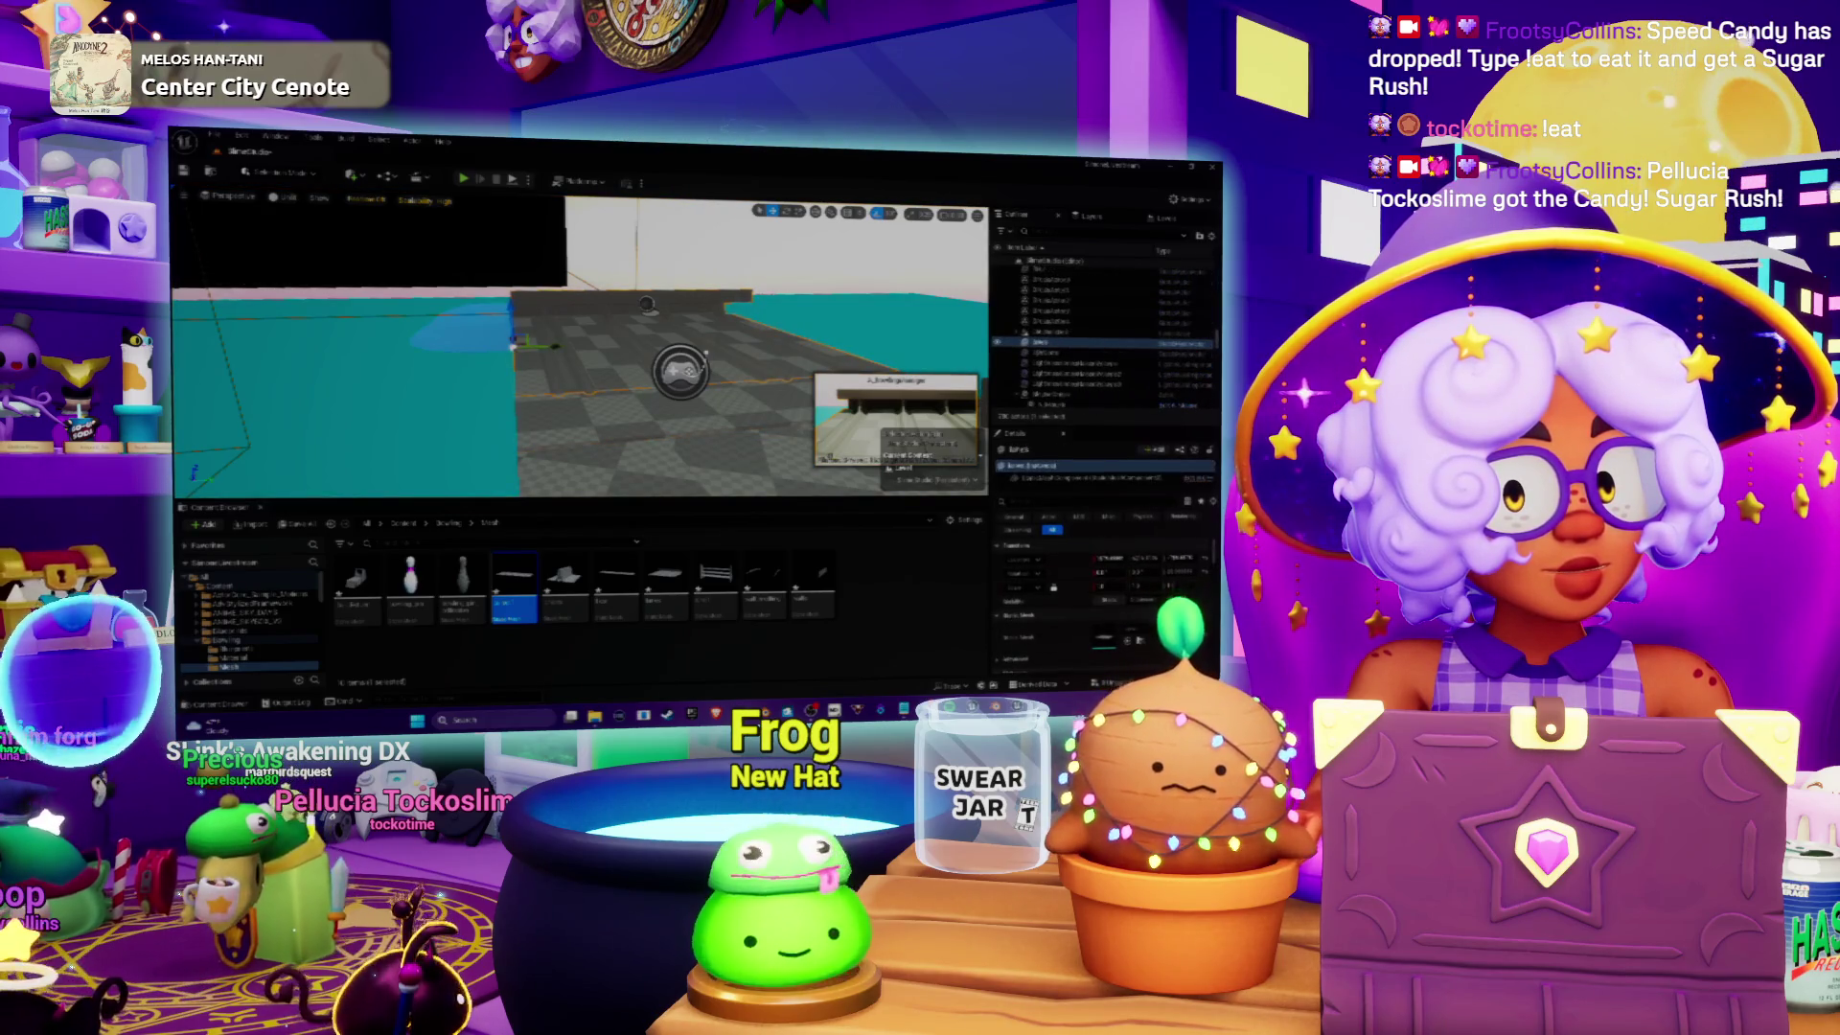
{"action": "left_click", "coordinate": [1040, 352]}
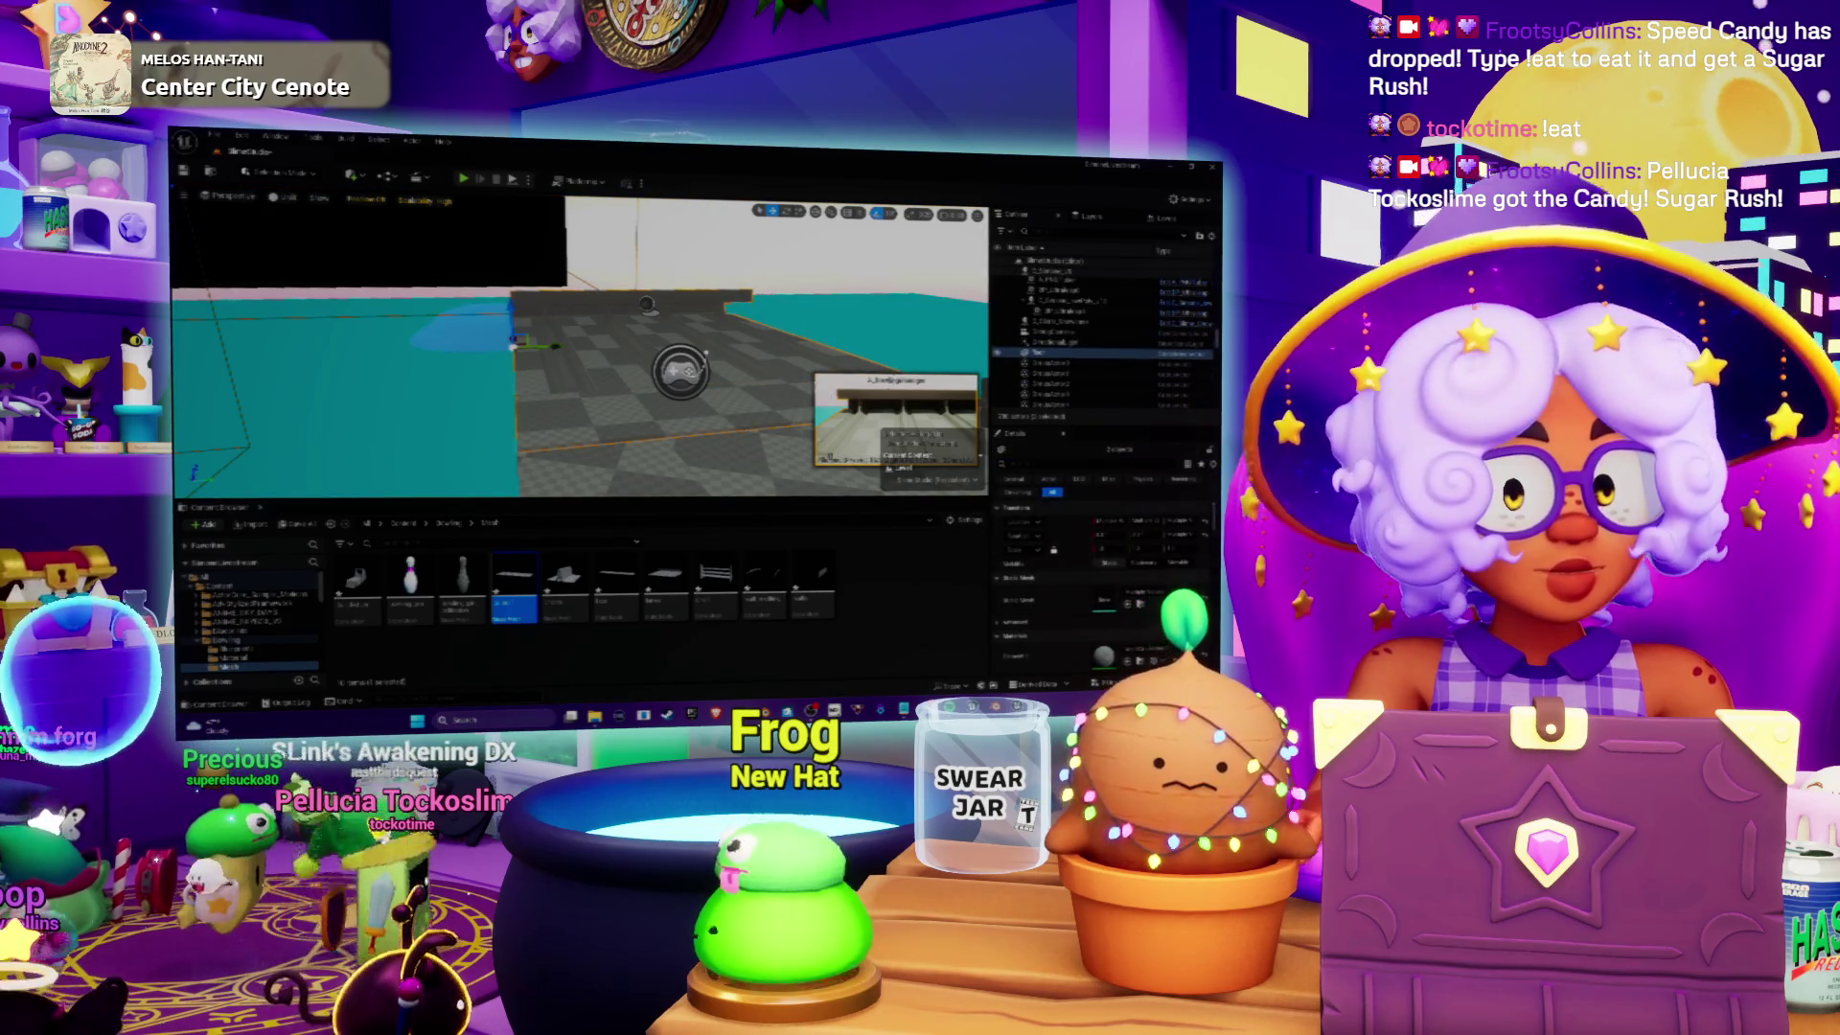
Step: Browse the actor's Replace Selected Actors with and Attach To trigger options, then close the menu without attaching
{"action": "right_click", "coordinate": [1058, 354]}
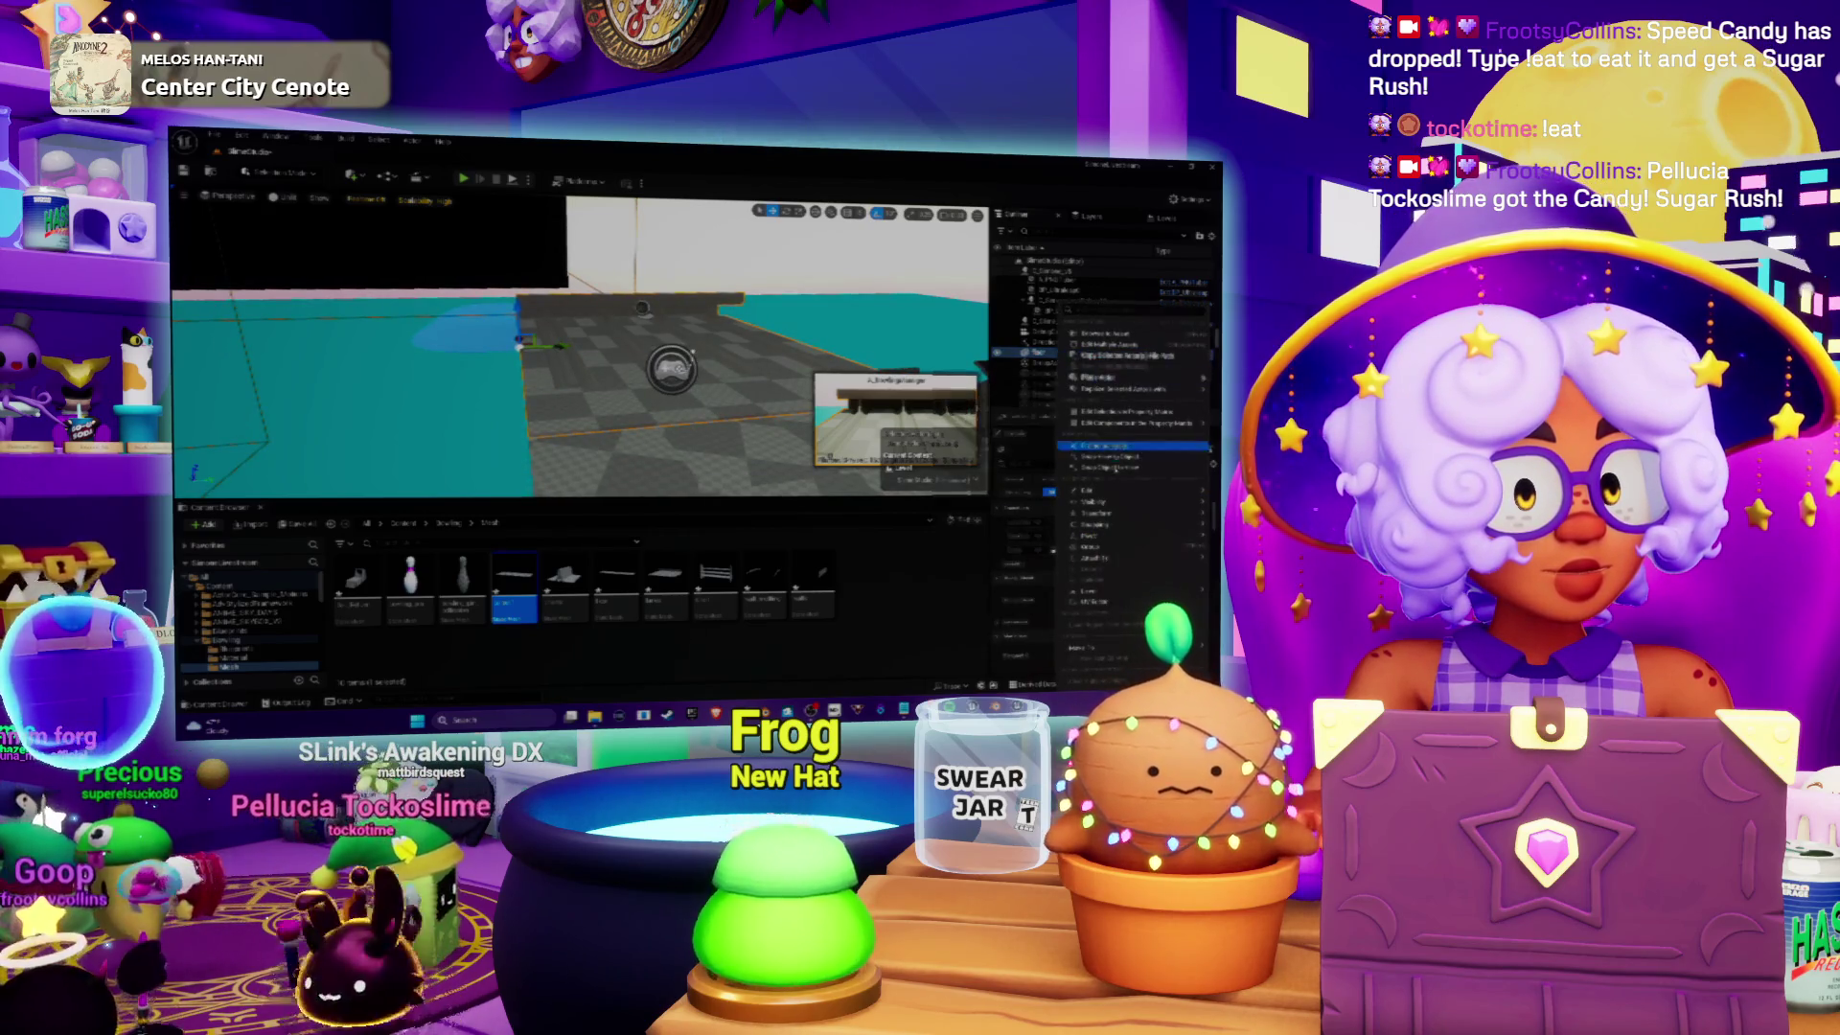
{"action": "mouse_move", "coordinate": [1123, 390]}
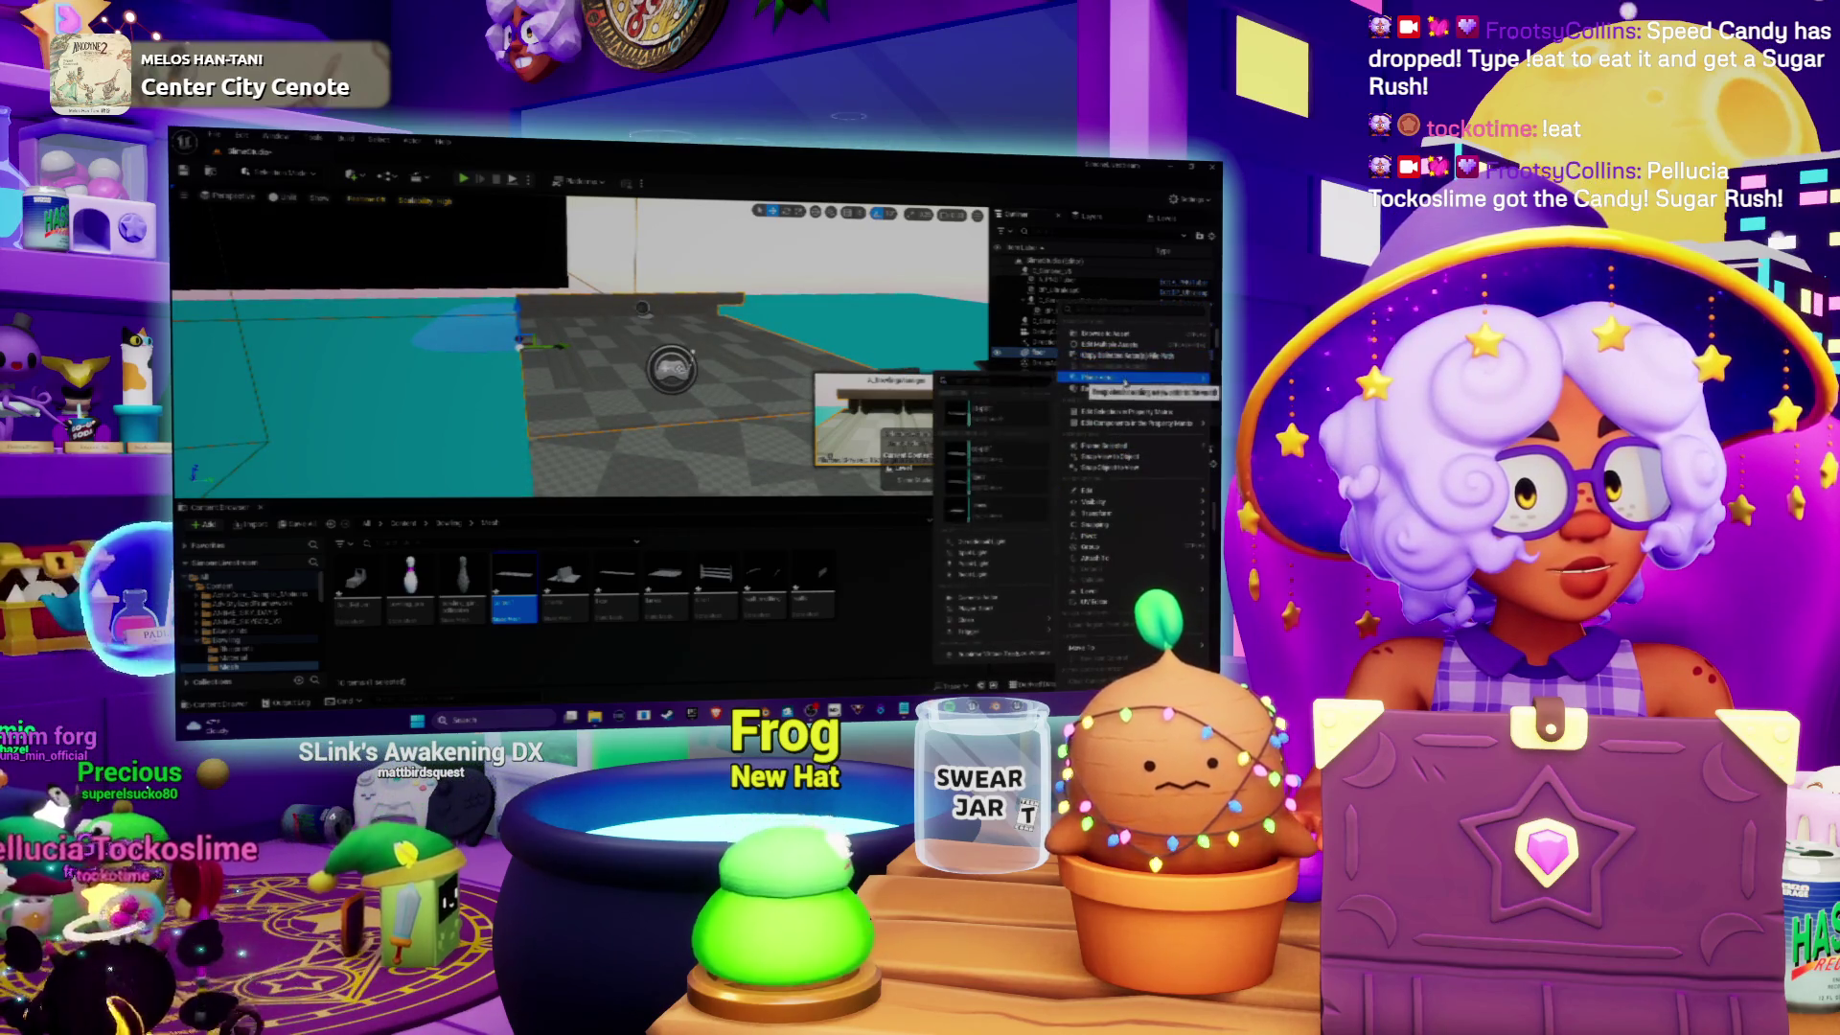
{"action": "mouse_move", "coordinate": [1102, 559]}
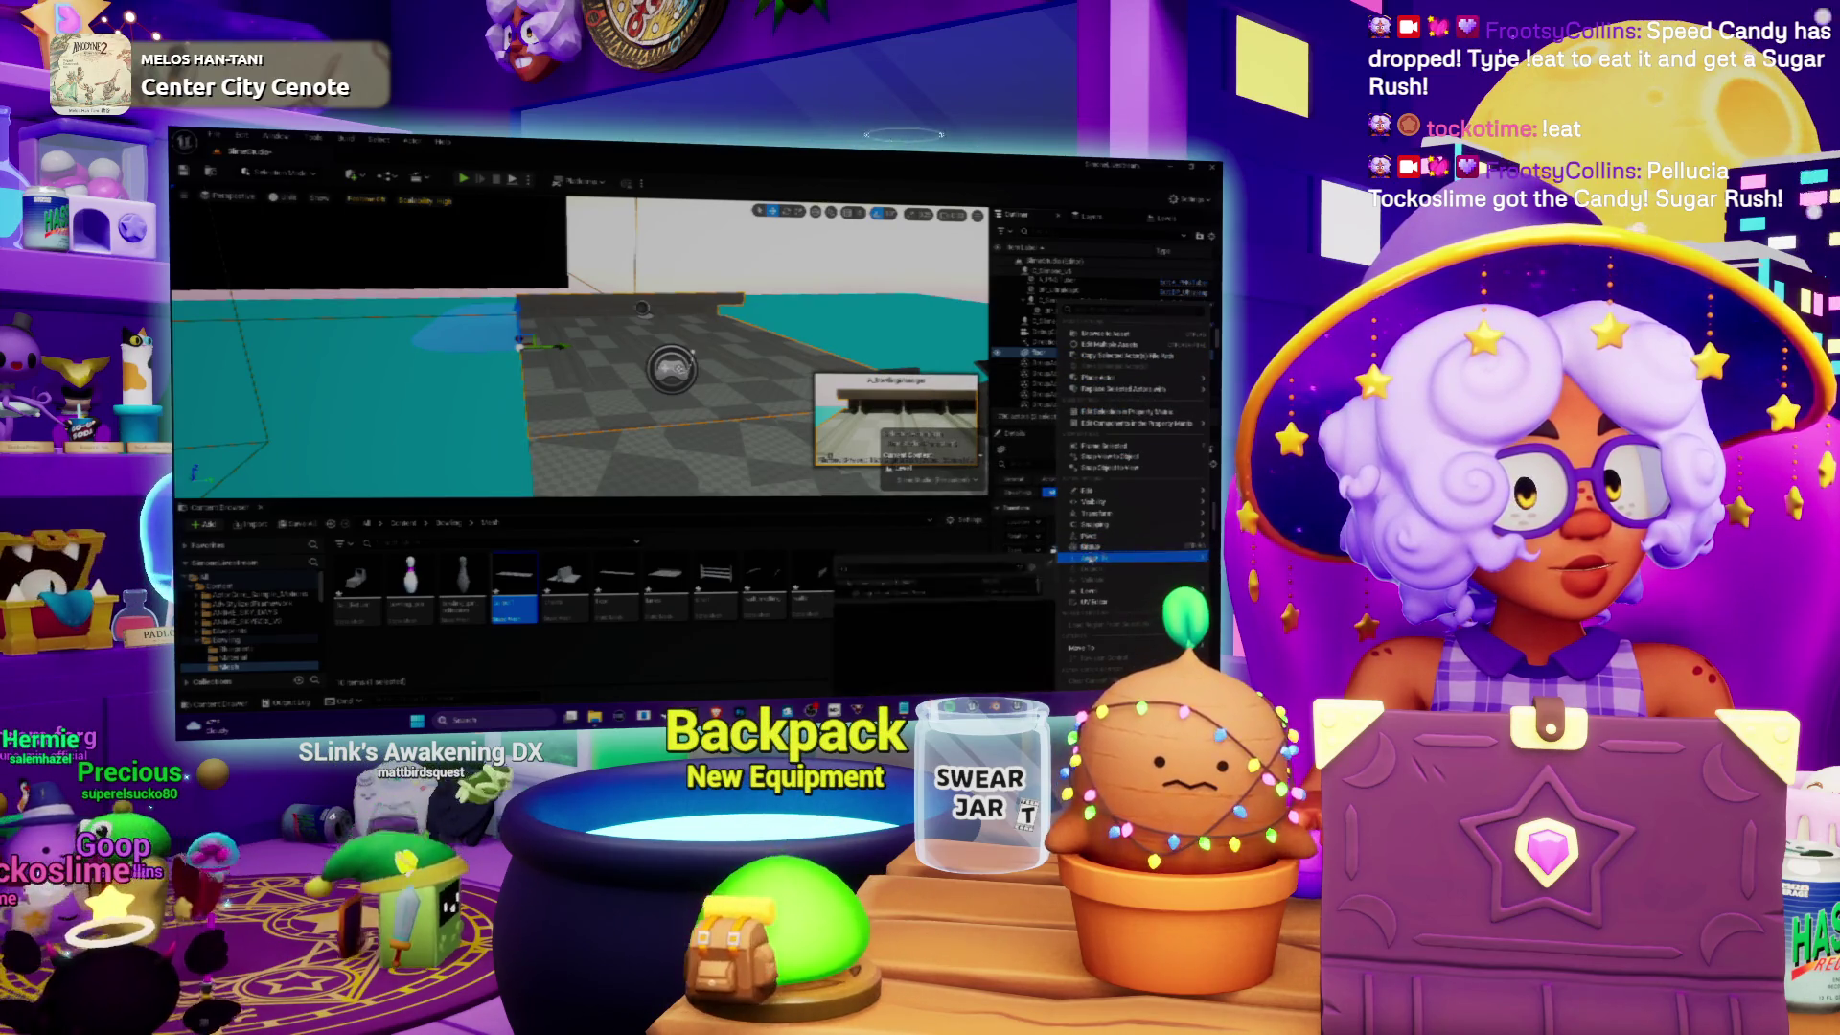
{"action": "mouse_move", "coordinate": [1118, 514]}
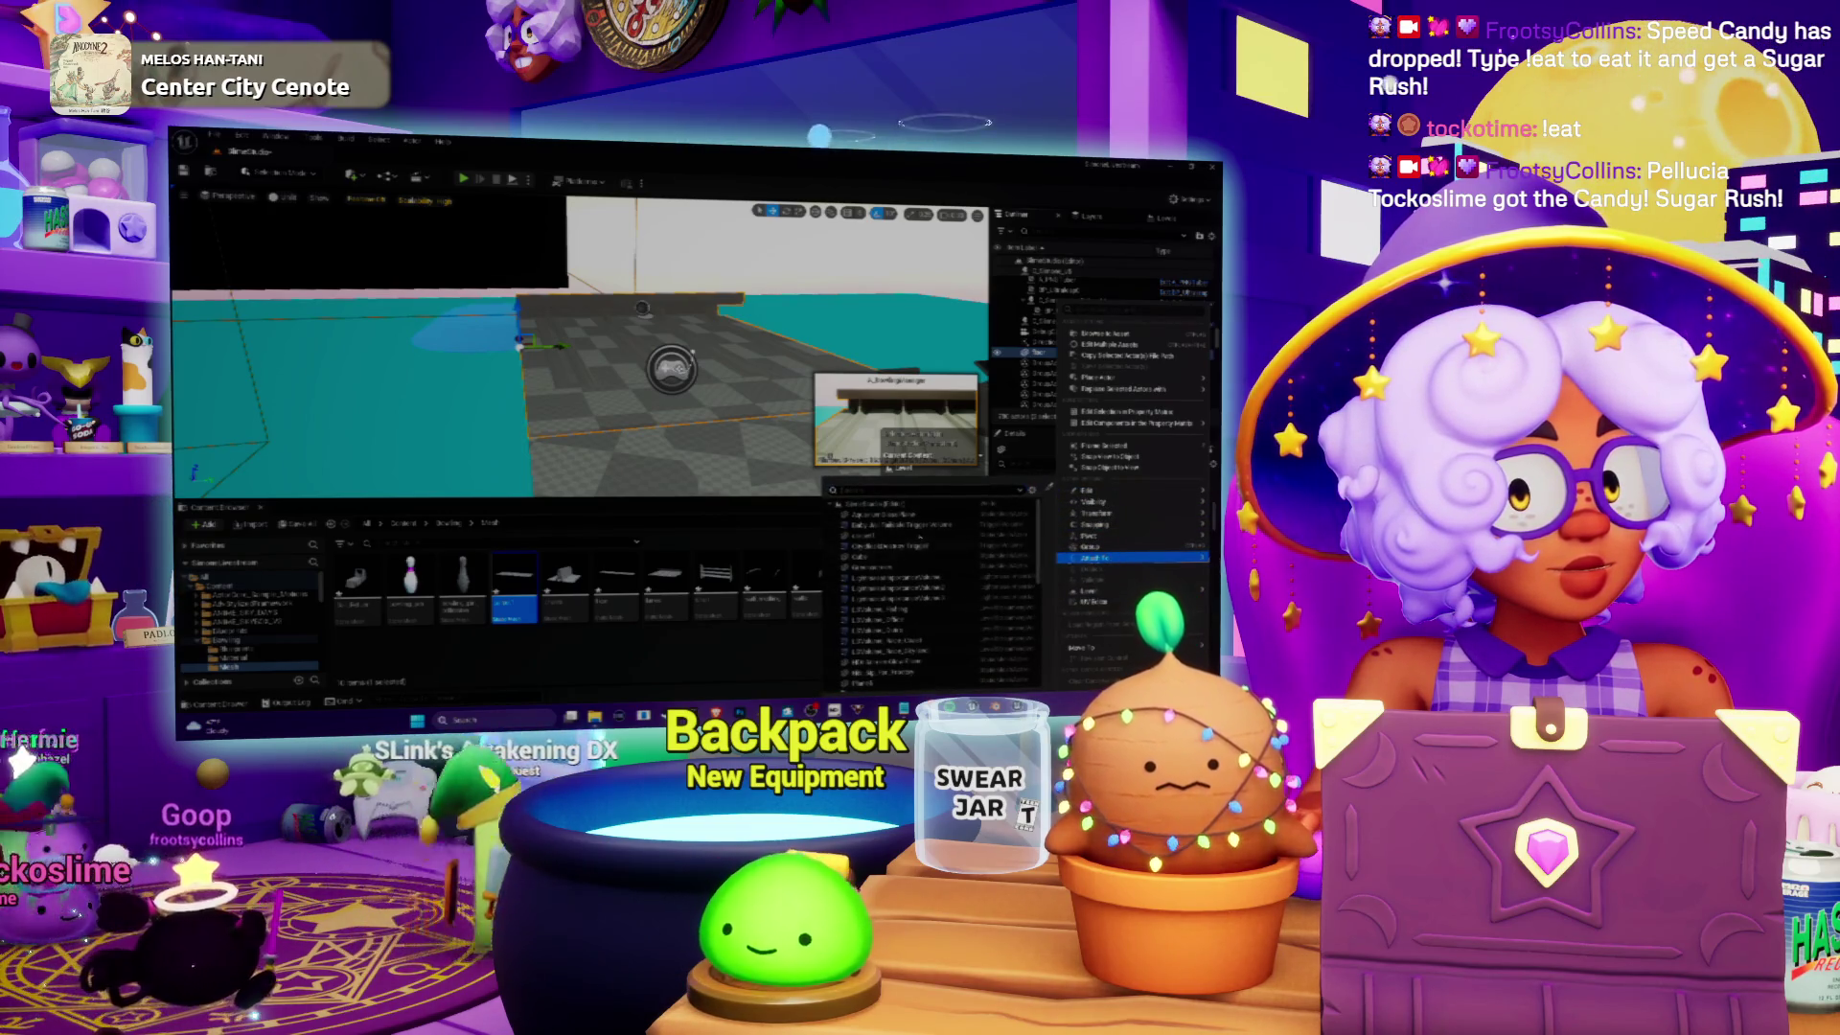
{"action": "scroll", "coordinate": [936, 545], "scroll_direction": "down", "scroll_amount": 5}
{"action": "left_click", "coordinate": [937, 545]}
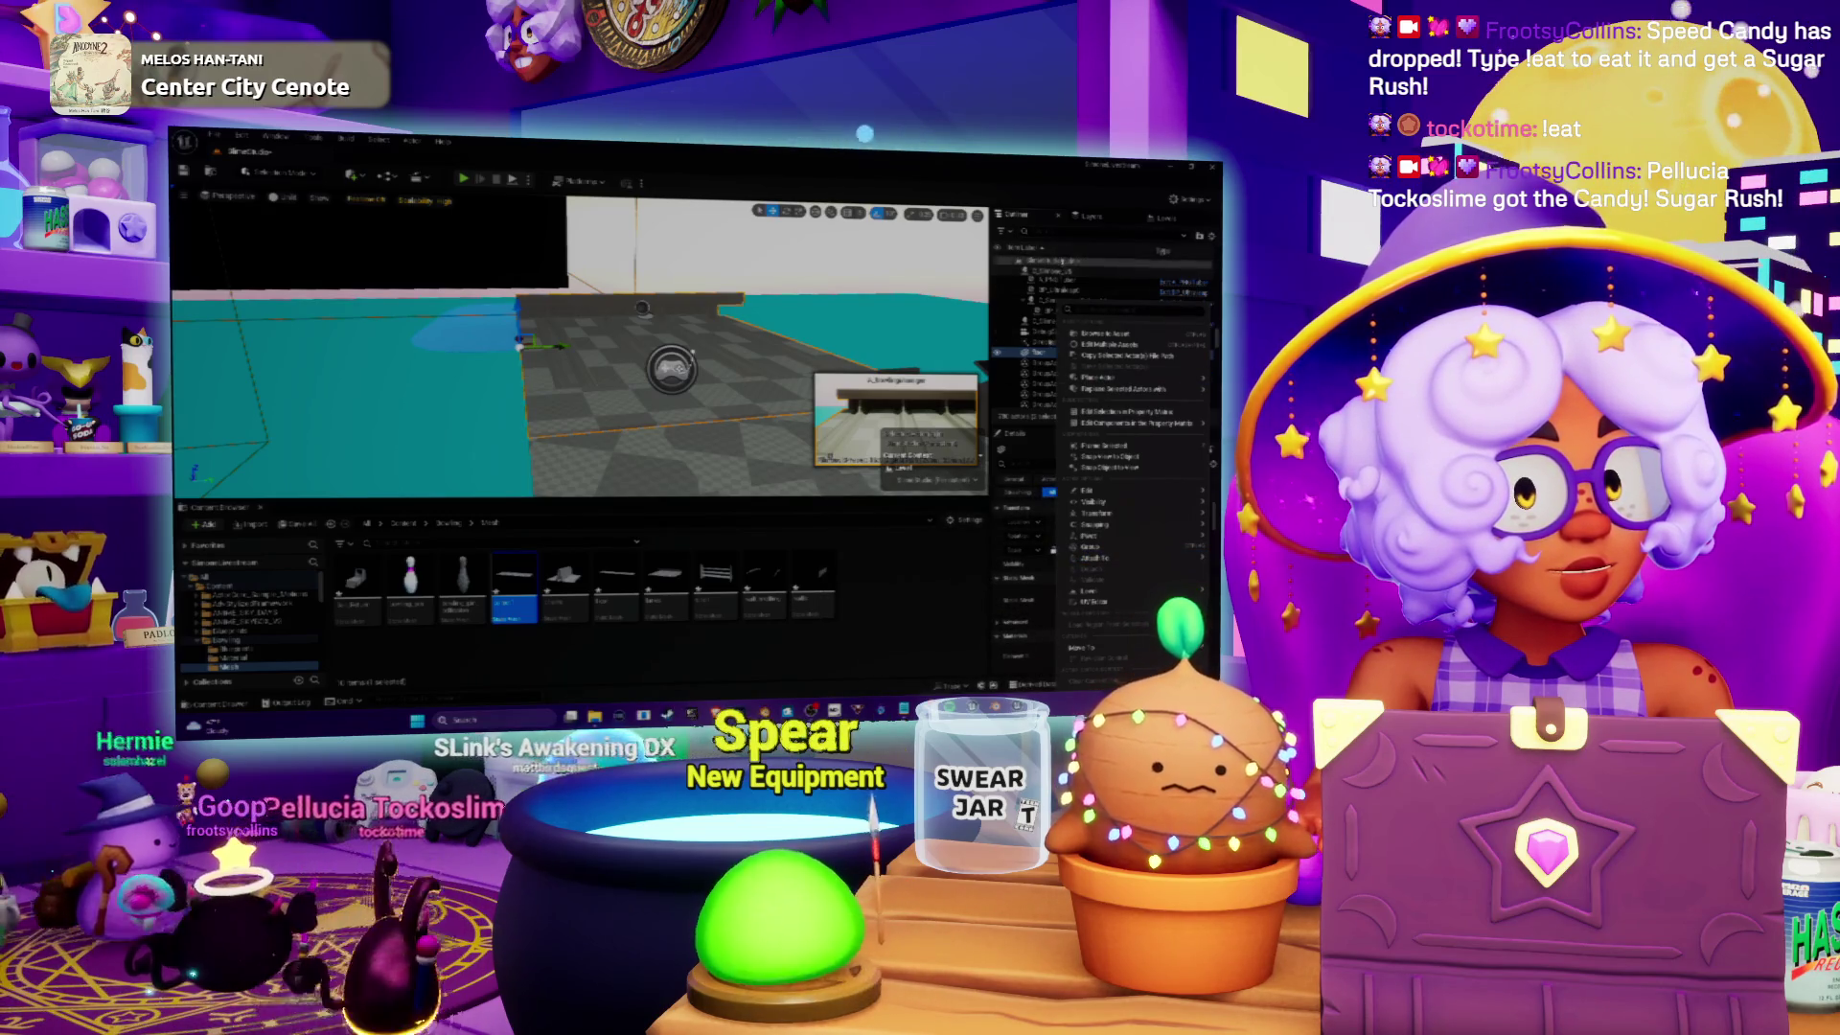
{"action": "key", "text": "Escape"}
Step: Filter the Outliner by 'trig', select a trigger actor, then clear the filter
{"action": "type", "text": "trig"}
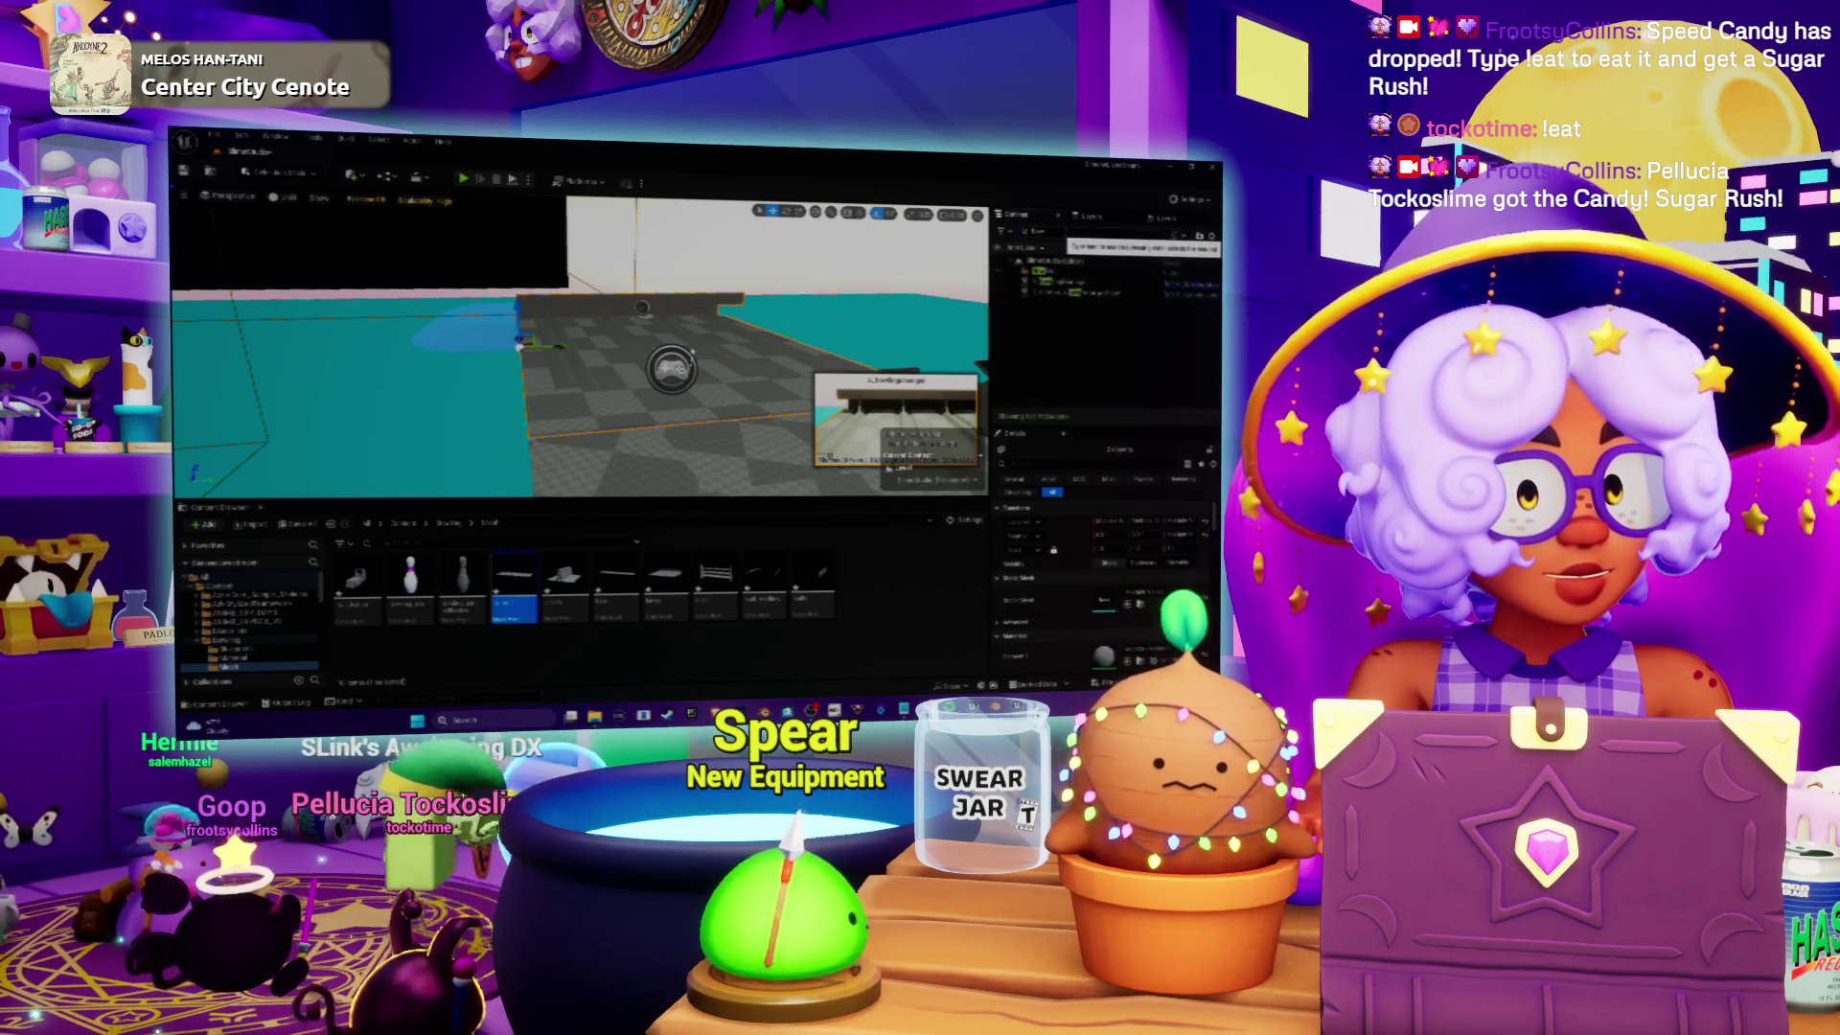
{"action": "left_click", "coordinate": [1040, 281]}
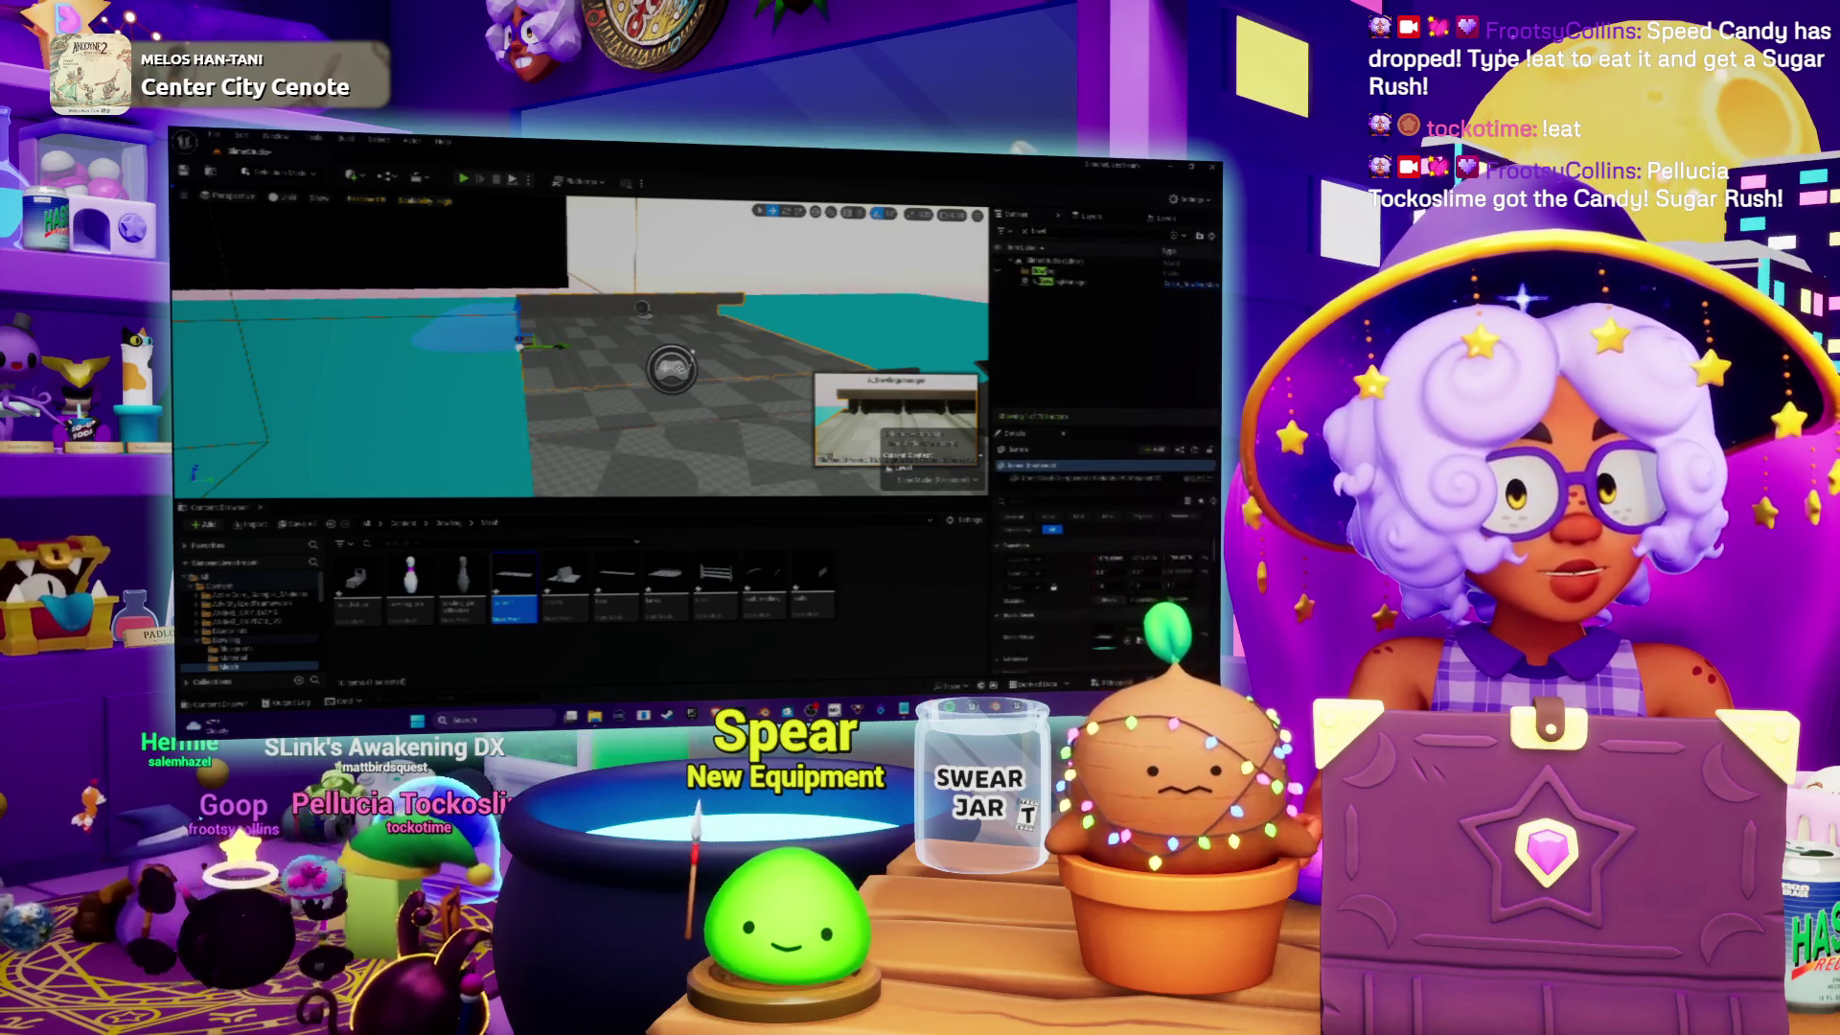
{"action": "left_click", "coordinate": [1024, 233]}
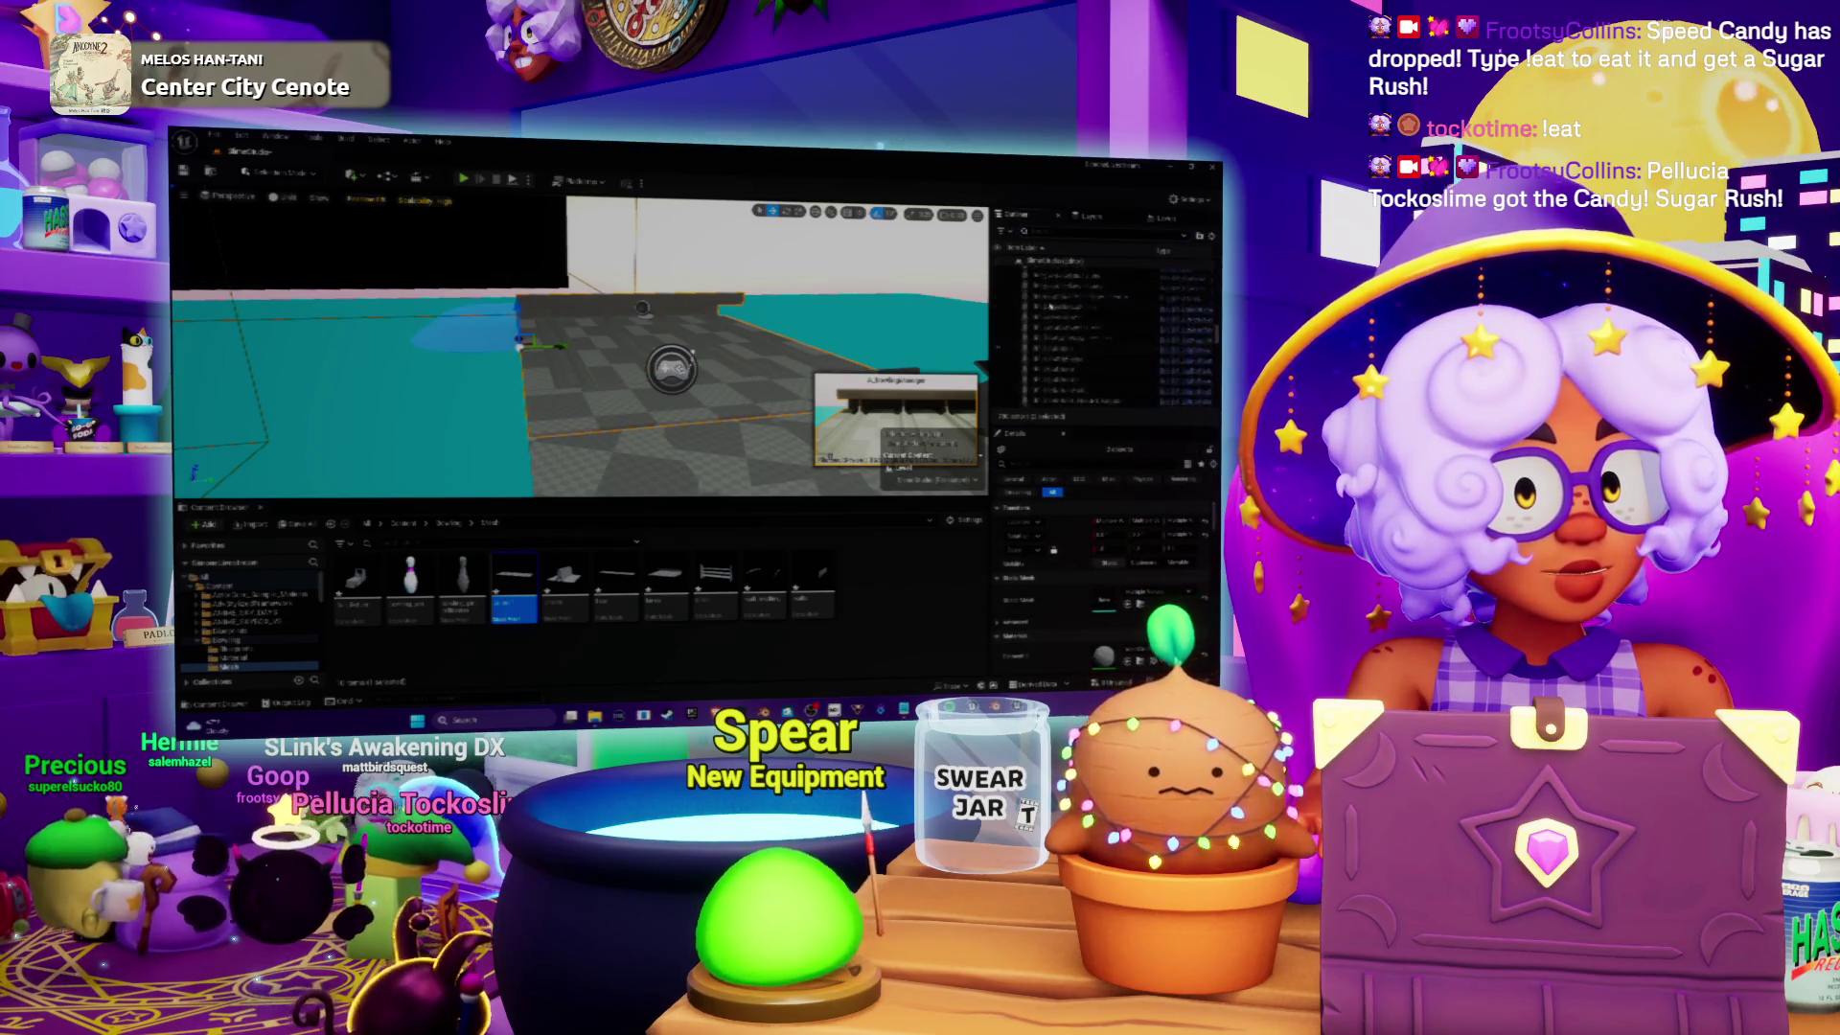
Step: Select the WaterPlane and other actors, then frame two selected actors in the viewport with F
{"action": "scroll", "coordinate": [1054, 302], "scroll_direction": "down", "scroll_amount": 5}
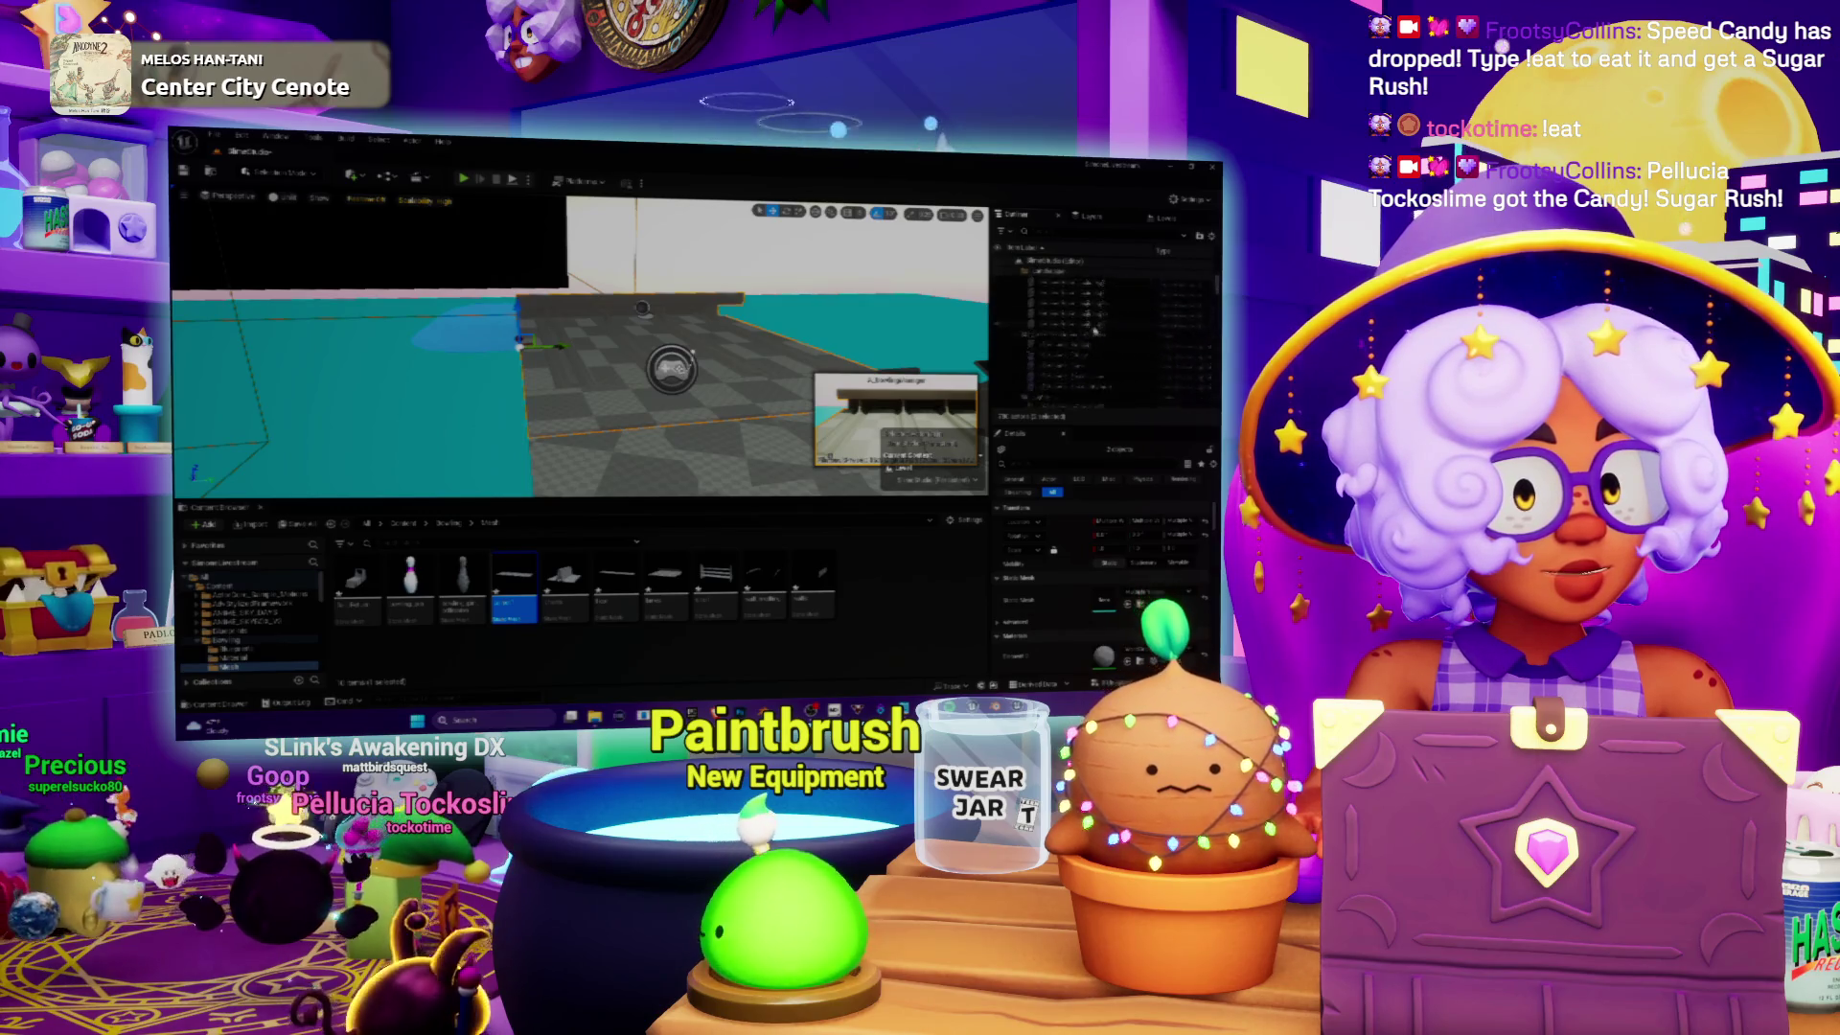
{"action": "left_click", "coordinate": [1102, 393]}
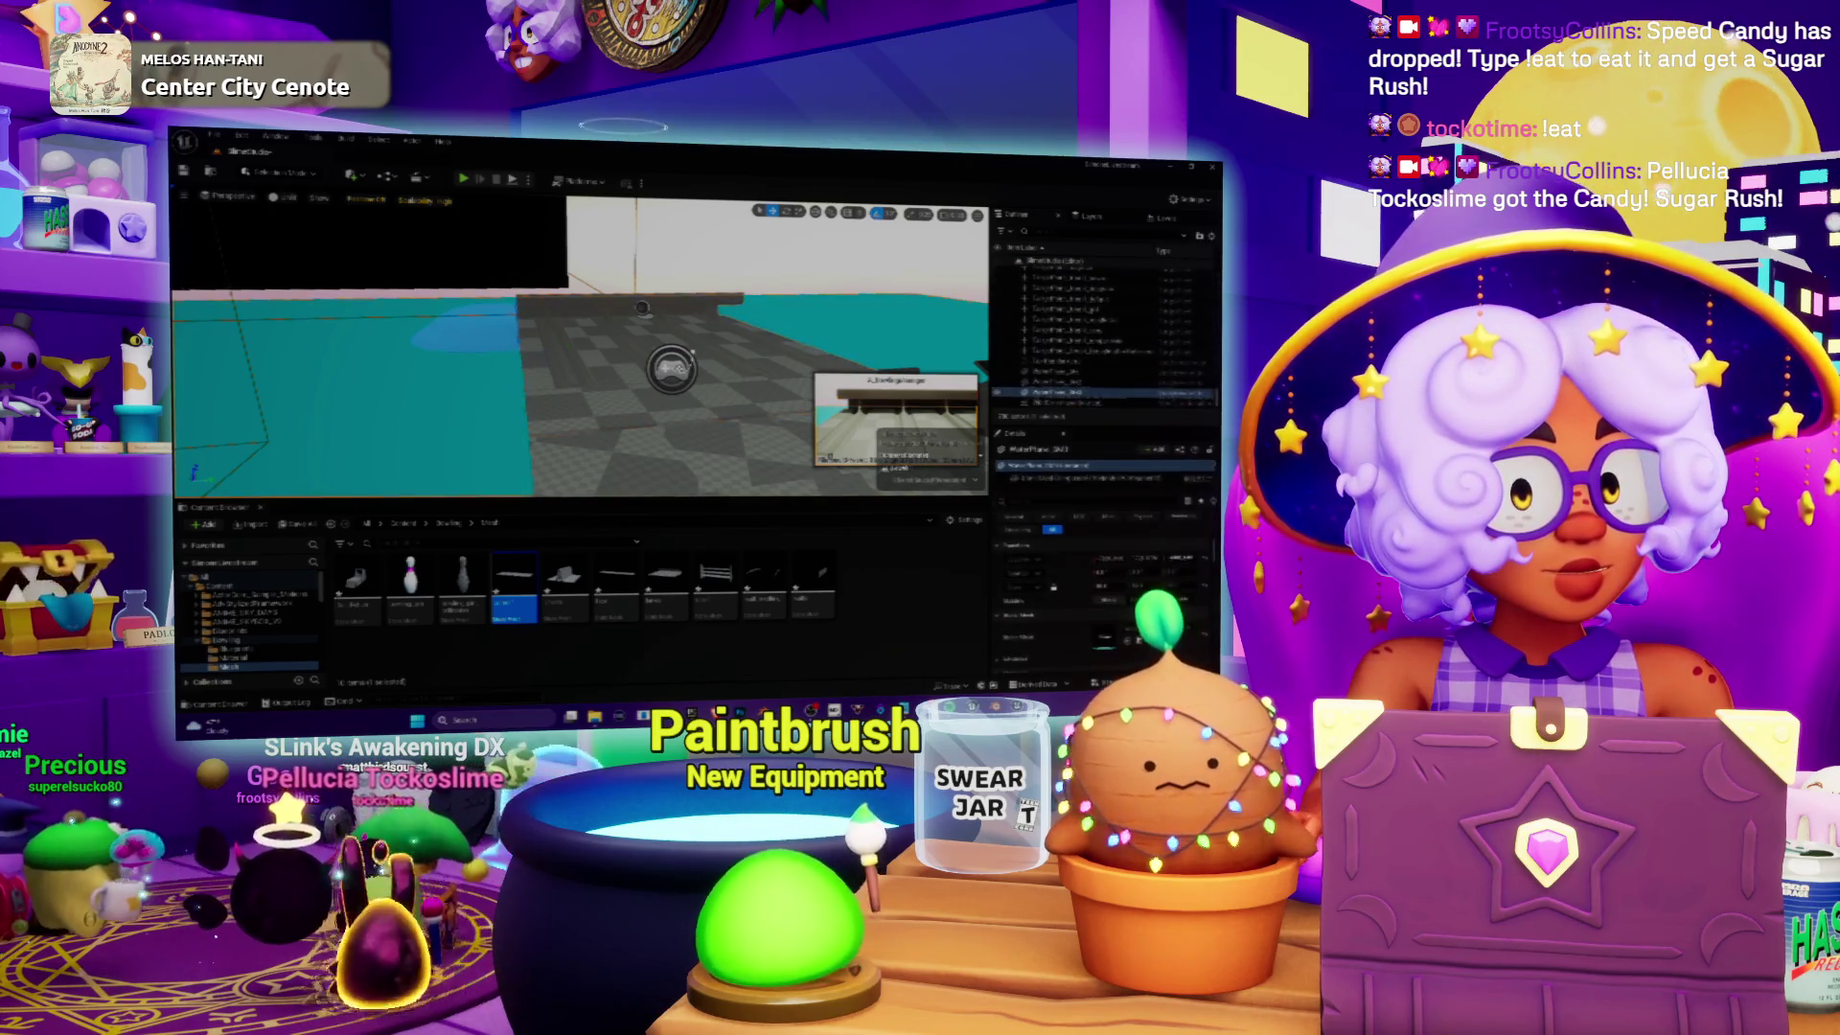
{"action": "left_click", "coordinate": [1059, 353]}
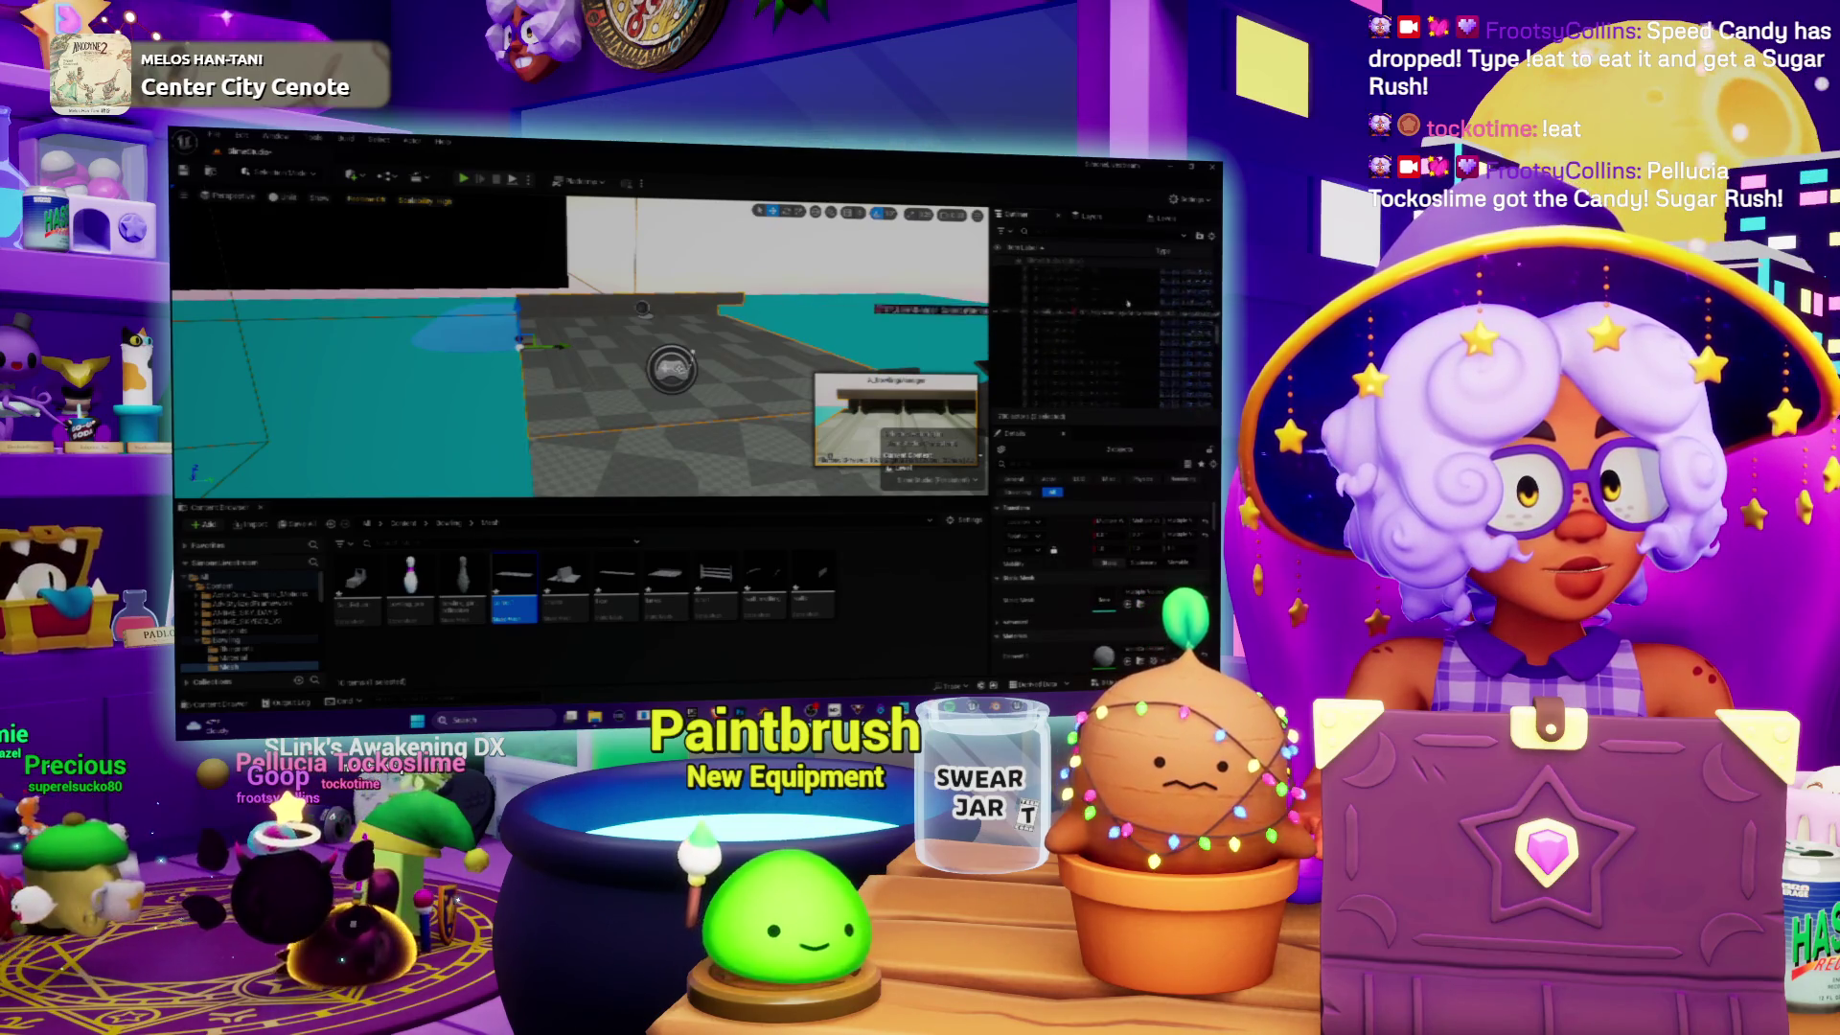
{"action": "scroll", "coordinate": [1121, 288], "scroll_direction": "down", "scroll_amount": 3}
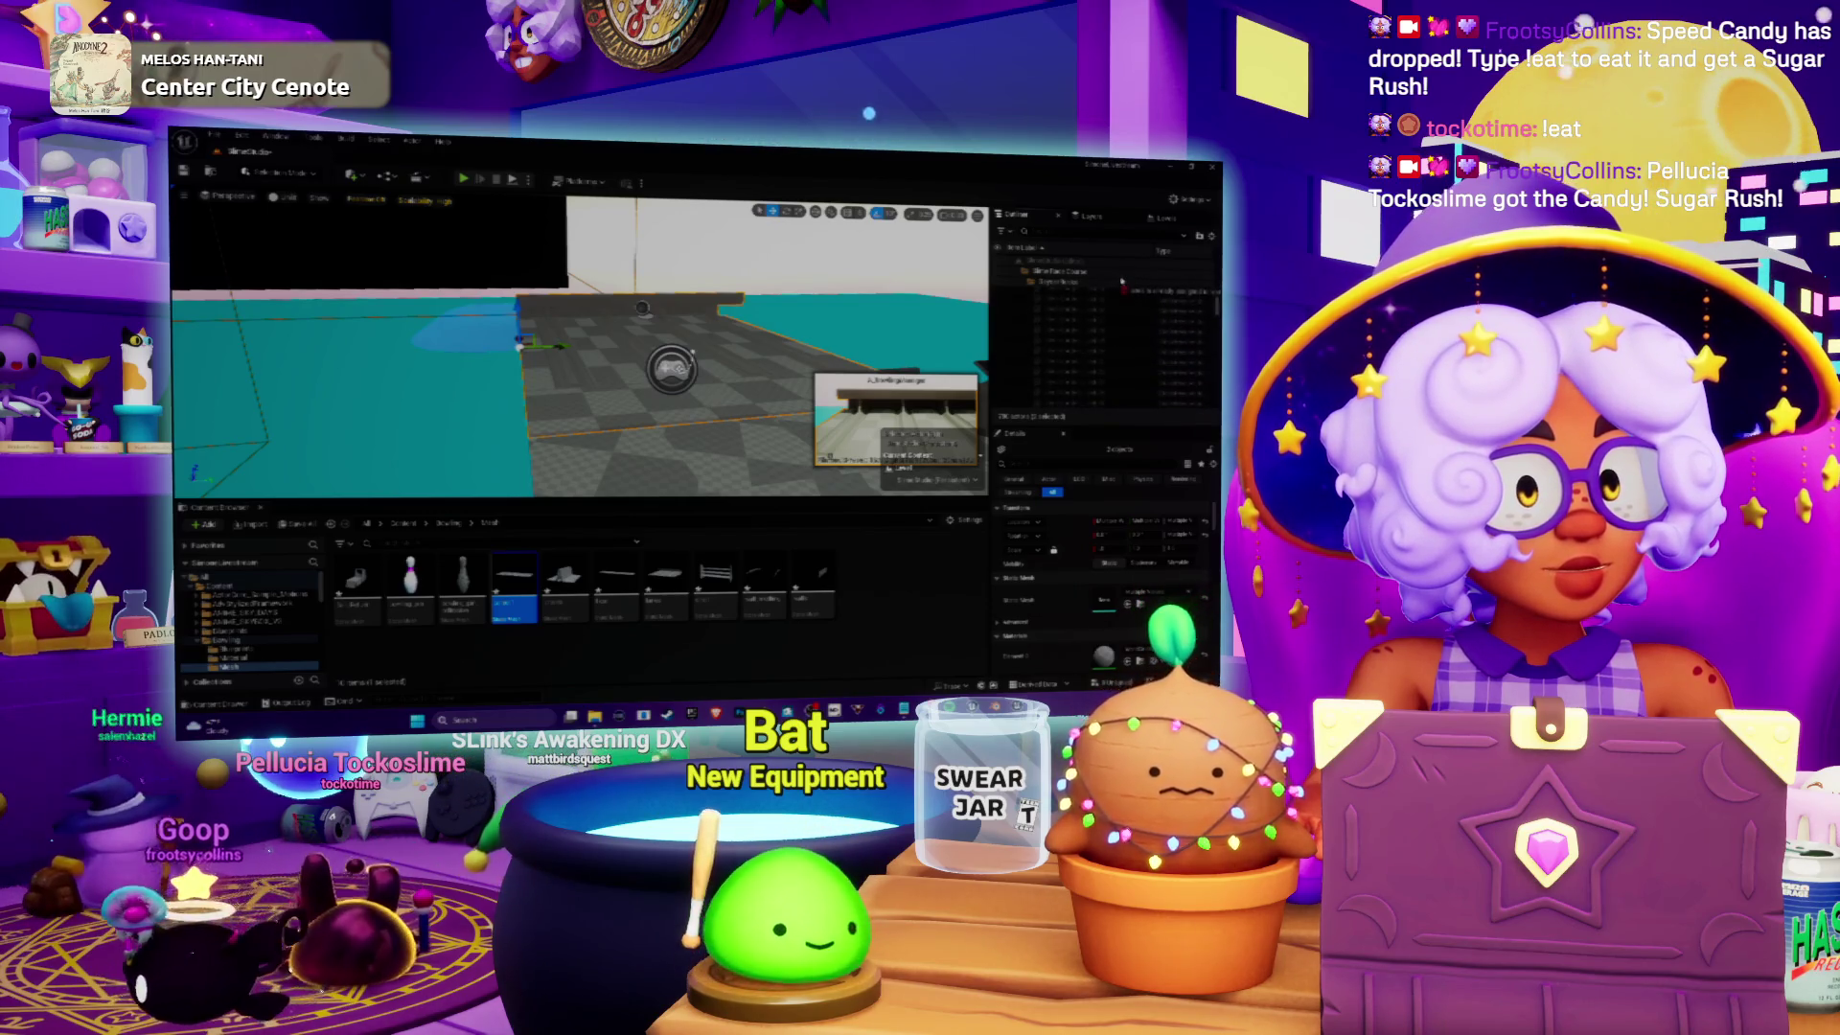
{"action": "scroll", "coordinate": [1121, 287], "scroll_direction": "down", "scroll_amount": 2}
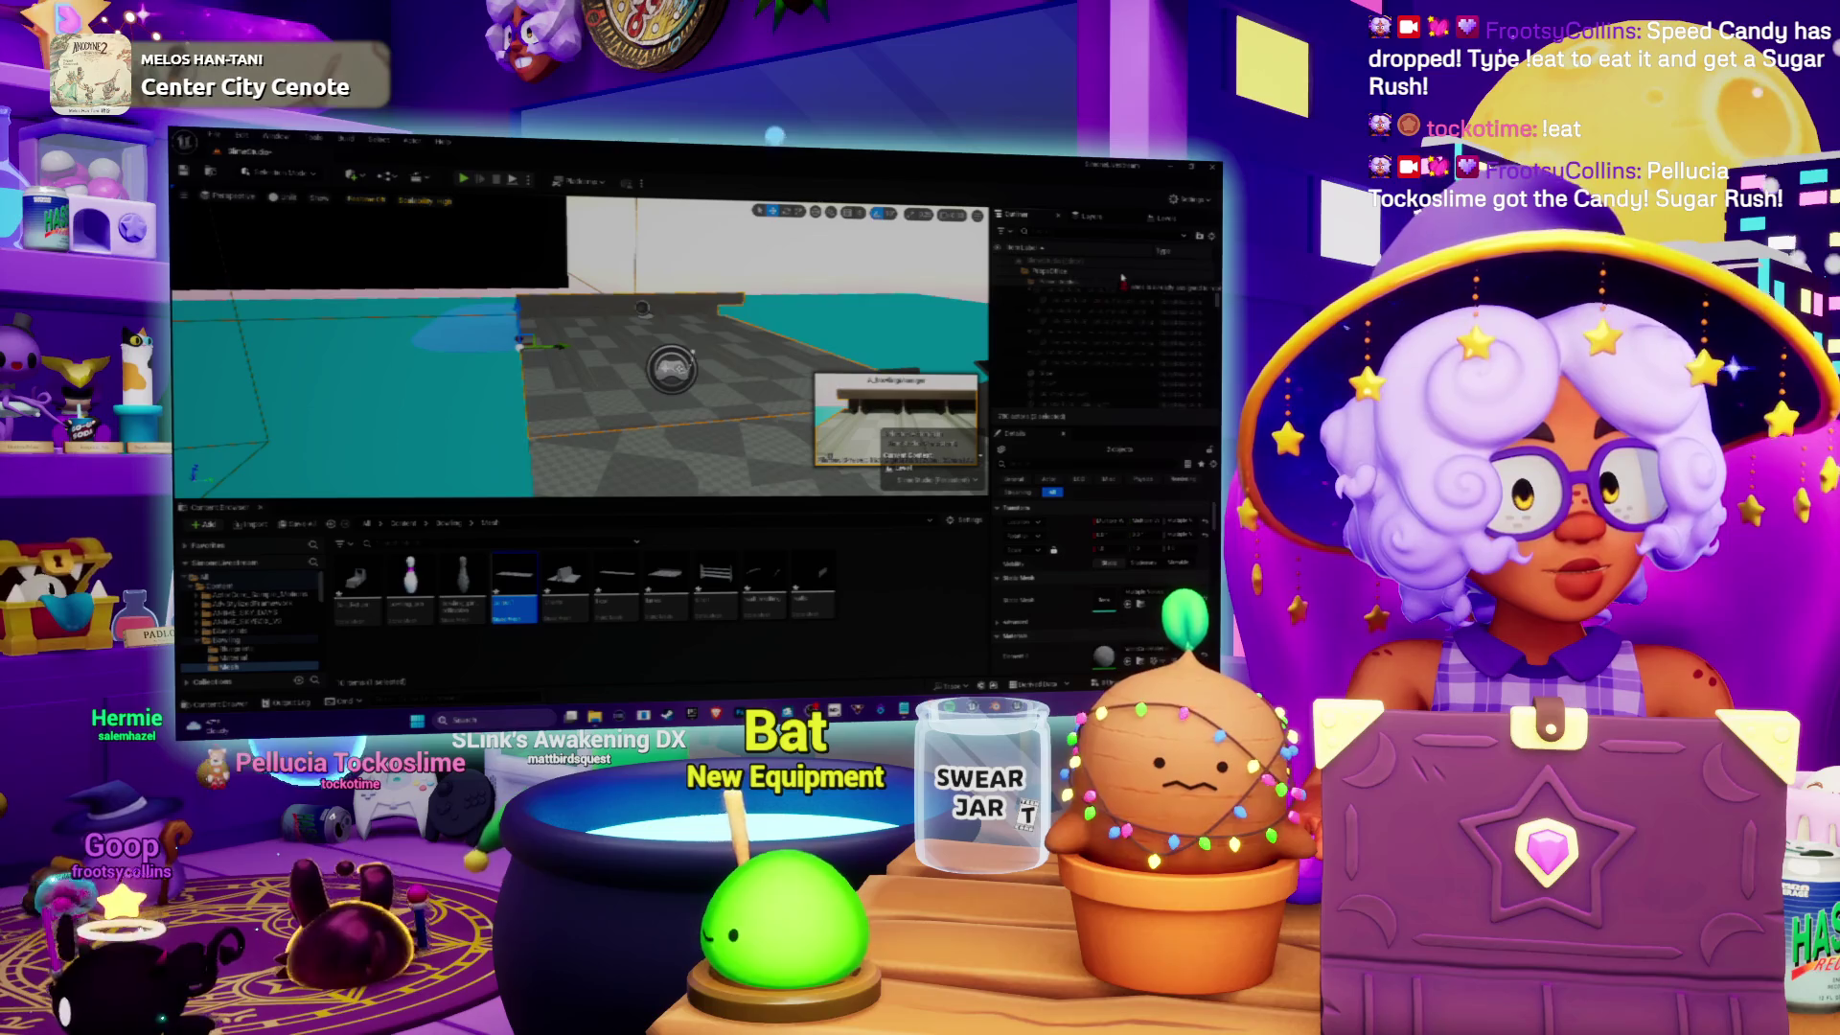
{"action": "scroll", "coordinate": [1119, 280], "scroll_direction": "down", "scroll_amount": 2}
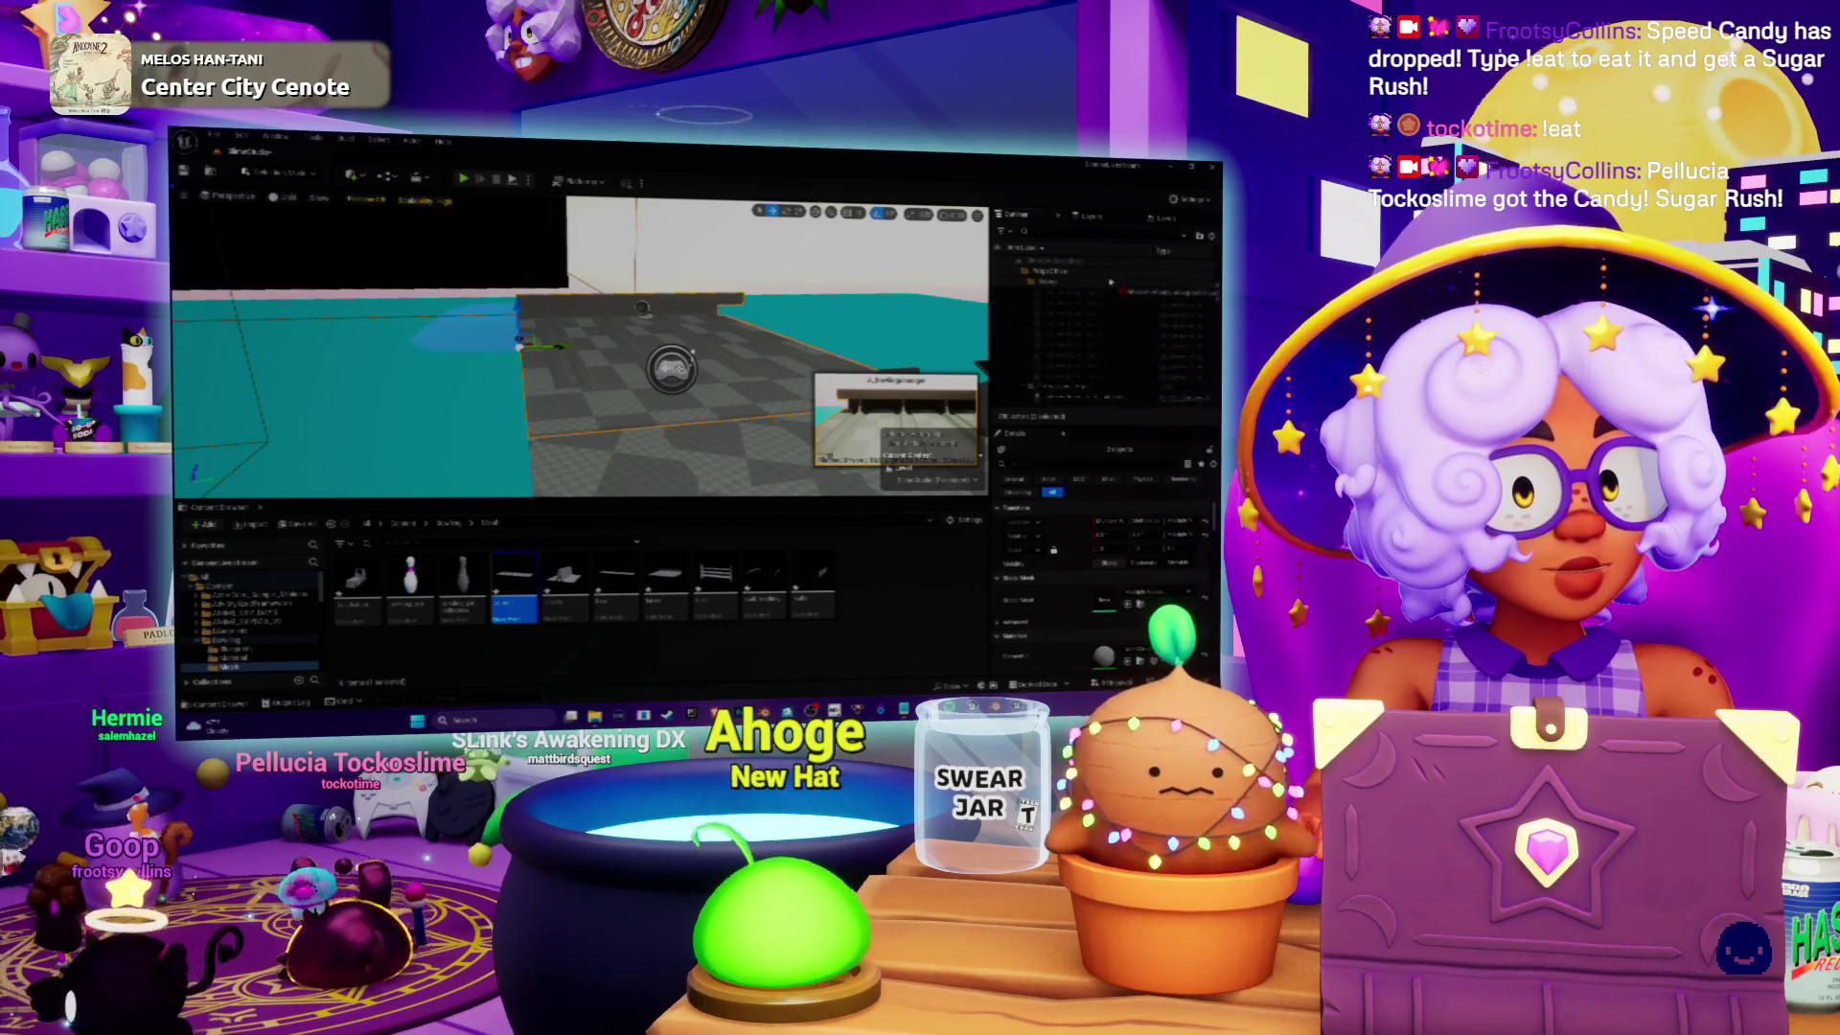
{"action": "scroll", "coordinate": [1100, 292], "scroll_direction": "down", "scroll_amount": 2}
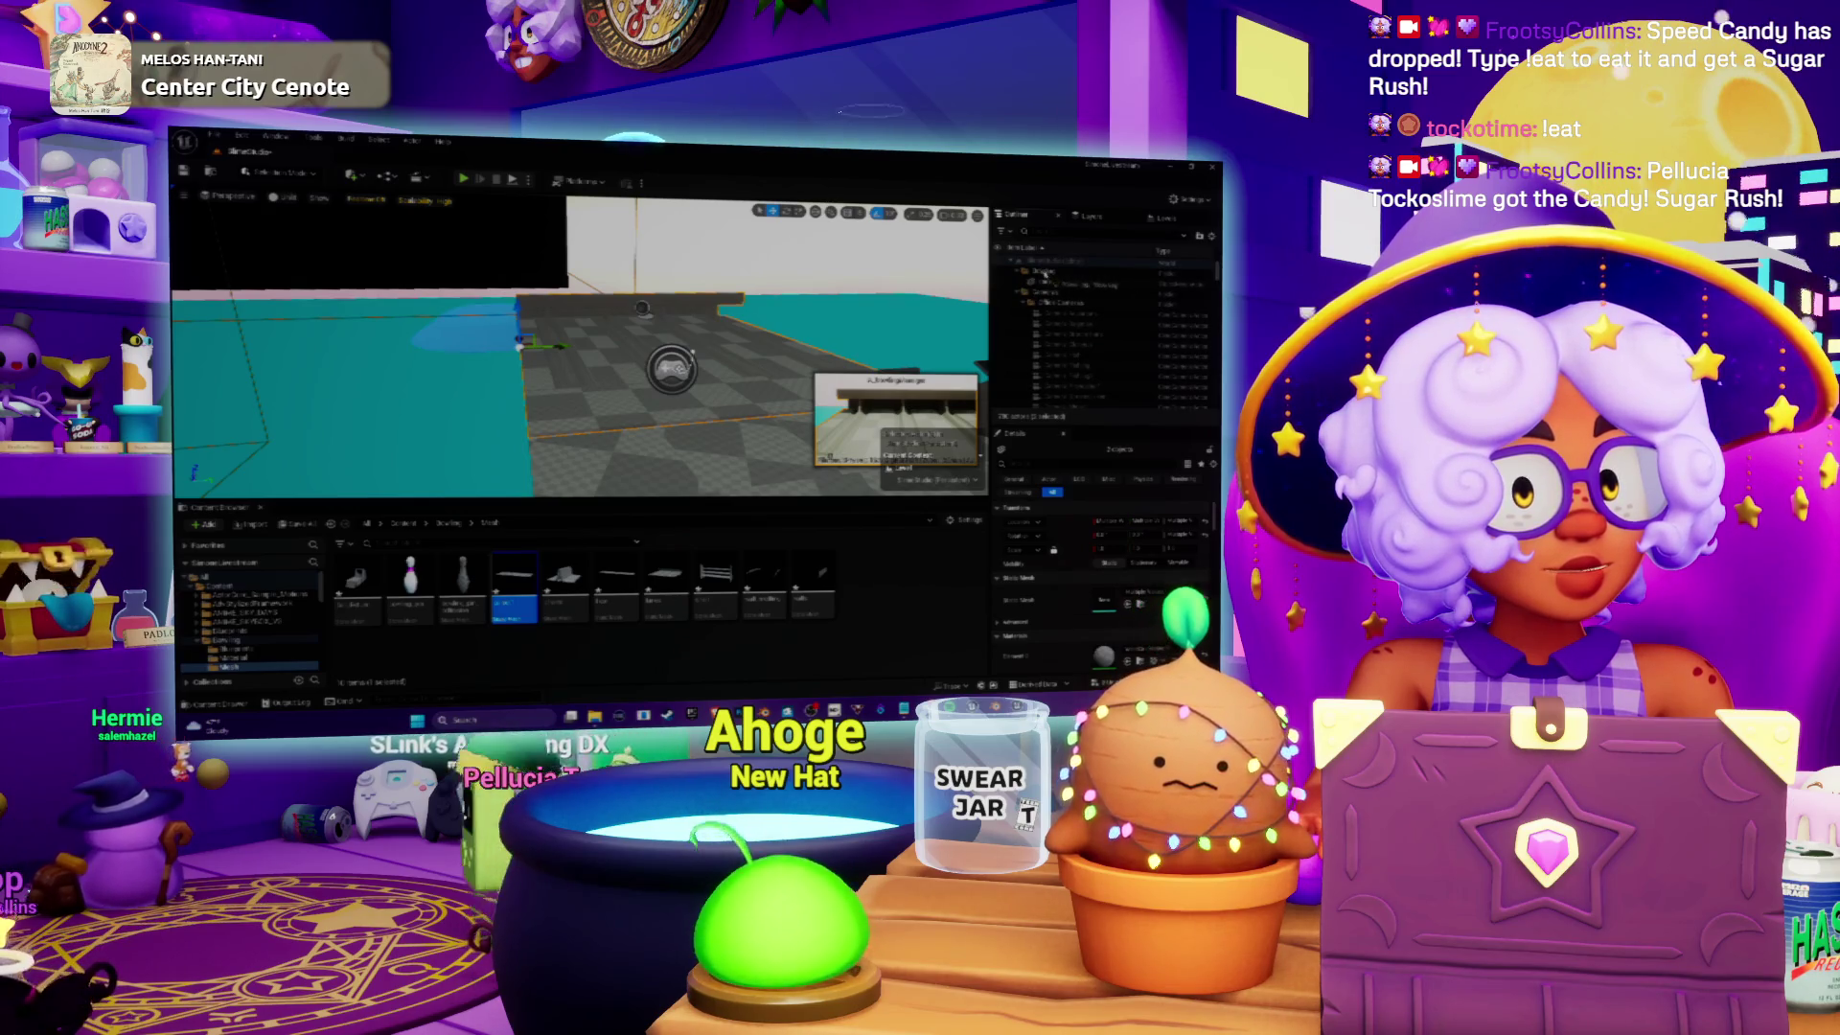
{"action": "left_click", "coordinate": [1047, 278]}
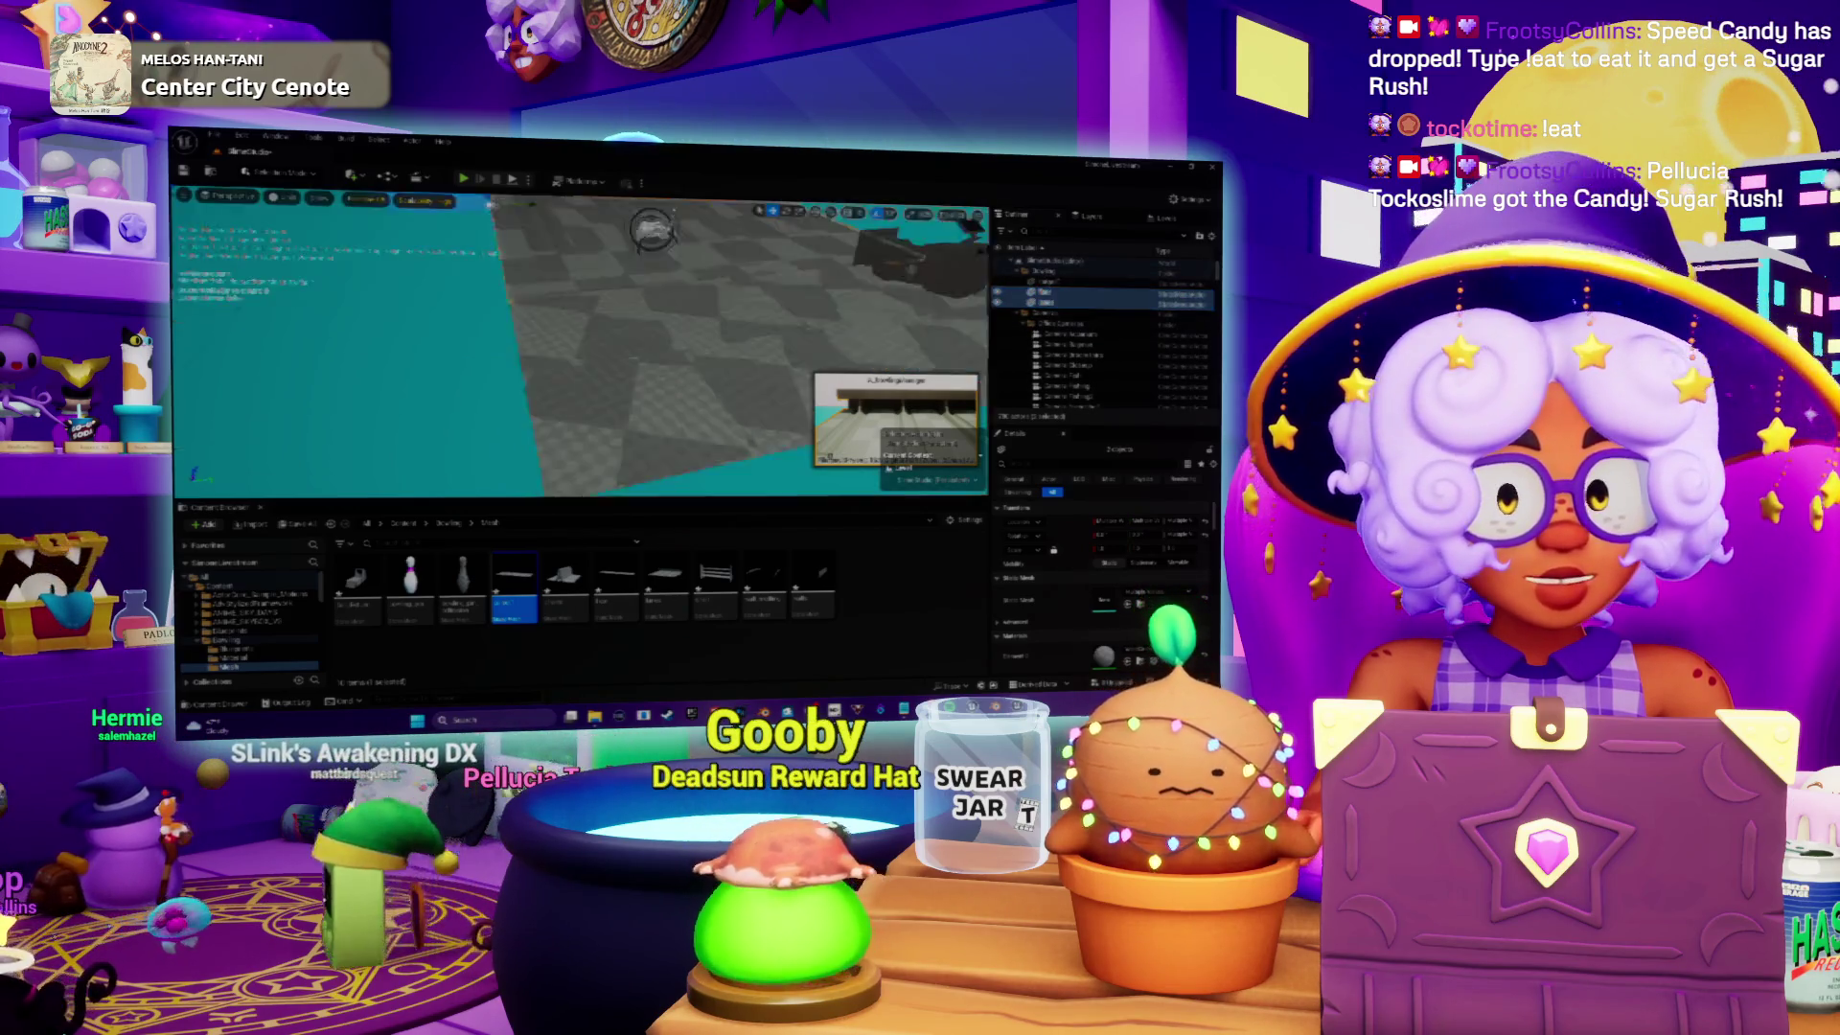
{"action": "key", "text": "f"}
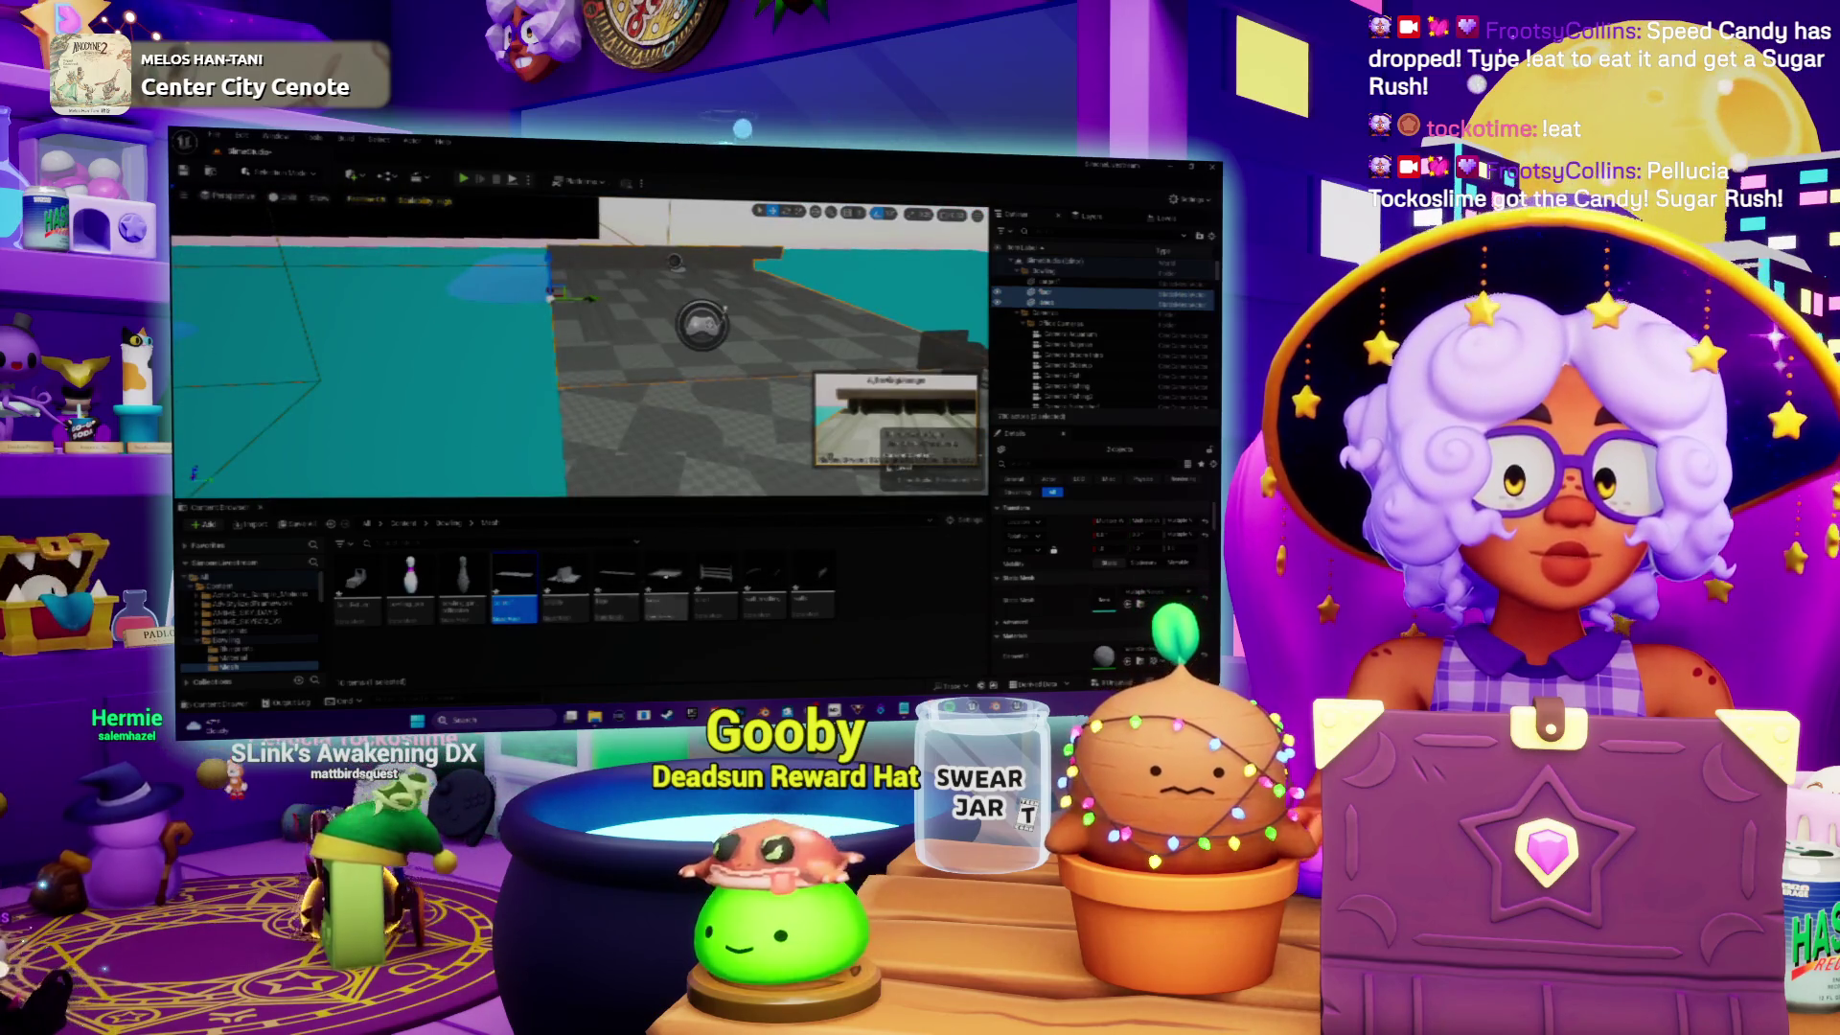
{"action": "left_click", "coordinate": [815, 575]}
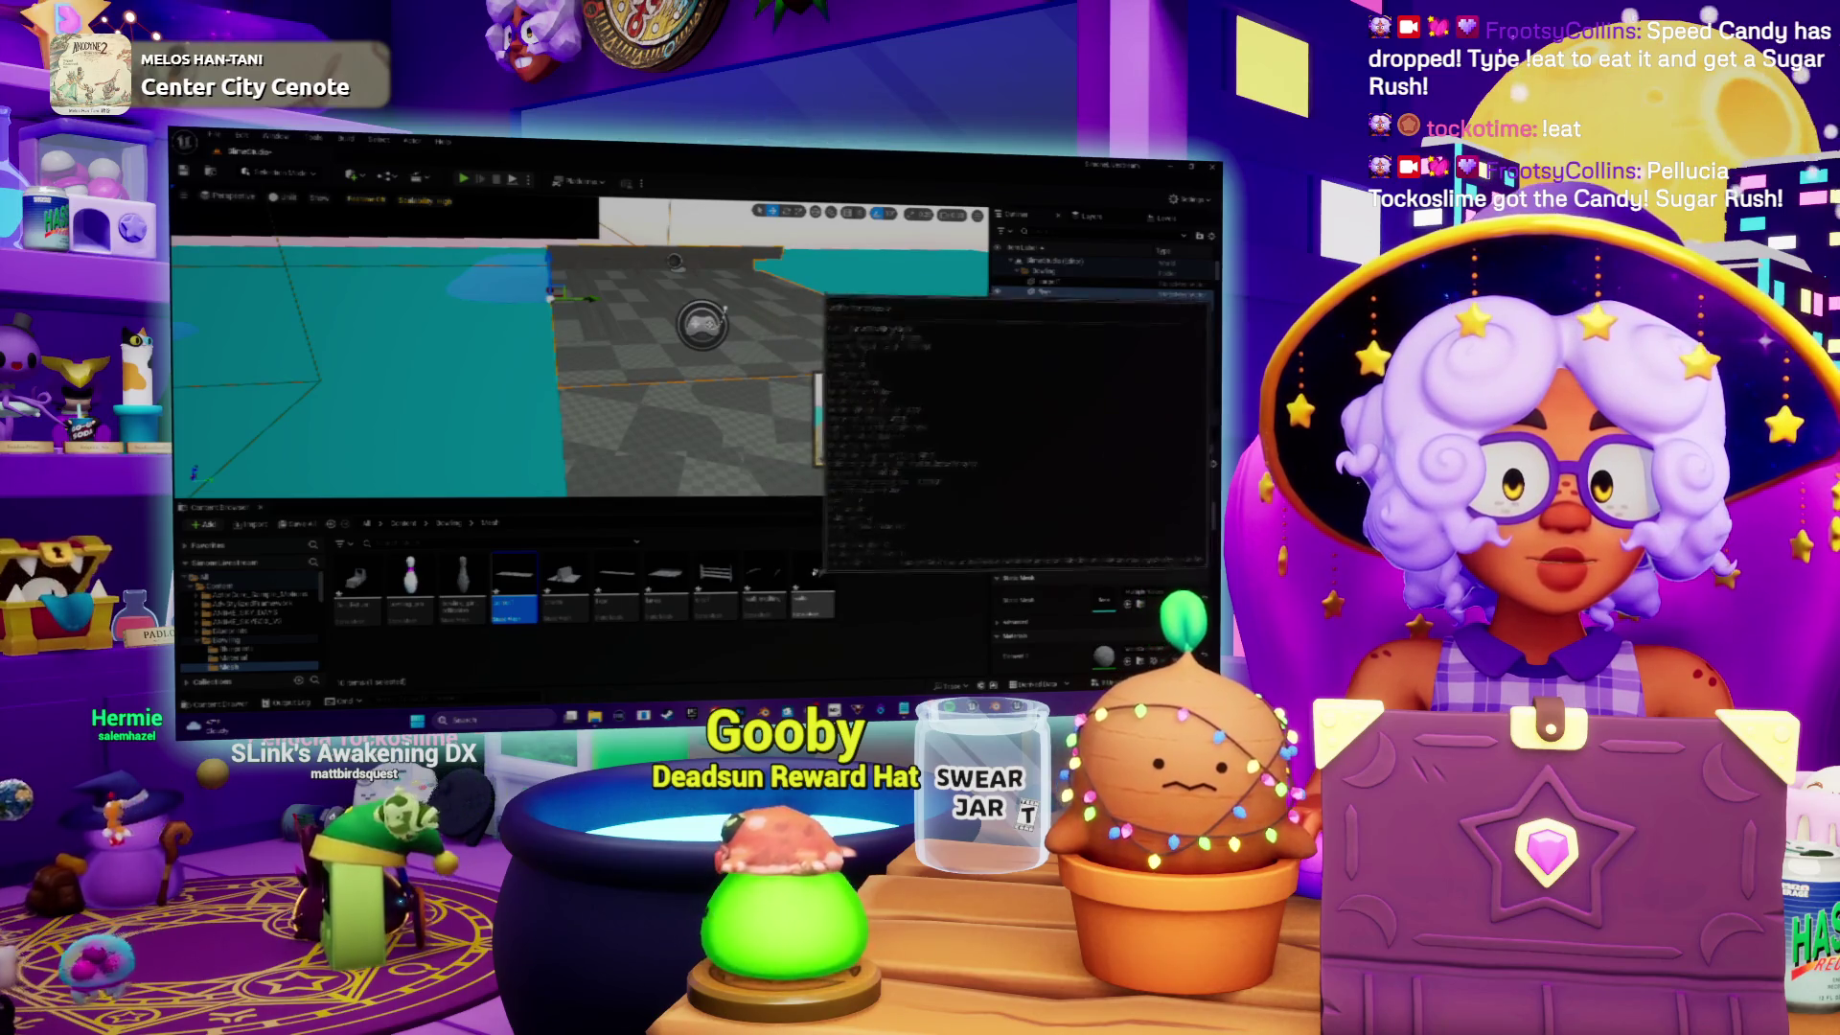
{"action": "left_click_drag", "start_coordinate": [814, 575], "coordinate": [644, 356]}
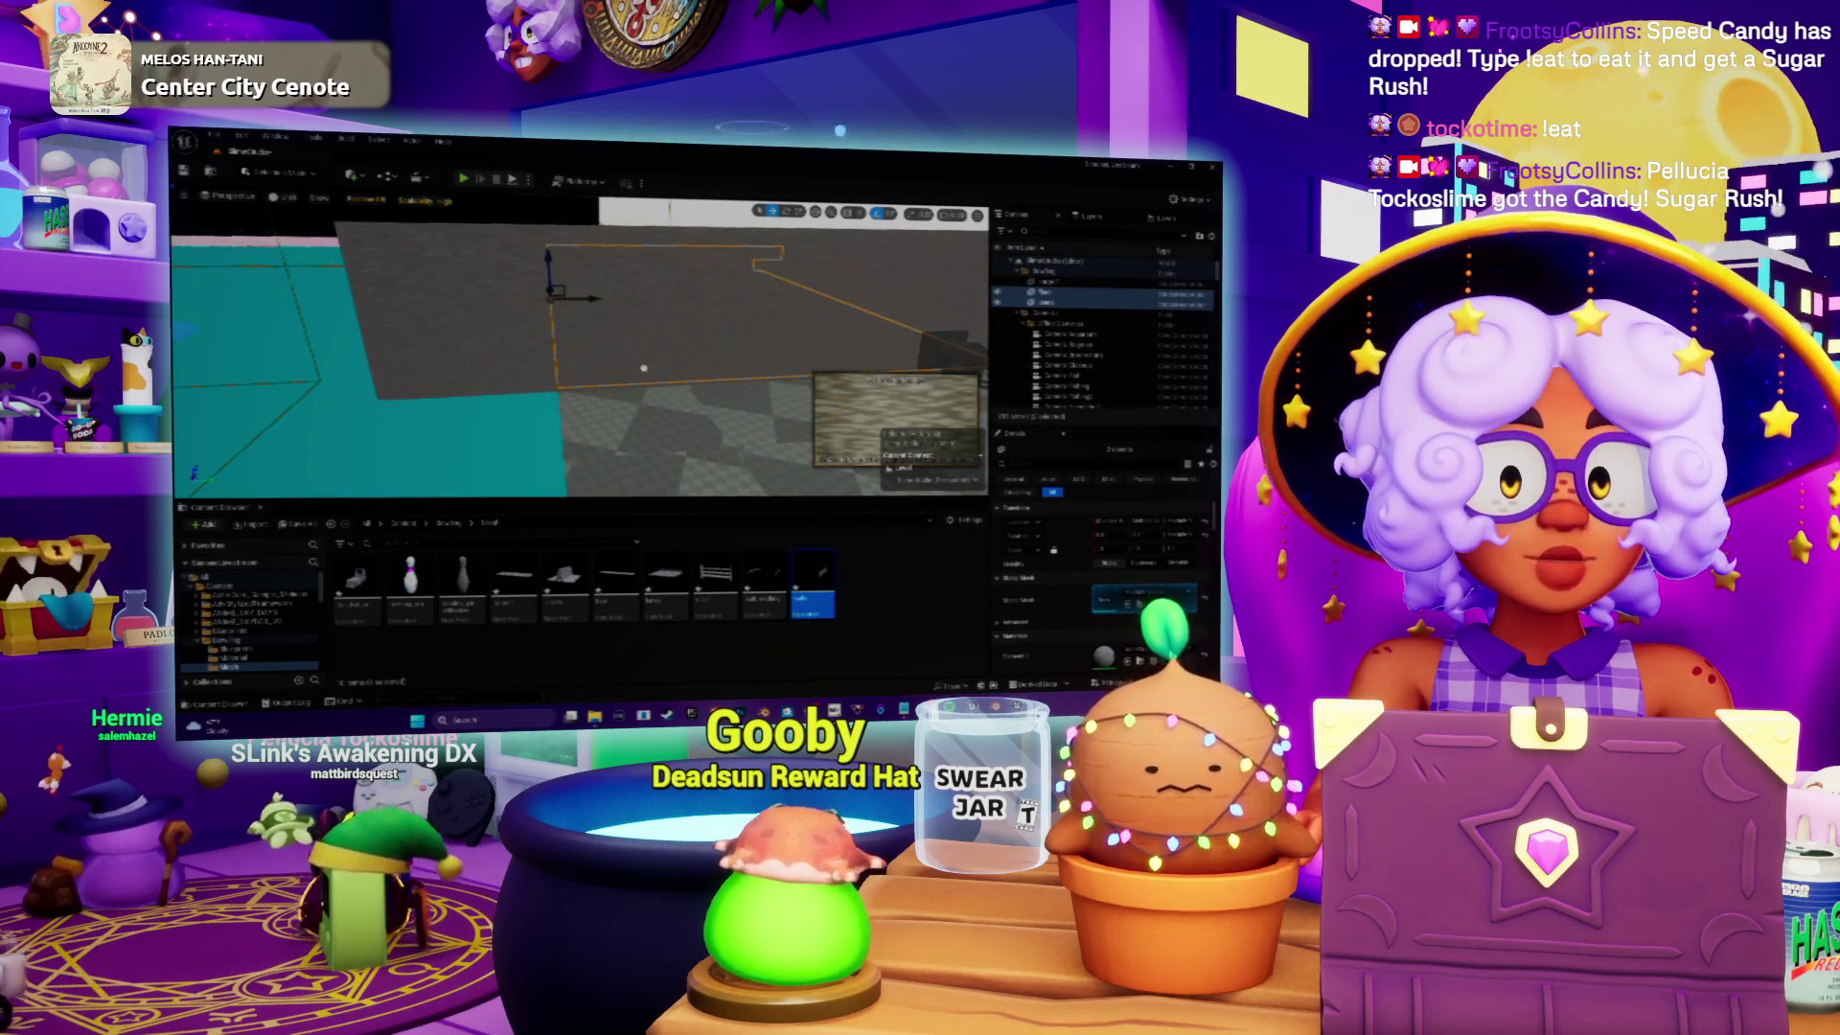
{"action": "key", "text": "ctrl+z"}
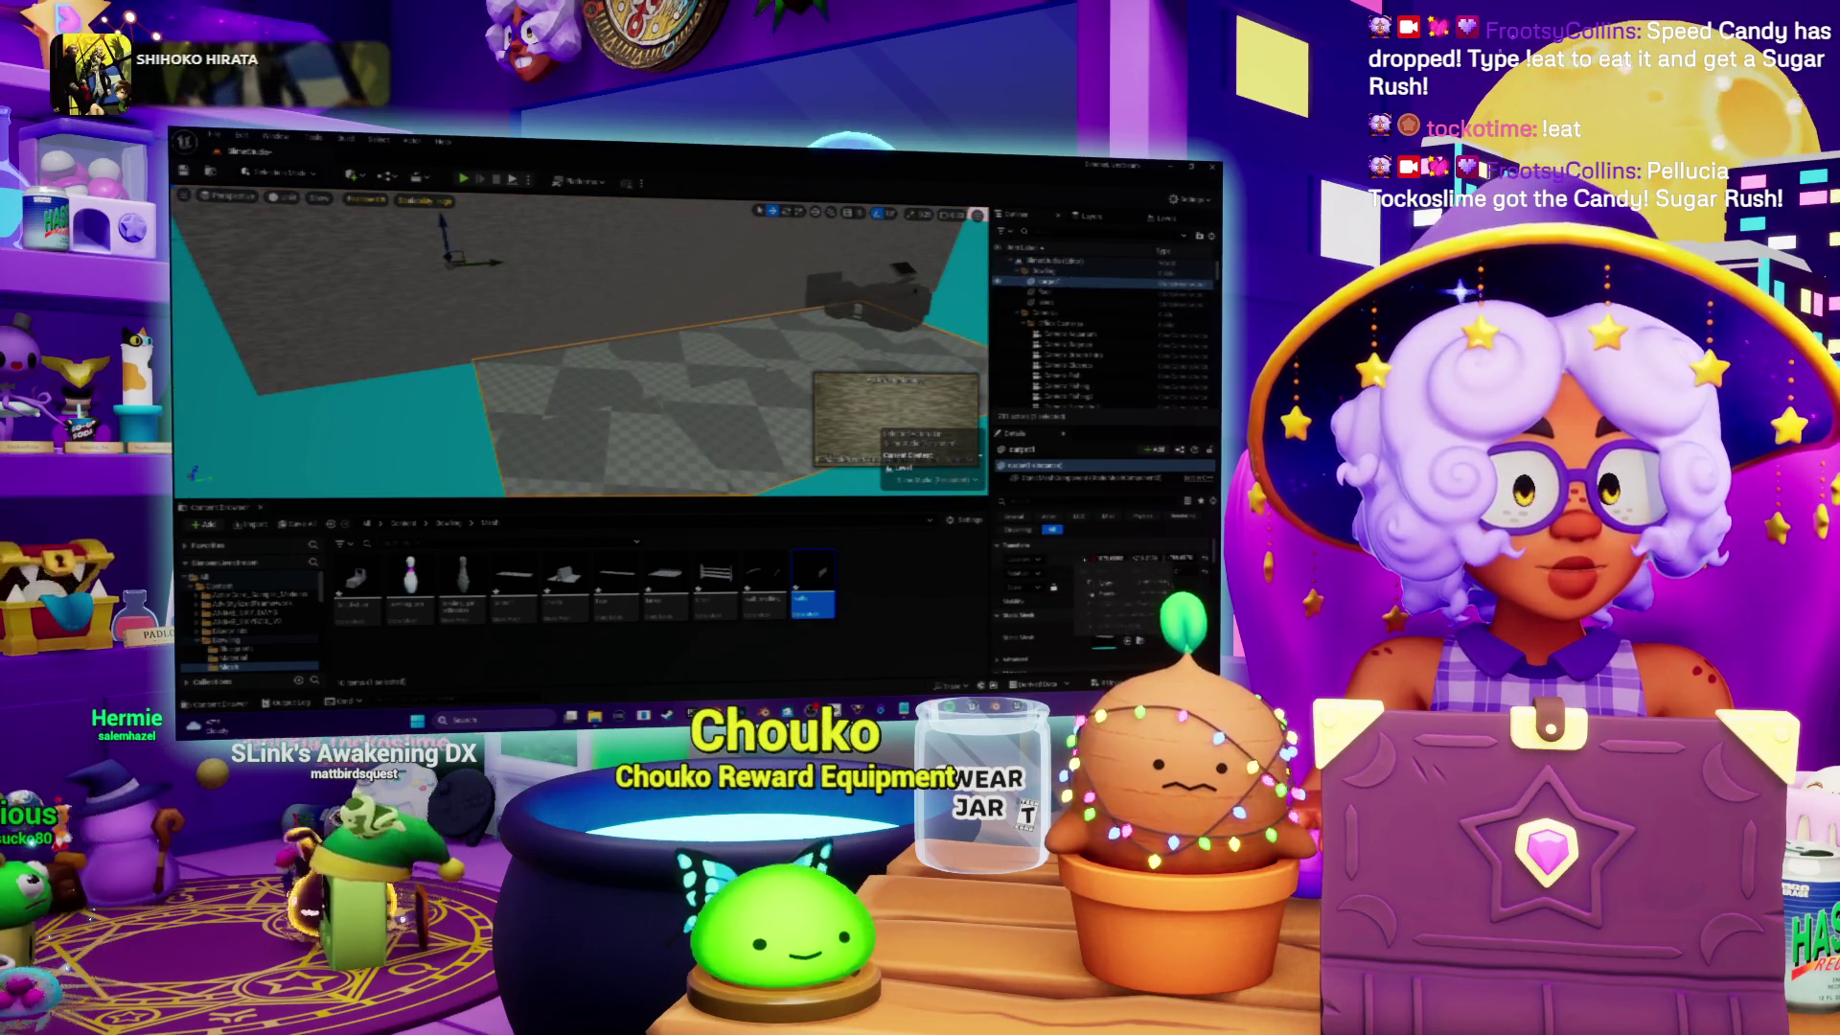
{"action": "key", "text": "ctrl+z"}
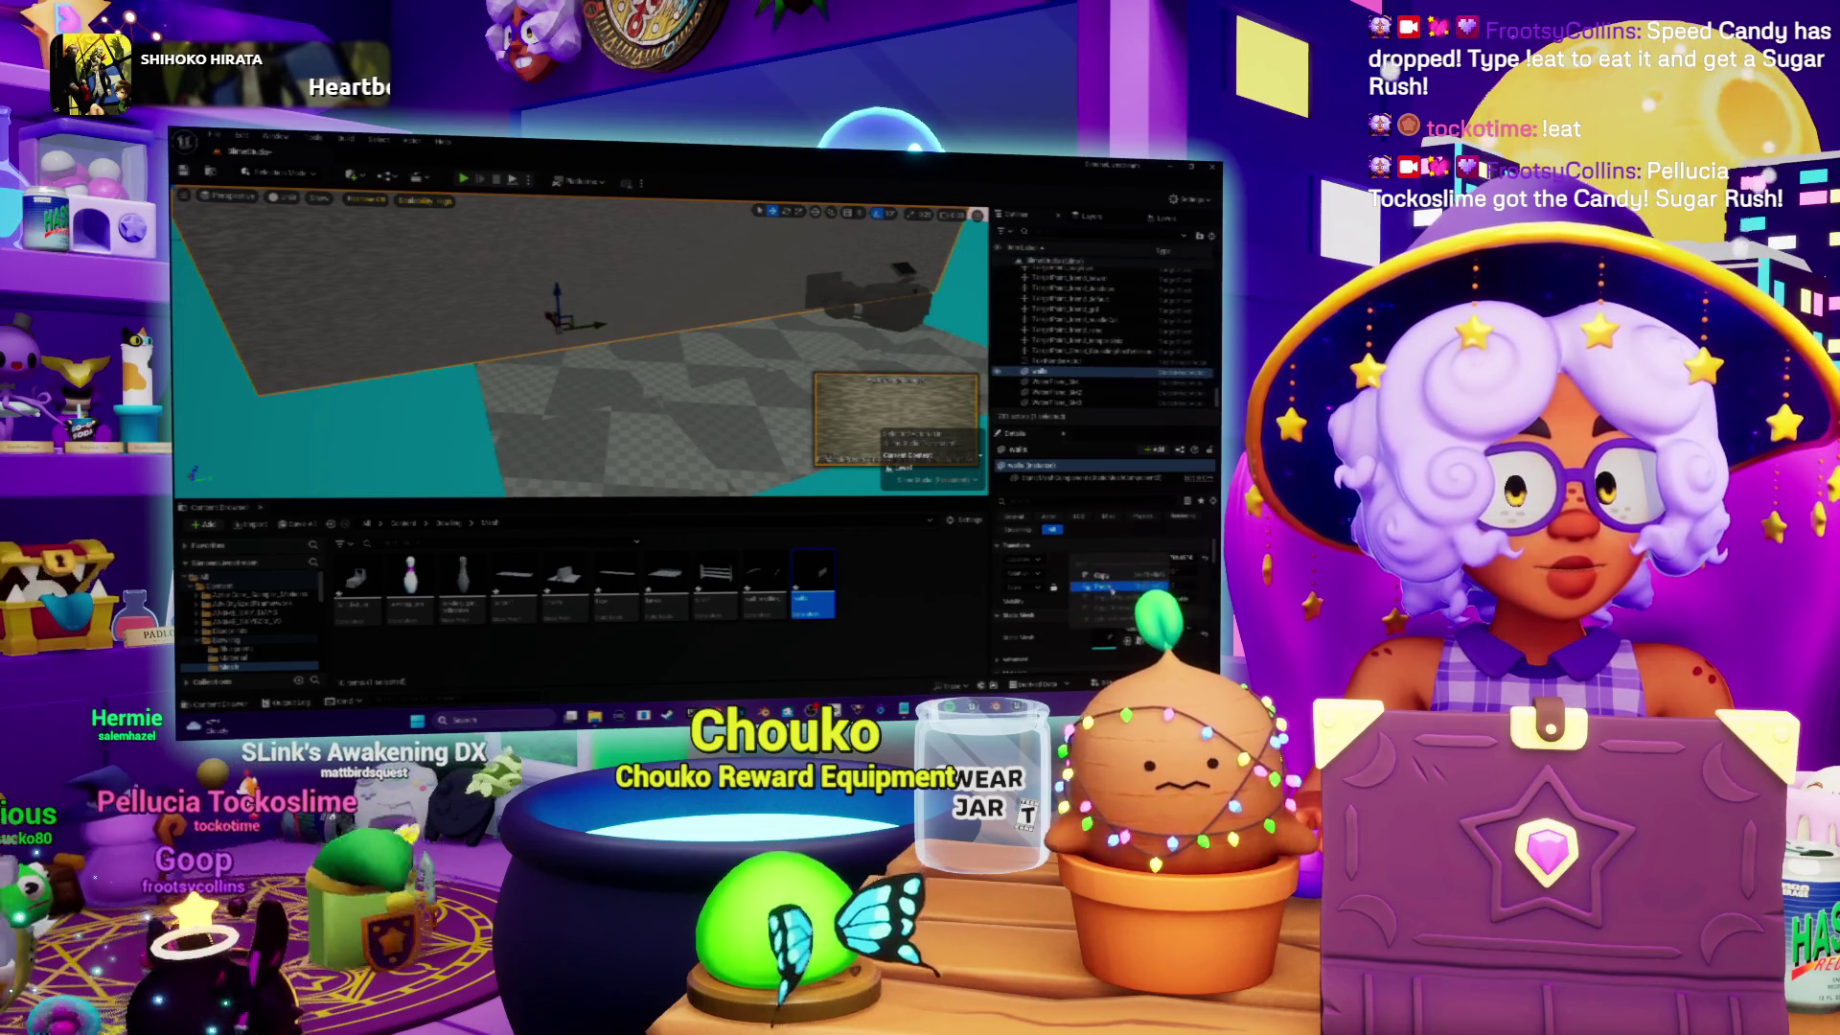
{"action": "key", "text": "f"}
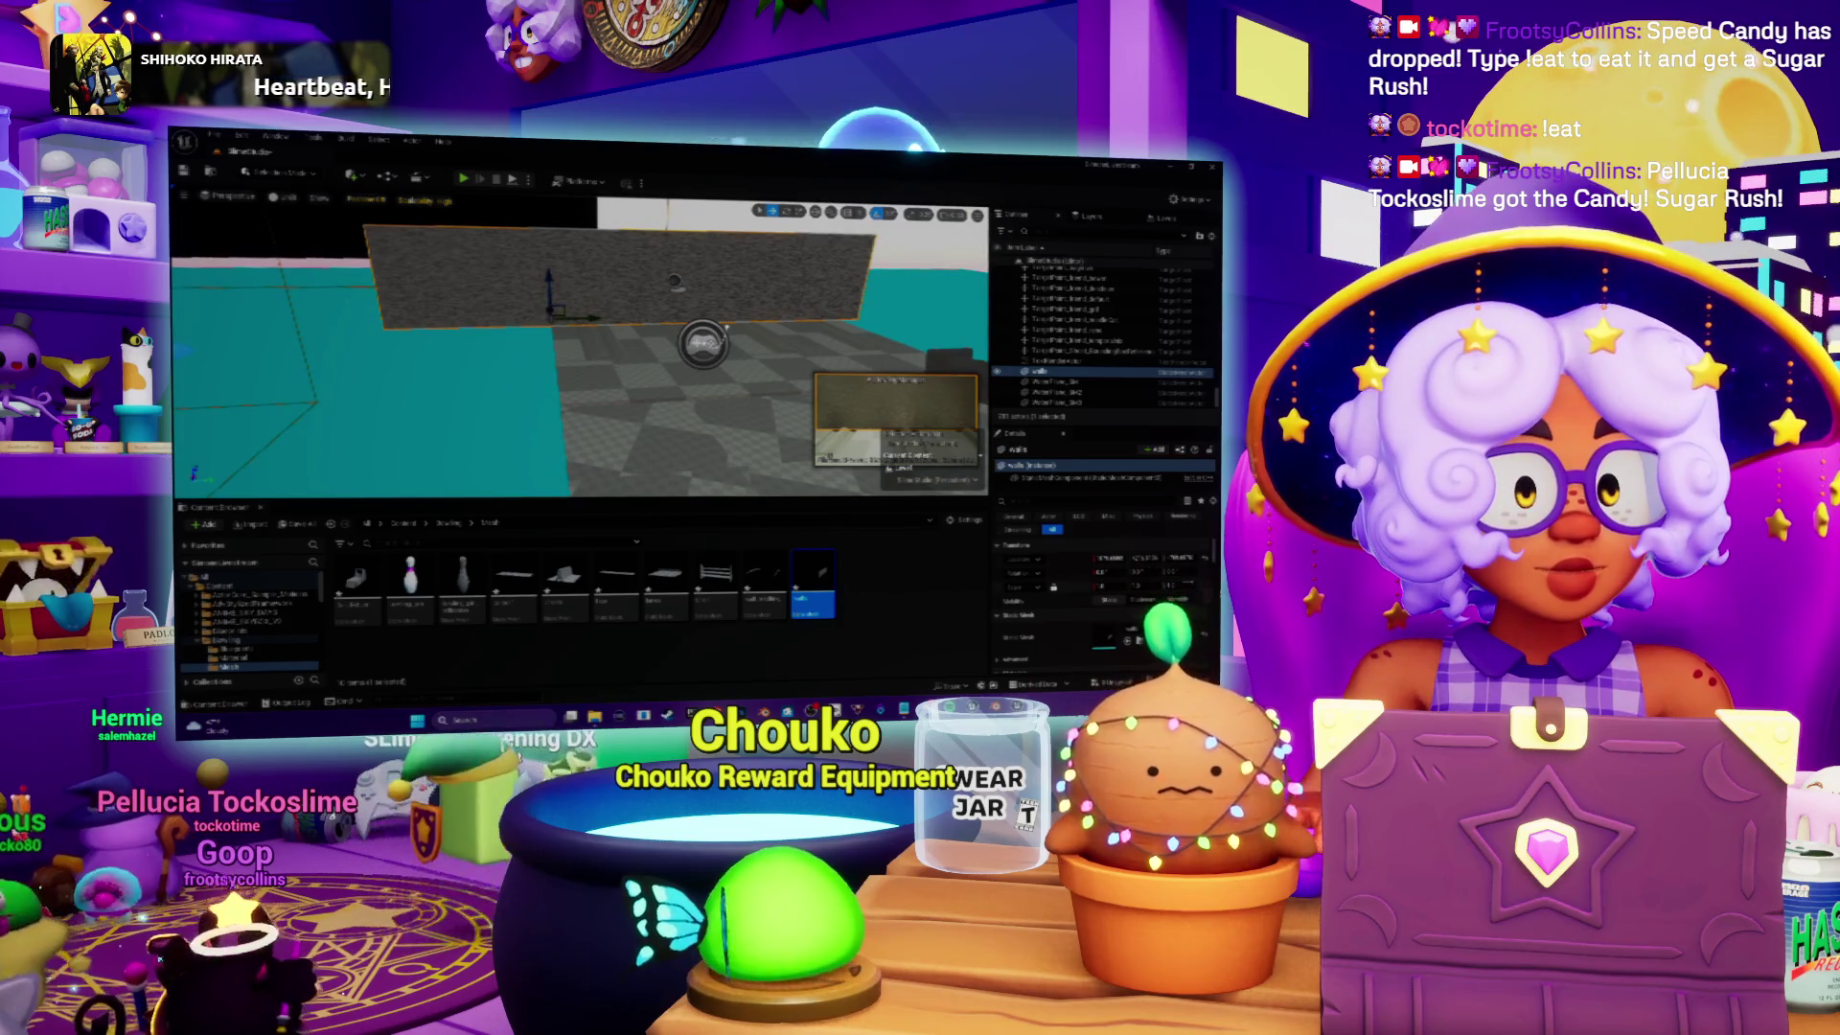
{"action": "key", "text": "Return"}
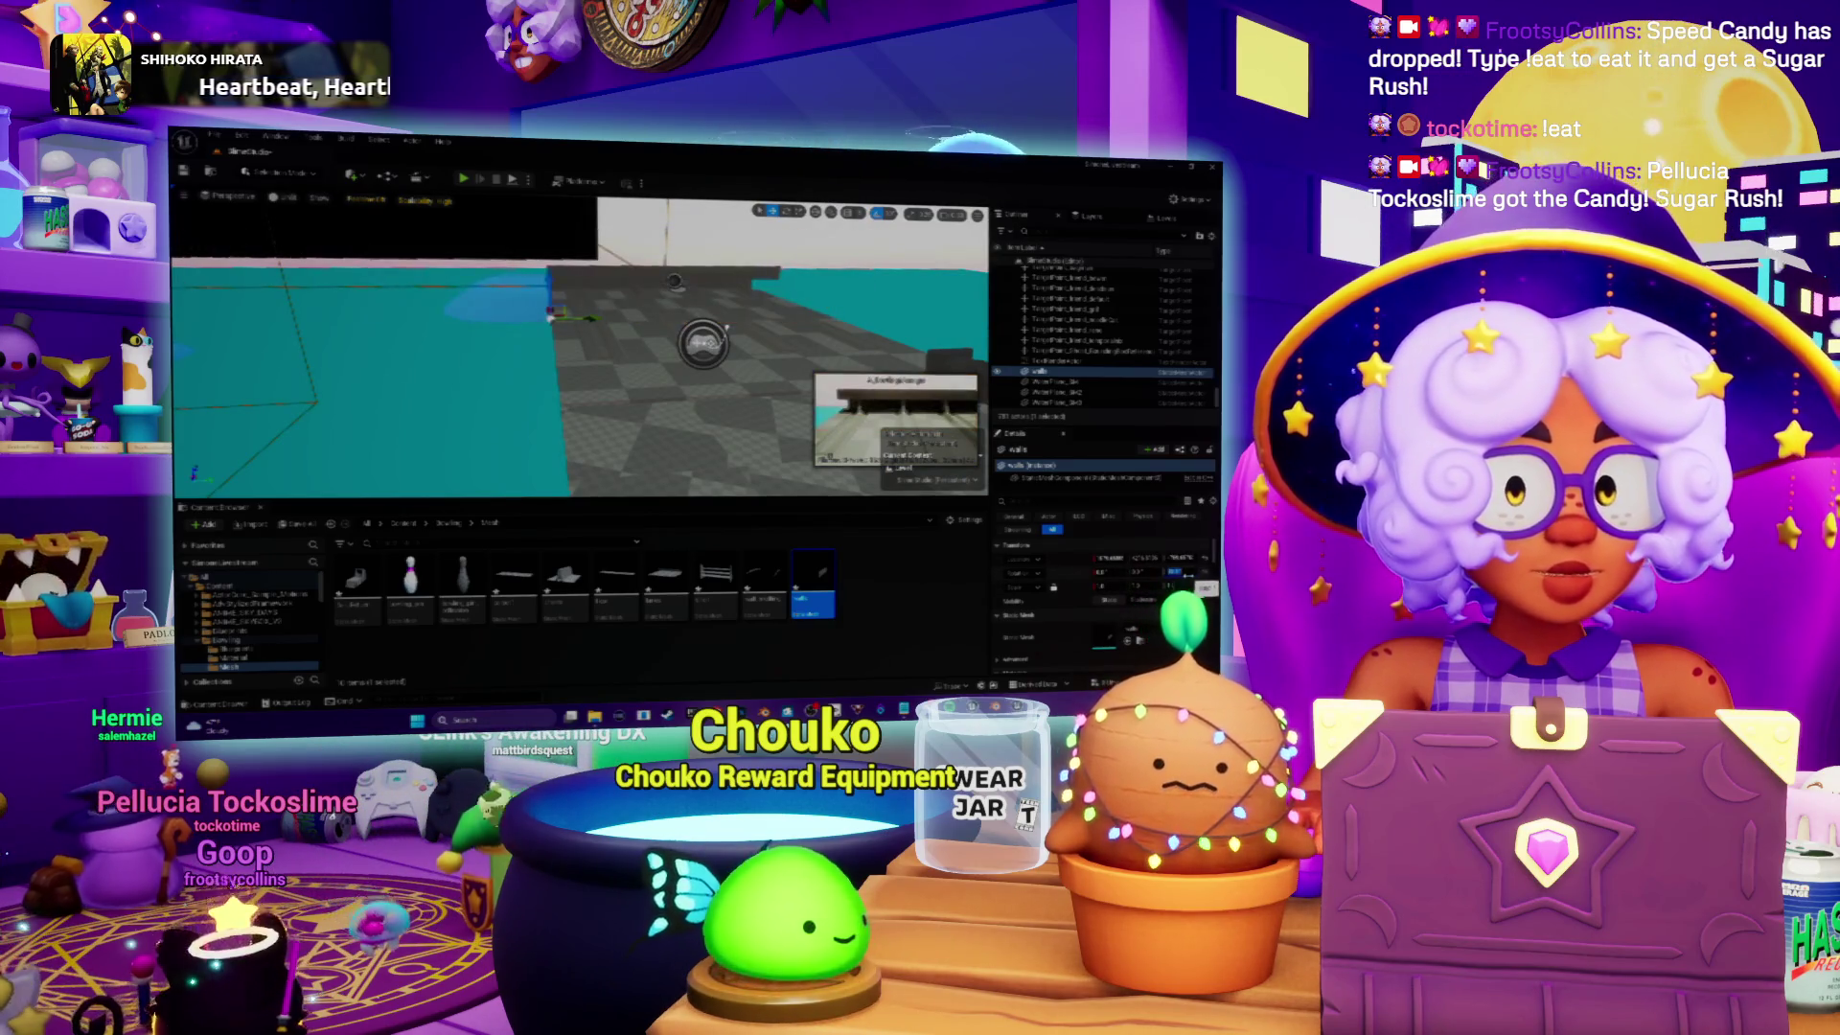
{"action": "scroll", "coordinate": [580, 340], "scroll_direction": "up", "scroll_amount": 5}
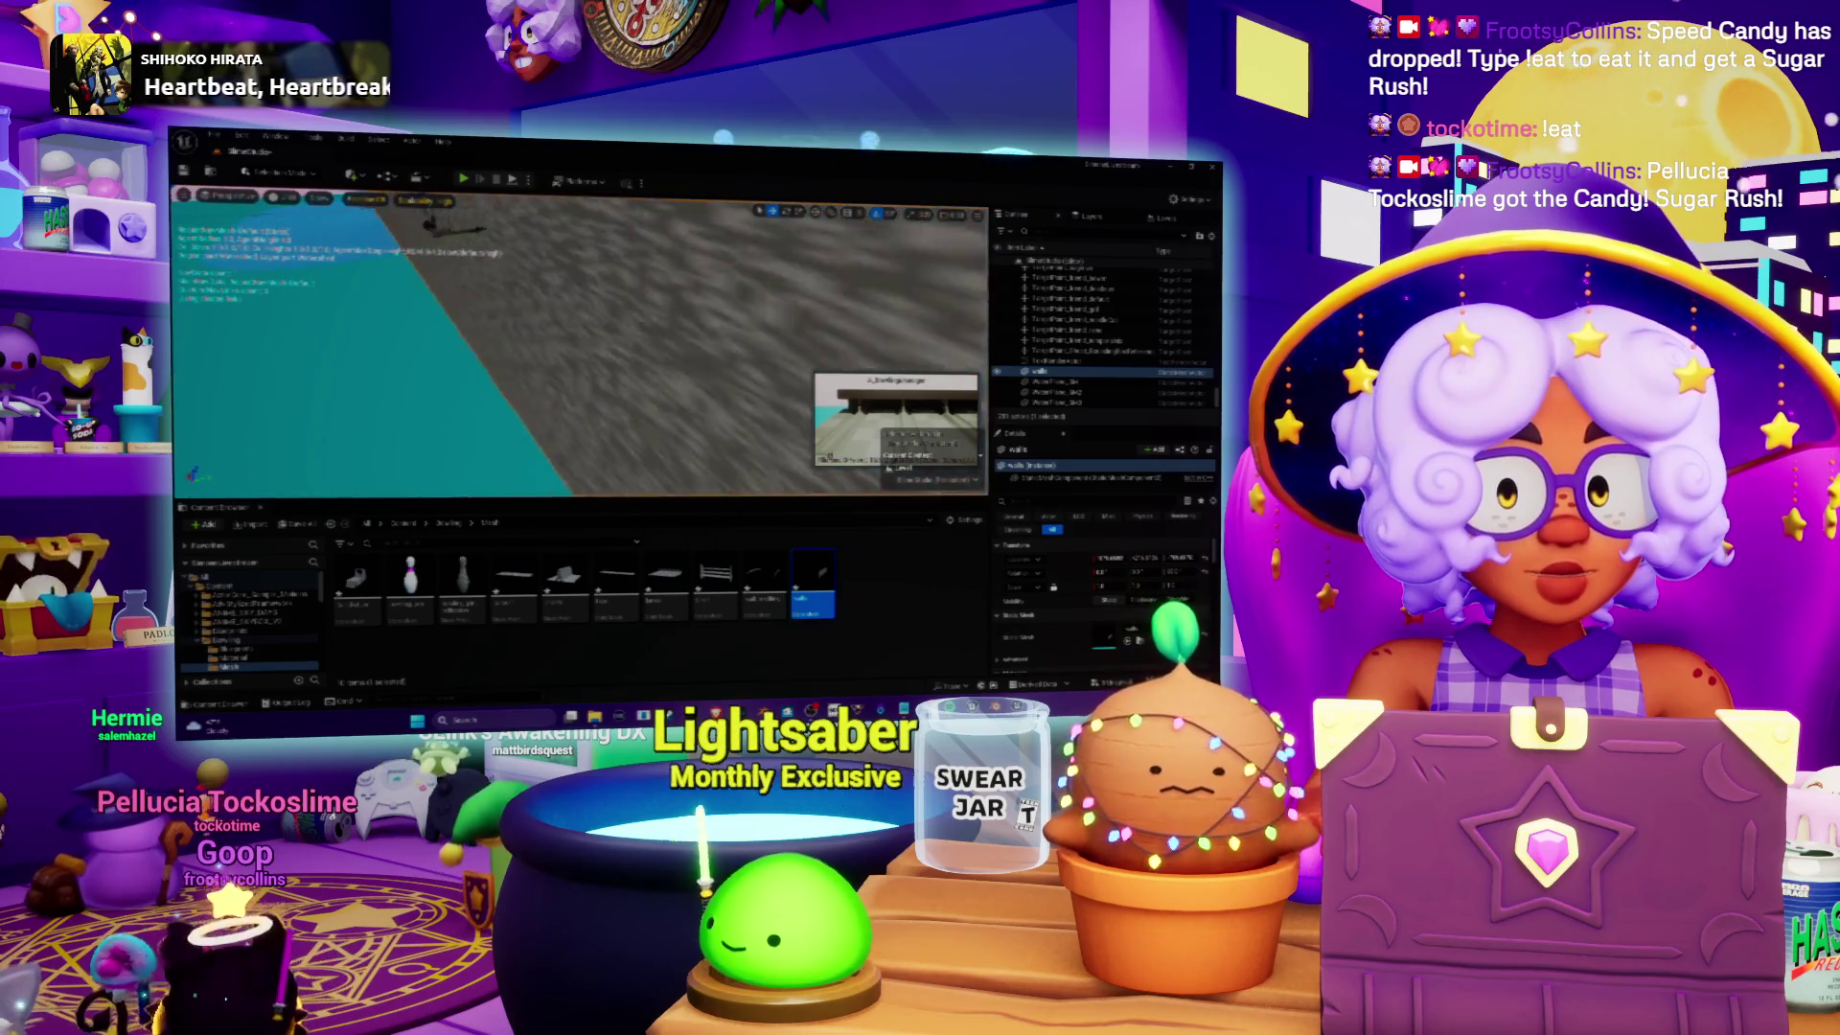
{"action": "scroll", "coordinate": [580, 340], "scroll_direction": "down", "scroll_amount": 5}
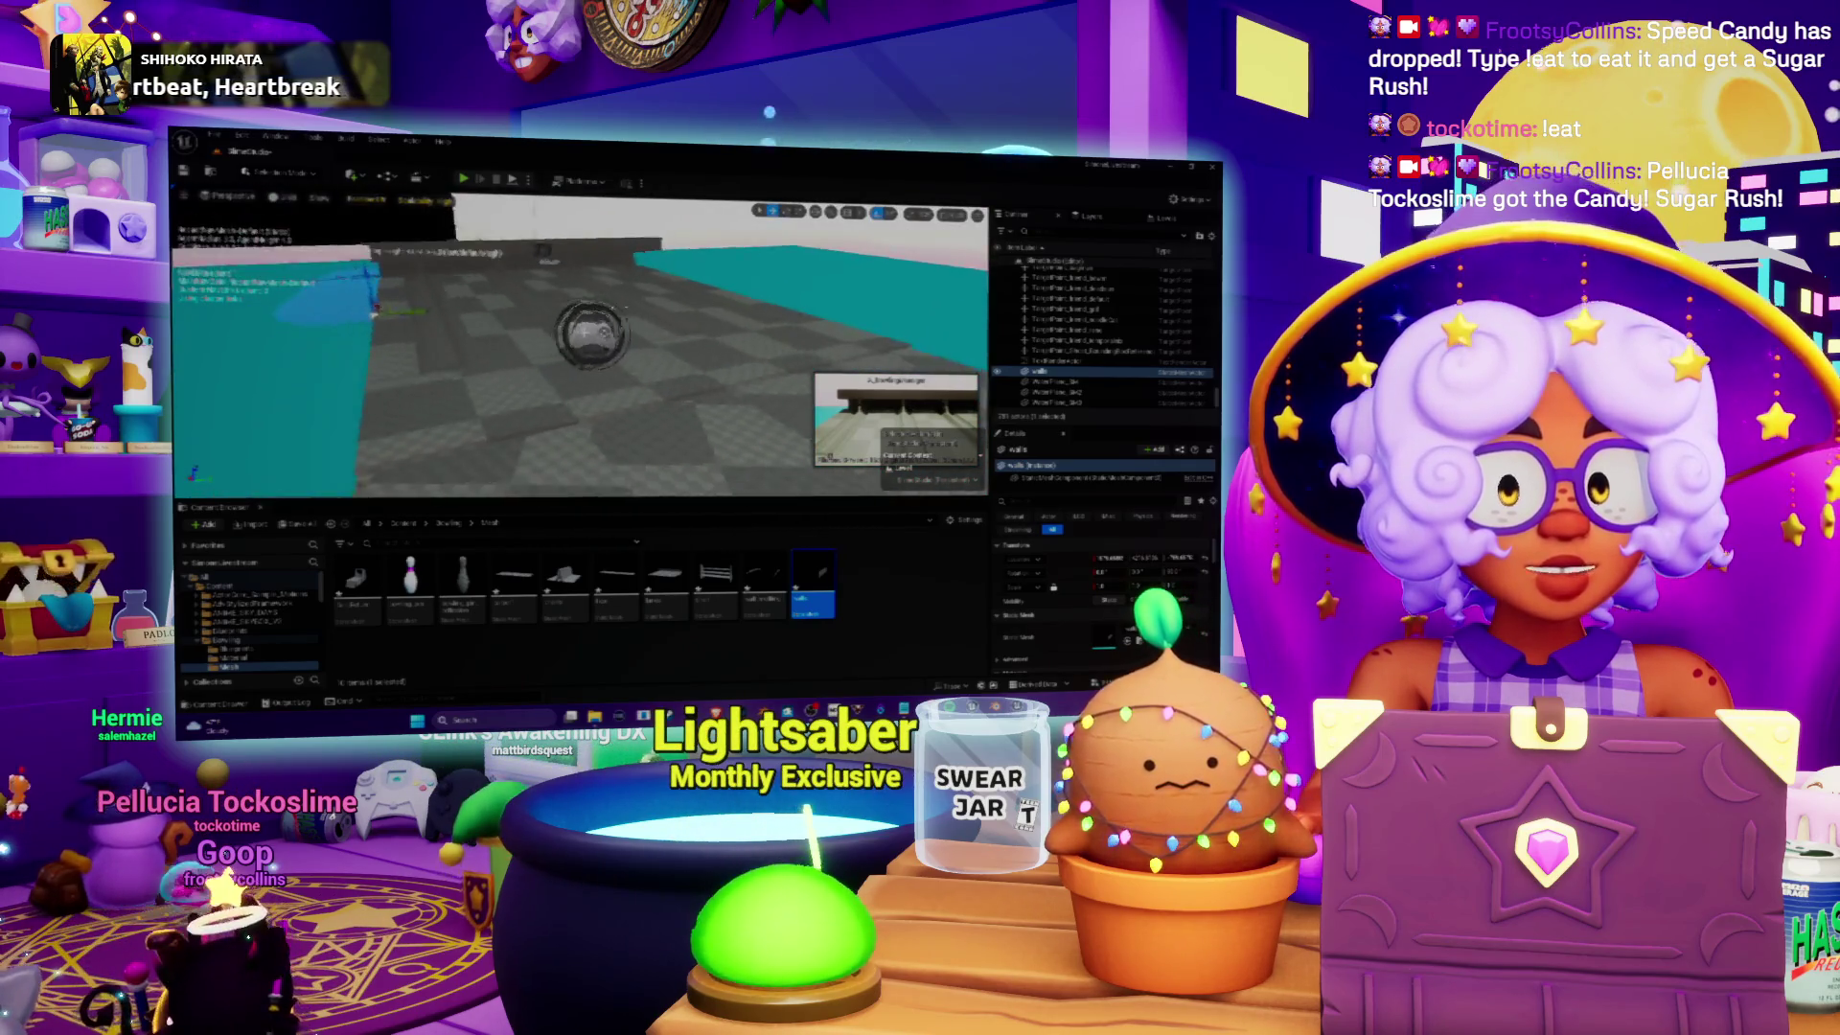
{"action": "scroll", "coordinate": [579, 340], "scroll_direction": "down", "scroll_amount": 5}
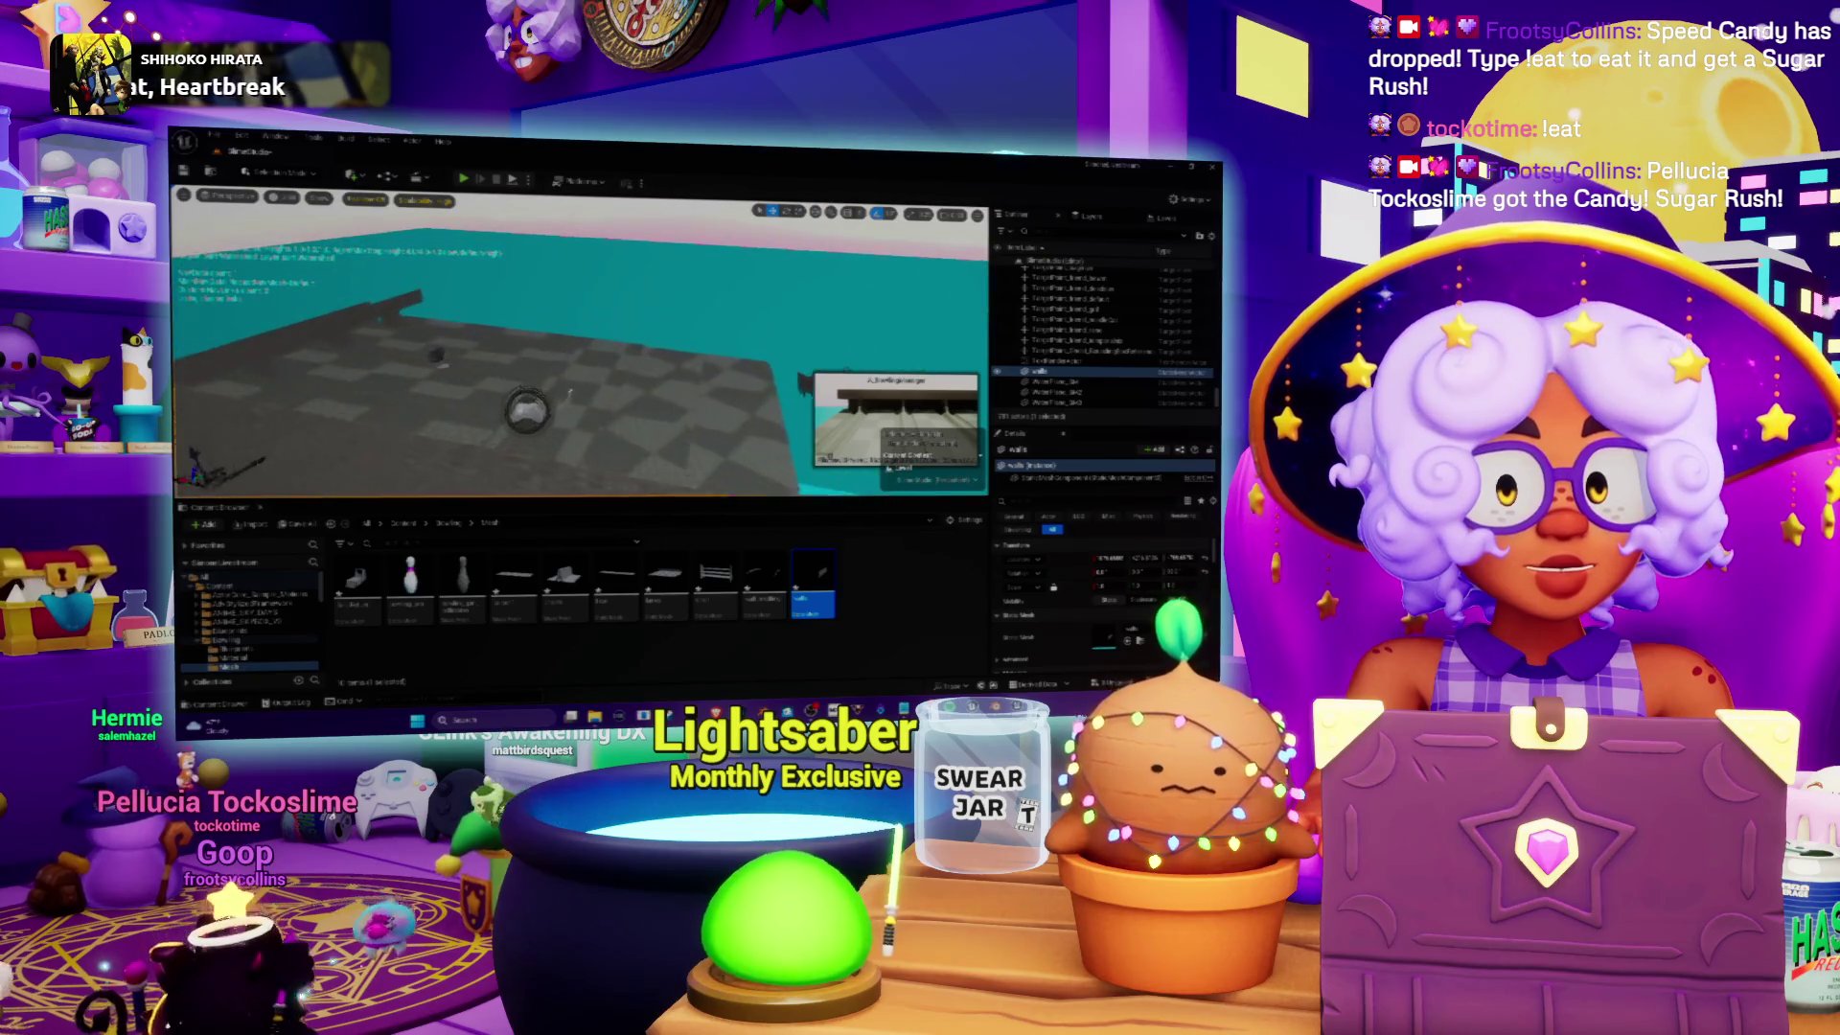
{"action": "scroll", "coordinate": [580, 345], "scroll_direction": "up", "scroll_amount": 5}
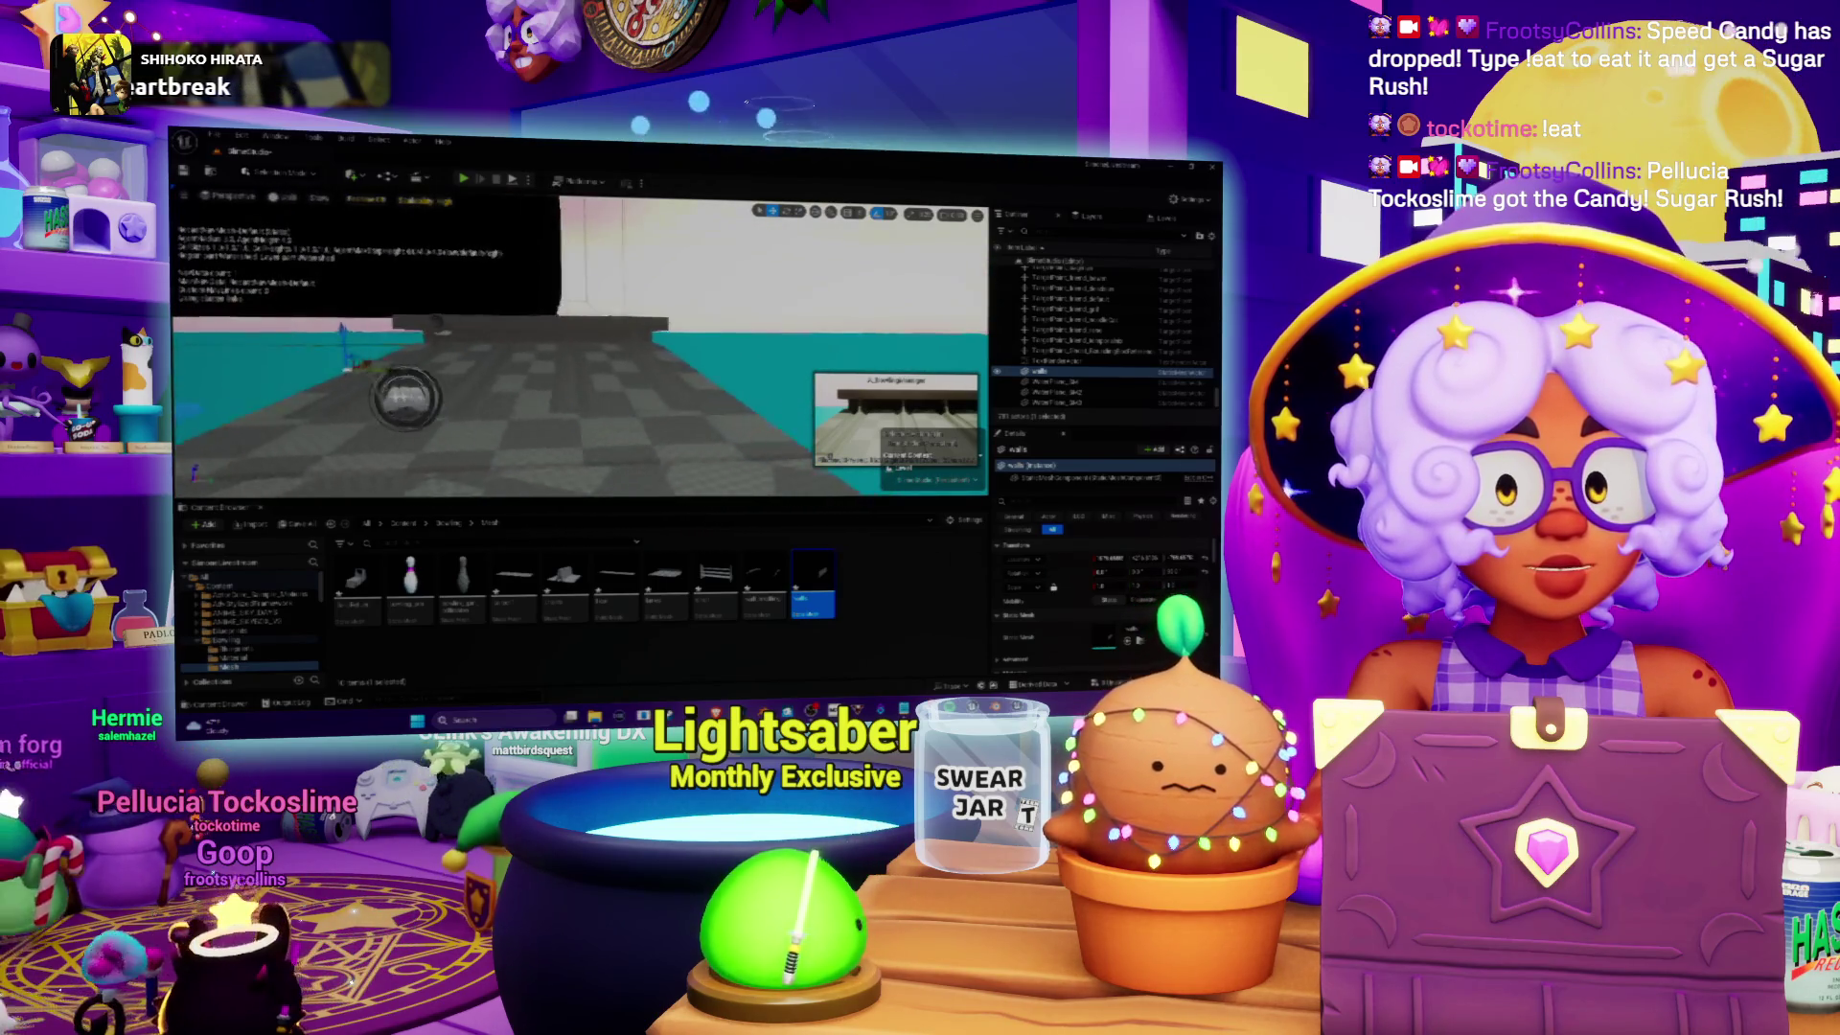
{"action": "scroll", "coordinate": [580, 345], "scroll_direction": "down", "scroll_amount": 5}
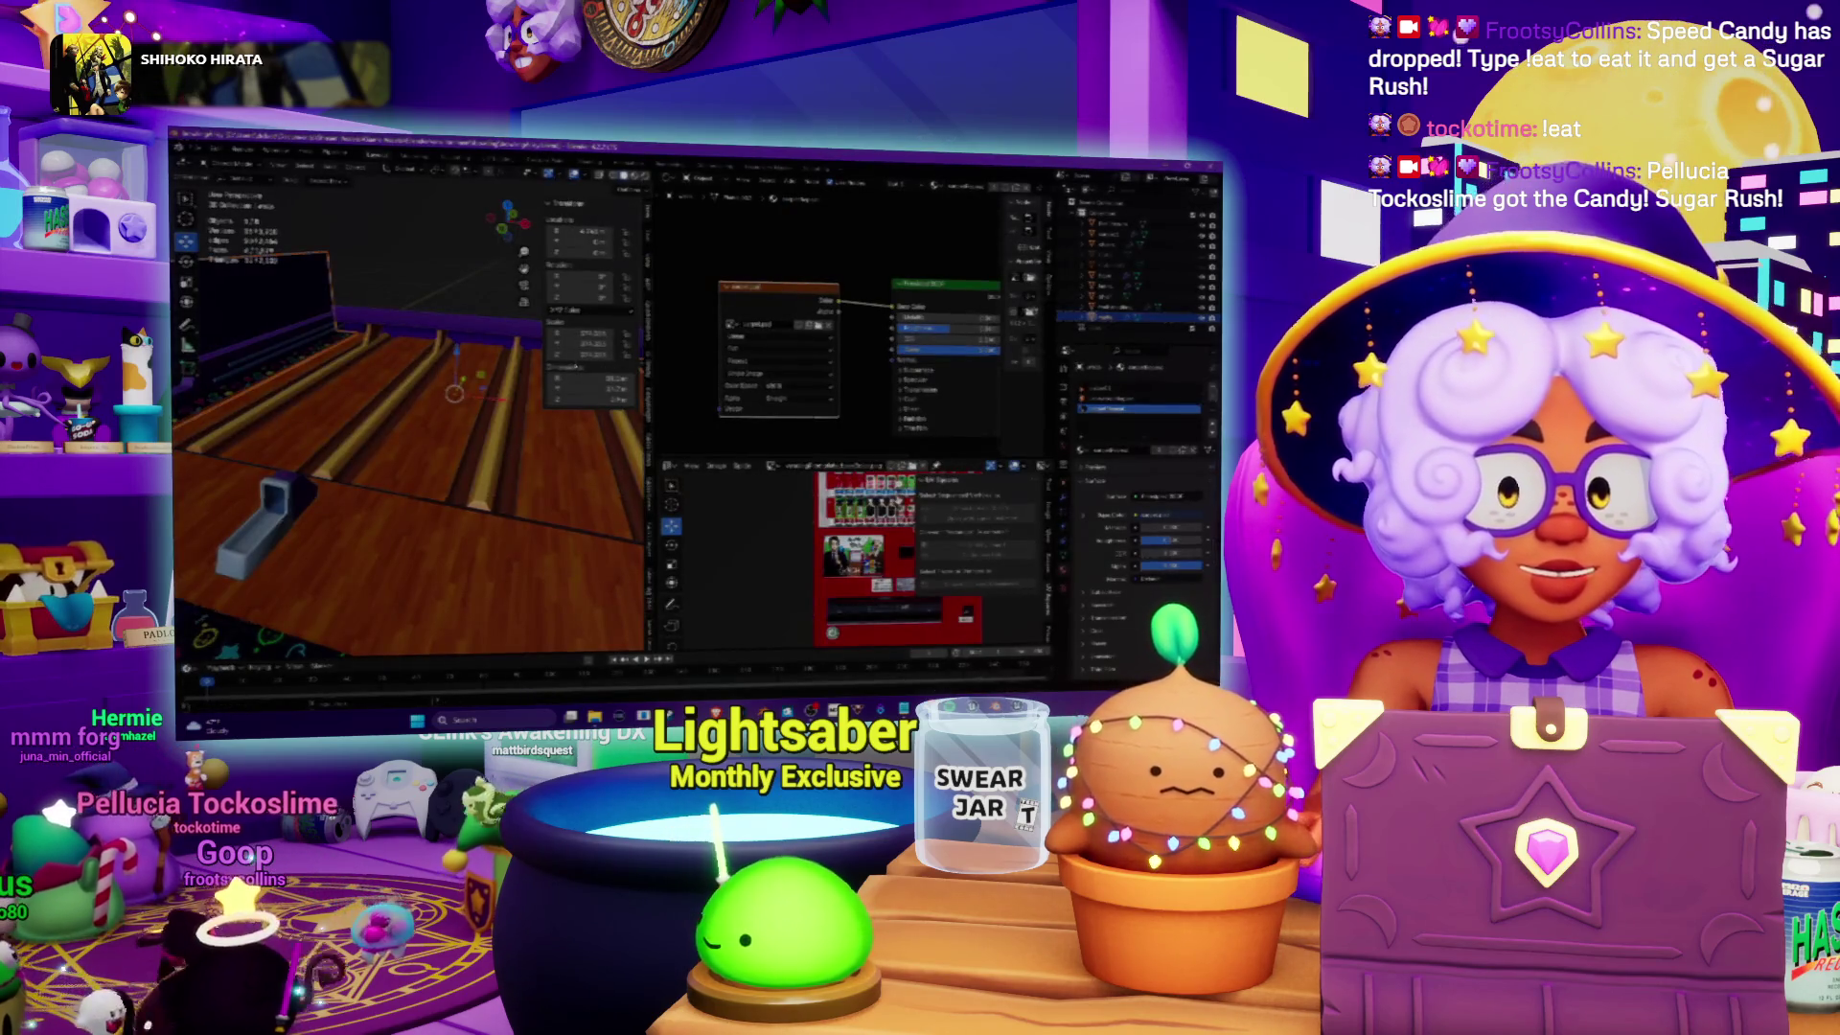
Step: Widen the 3D viewport and enable Face Orientation in the Viewport Overlays
{"action": "scroll", "coordinate": [343, 285], "scroll_direction": "up", "scroll_amount": 3}
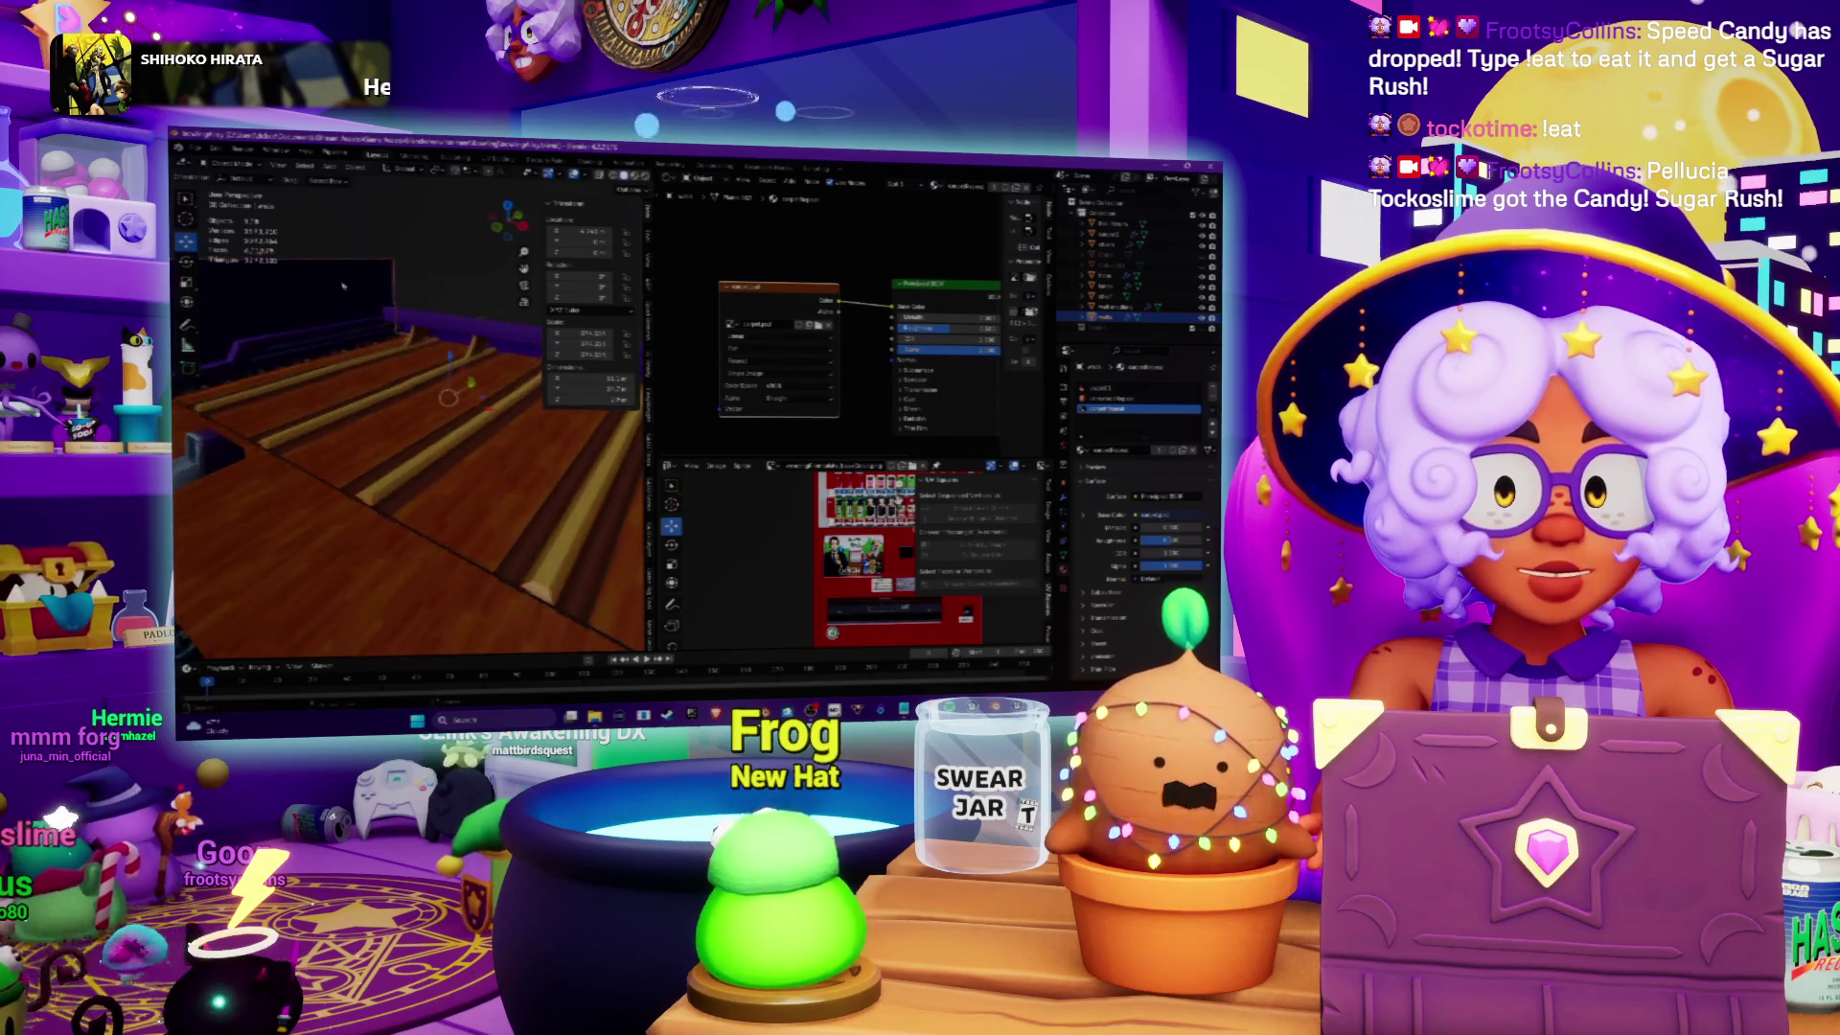
{"action": "scroll", "coordinate": [343, 285], "scroll_direction": "down", "scroll_amount": 4}
{"action": "left_click_drag", "start_coordinate": [648, 412], "coordinate": [944, 412]}
{"action": "left_click", "coordinate": [880, 185]}
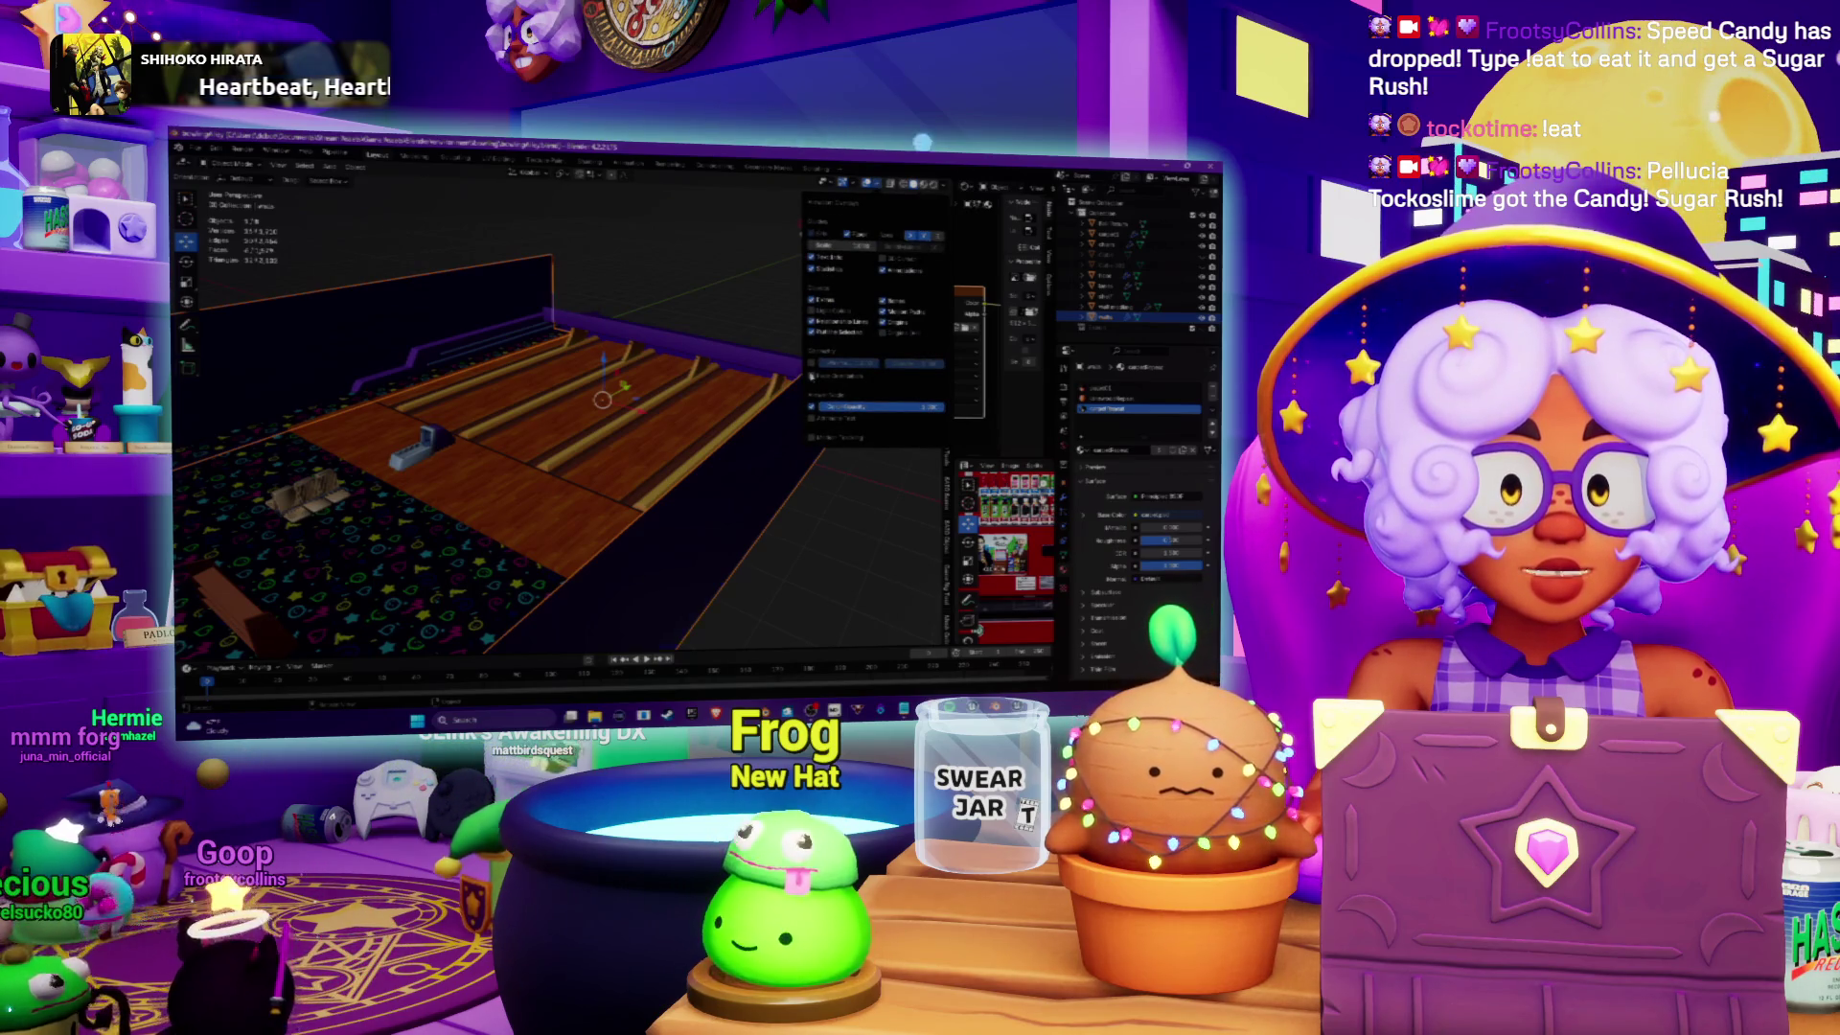
{"action": "left_click", "coordinate": [844, 406]}
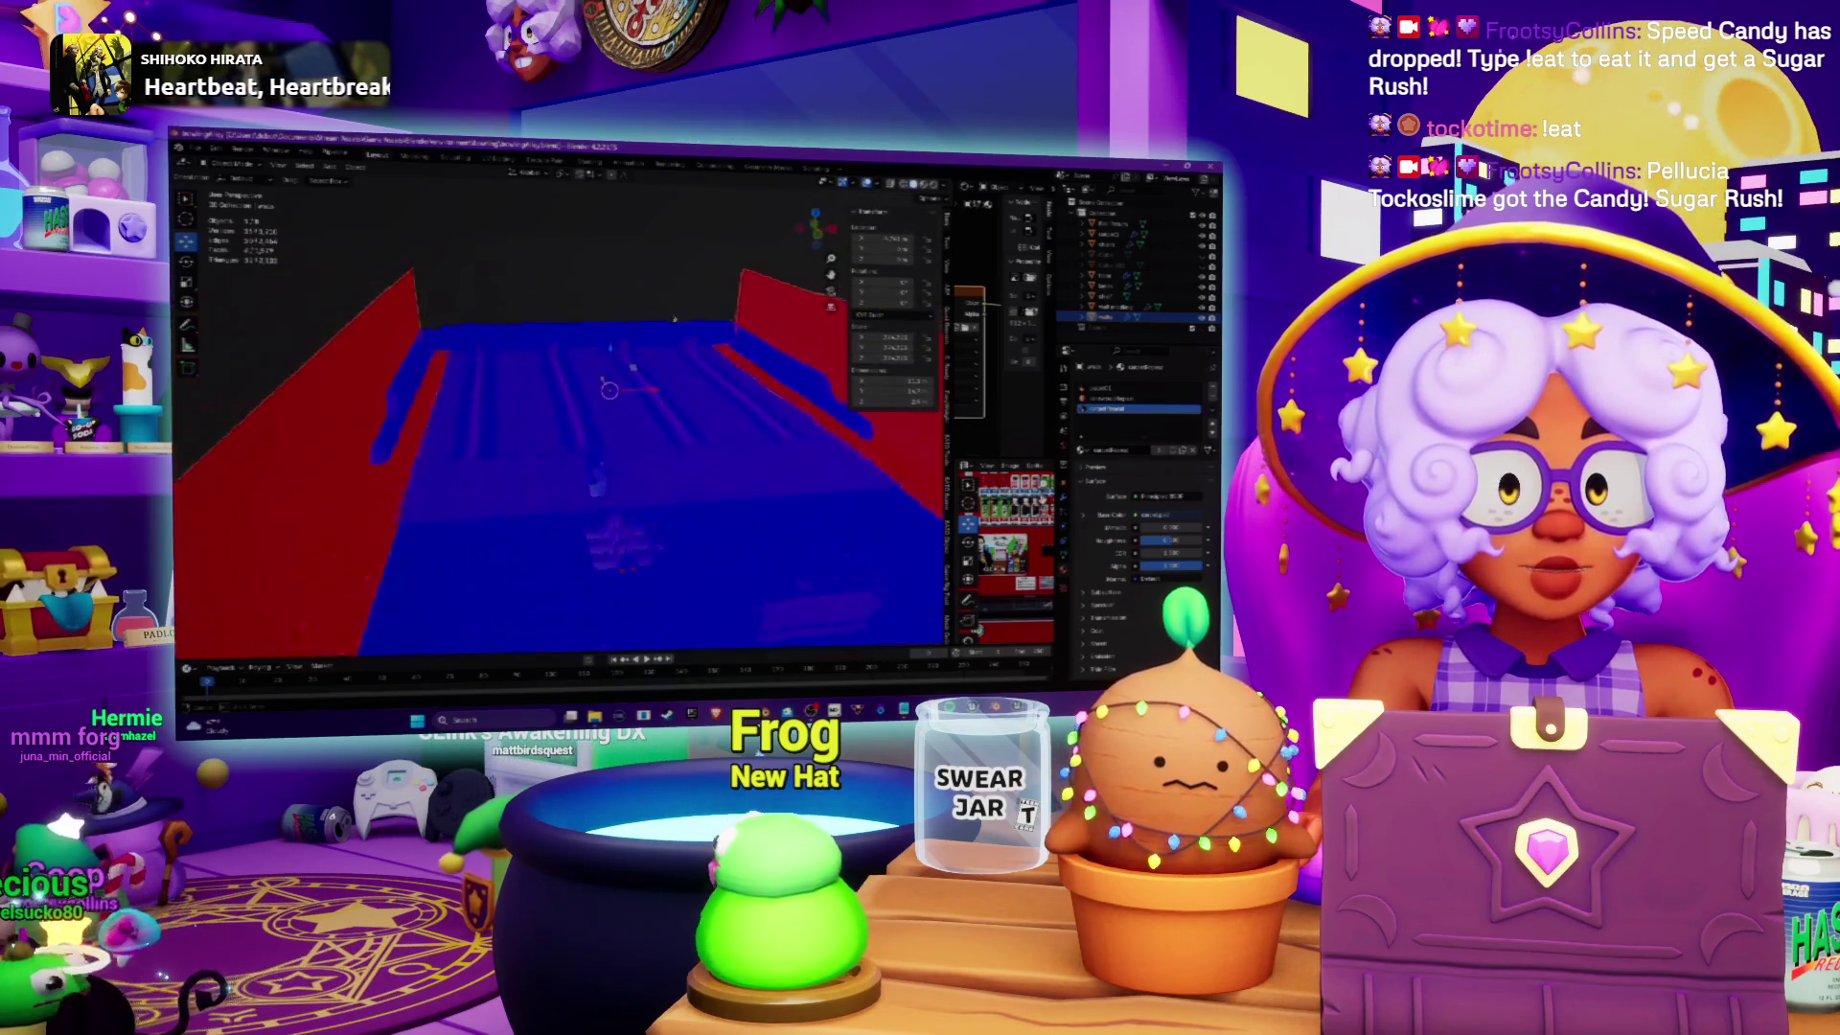
Step: Orbit down the lane, enter Edit Mode, deselect all and select the red left wall
{"action": "scroll", "coordinate": [674, 317], "scroll_direction": "down", "scroll_amount": 5}
{"action": "scroll", "coordinate": [719, 344], "scroll_direction": "up", "scroll_amount": 5}
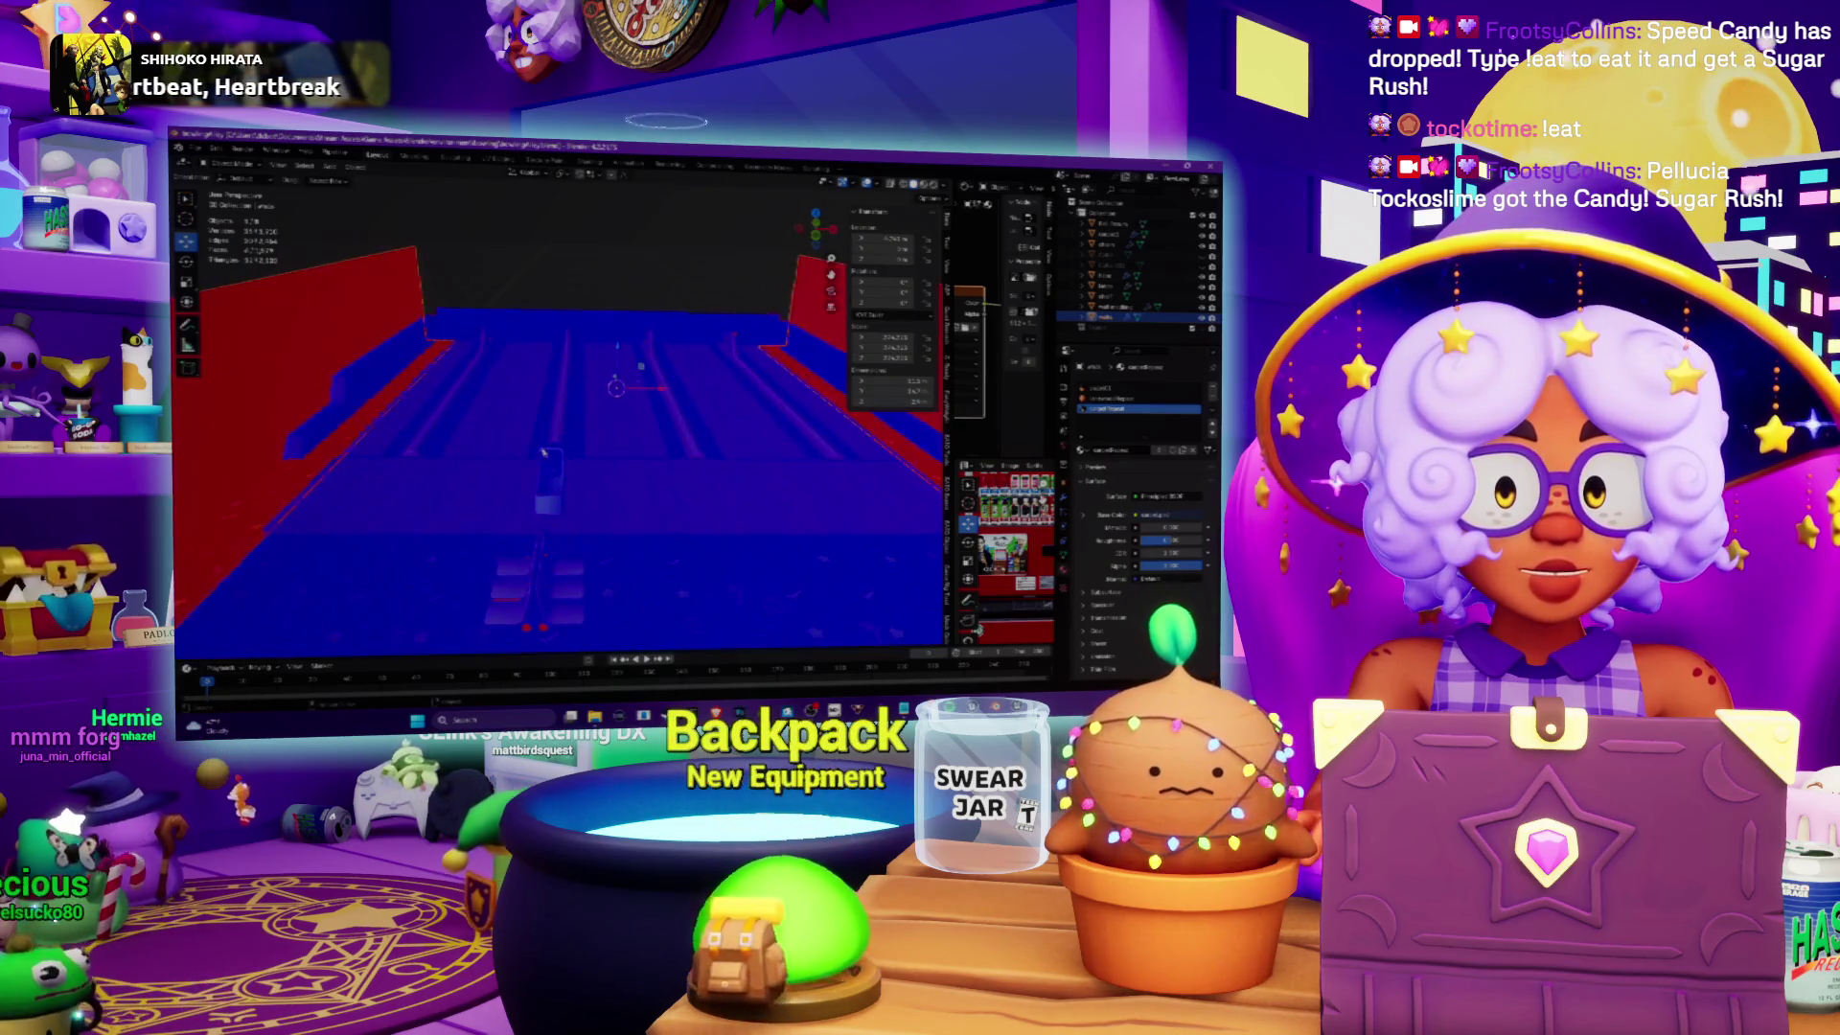
{"action": "scroll", "coordinate": [719, 343], "scroll_direction": "down", "scroll_amount": 3}
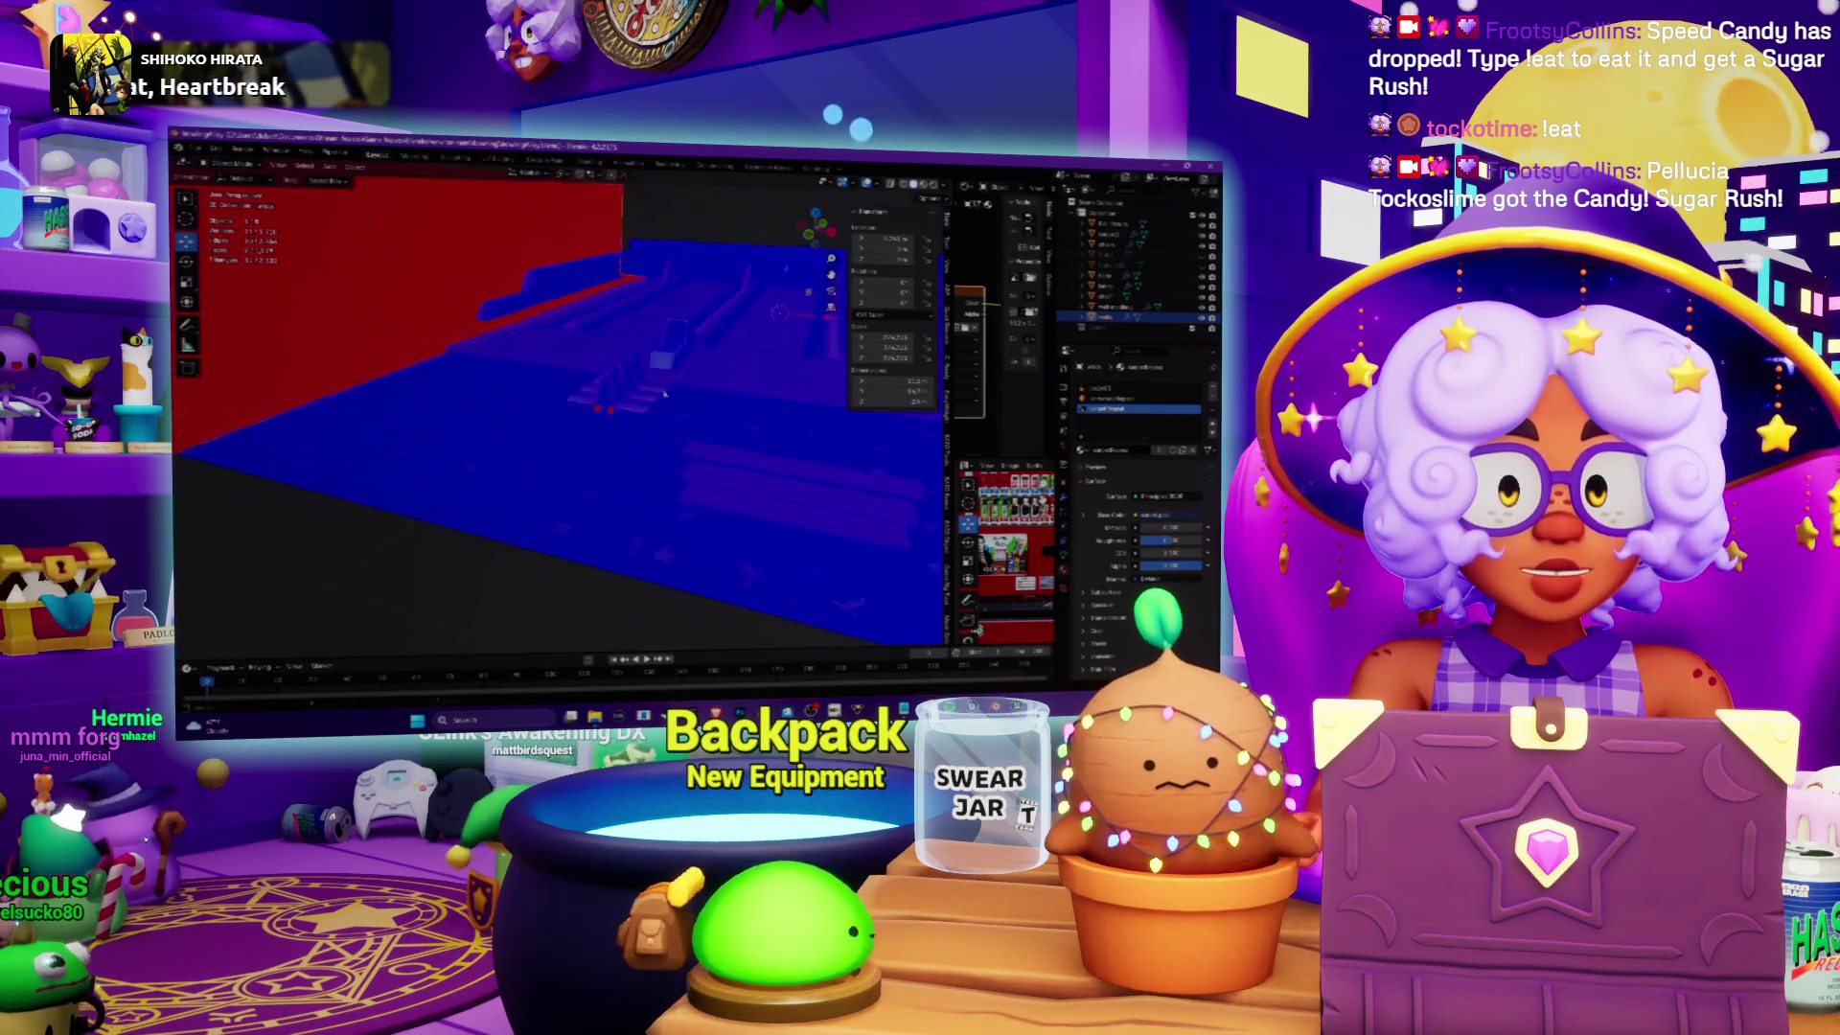
{"action": "left_click_drag", "start_coordinate": [498, 279], "coordinate": [379, 282]}
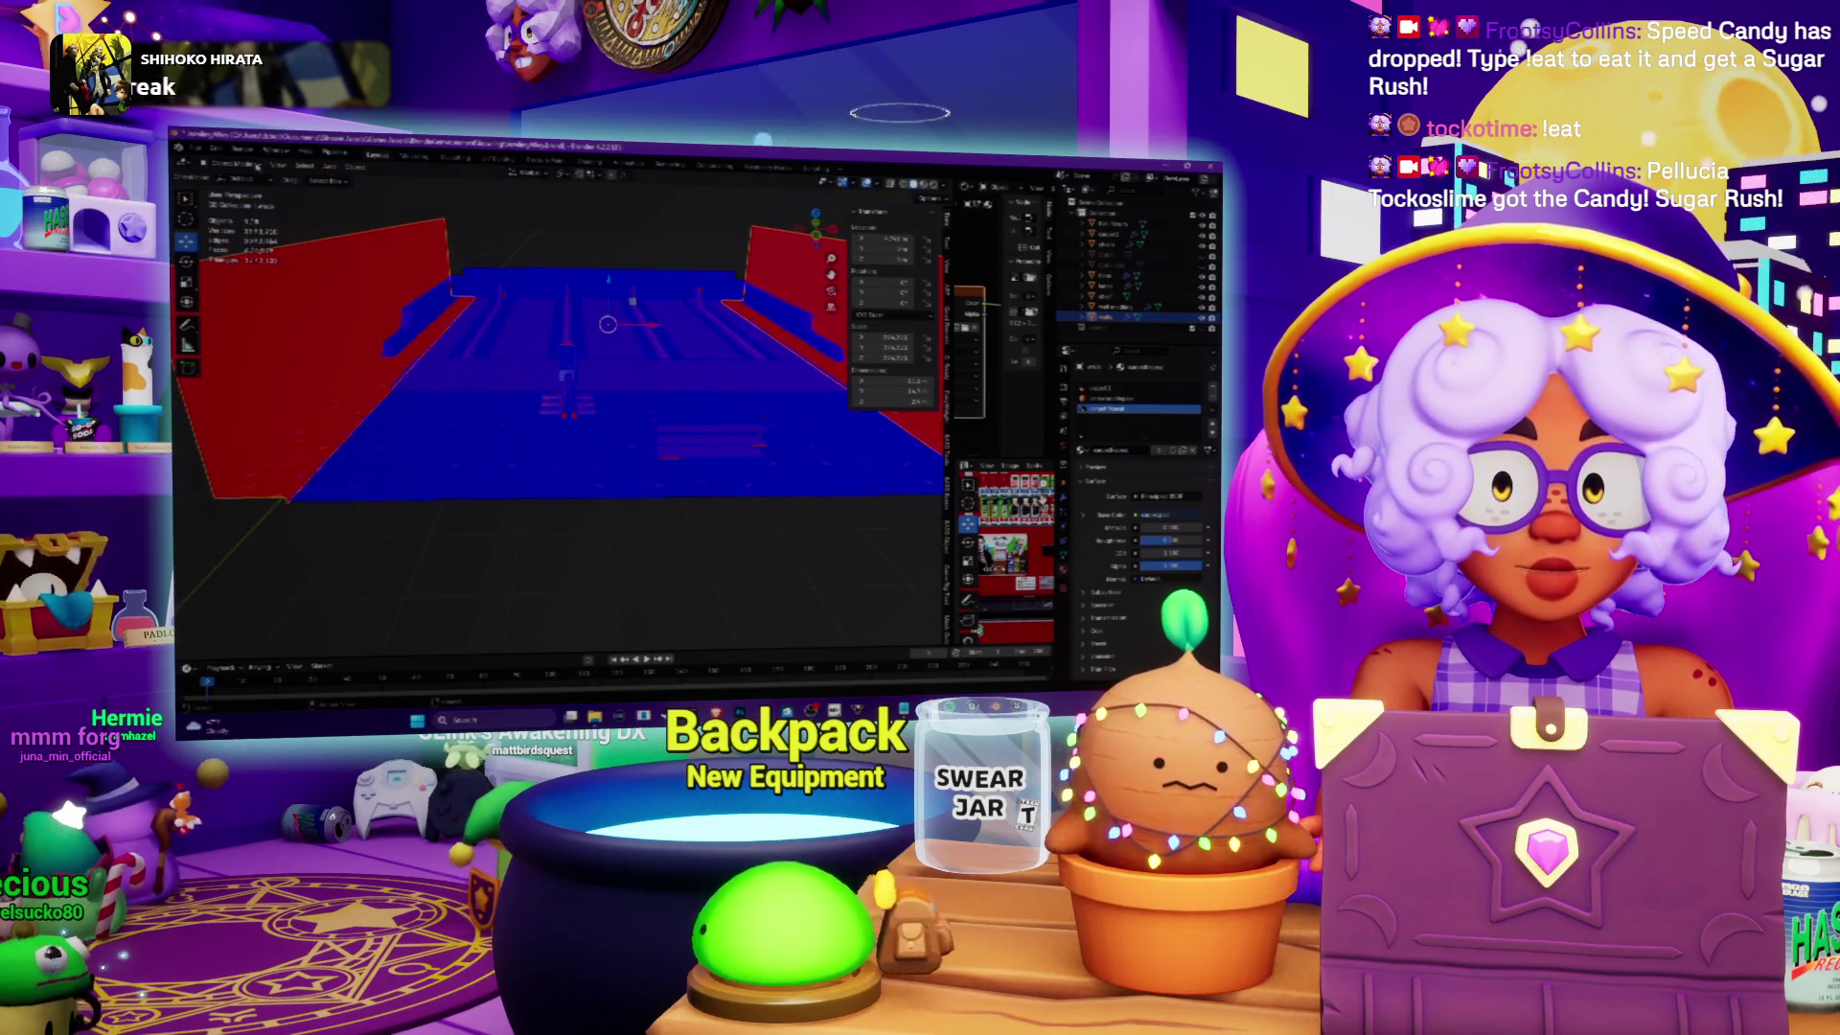
{"action": "key", "text": "Tab"}
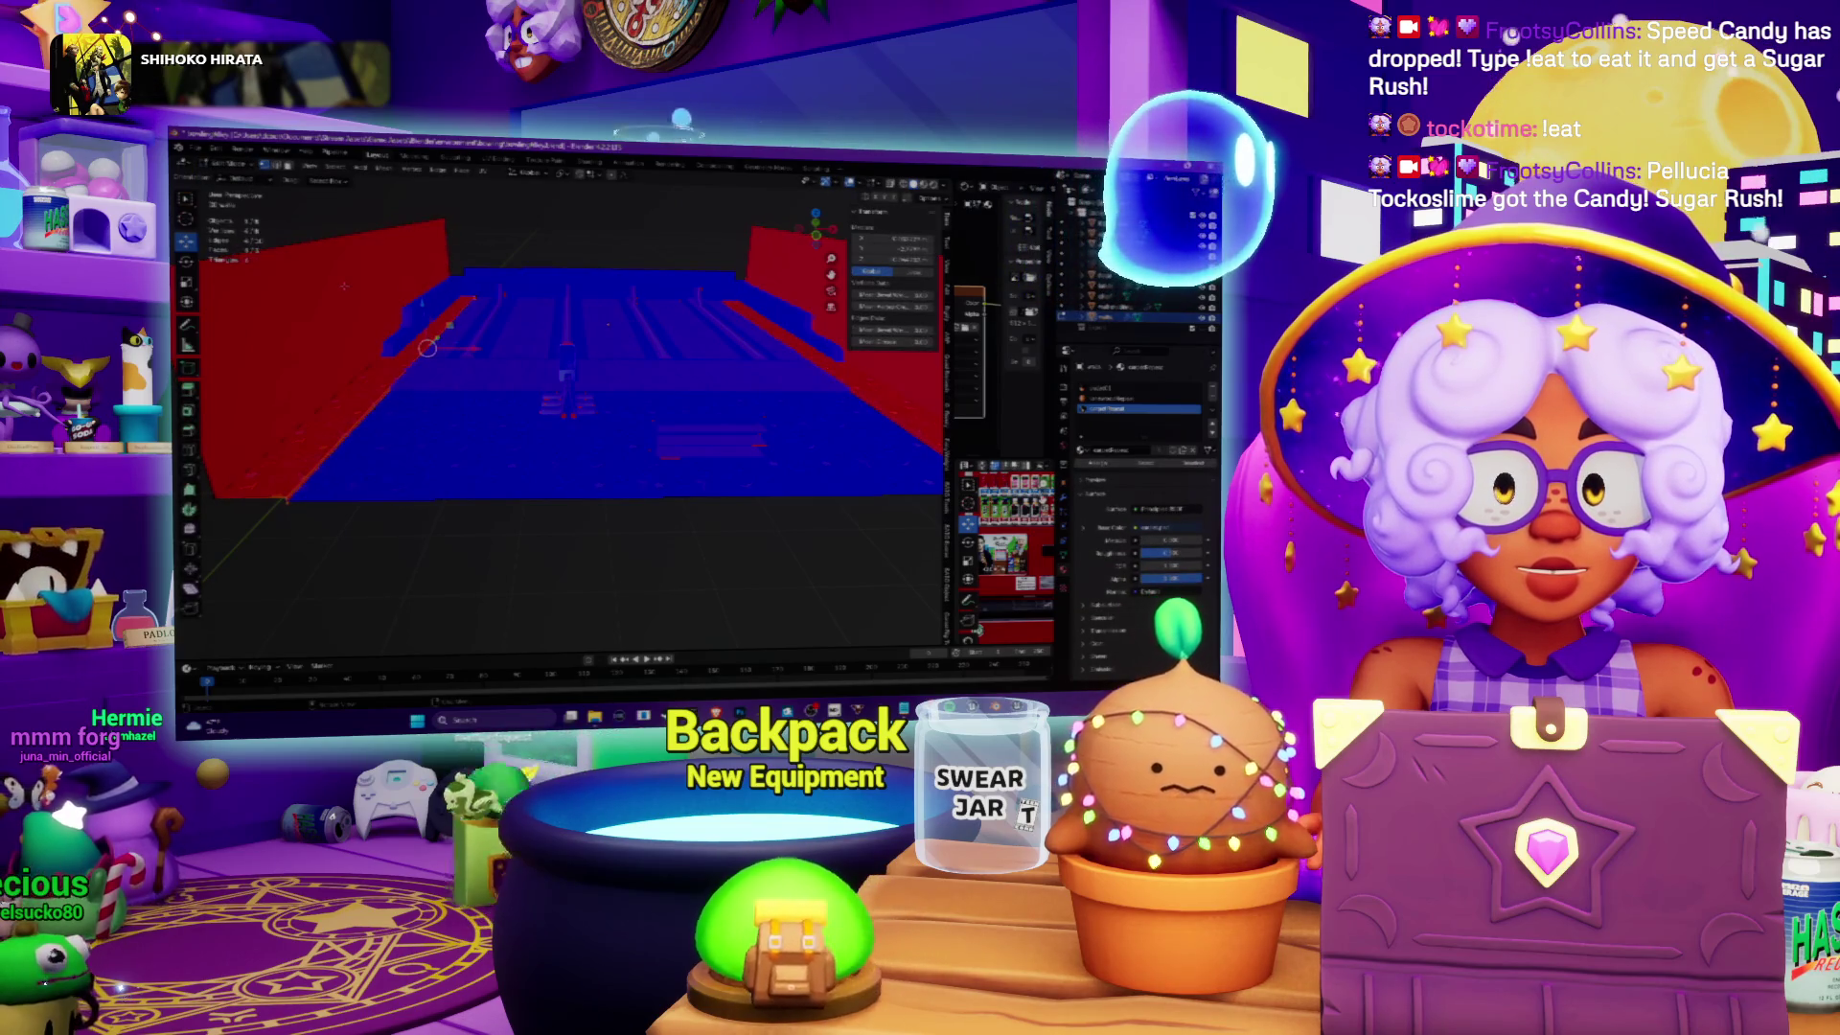
{"action": "key", "text": "alt+a"}
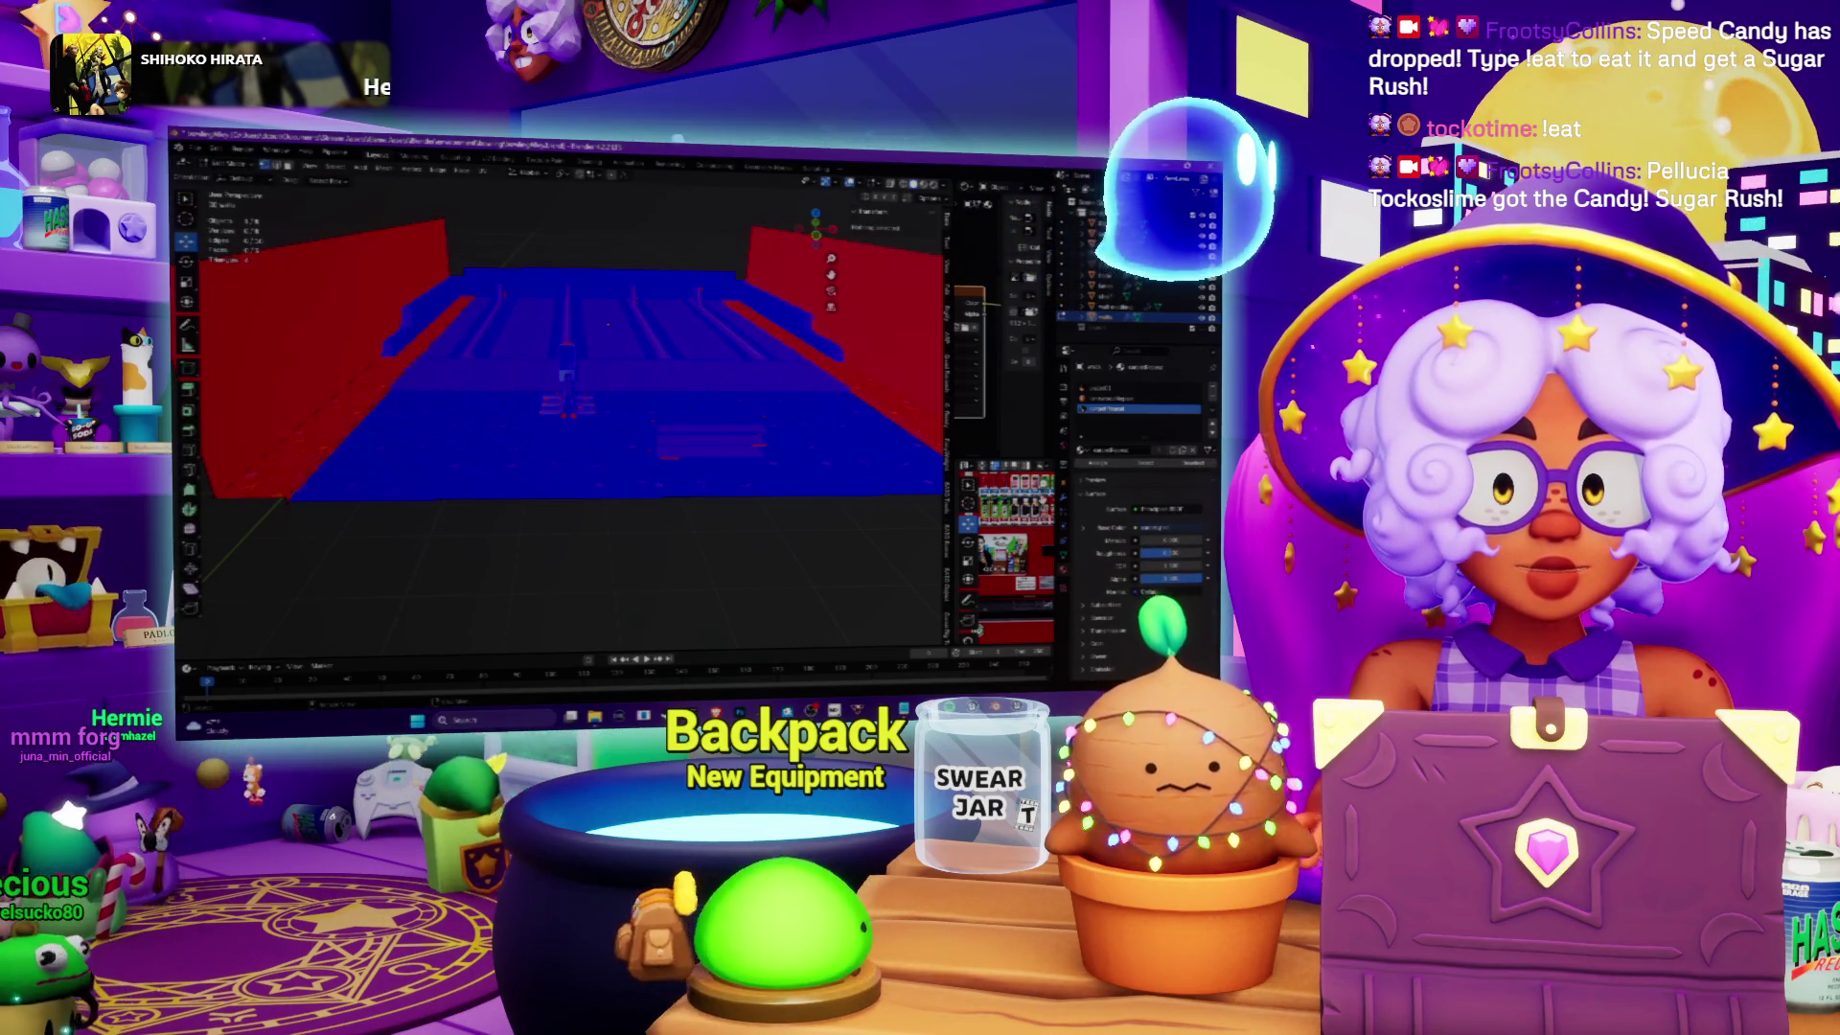
{"action": "left_click", "coordinate": [407, 319]}
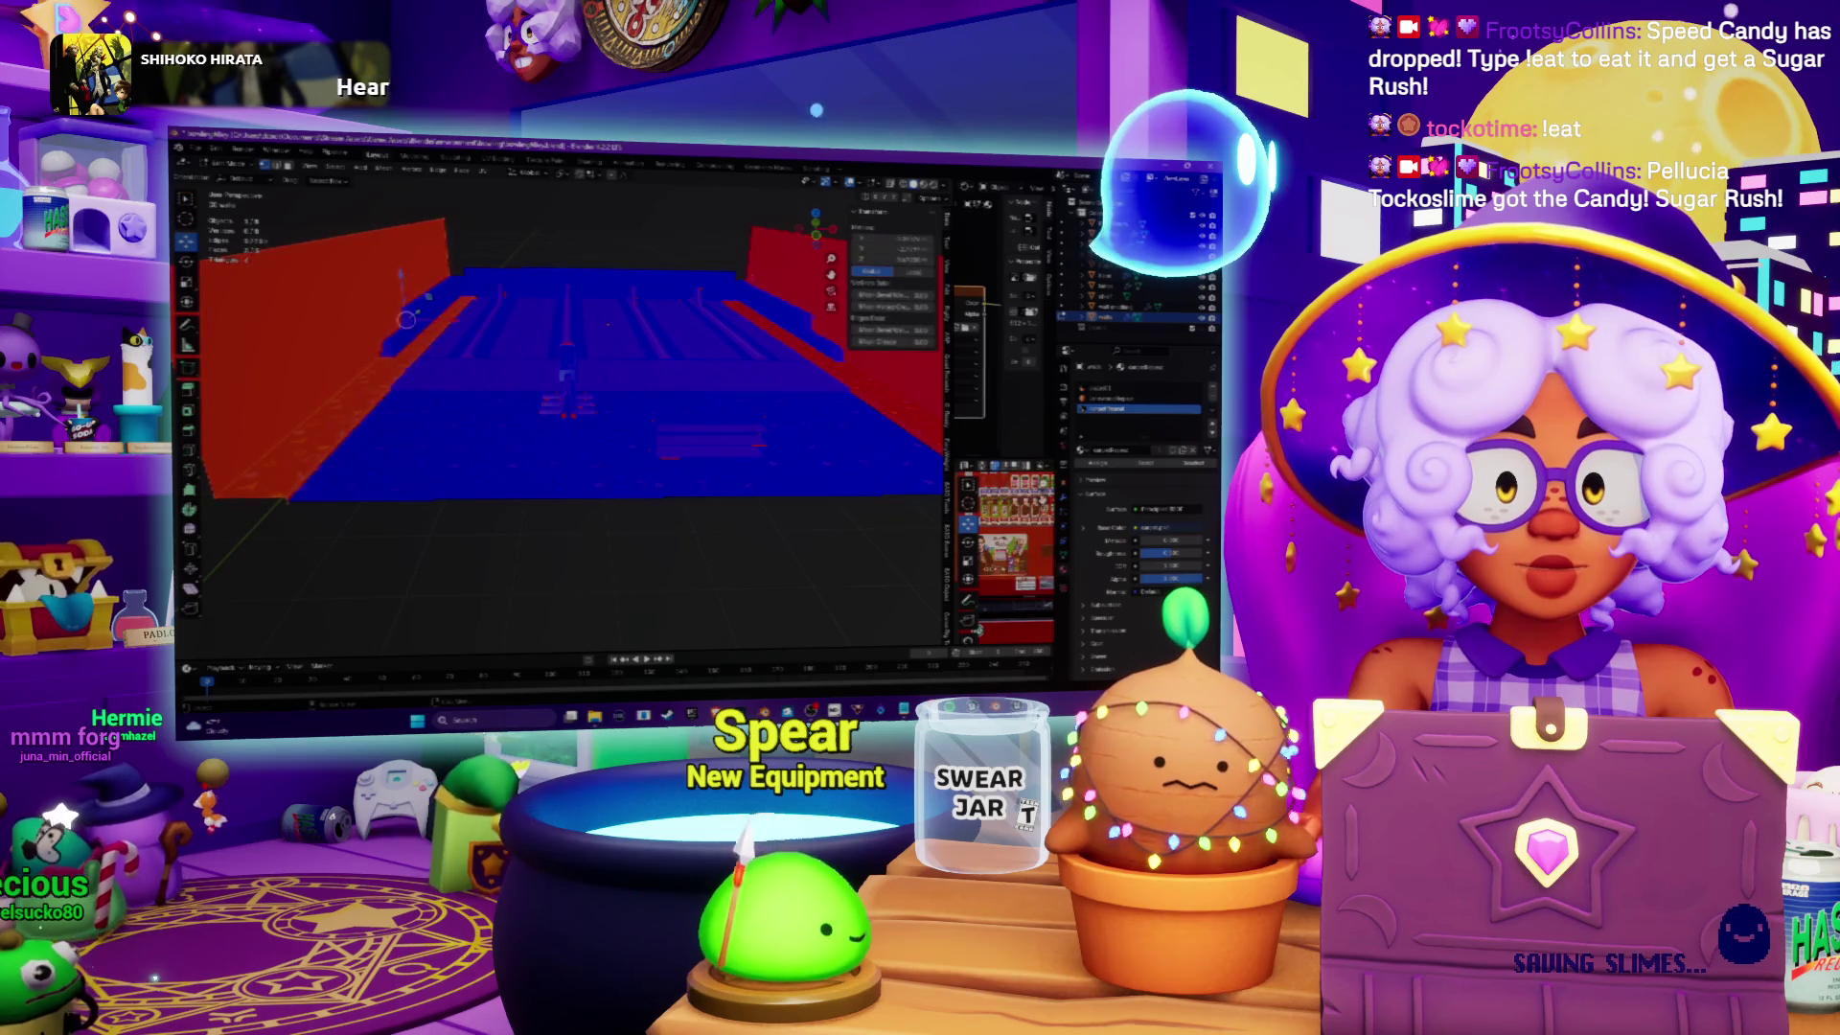
{"action": "left_click", "coordinate": [384, 167]}
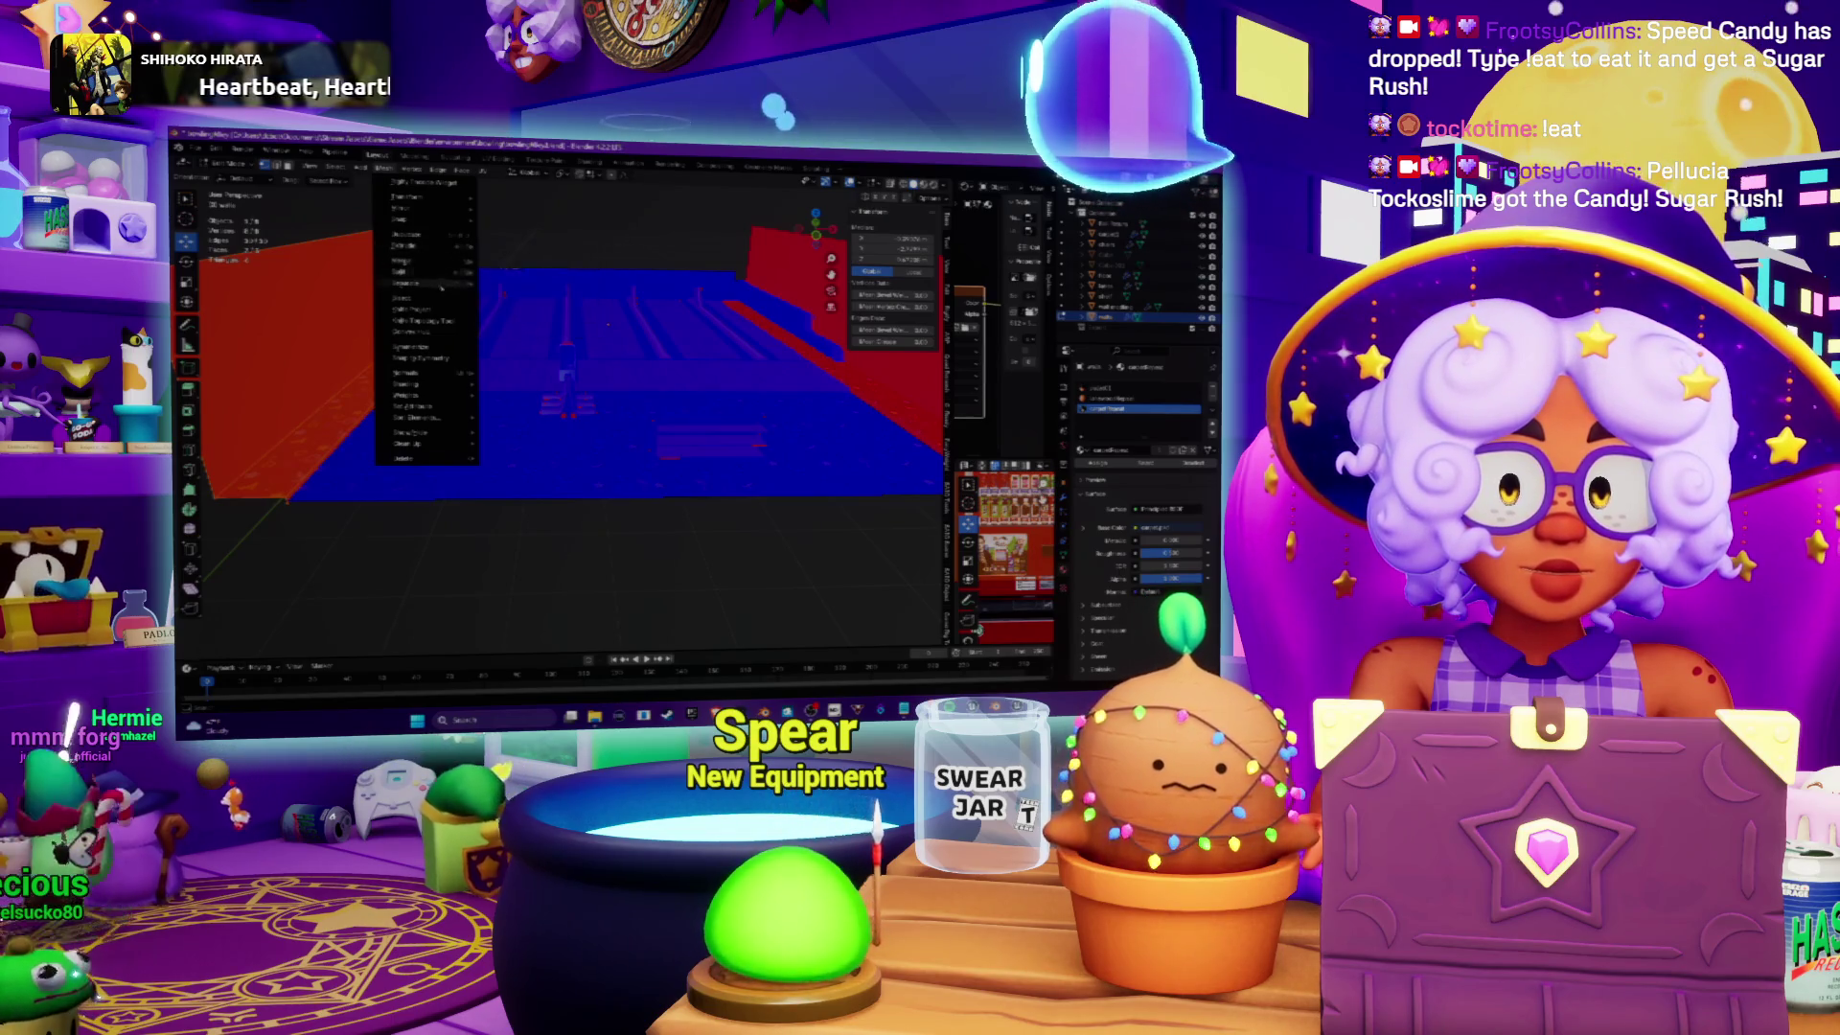
Step: Flip the wall's normals via Mesh > Normals > Flip and return to Object Mode
{"action": "mouse_move", "coordinate": [450, 373]}
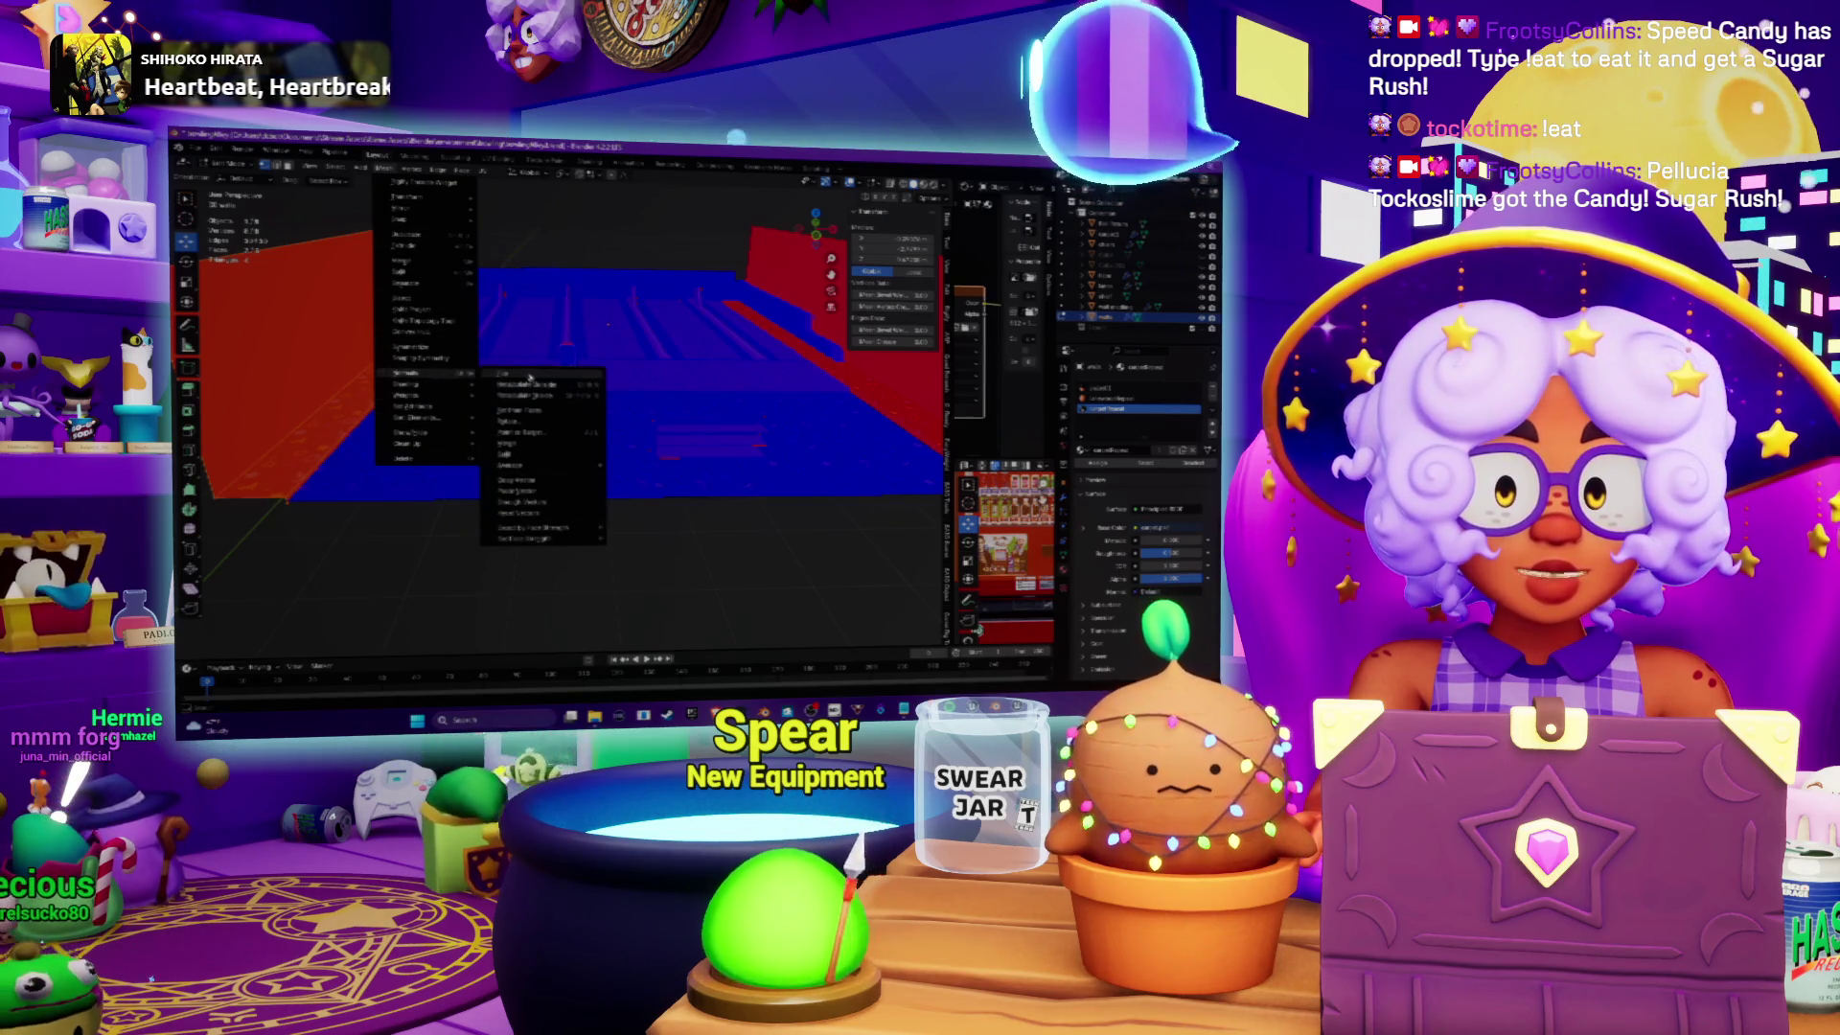
{"action": "left_click", "coordinate": [530, 378]}
{"action": "left_click", "coordinate": [228, 165]}
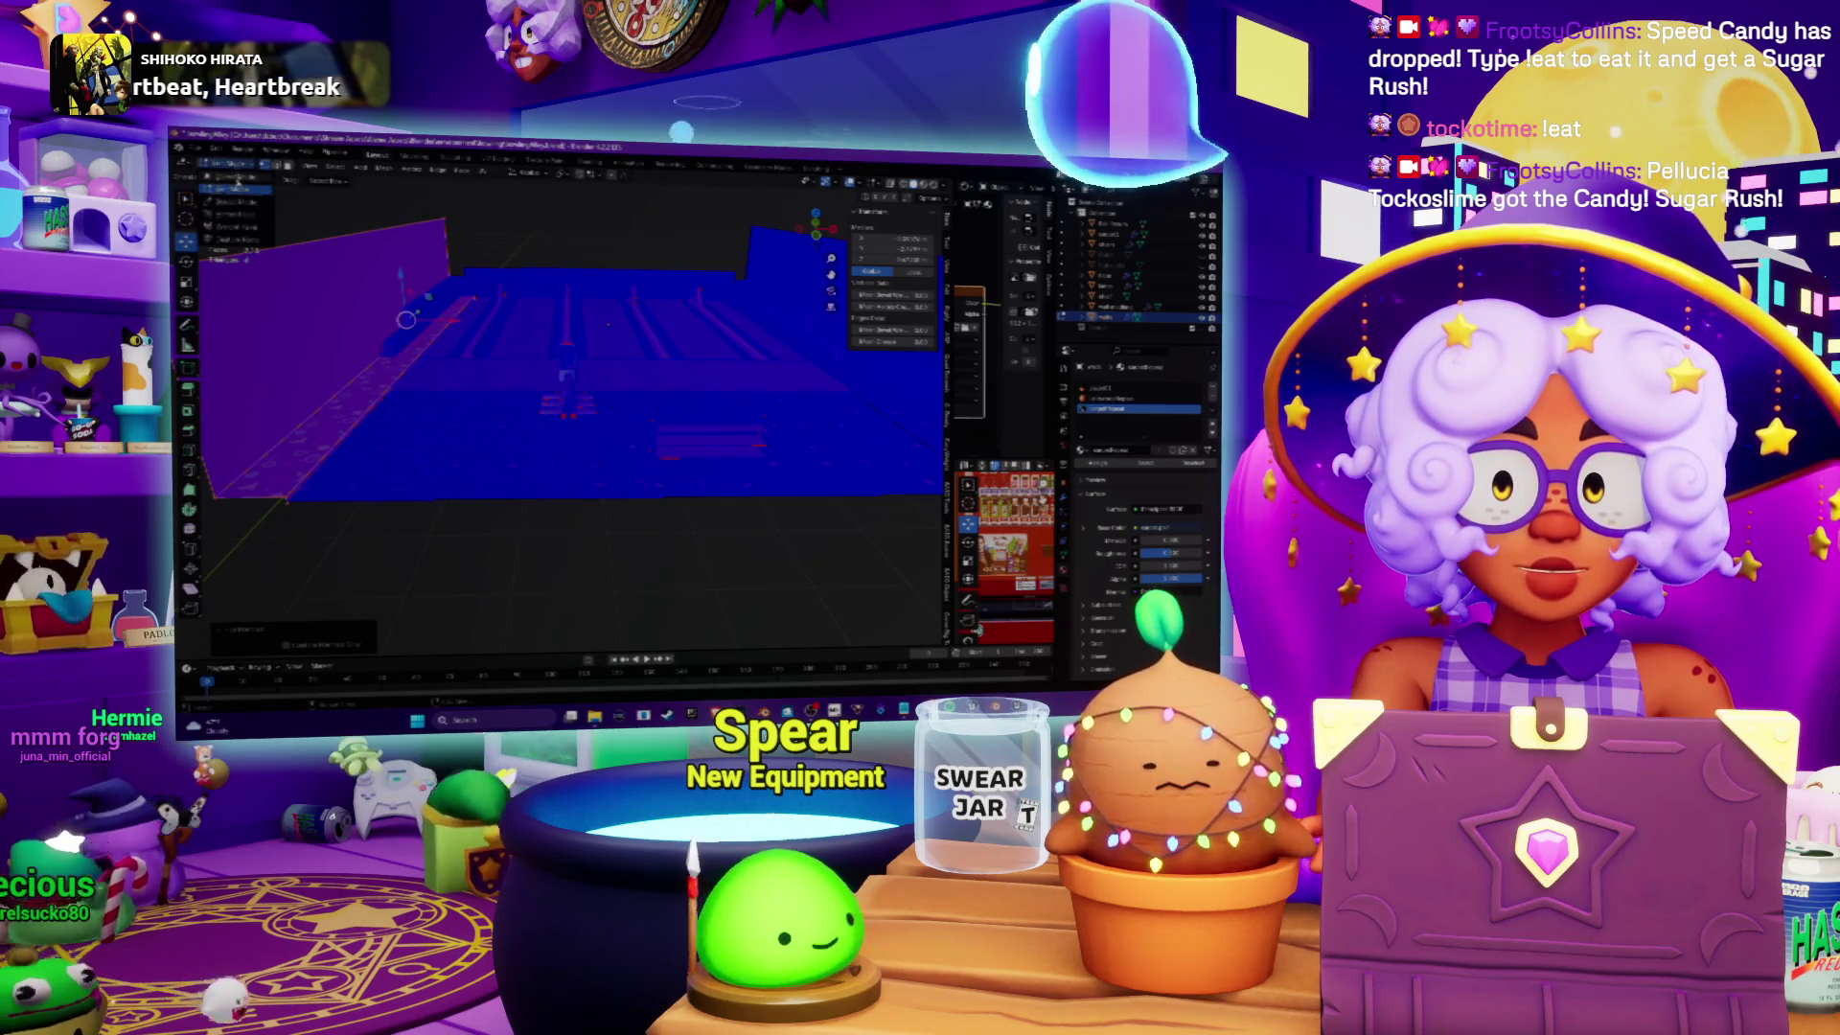
{"action": "left_click", "coordinate": [237, 182]}
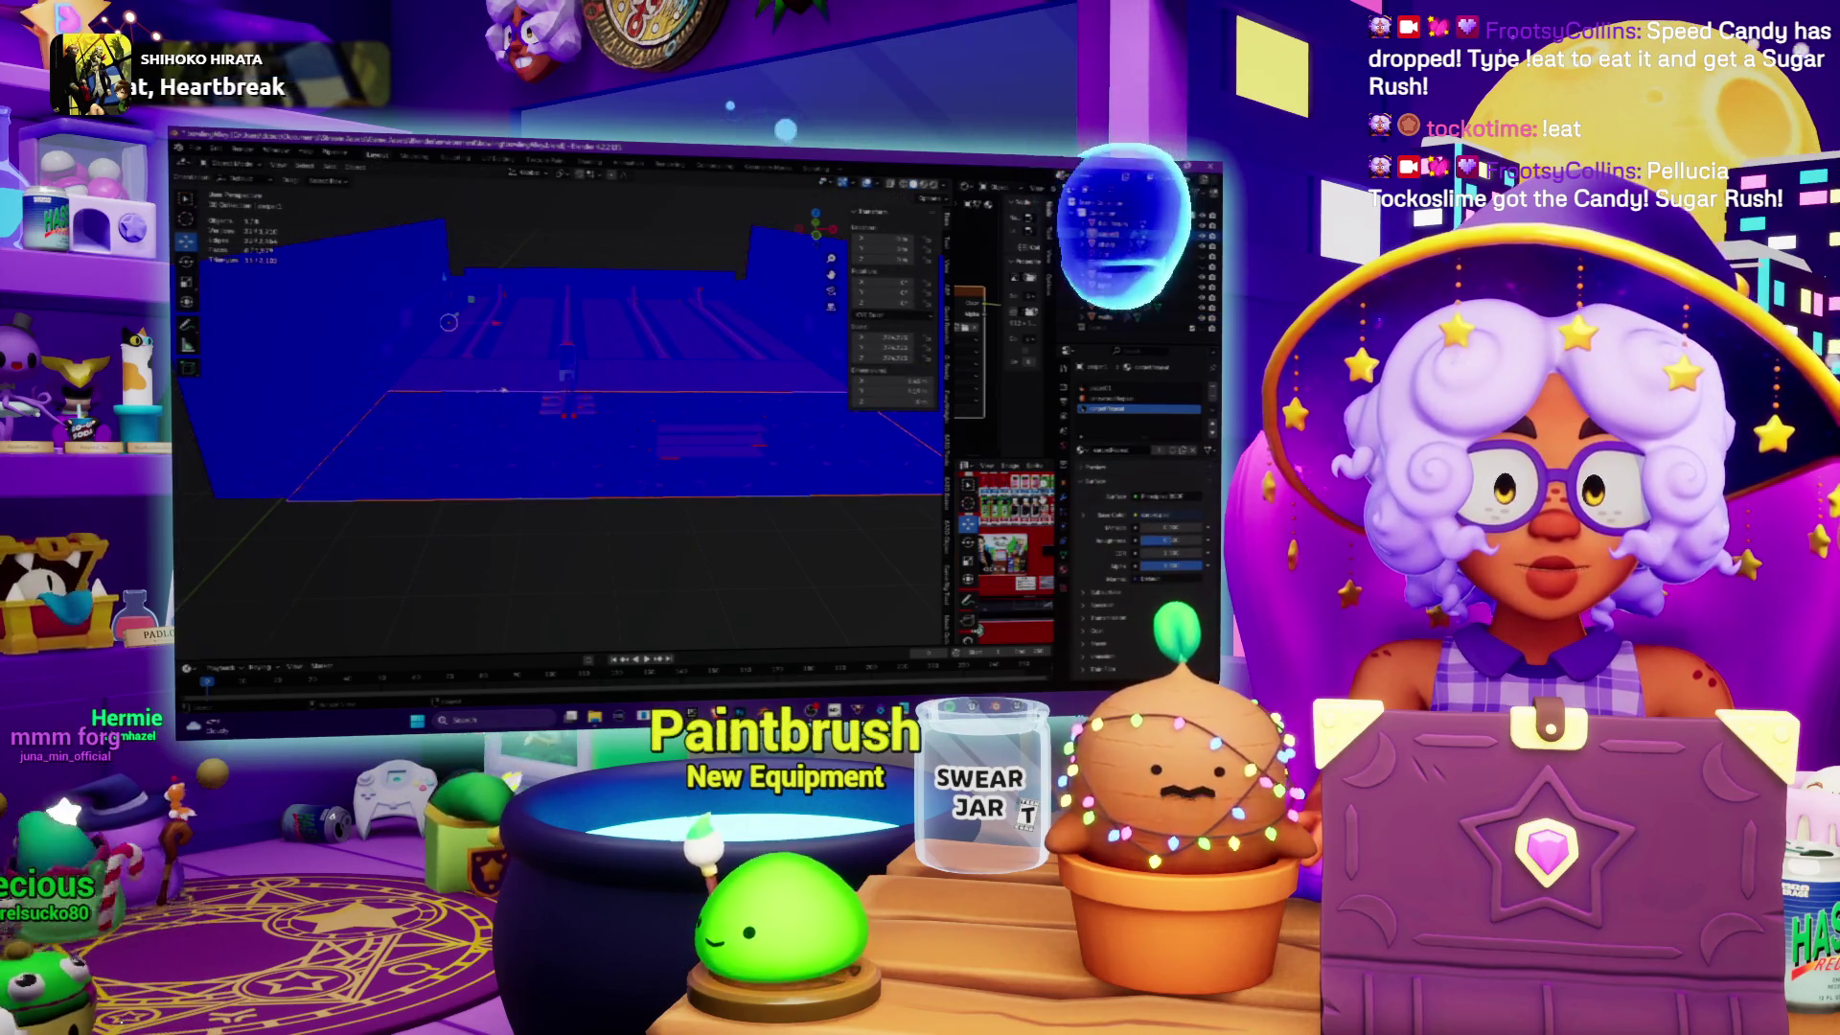
Step: Select several room meshes, including the slanted rail, and orbit to confirm the room shows blue
{"action": "scroll", "coordinate": [500, 390], "scroll_direction": "up", "scroll_amount": 3}
{"action": "scroll", "coordinate": [519, 342], "scroll_direction": "up", "scroll_amount": 2}
{"action": "left_click", "coordinate": [431, 309]}
{"action": "left_click", "coordinate": [427, 324]}
{"action": "left_click", "coordinate": [682, 326]}
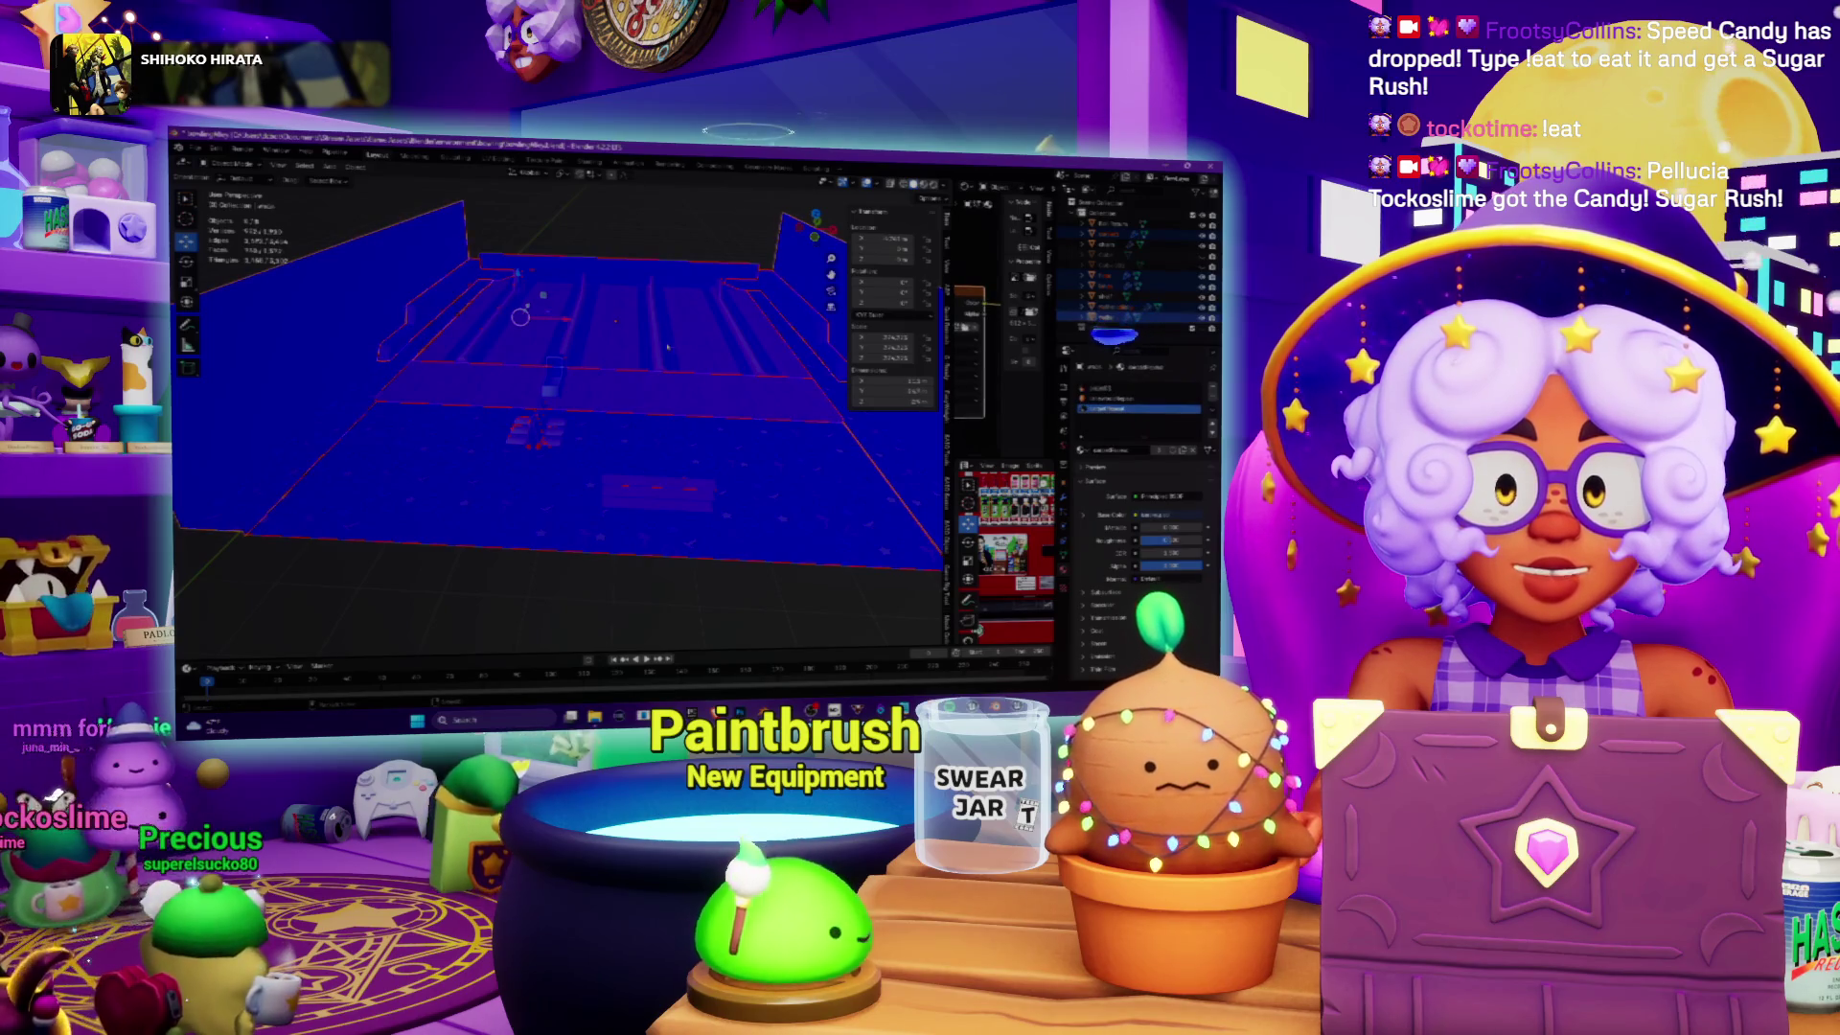
{"action": "mouse_move", "coordinate": [623, 407]}
{"action": "left_mouse_down"}
{"action": "mouse_move", "coordinate": [501, 379]}
{"action": "mouse_move", "coordinate": [489, 497]}
{"action": "left_mouse_up"}
{"action": "left_click_drag", "start_coordinate": [381, 416], "coordinate": [715, 428]}
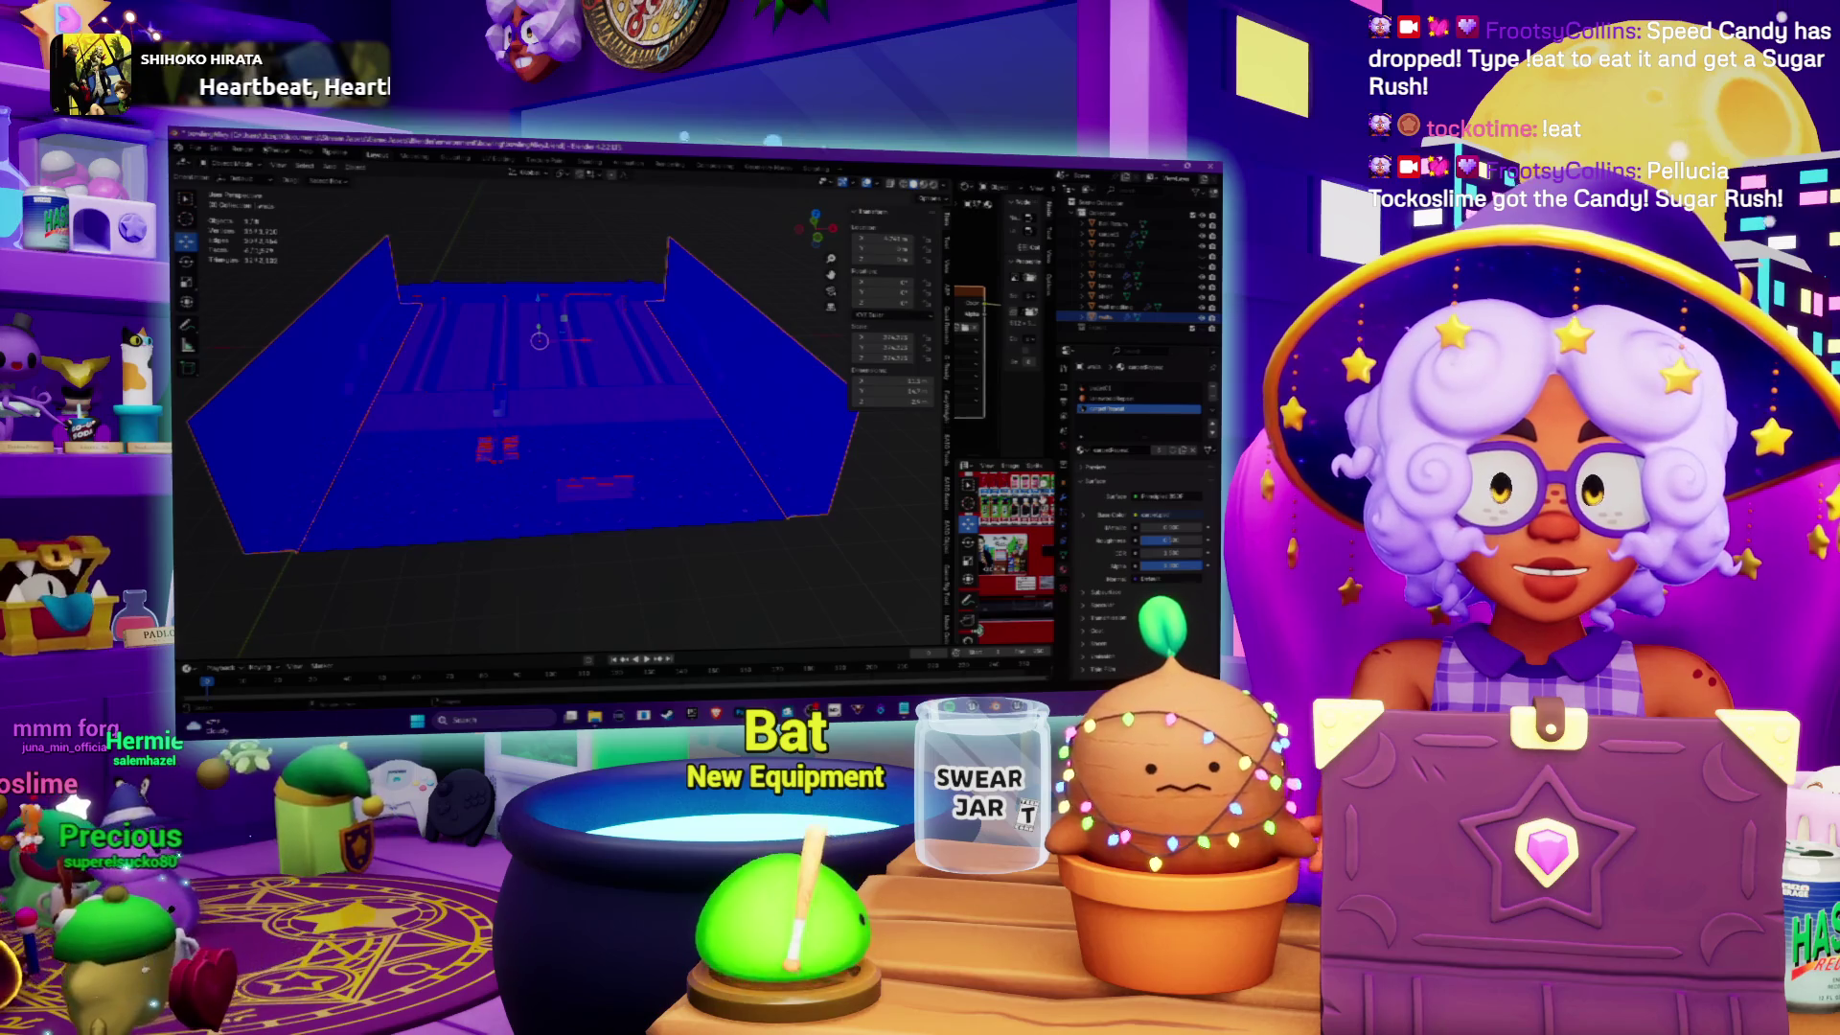
Step: Select all objects and export them through File > Export
{"action": "left_click", "coordinate": [196, 150]}
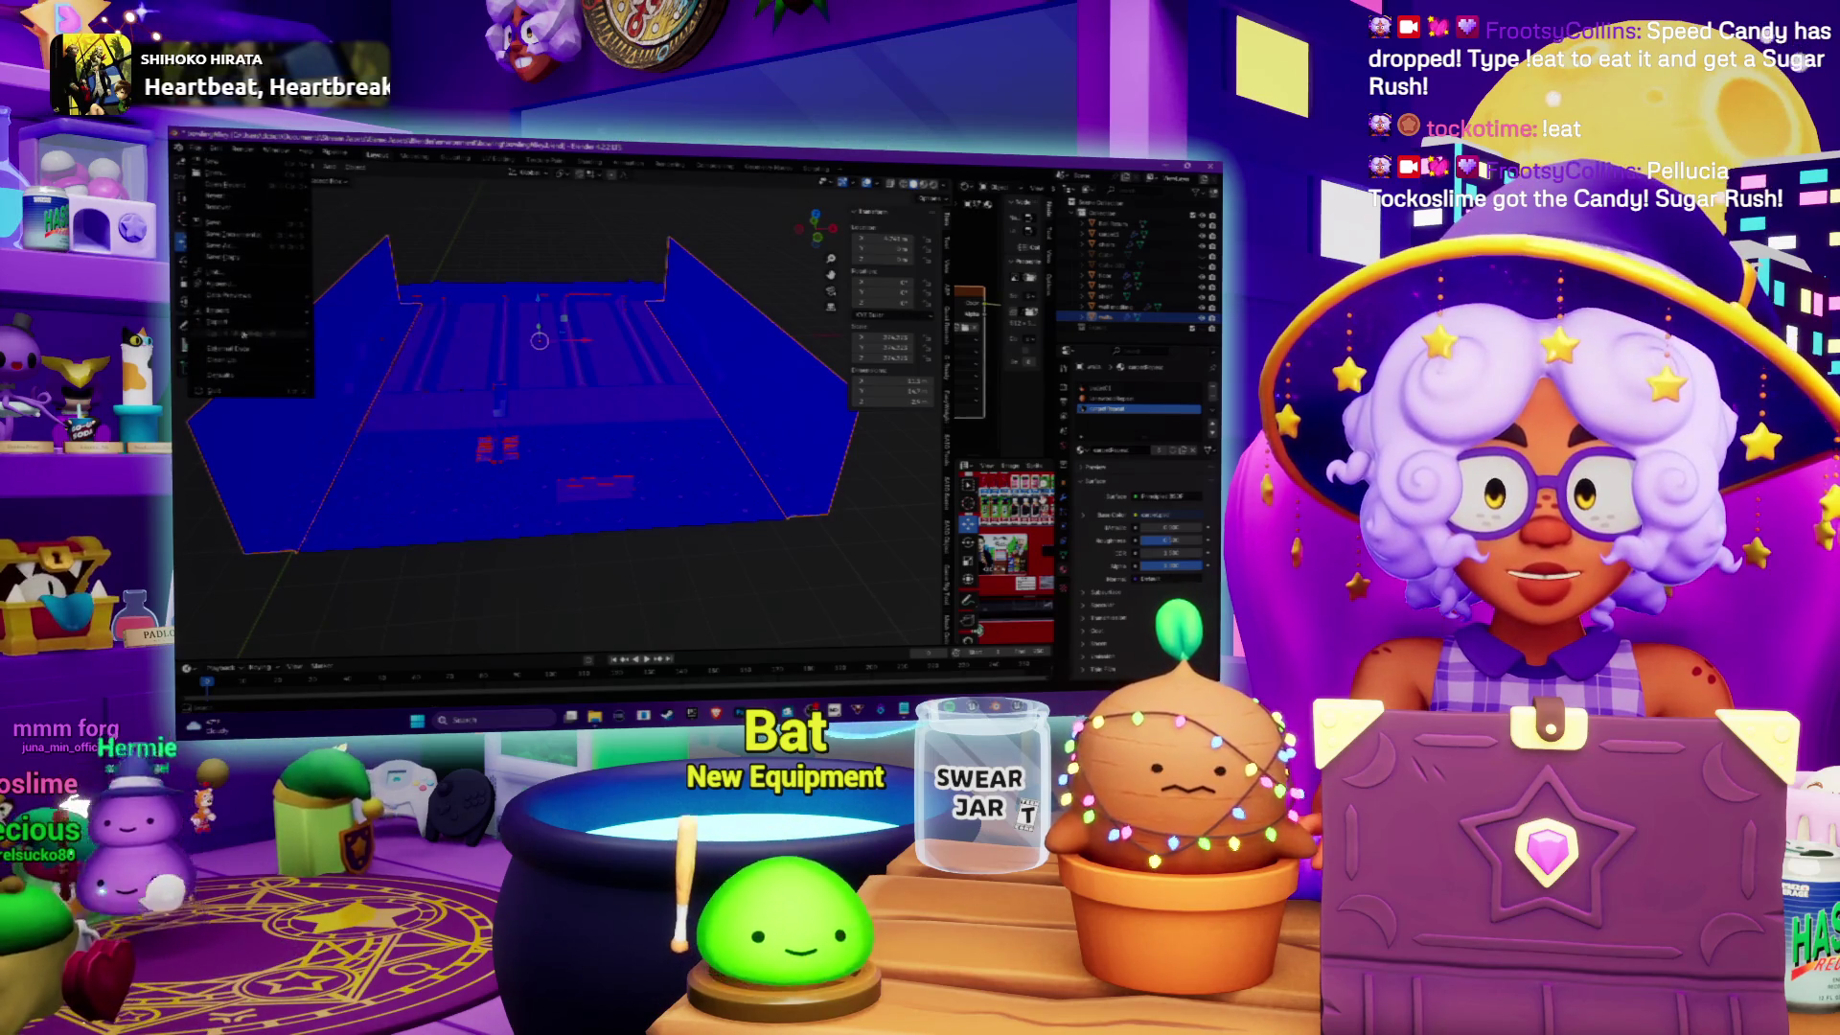
{"action": "mouse_move", "coordinate": [251, 324]}
{"action": "key", "text": "Escape"}
{"action": "key", "text": "a"}
{"action": "left_click", "coordinate": [195, 149]}
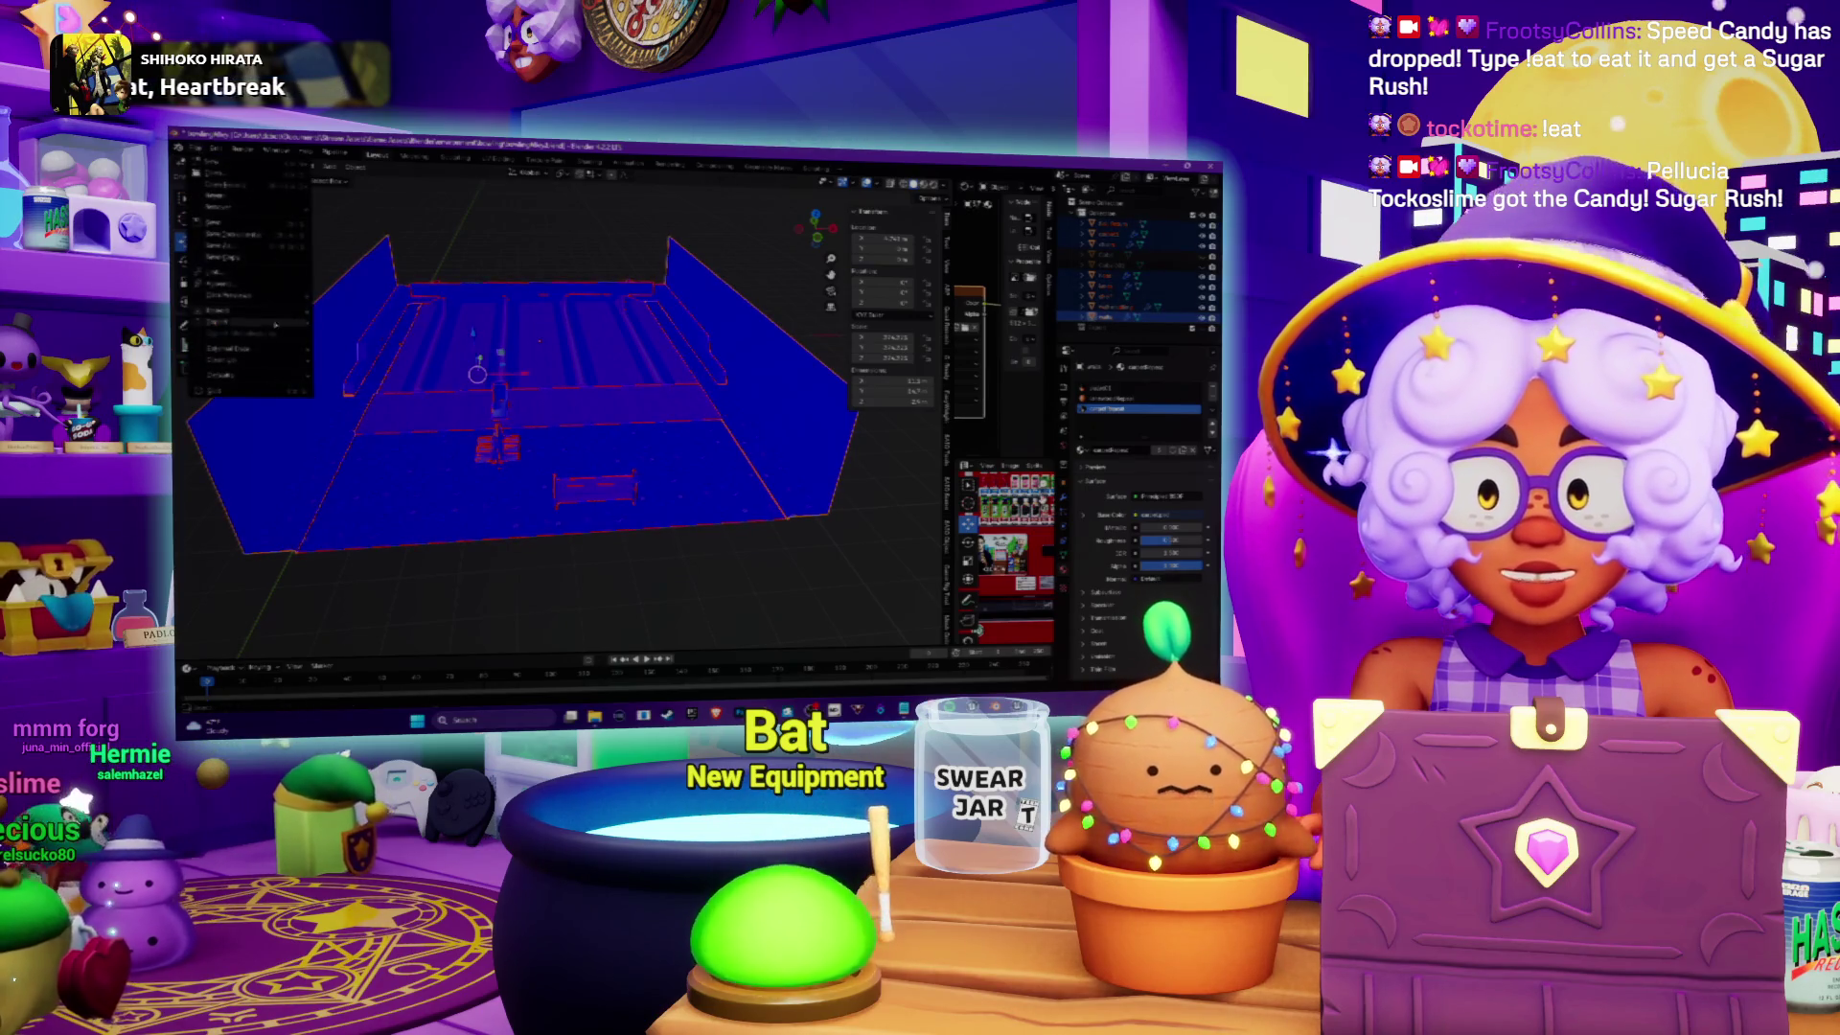
{"action": "mouse_move", "coordinate": [251, 316]}
{"action": "left_click", "coordinate": [383, 403]}
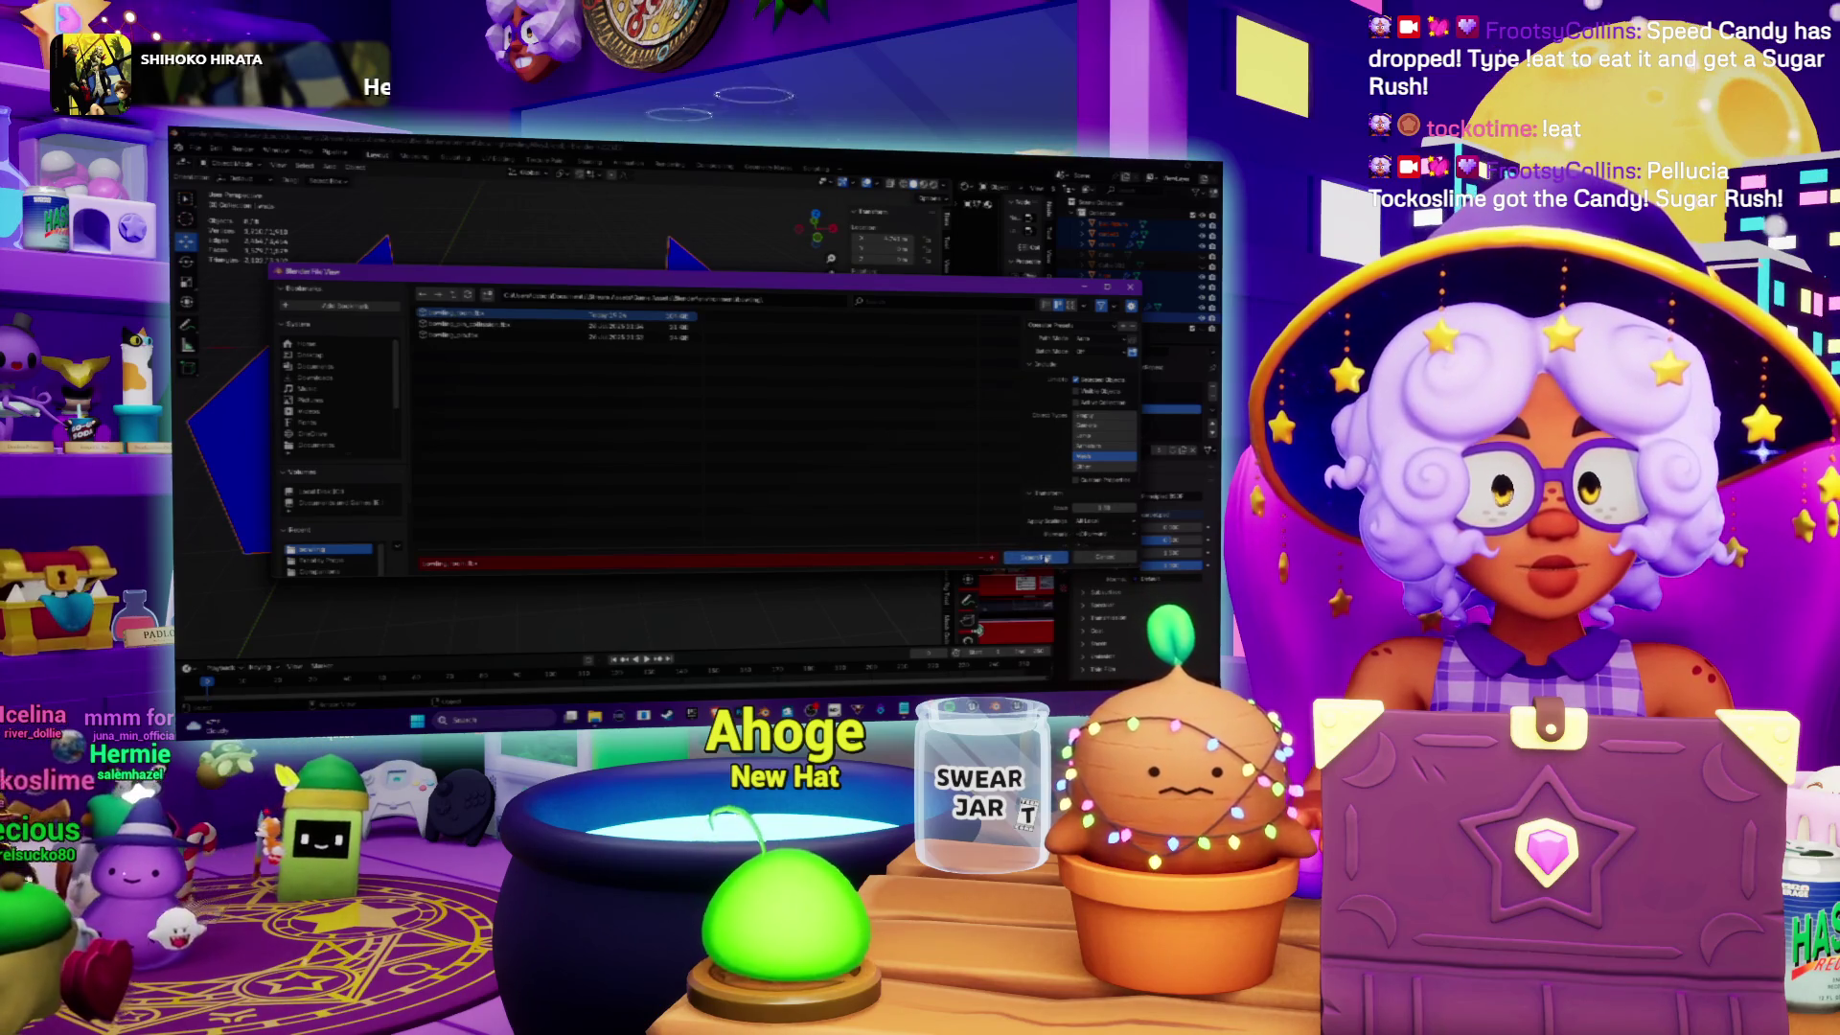
{"action": "left_click", "coordinate": [1047, 558]}
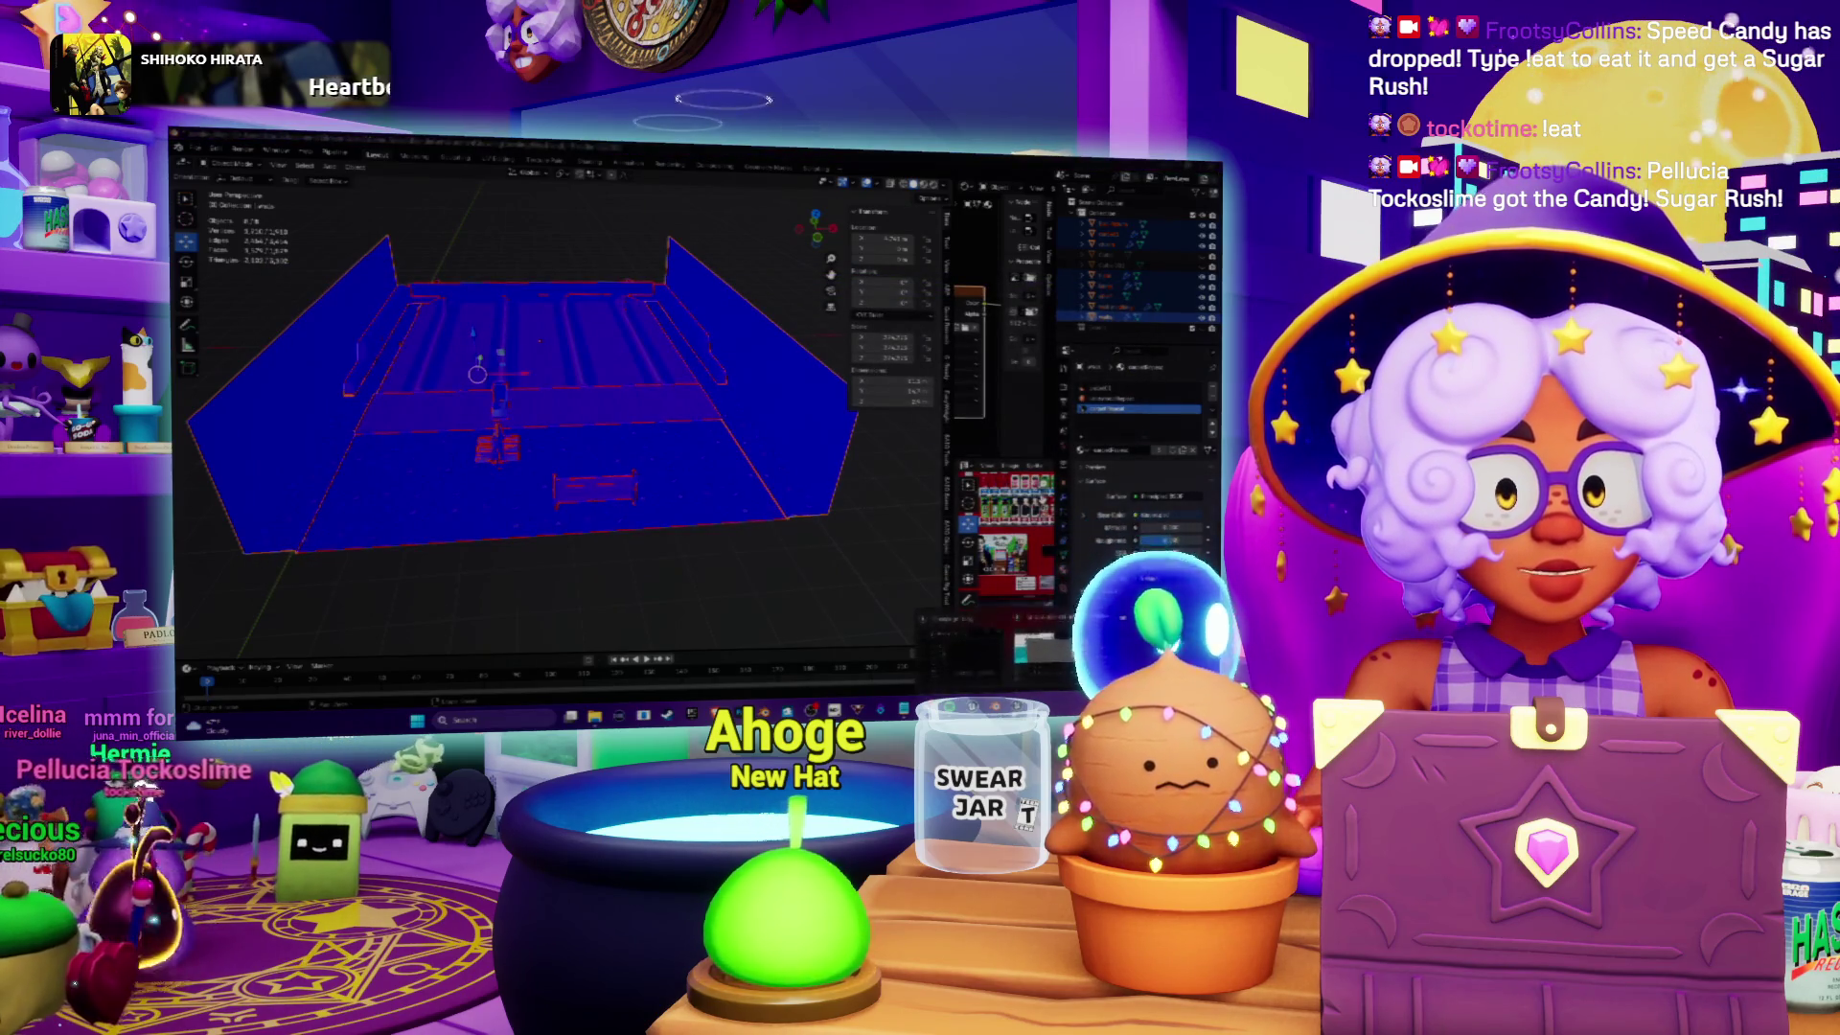
{"action": "key", "text": "alt+Tab"}
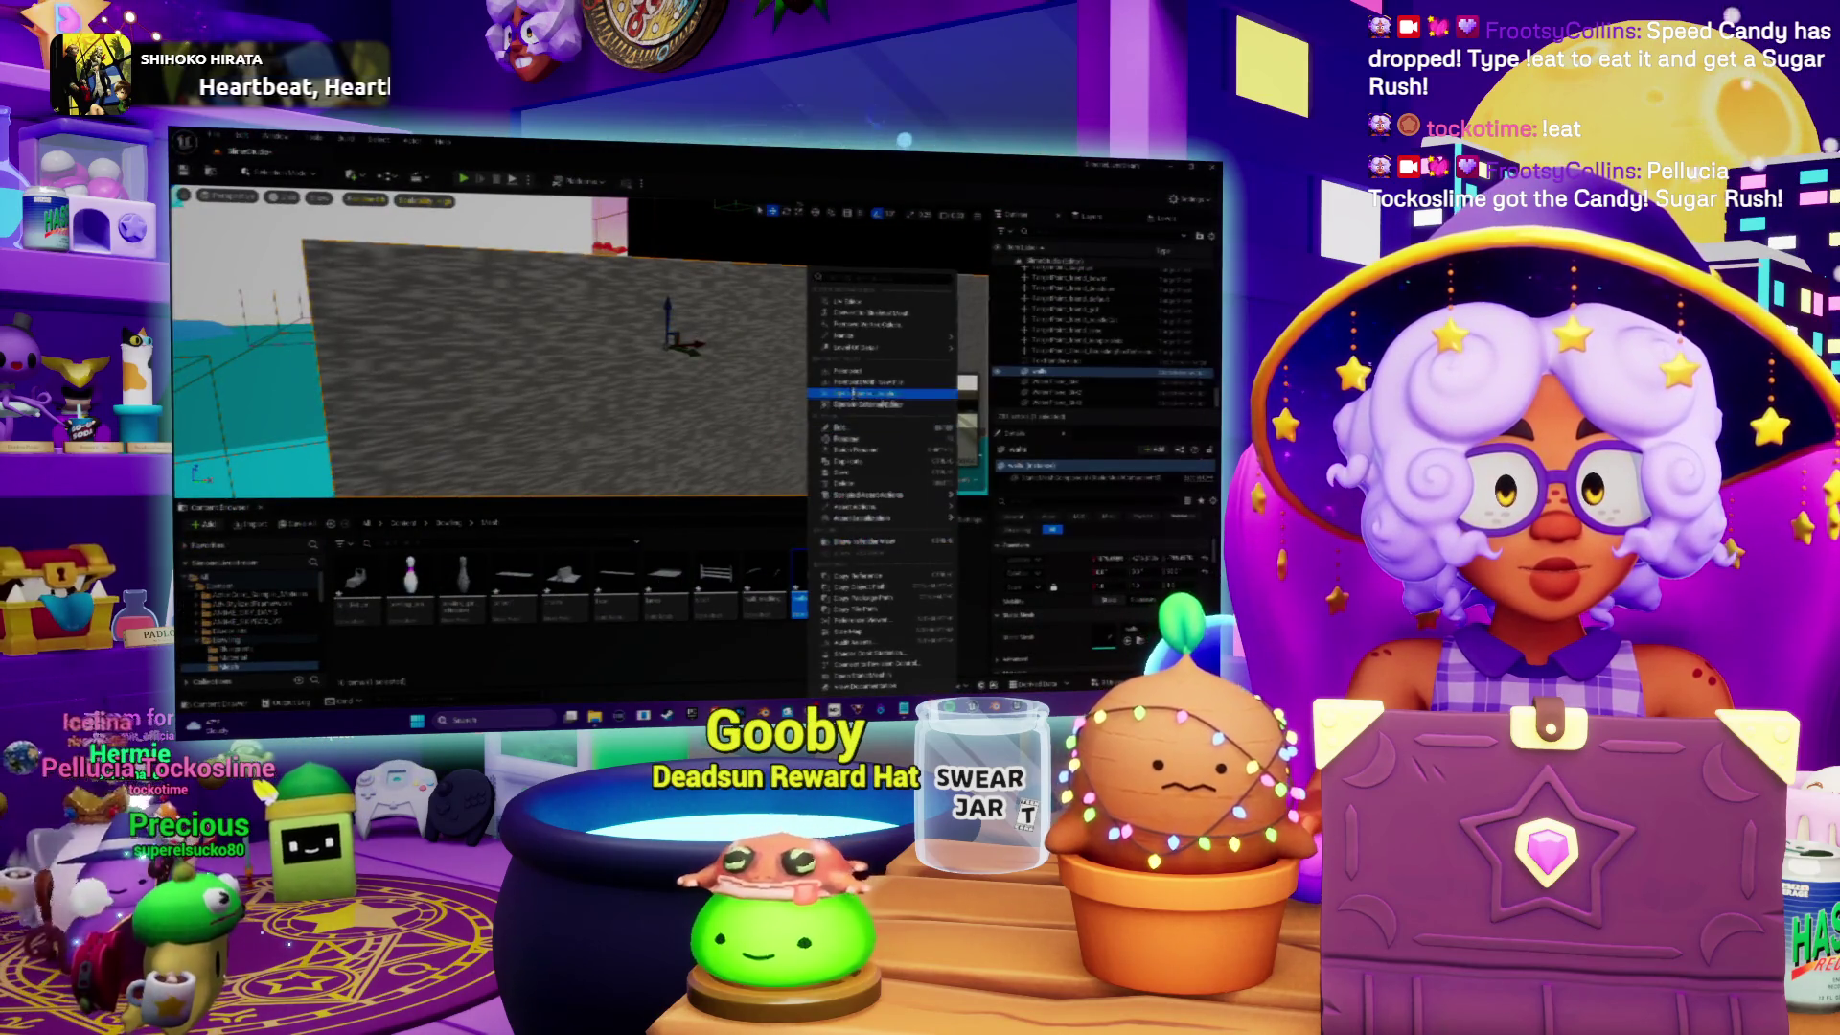
Step: Fly the viewport camera back and forward with S and W to frame the floor, walls and ball
{"action": "key", "text": "s"}
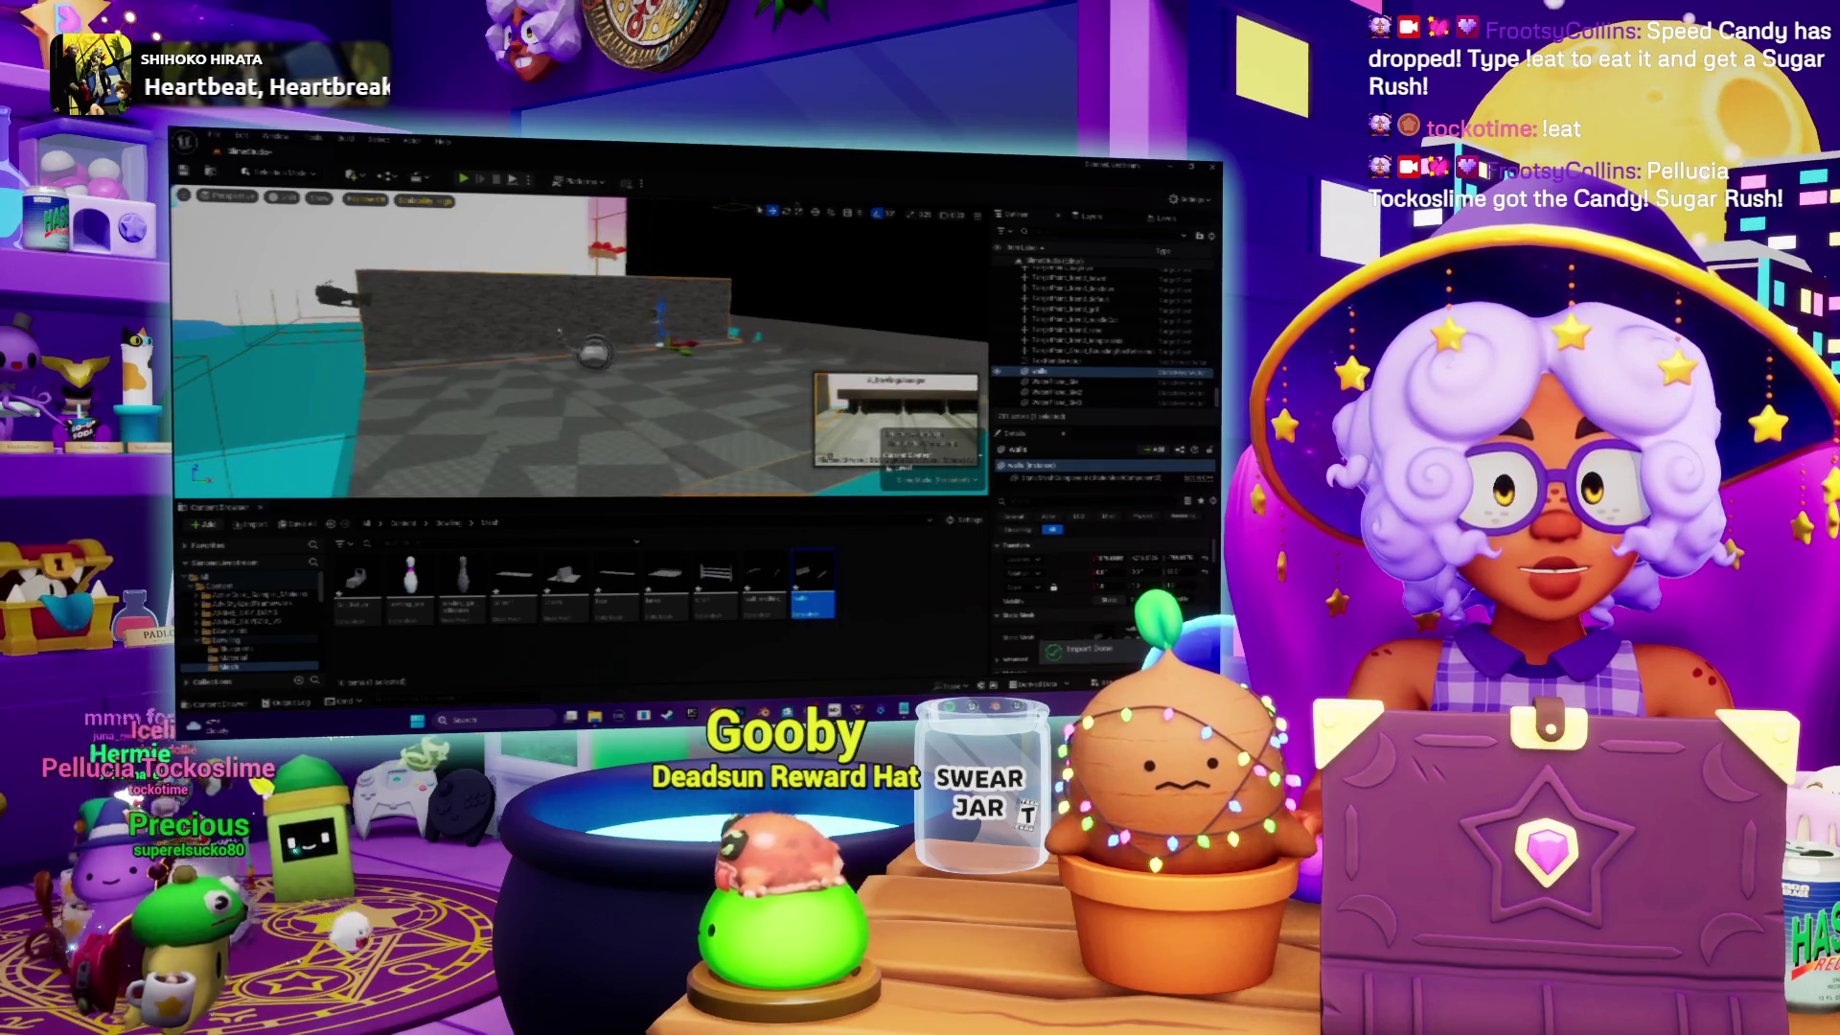
{"action": "key", "text": "s"}
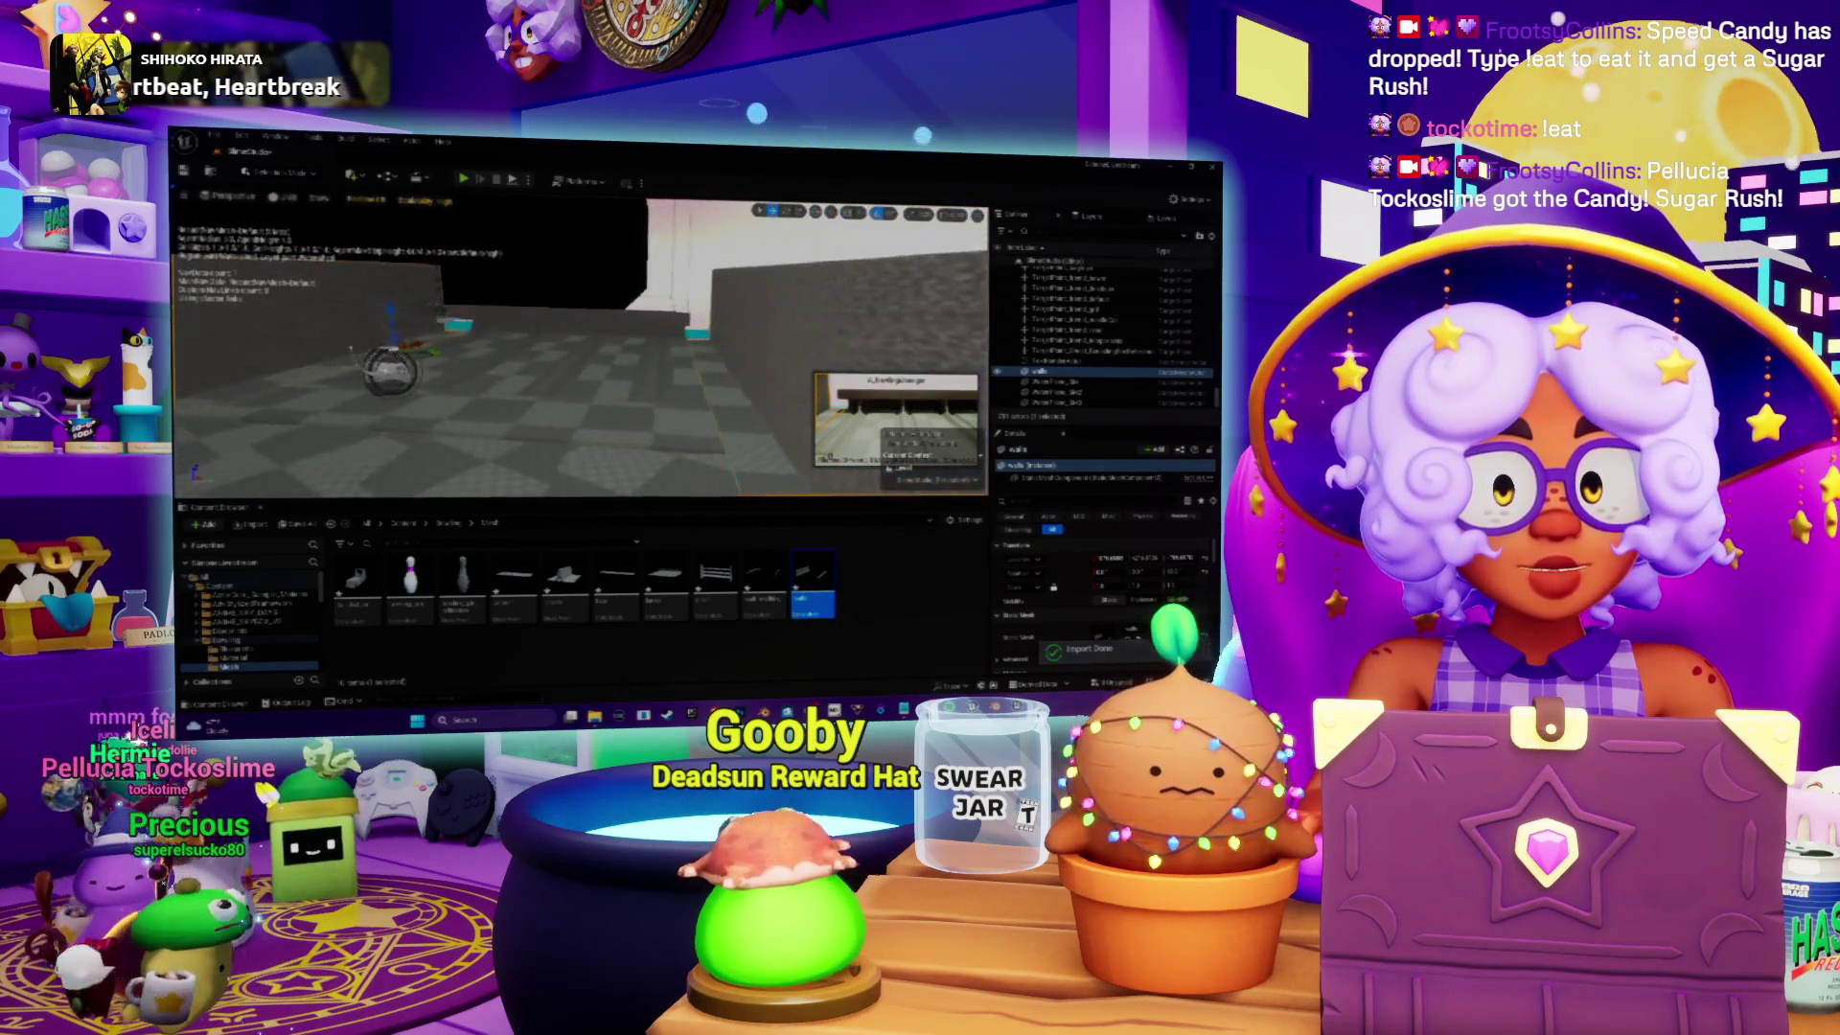
{"action": "key", "text": "w"}
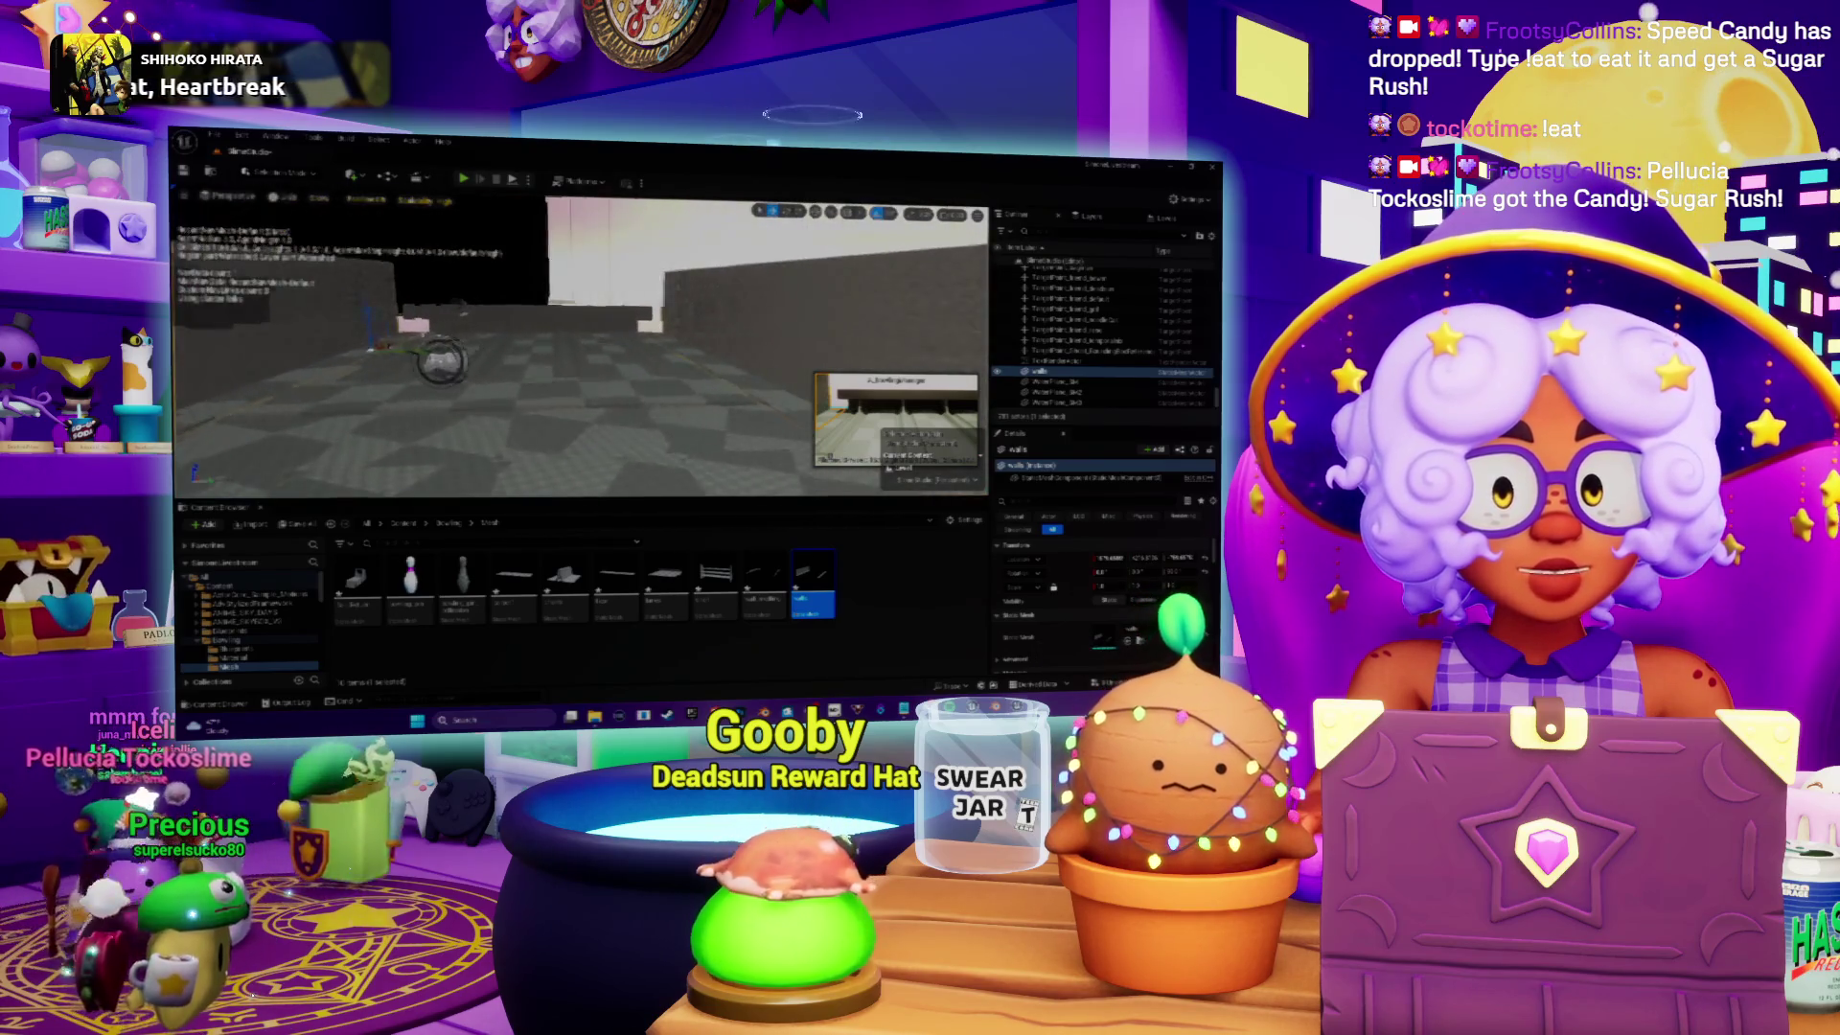
{"action": "key", "text": "w"}
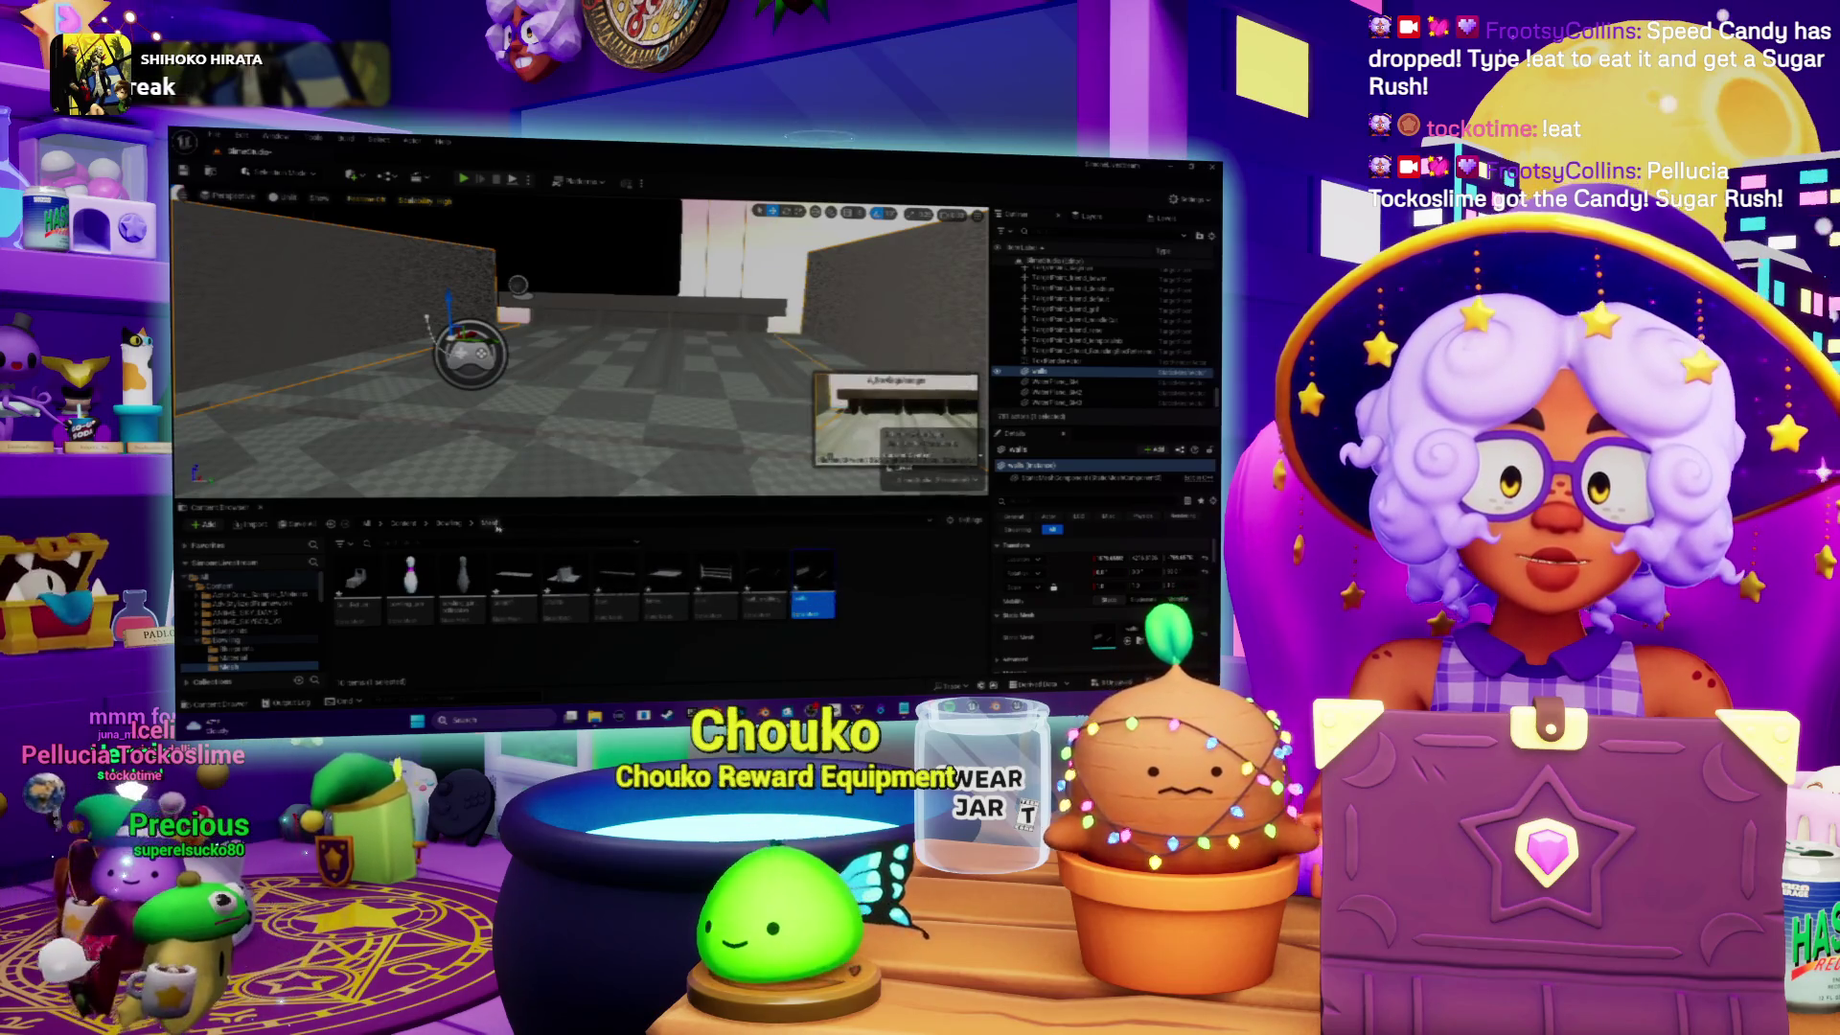
Step: Go up to the parent content folder and open the fourth folder with its two assets
{"action": "left_click", "coordinate": [452, 524]}
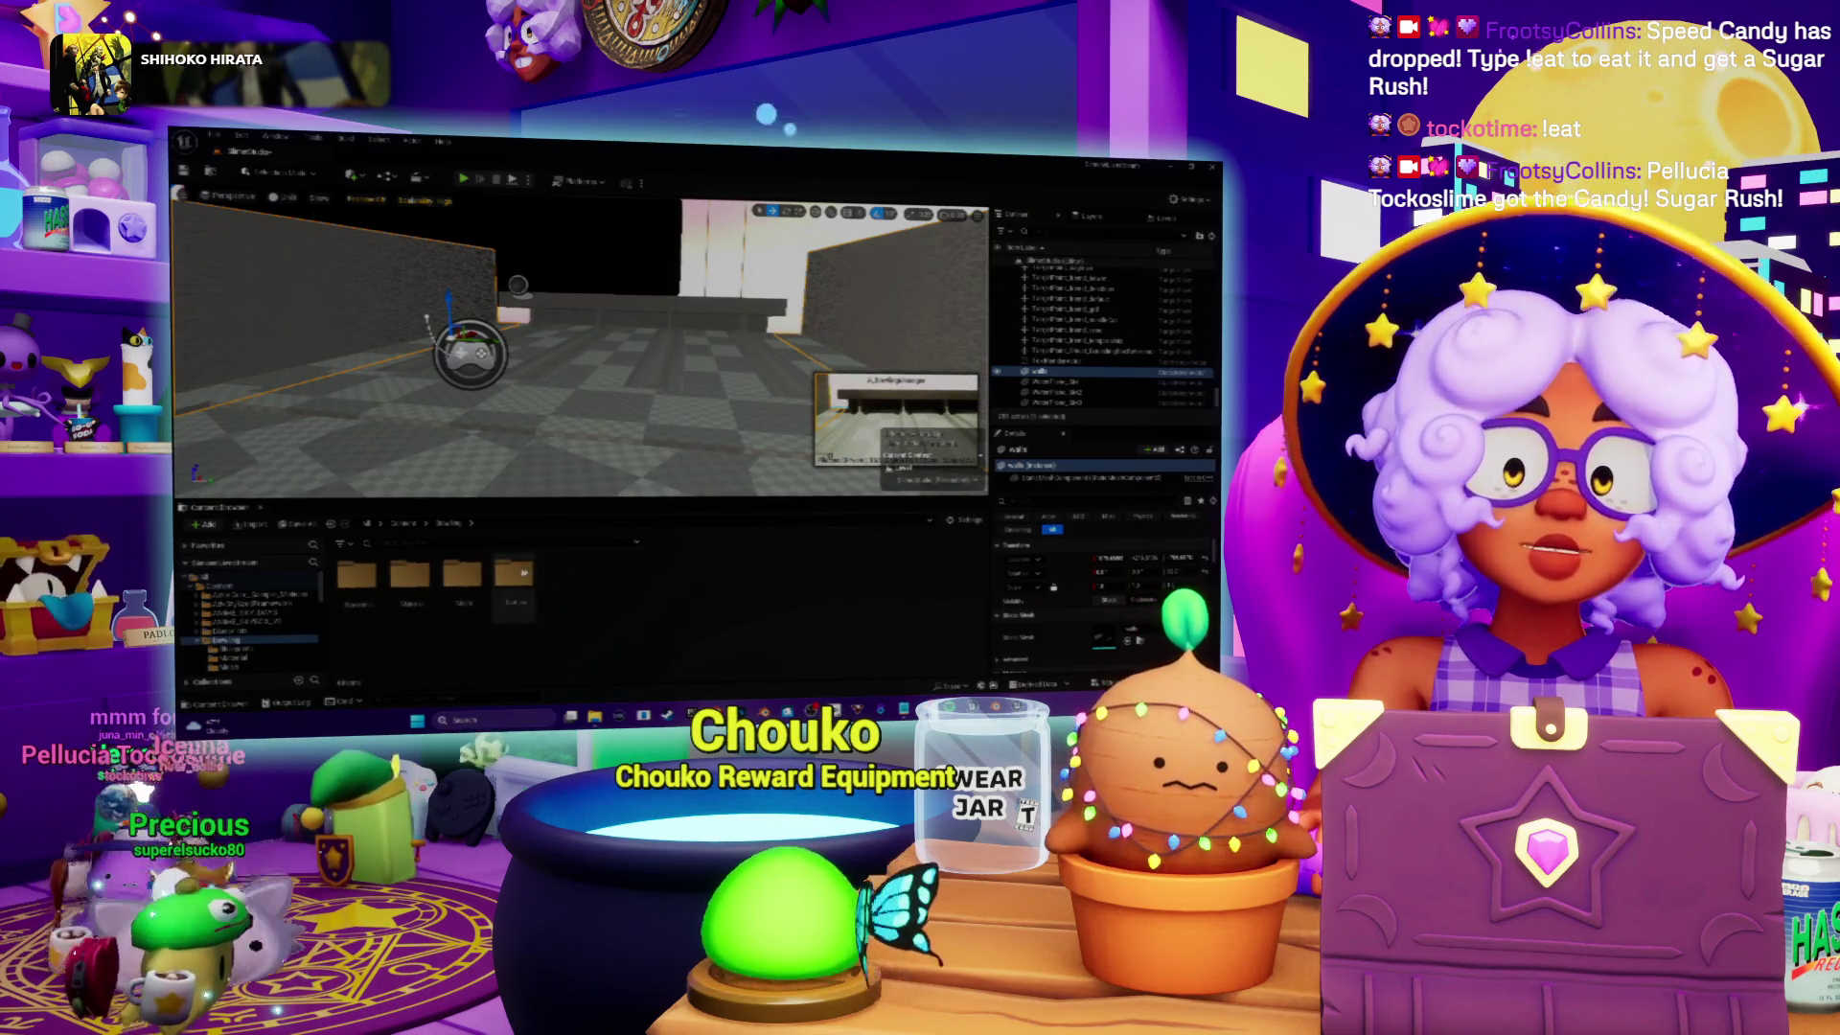
{"action": "double_click", "coordinate": [523, 575]}
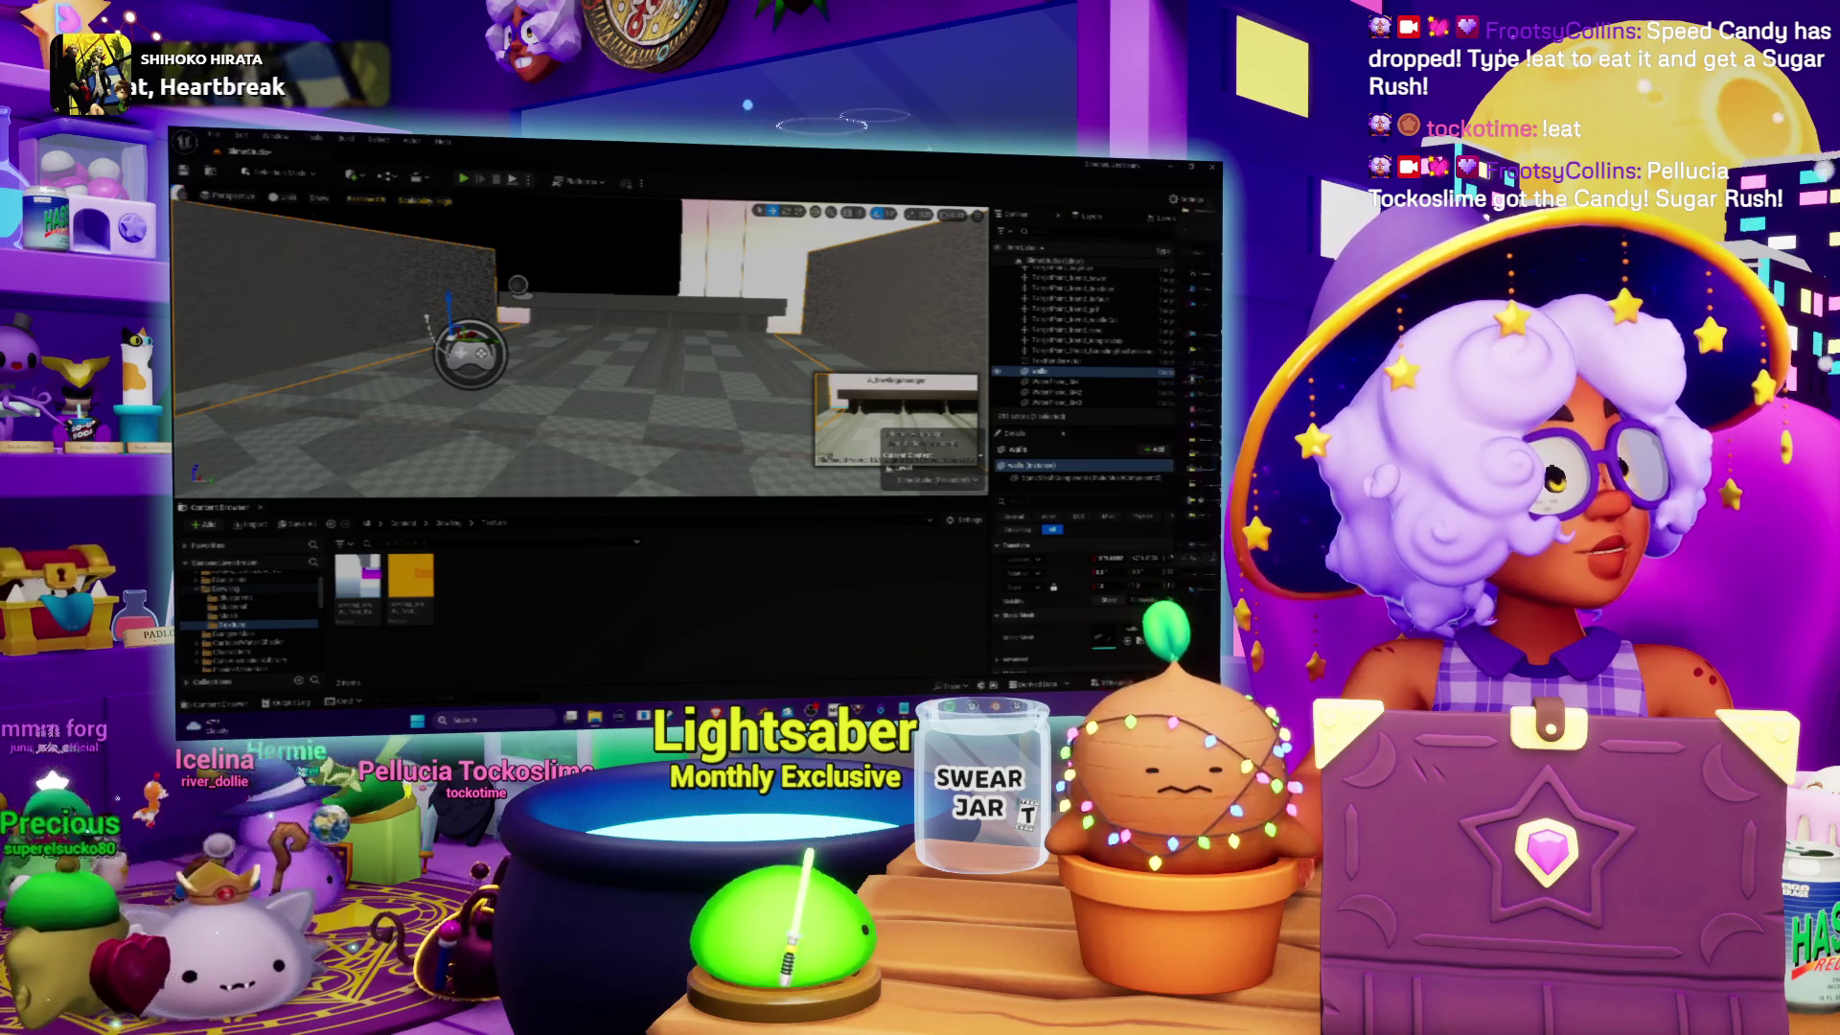
{"action": "key", "text": "super+e"}
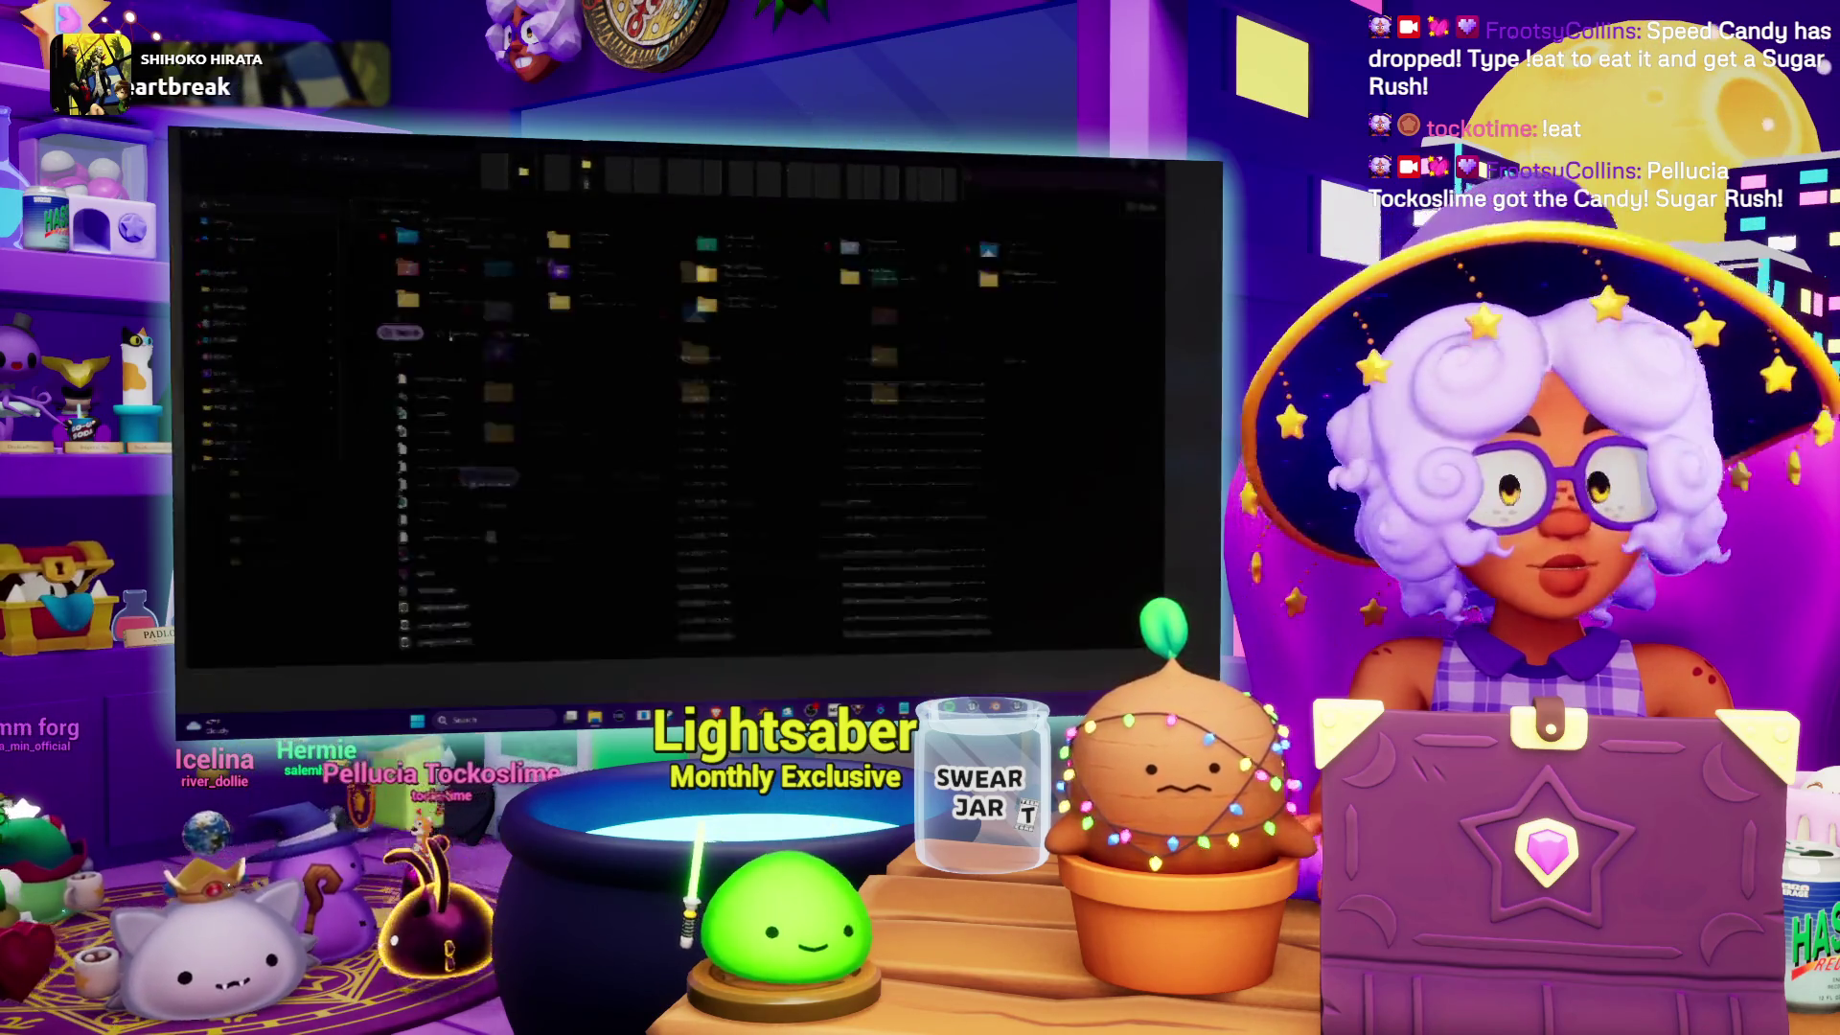
Step: Navigate Stream Assets > Game Assets > Blender into the bowling folder, then bring Blender forward
{"action": "left_click", "coordinate": [226, 413]}
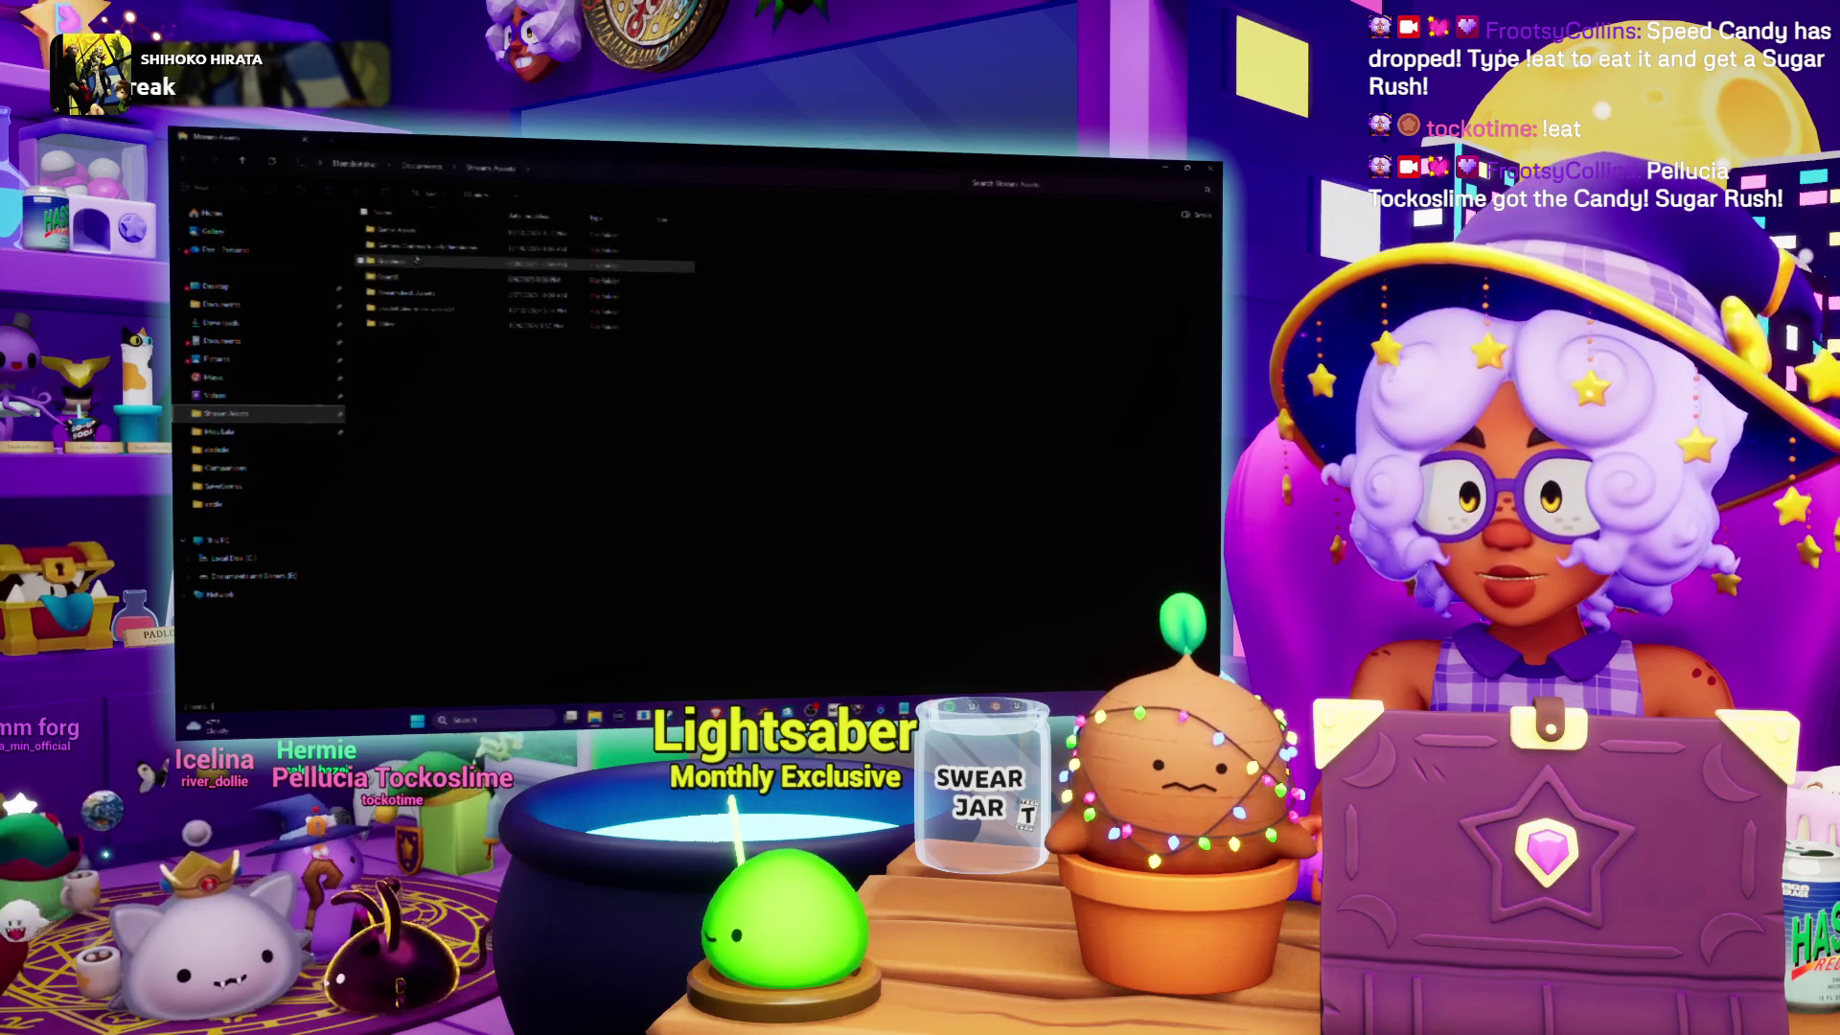
{"action": "double_click", "coordinate": [389, 230]}
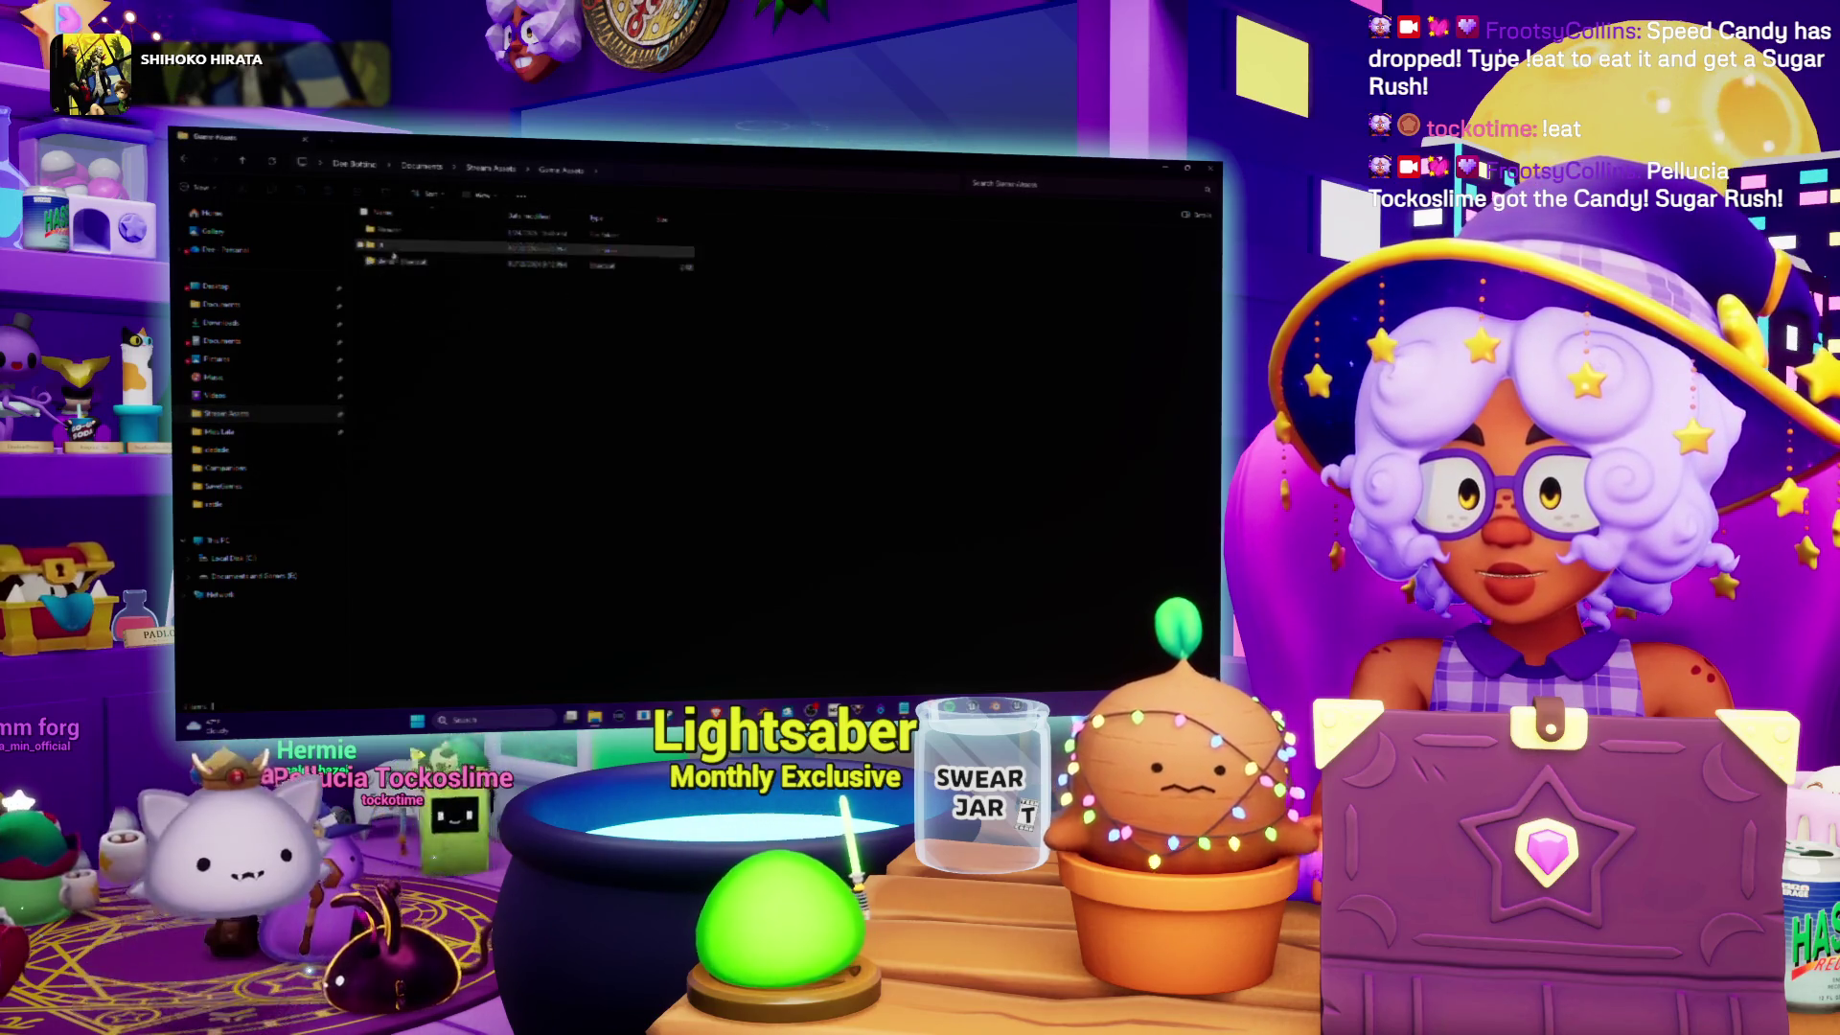
{"action": "double_click", "coordinate": [388, 247]}
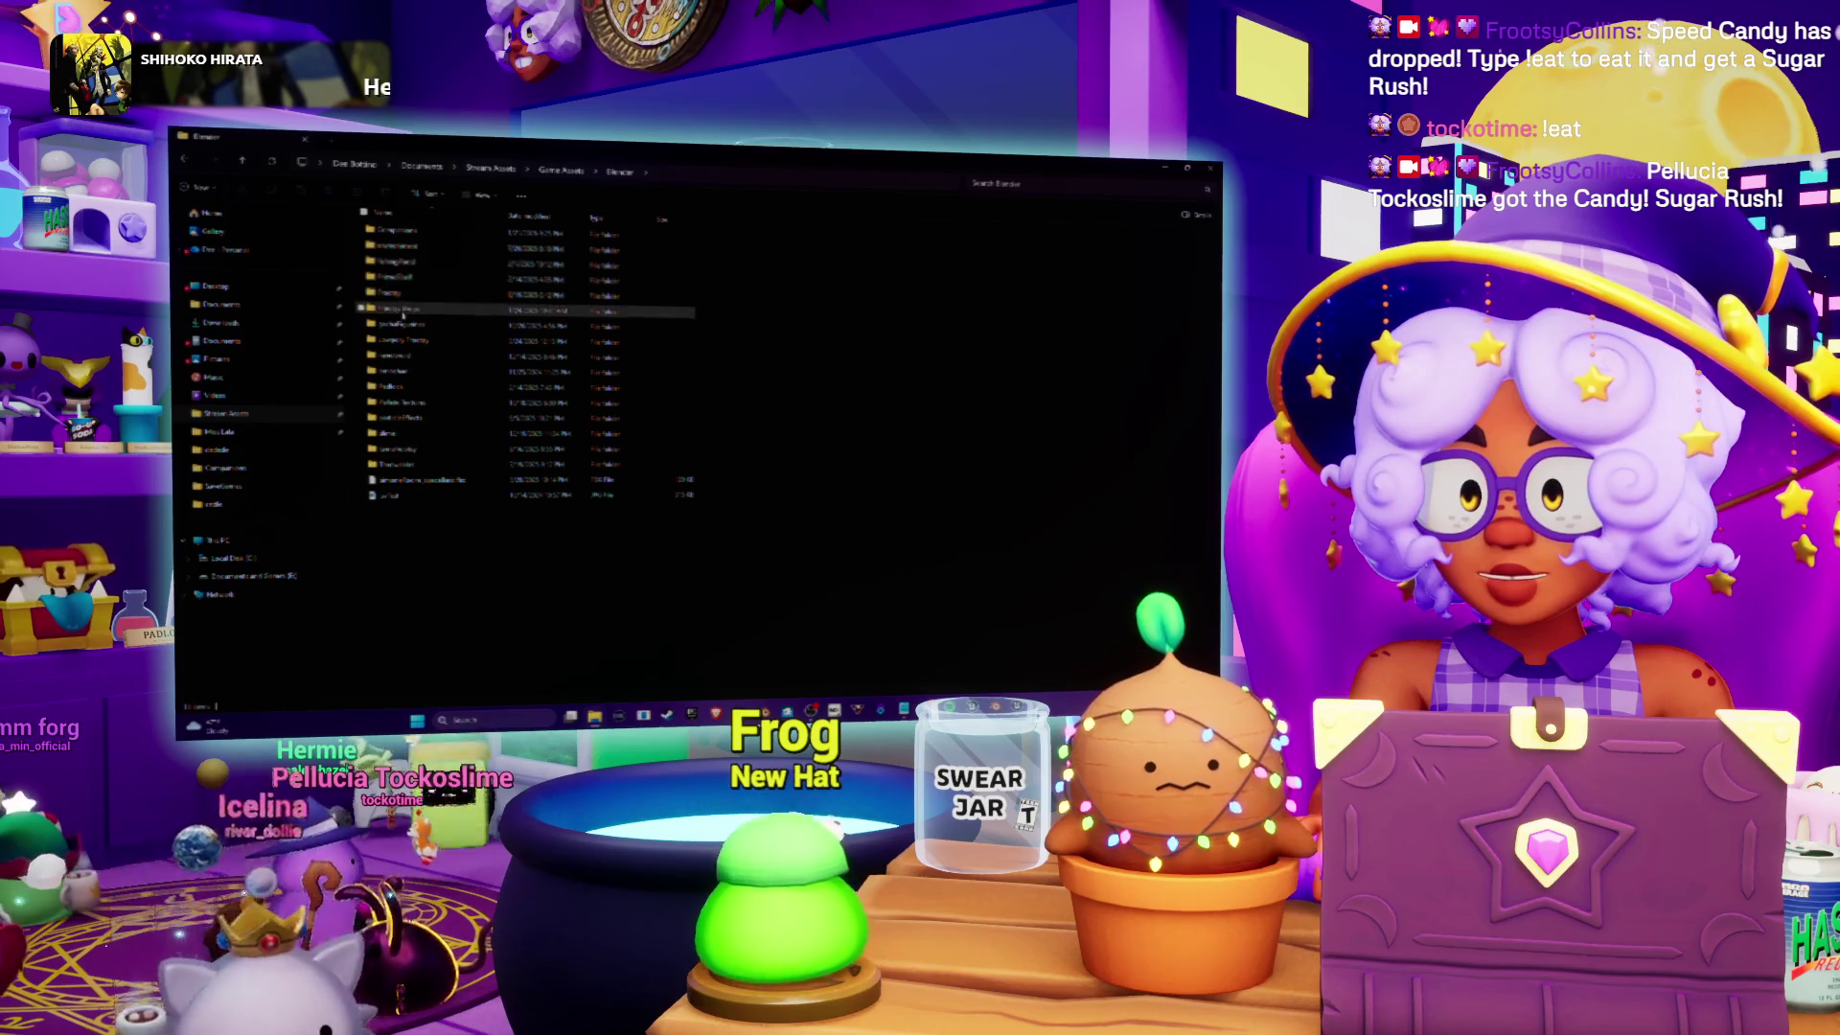
{"action": "double_click", "coordinate": [405, 248]}
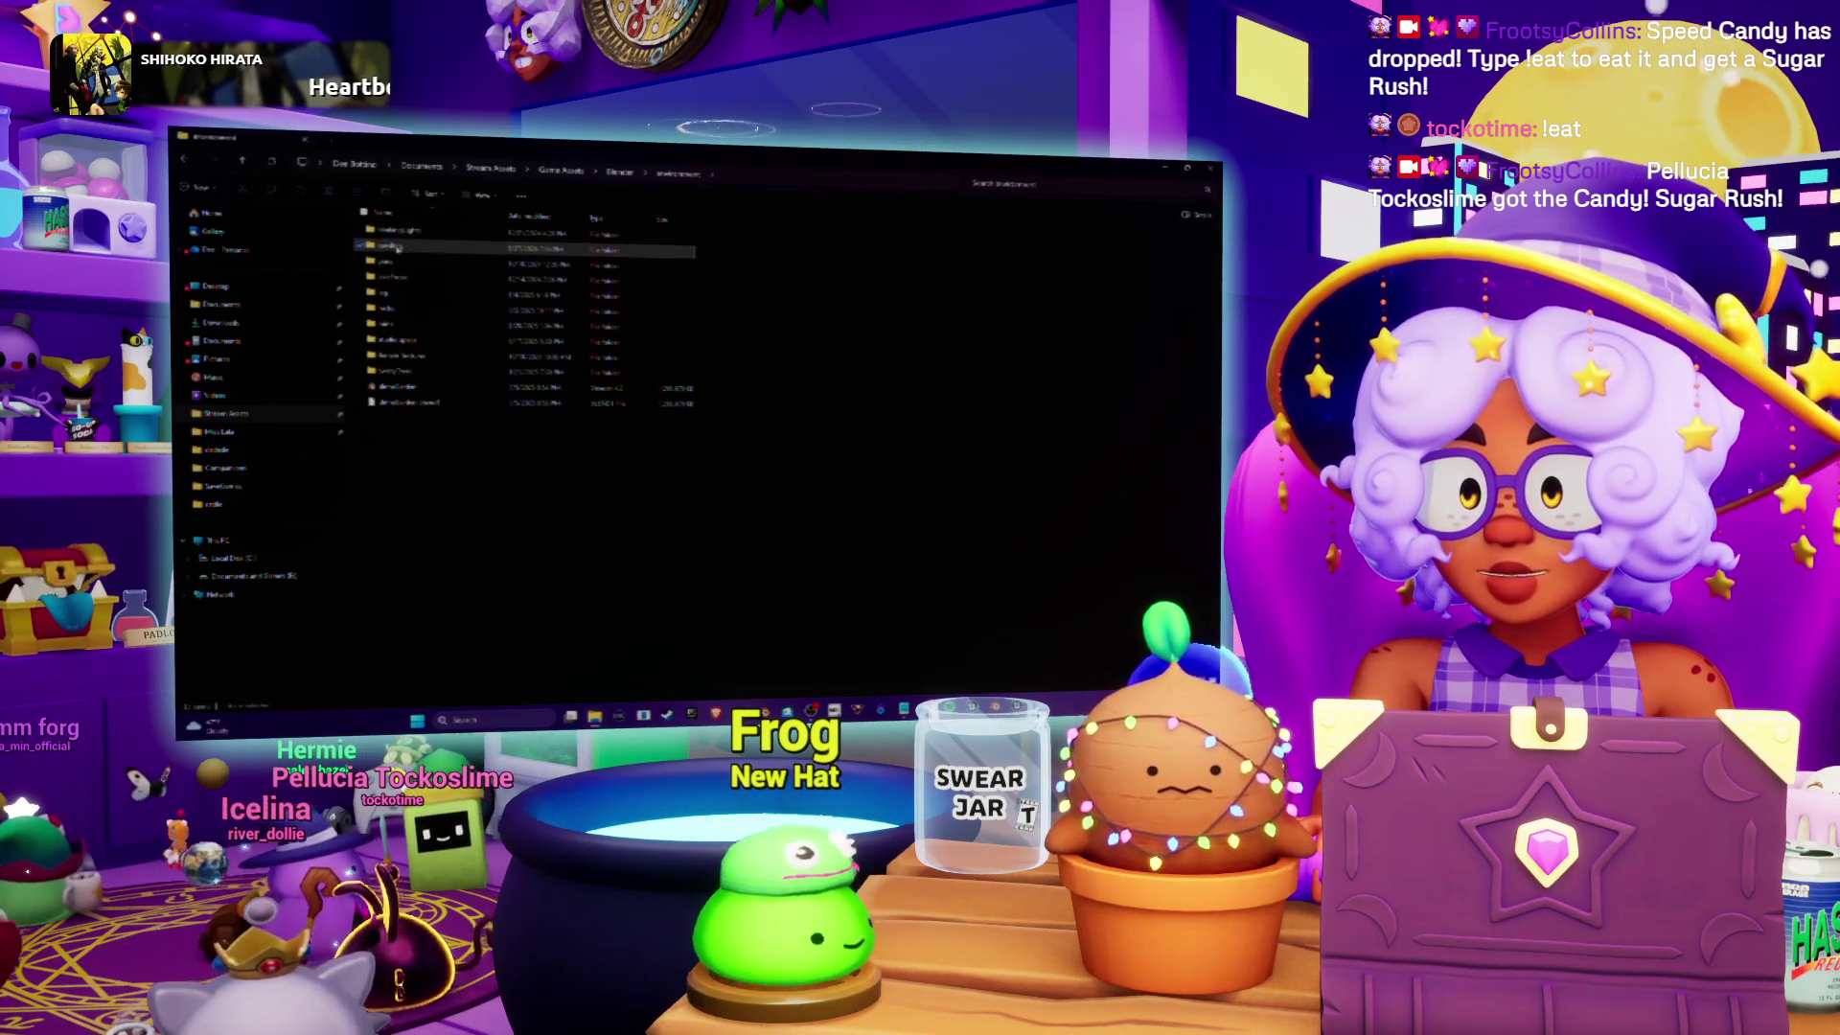
{"action": "double_click", "coordinate": [396, 247]}
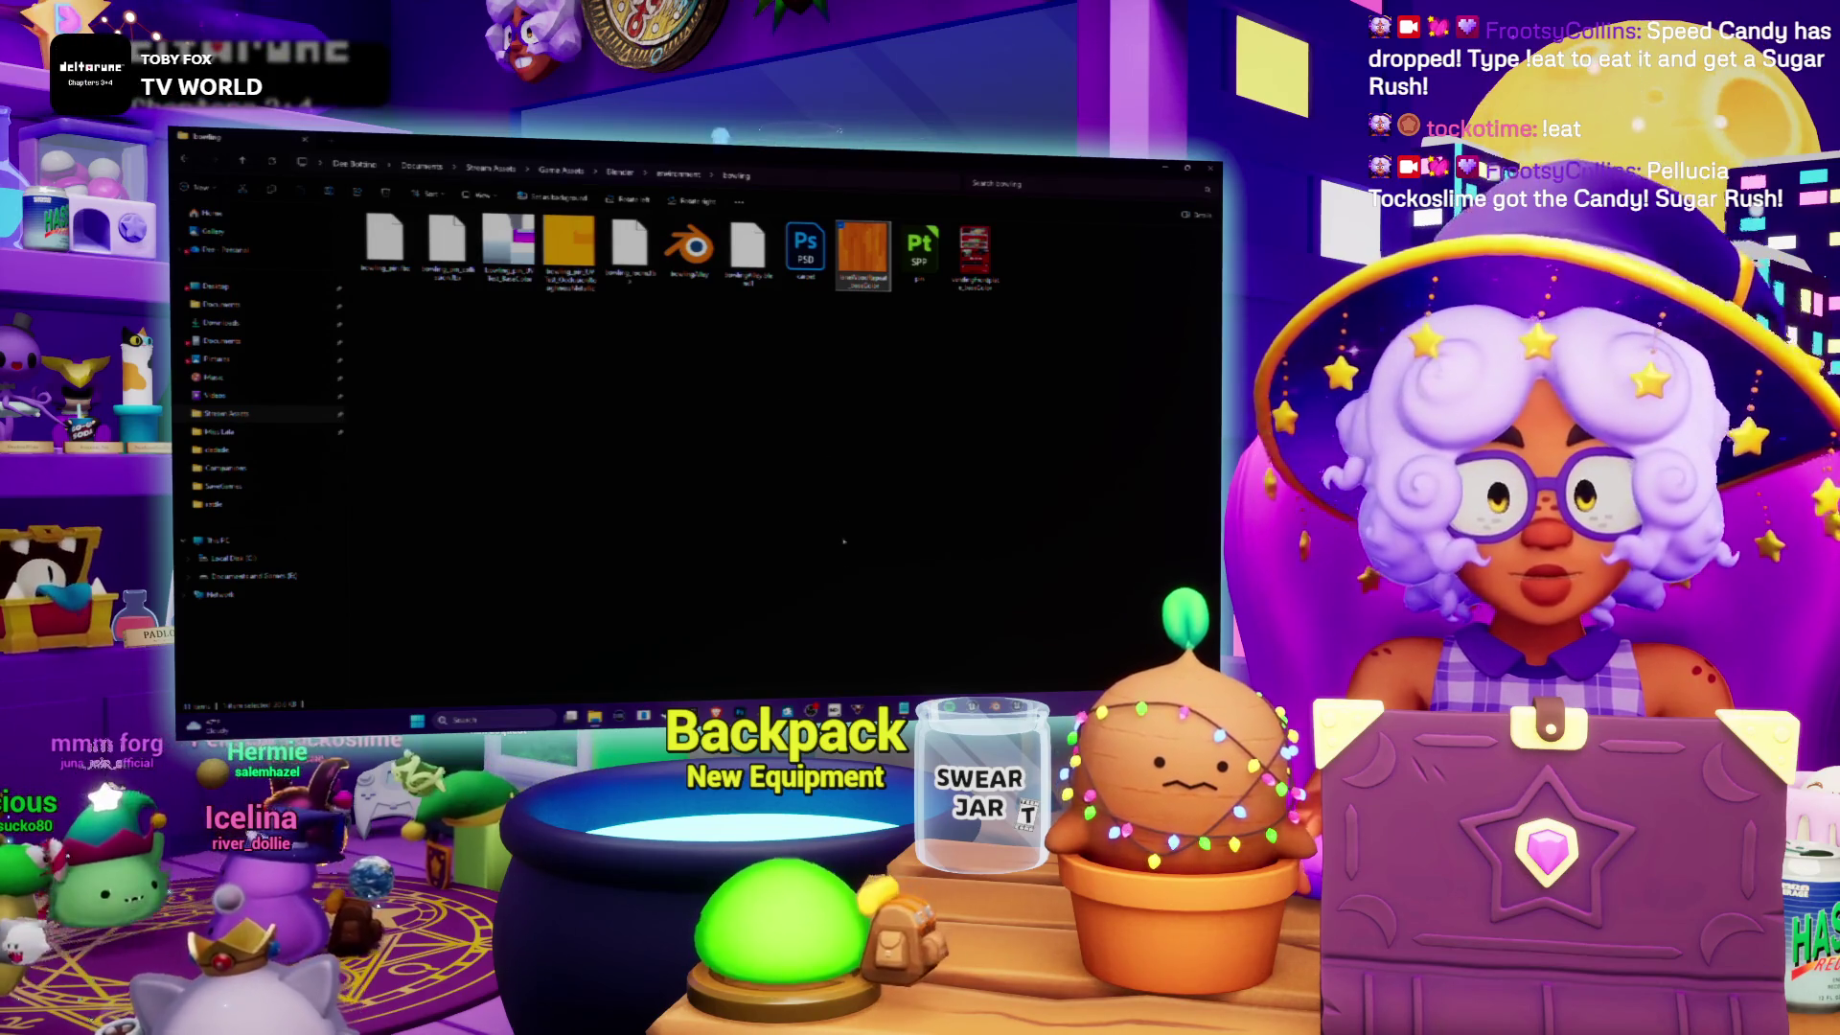
{"action": "mouse_move", "coordinate": [994, 717]}
{"action": "left_click", "coordinate": [994, 650]}
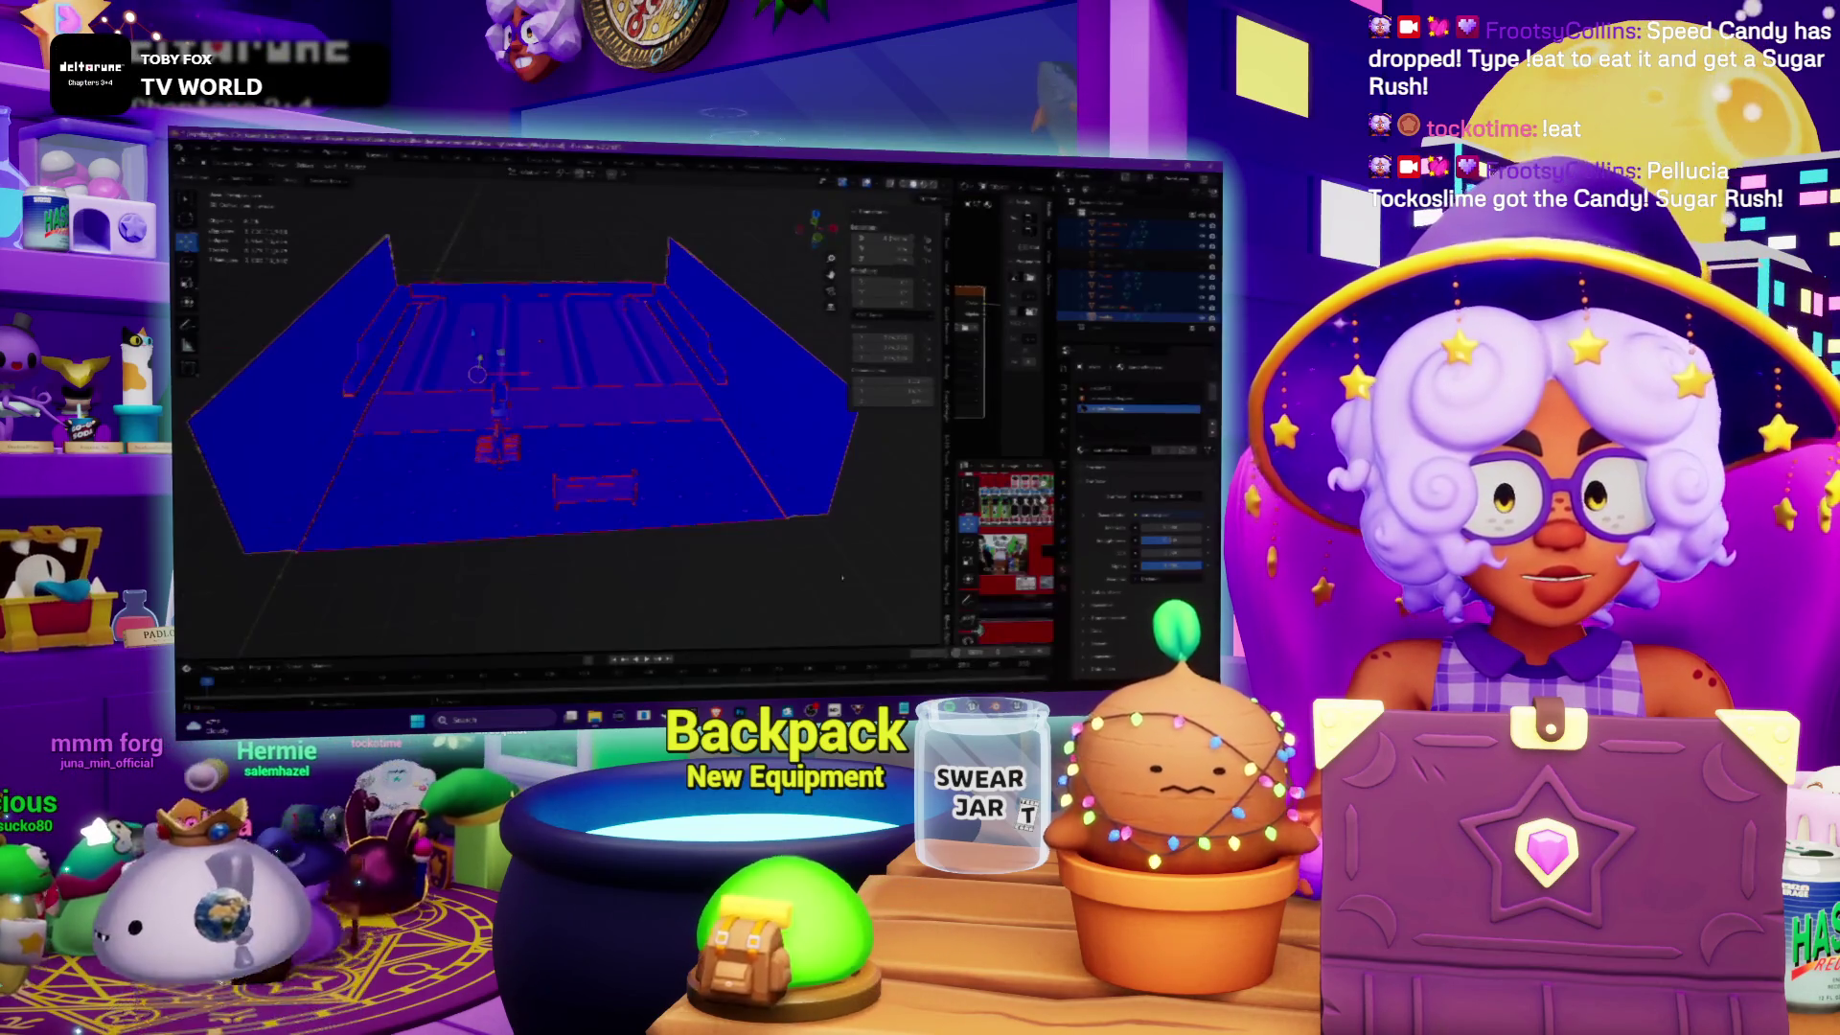
Step: Select an object, widen the node and image editors, and open the Image Texture file browser
{"action": "left_click", "coordinate": [1112, 286]}
{"action": "left_click_drag", "start_coordinate": [944, 402], "coordinate": [738, 402]}
{"action": "left_click", "coordinate": [856, 324]}
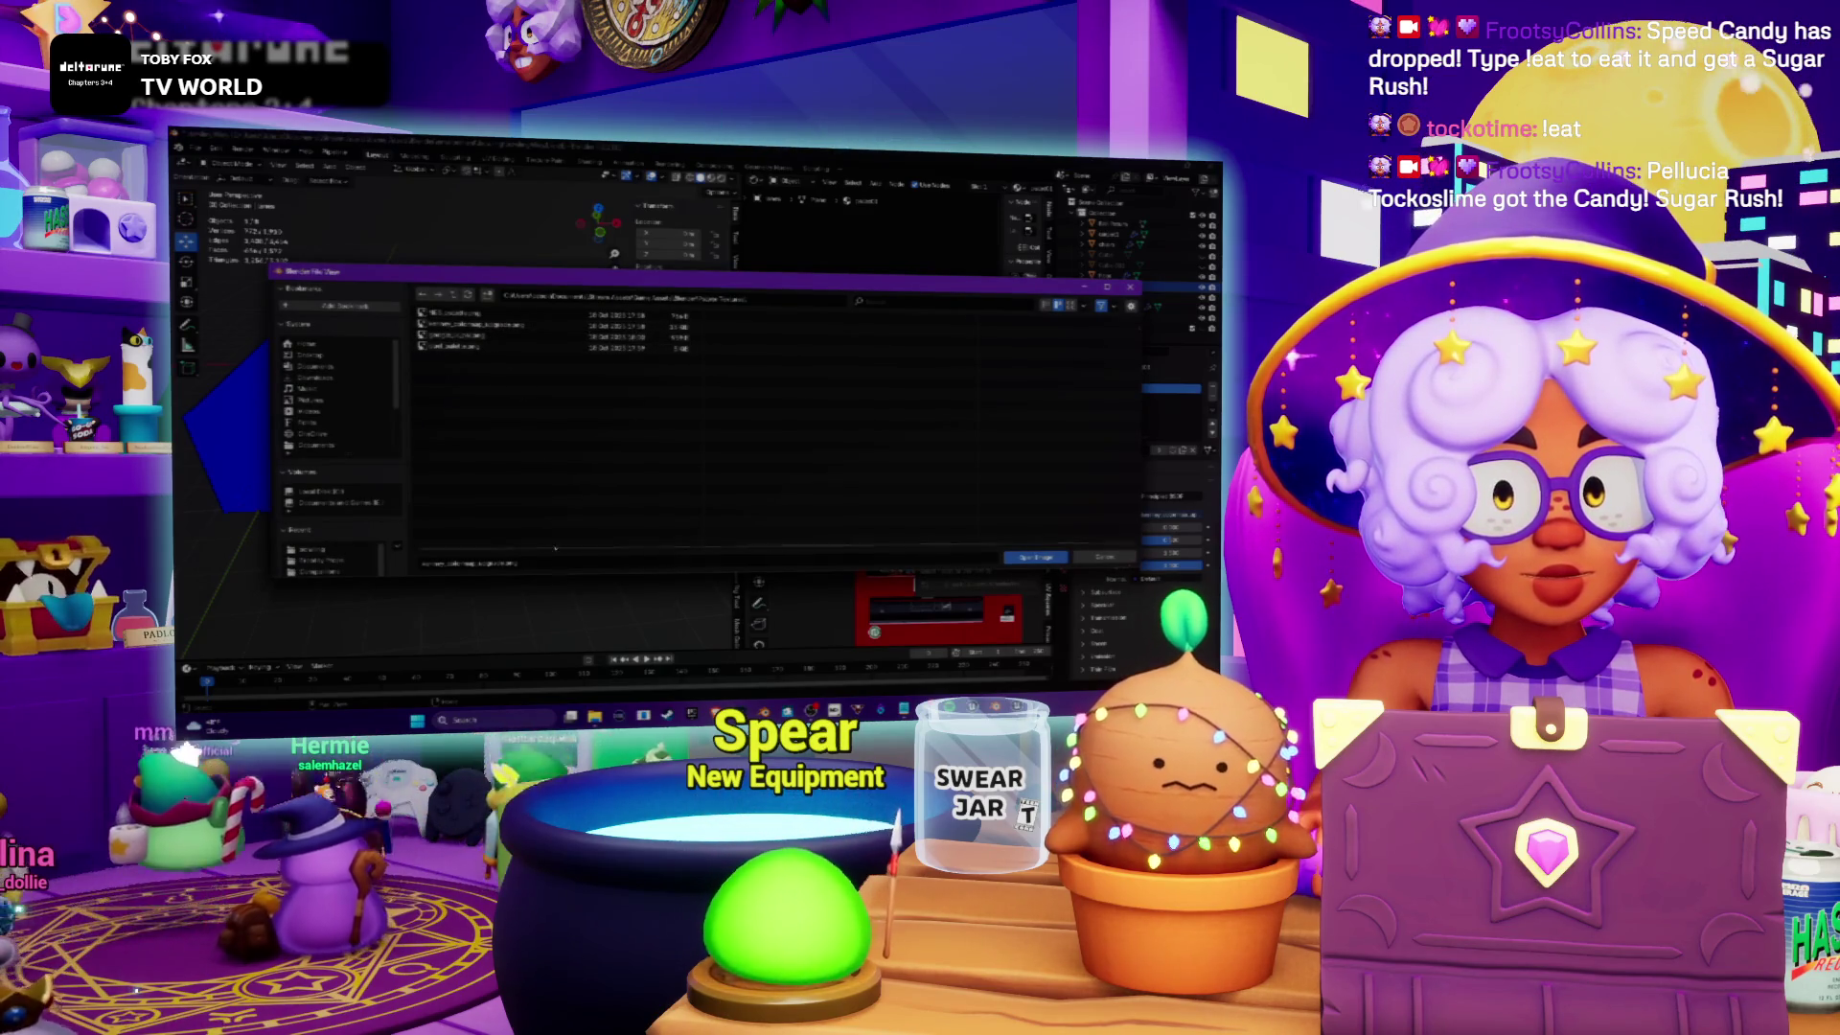
{"action": "mouse_move", "coordinate": [596, 716]}
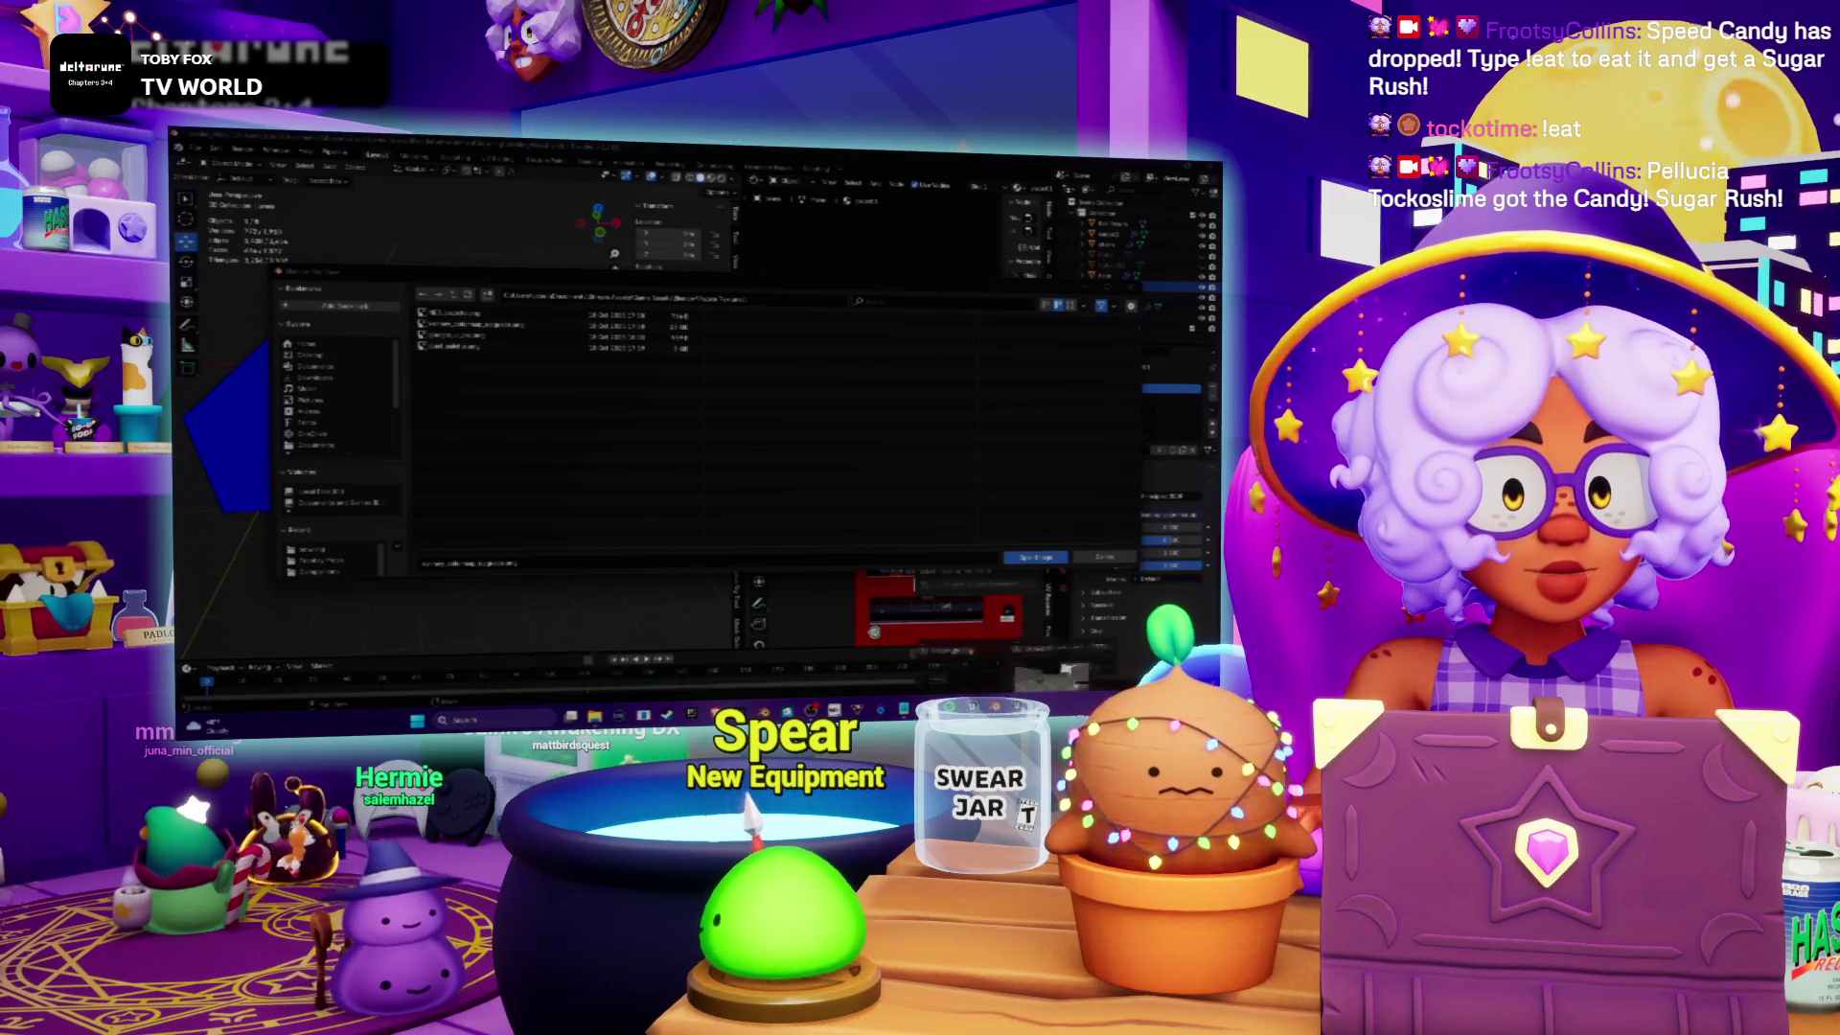
{"action": "left_click", "coordinate": [619, 717]}
{"action": "key", "text": "alt+Tab"}
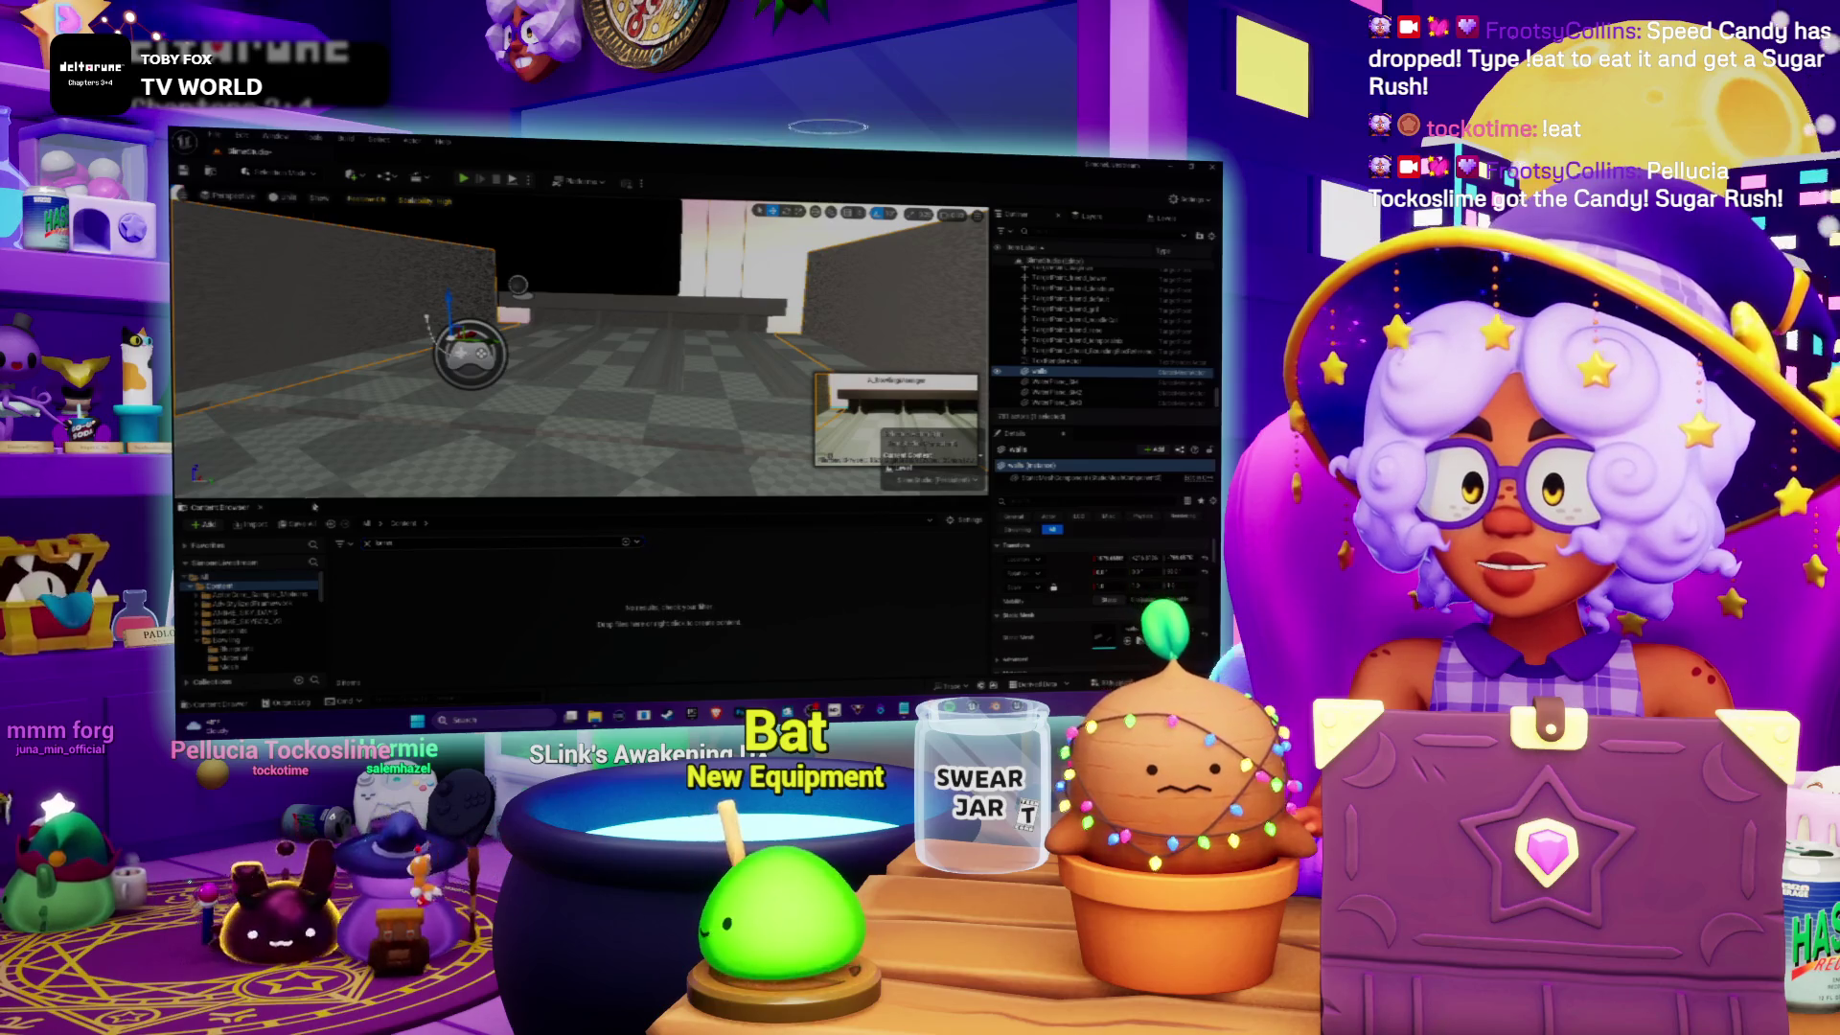
Step: Enlarge the Content Browser and scroll the folder tree back to the top-level Content folder
{"action": "left_click", "coordinate": [266, 552]}
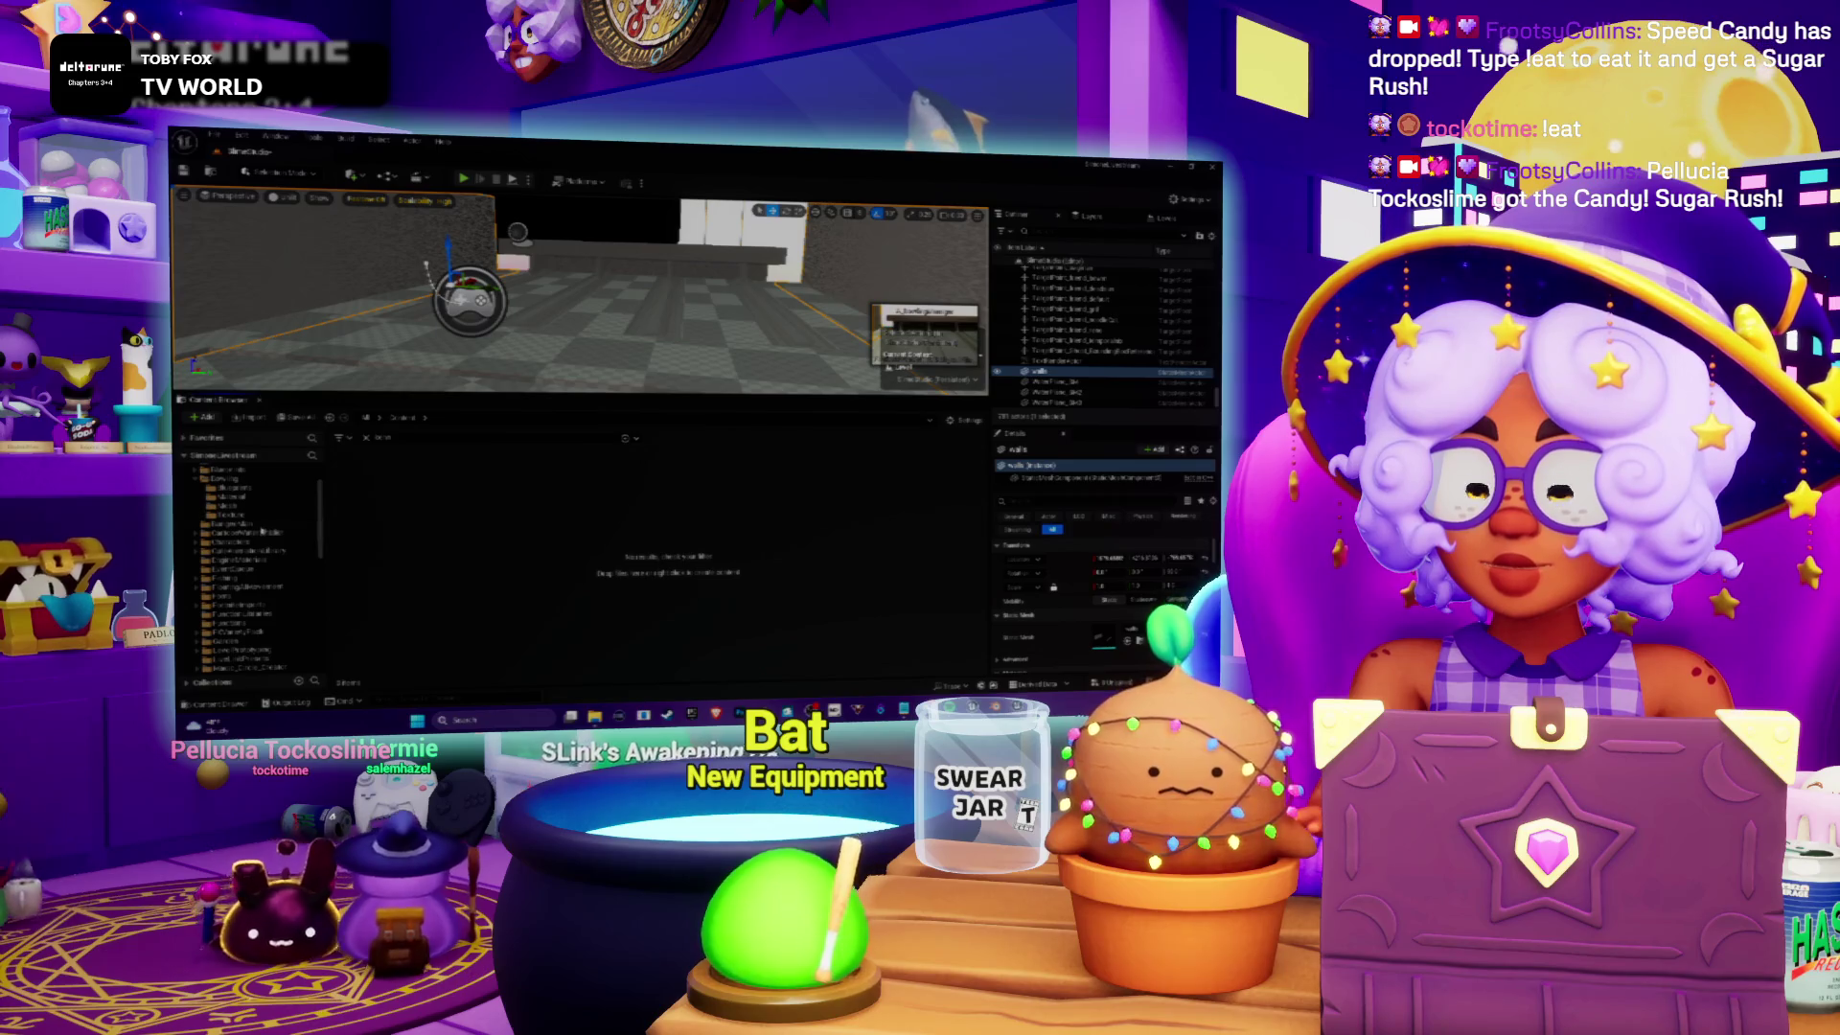
{"action": "scroll", "coordinate": [249, 544], "scroll_direction": "down", "scroll_amount": 3}
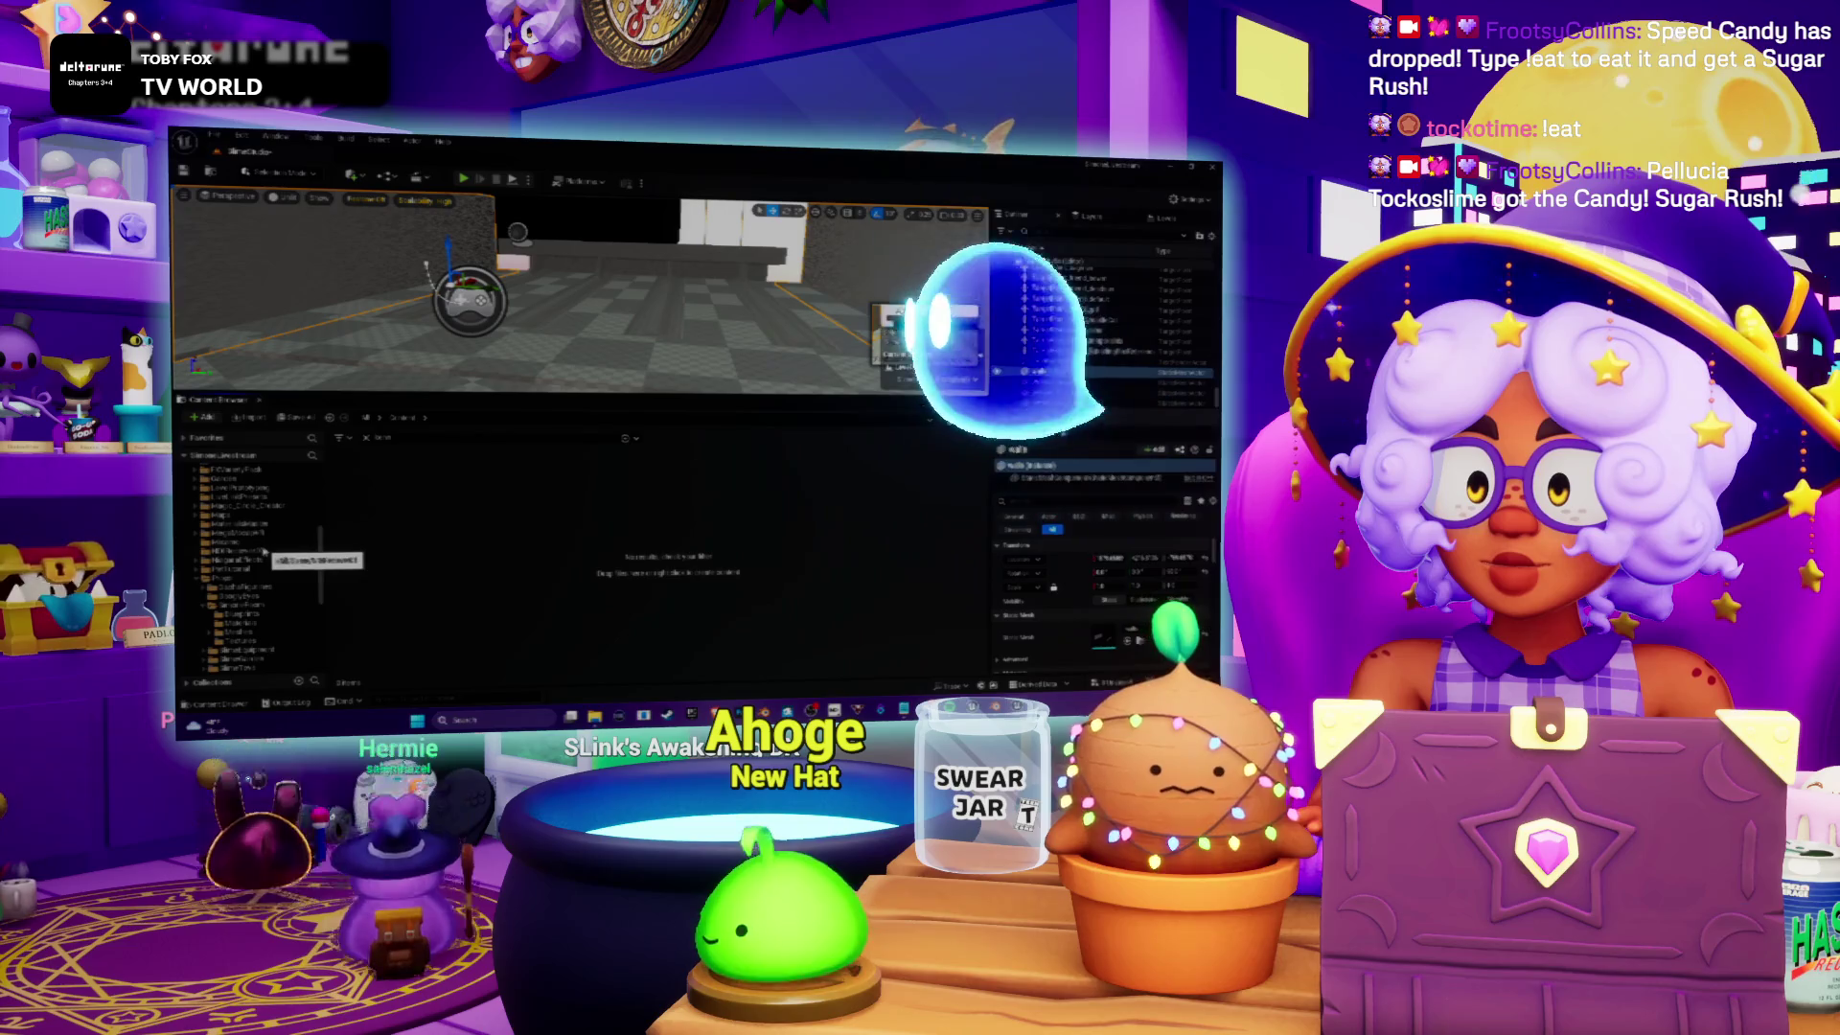
{"action": "scroll", "coordinate": [264, 549], "scroll_direction": "down", "scroll_amount": 3}
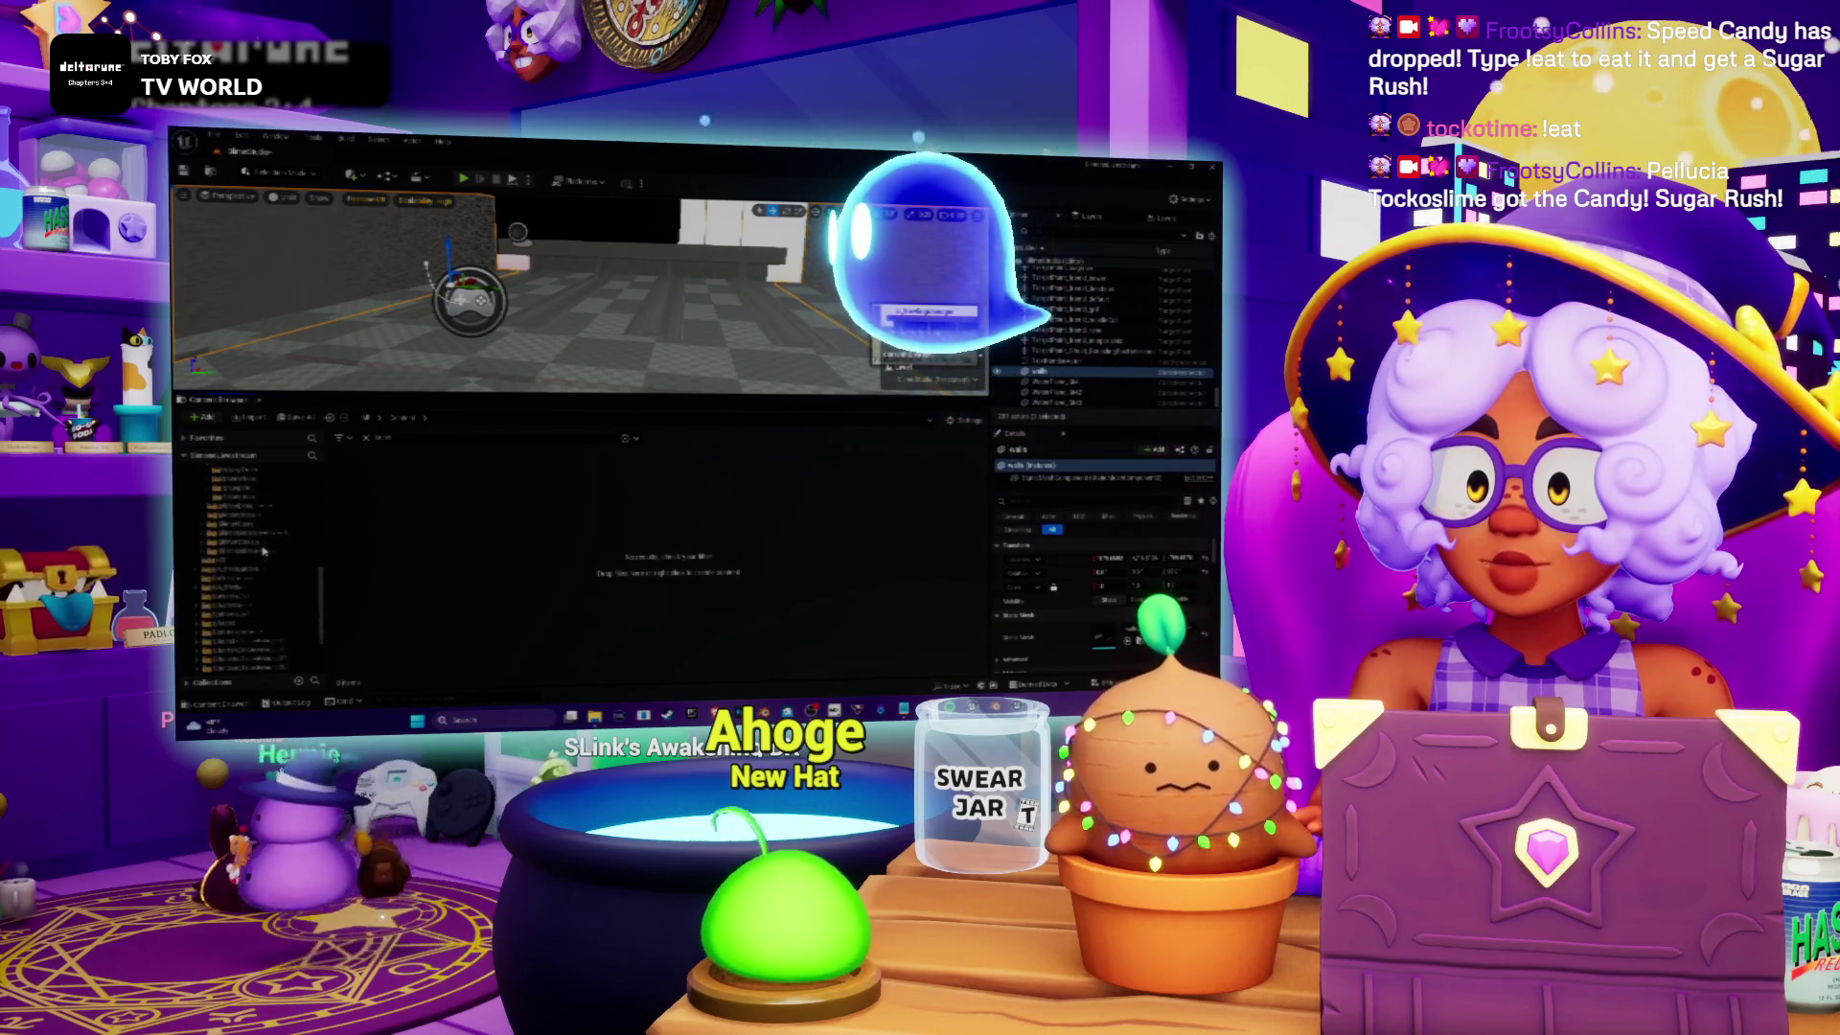
{"action": "scroll", "coordinate": [263, 549], "scroll_direction": "down", "scroll_amount": 3}
{"action": "left_click", "coordinate": [272, 493]}
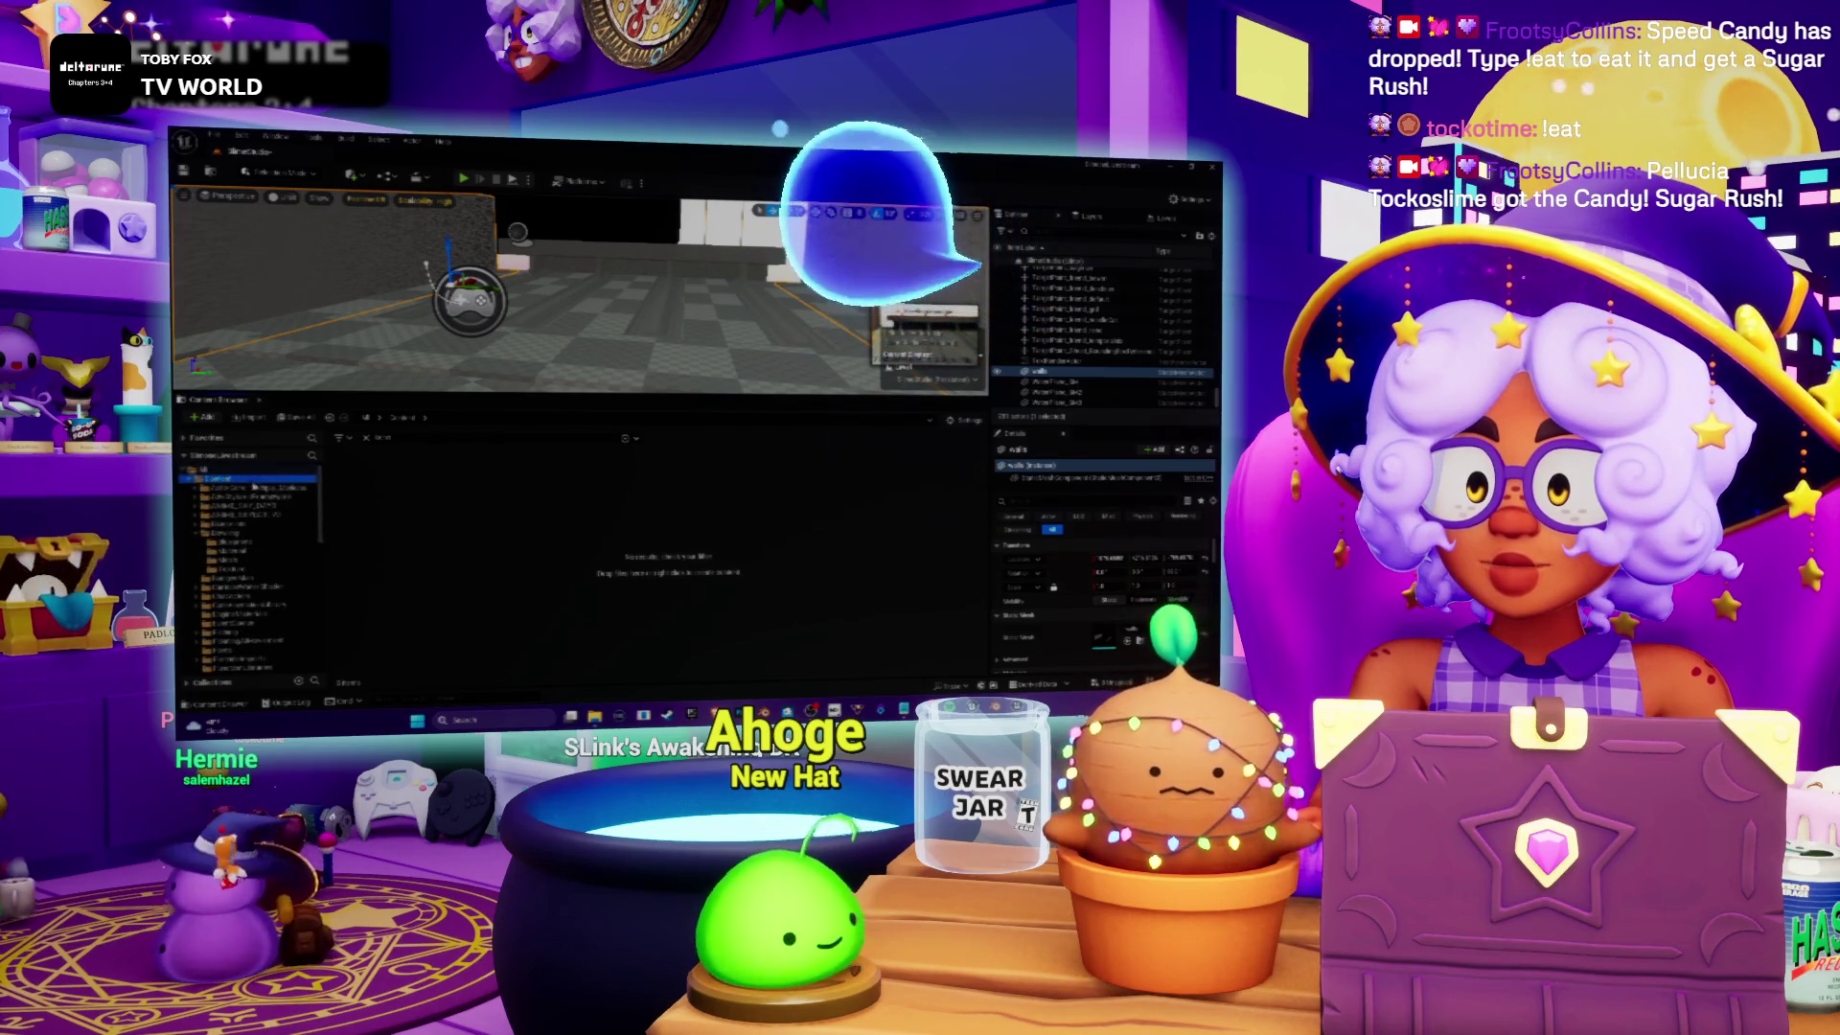
Step: Search for 'glow' and open the project folder holding the red texture and two materials
{"action": "type", "text": "glow"}
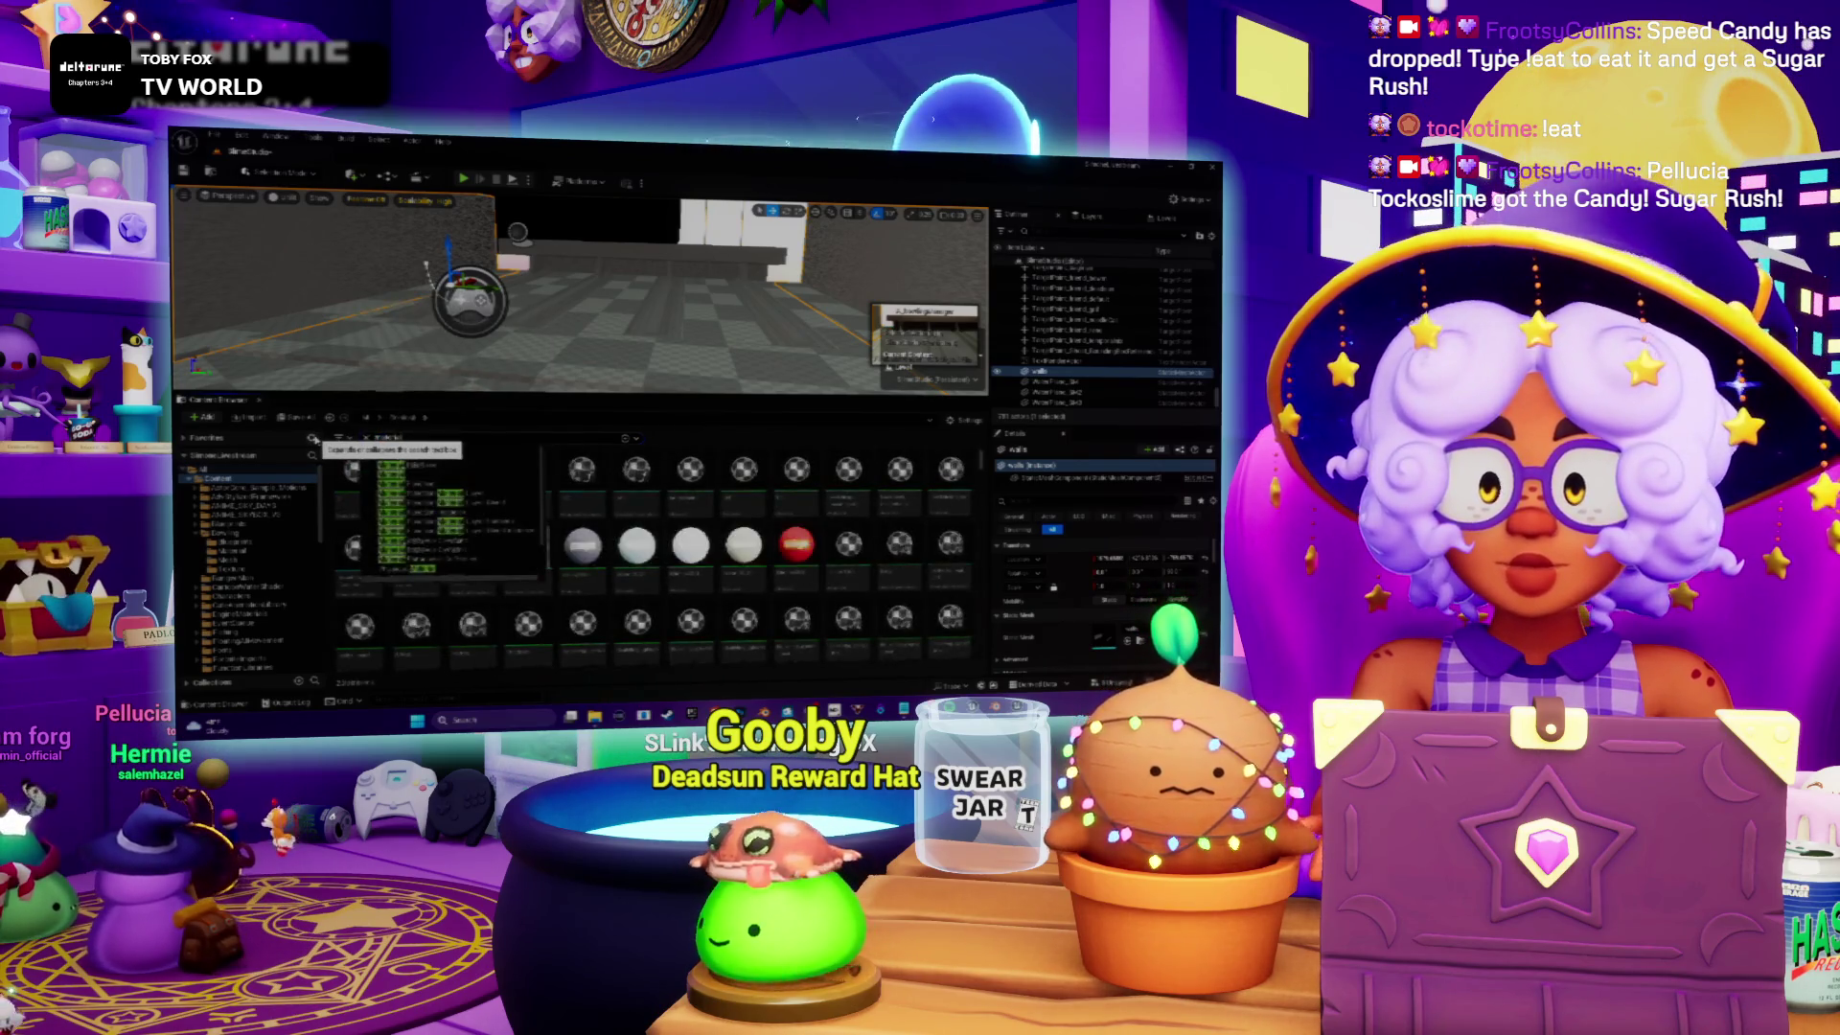
{"action": "scroll", "coordinate": [871, 560], "scroll_direction": "down", "scroll_amount": 5}
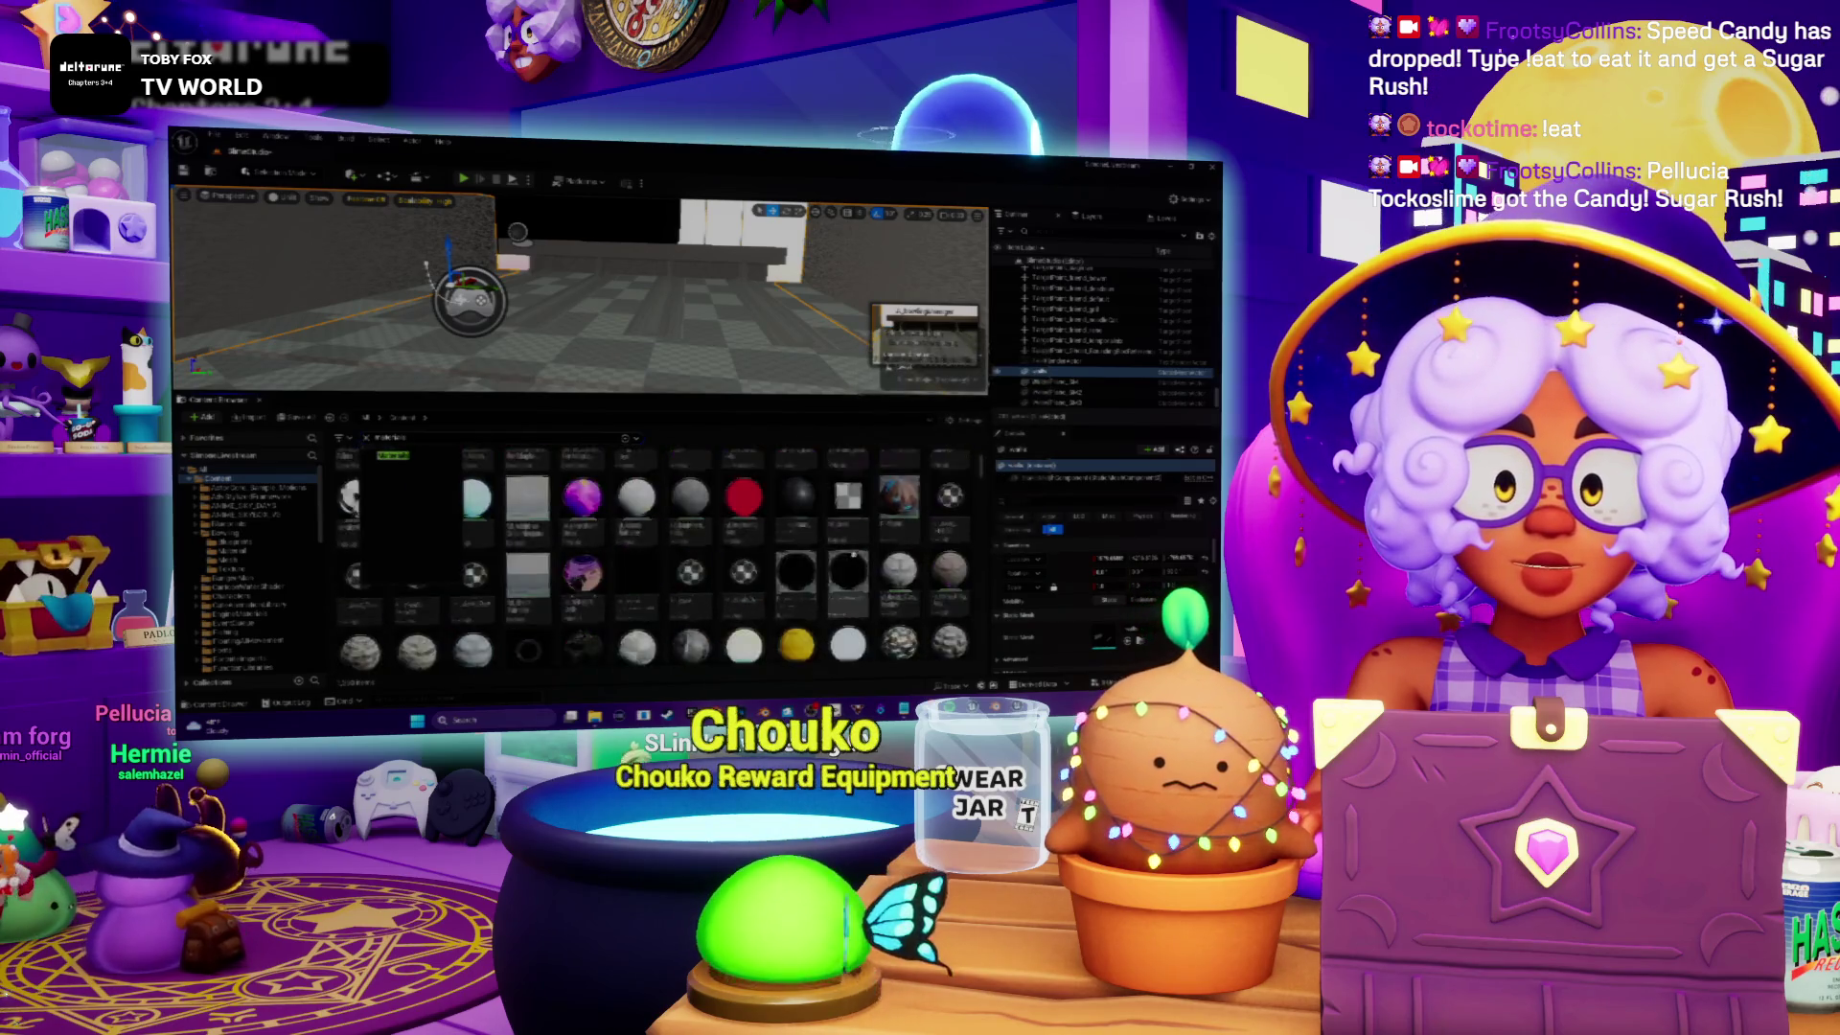
{"action": "scroll", "coordinate": [871, 559], "scroll_direction": "down", "scroll_amount": 5}
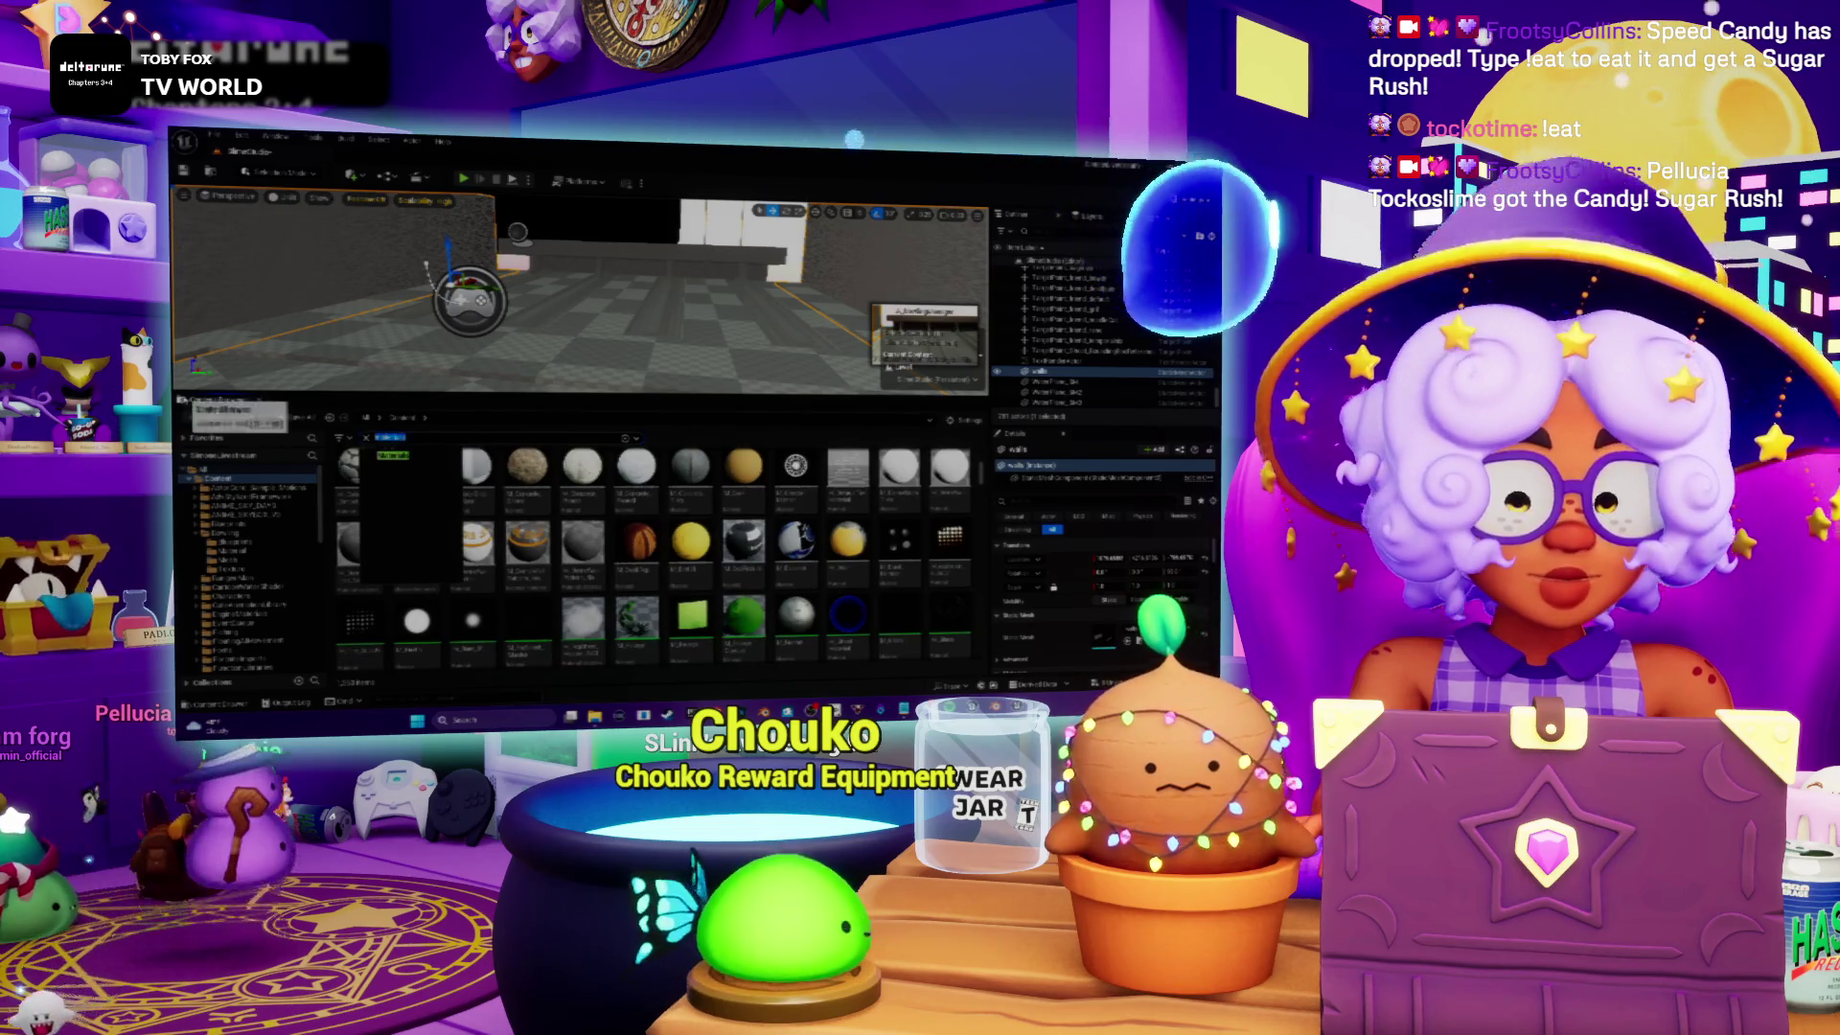
{"action": "scroll", "coordinate": [872, 560], "scroll_direction": "down", "scroll_amount": 5}
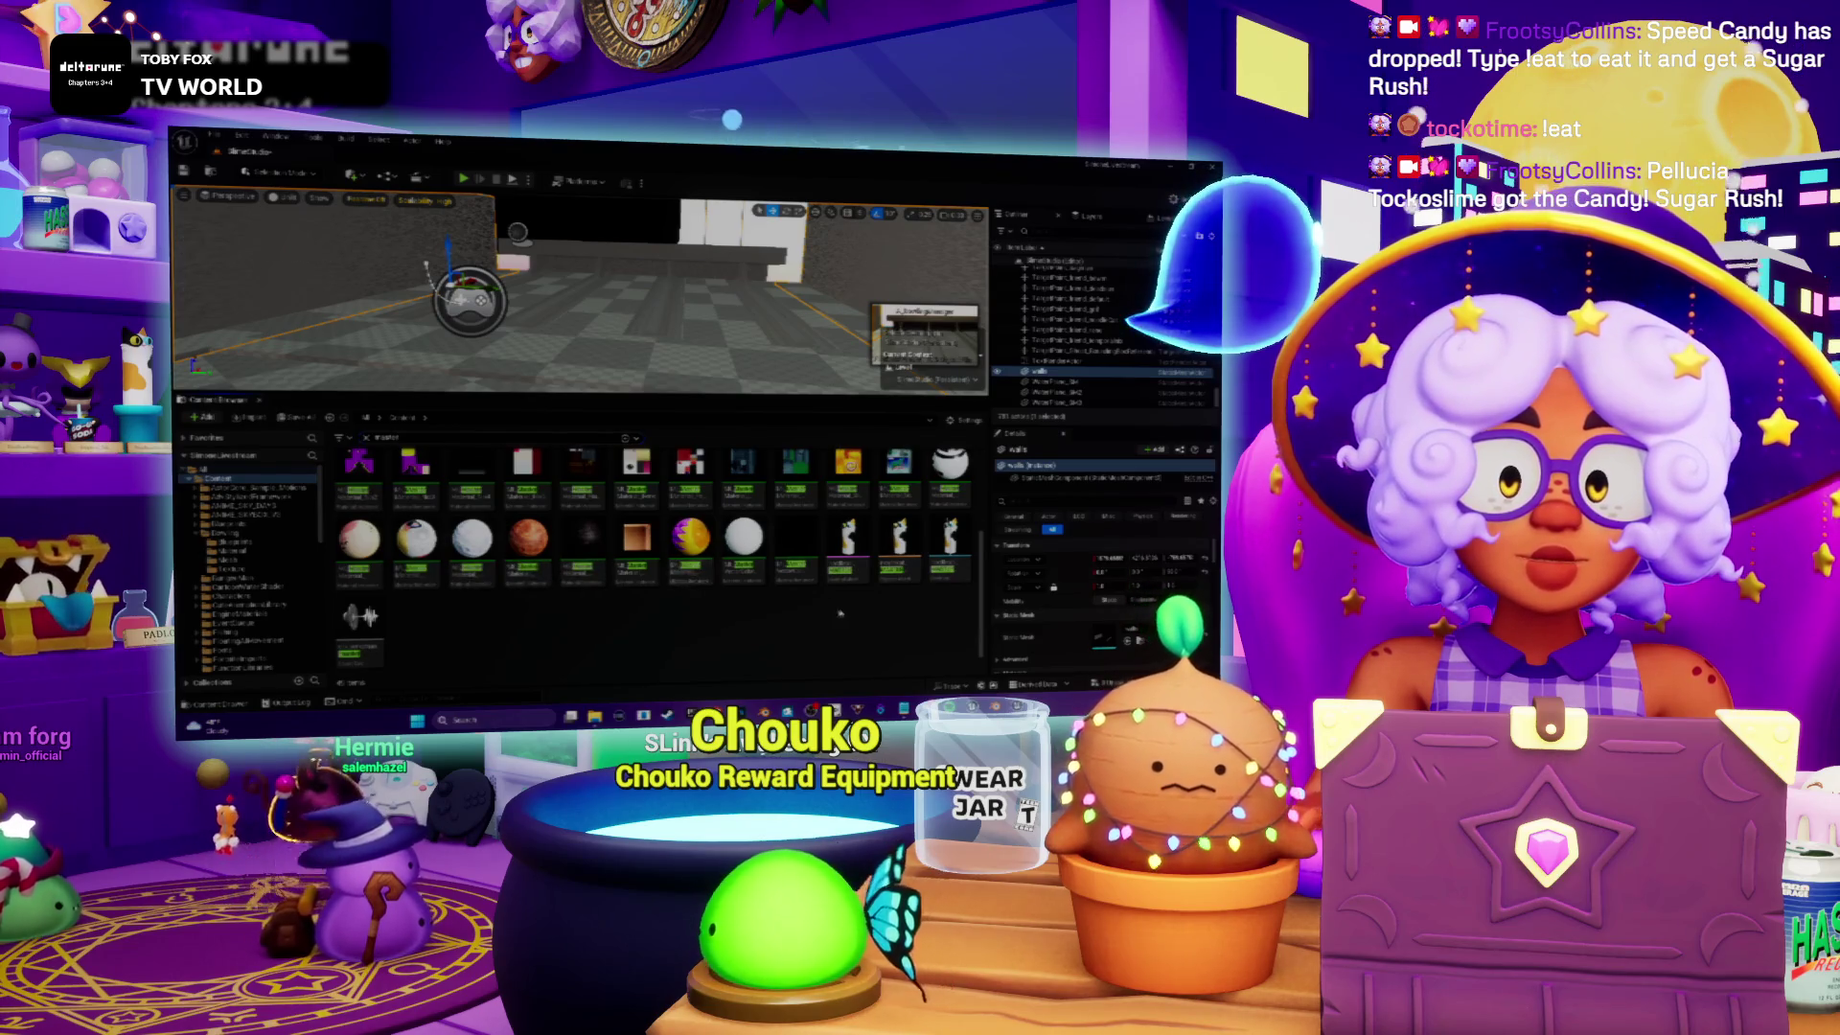
{"action": "scroll", "coordinate": [840, 613], "scroll_direction": "up", "scroll_amount": 2}
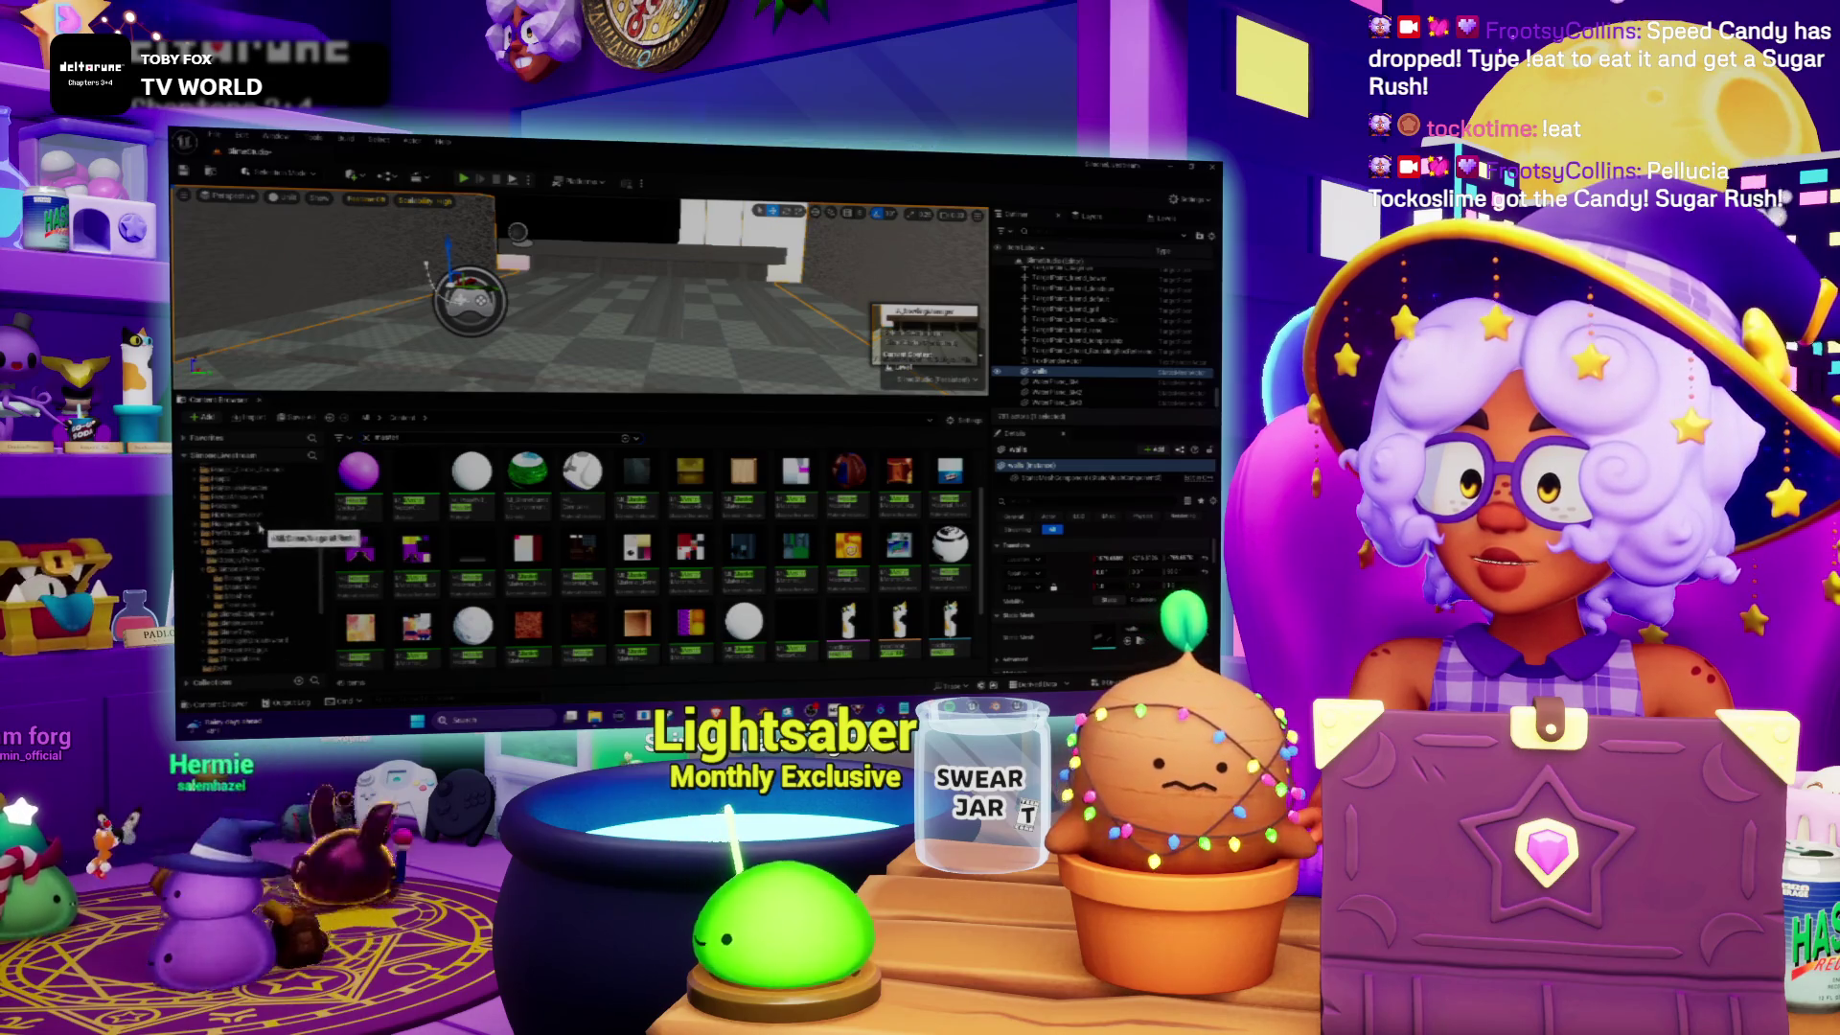
{"action": "left_click", "coordinate": [254, 525]}
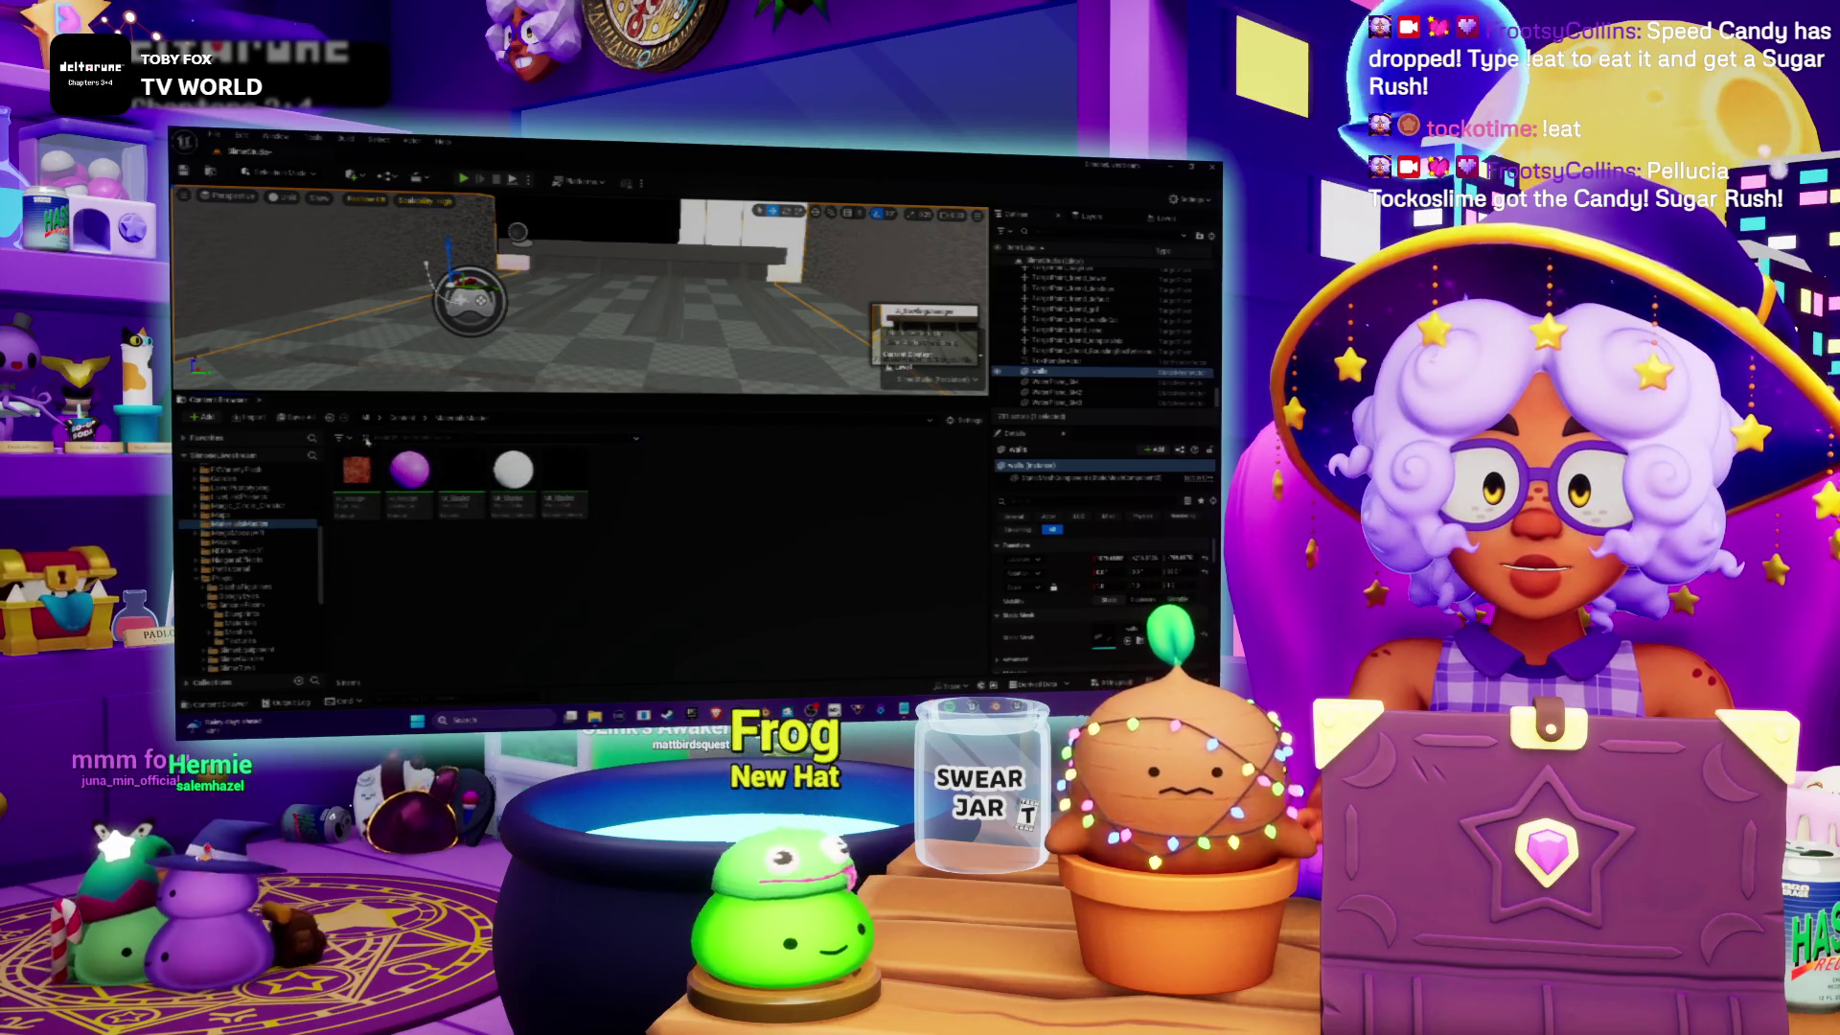
{"action": "right_click", "coordinate": [671, 498]}
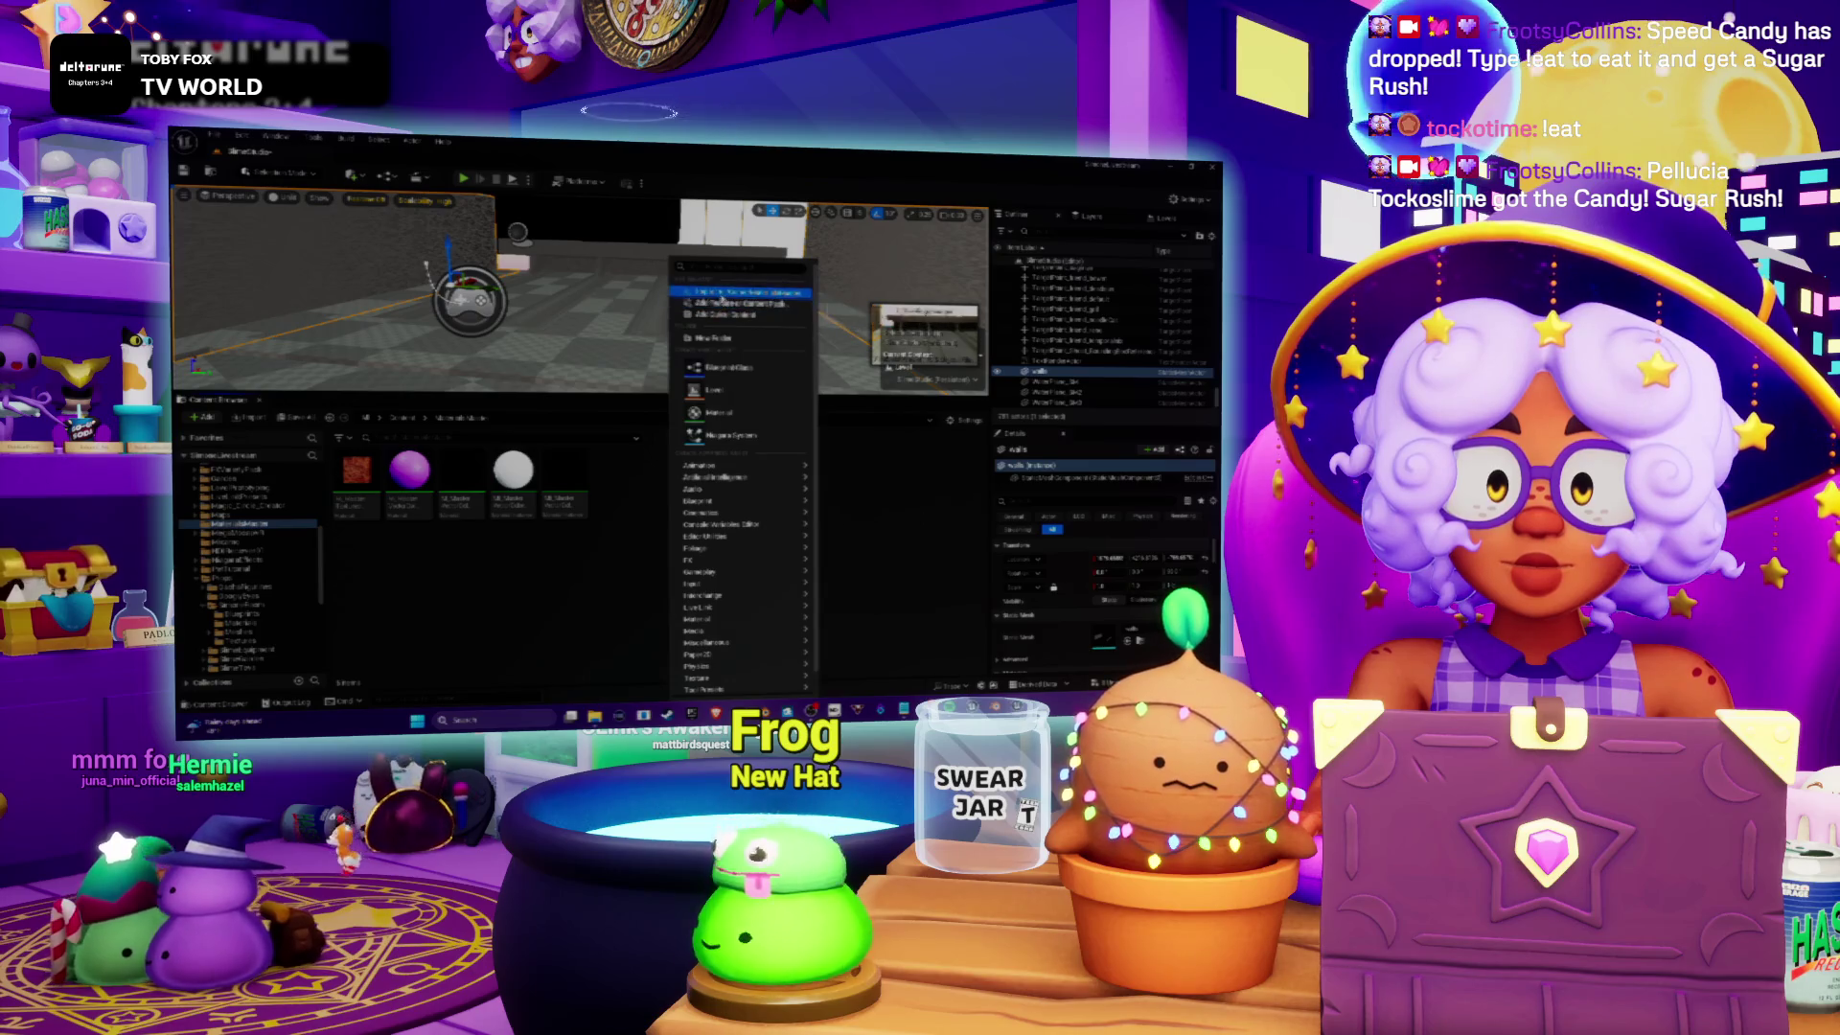
Step: Start an Import into this folder, move the dialog up to the Blender folder, and show the desktop
{"action": "left_click", "coordinate": [722, 298]}
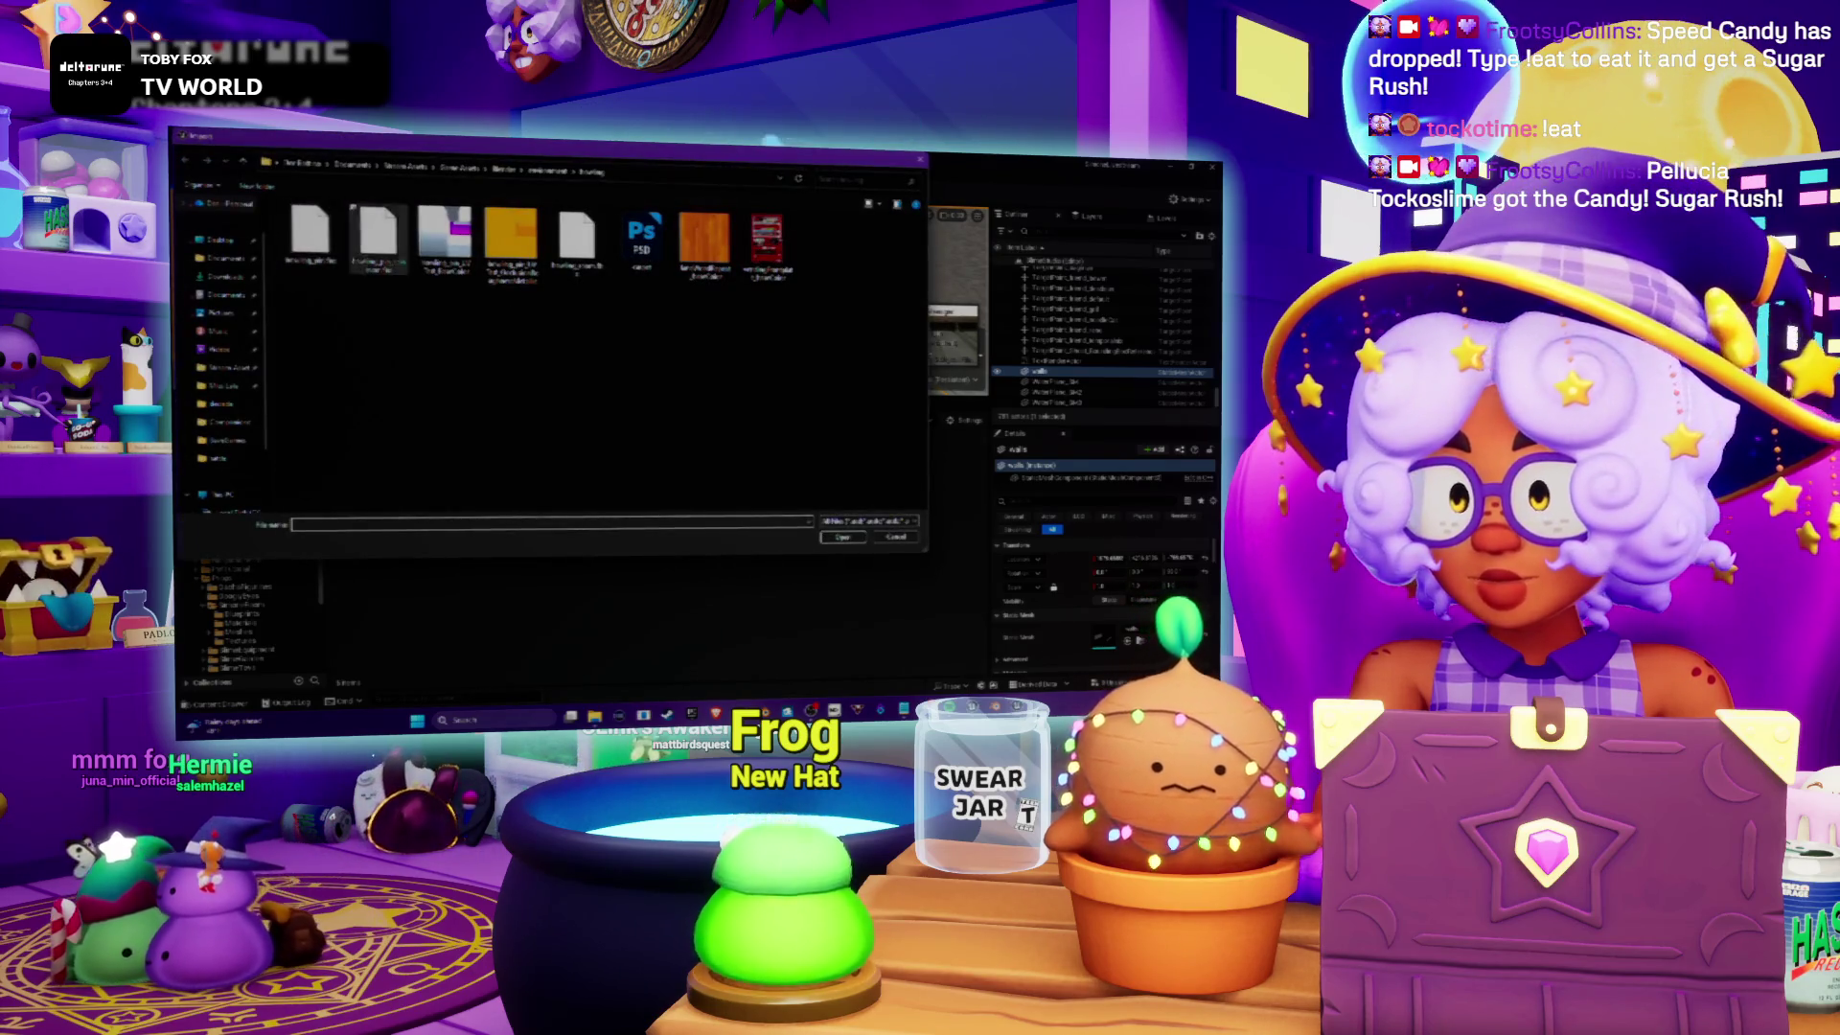
{"action": "left_click", "coordinate": [503, 169]}
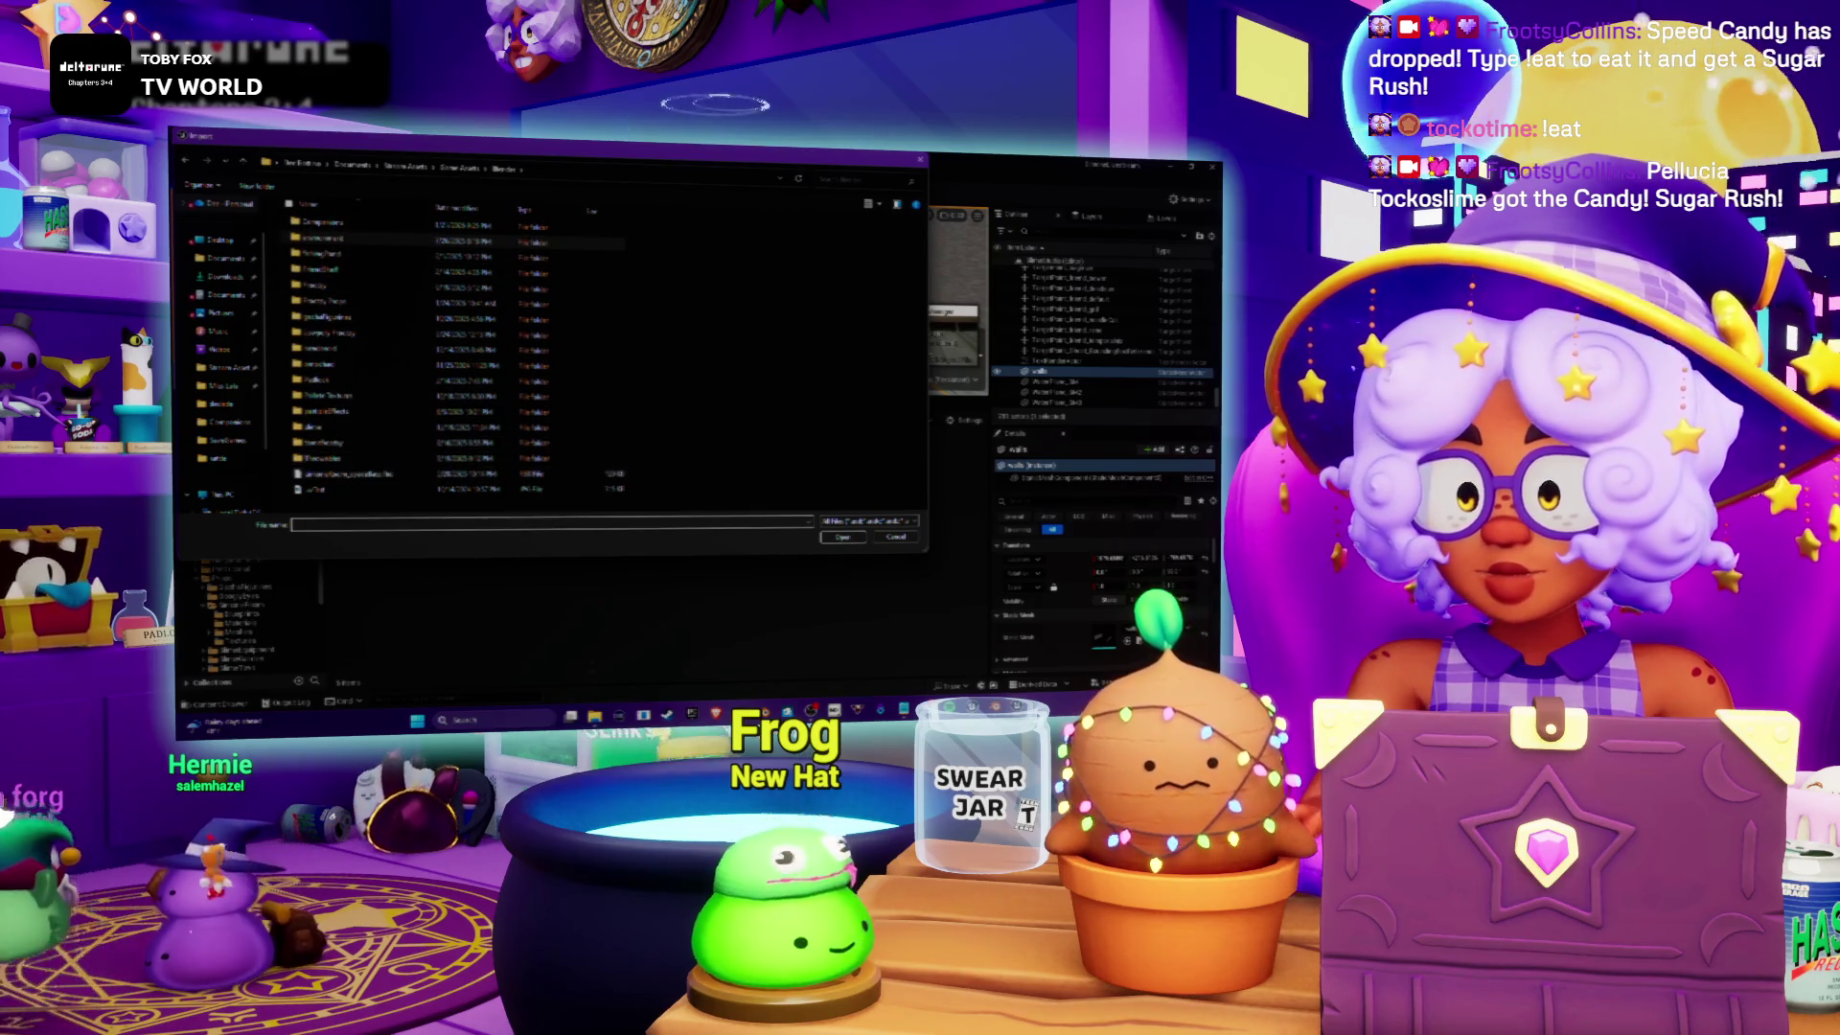
{"action": "key", "text": "super+d"}
Step: Check the Blender folder's subfolders in File Explorer, then return to Unreal's import dialog
{"action": "mouse_move", "coordinate": [594, 717]}
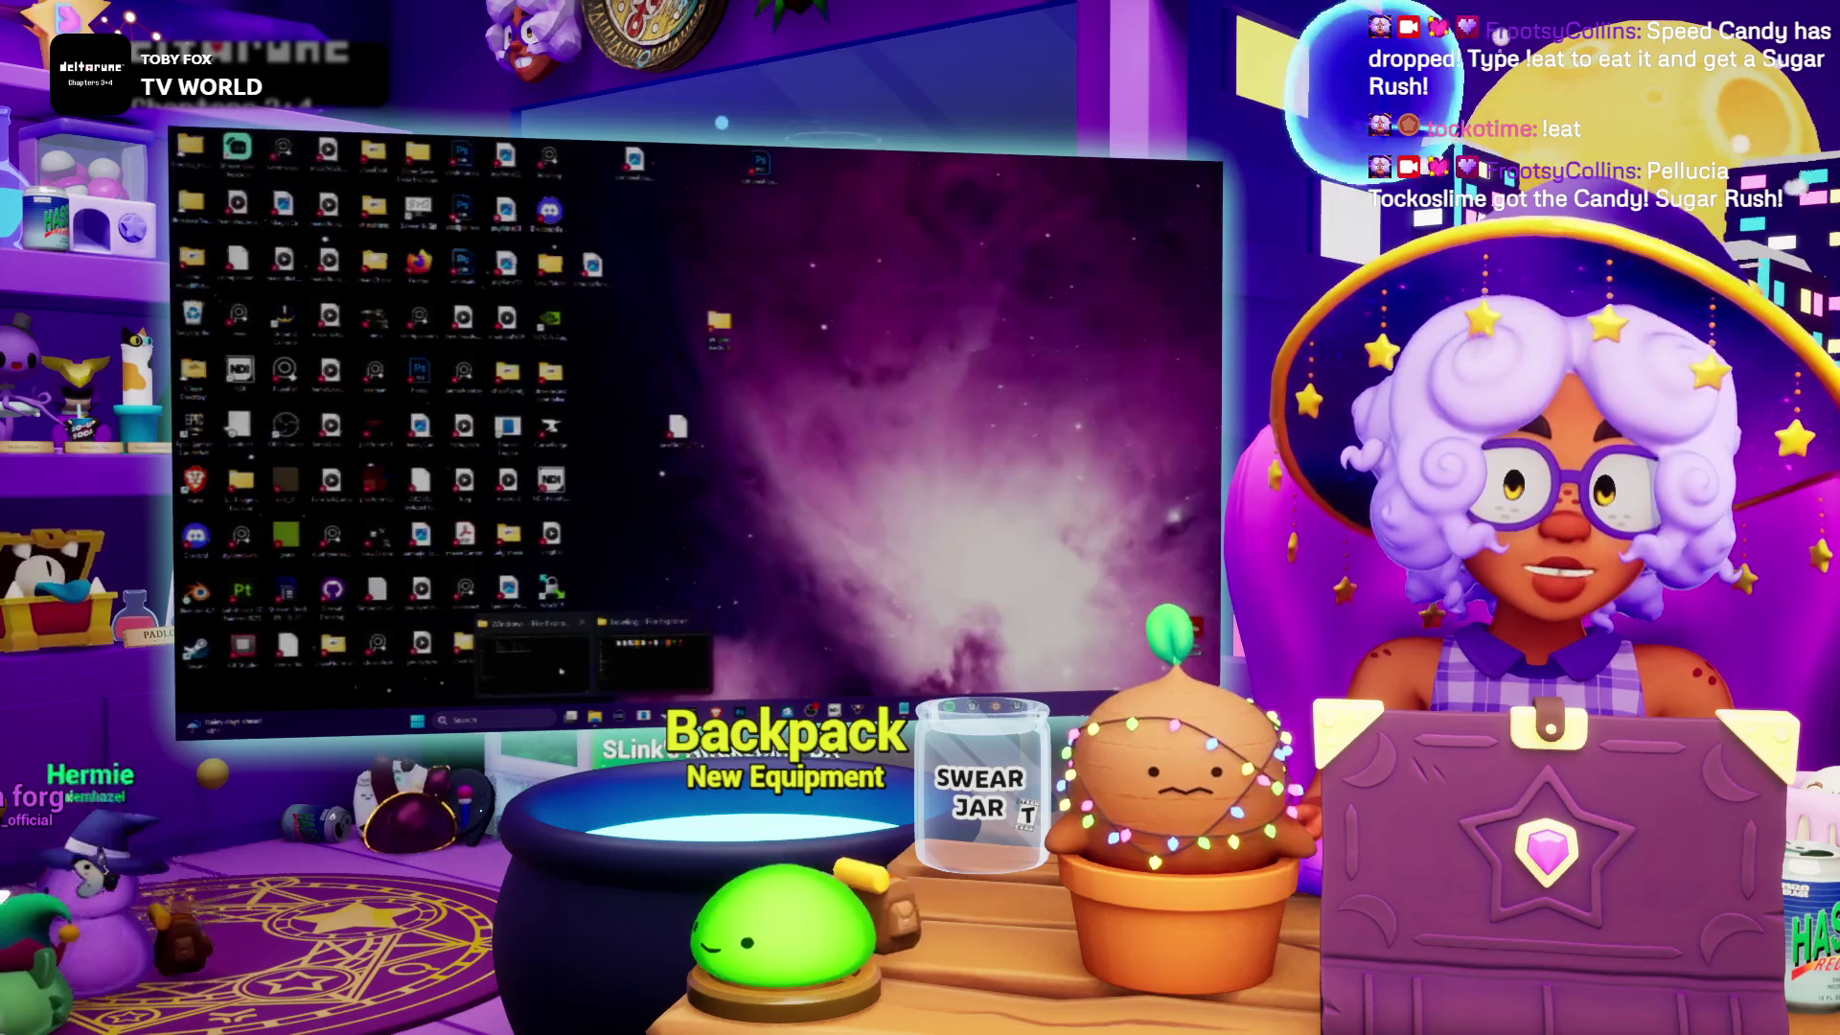
{"action": "left_click", "coordinate": [652, 656]}
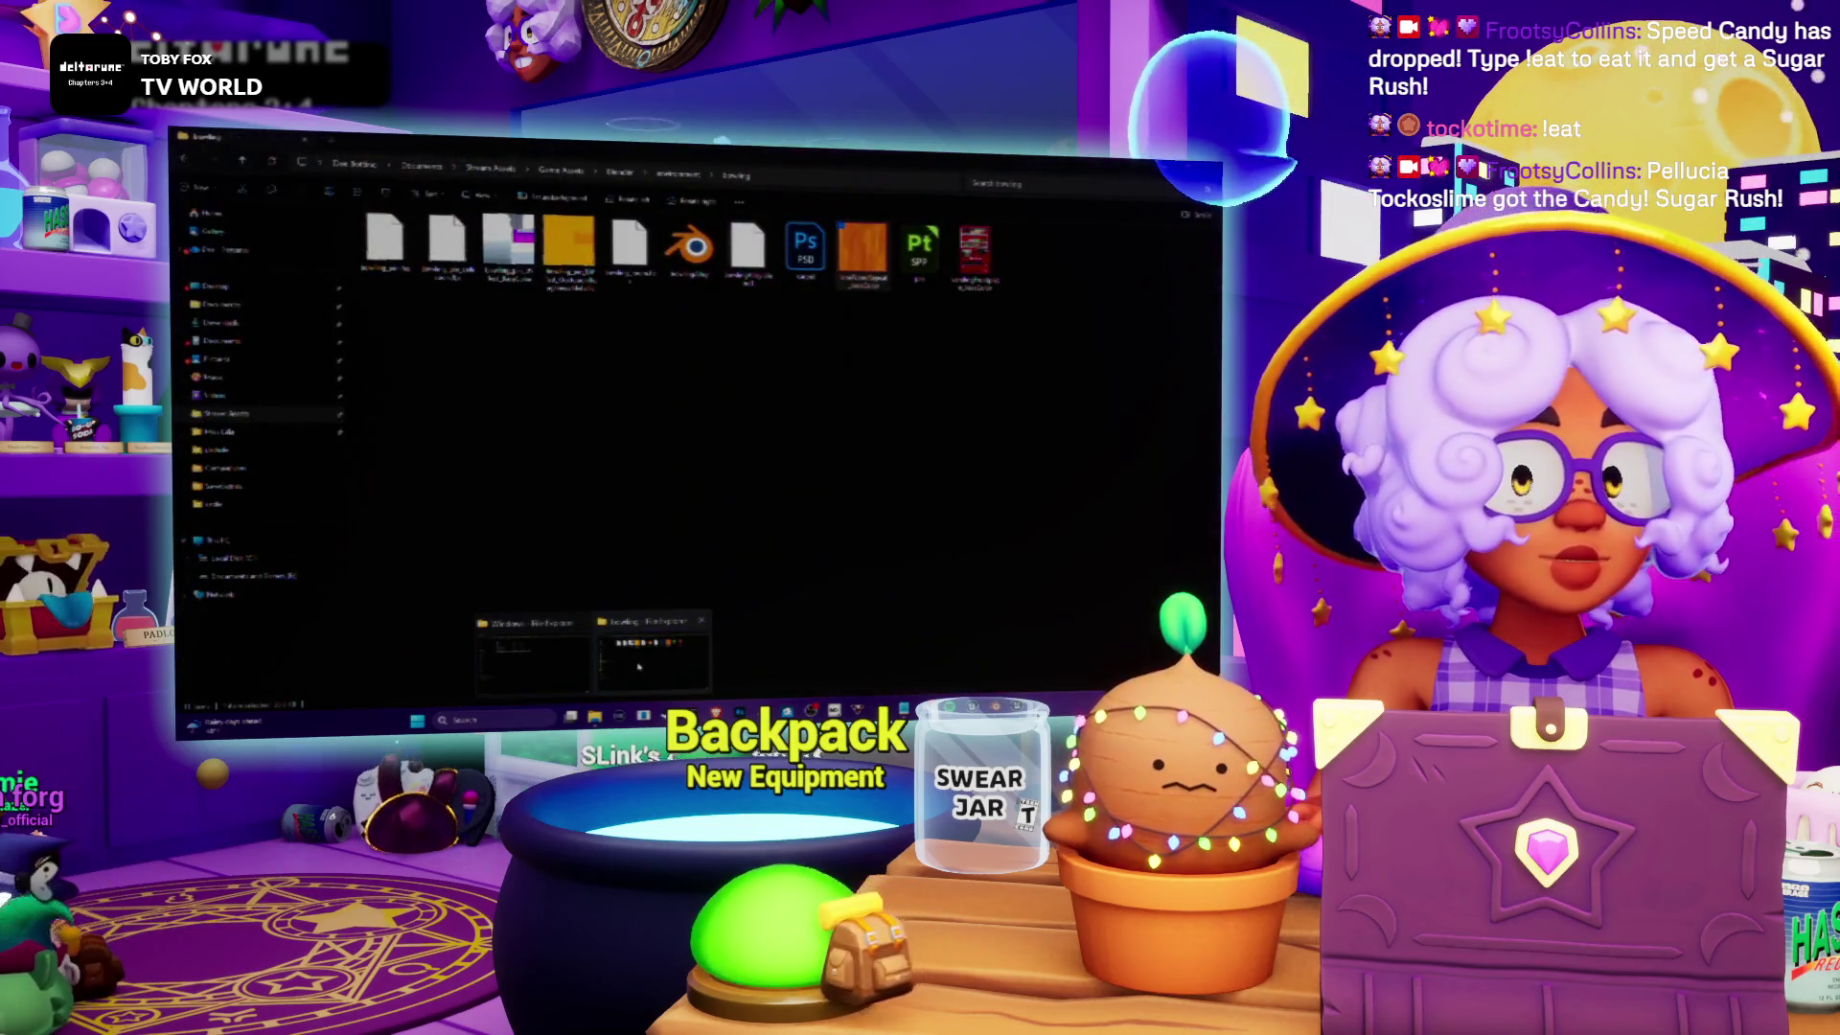
{"action": "left_click", "coordinate": [617, 172]}
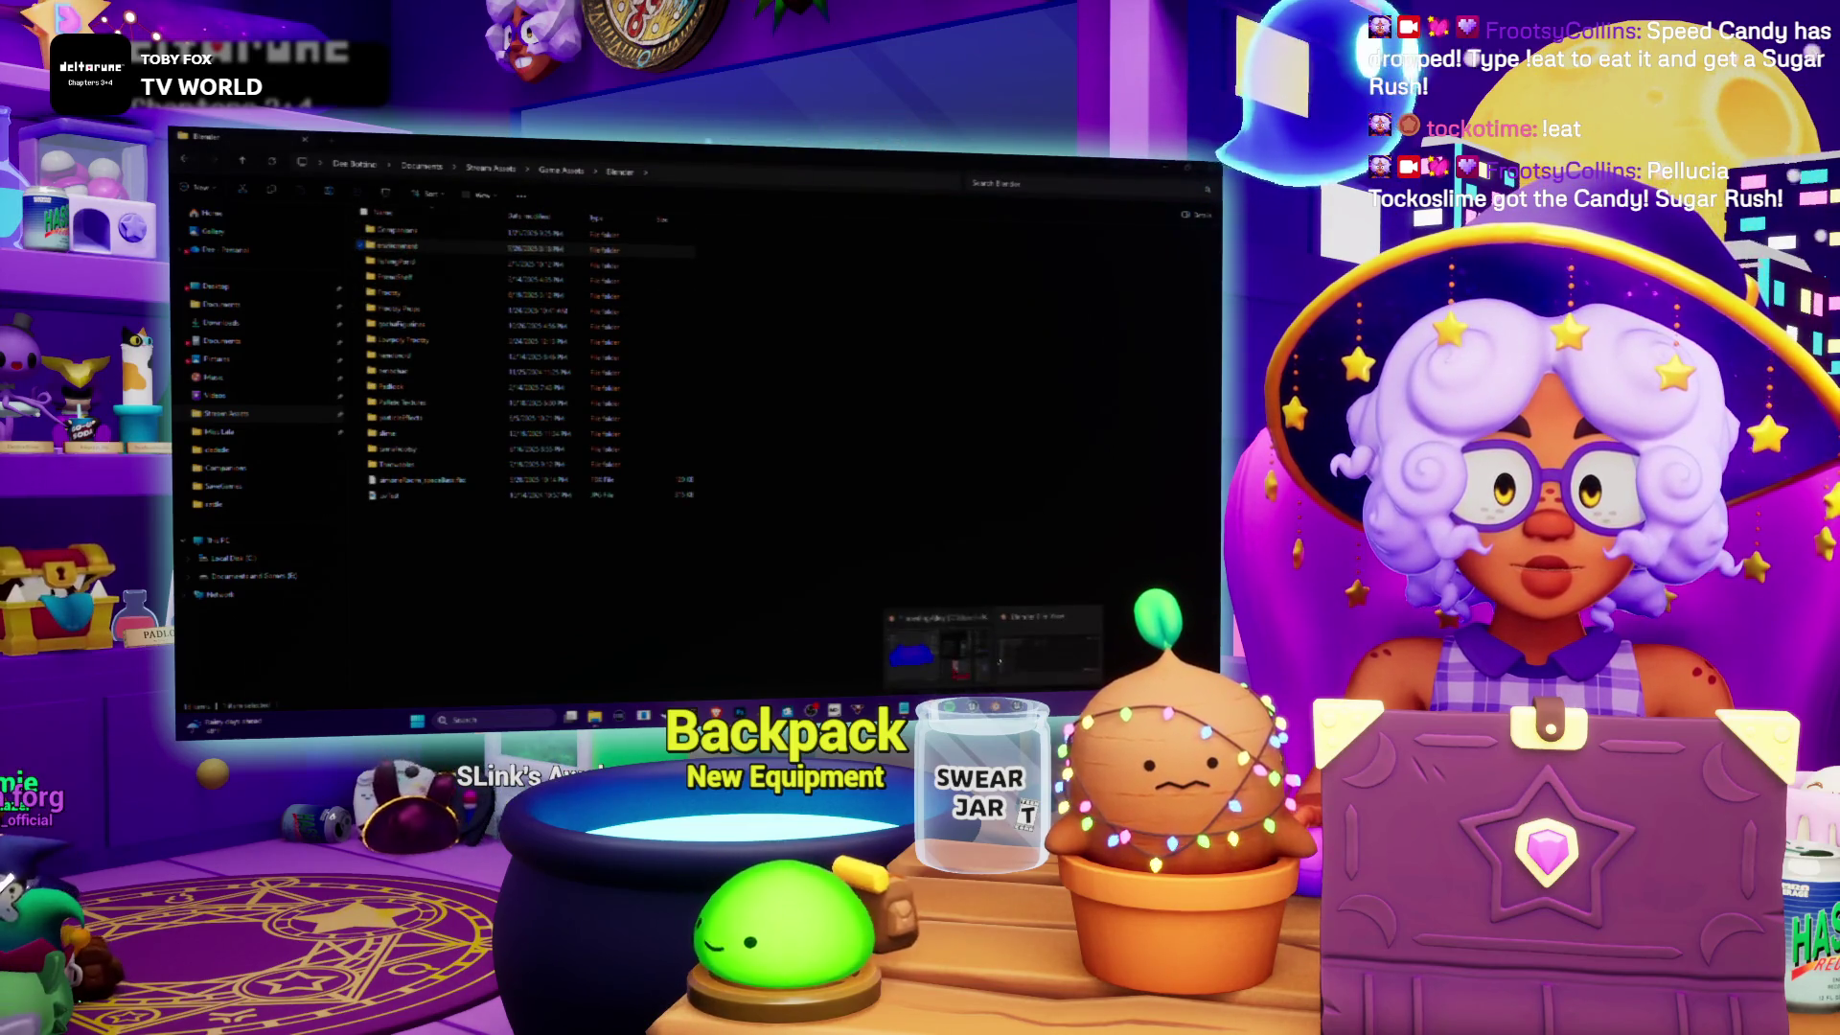
{"action": "key", "text": "alt+Tab"}
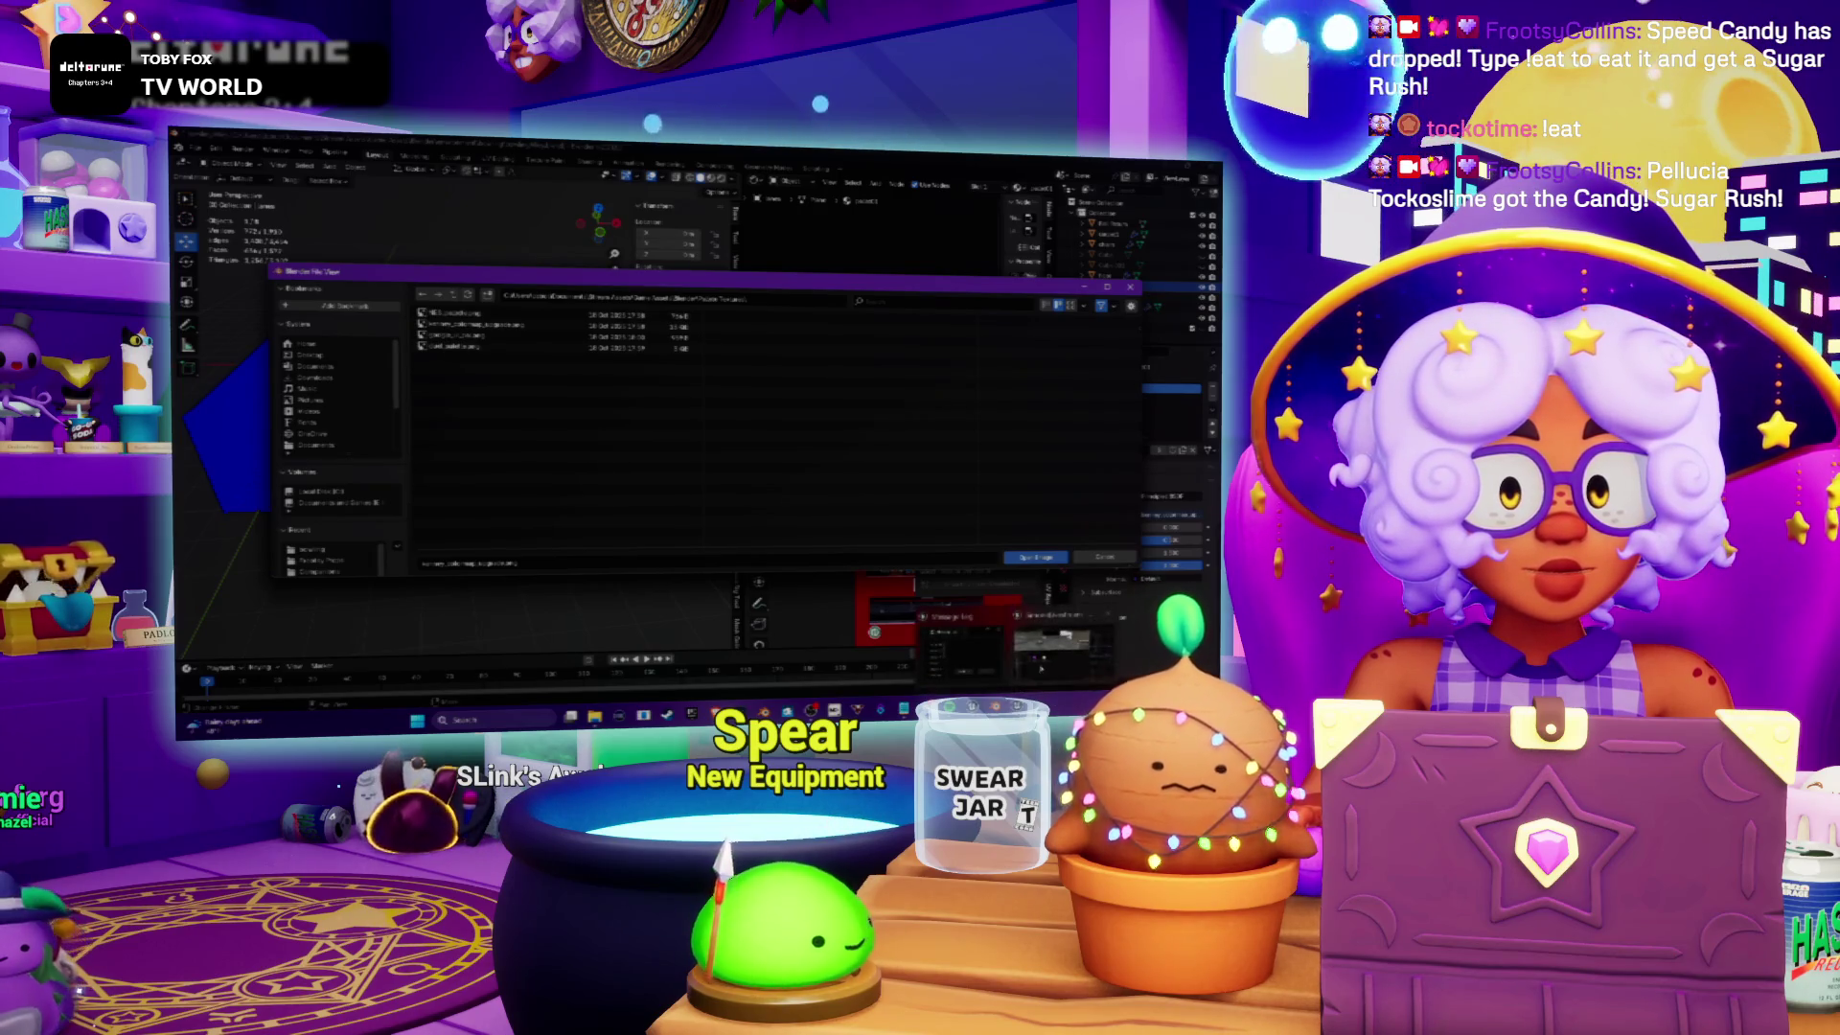
{"action": "key", "text": "alt+Tab"}
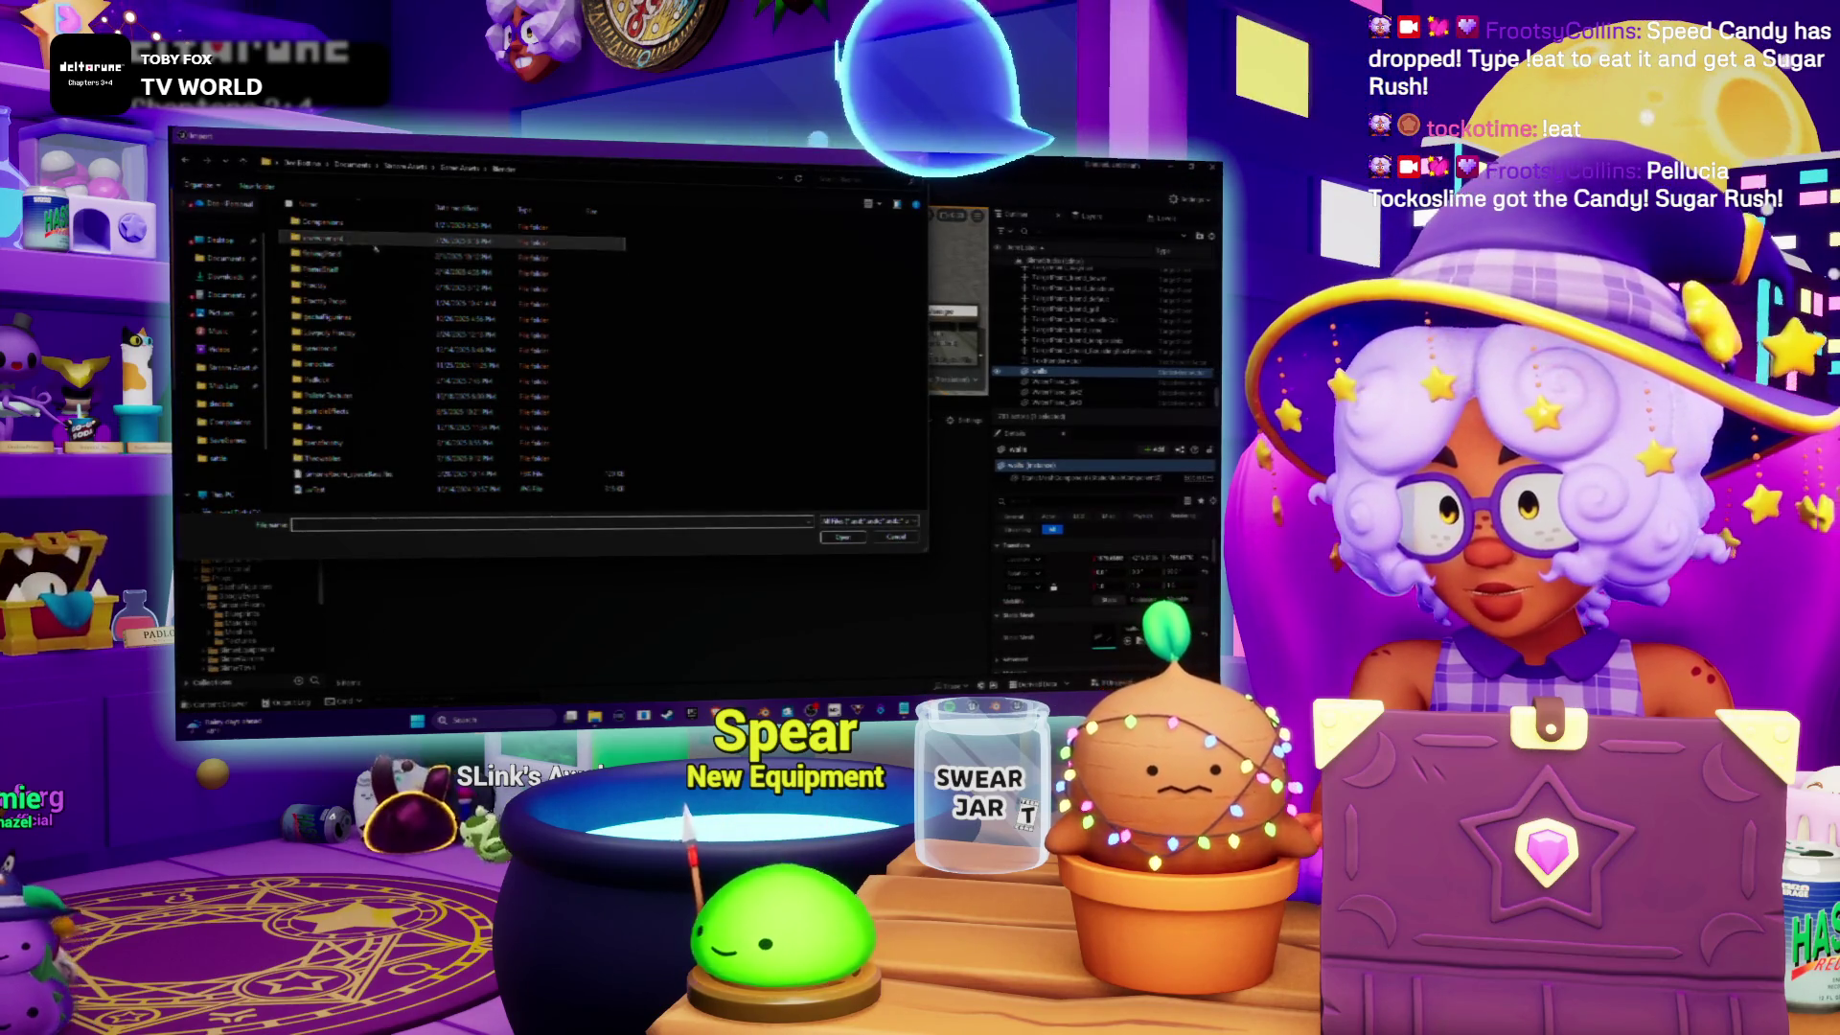
Step: Import the four palette textures from the Pallet Textures folder
{"action": "double_click", "coordinate": [351, 395]}
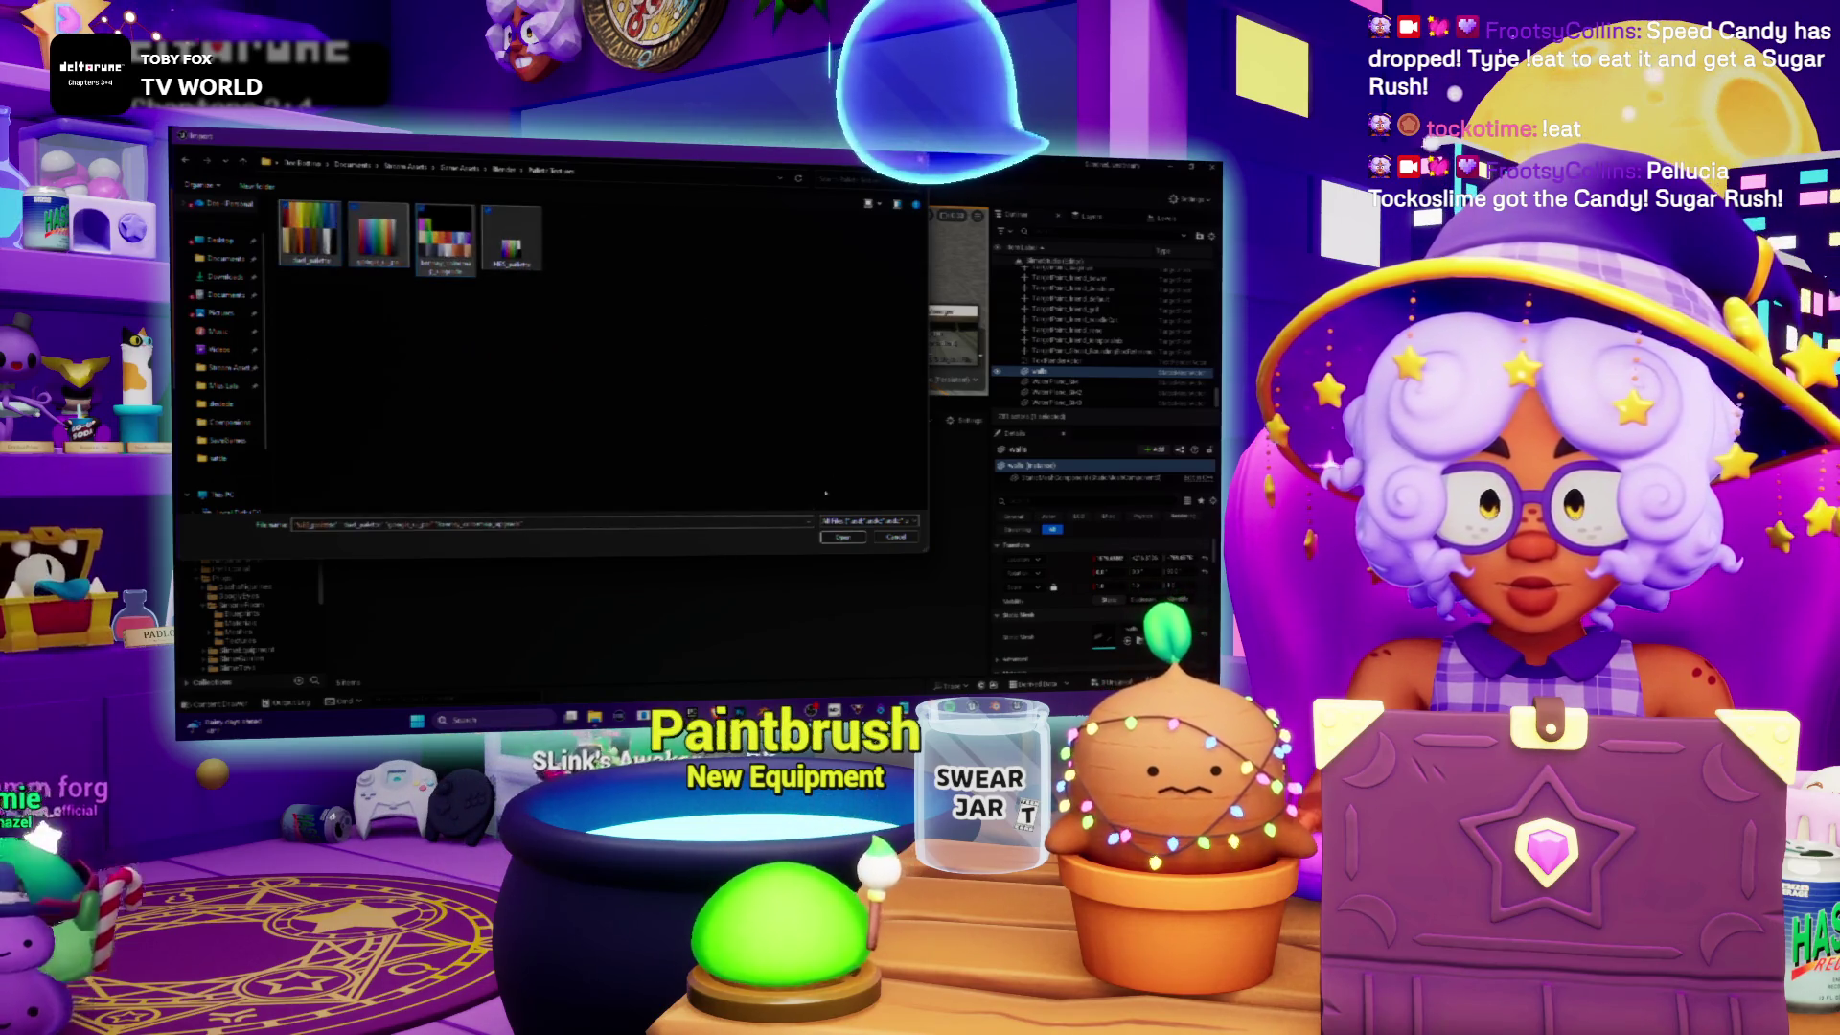
{"action": "left_click", "coordinate": [842, 537]}
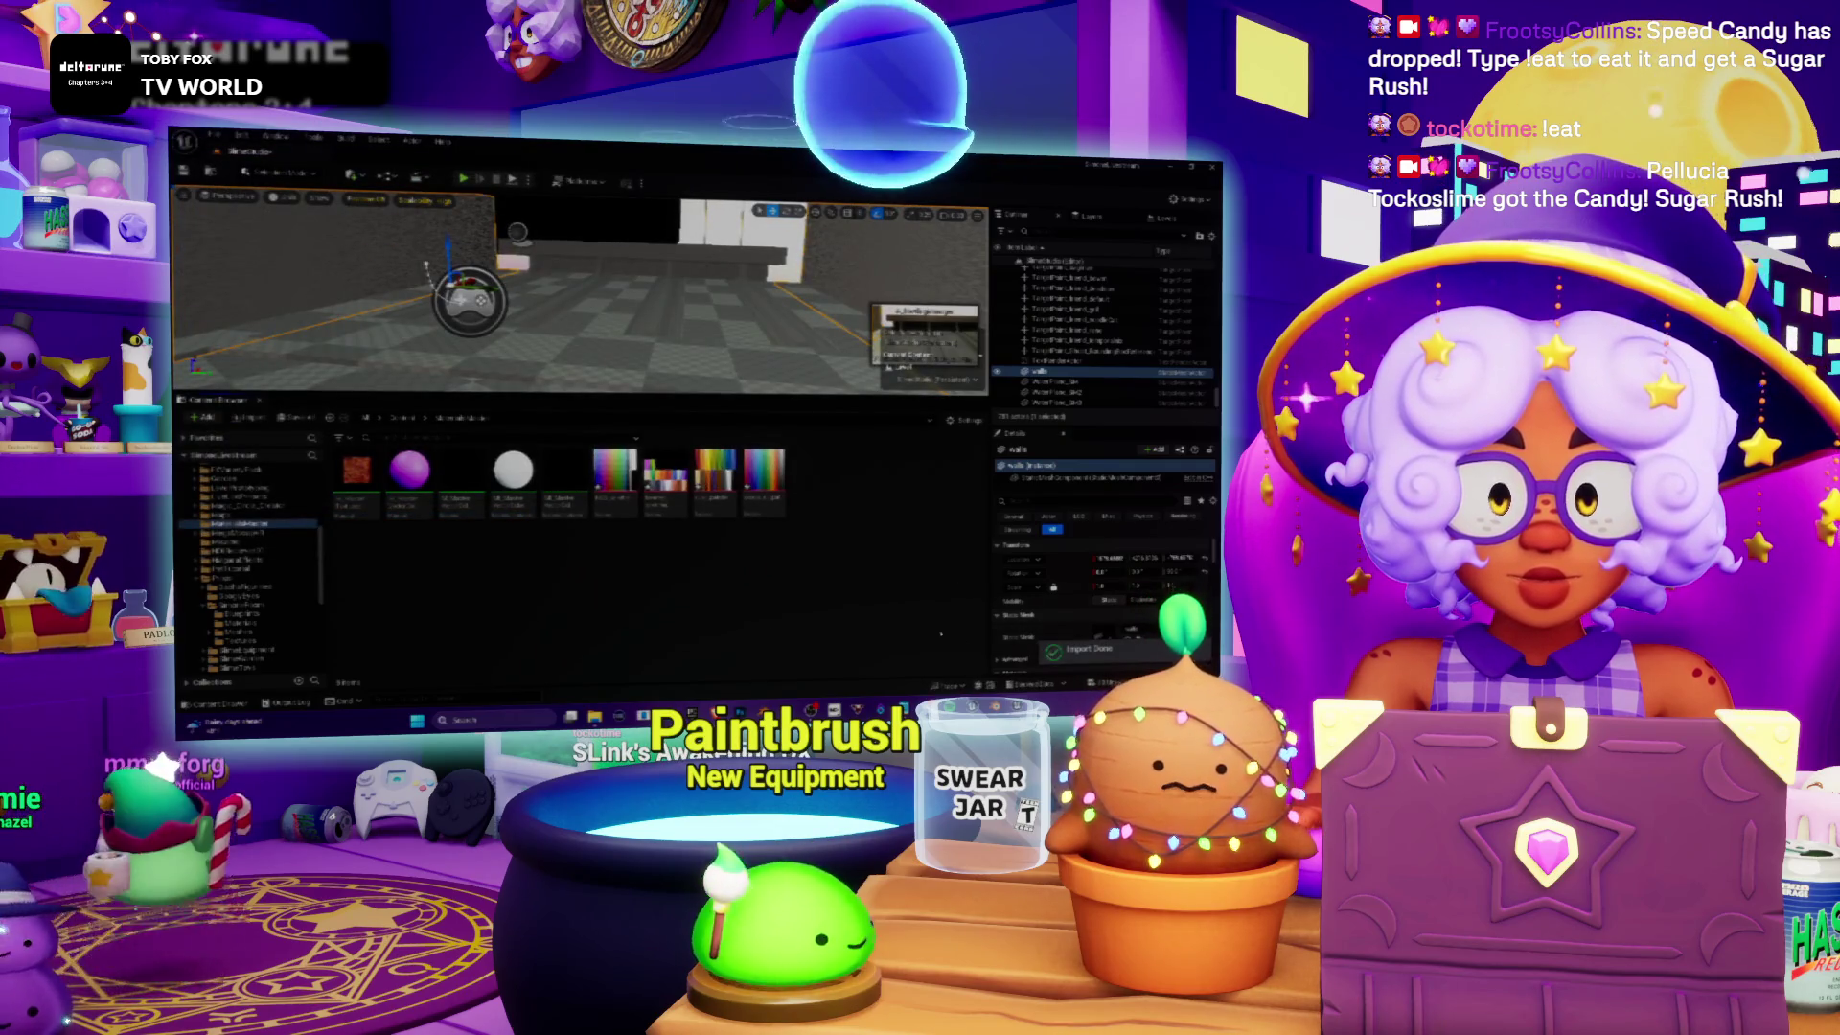
{"action": "left_click", "coordinate": [615, 508]}
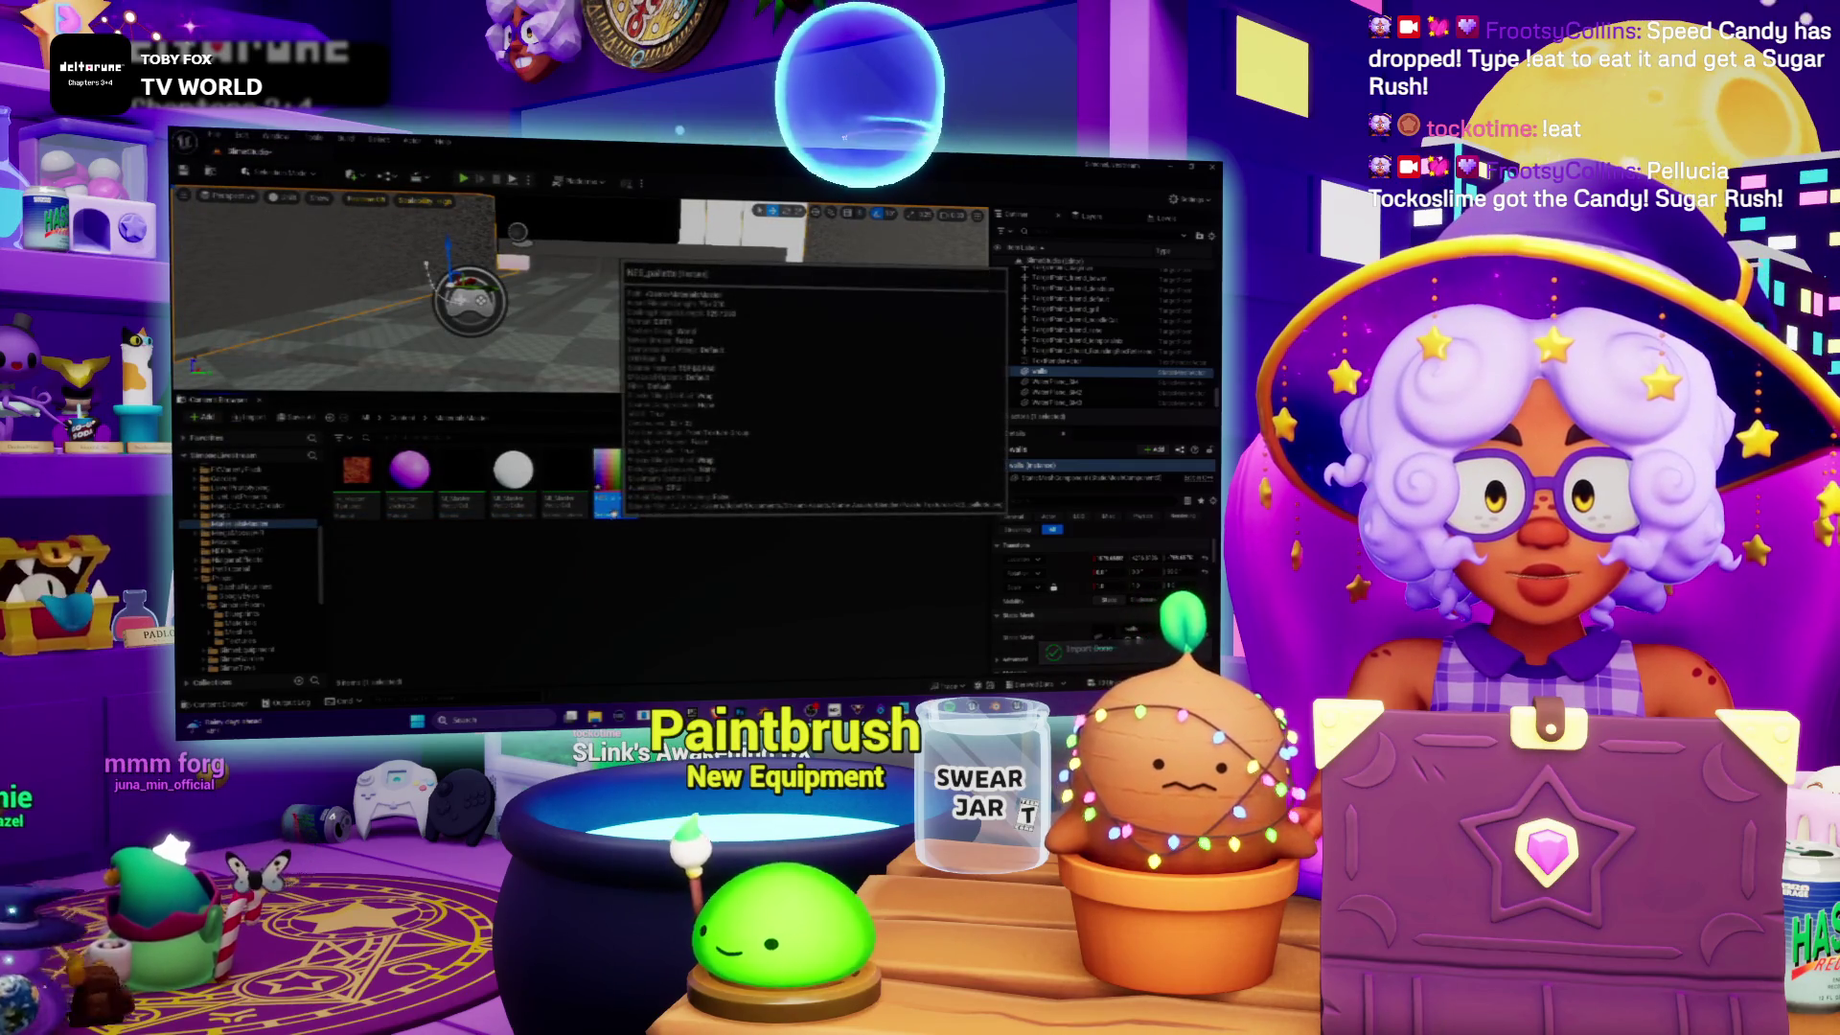
Step: Set Mip Gen Settings and a Texture Group on the first palette texture, then close its editor
{"action": "double_click", "coordinate": [614, 508]}
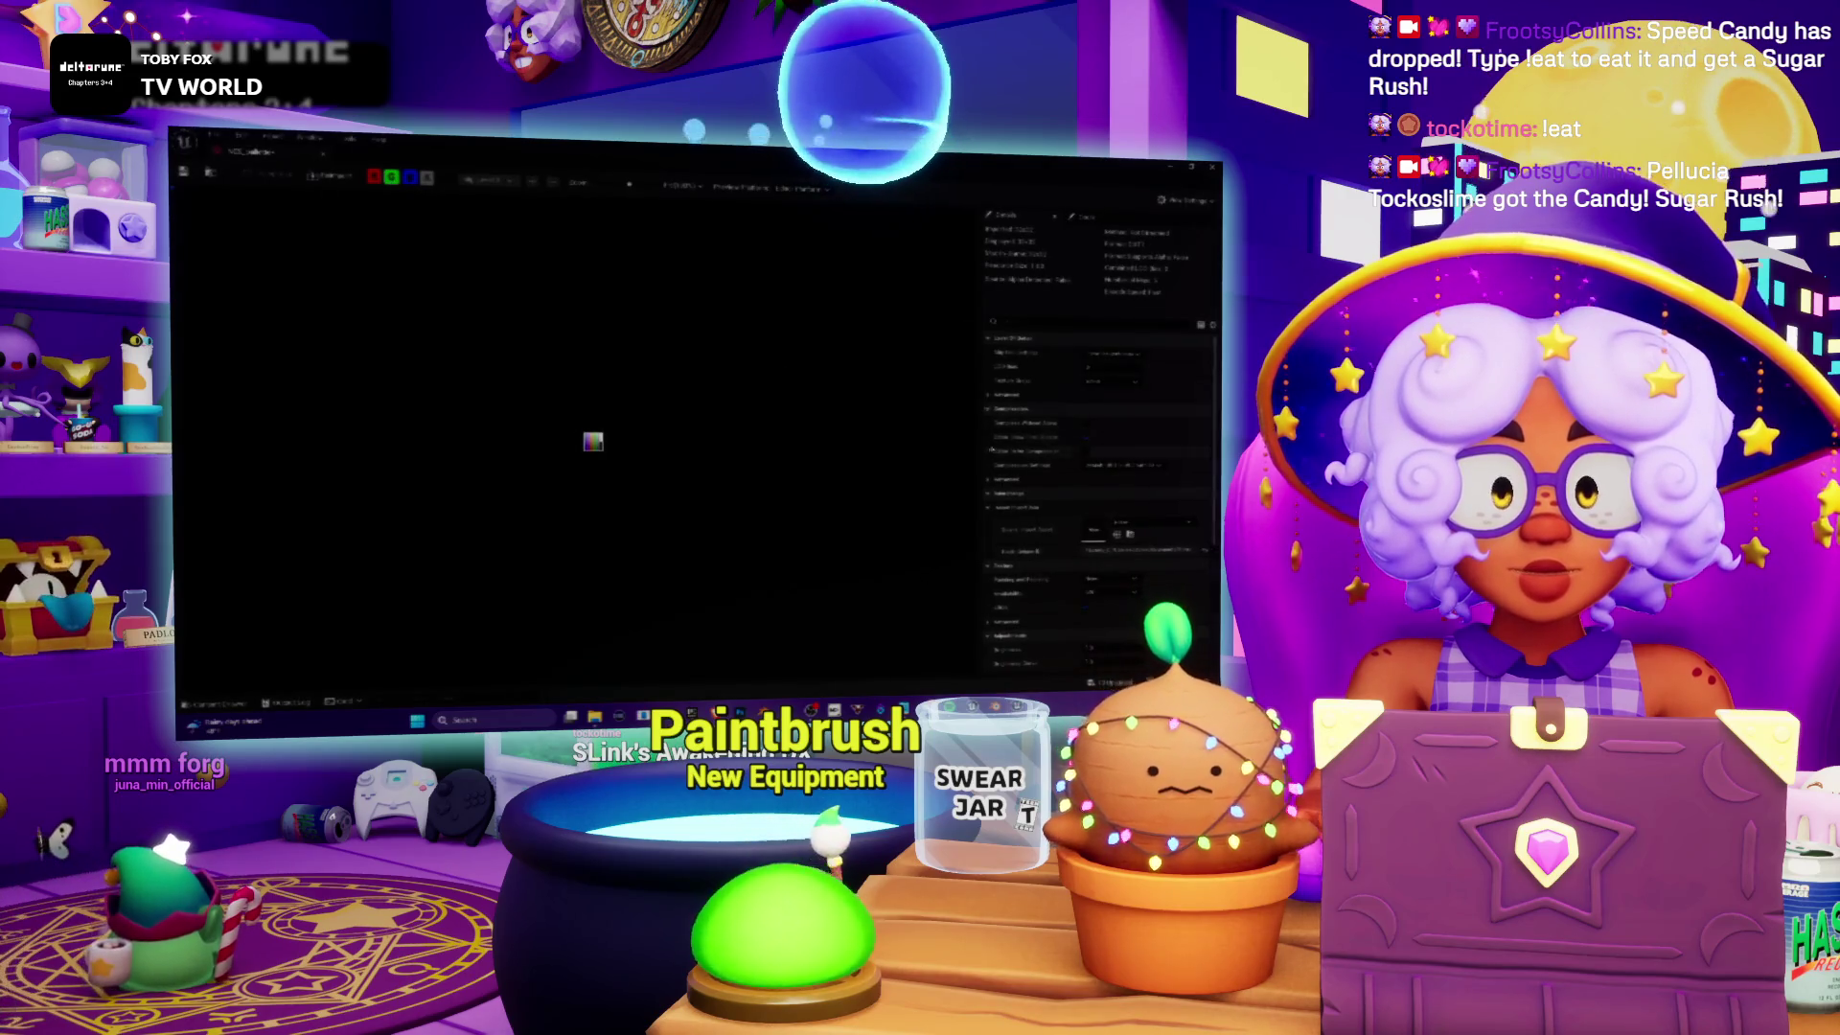
{"action": "left_click", "coordinate": [1105, 355]}
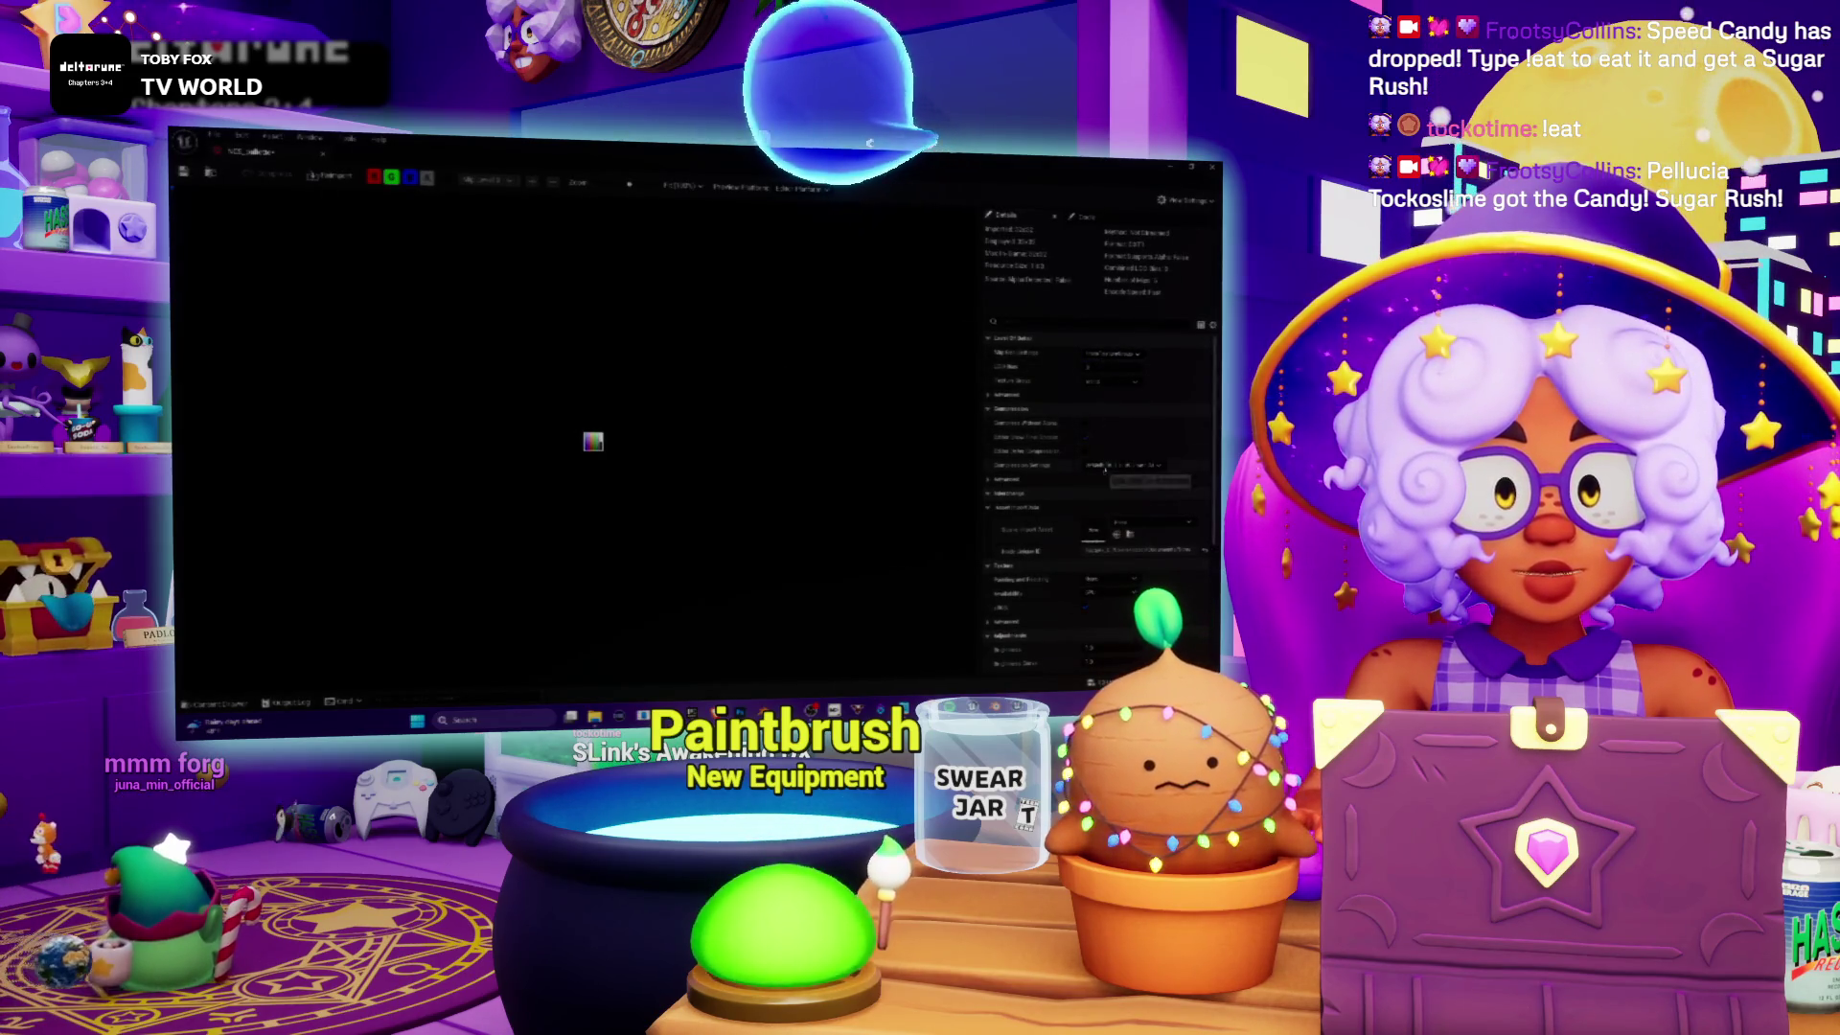
{"action": "left_click", "coordinate": [1104, 380]}
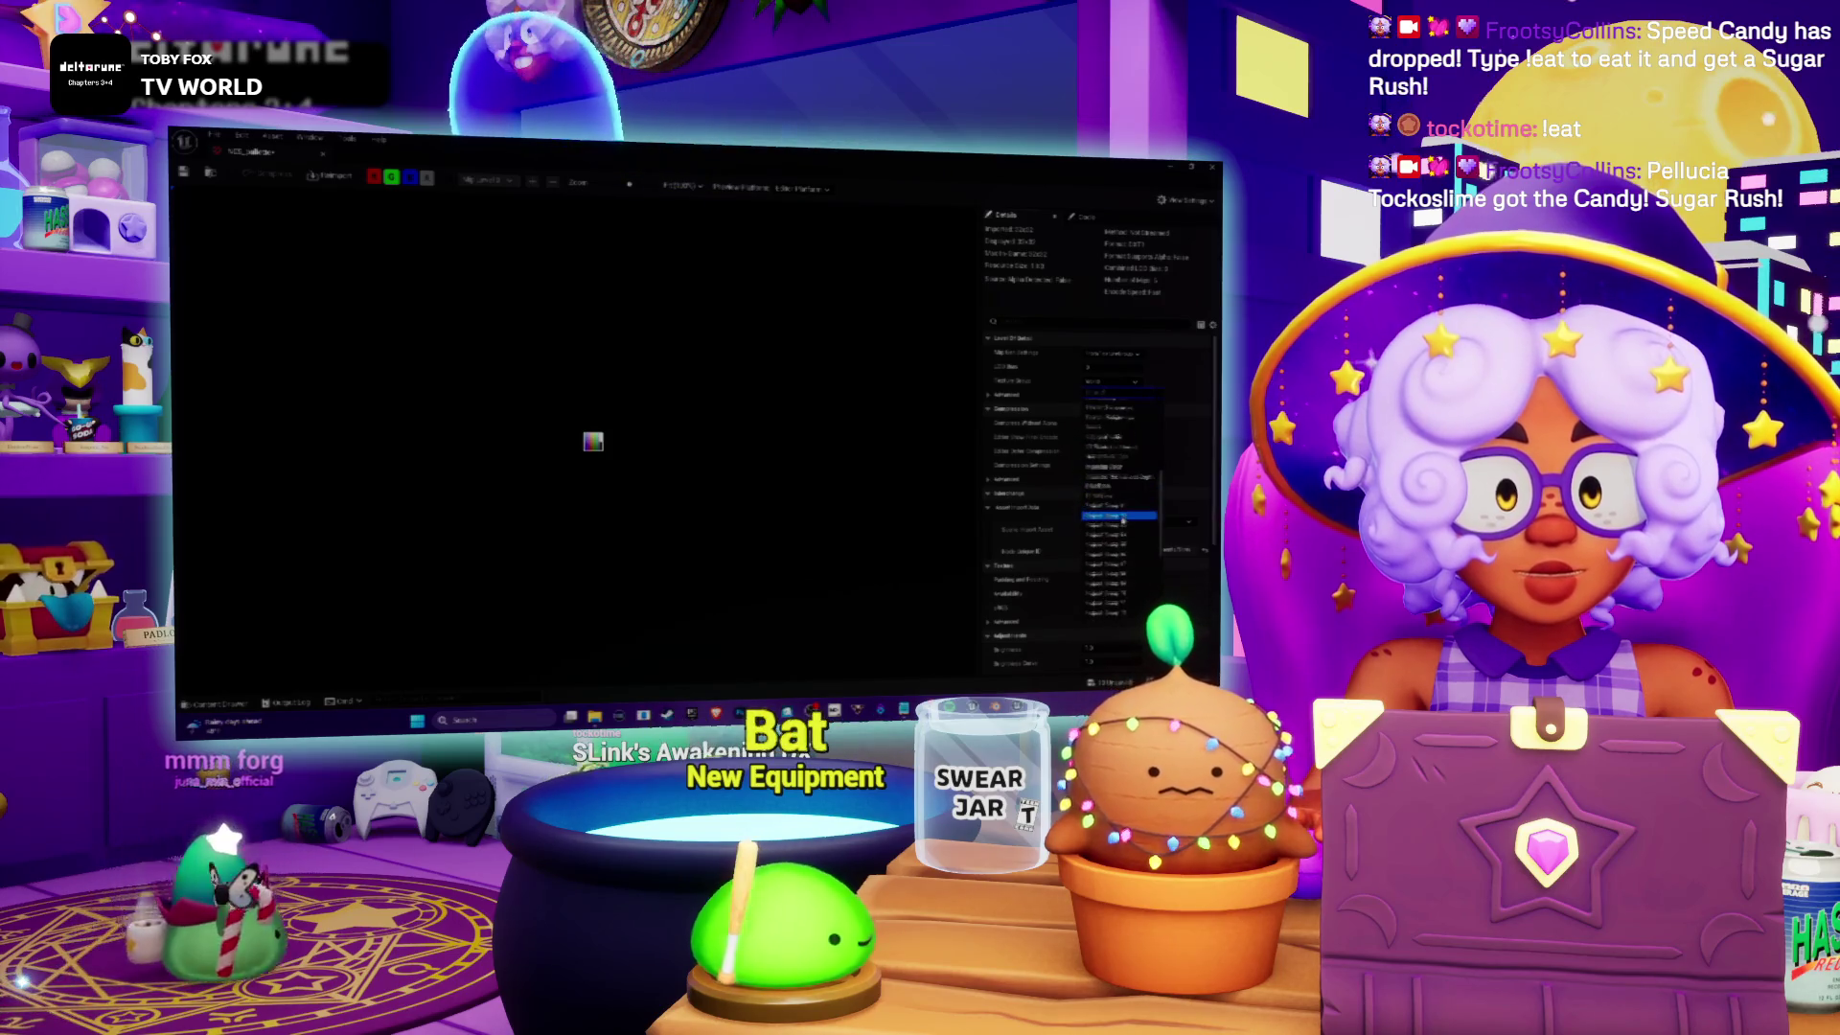
{"action": "scroll", "coordinate": [1123, 518], "scroll_direction": "up", "scroll_amount": 3}
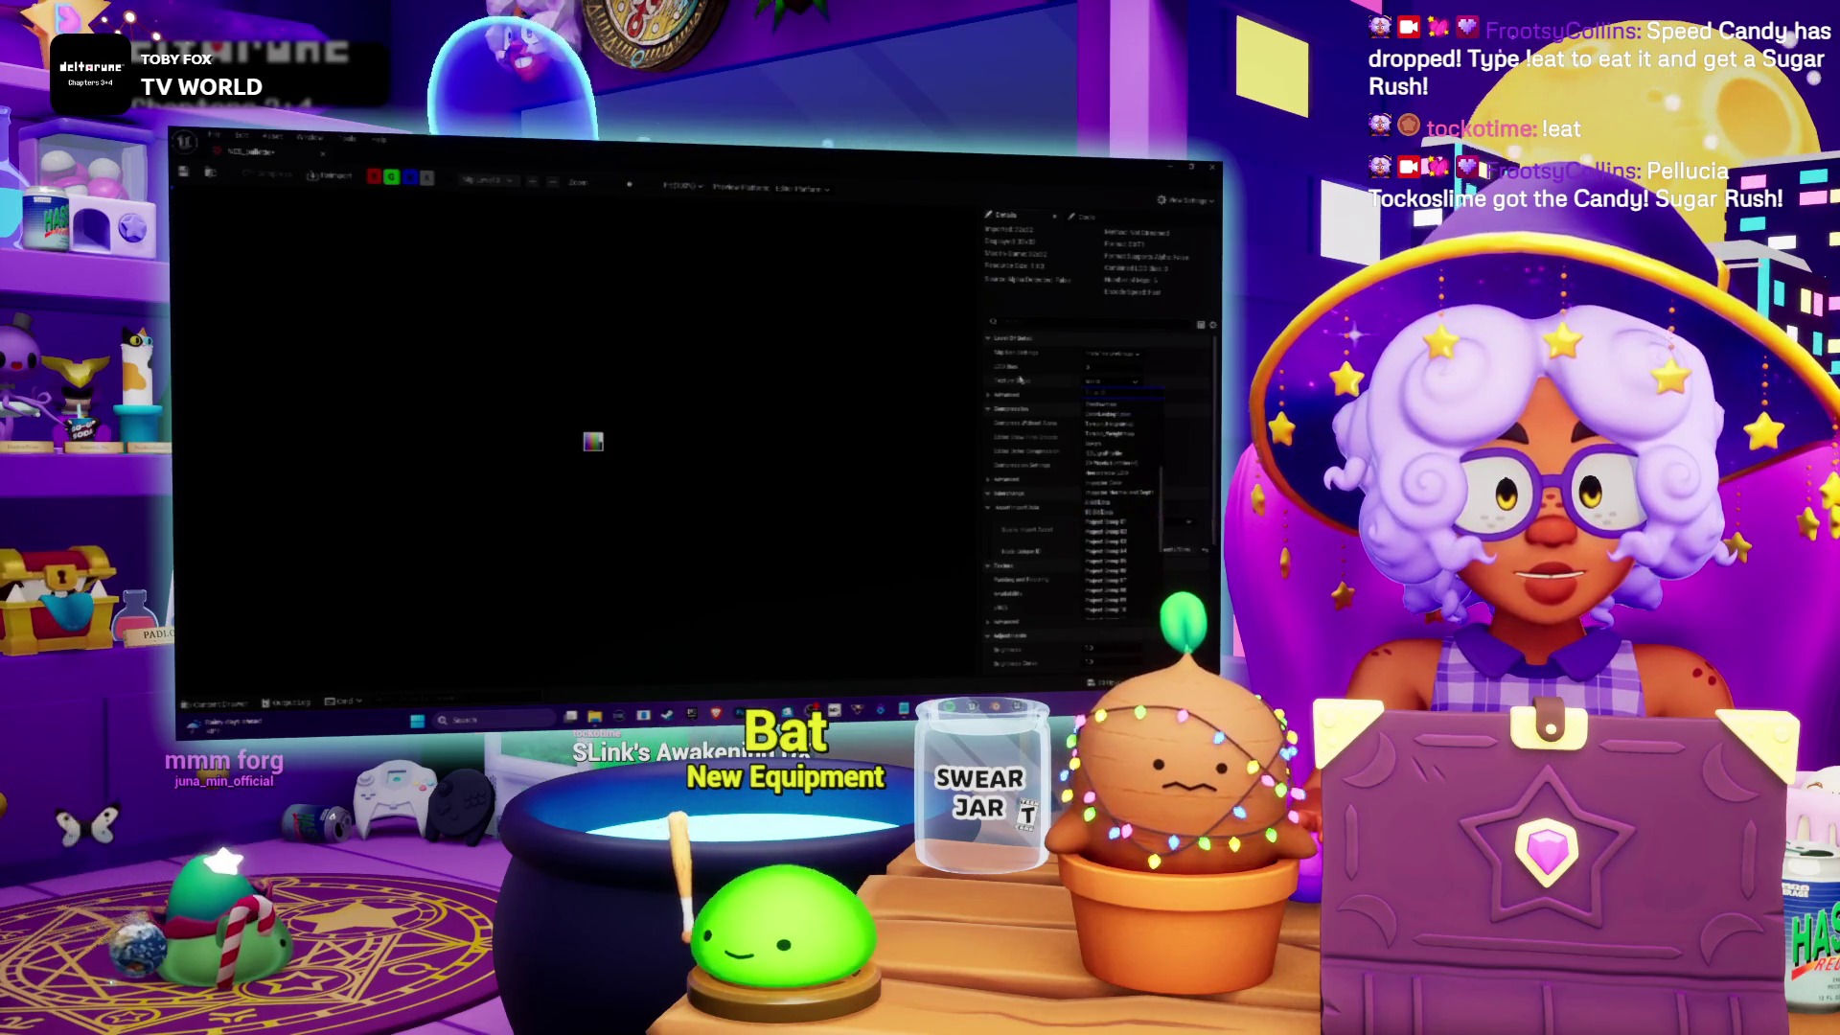
{"action": "left_click", "coordinate": [1043, 367]}
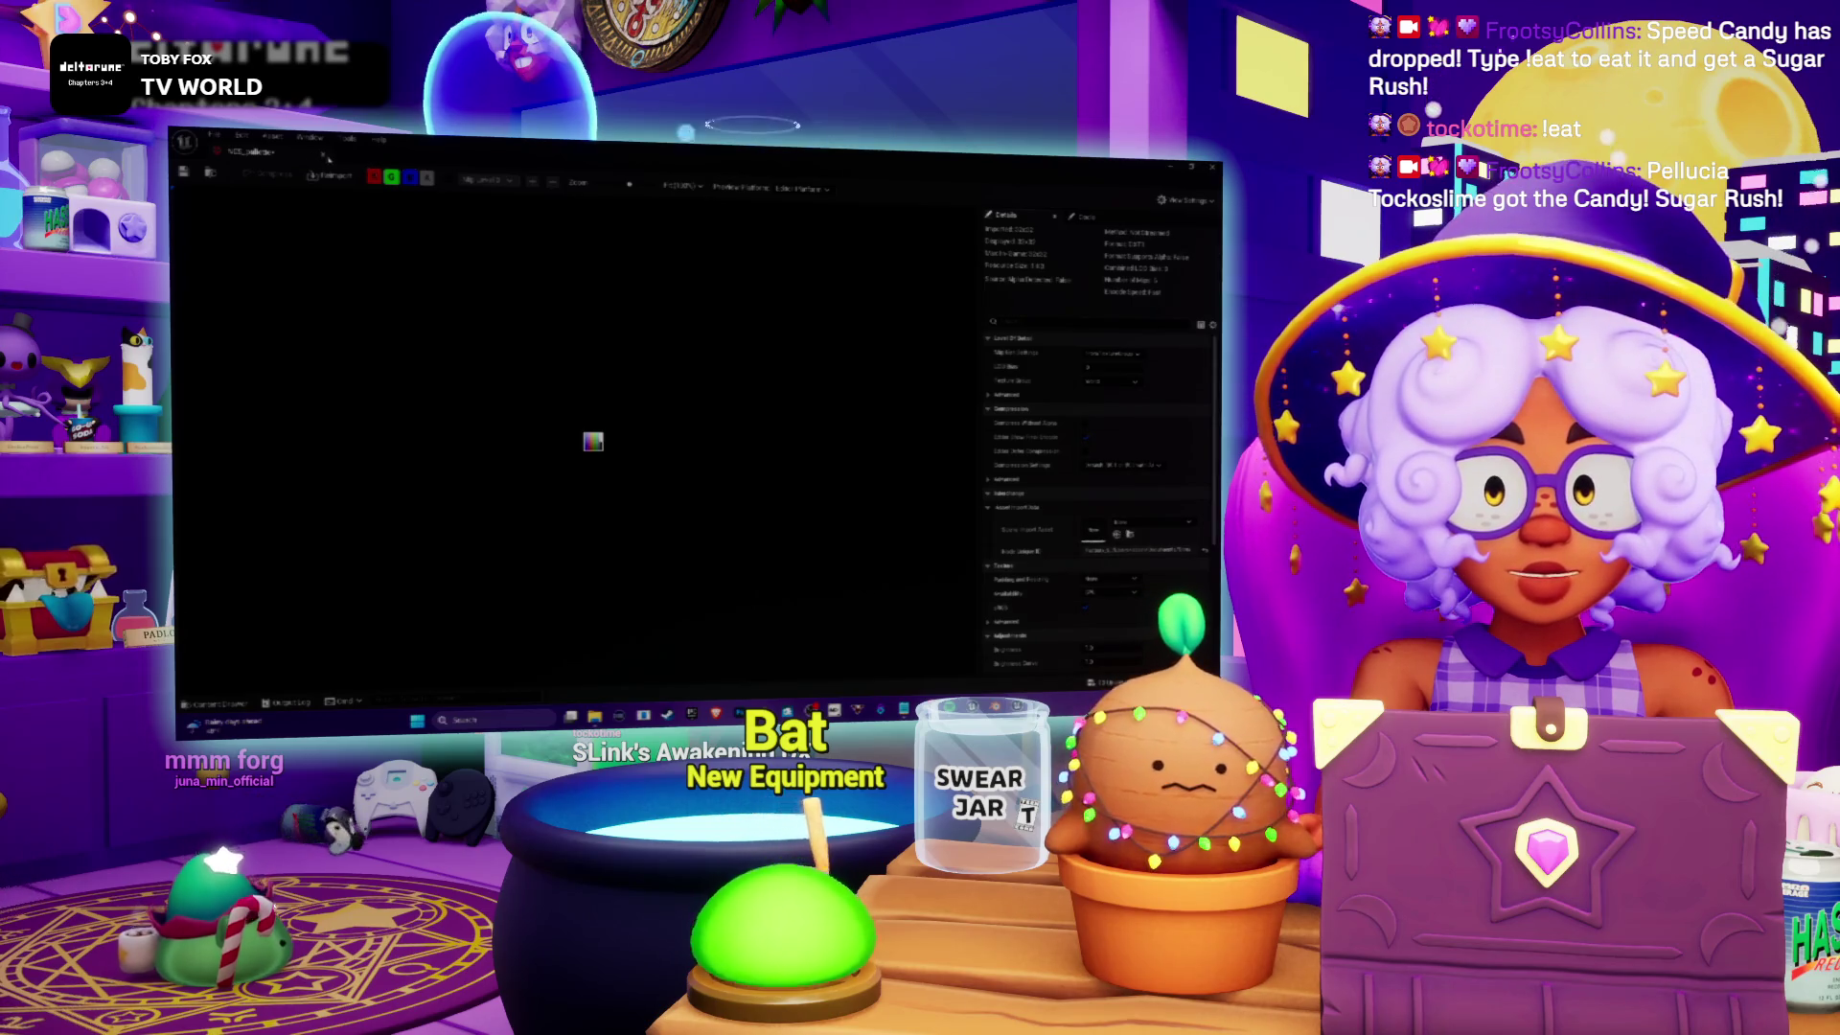
{"action": "left_click", "coordinate": [326, 153]}
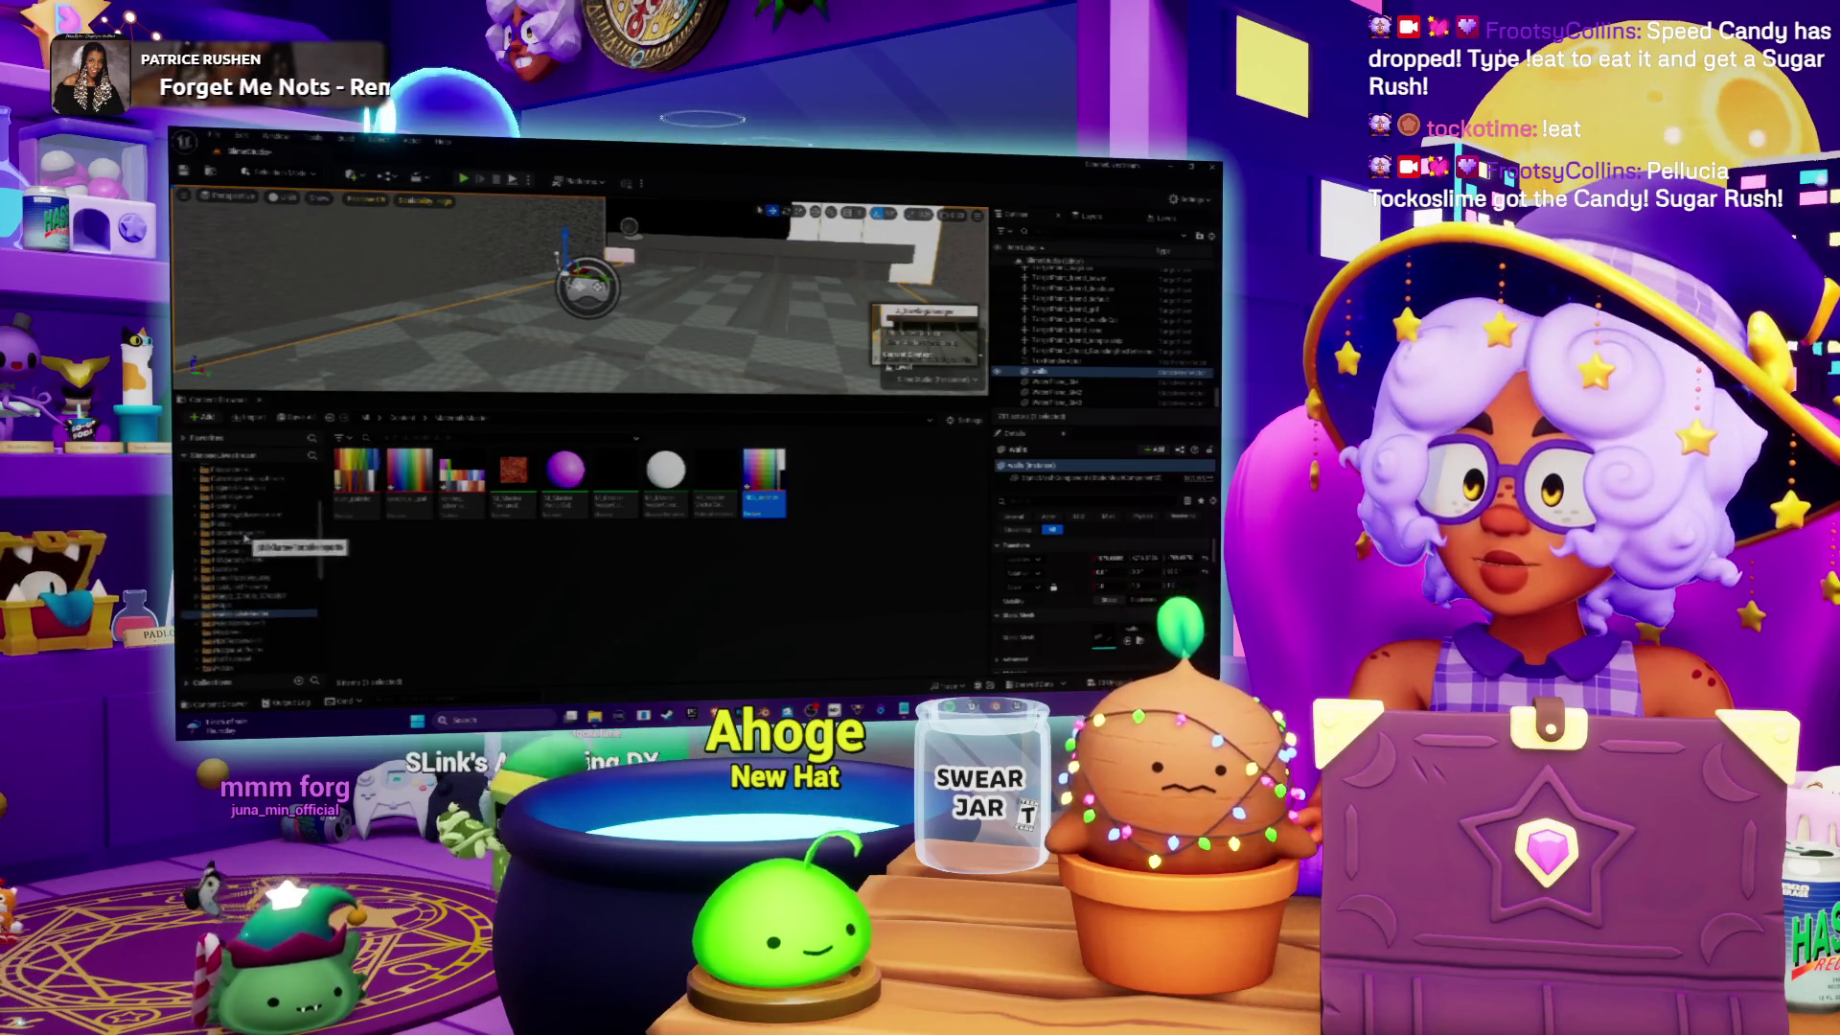
Step: Duplicate the material in Bowling > Material, name the copy M_Wall, and open it
{"action": "scroll", "coordinate": [240, 537], "scroll_direction": "down", "scroll_amount": 3}
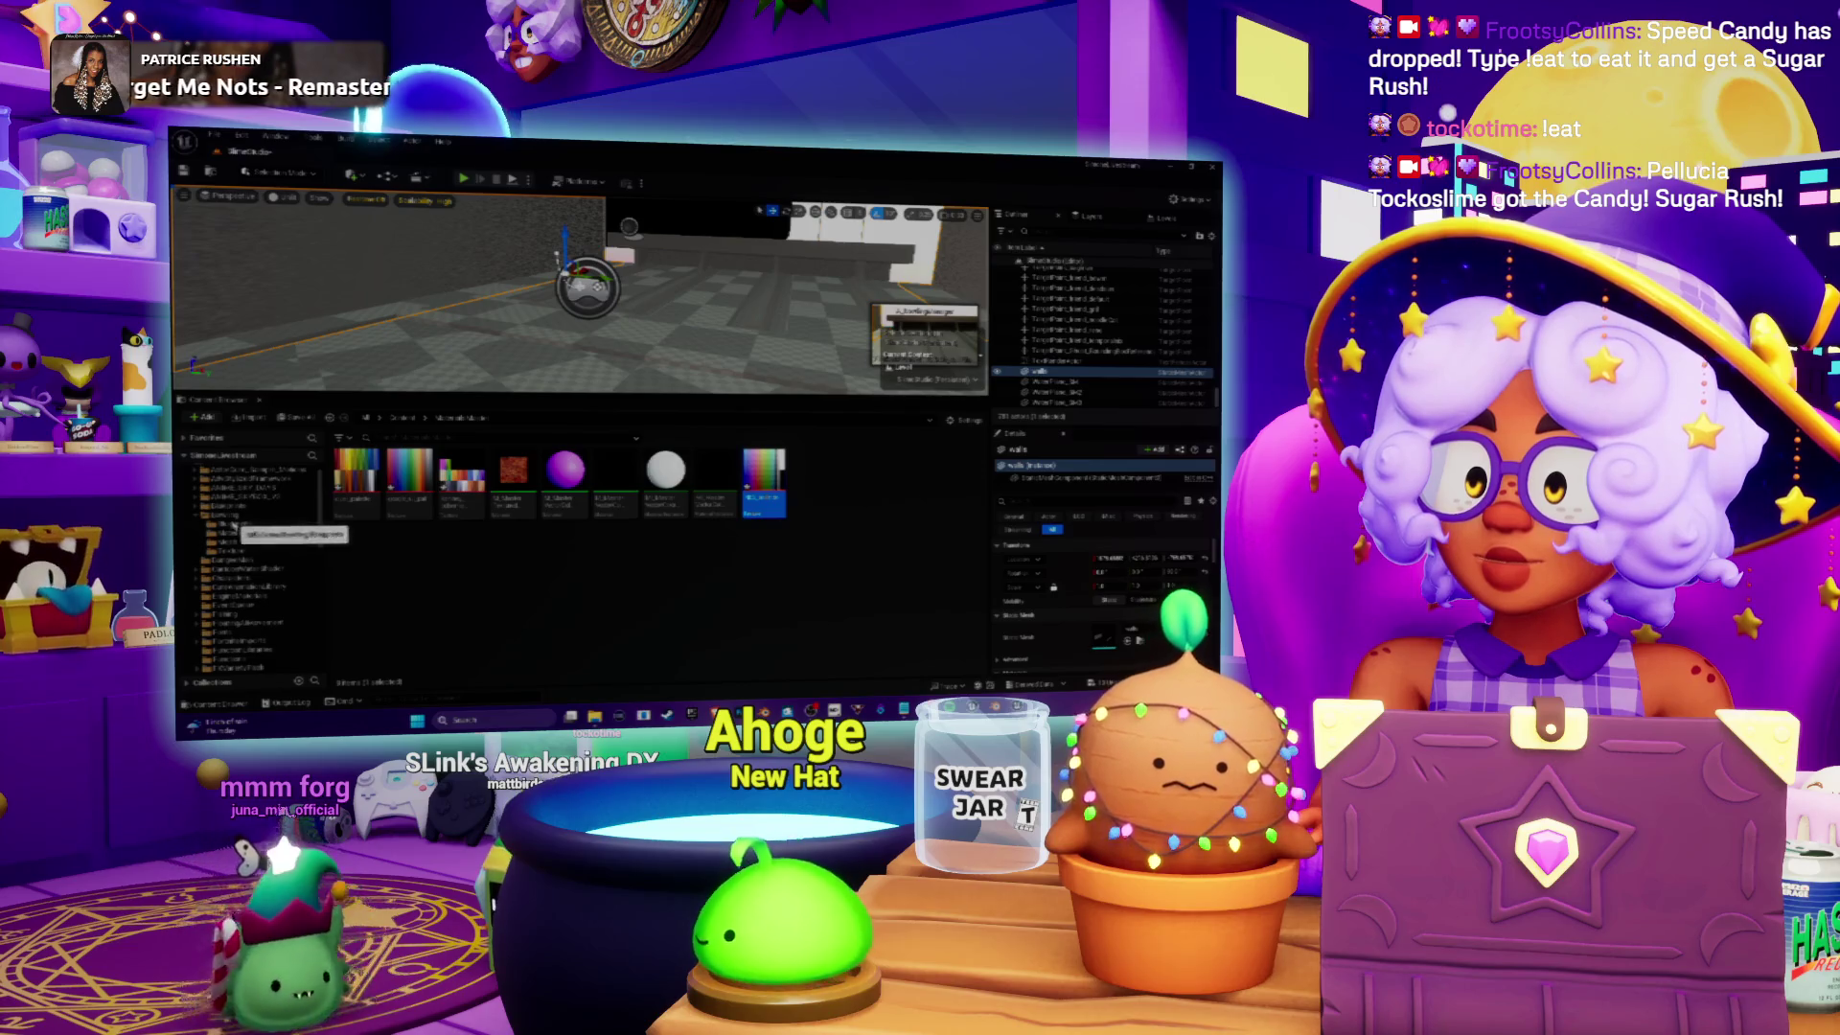
{"action": "left_click", "coordinate": [232, 516]}
{"action": "left_click", "coordinate": [230, 533]}
{"action": "right_click", "coordinate": [431, 474]}
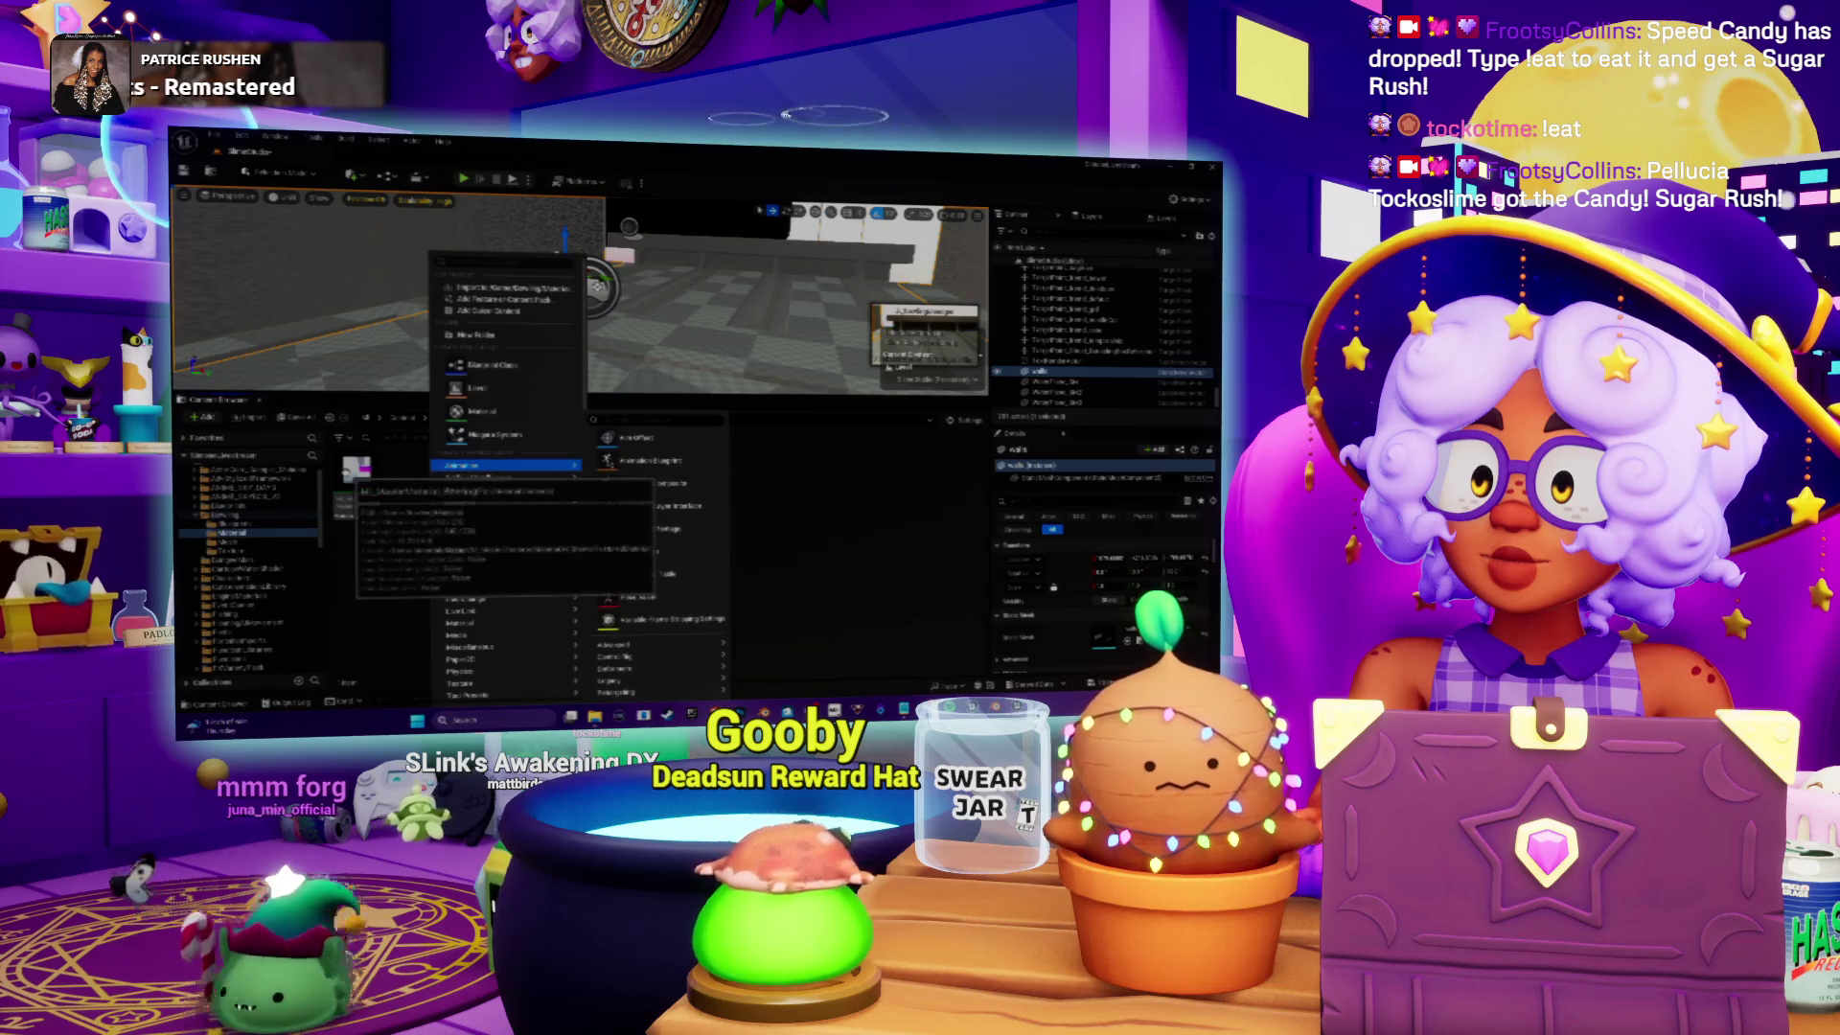
{"action": "left_click", "coordinate": [388, 466]}
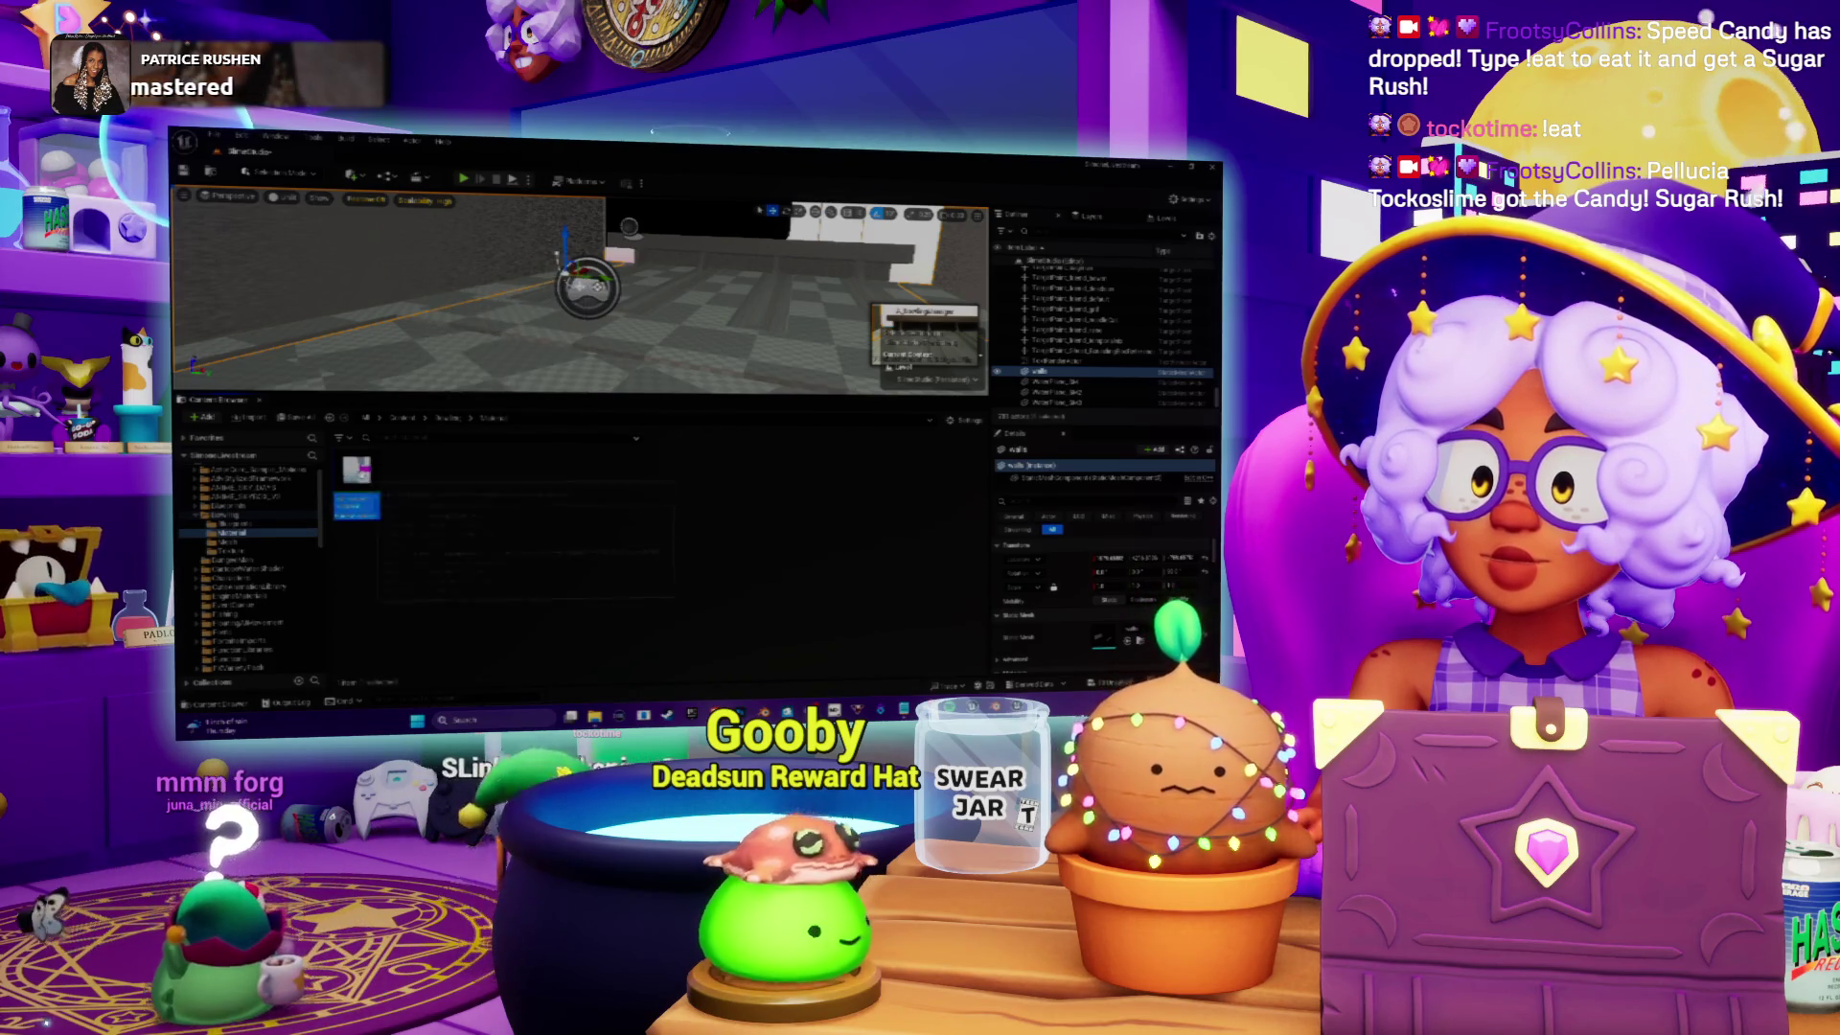
{"action": "right_click", "coordinate": [360, 472]}
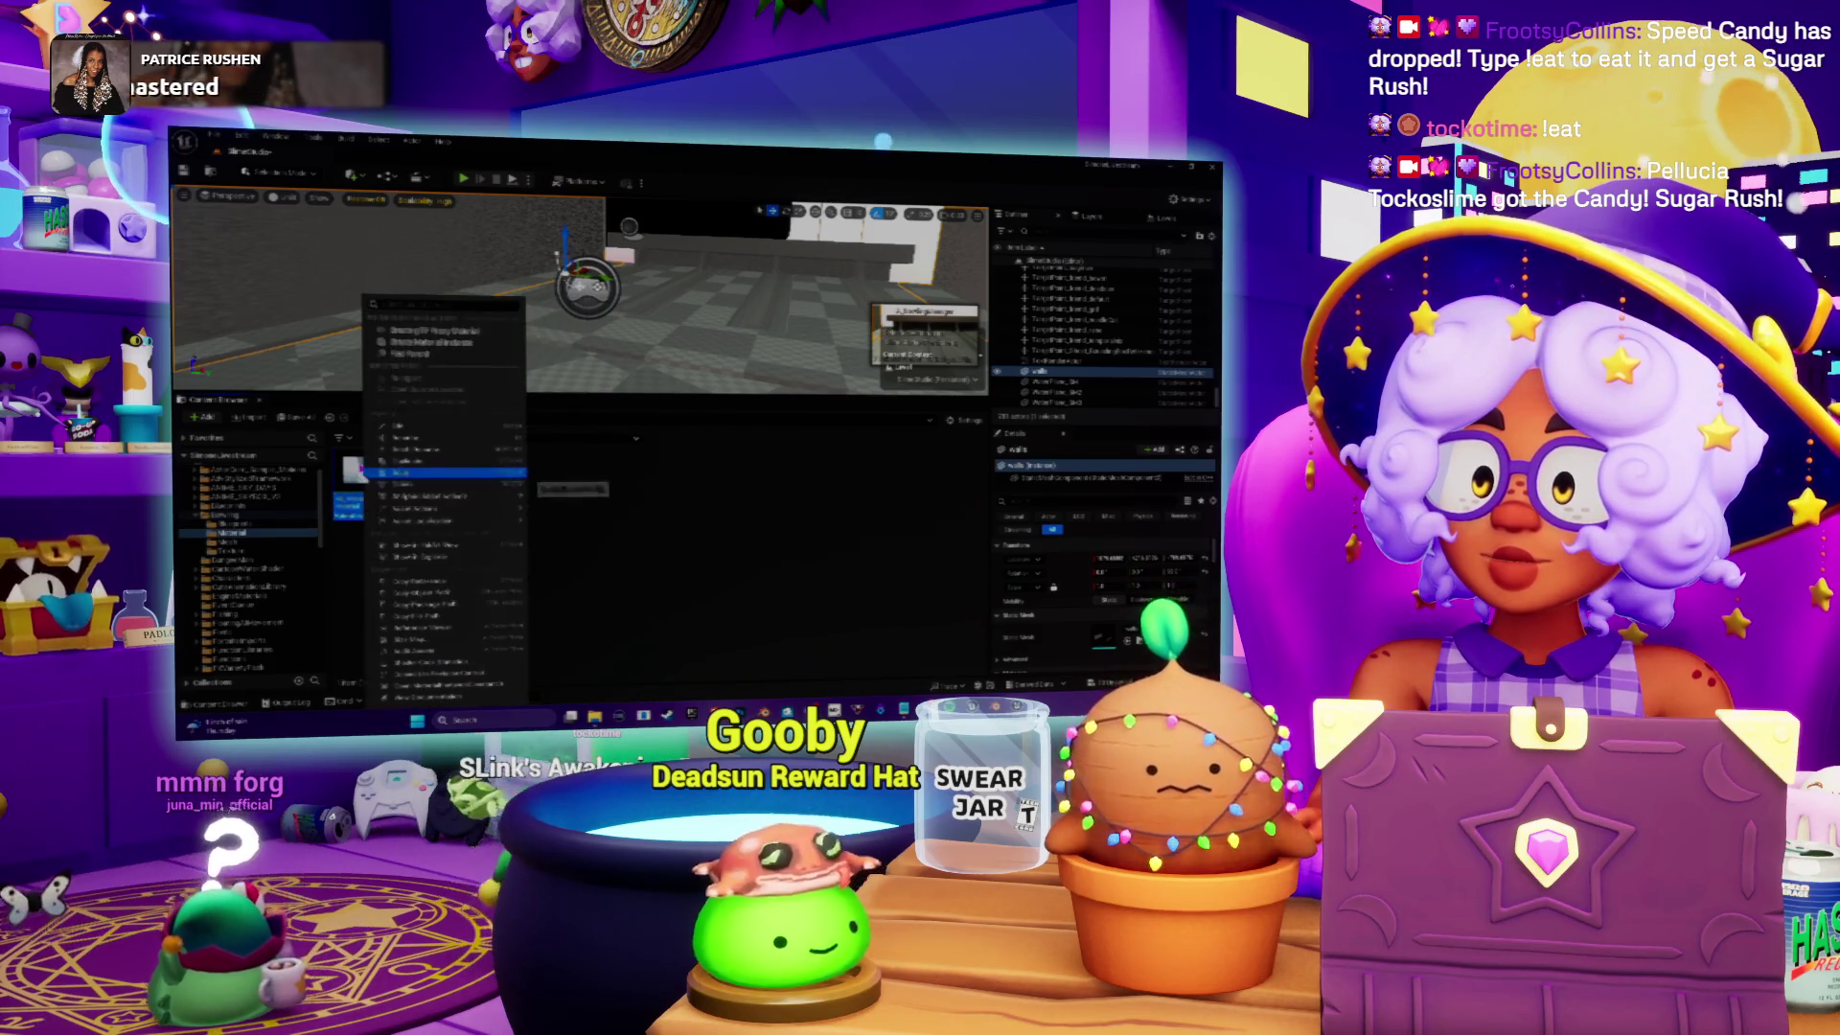
{"action": "left_click", "coordinate": [419, 462]}
{"action": "type", "text": "M_Wall"}
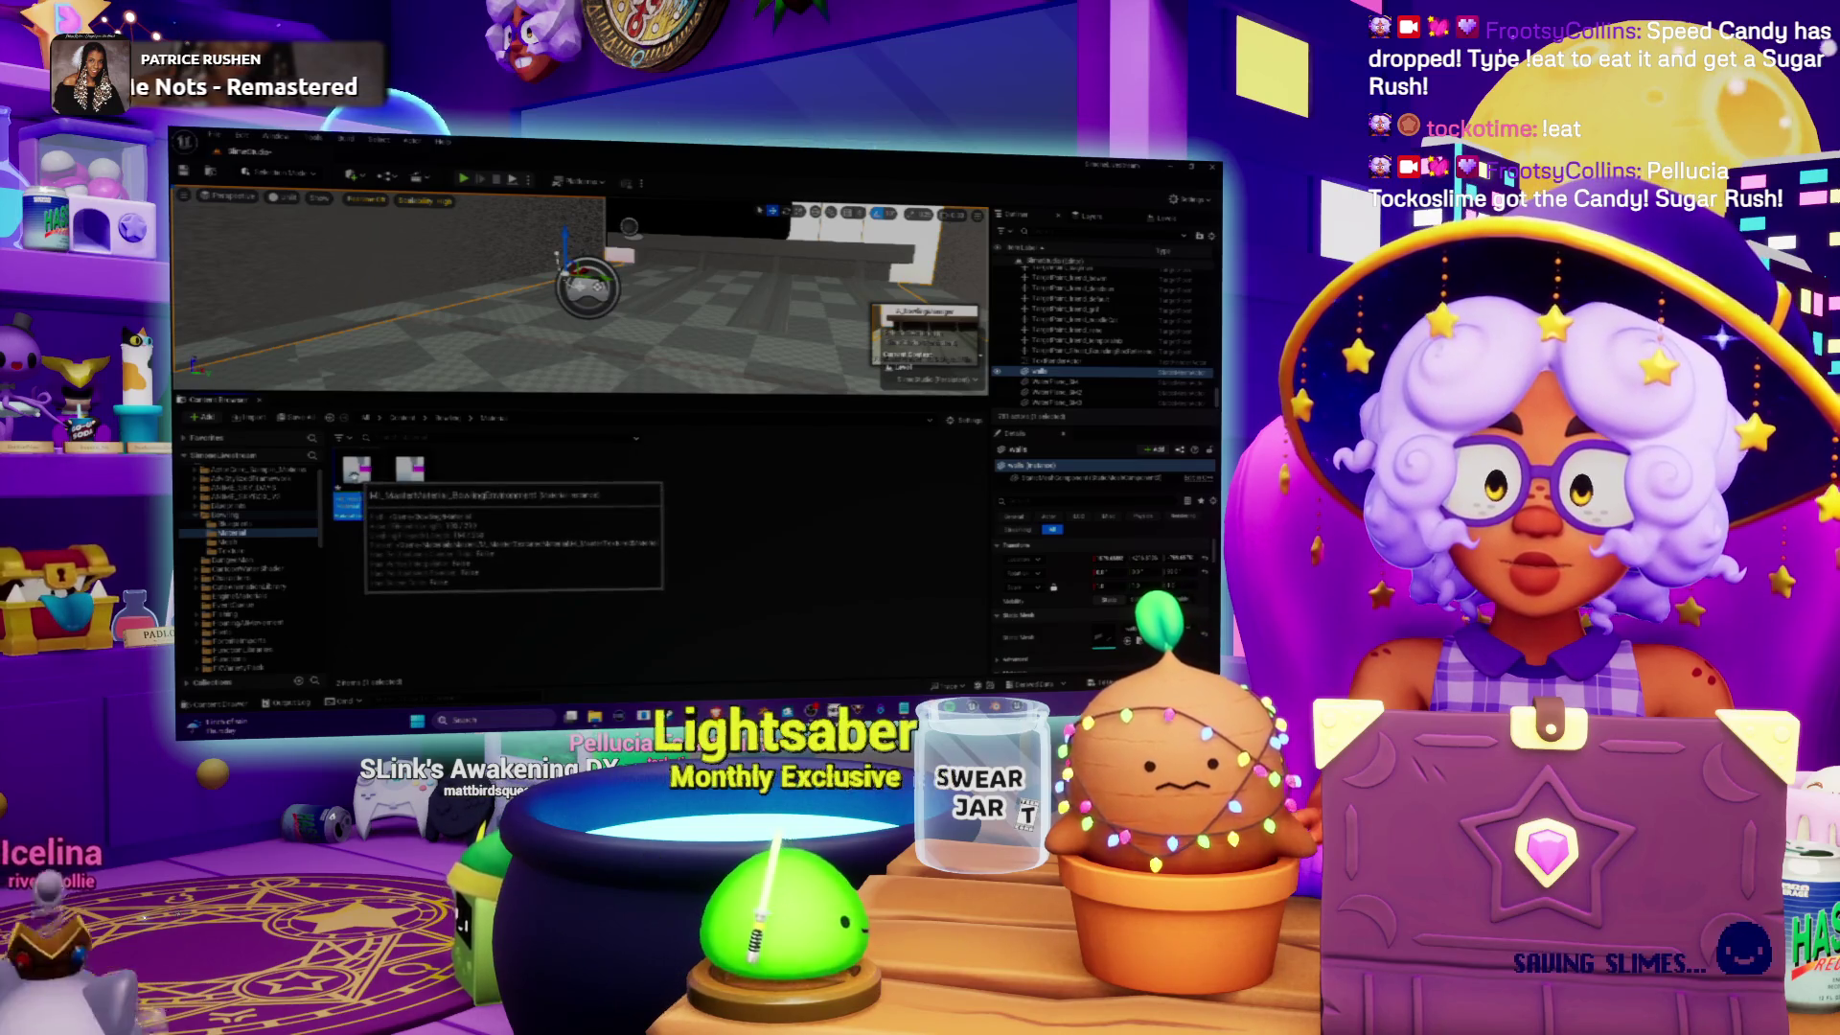
{"action": "scroll", "coordinate": [1106, 622], "scroll_direction": "down", "scroll_amount": 3}
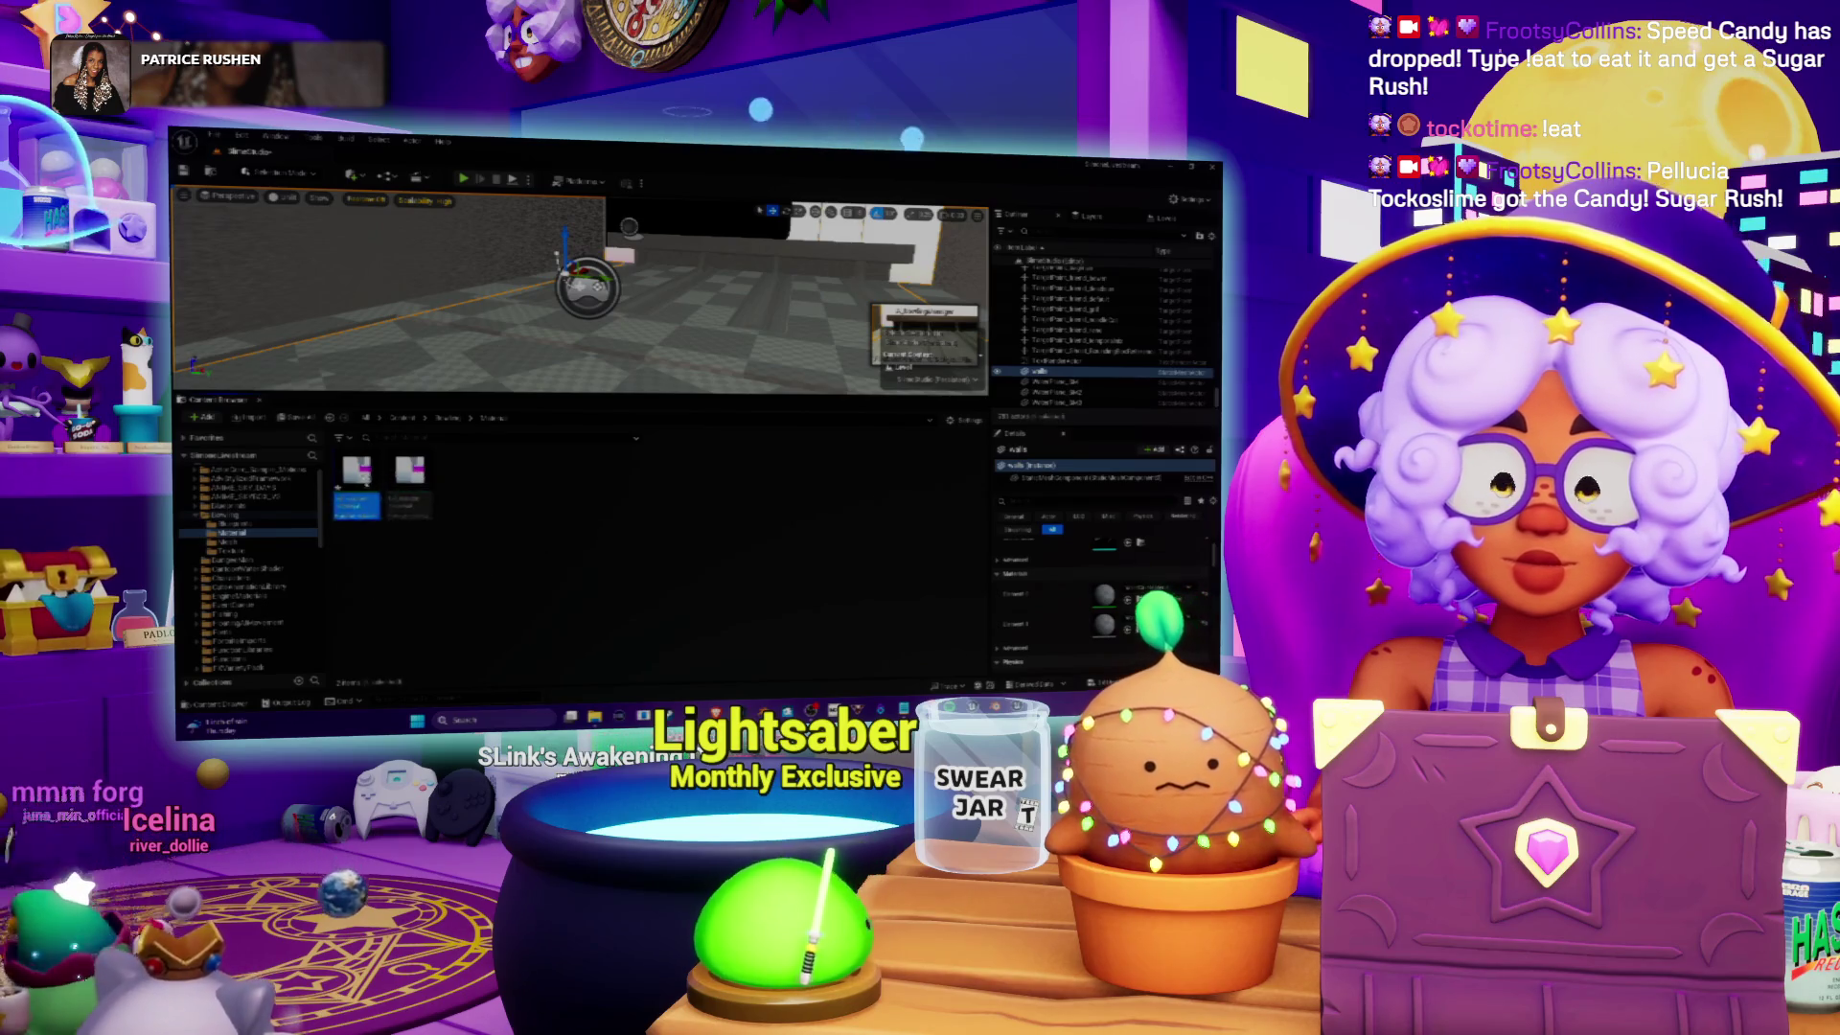
{"action": "double_click", "coordinate": [356, 471]}
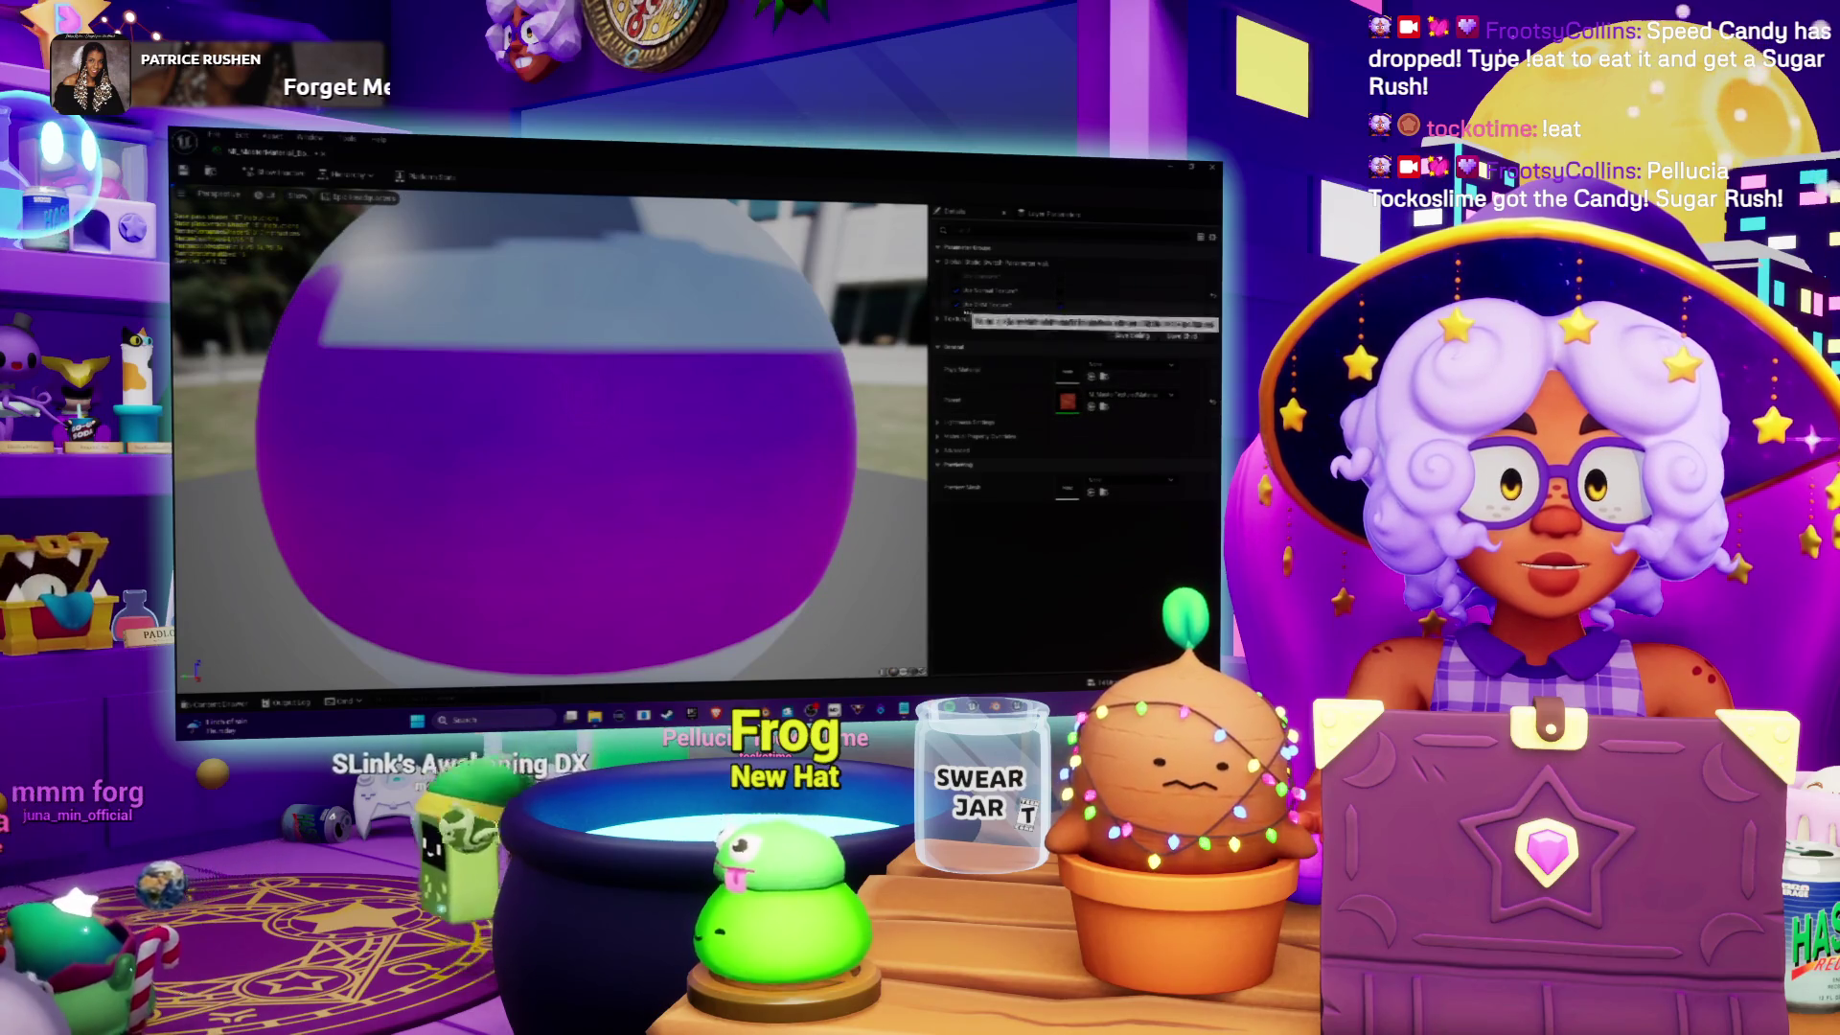
Step: In M_Wall, turn off Use ORM Texture and assign a palette texture to the slot
{"action": "left_click", "coordinate": [936, 324]}
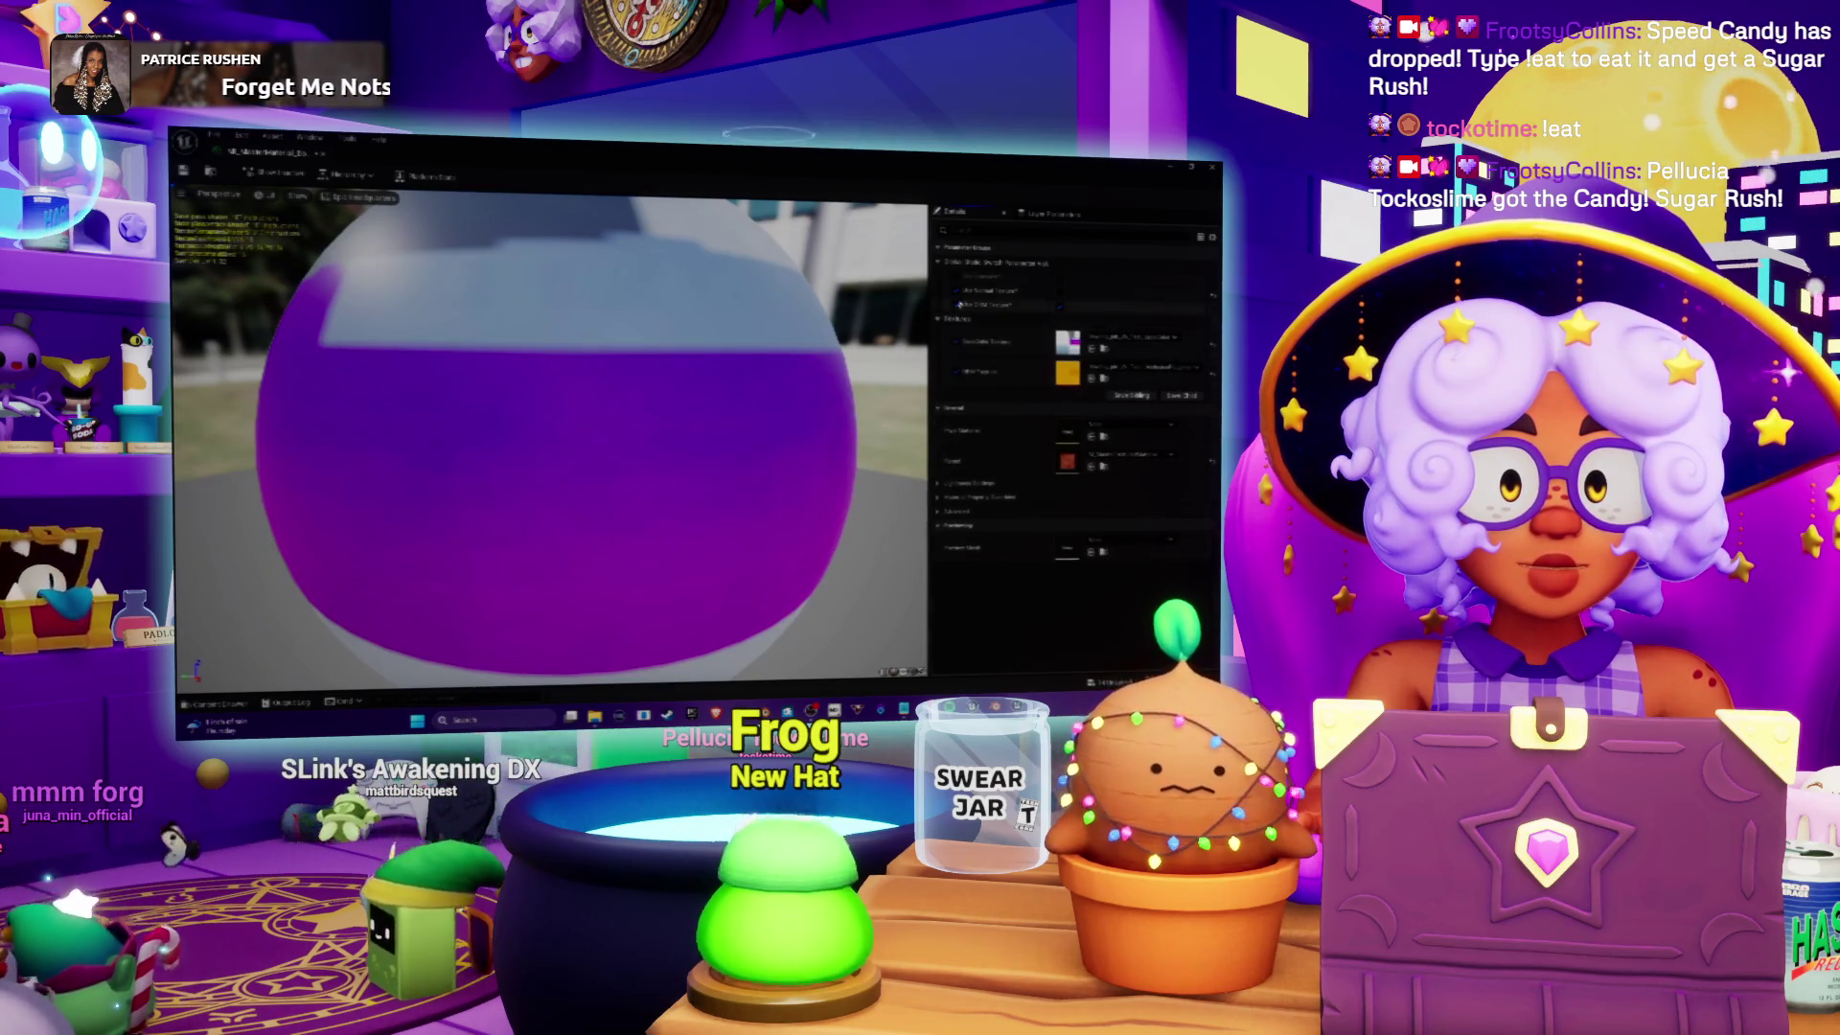
{"action": "left_click", "coordinate": [1060, 307]}
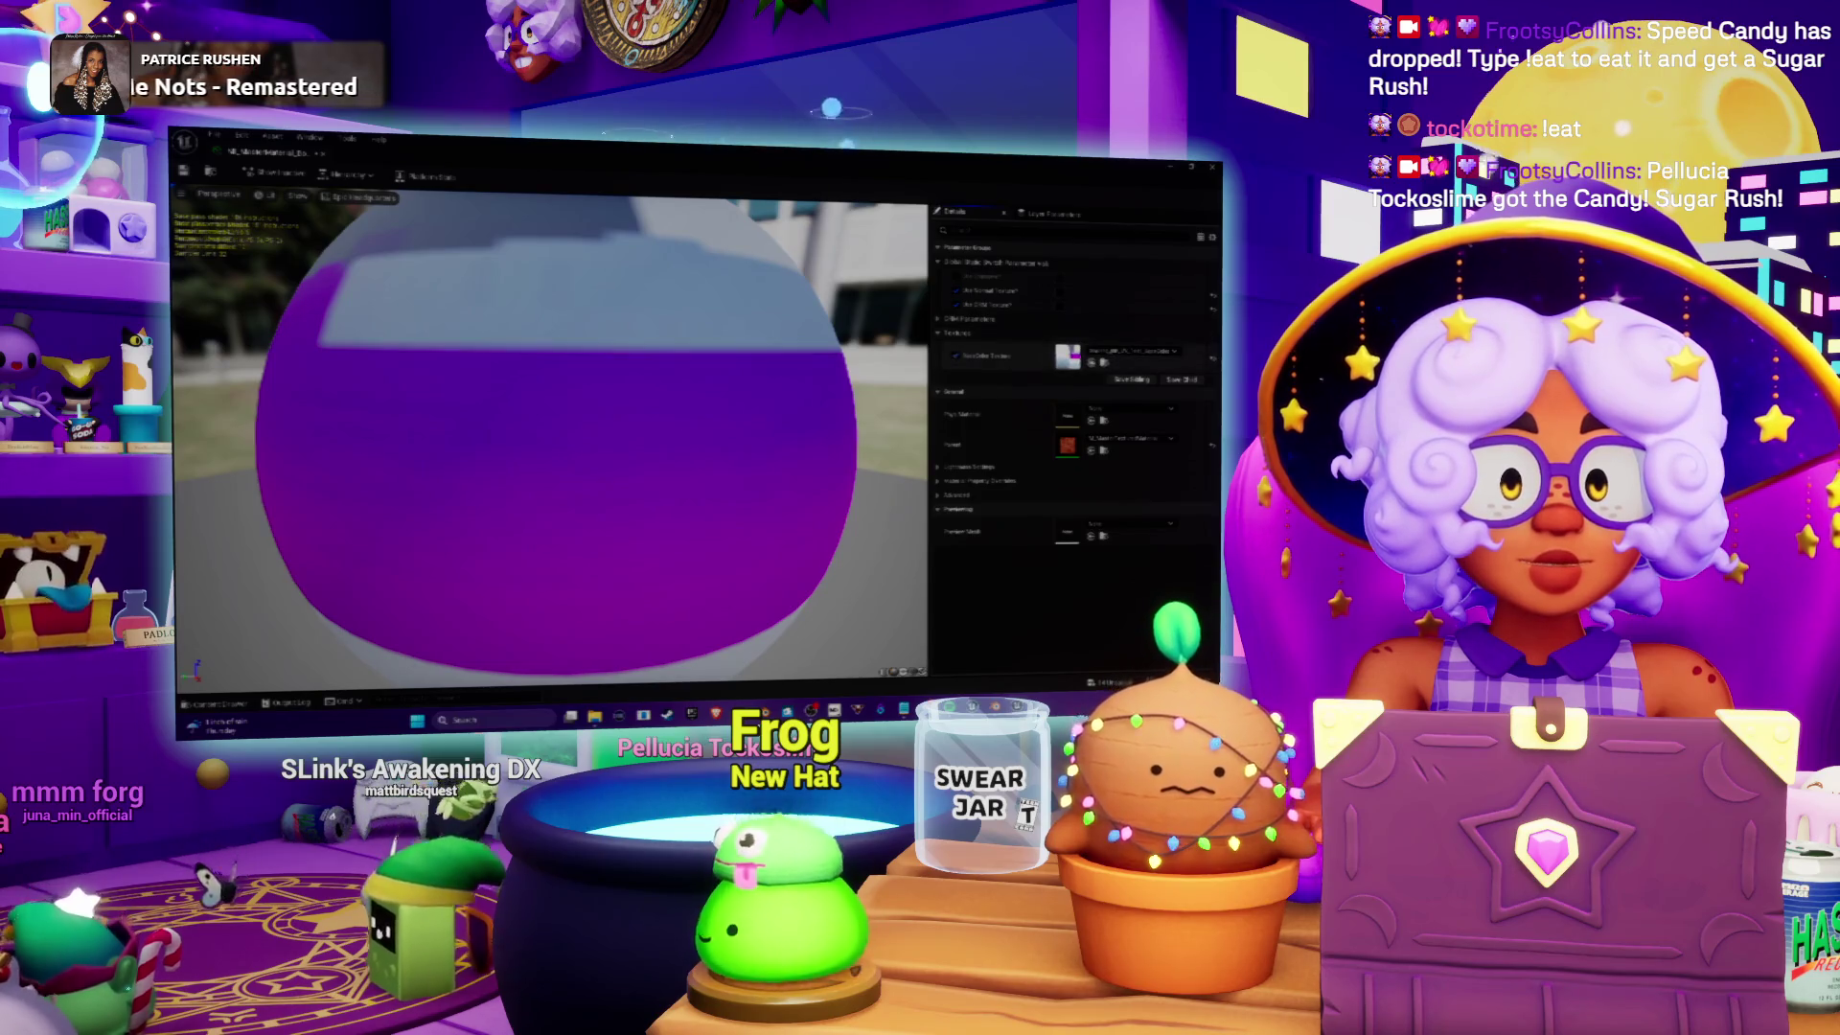
{"action": "left_click", "coordinate": [1123, 352]}
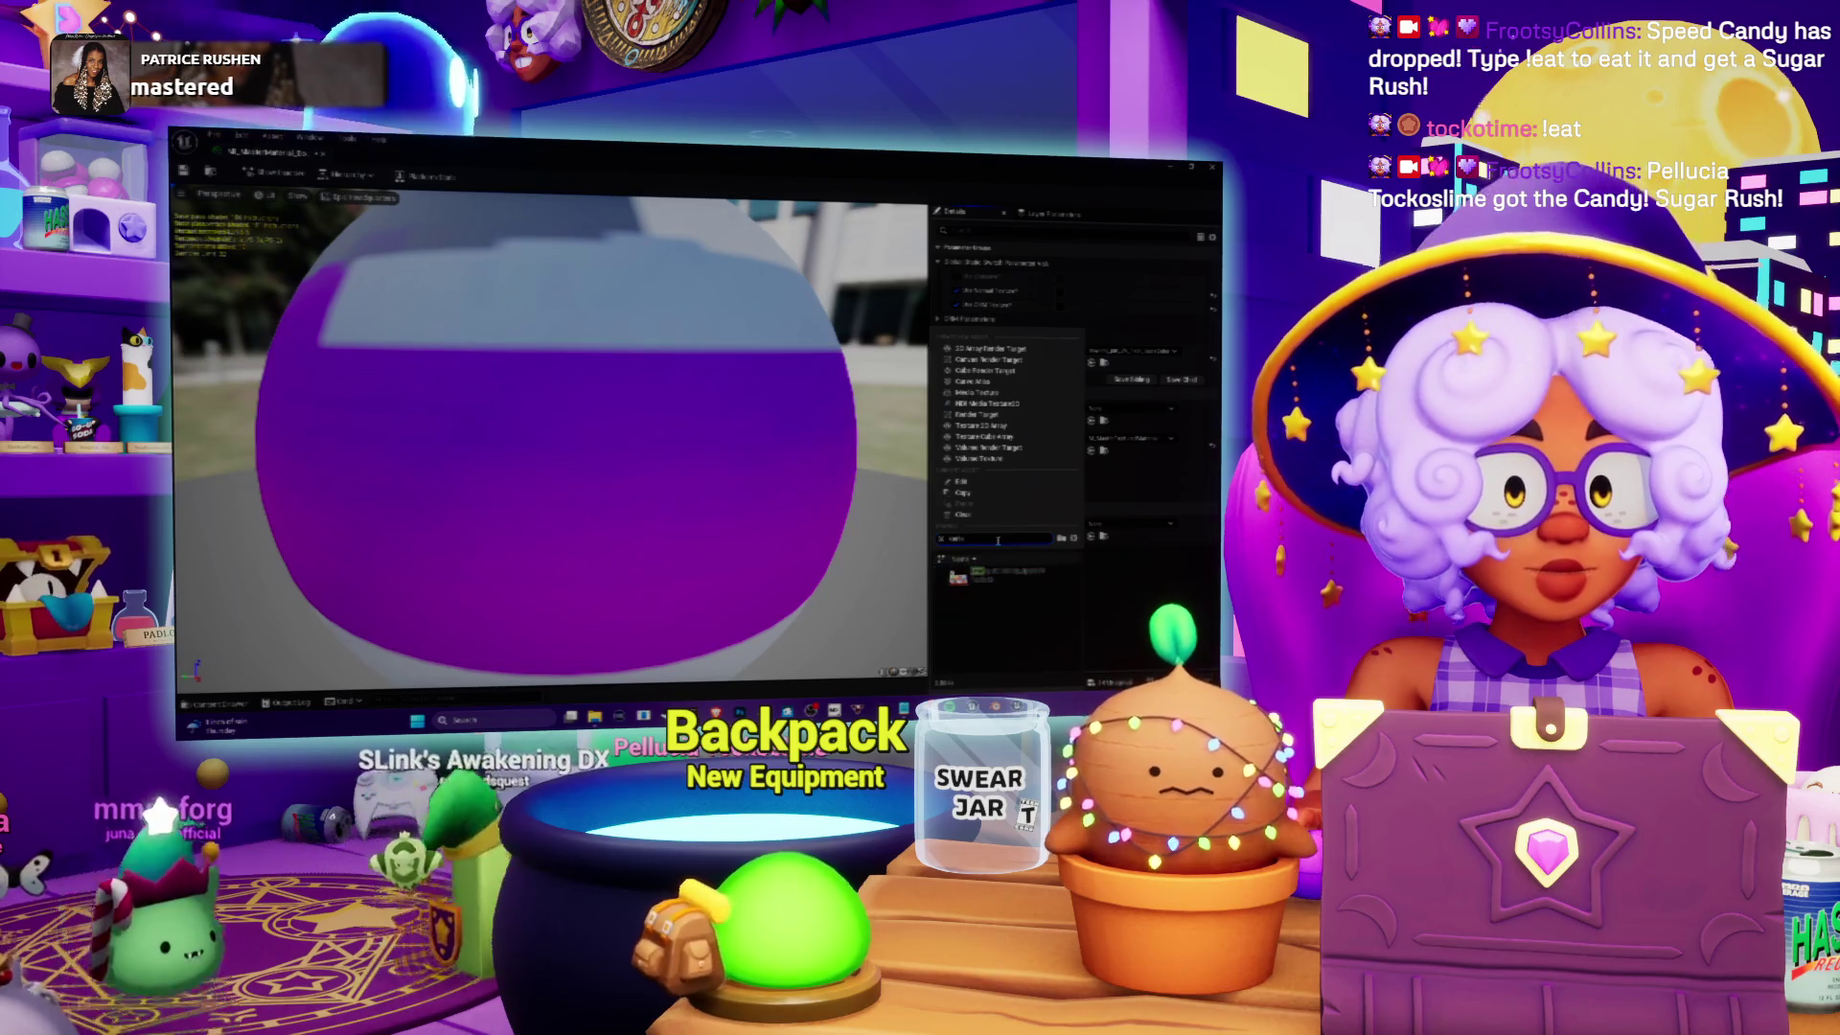
{"action": "left_click", "coordinate": [1005, 580]}
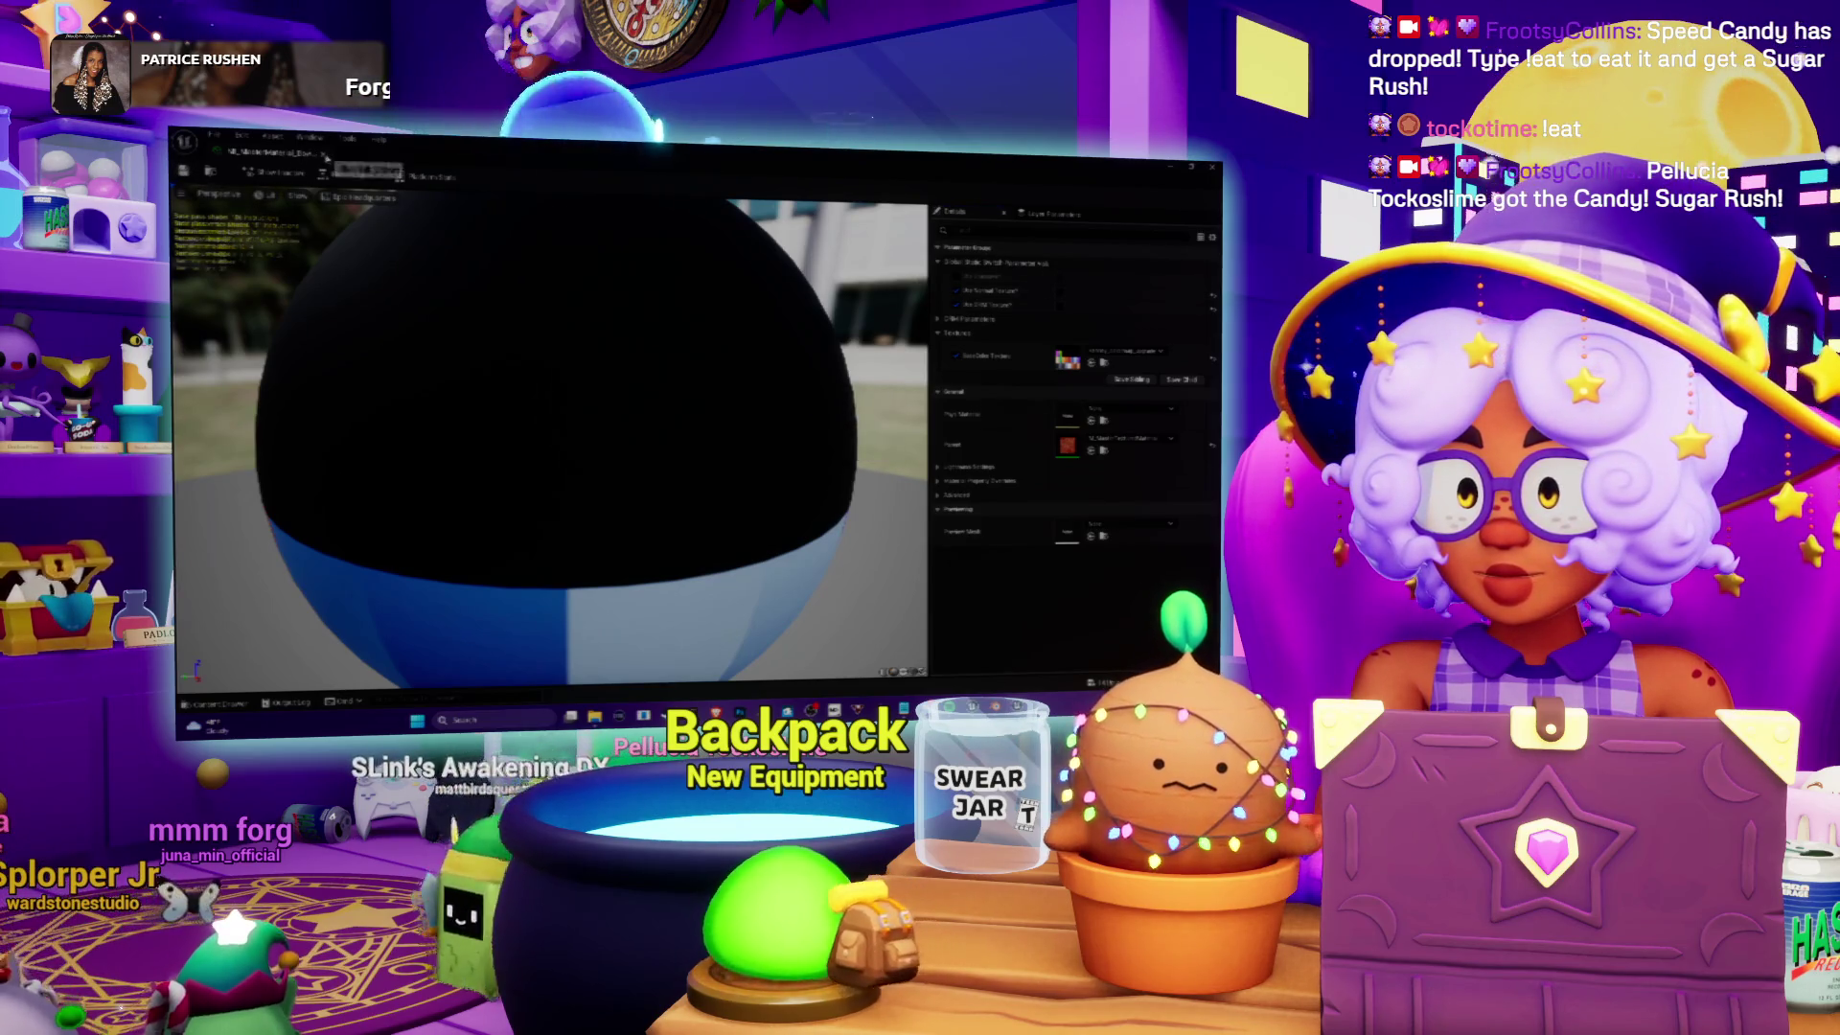
{"action": "left_click", "coordinate": [326, 157]}
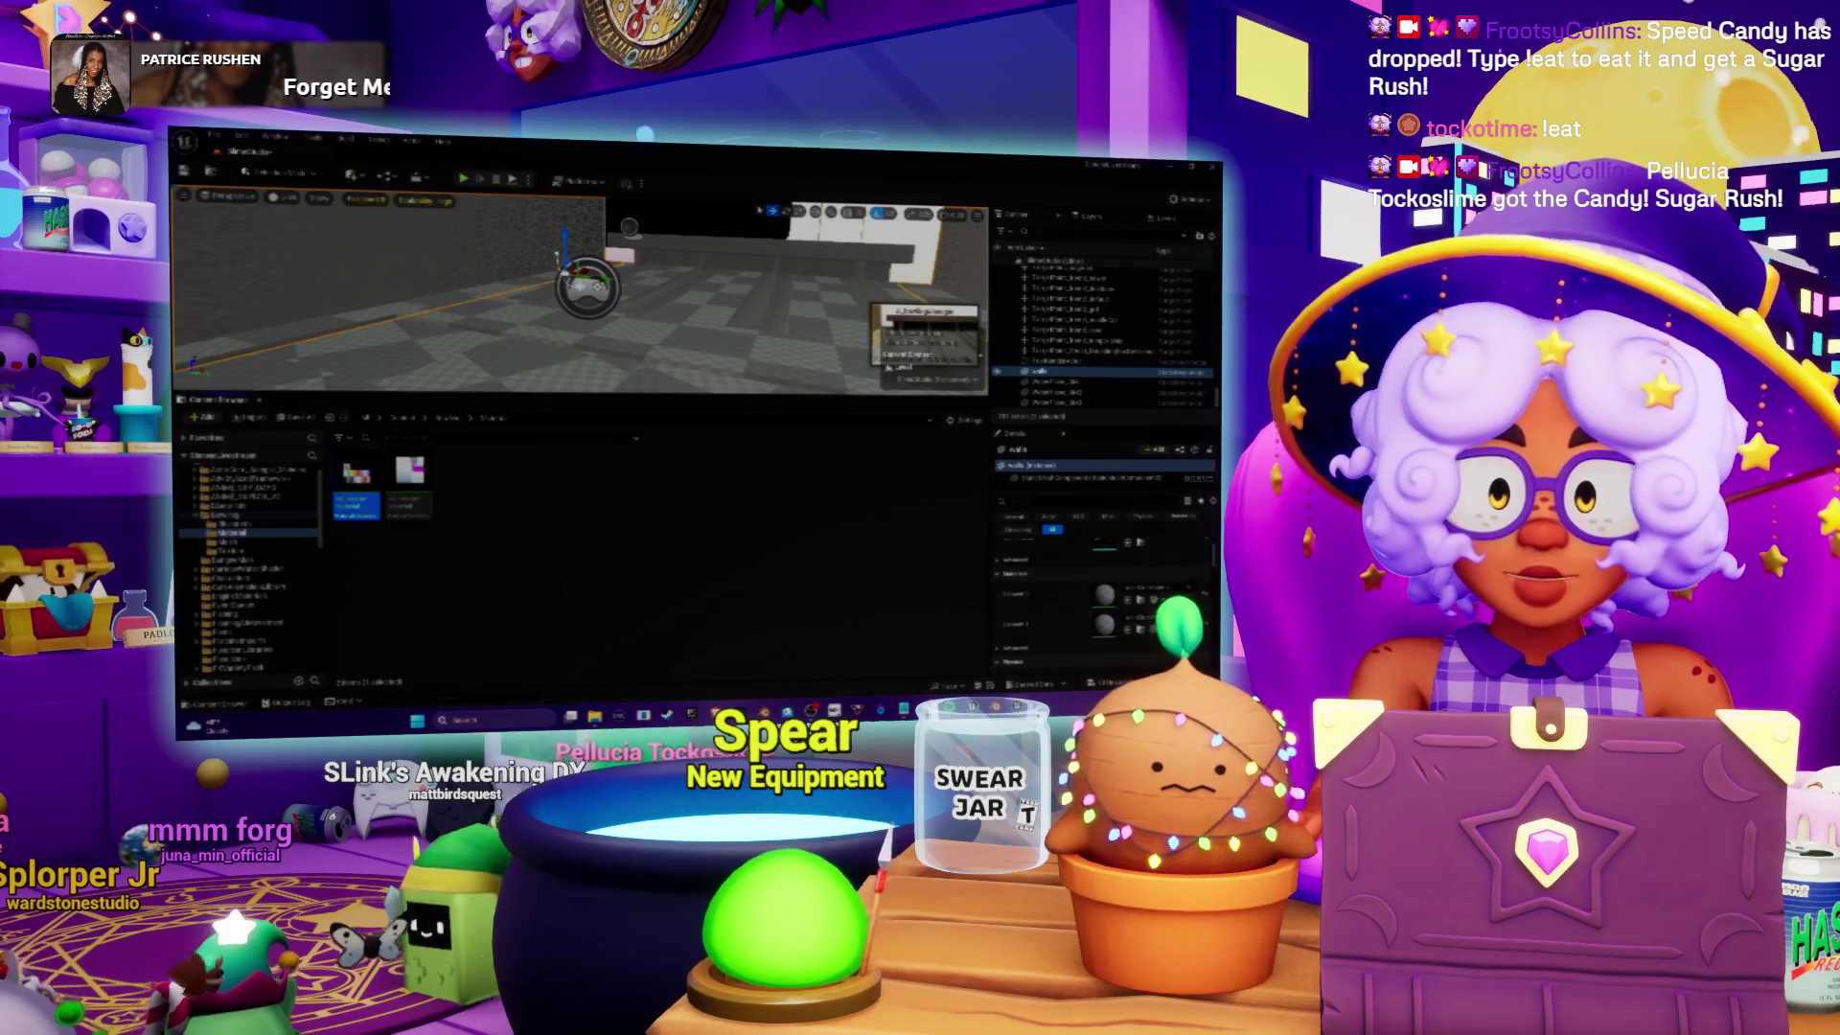
Step: Select two lane actors in the Outliner and open the lanes static mesh from the Mesh folder
{"action": "left_click", "coordinate": [1102, 291]}
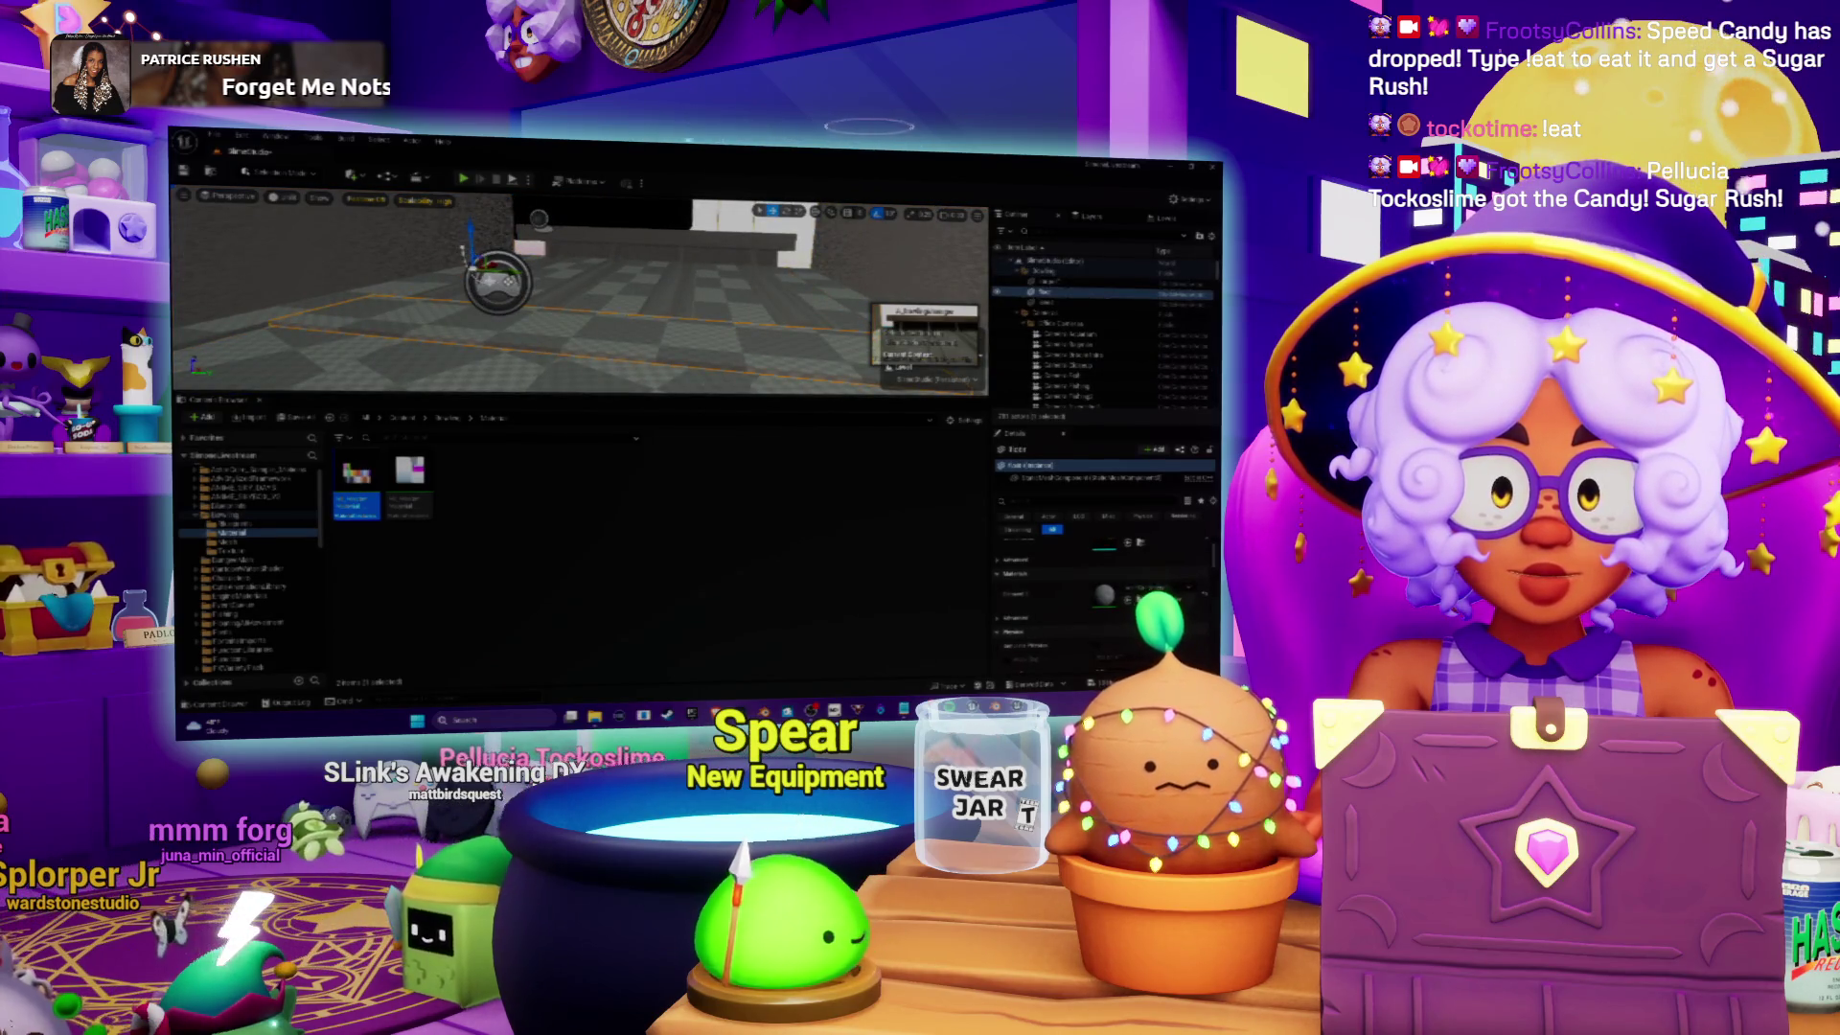
{"action": "left_click", "coordinate": [1102, 302]}
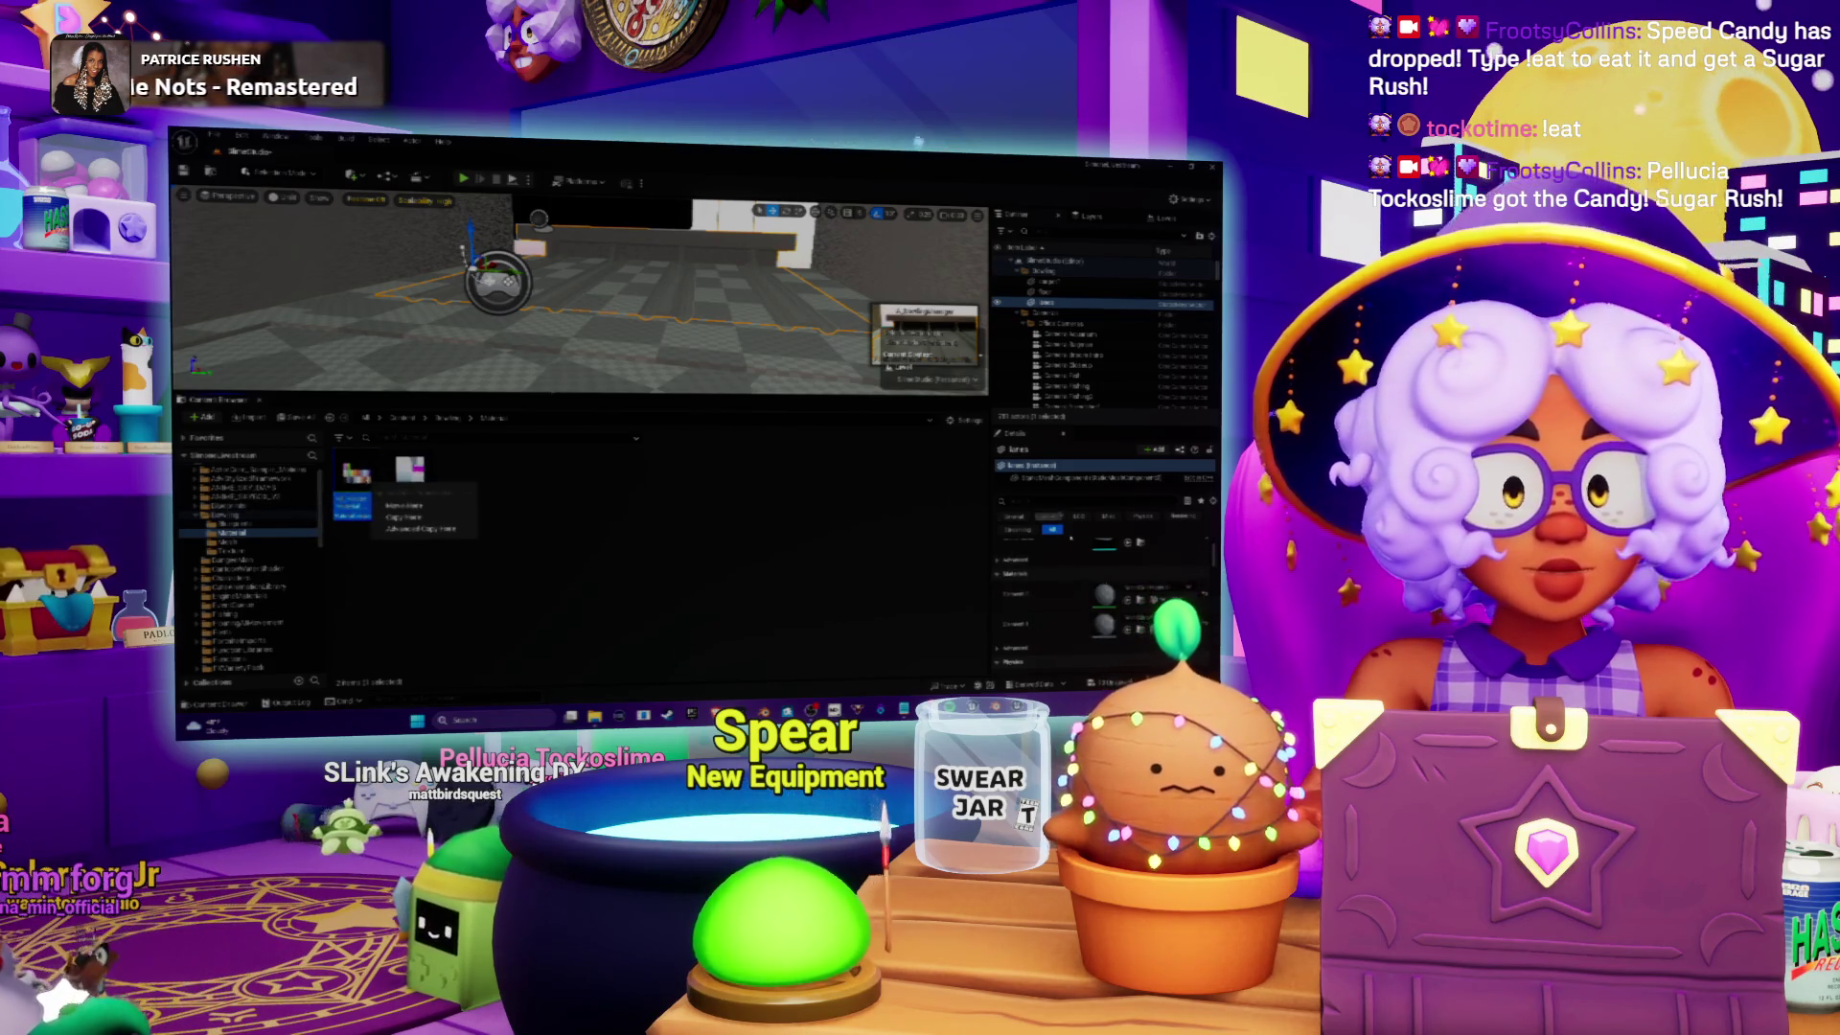
{"action": "left_click", "coordinate": [230, 542]}
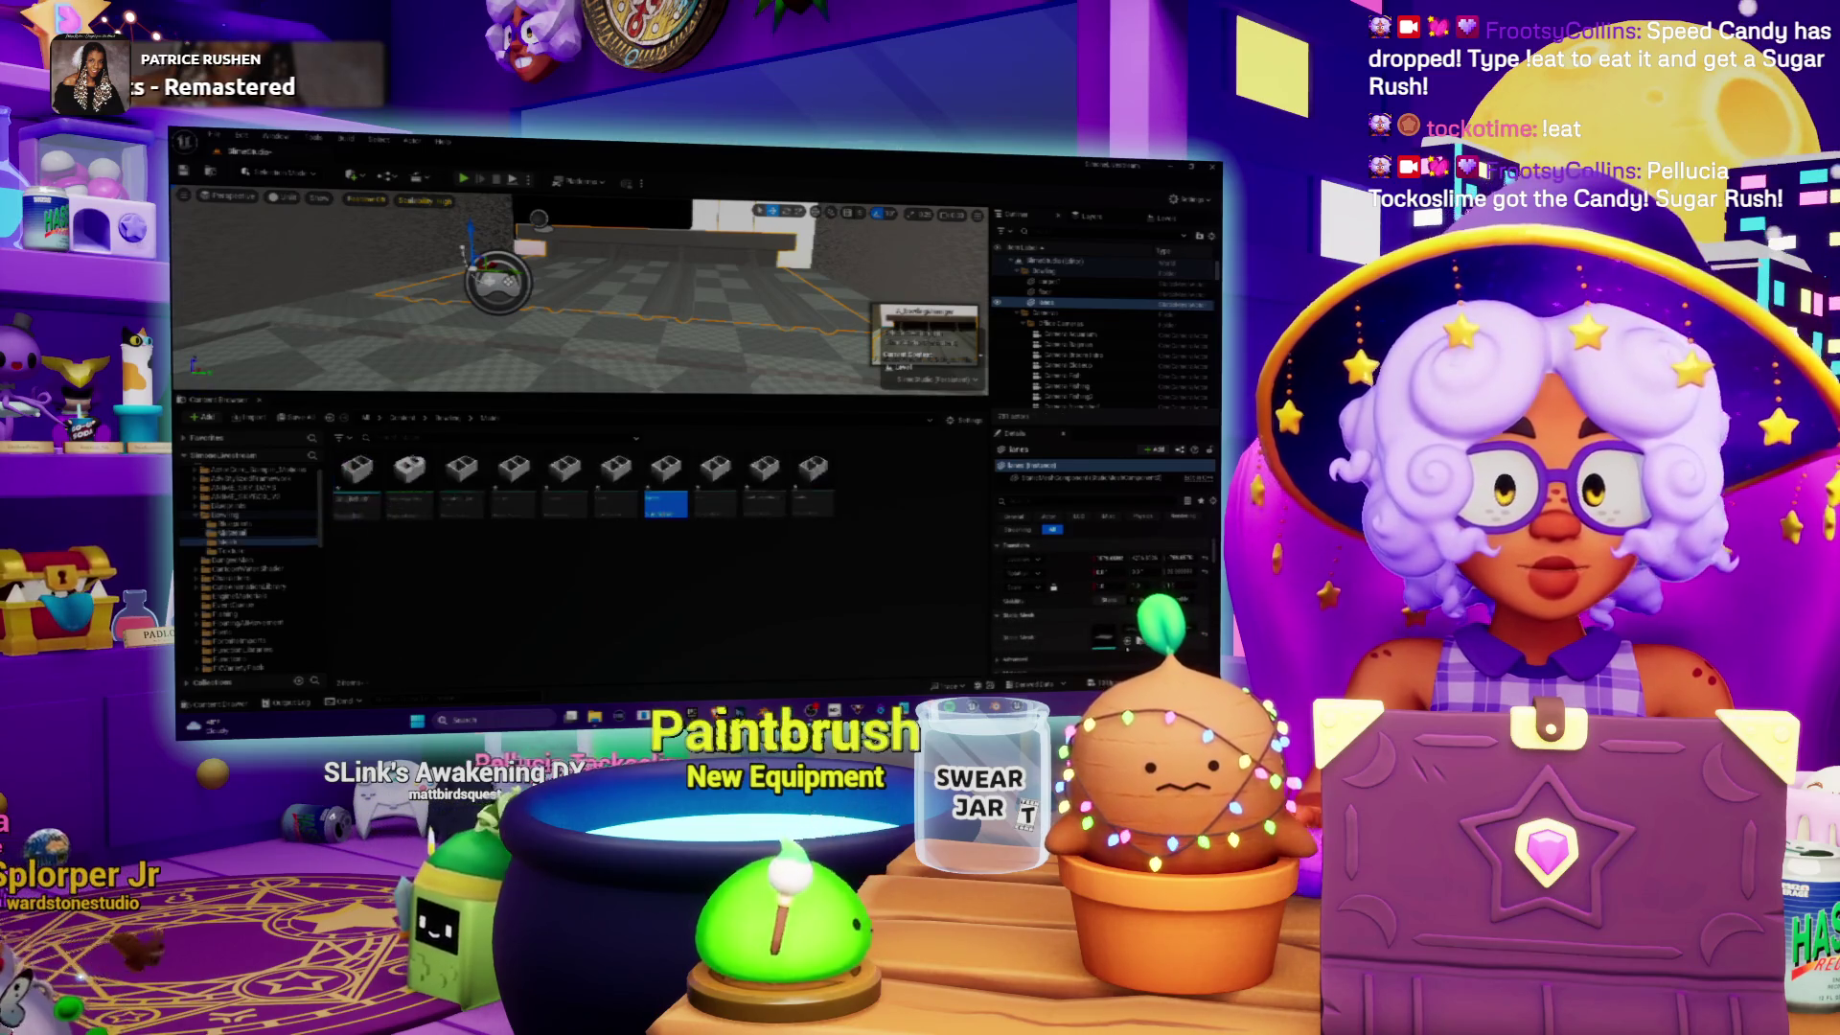
{"action": "double_click", "coordinate": [676, 468]}
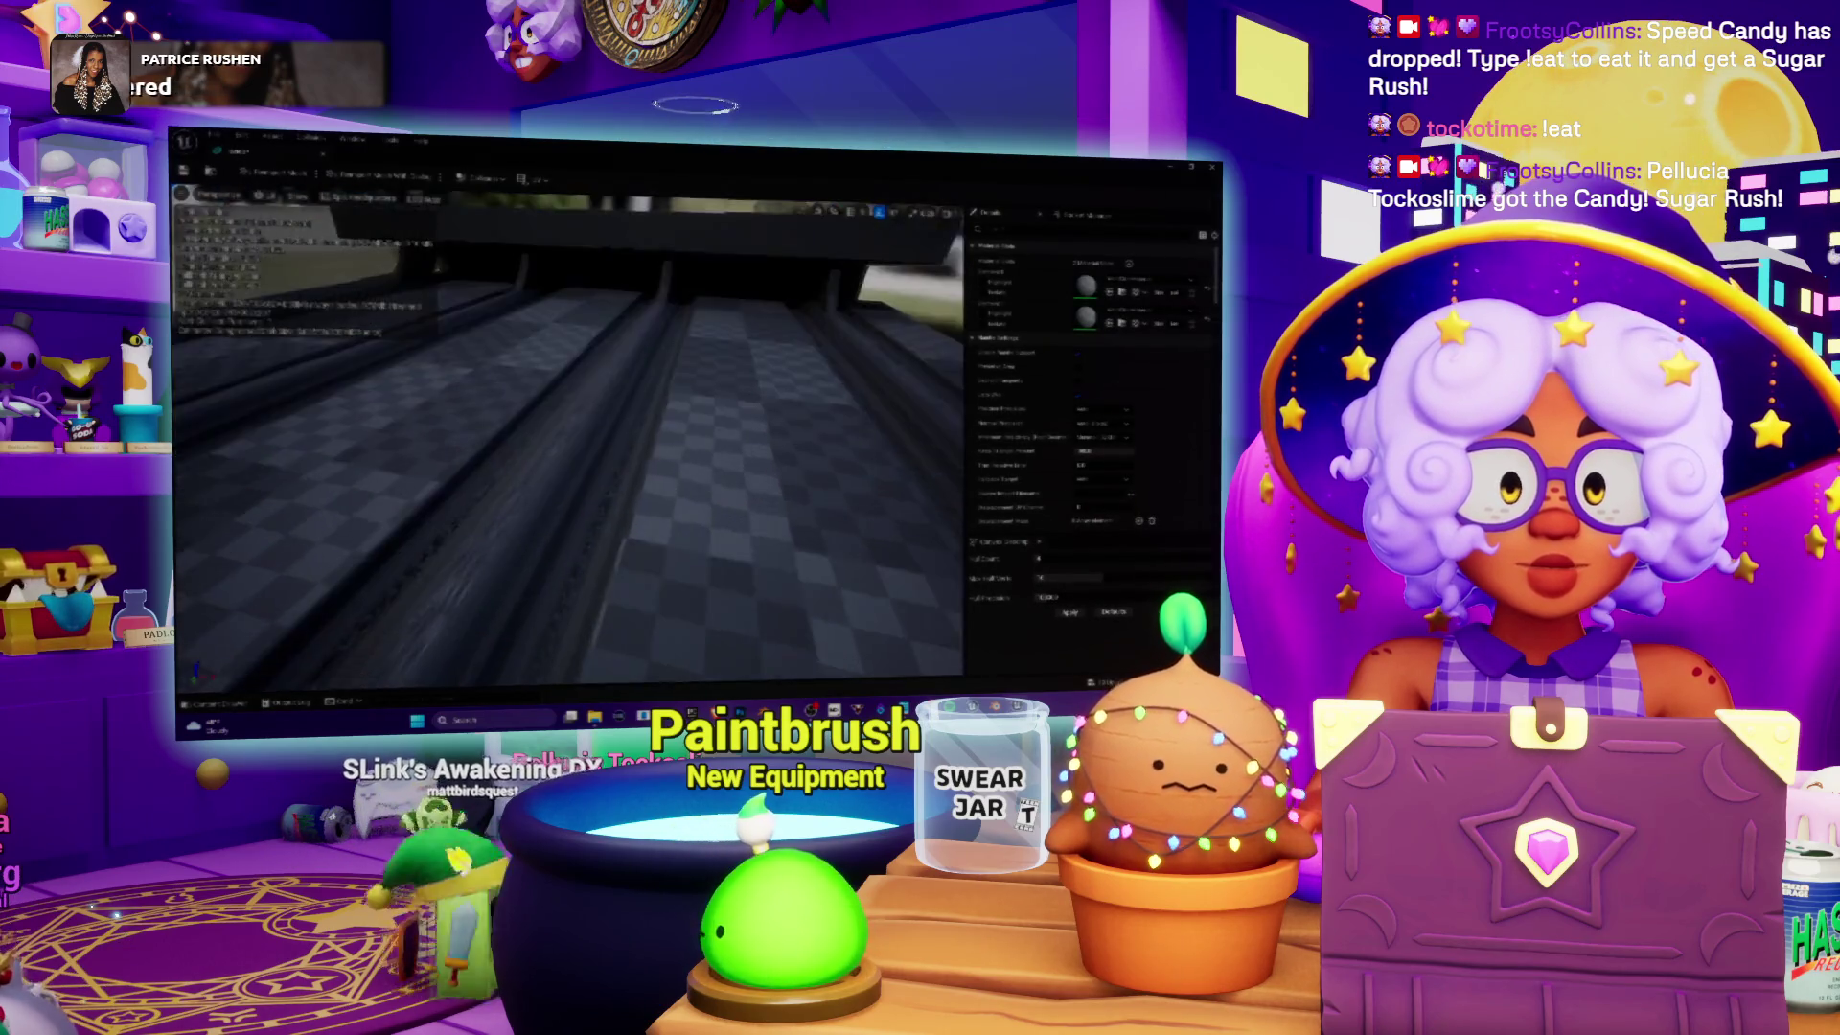
Step: Frame the whole lane mesh, check its material slot choices, then close Blender's file browser
{"action": "key", "text": "f"}
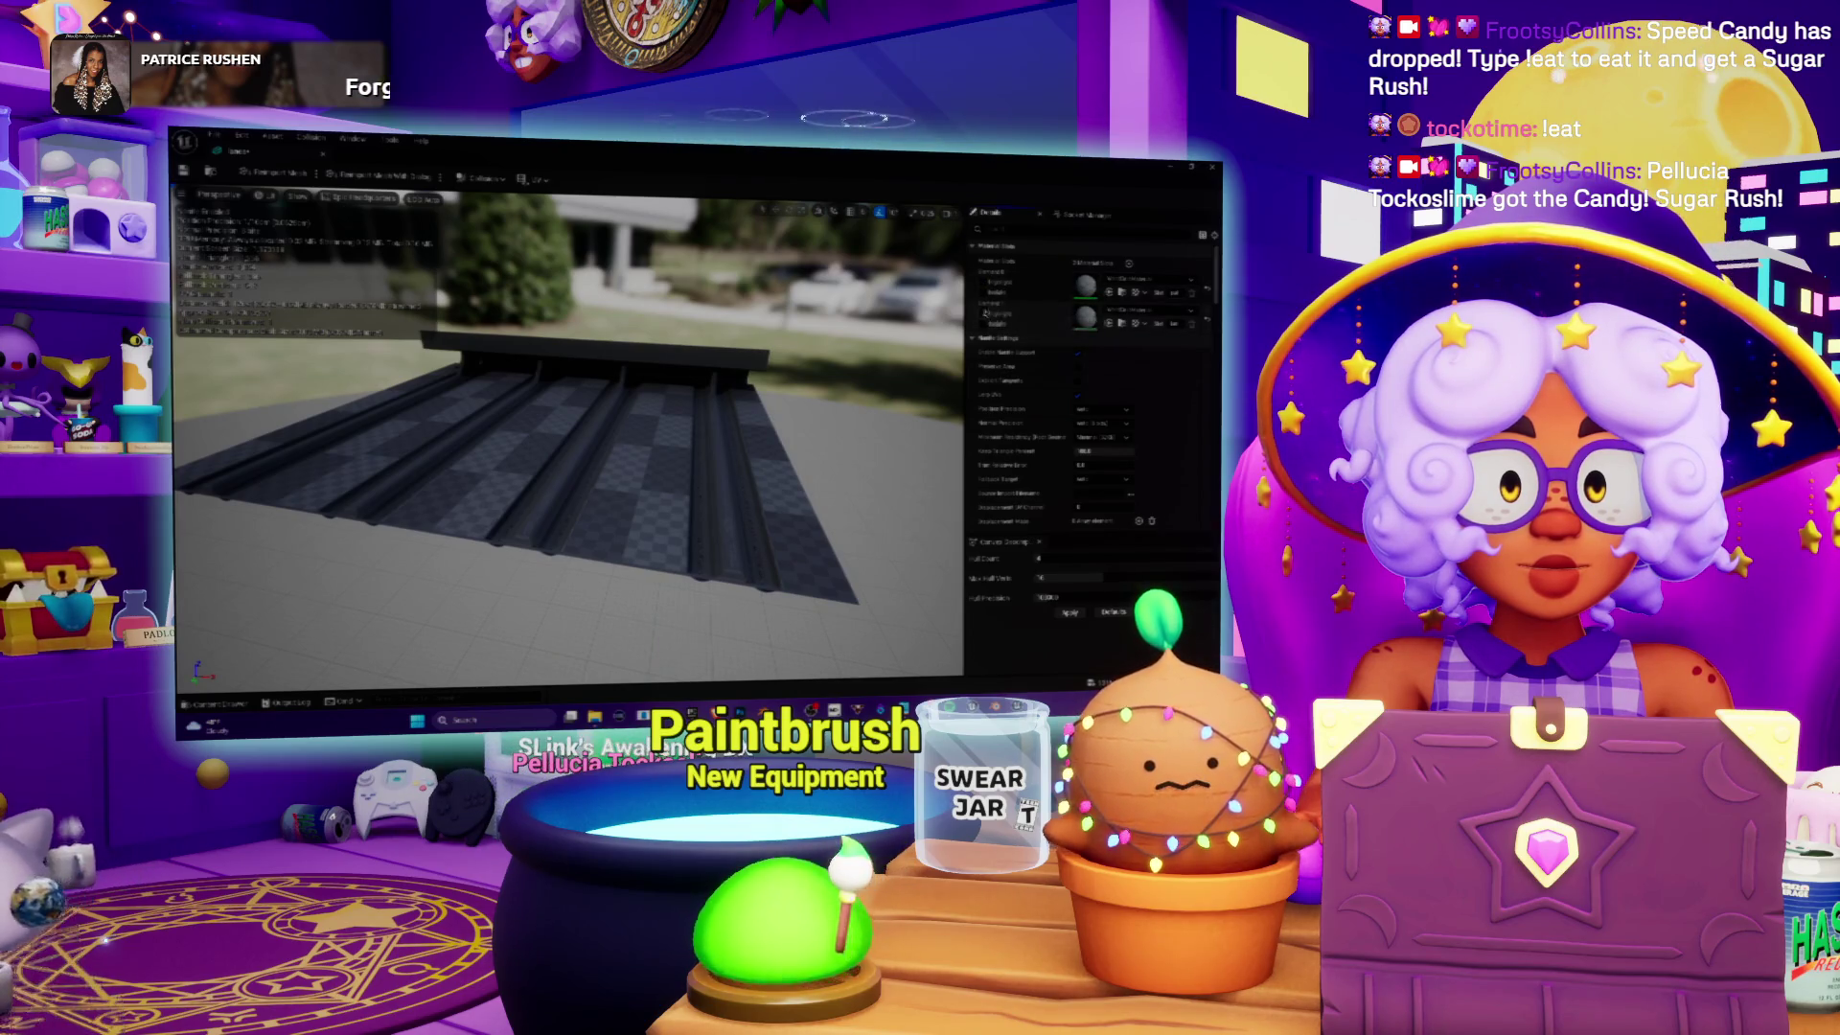
{"action": "left_click", "coordinate": [1170, 282]}
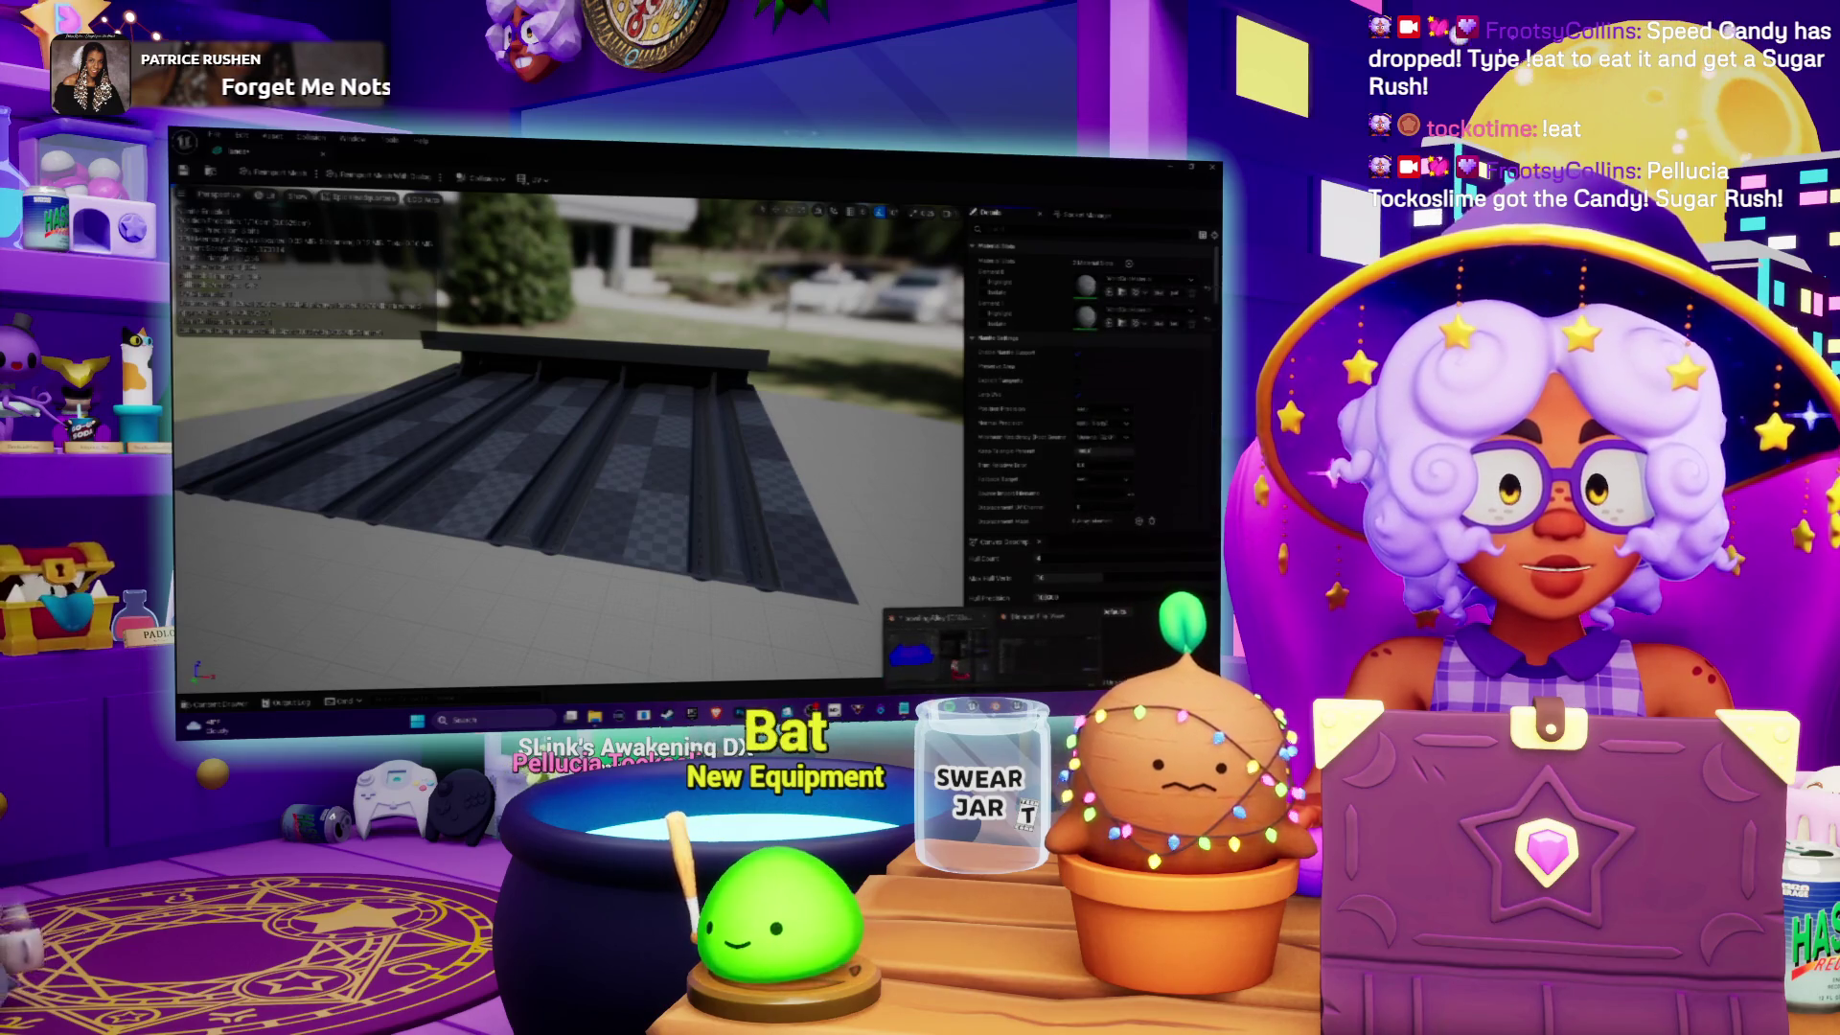
{"action": "key", "text": "alt+Tab"}
{"action": "key", "text": "Escape"}
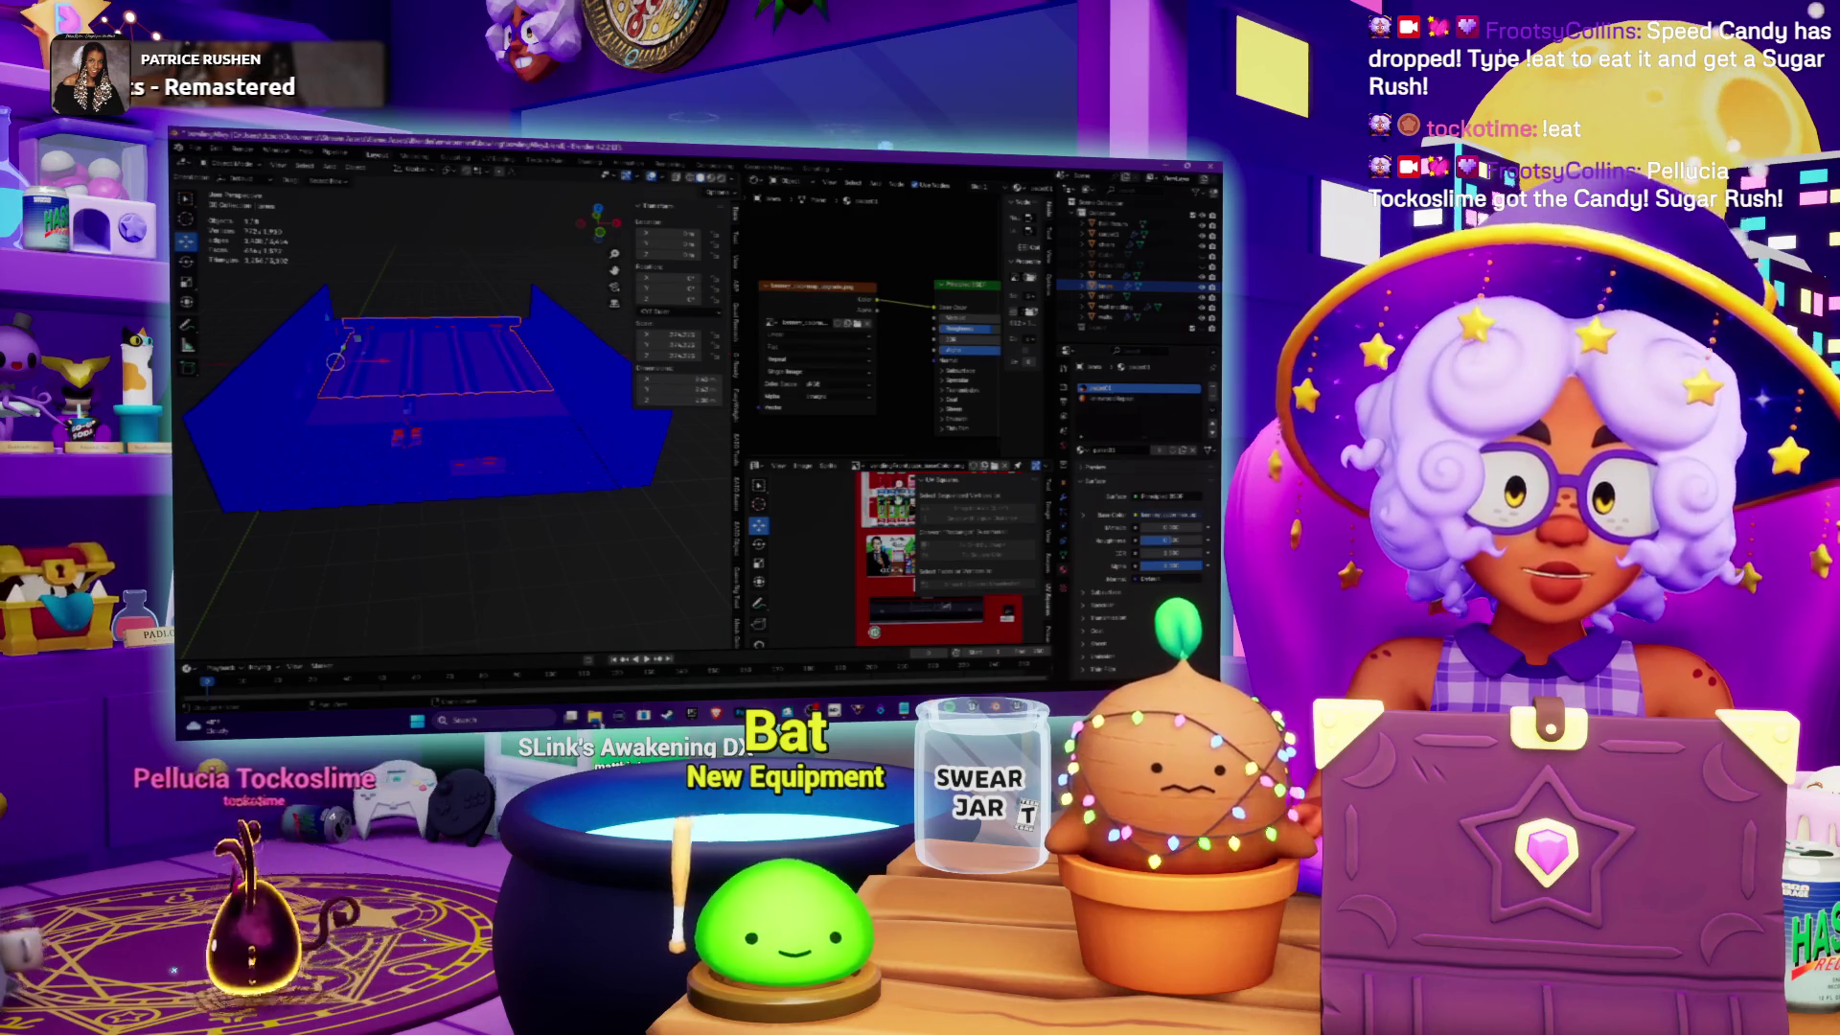
Step: Bring the Unreal Editor back in front of Blender from the taskbar
{"action": "mouse_move", "coordinate": [632, 645]}
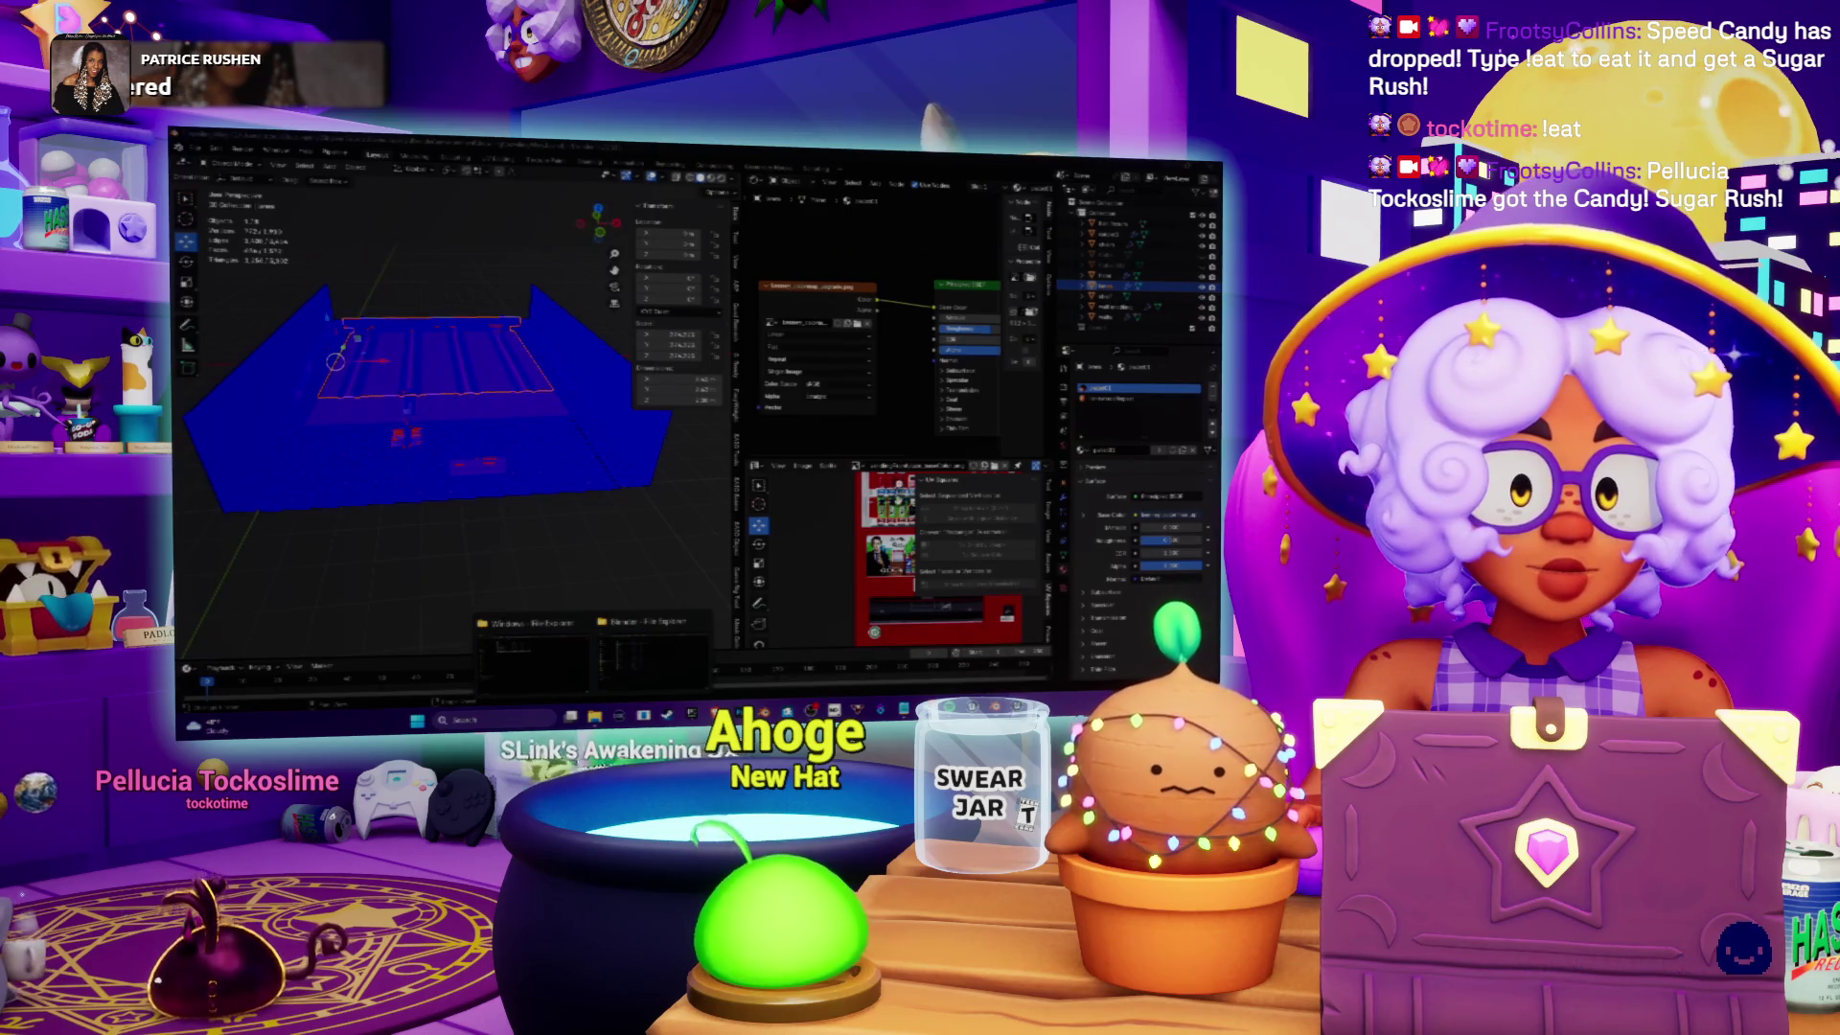
{"action": "left_click", "coordinate": [911, 642]}
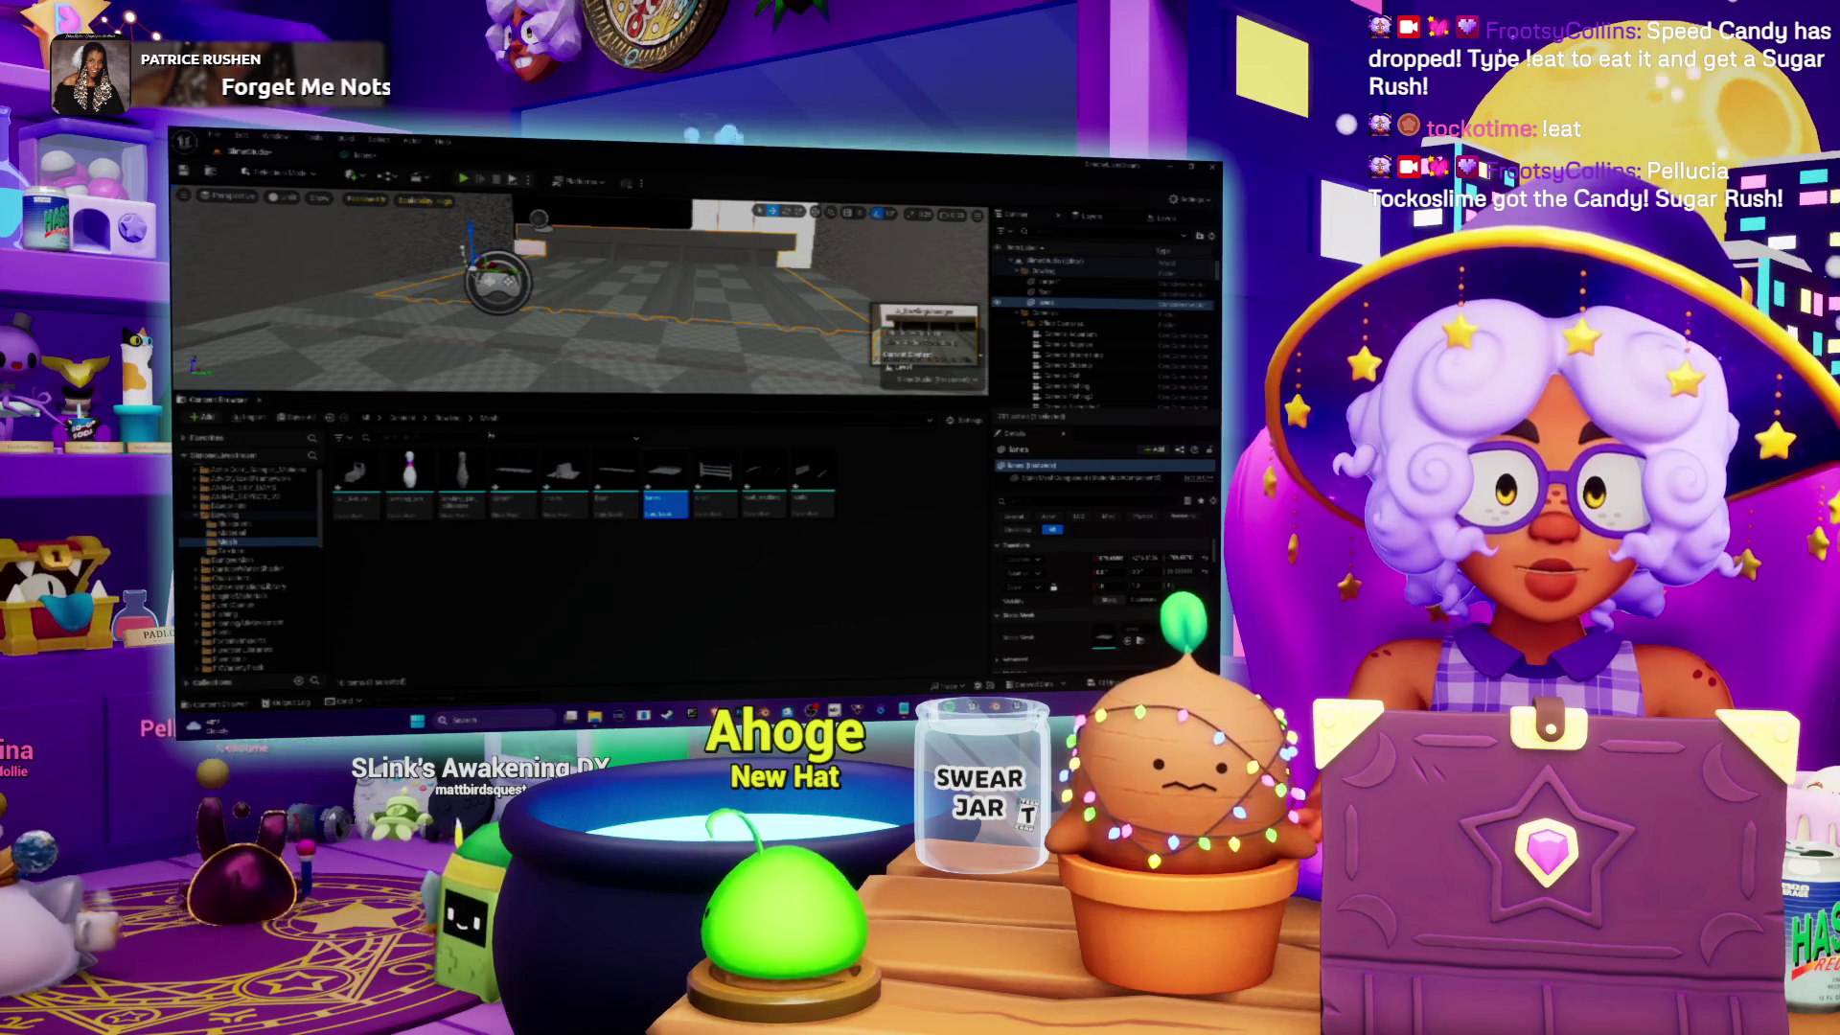
Step: Create a Material Instance from the material in Bowling > Material and open it
{"action": "key", "text": "alt+Left"}
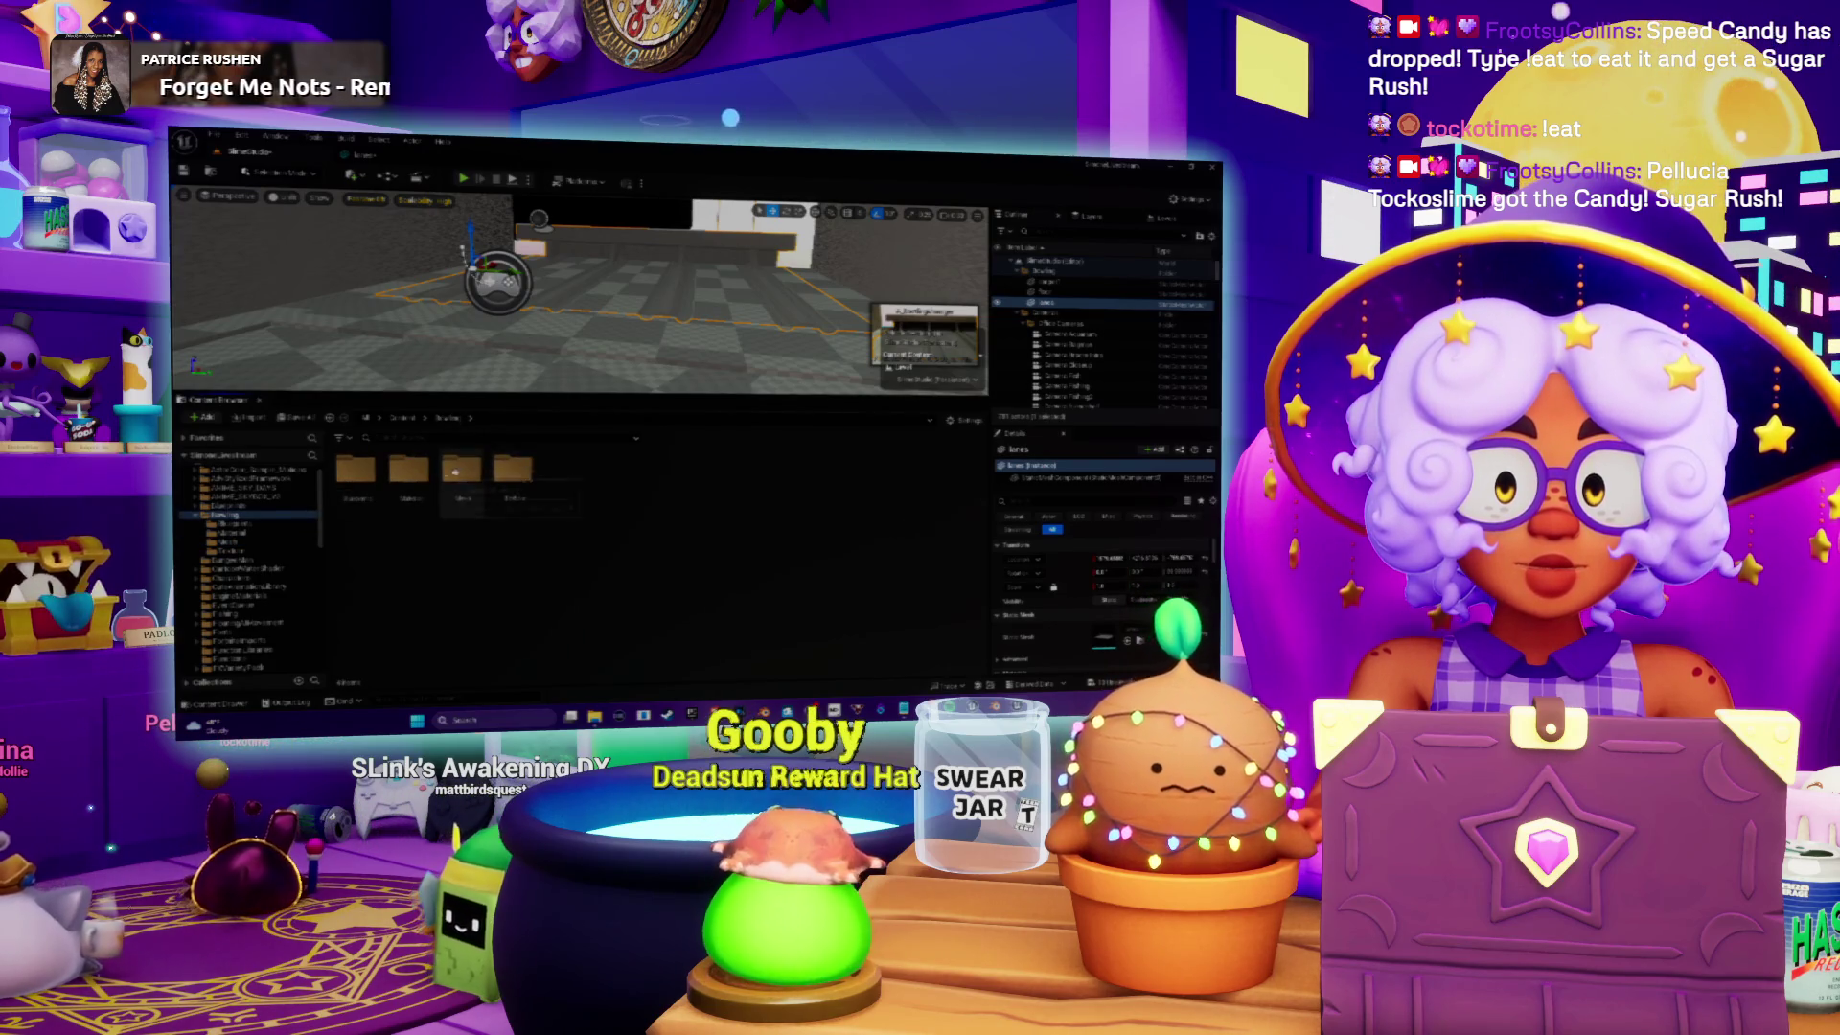
{"action": "double_click", "coordinate": [402, 476]}
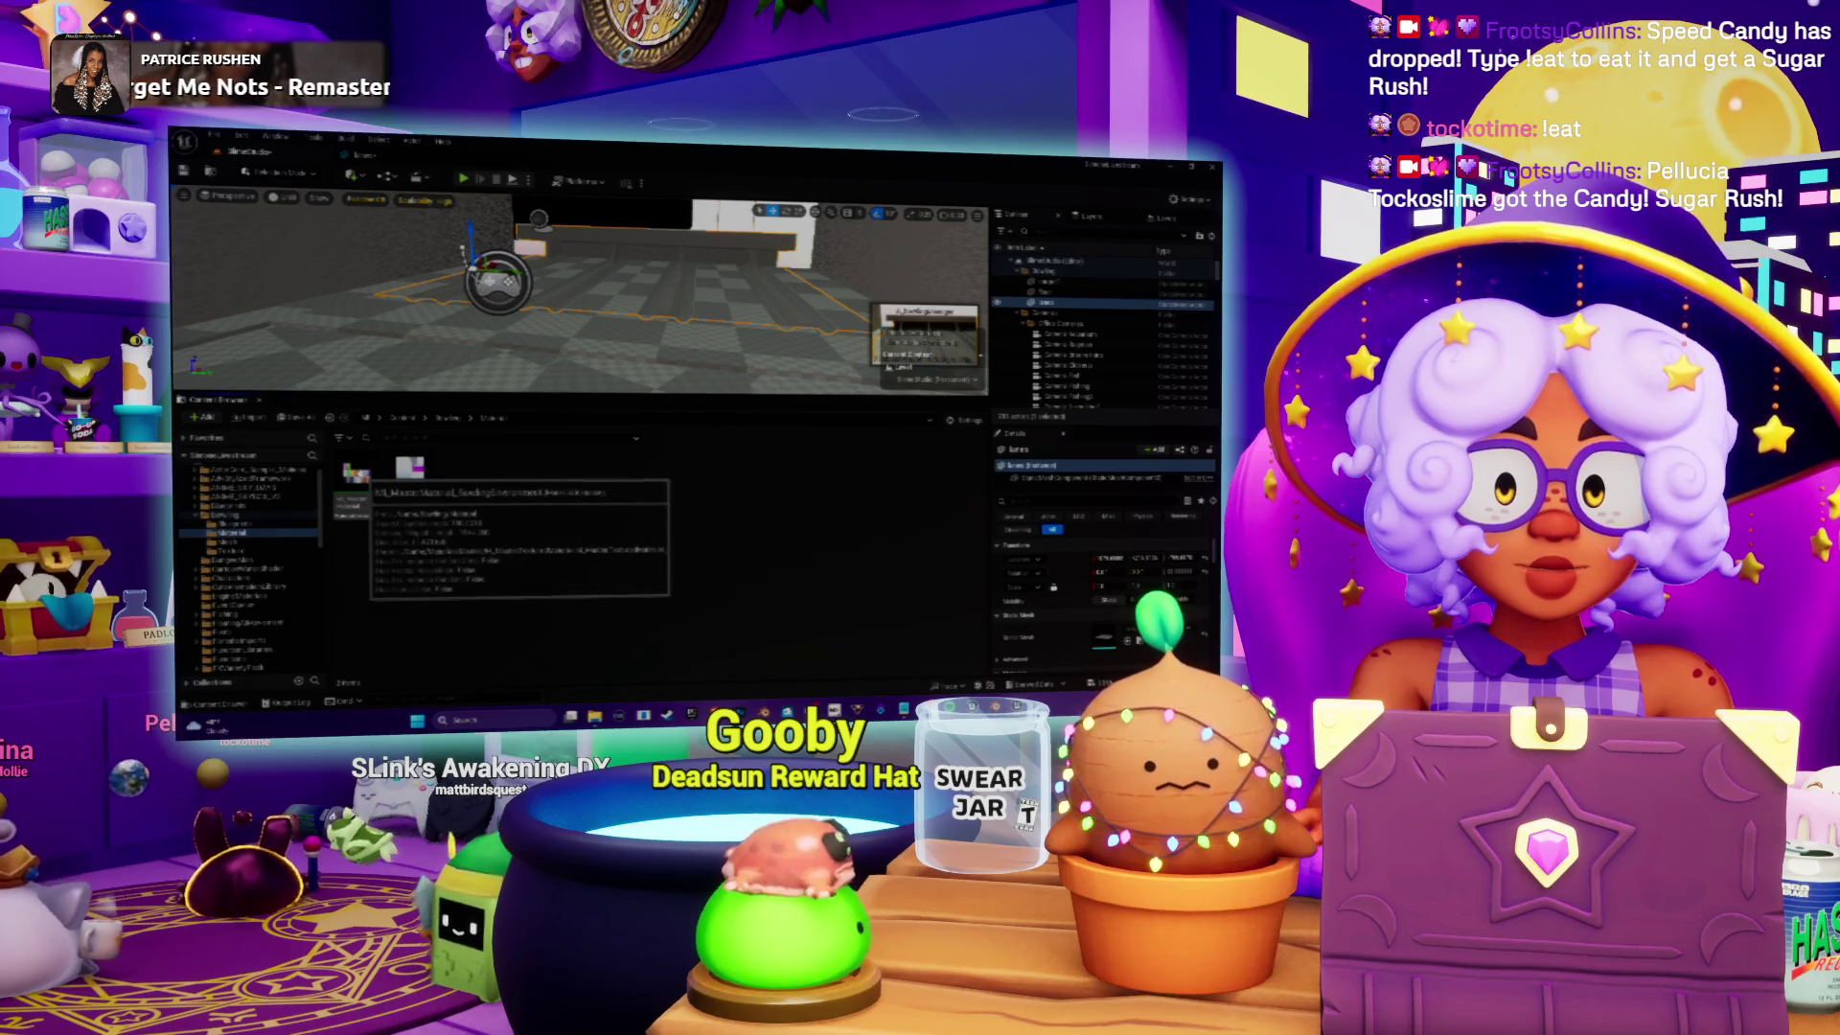
{"action": "right_click", "coordinate": [361, 473]}
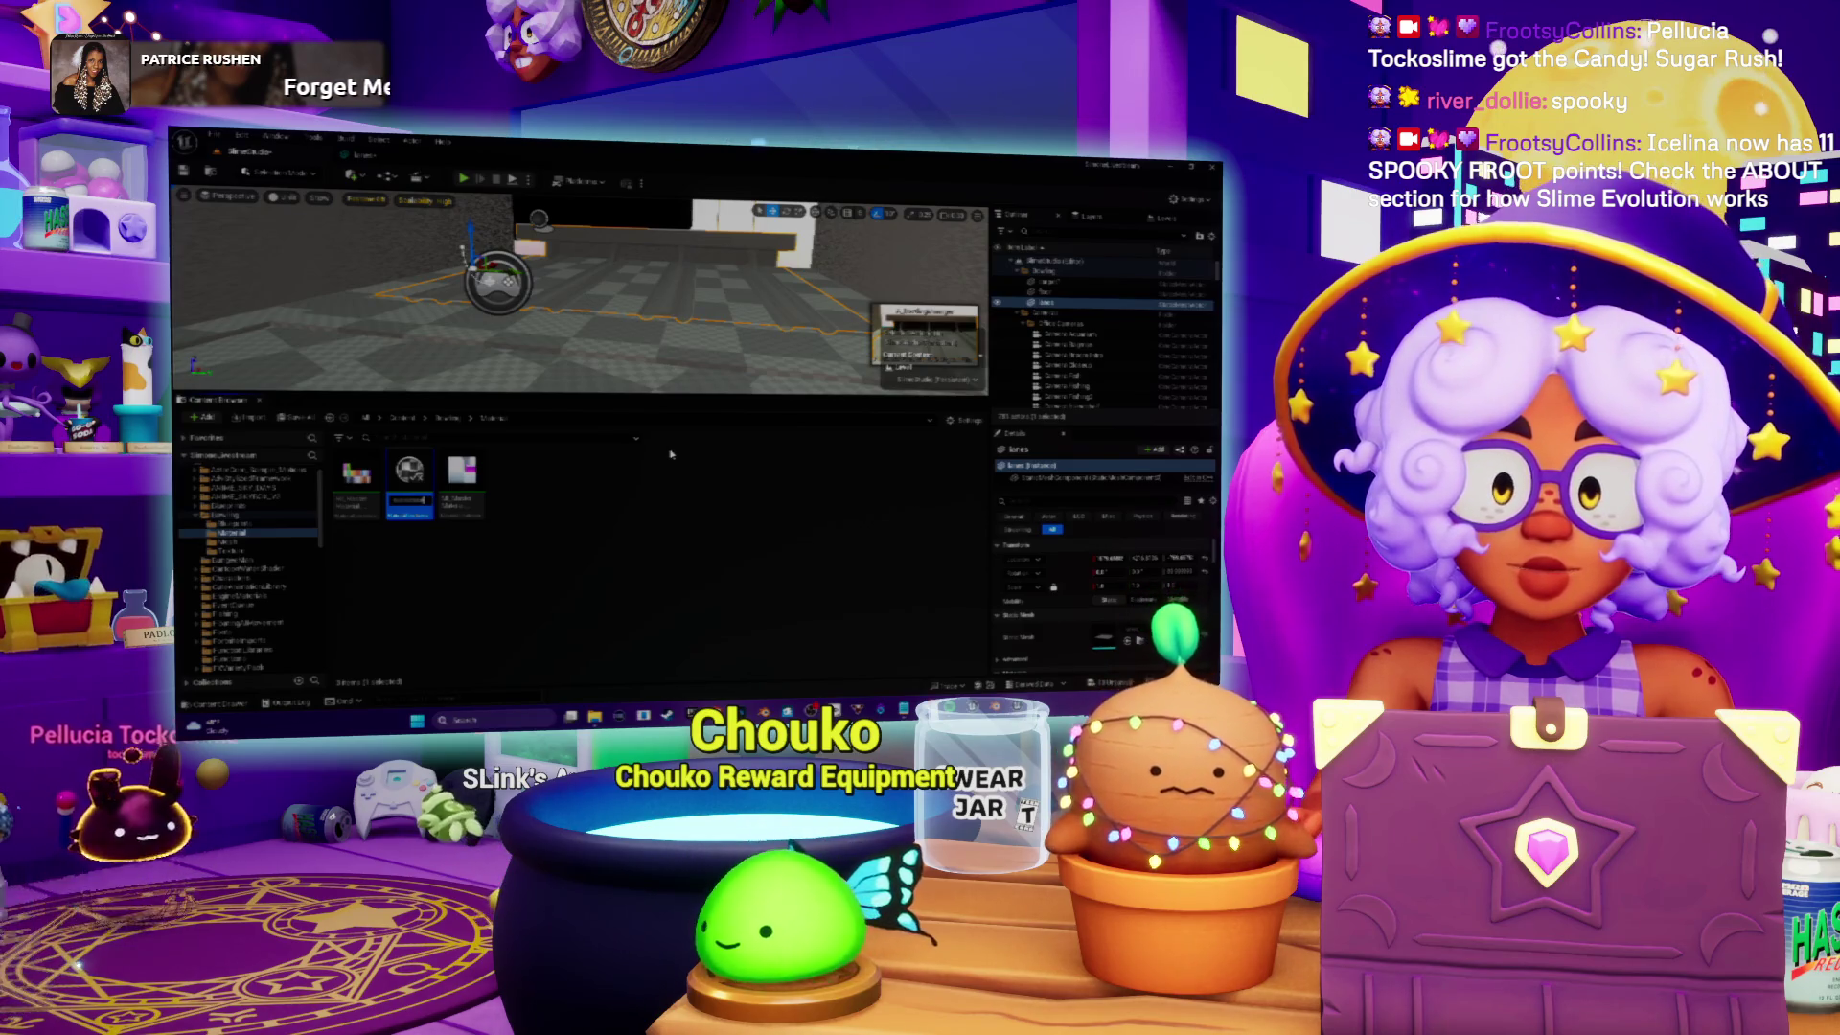
{"action": "key", "text": "Right"}
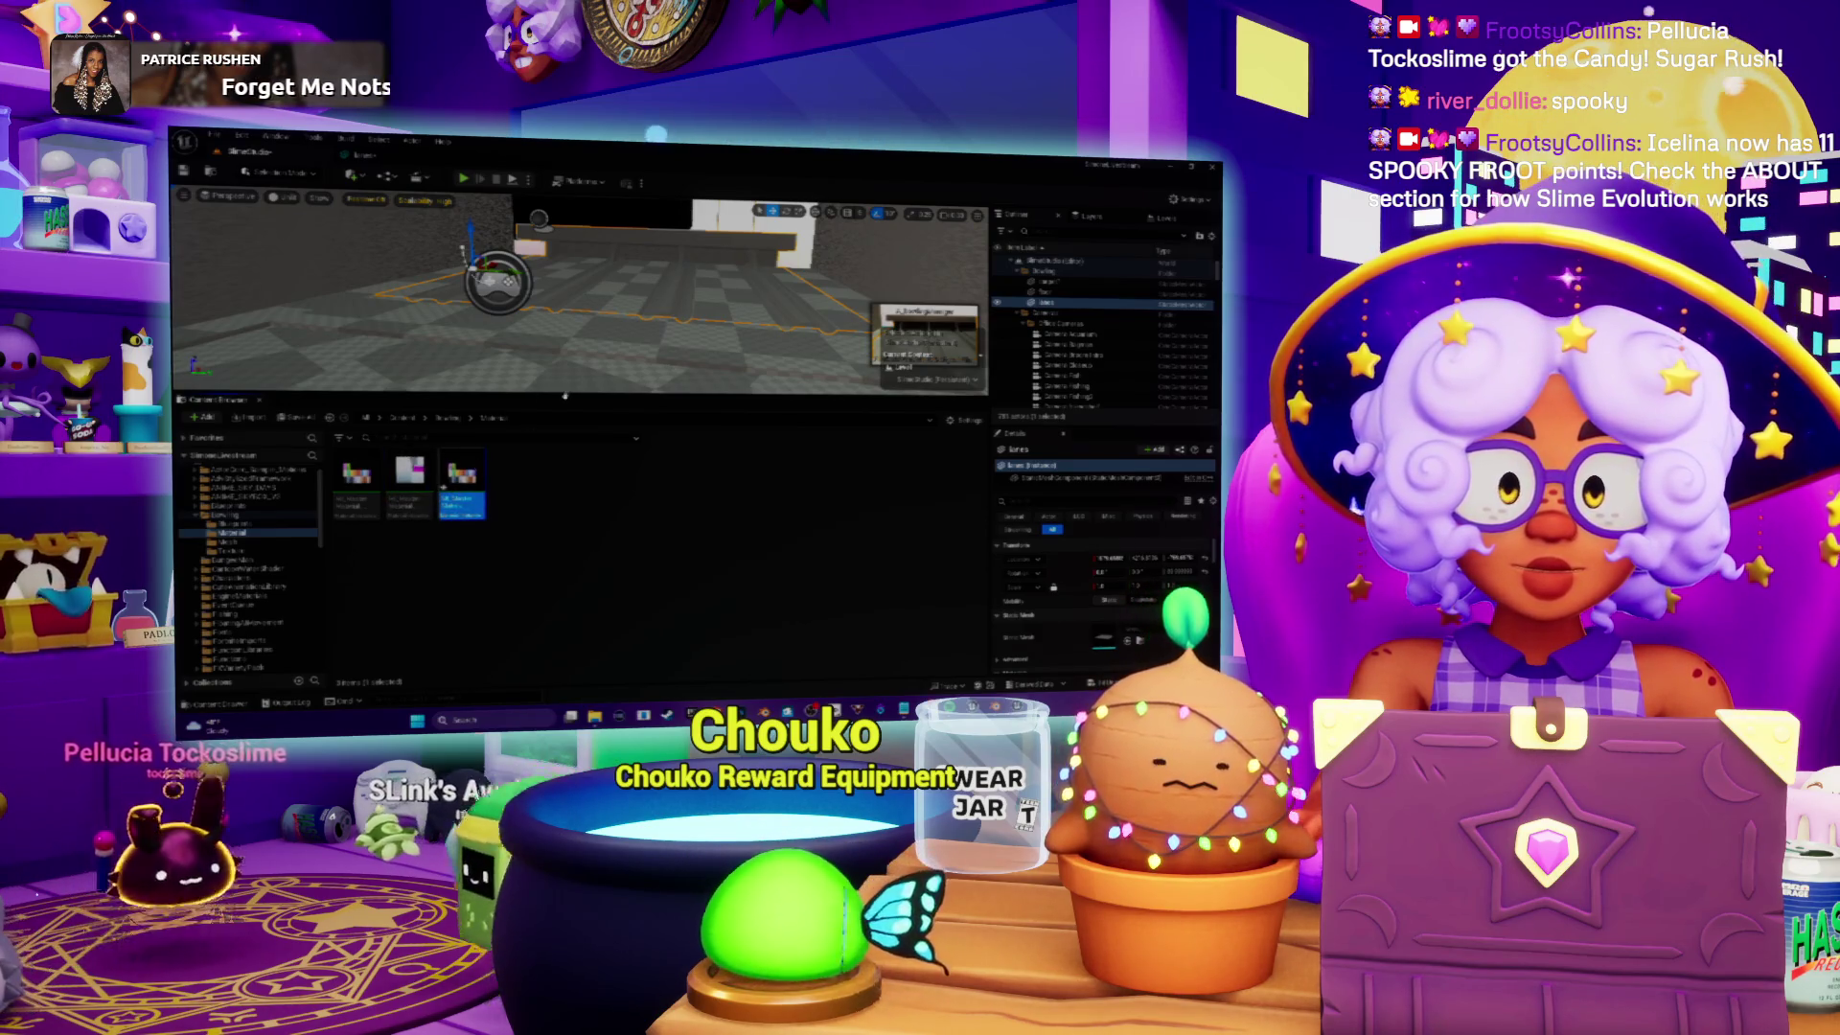
{"action": "key", "text": "Return"}
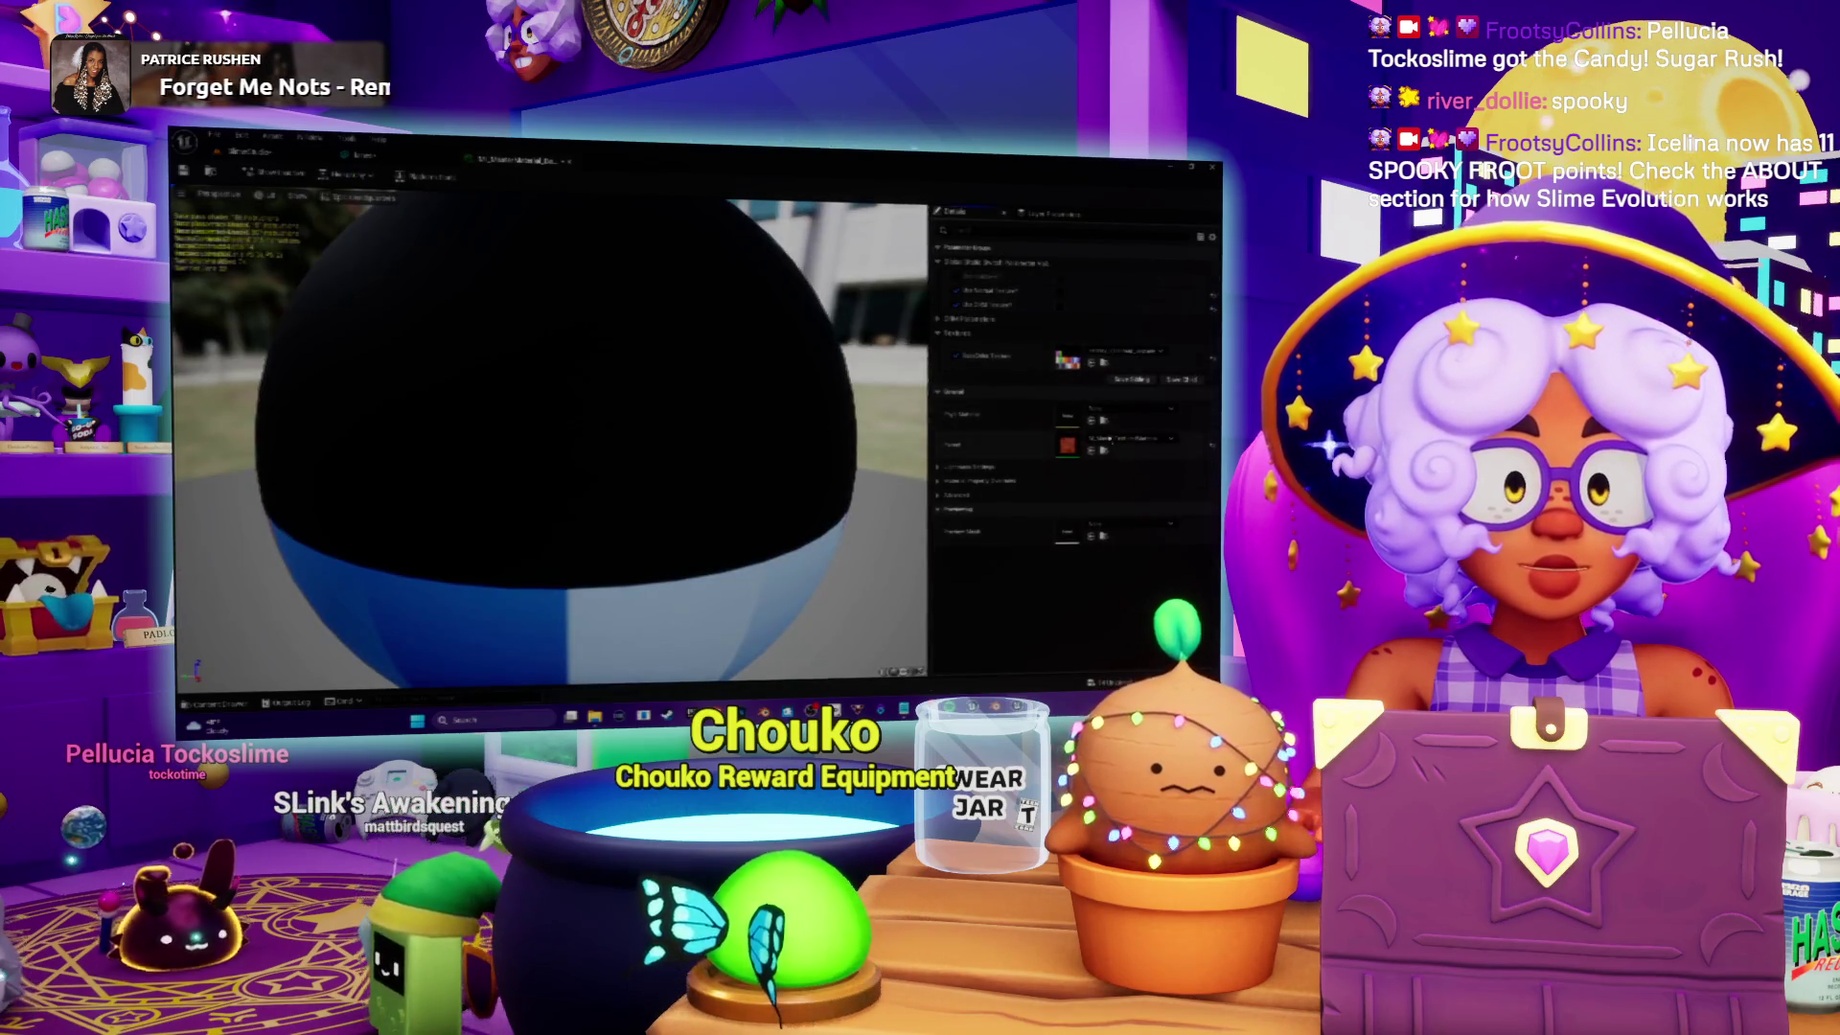
Step: Assign a different texture to the material instance's texture parameter and return to the level editor
{"action": "left_click", "coordinate": [1109, 356]}
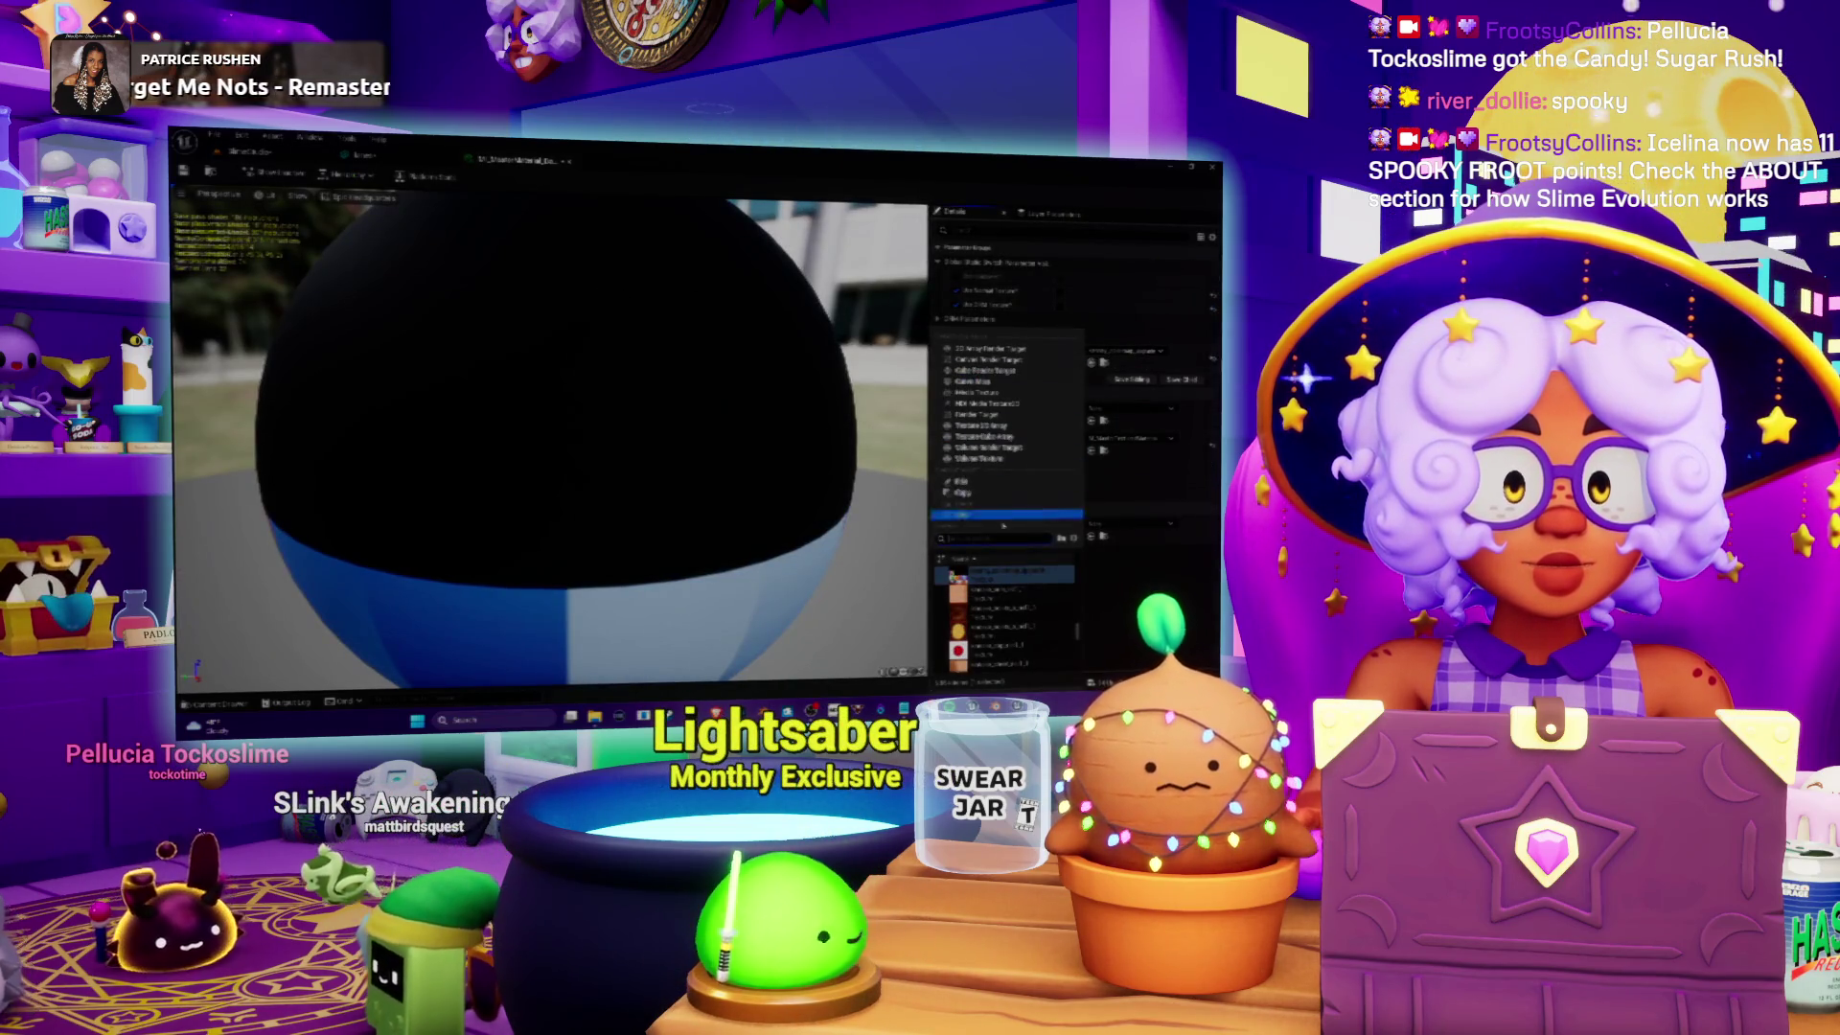
{"action": "scroll", "coordinate": [1021, 598], "scroll_direction": "up", "scroll_amount": 3}
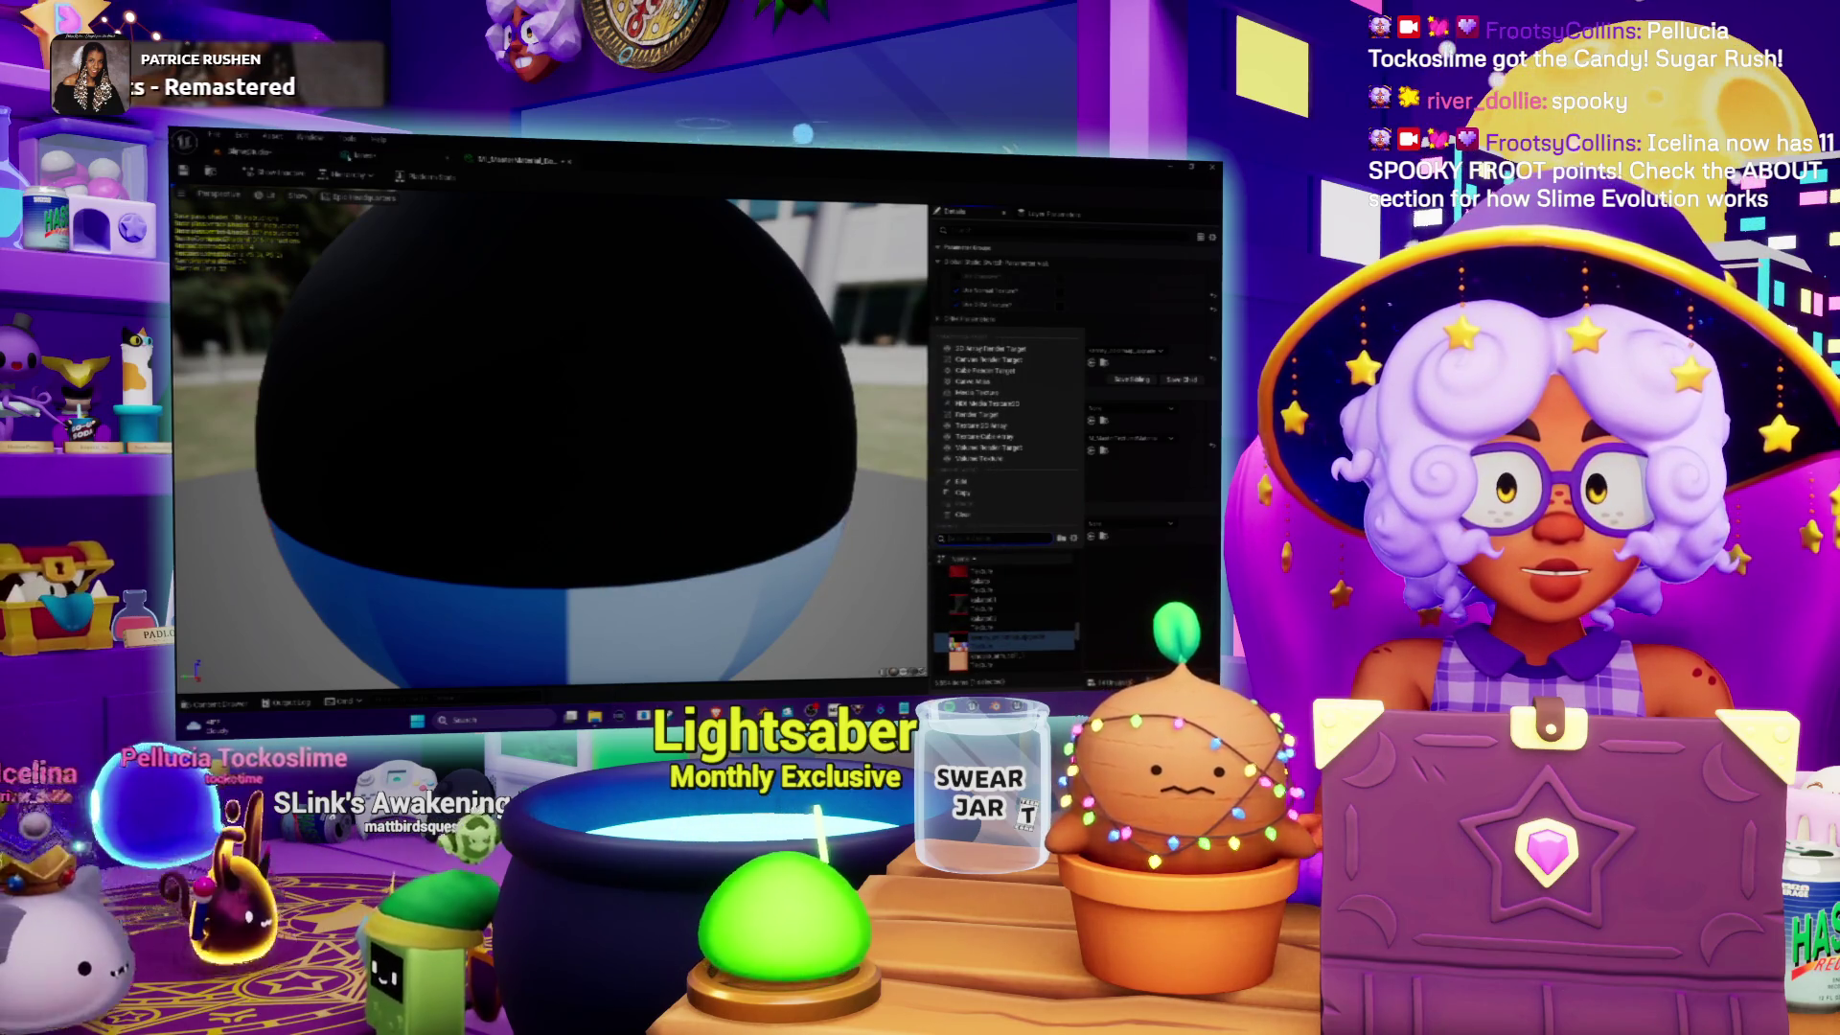
{"action": "left_click", "coordinate": [997, 637]}
{"action": "left_click", "coordinate": [248, 151]}
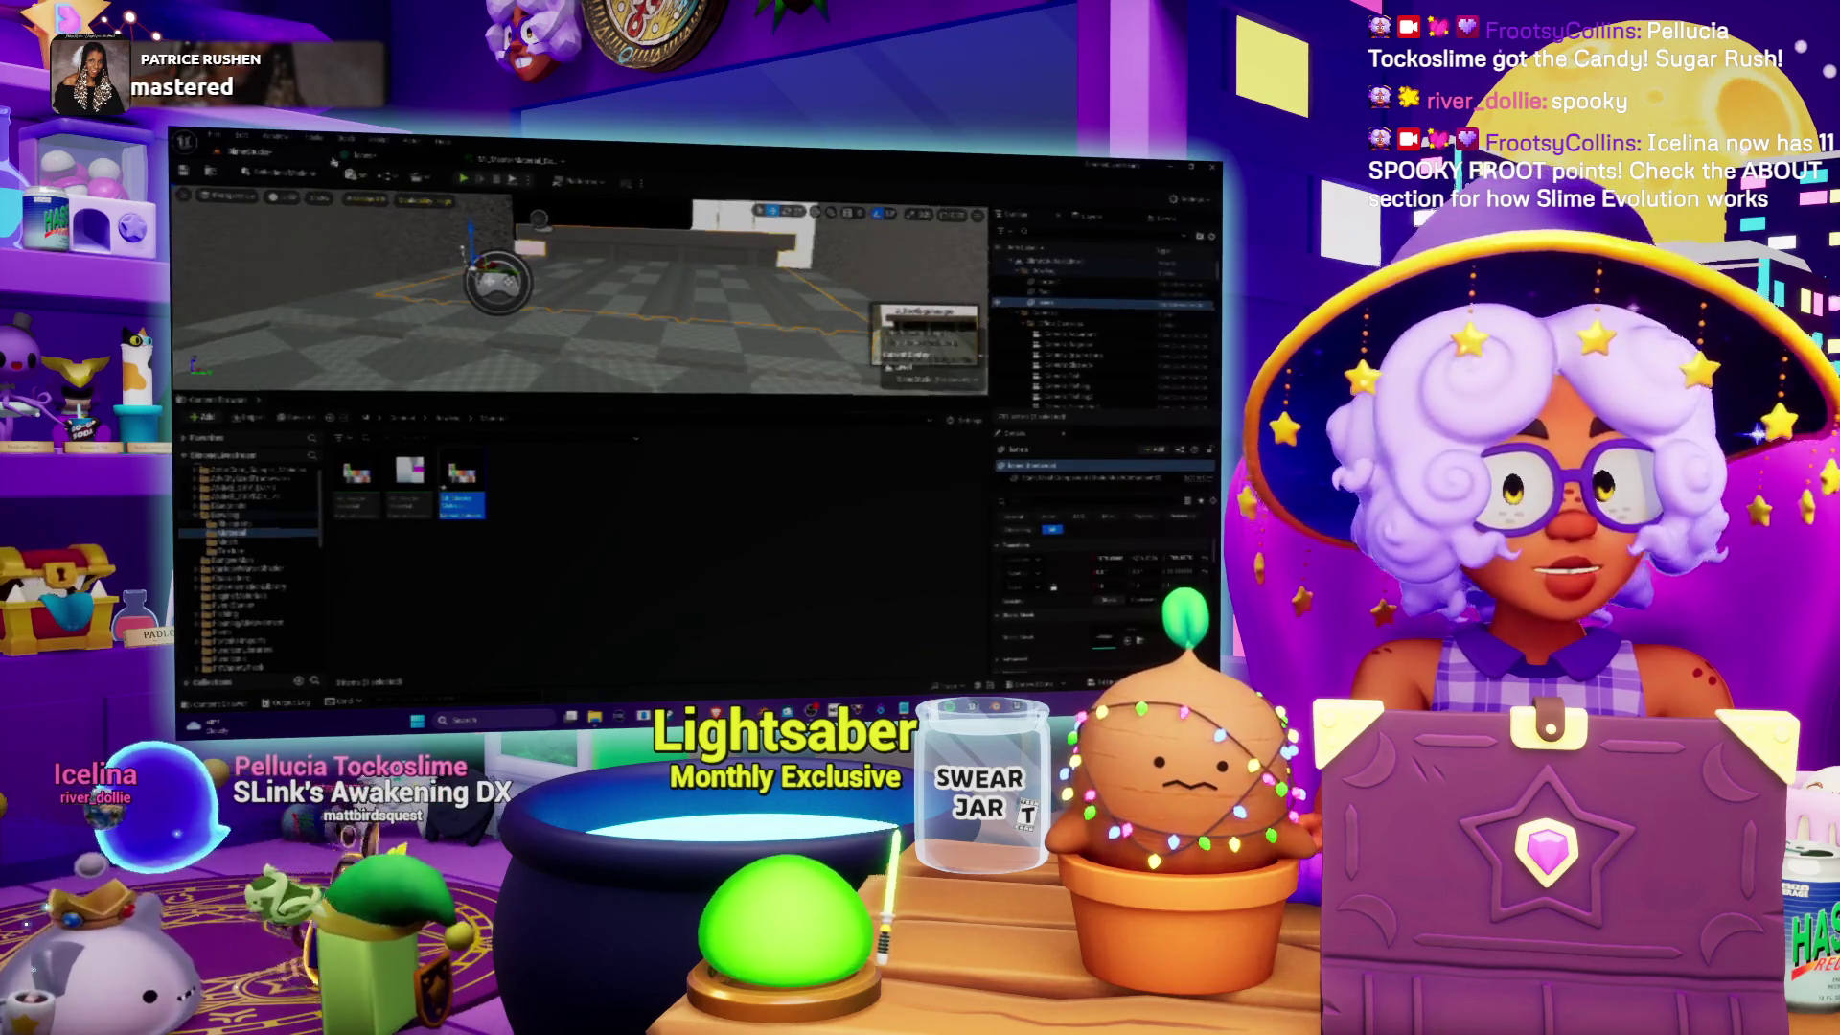
Step: Import the orange wood texture from Blender's bowling textures folder into Bowling > Textures
{"action": "left_click", "coordinate": [458, 422]}
{"action": "double_click", "coordinate": [528, 473]}
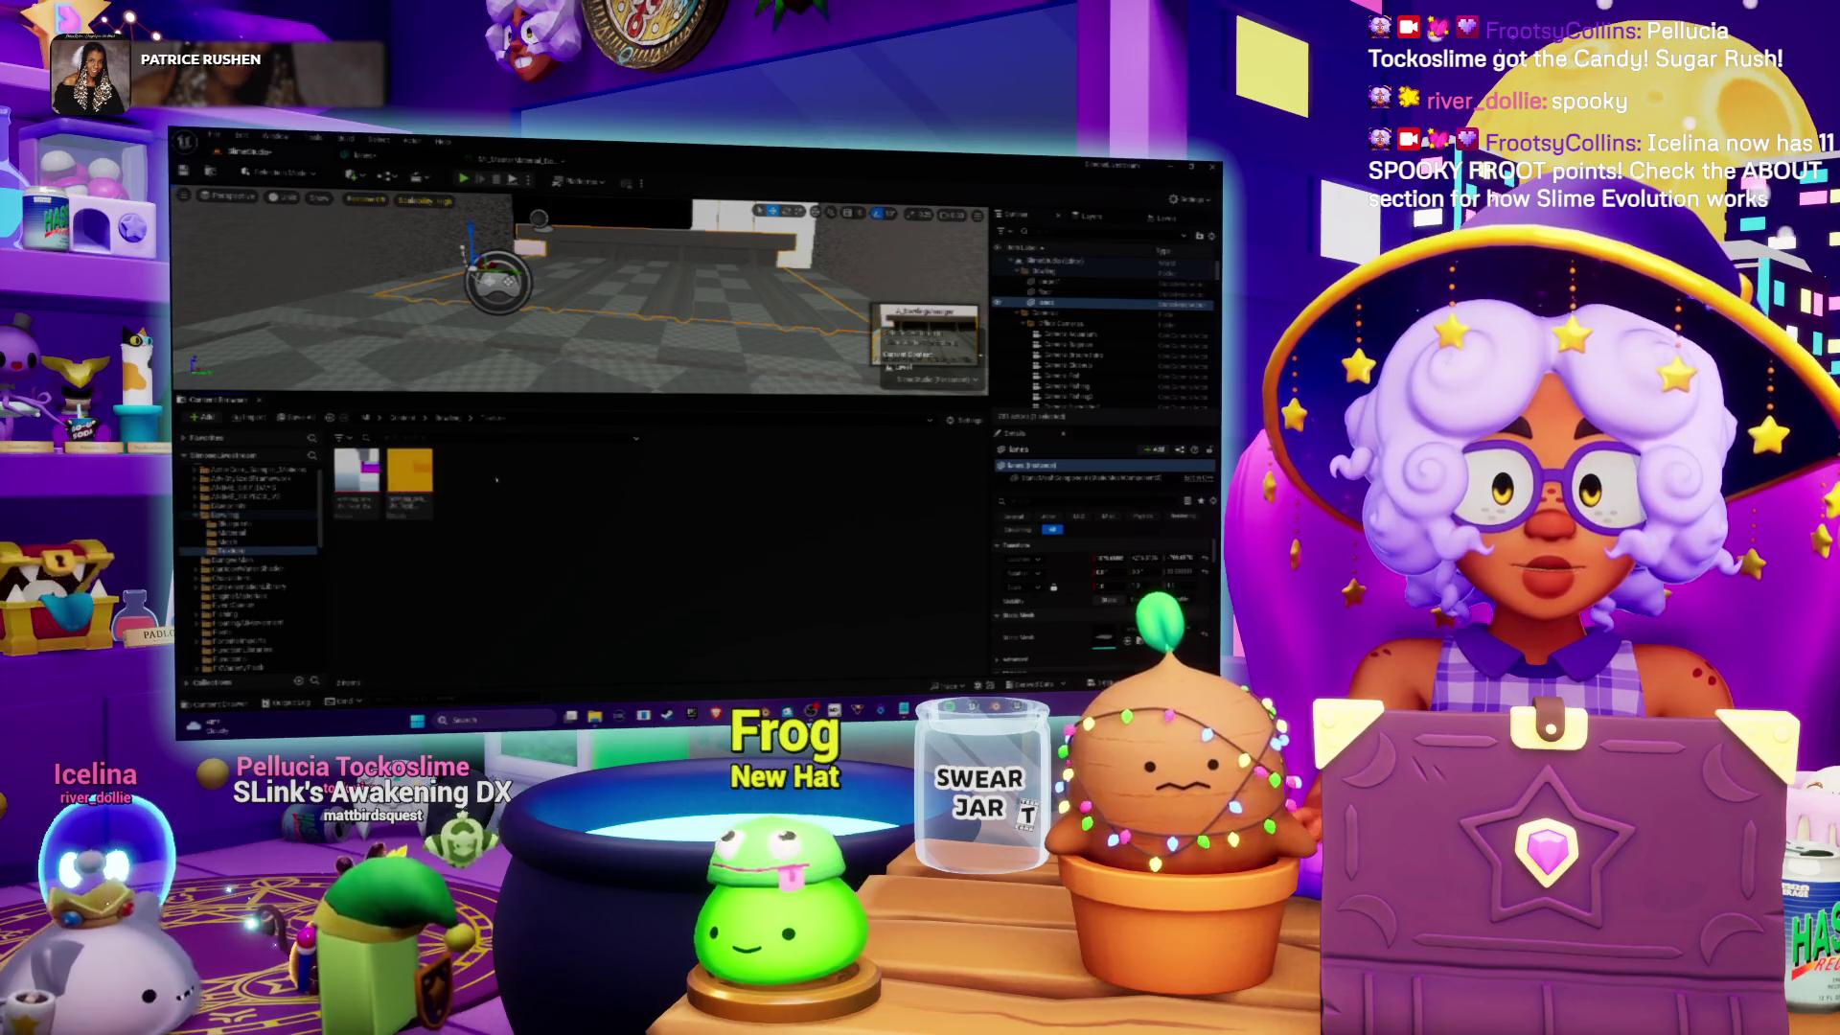
{"action": "right_click", "coordinate": [500, 479]}
{"action": "left_click", "coordinate": [592, 304]}
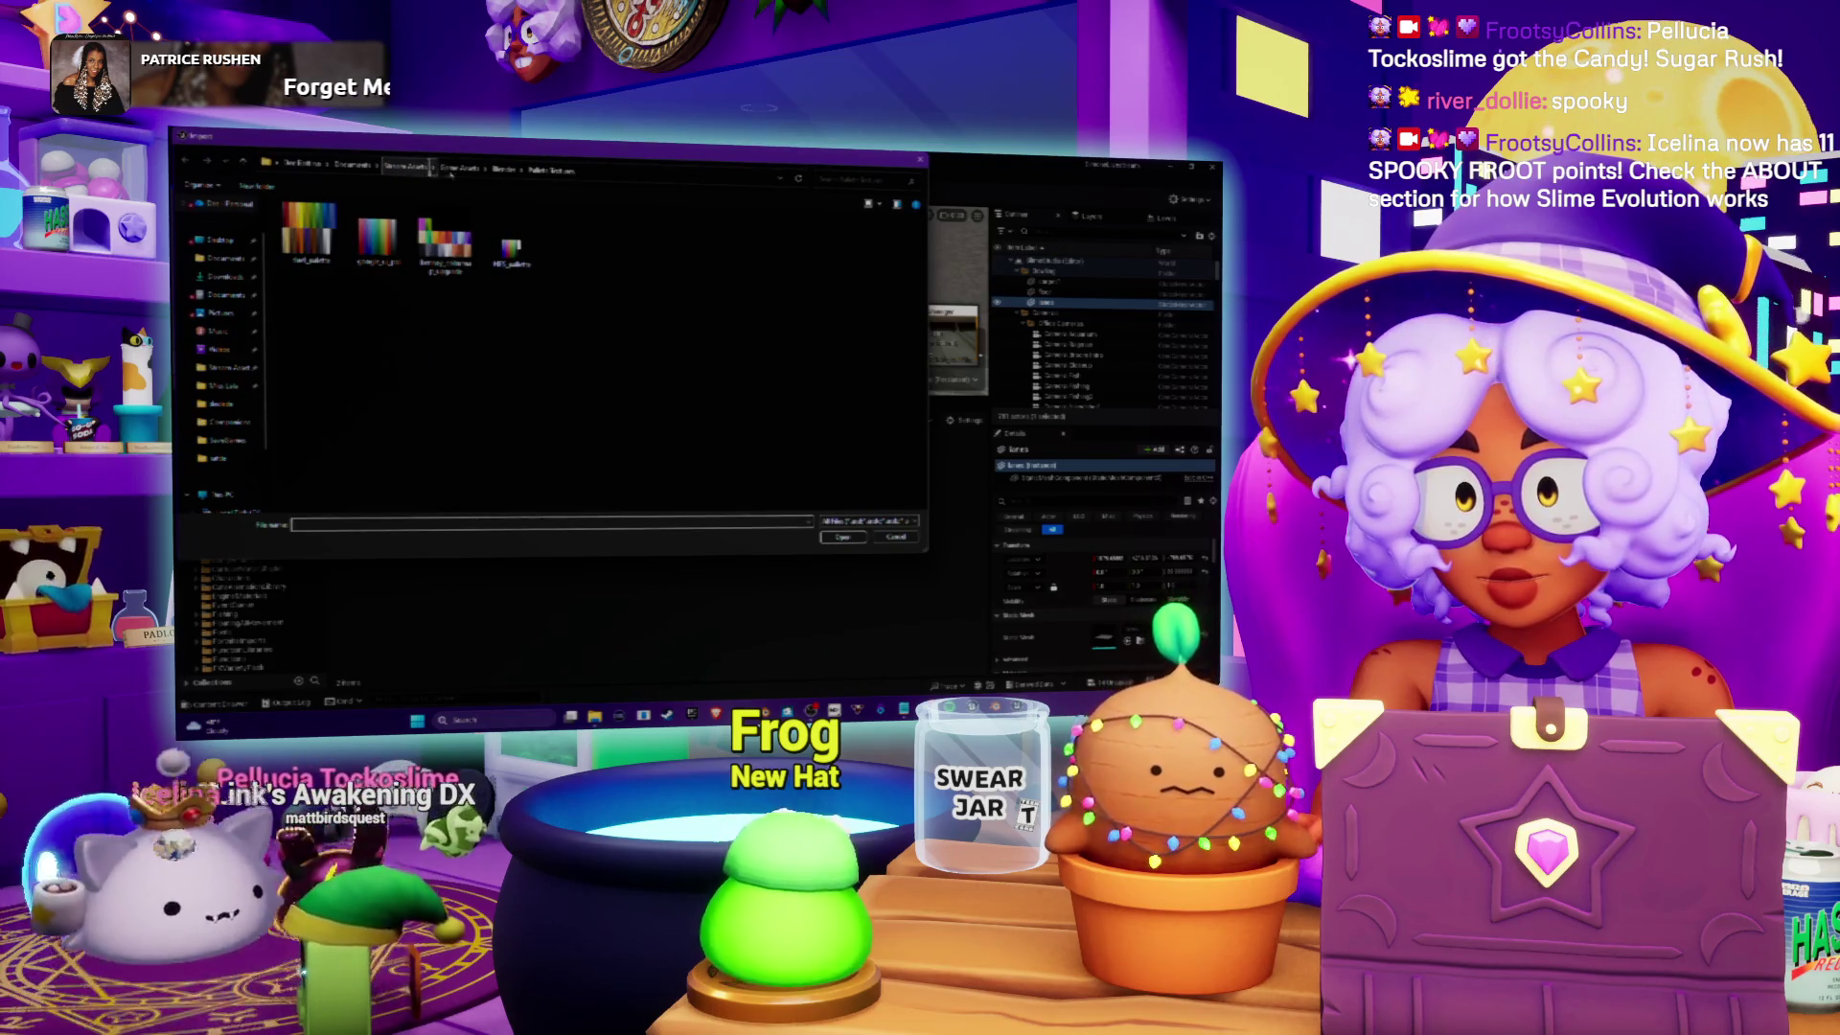
{"action": "left_click", "coordinate": [504, 169]}
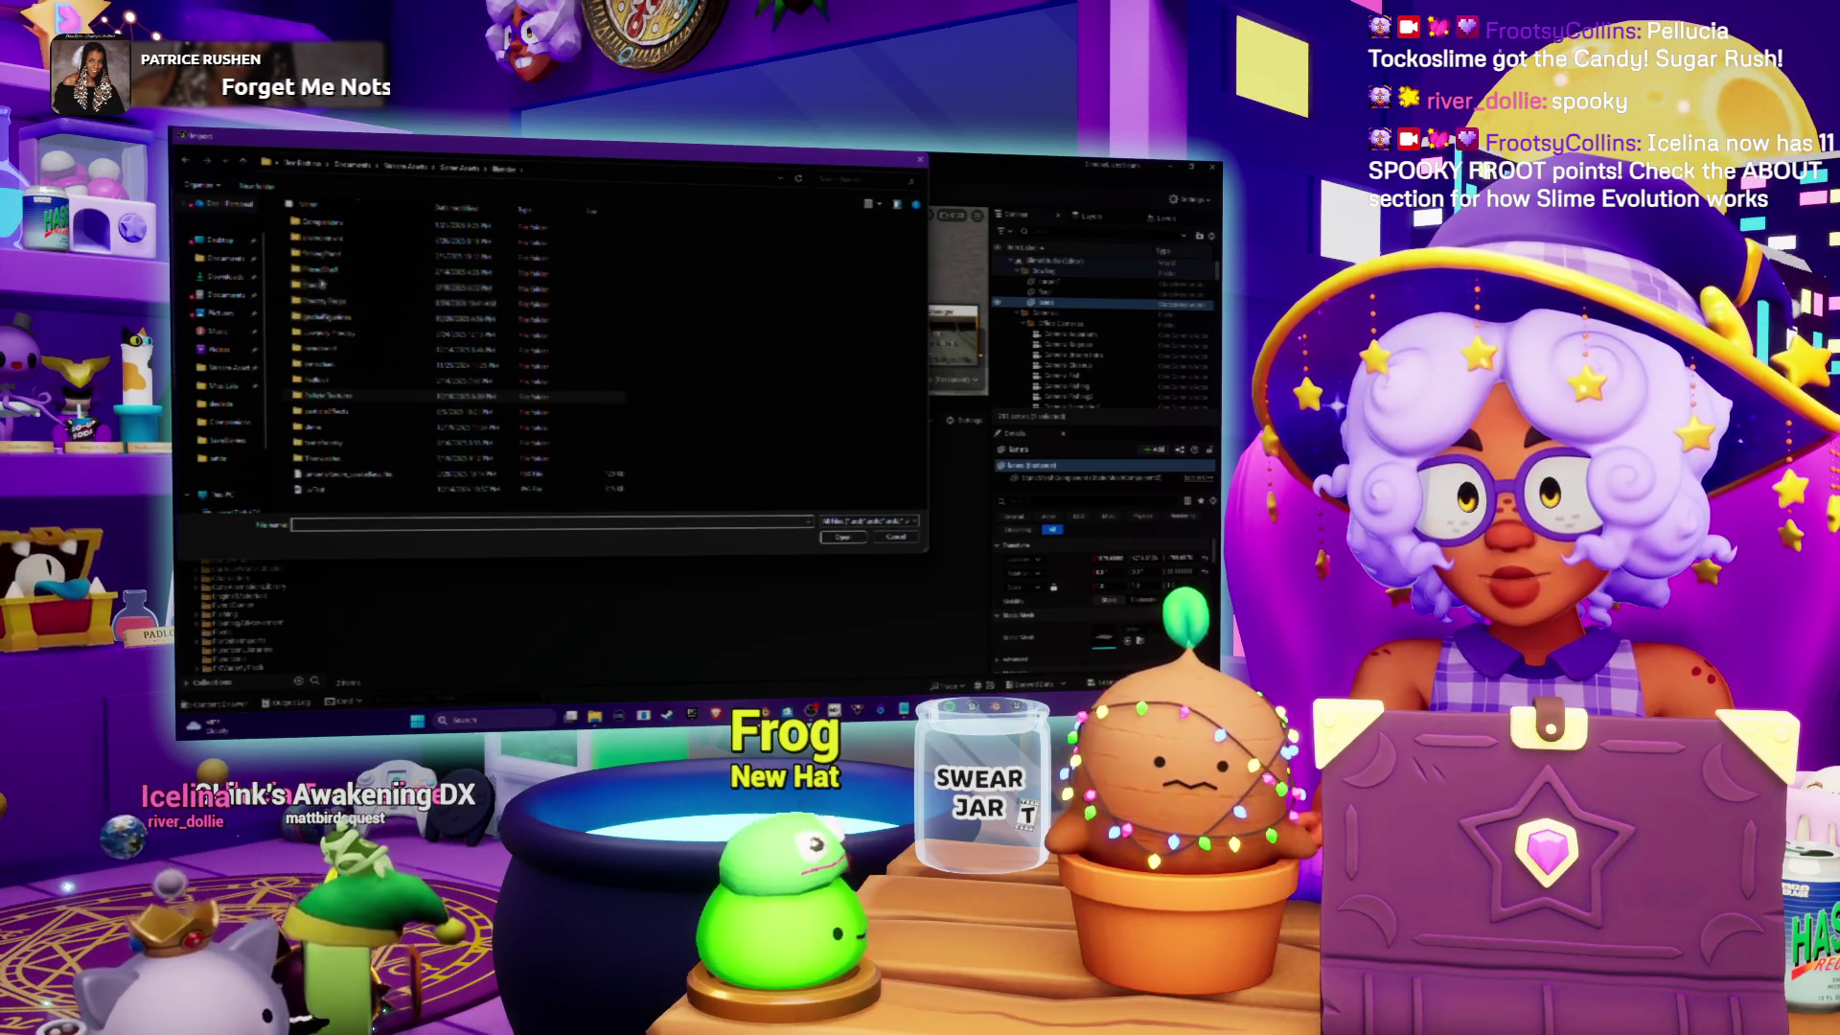
{"action": "double_click", "coordinate": [328, 240]}
{"action": "double_click", "coordinate": [328, 240]}
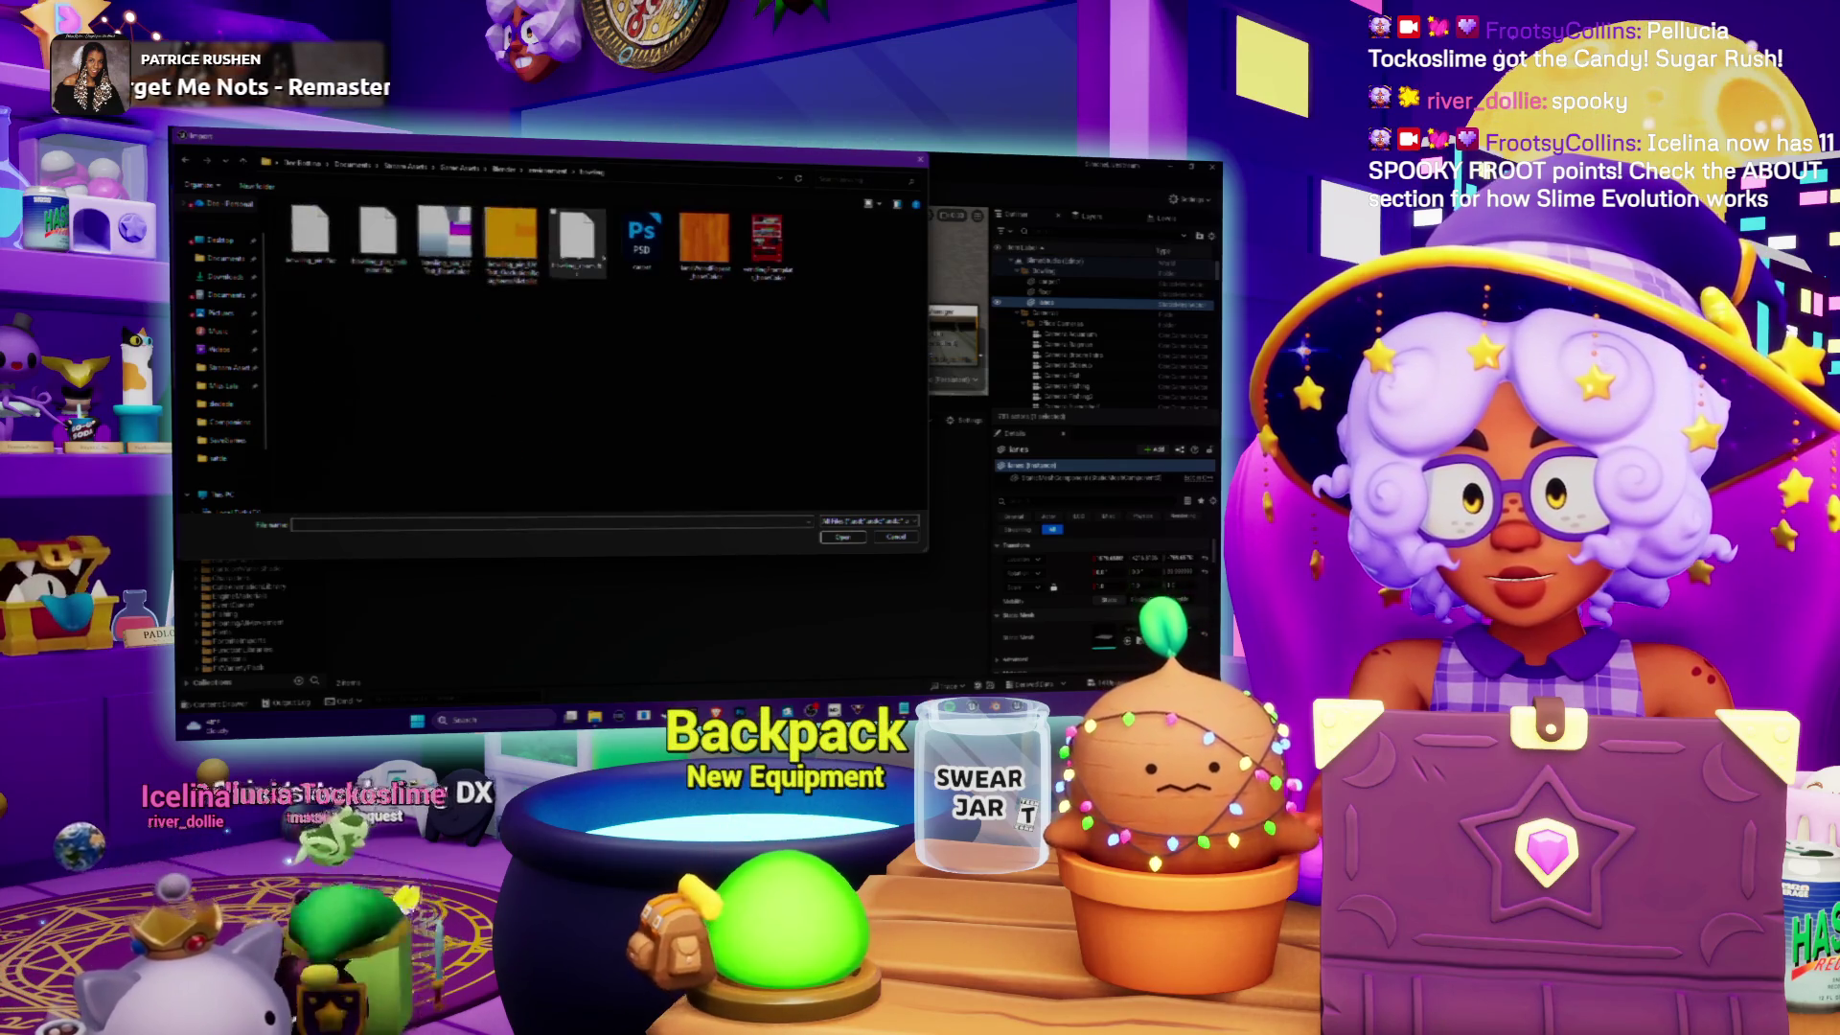
{"action": "double_click", "coordinate": [708, 253]}
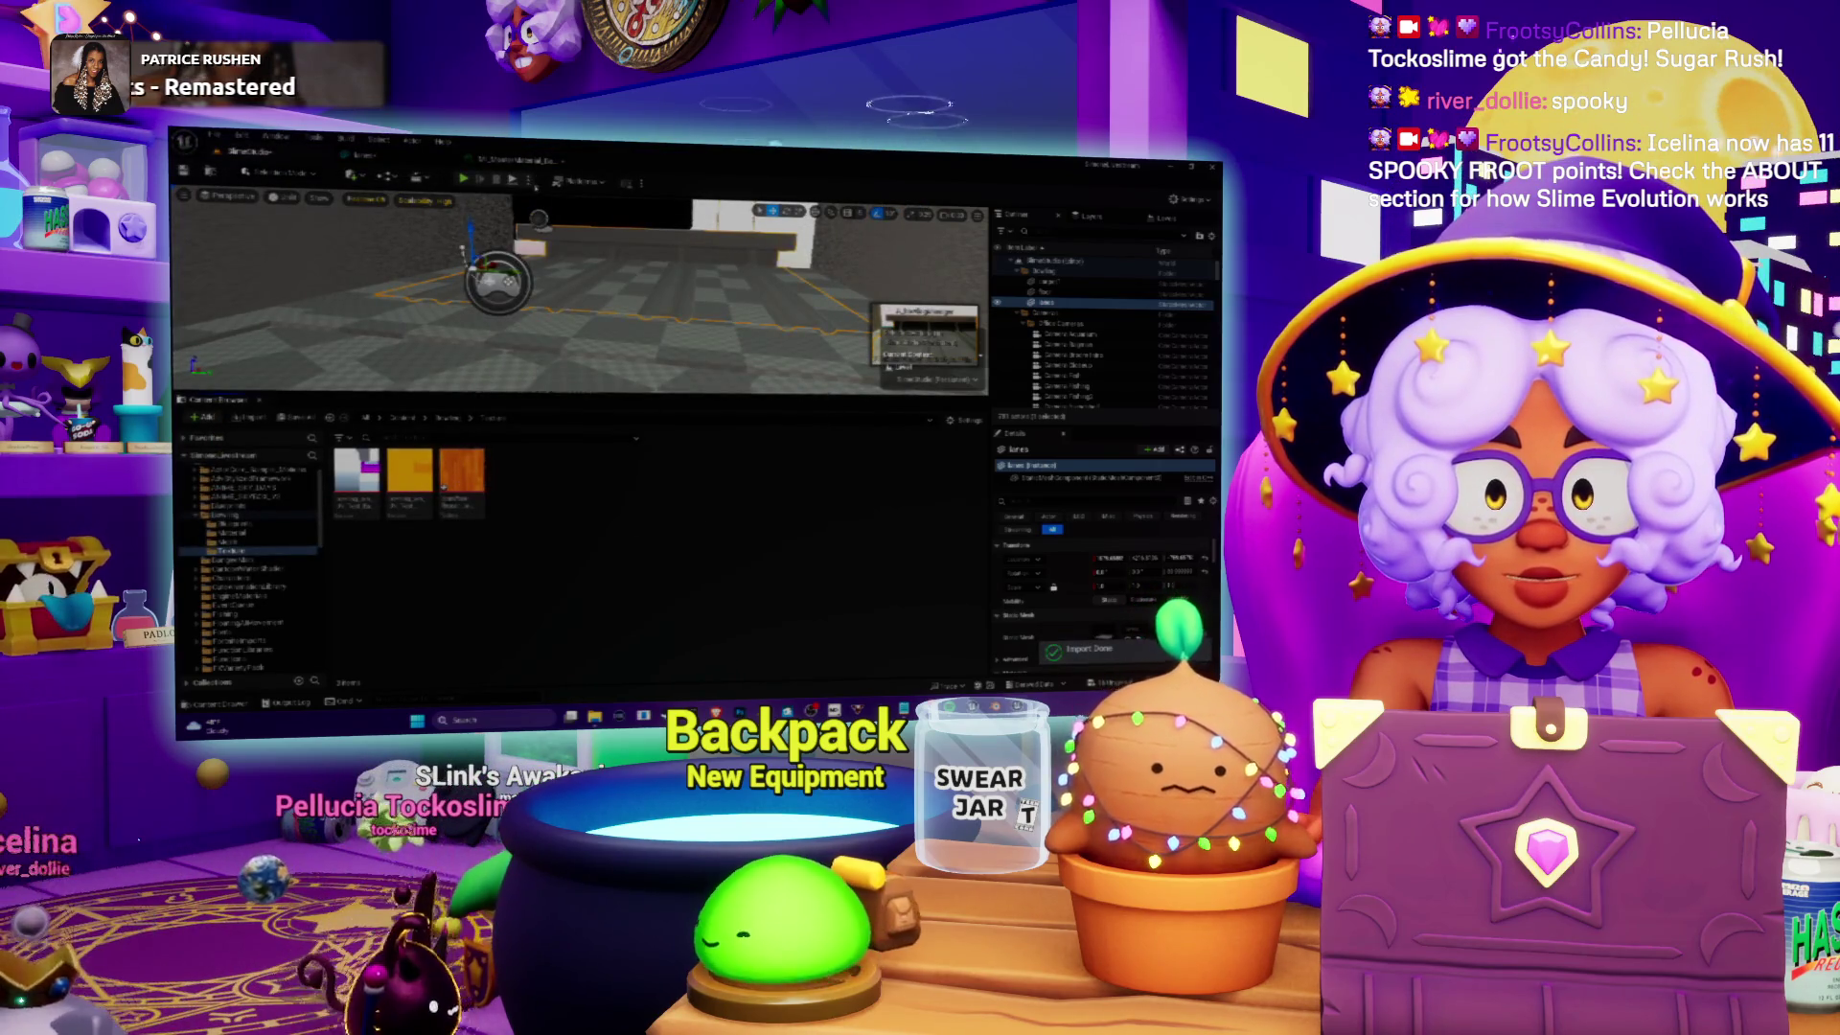
{"action": "left_click", "coordinate": [450, 418]}
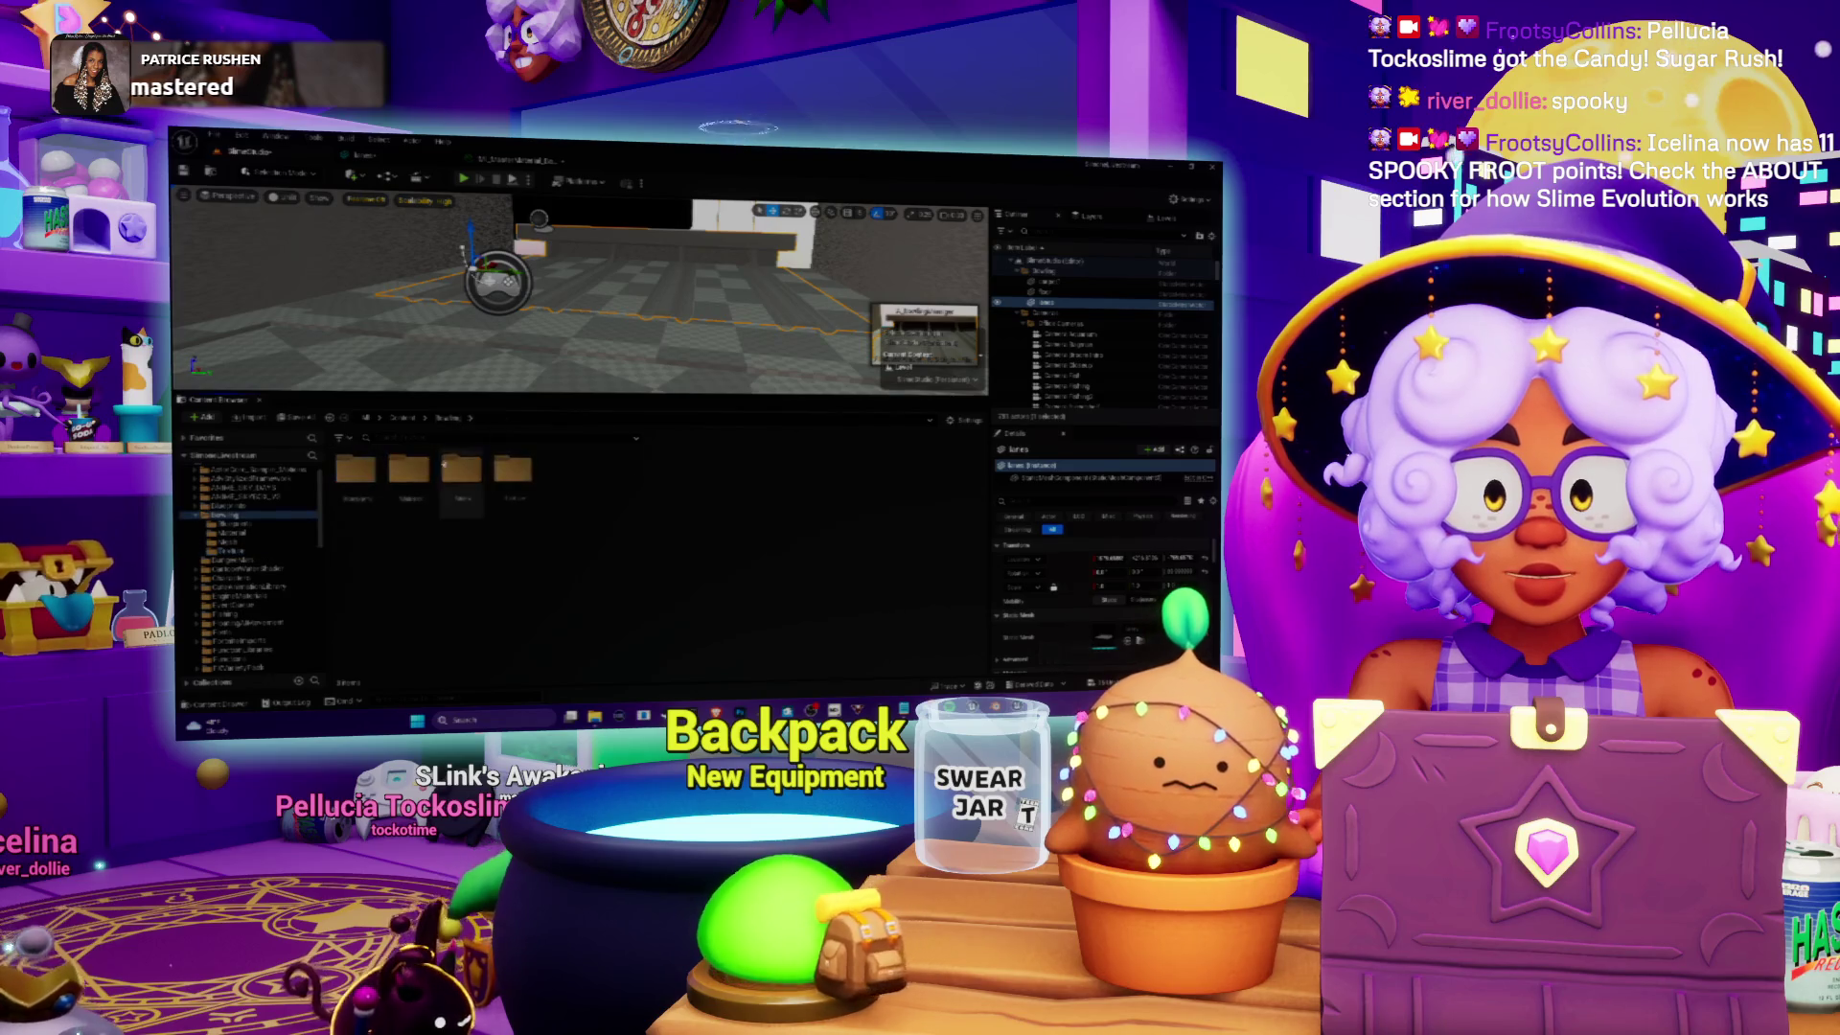
Step: Swap the material's Texture parameter to the brick texture and save the material
{"action": "double_click", "coordinate": [411, 470]}
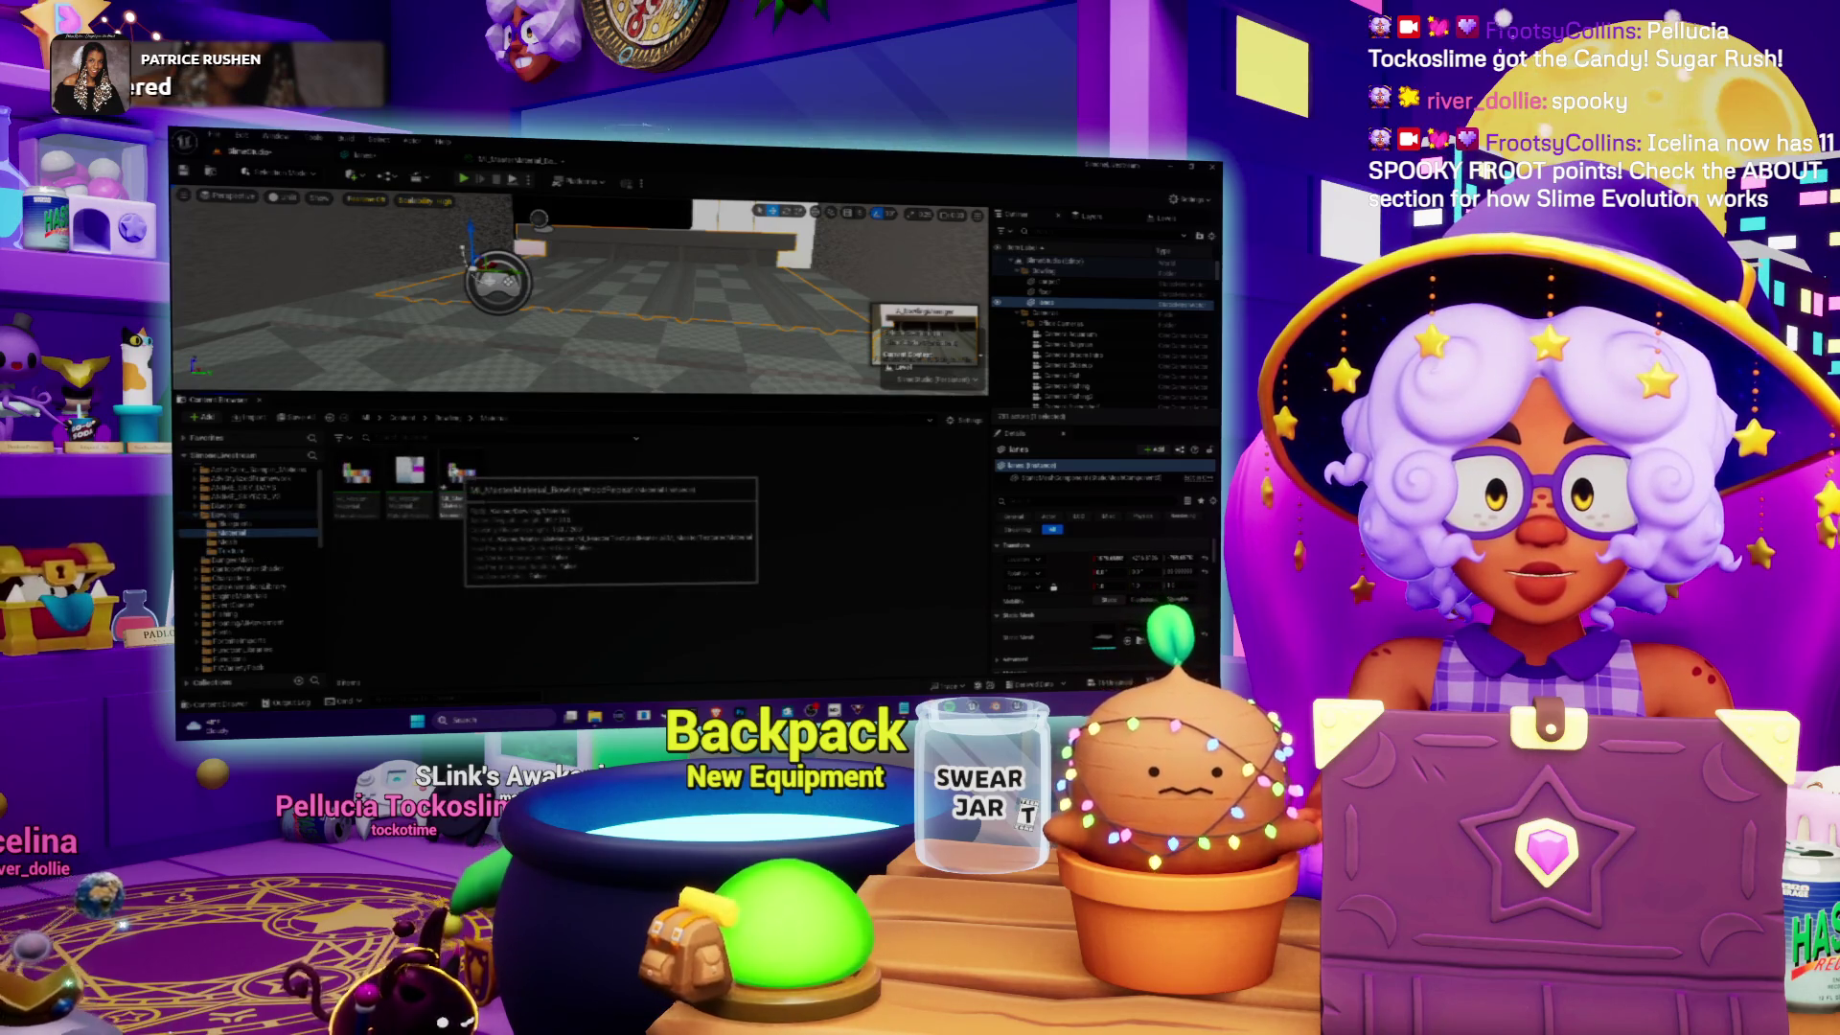
{"action": "double_click", "coordinate": [461, 472]}
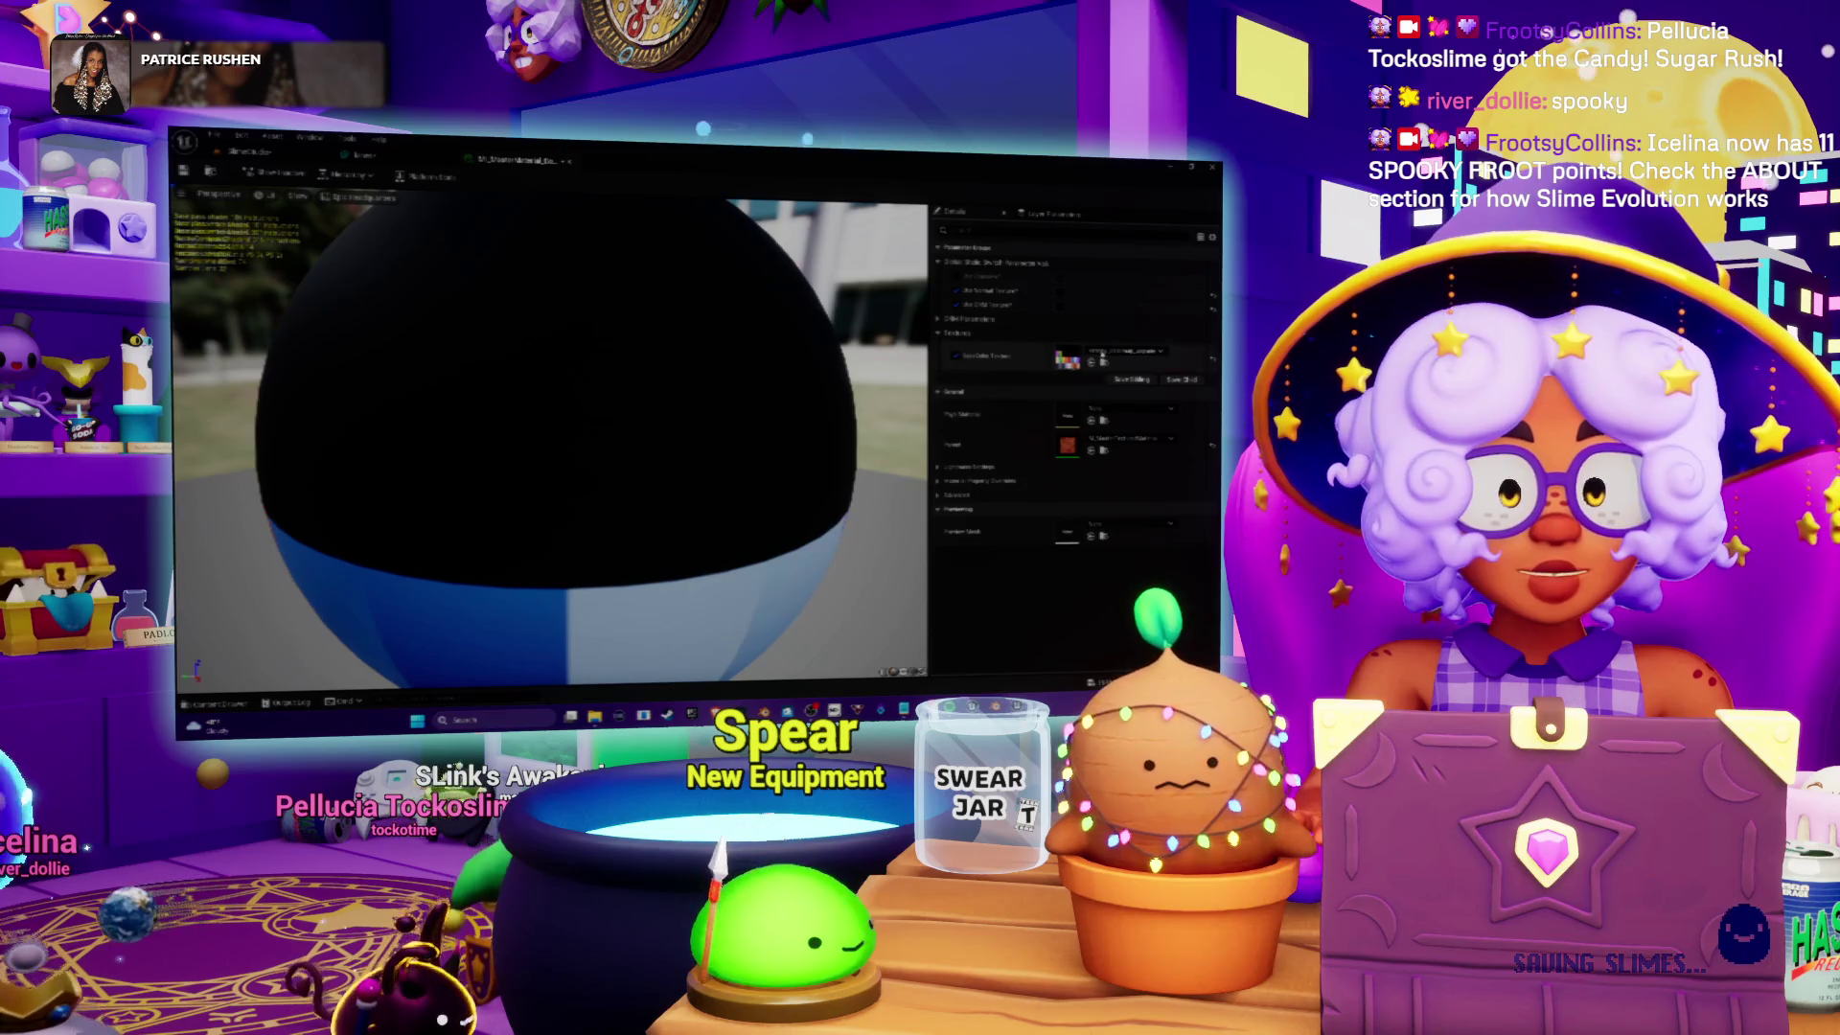
{"action": "left_click", "coordinate": [1102, 353]}
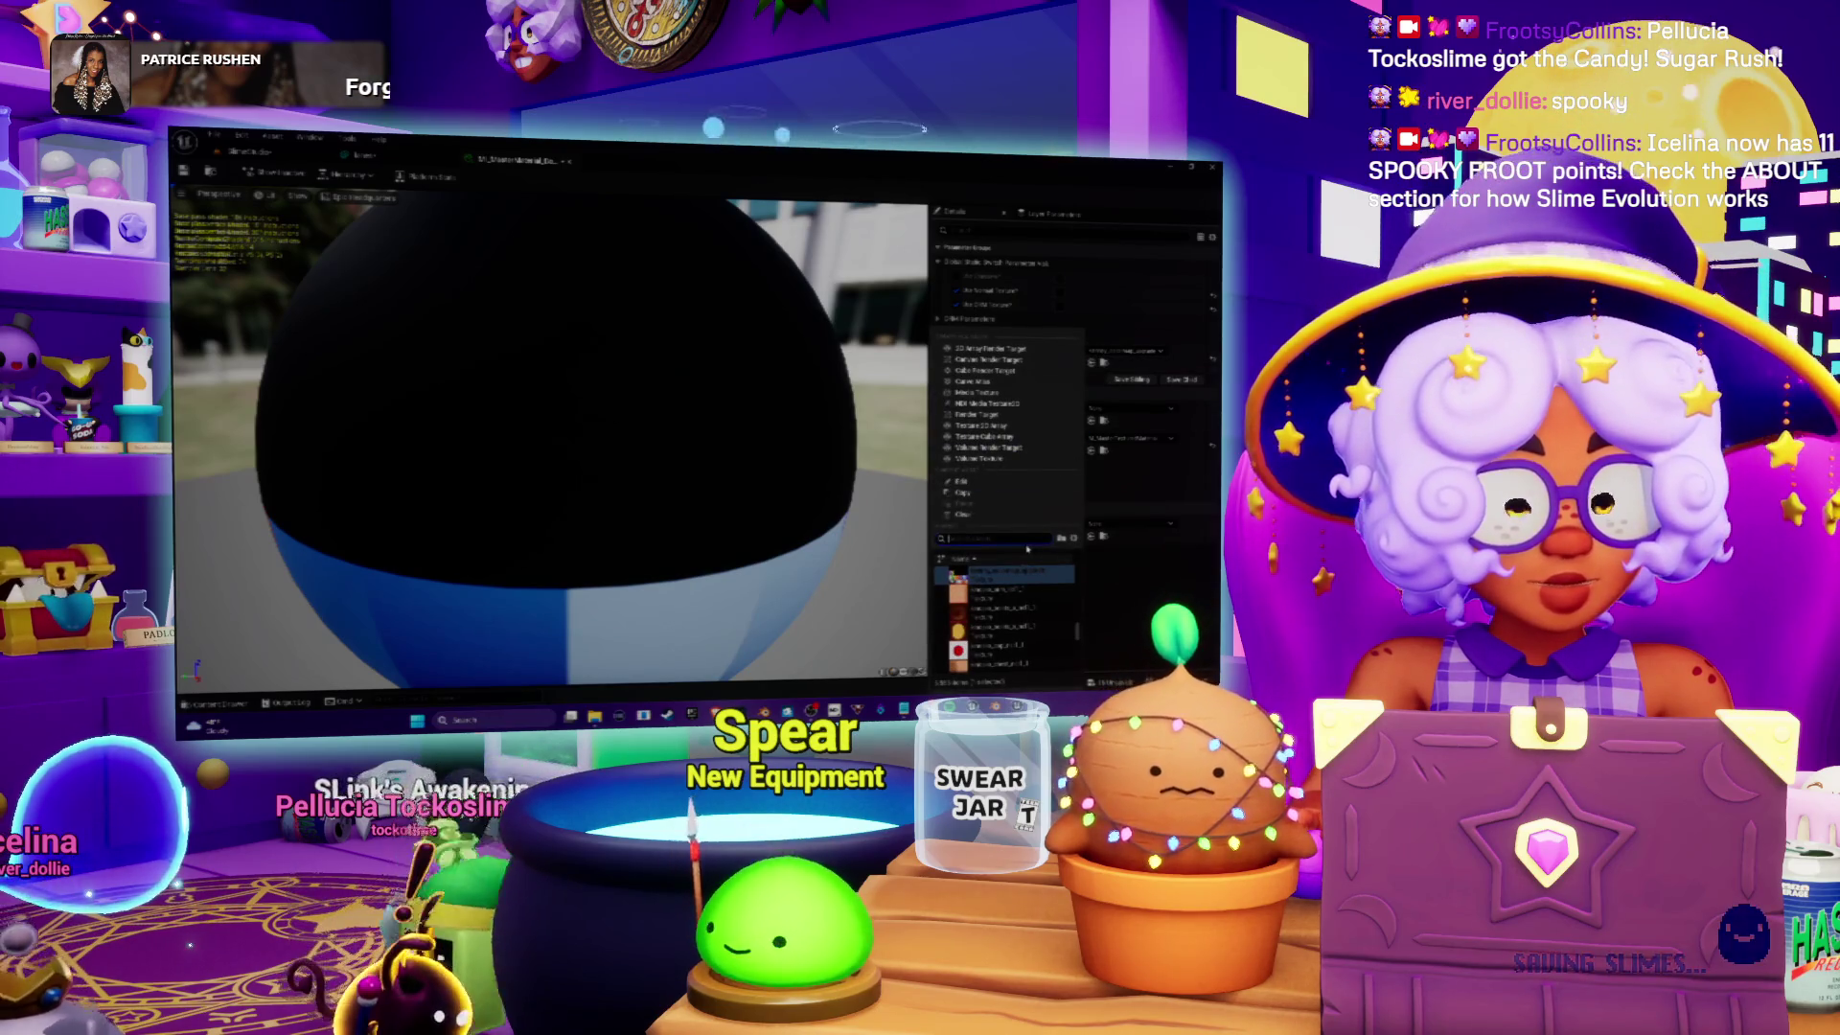
{"action": "type", "text": "brick"}
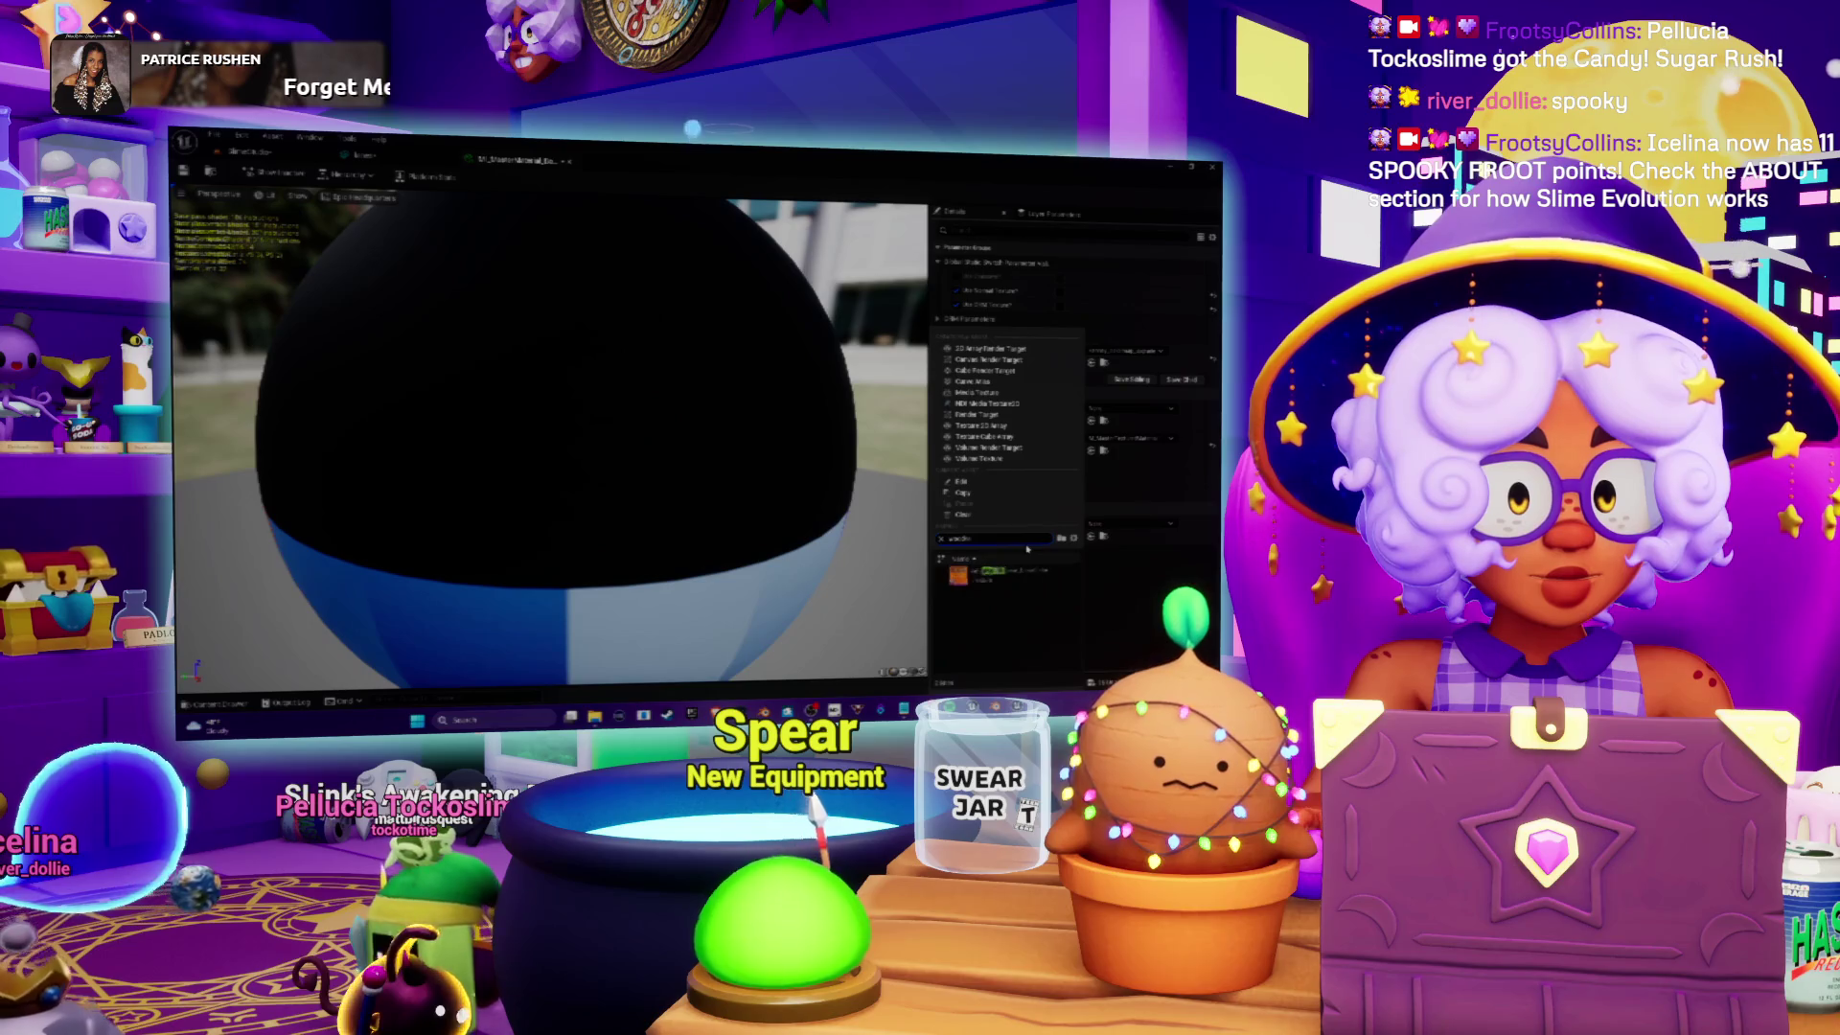
{"action": "left_click", "coordinate": [1018, 567]}
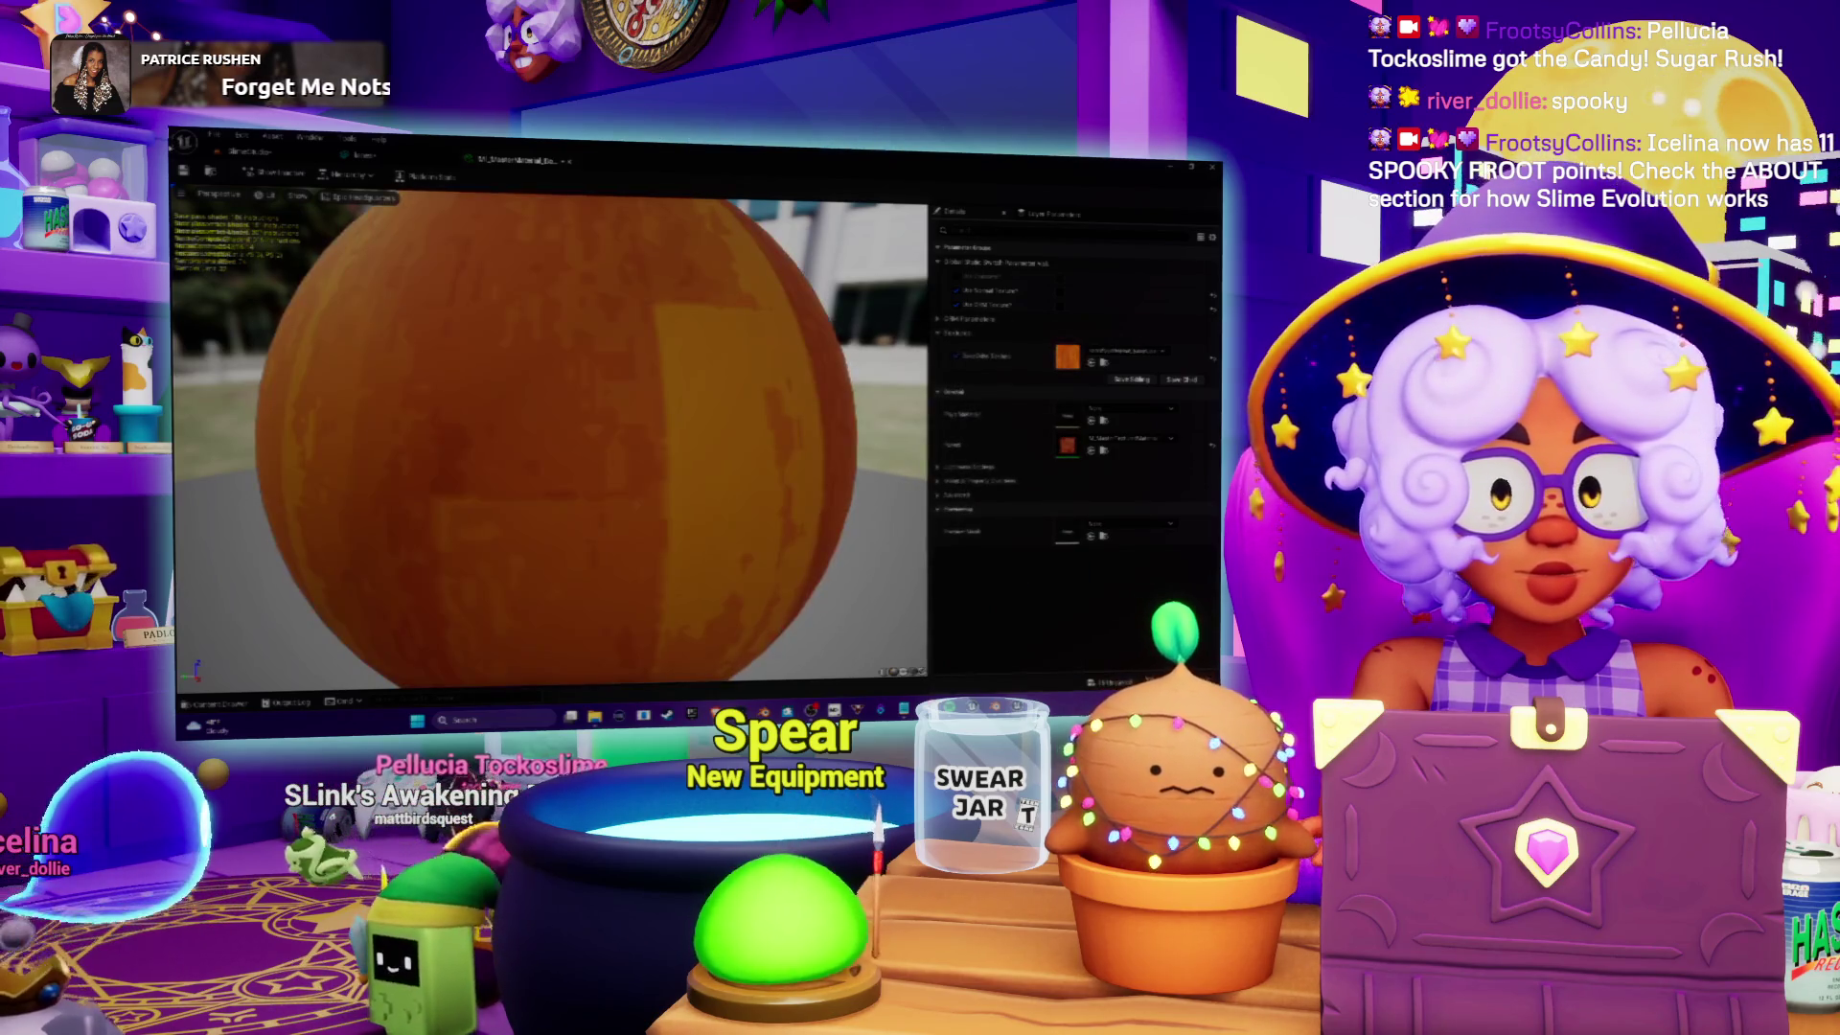
{"action": "key", "text": "ctrl+s"}
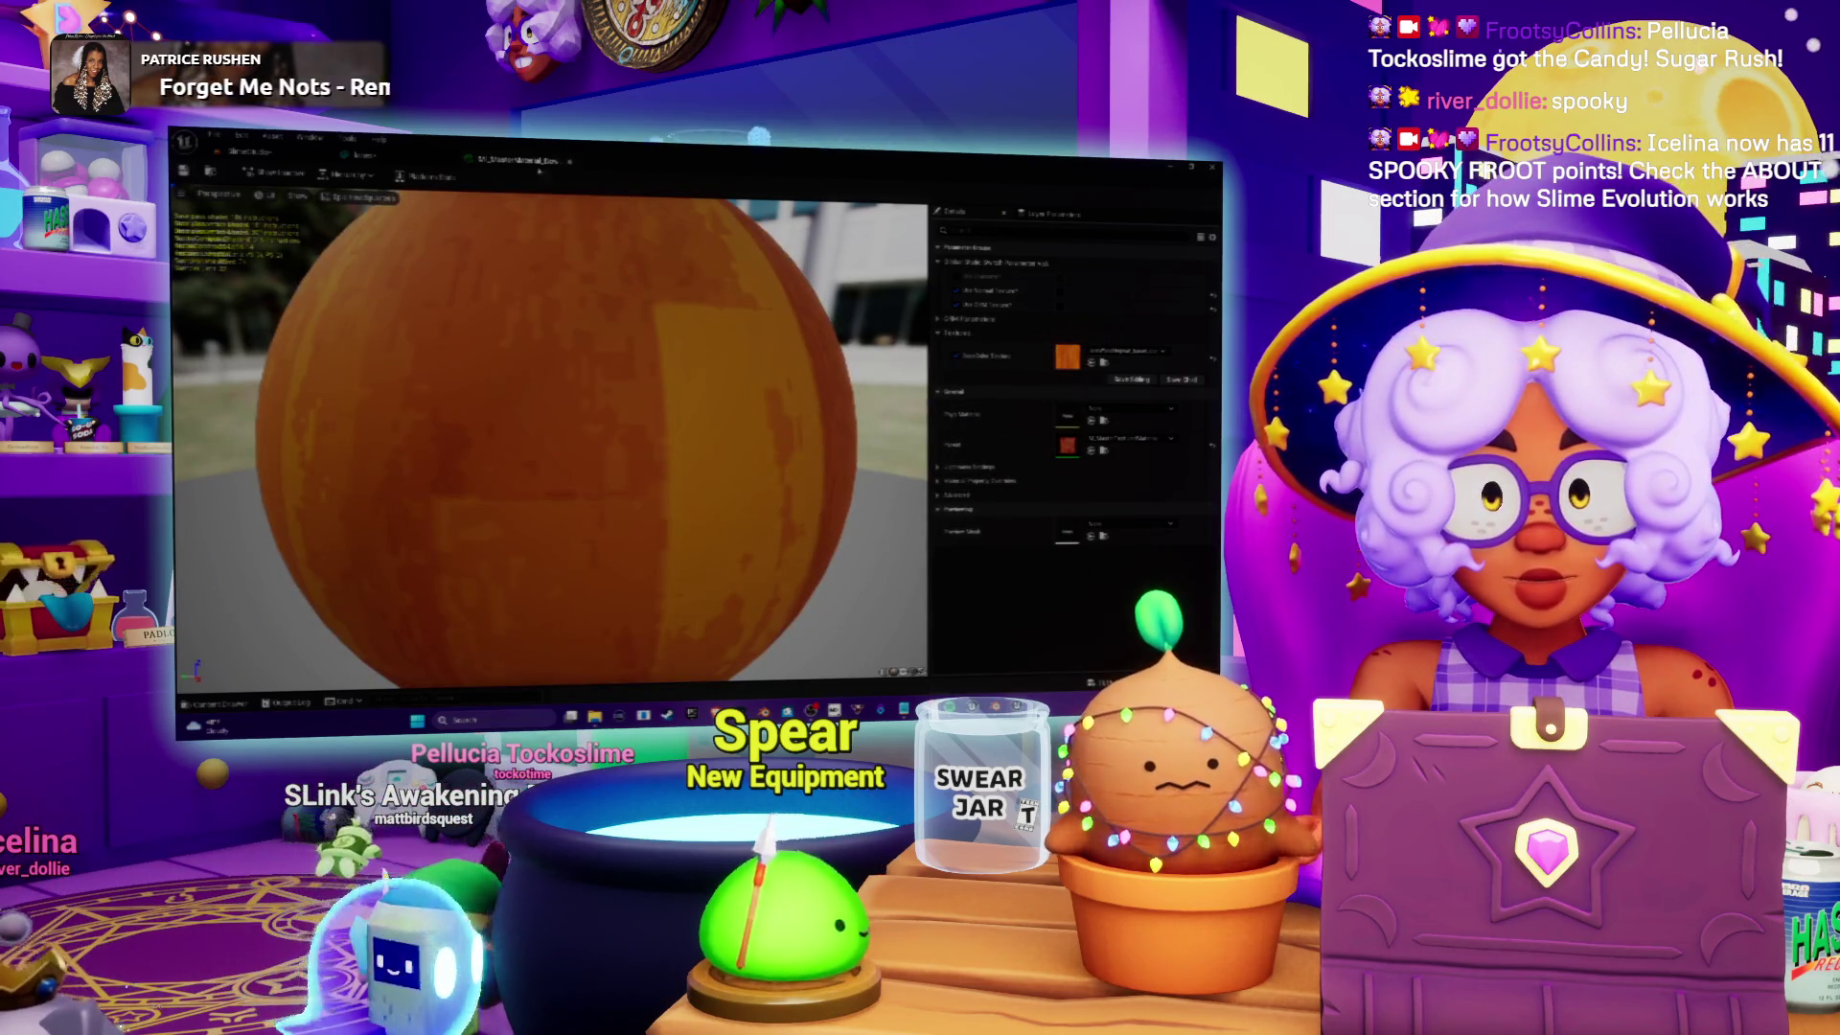
{"action": "key", "text": "alt+Tab"}
{"action": "key", "text": "alt+Tab"}
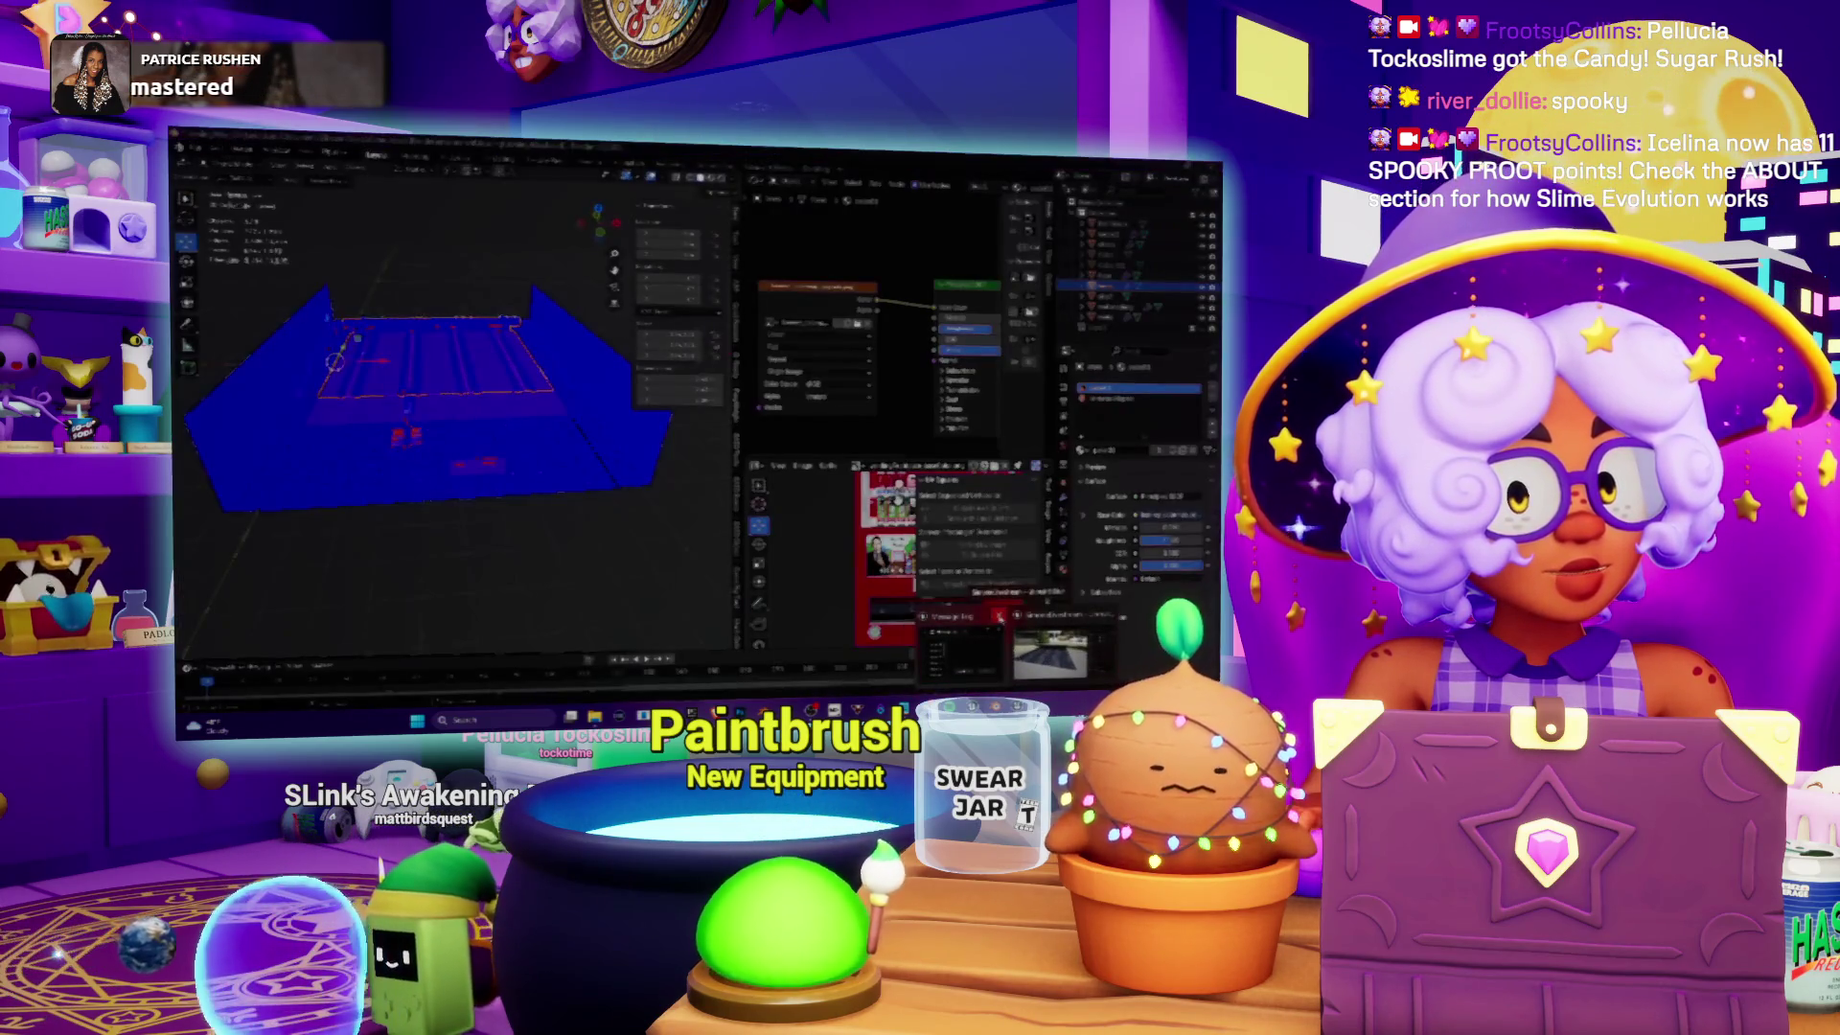
Step: Assign the yellow material to the gutter stripes' material slot
{"action": "key", "text": "alt+Tab"}
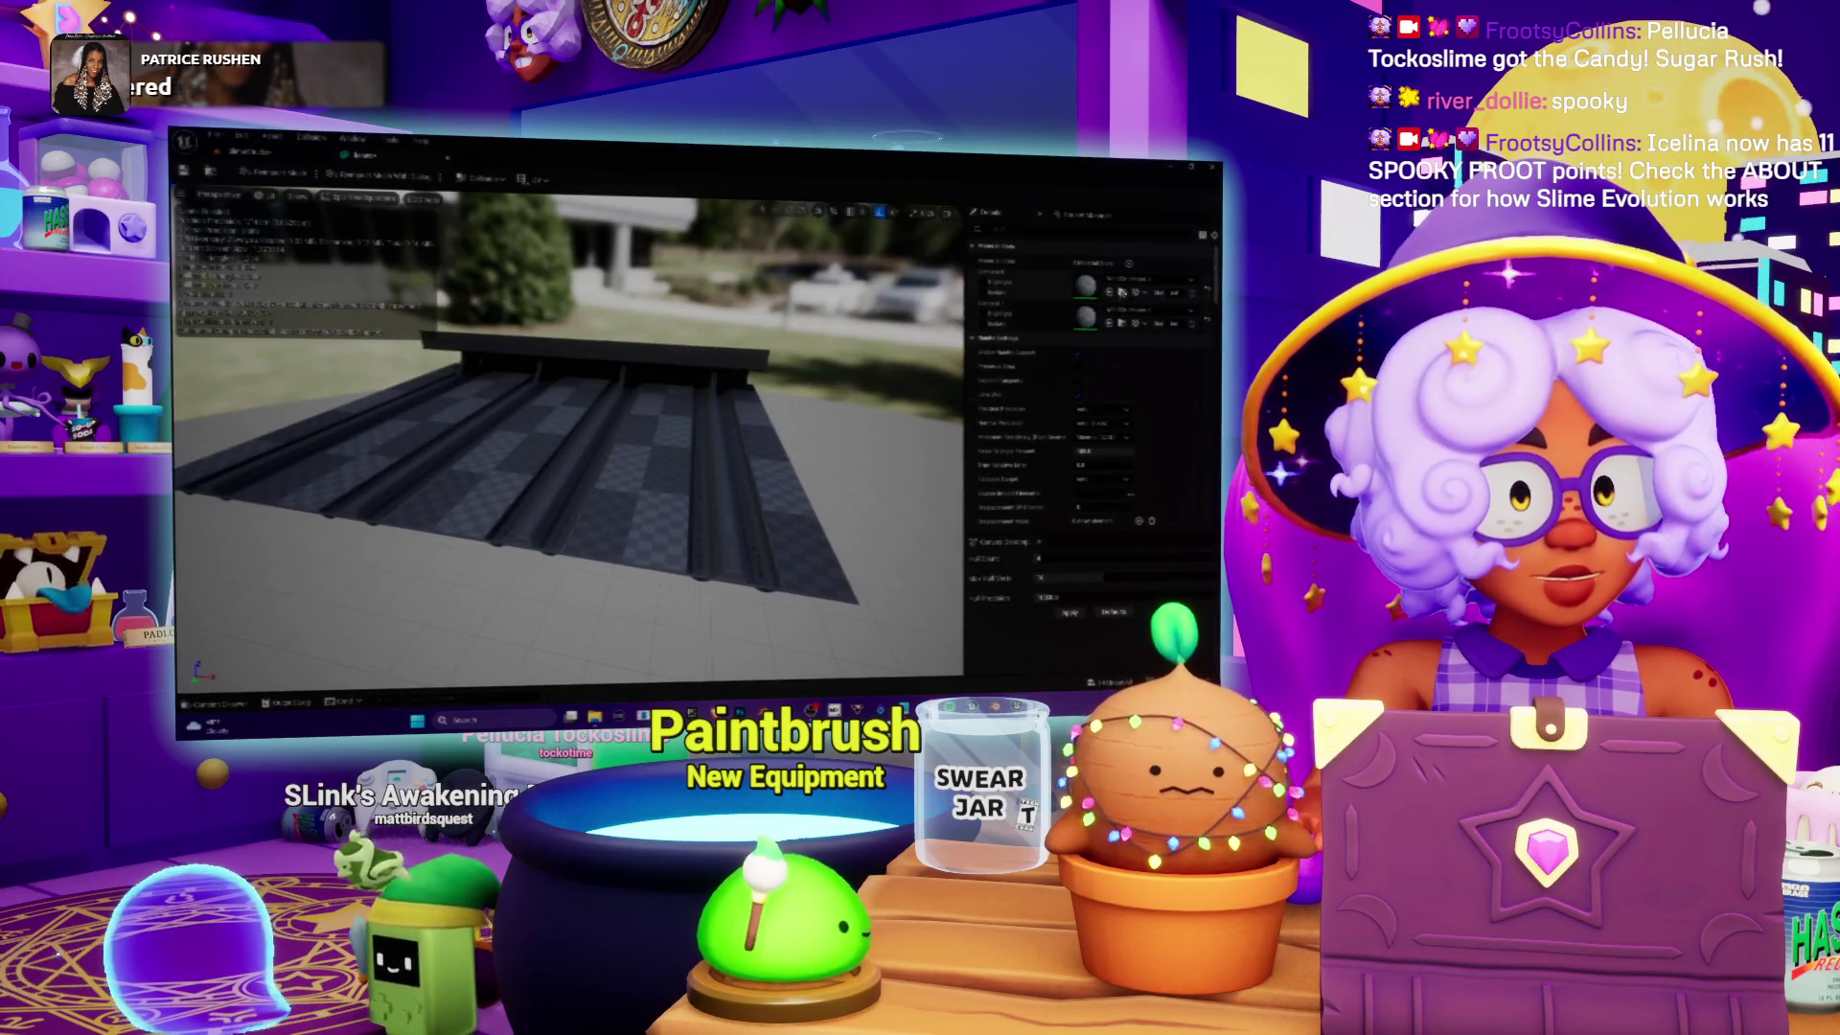
{"action": "left_click", "coordinate": [1134, 279]}
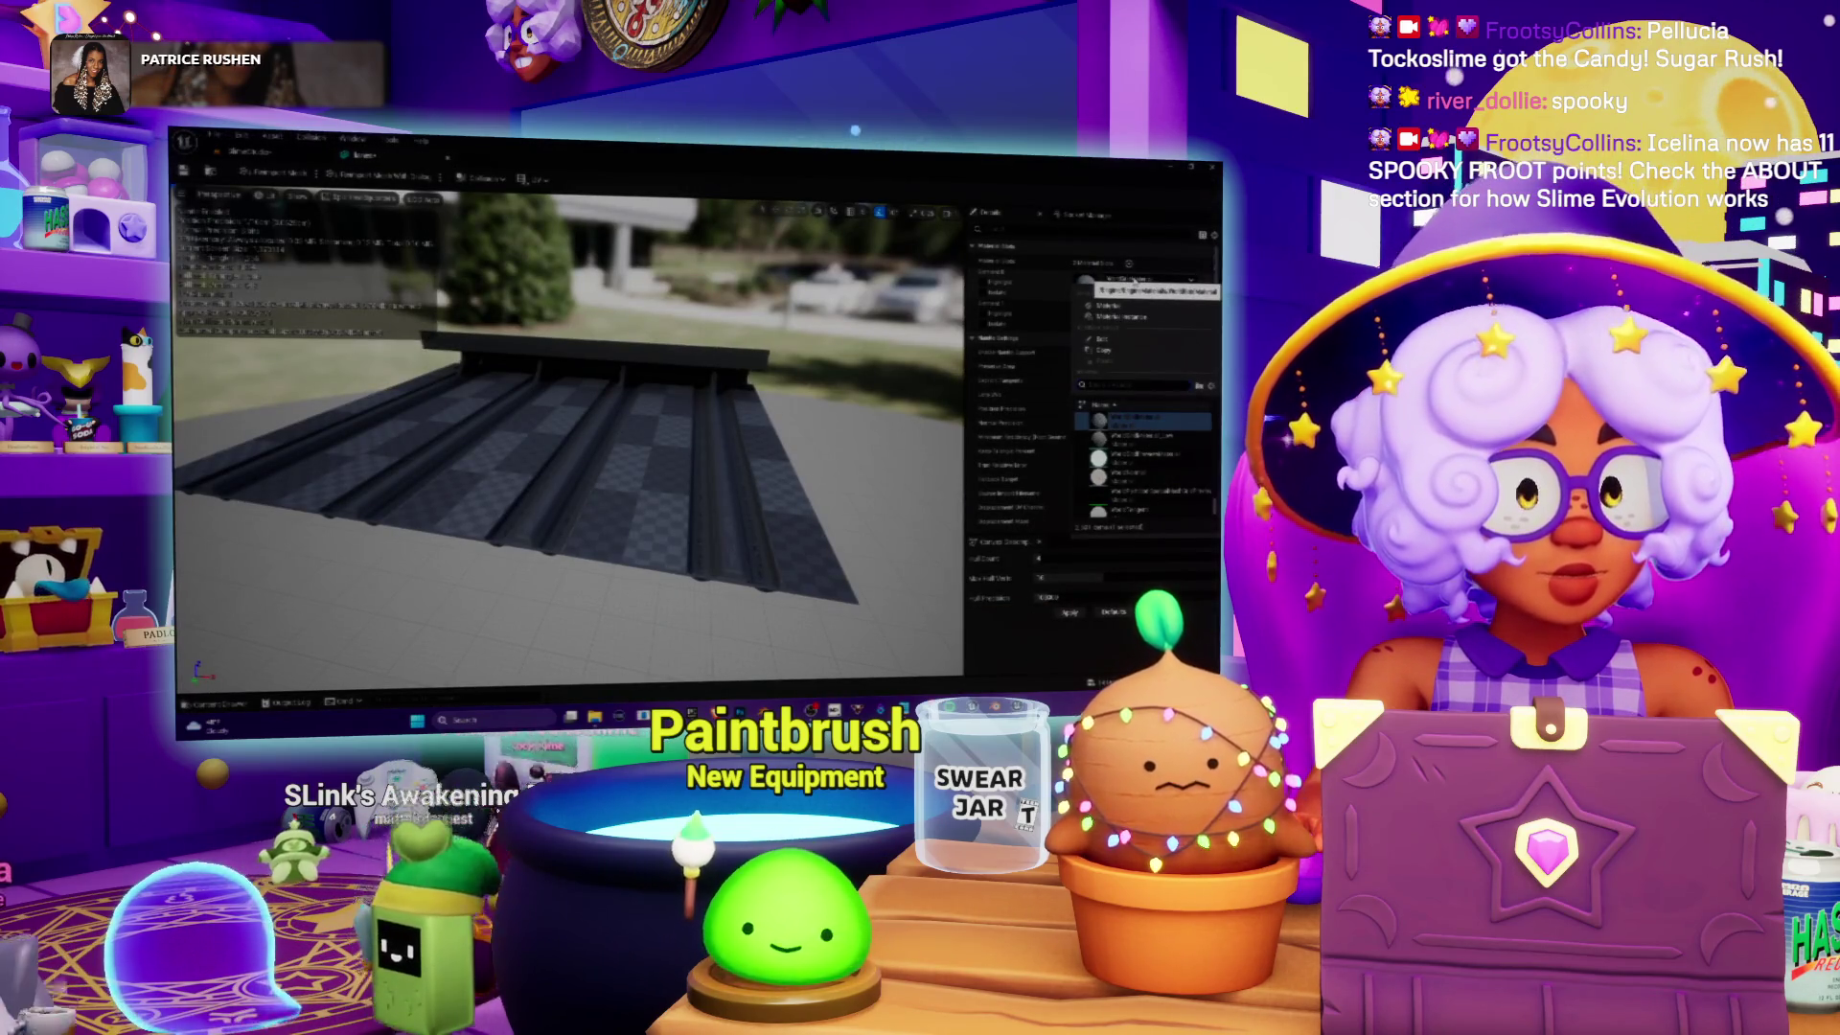
{"action": "type", "text": "t"}
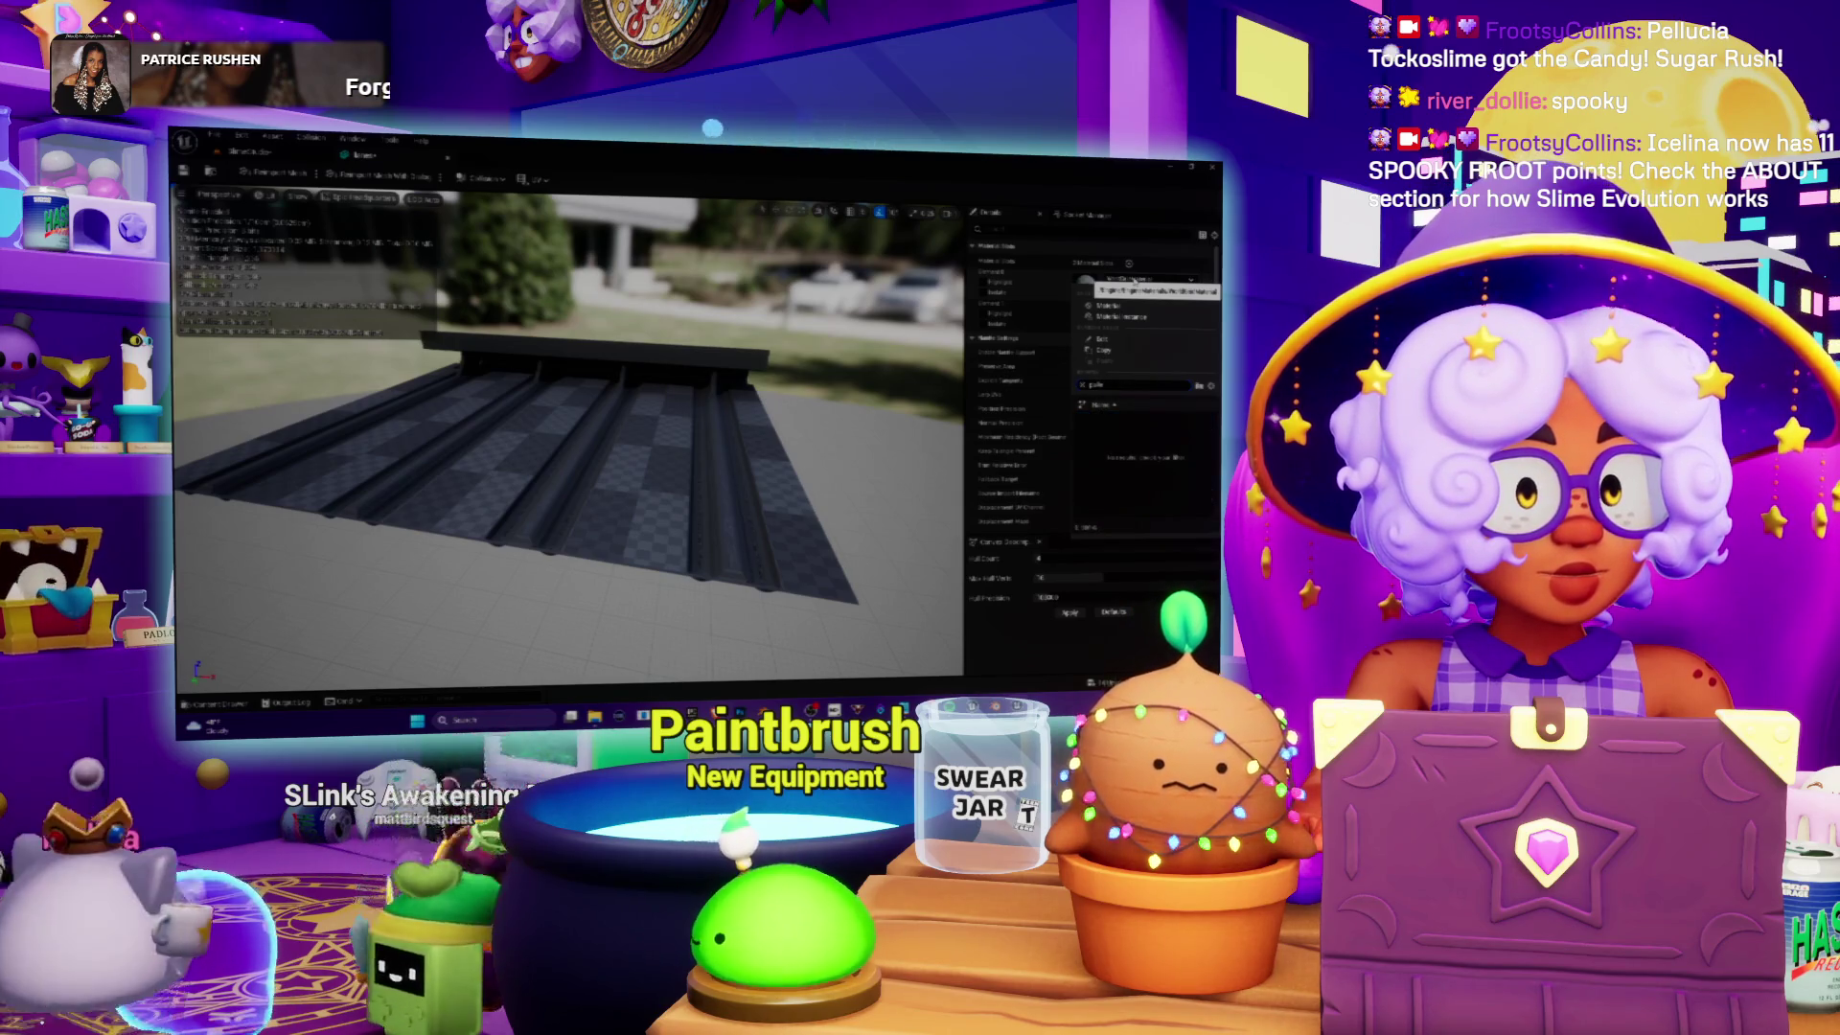
{"action": "key", "text": "BackSpace"}
{"action": "type", "text": "ing"}
{"action": "left_click", "coordinate": [1143, 423]}
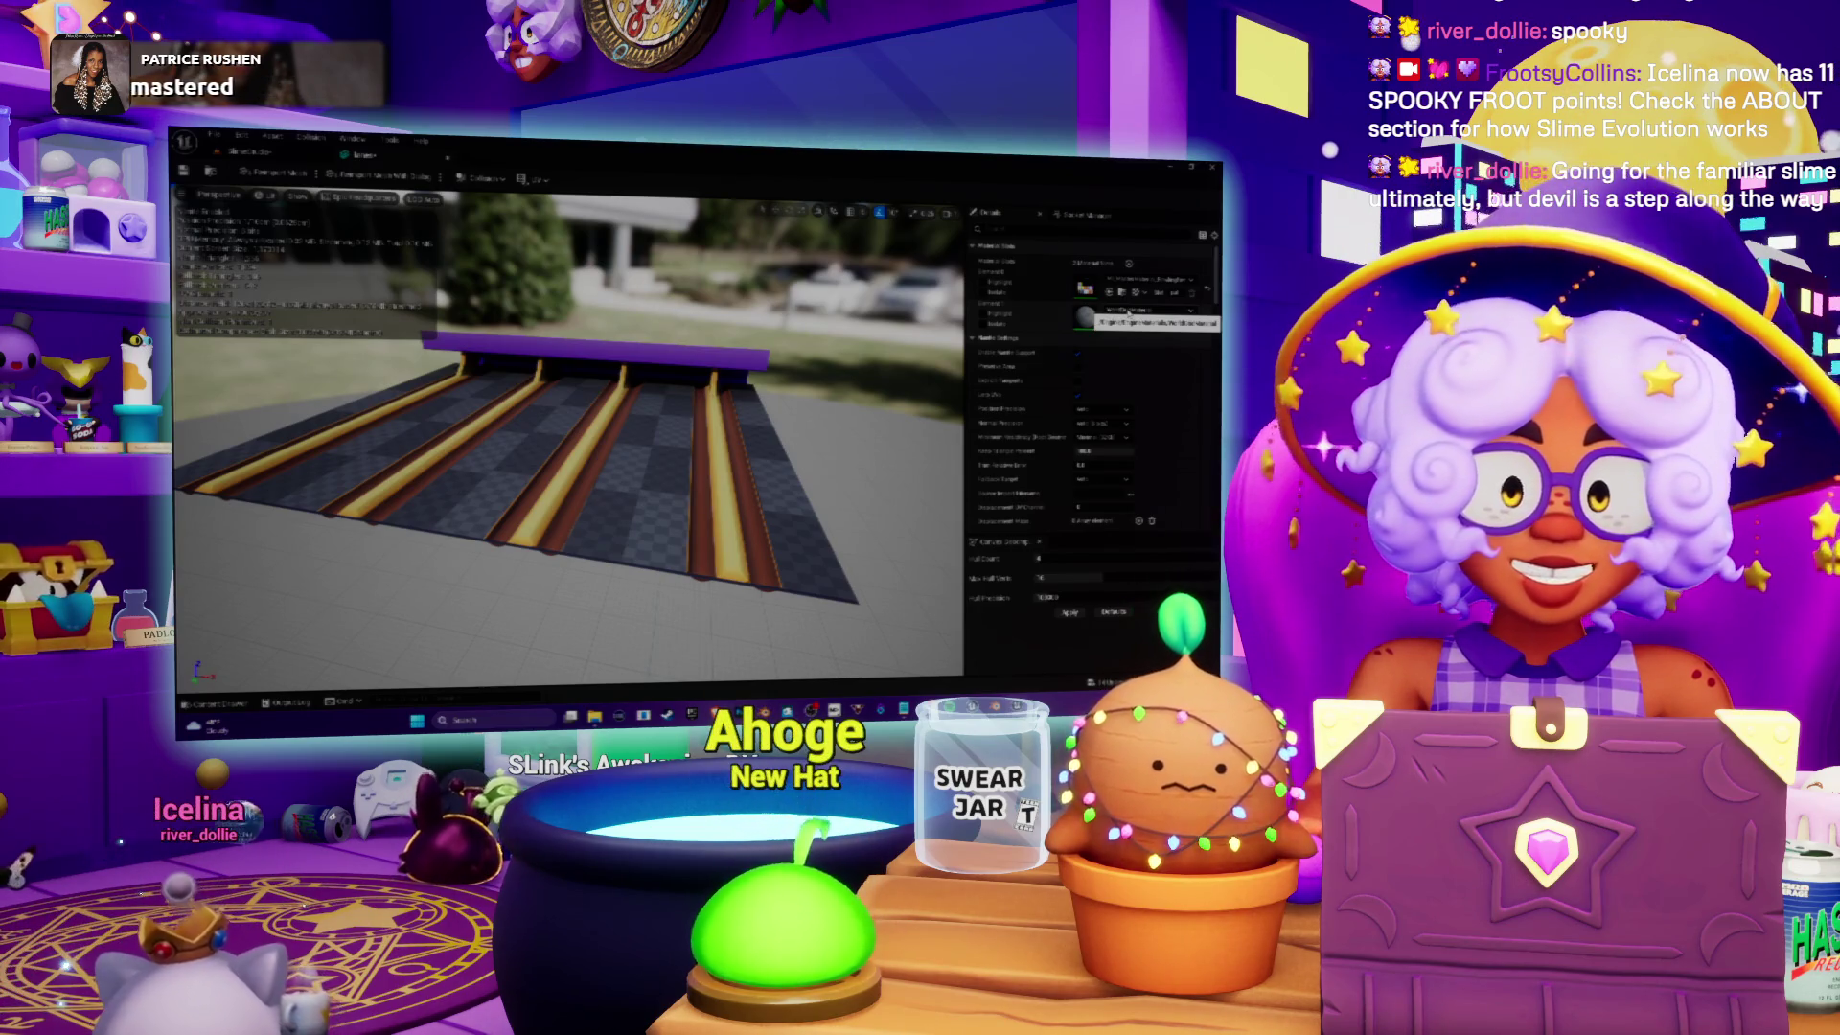
Step: Assign the wood material to the lane slot and check the wooden lanes
{"action": "left_click", "coordinate": [1129, 312]}
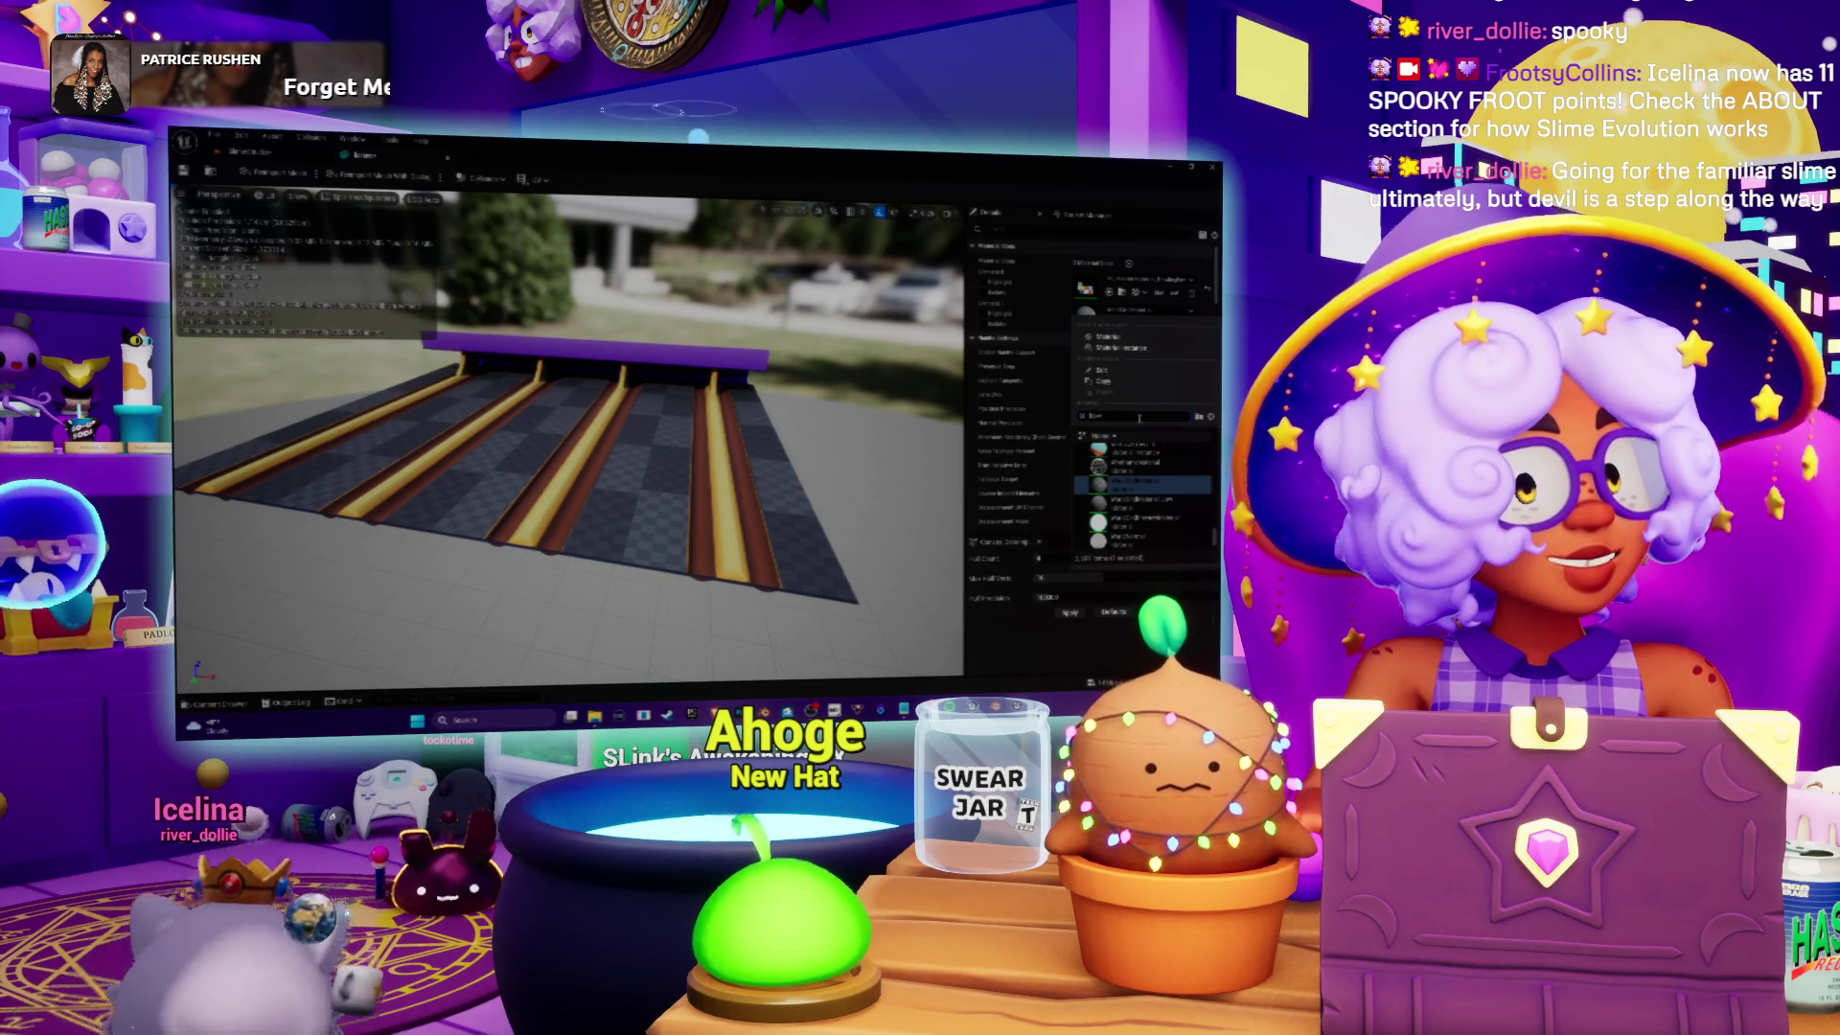
{"action": "type", "text": "ling"}
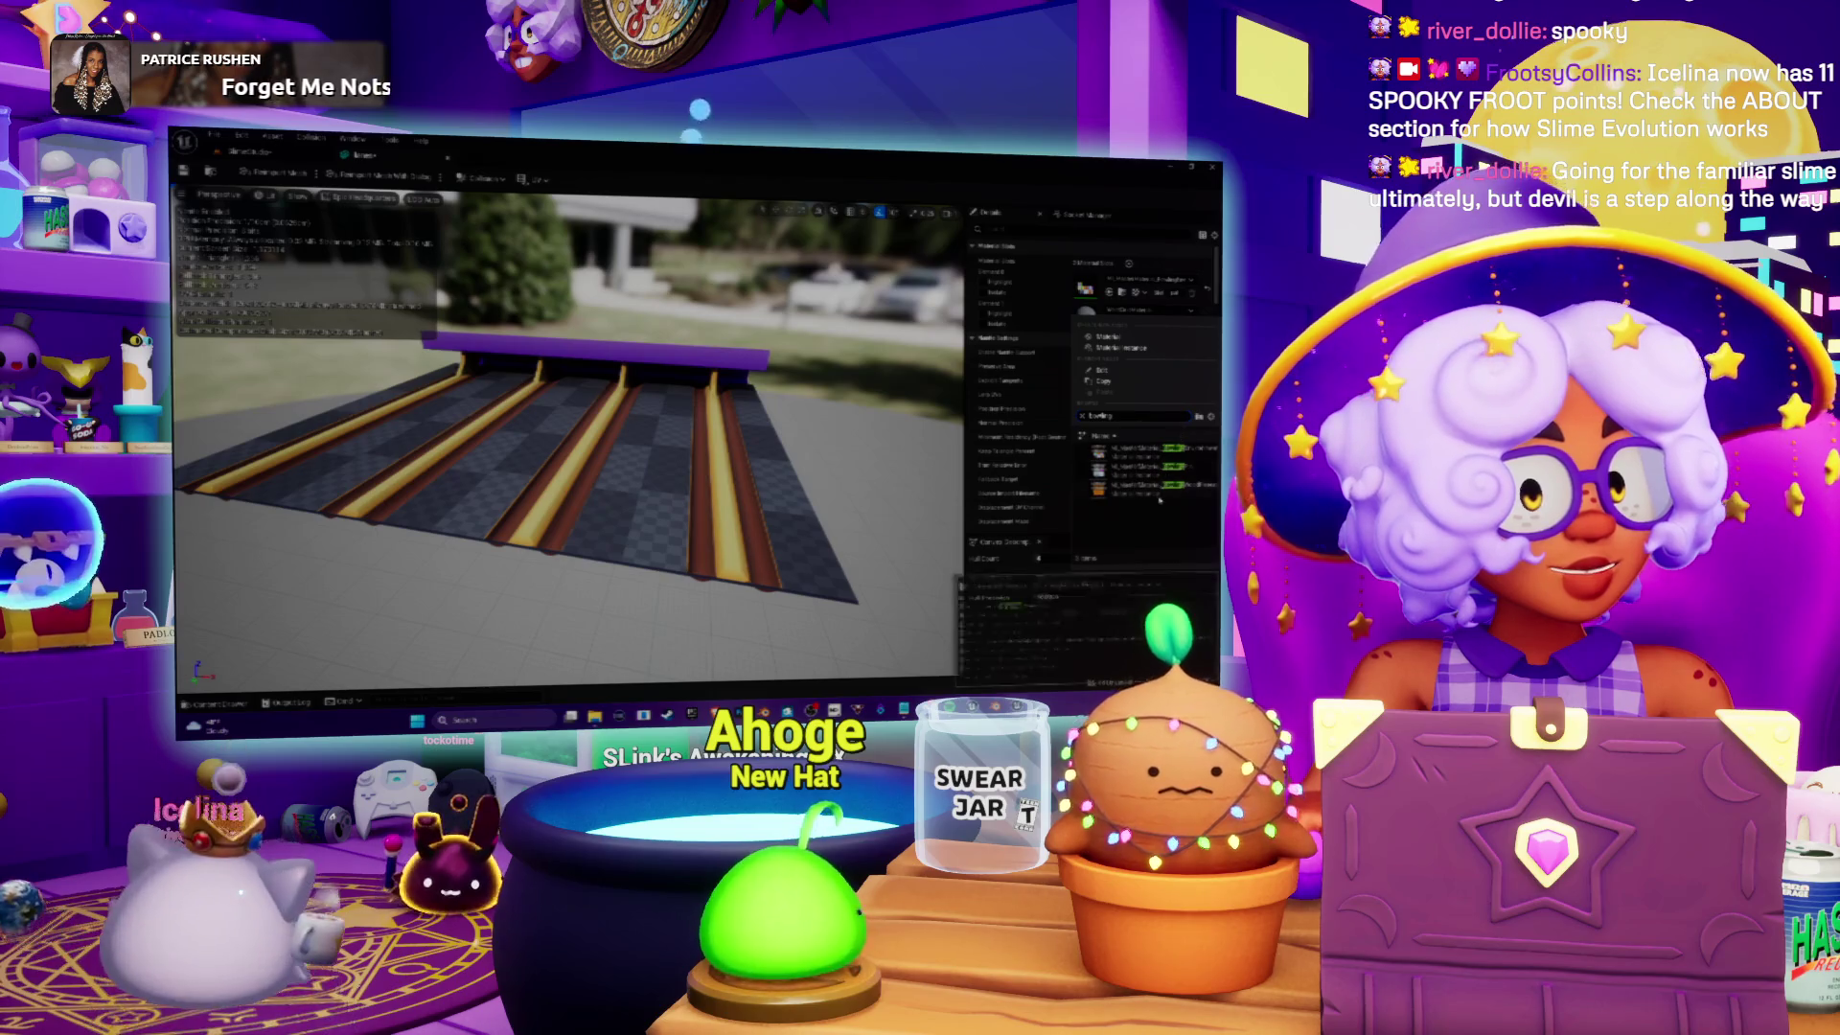
{"action": "left_click", "coordinate": [1131, 487]}
{"action": "left_click_drag", "start_coordinate": [820, 423], "coordinate": [805, 384]}
{"action": "mouse_move", "coordinate": [566, 421]}
{"action": "left_mouse_down"}
{"action": "mouse_move", "coordinate": [571, 537]}
{"action": "mouse_move", "coordinate": [436, 537]}
{"action": "left_mouse_up"}
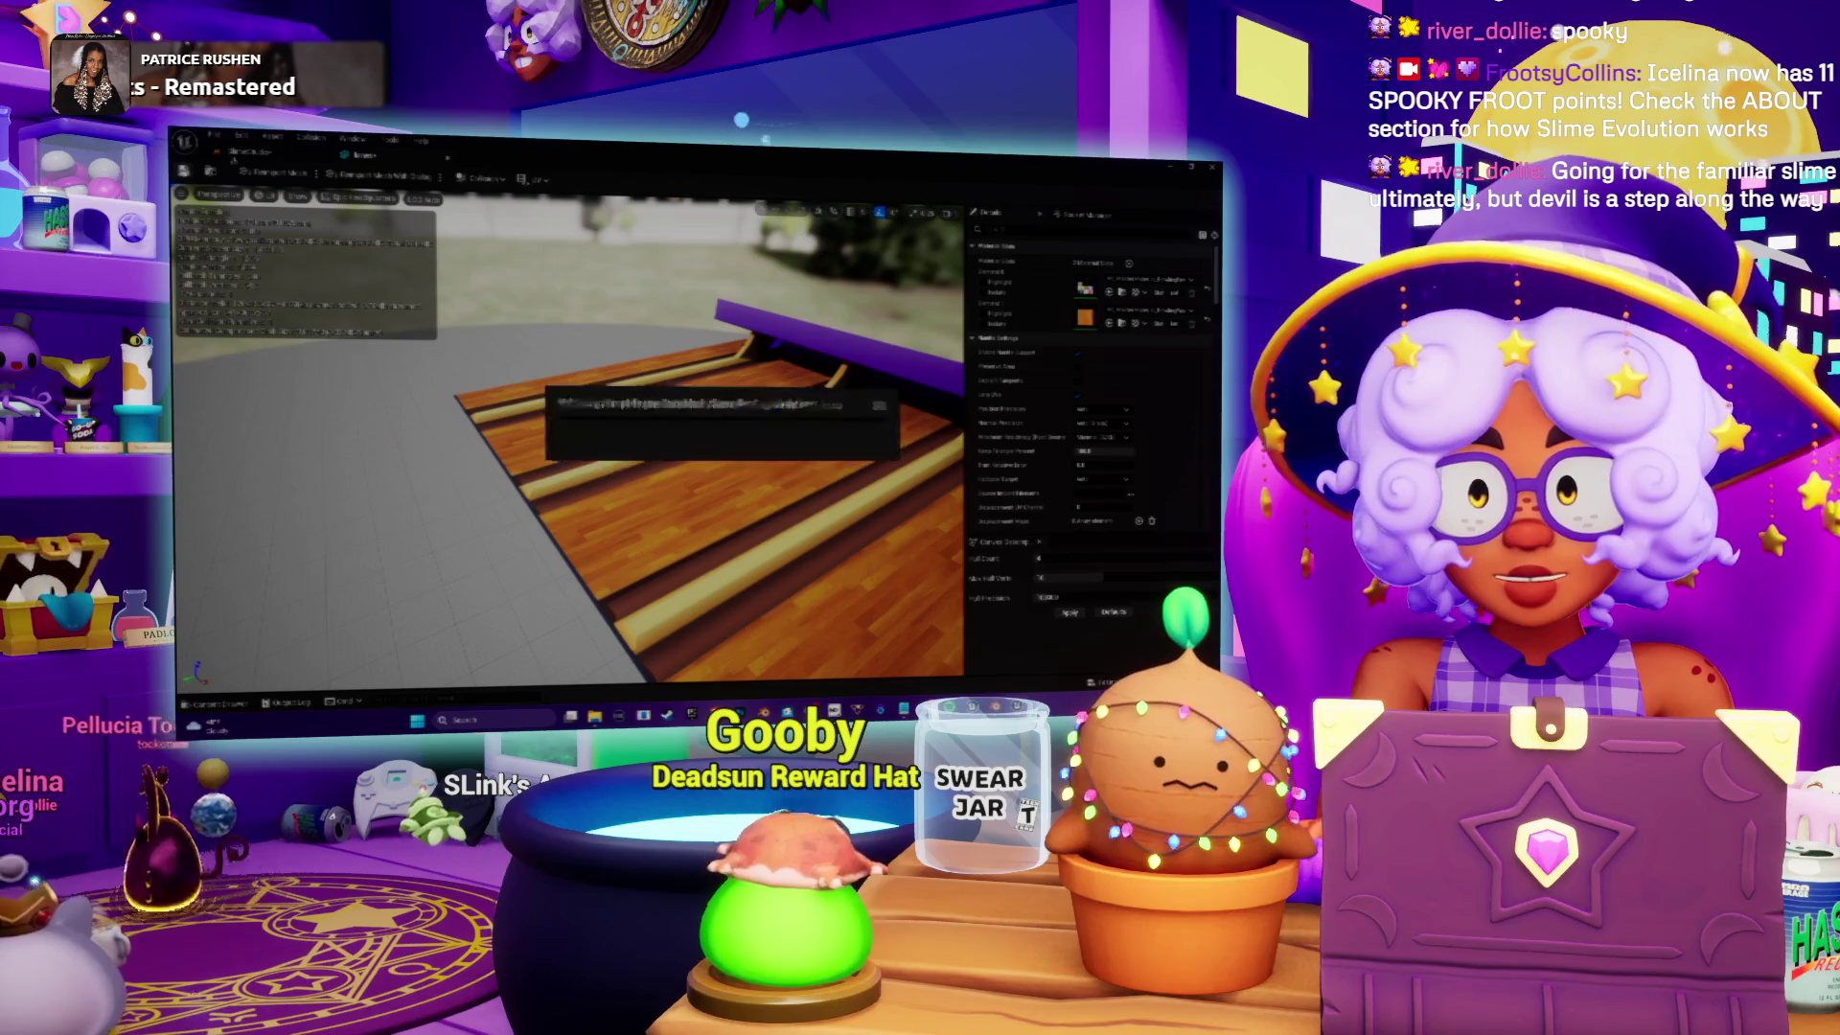
Step: Back in the level editor, select the walls and inspect their material slots in Details
{"action": "left_click", "coordinate": [247, 152]}
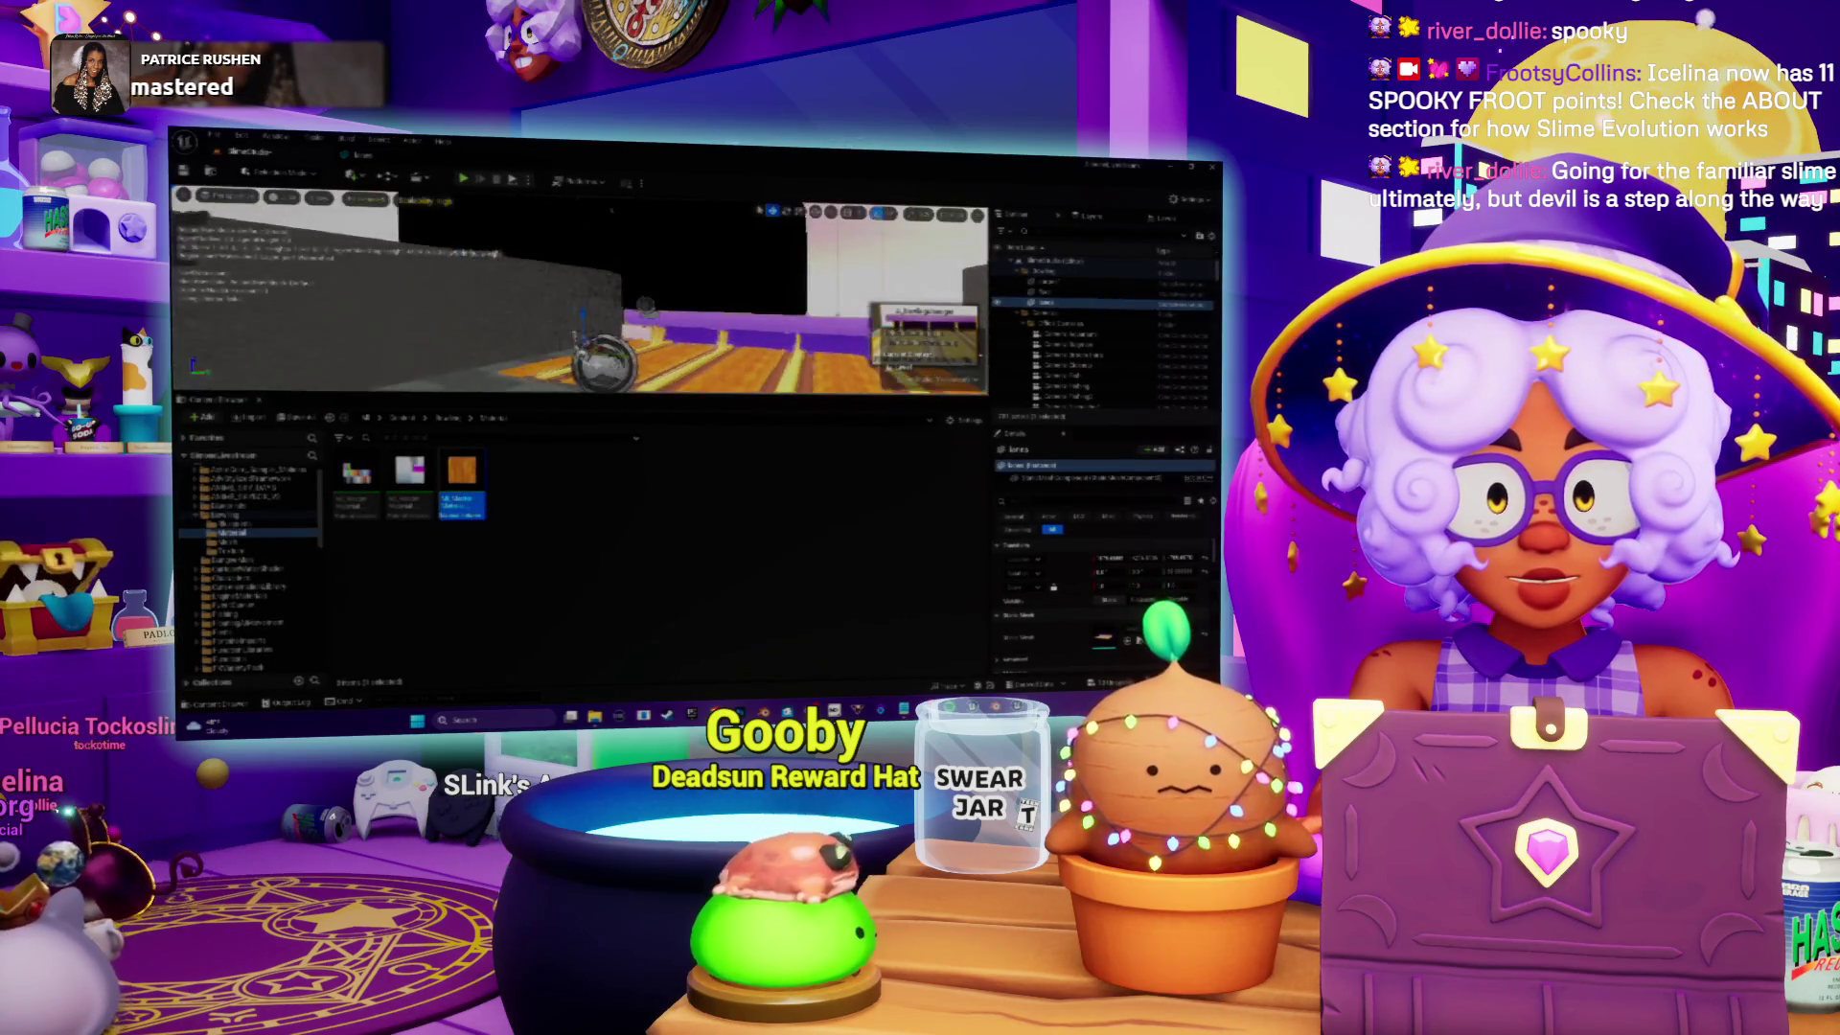
{"action": "left_click", "coordinate": [1040, 371]}
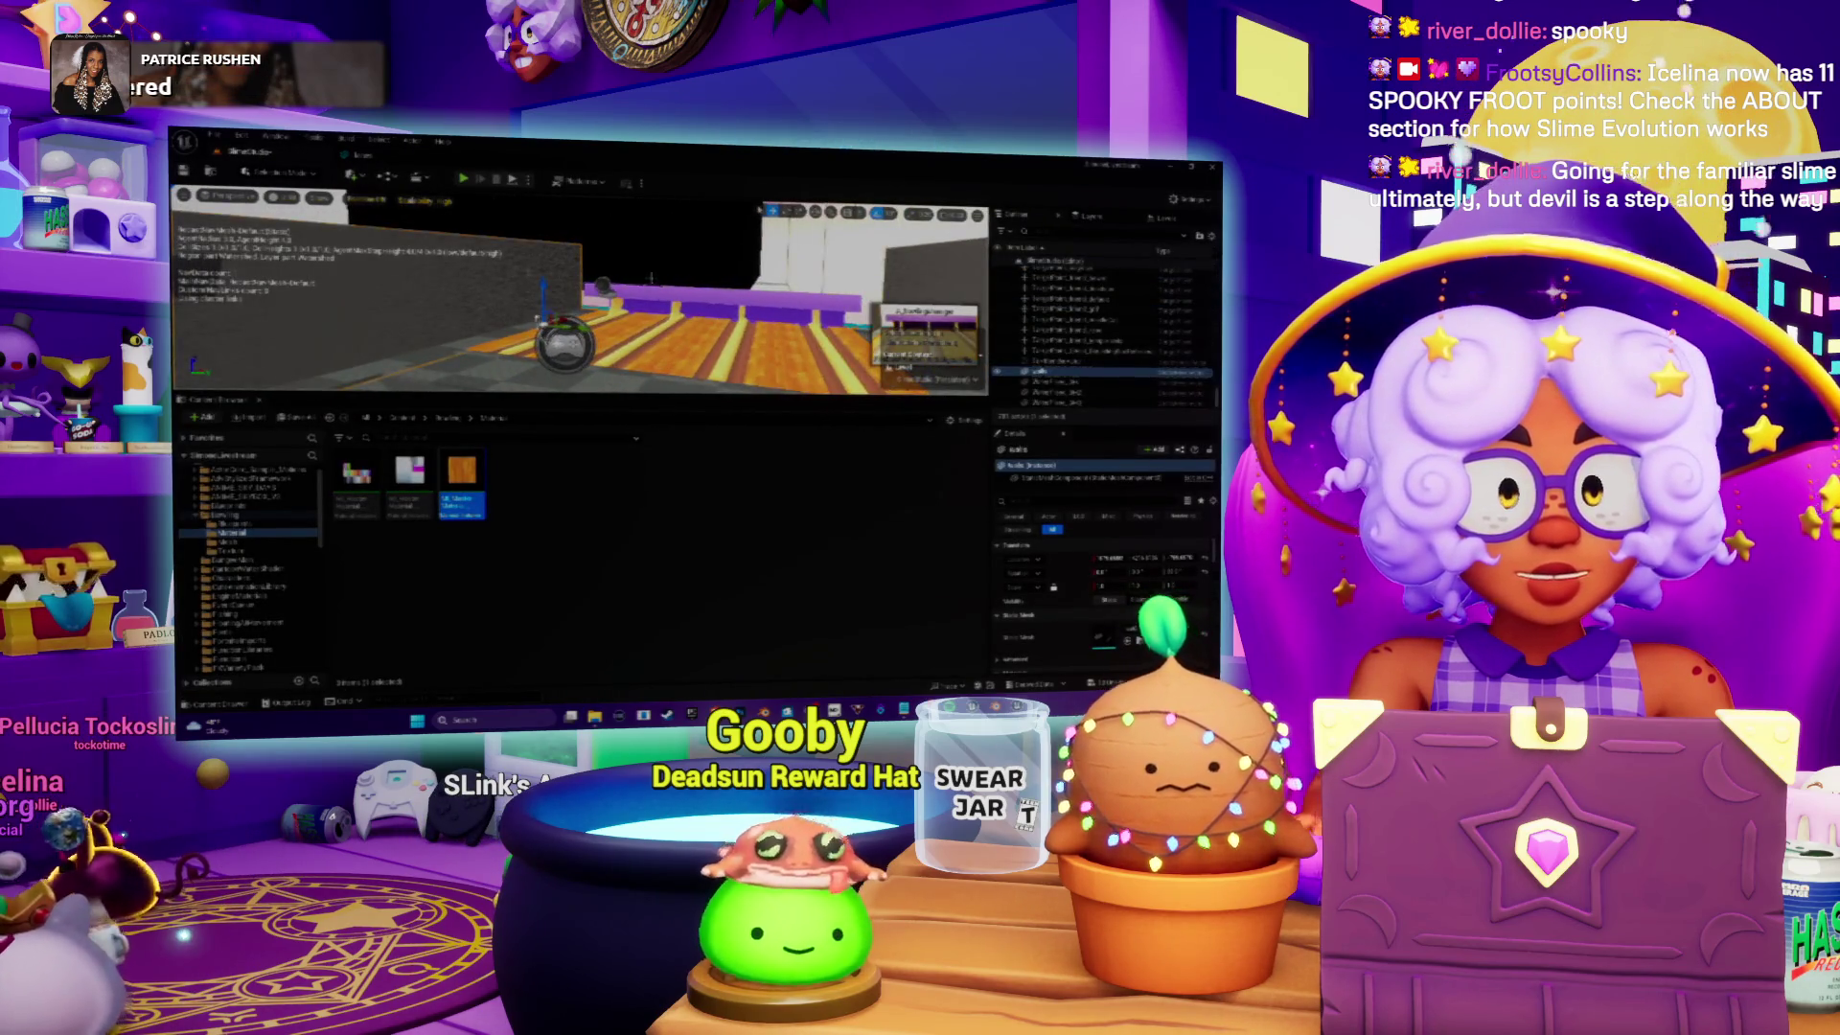
{"action": "scroll", "coordinate": [1102, 640], "scroll_direction": "down", "scroll_amount": 2}
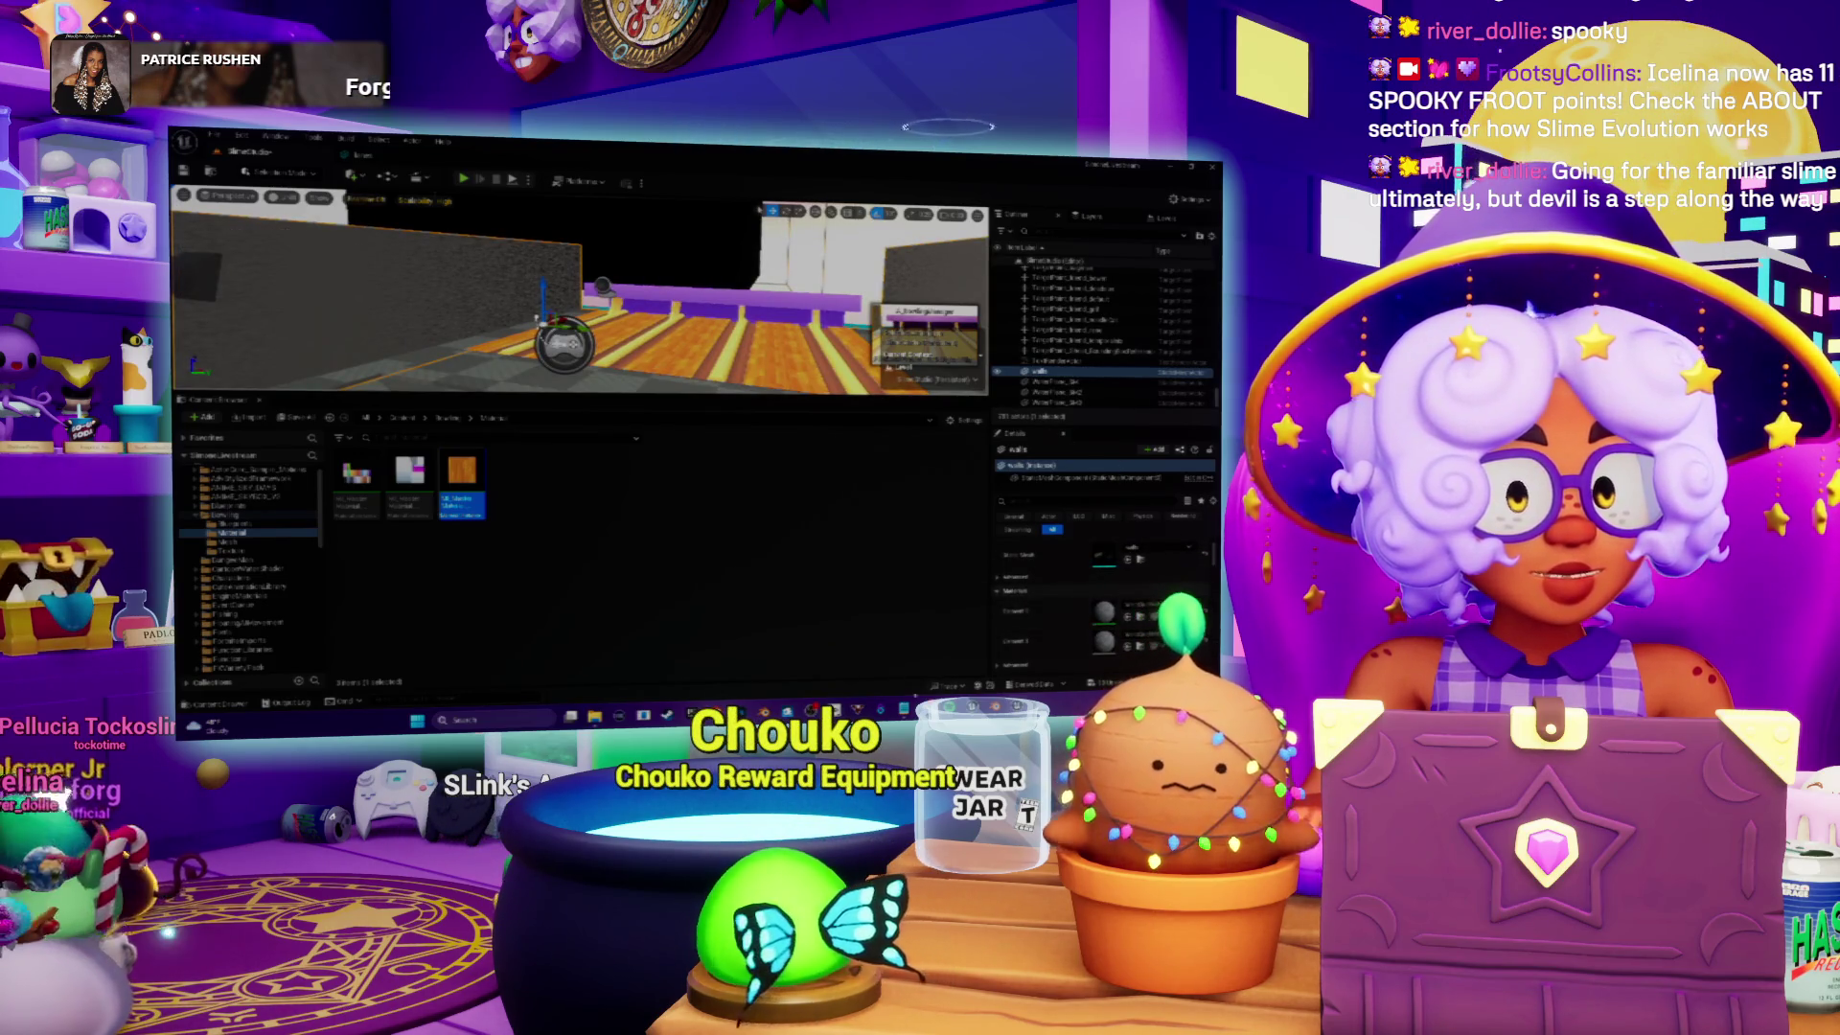
{"action": "key", "text": "alt+Tab"}
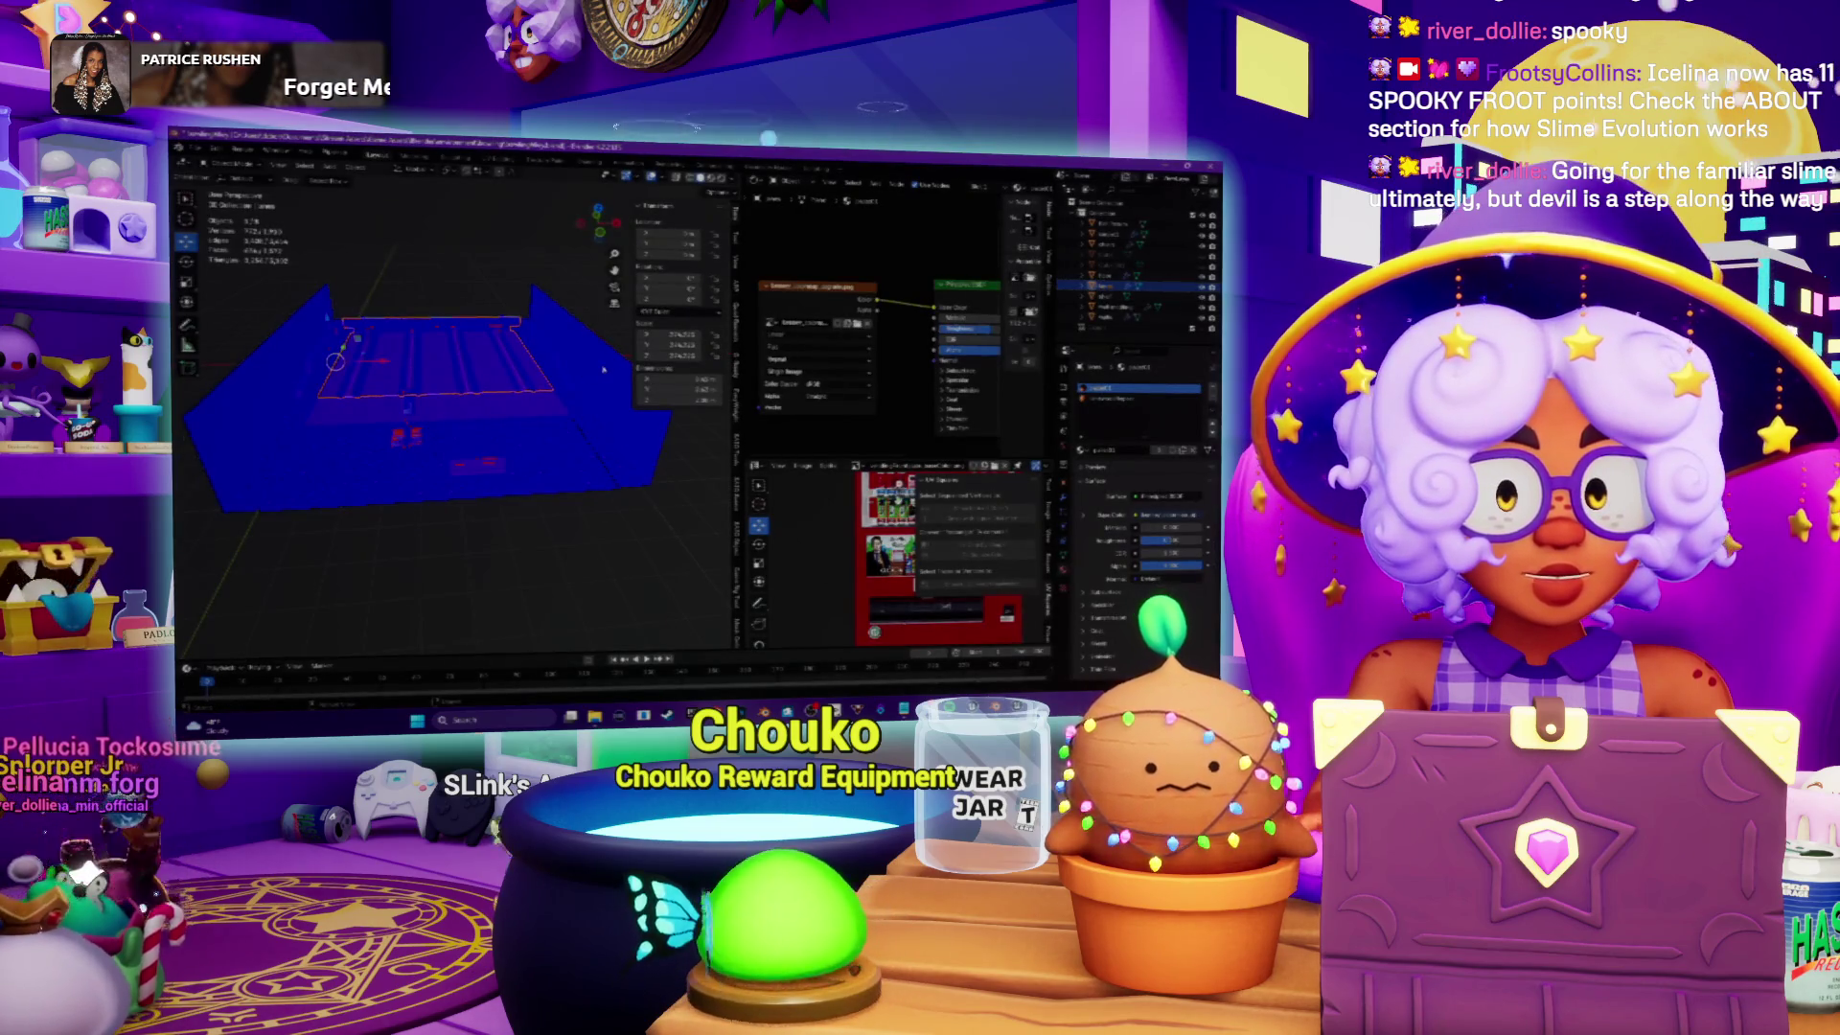
Step: Select the outer blue wall mesh and check its material slots' nodes, ending on the third
{"action": "left_click", "coordinate": [604, 369]}
{"action": "left_click", "coordinate": [1110, 399]}
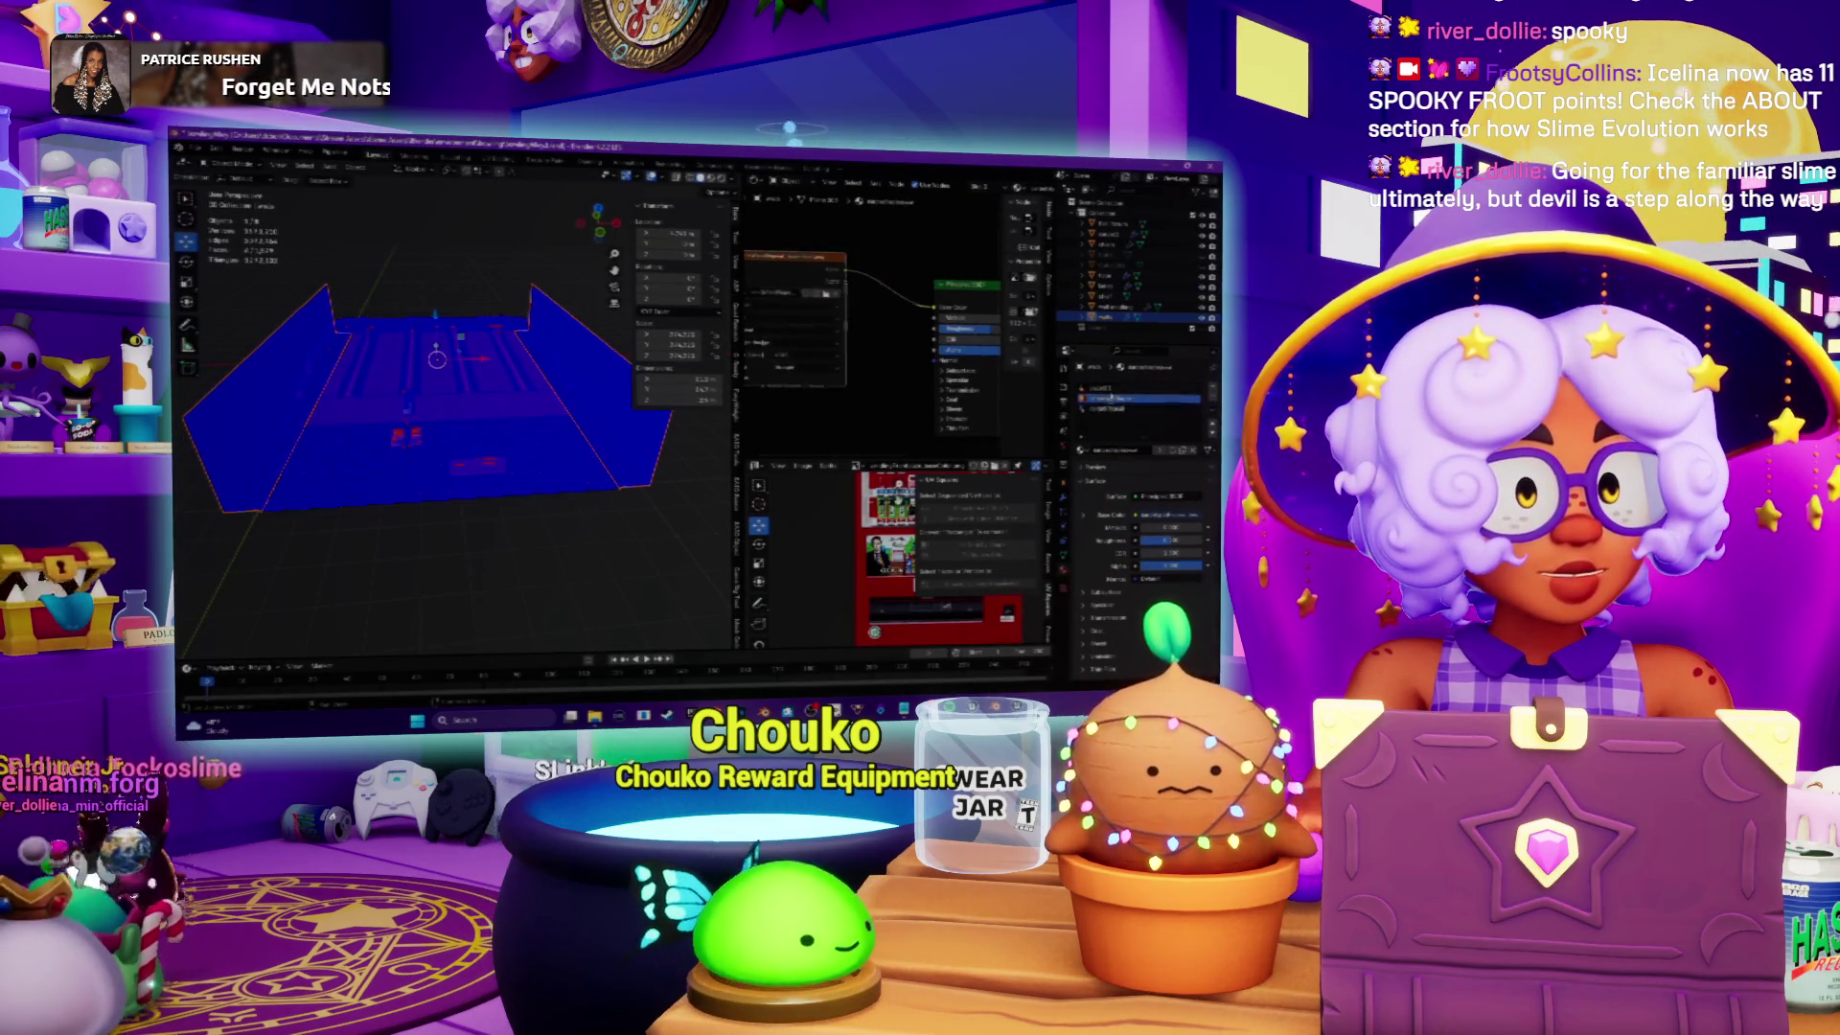
{"action": "left_click", "coordinate": [1112, 389]}
{"action": "left_click", "coordinate": [1110, 409]}
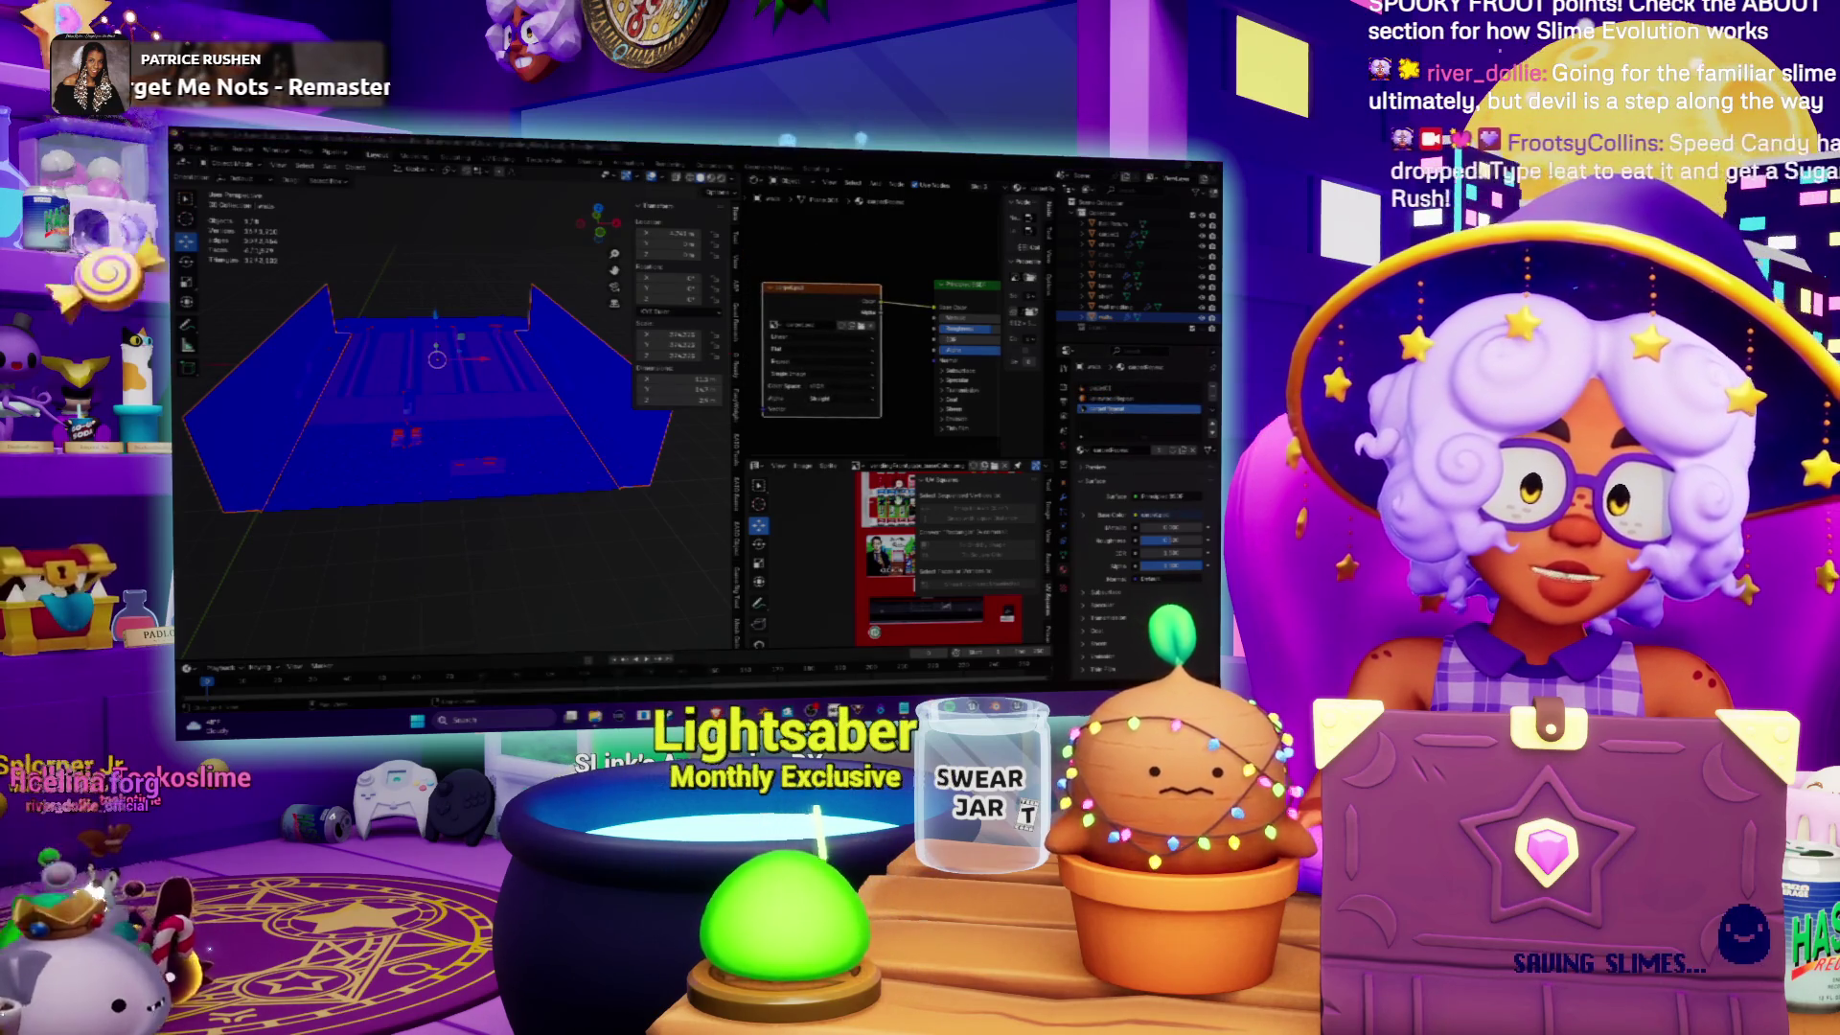
Step: Bring the Blender game-assets folder window forward in File Explorer
{"action": "mouse_move", "coordinate": [595, 717]}
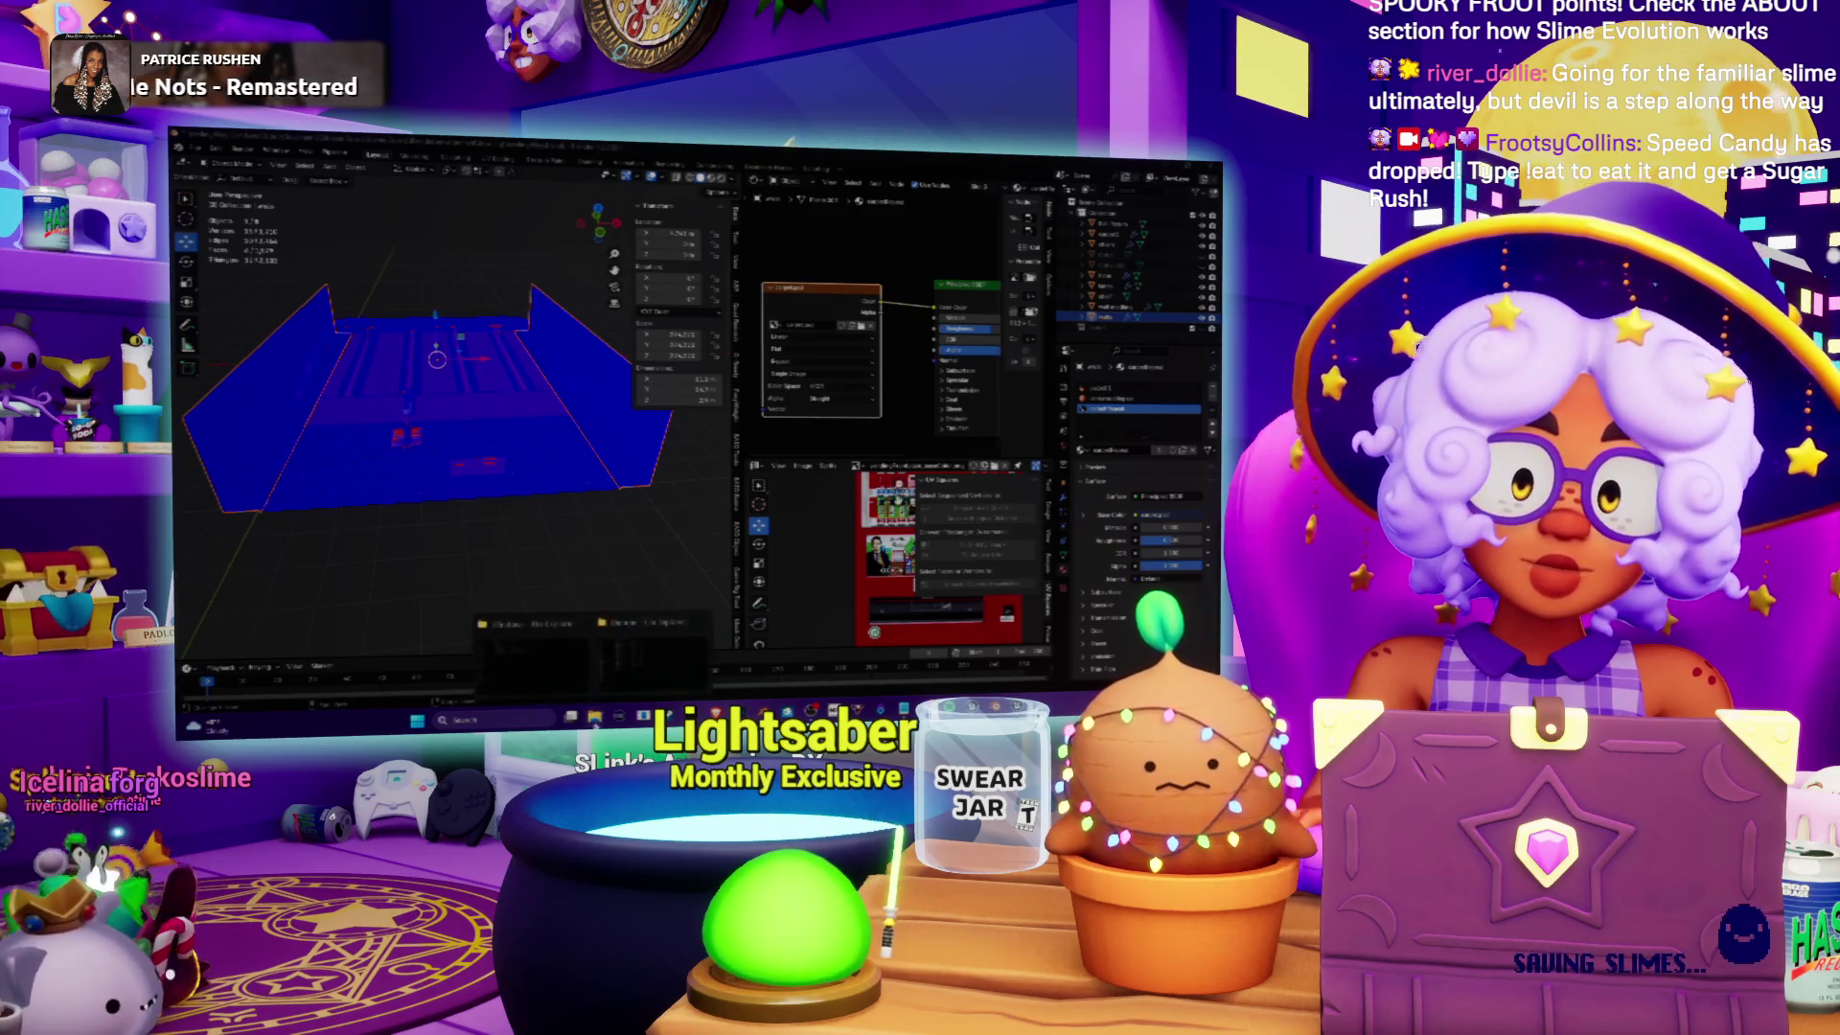
{"action": "mouse_move", "coordinate": [609, 675]}
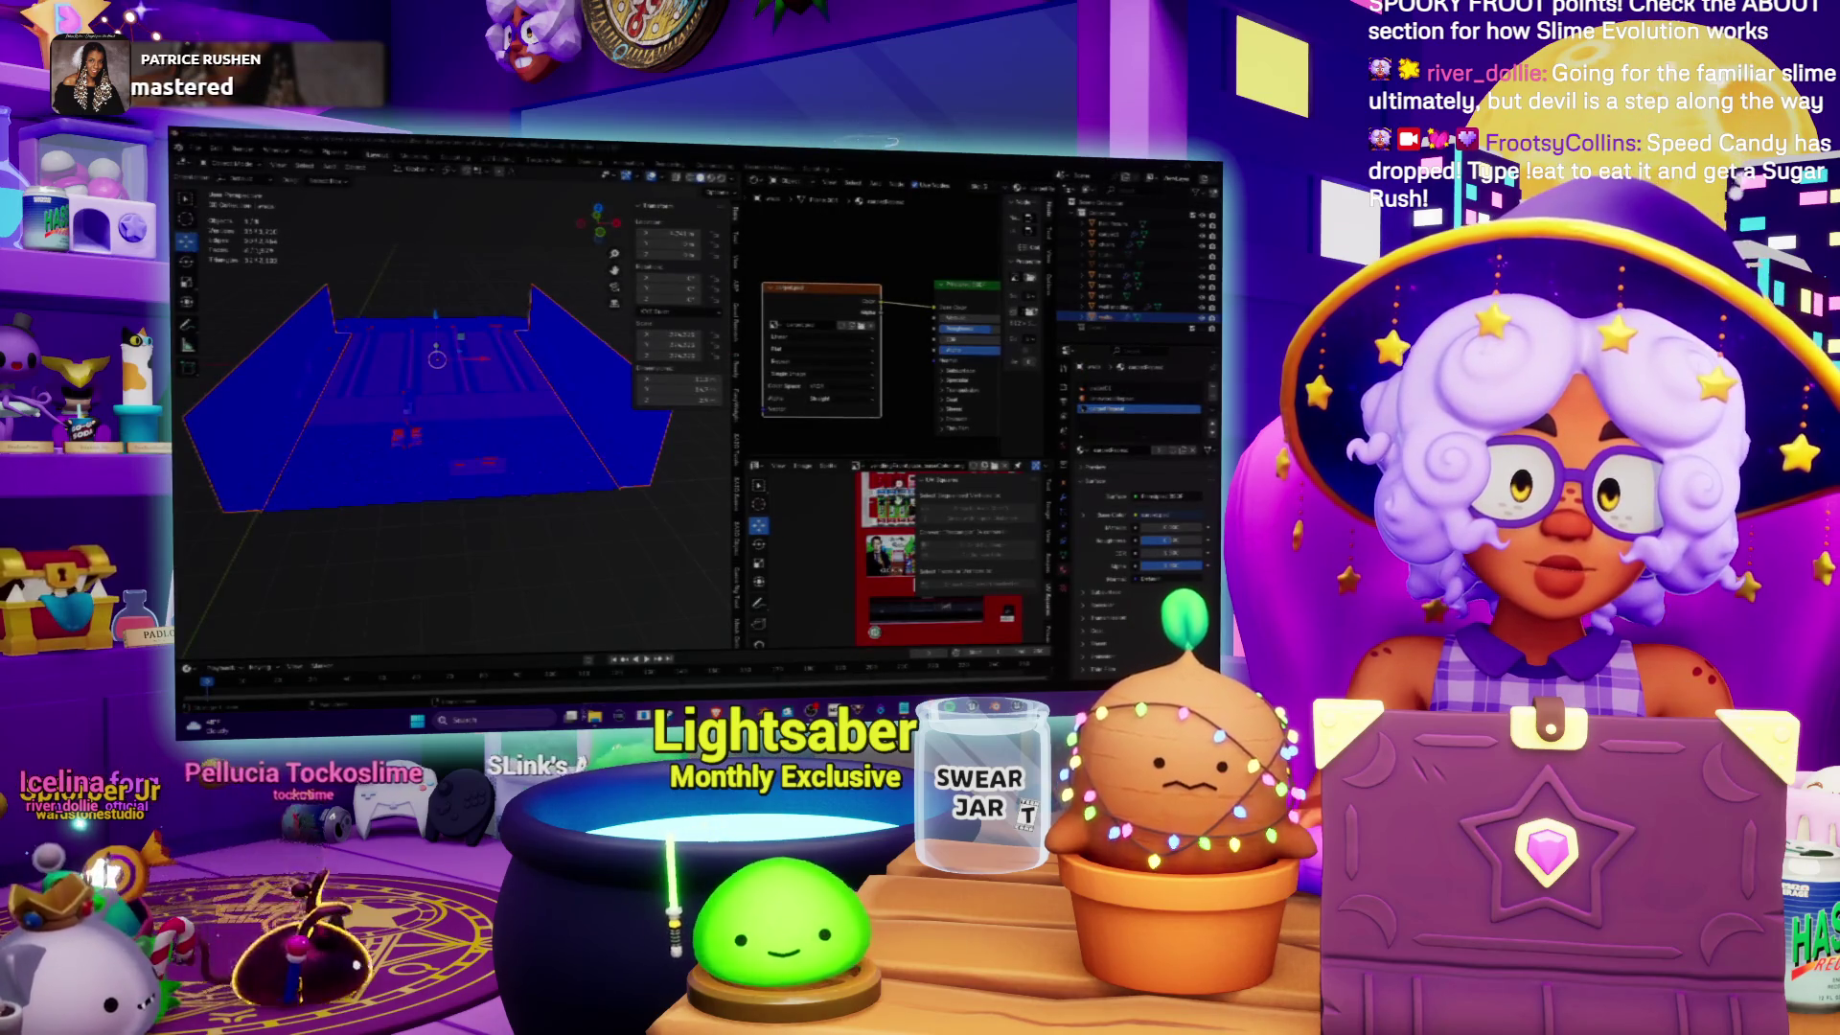
{"action": "left_click", "coordinate": [602, 666]}
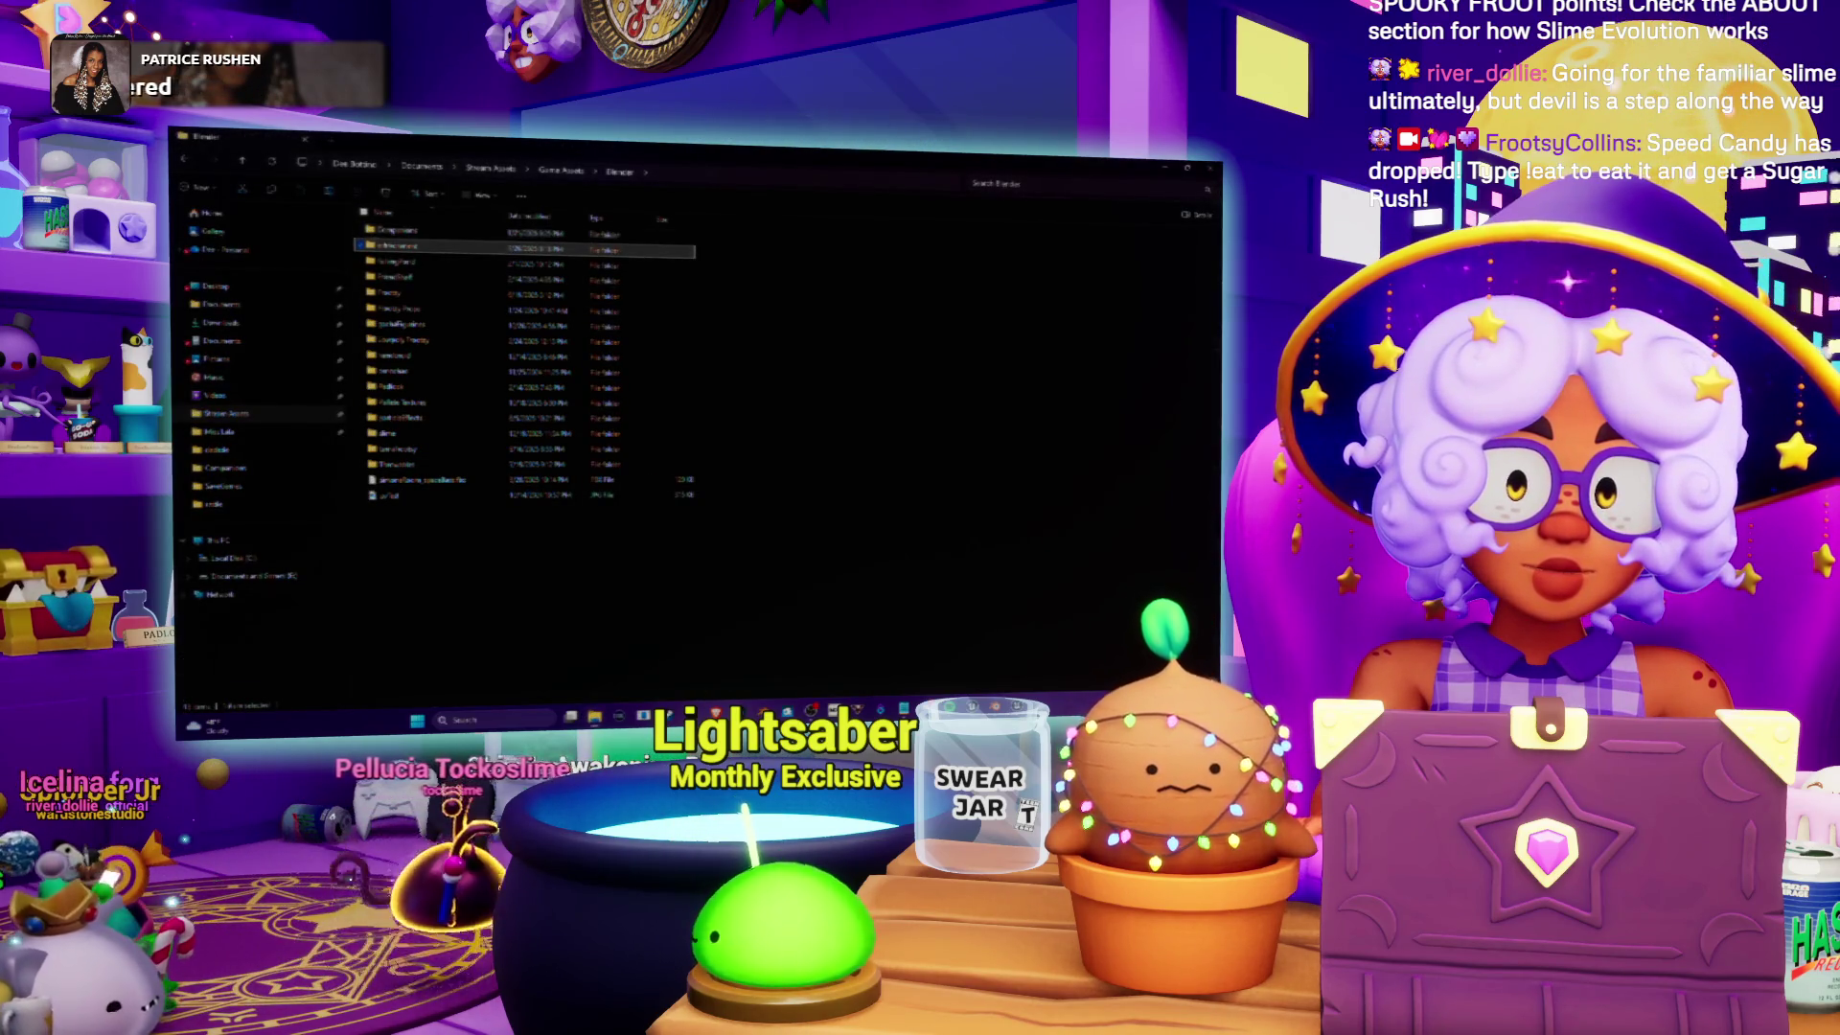
Step: Go into environment > bowling and select the neon doodle PSD texture file
{"action": "double_click", "coordinate": [388, 248]}
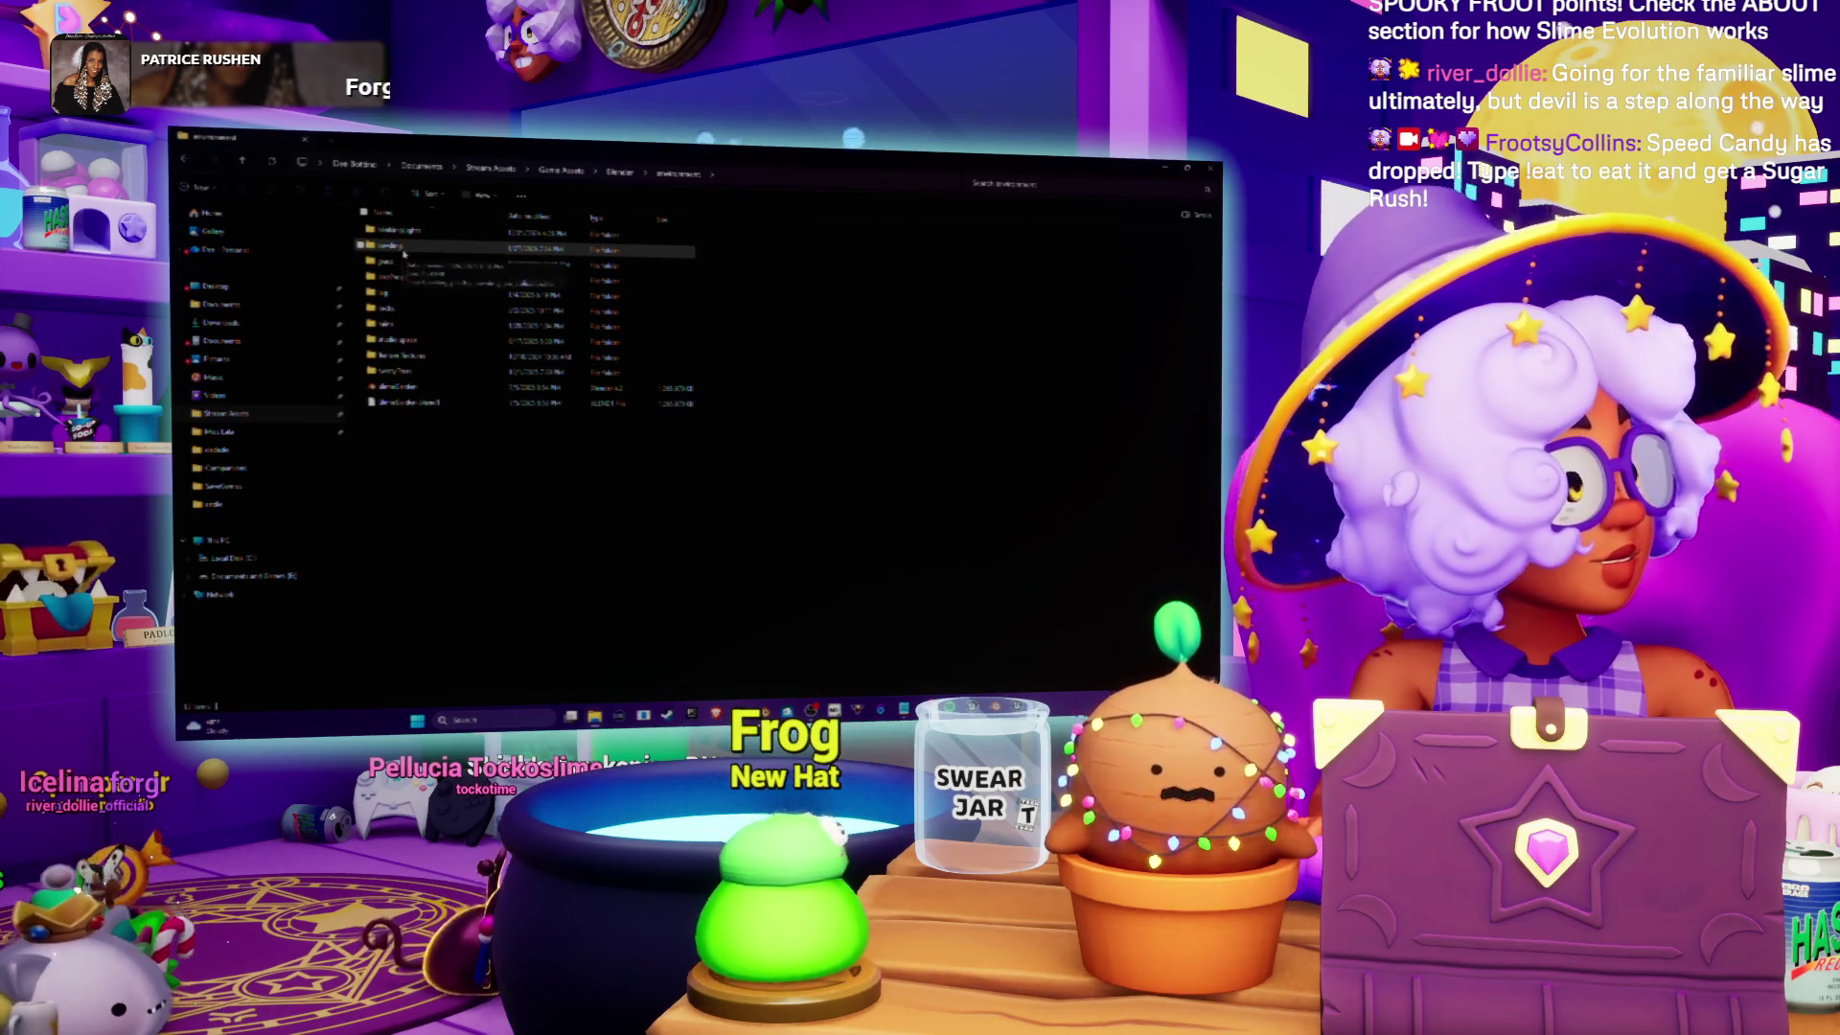
{"action": "double_click", "coordinate": [400, 249]}
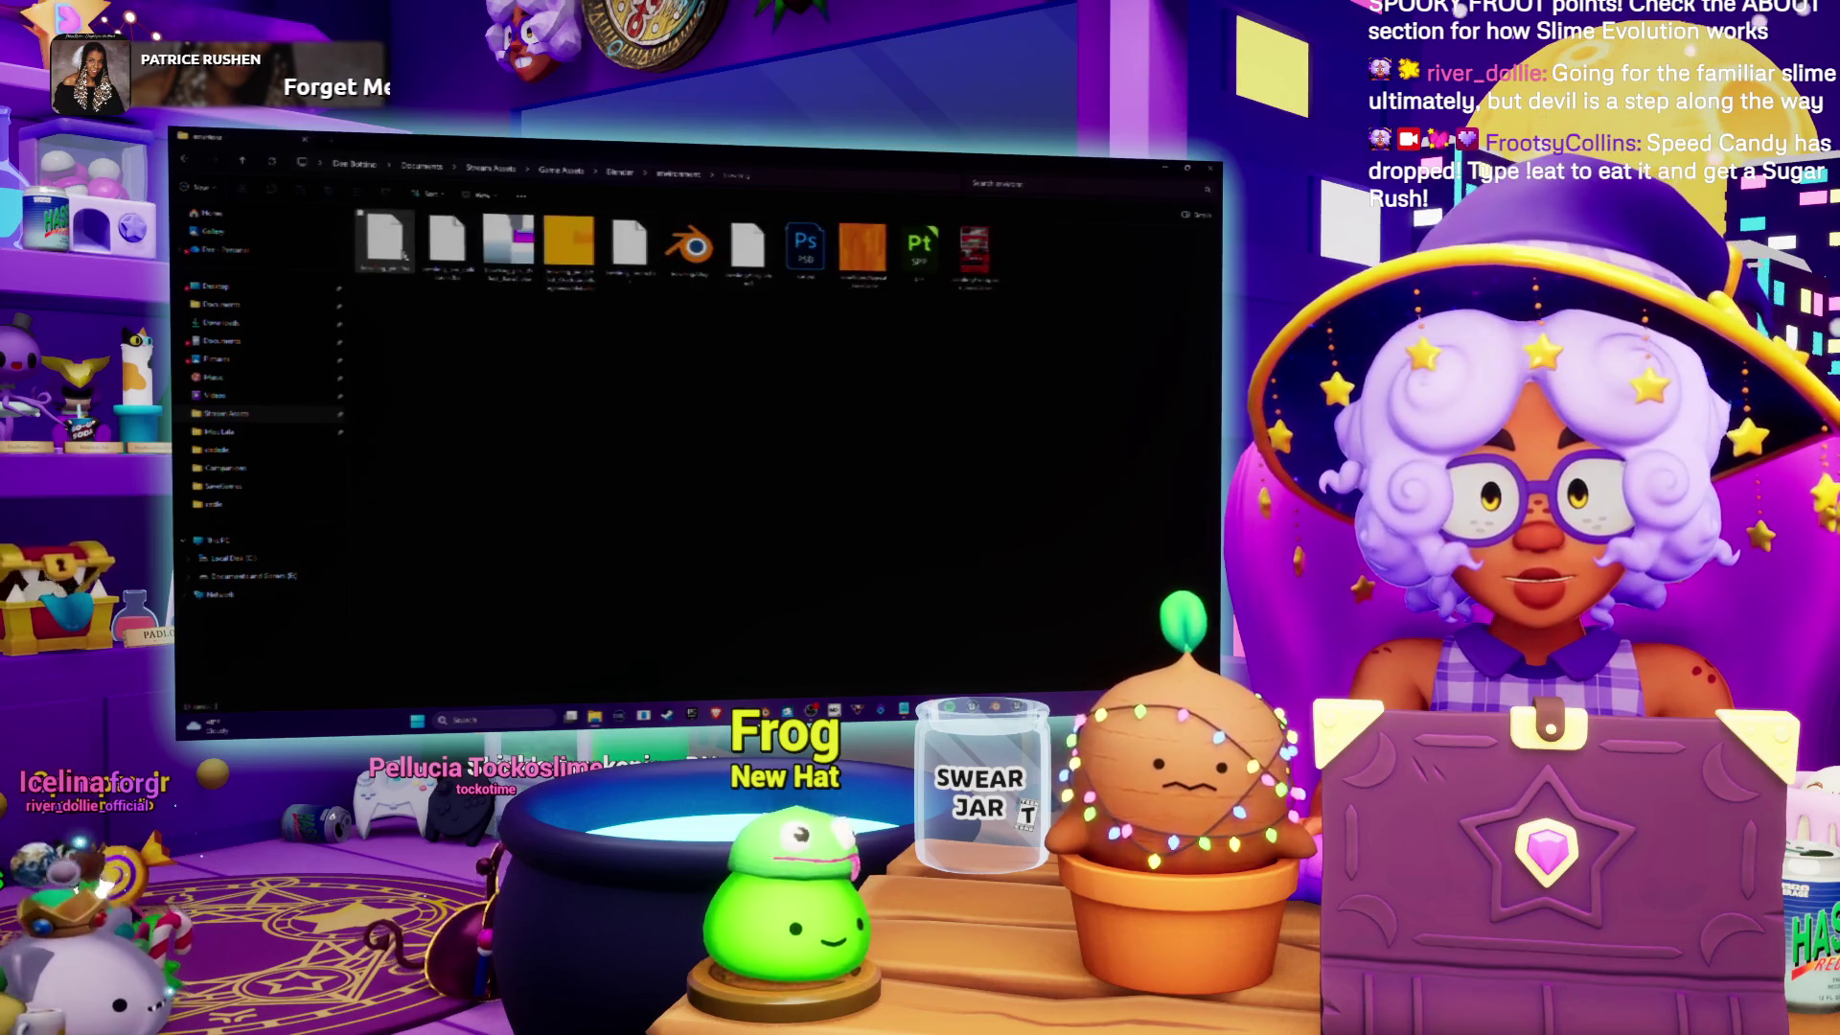
{"action": "left_click", "coordinate": [805, 249]}
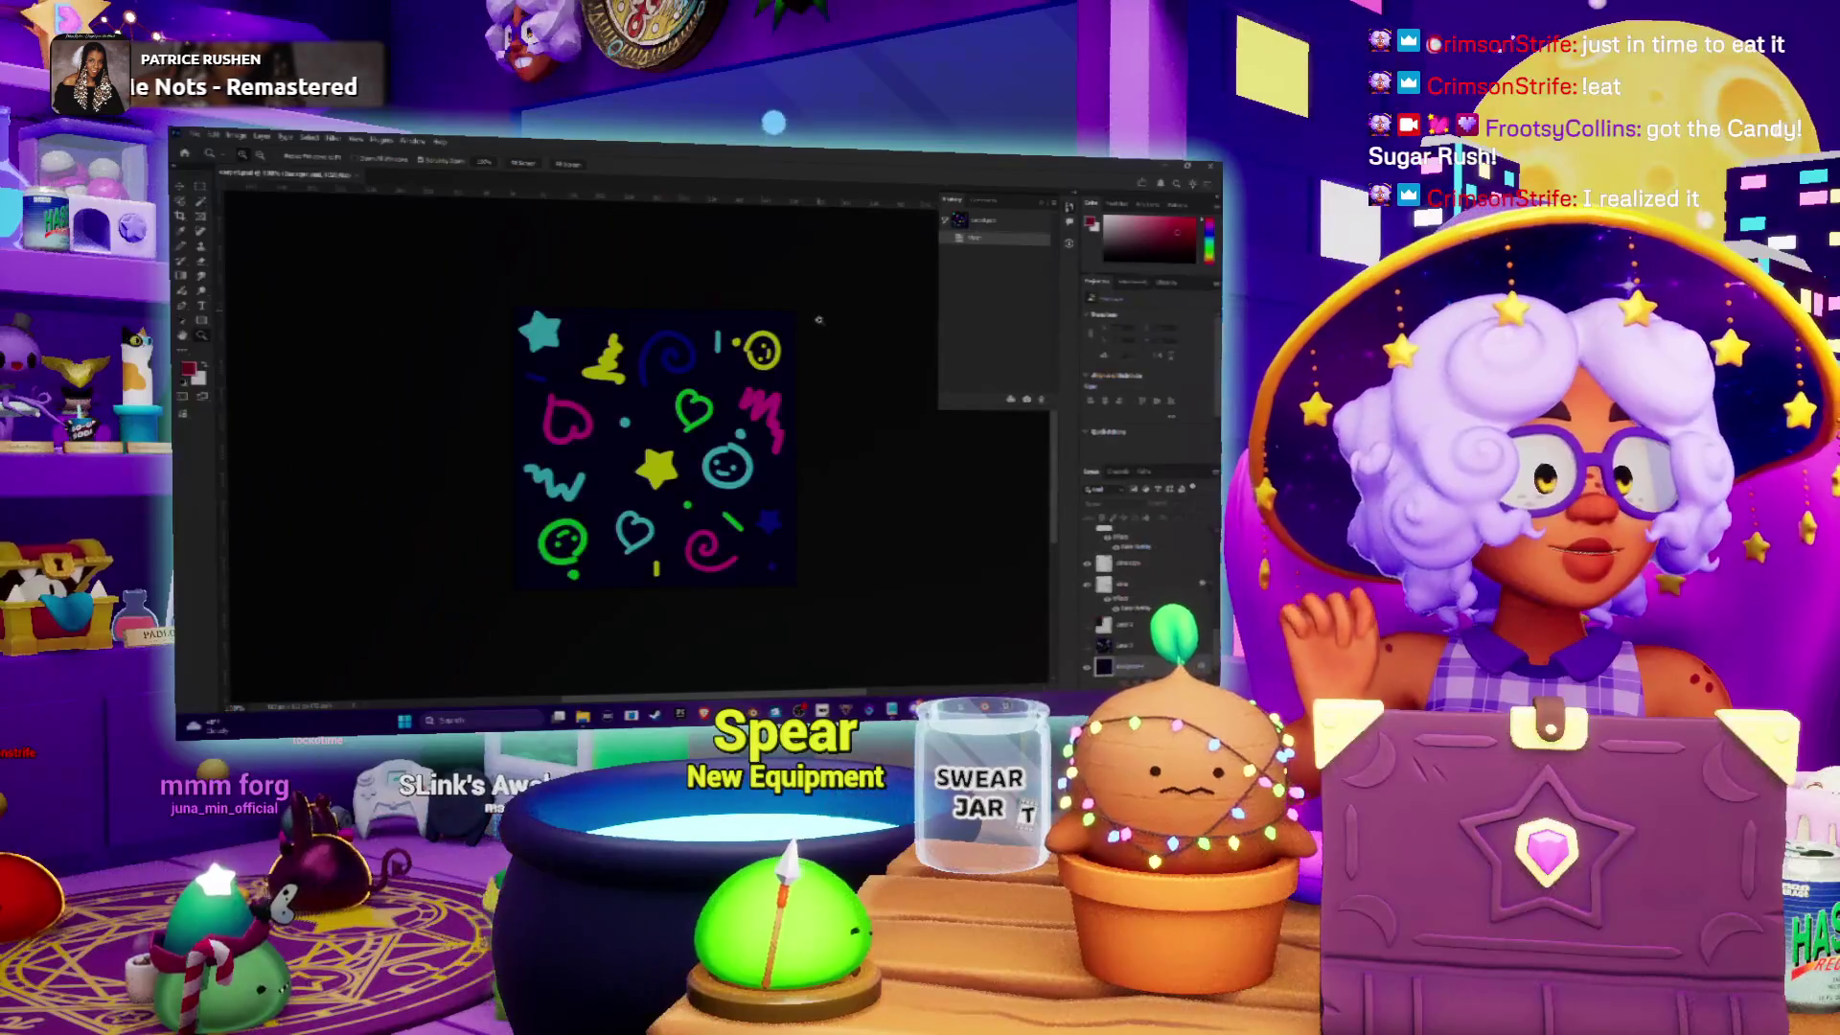
Step: Save a copy of the neon doodle artwork as a PNG file
{"action": "left_click", "coordinate": [197, 134]}
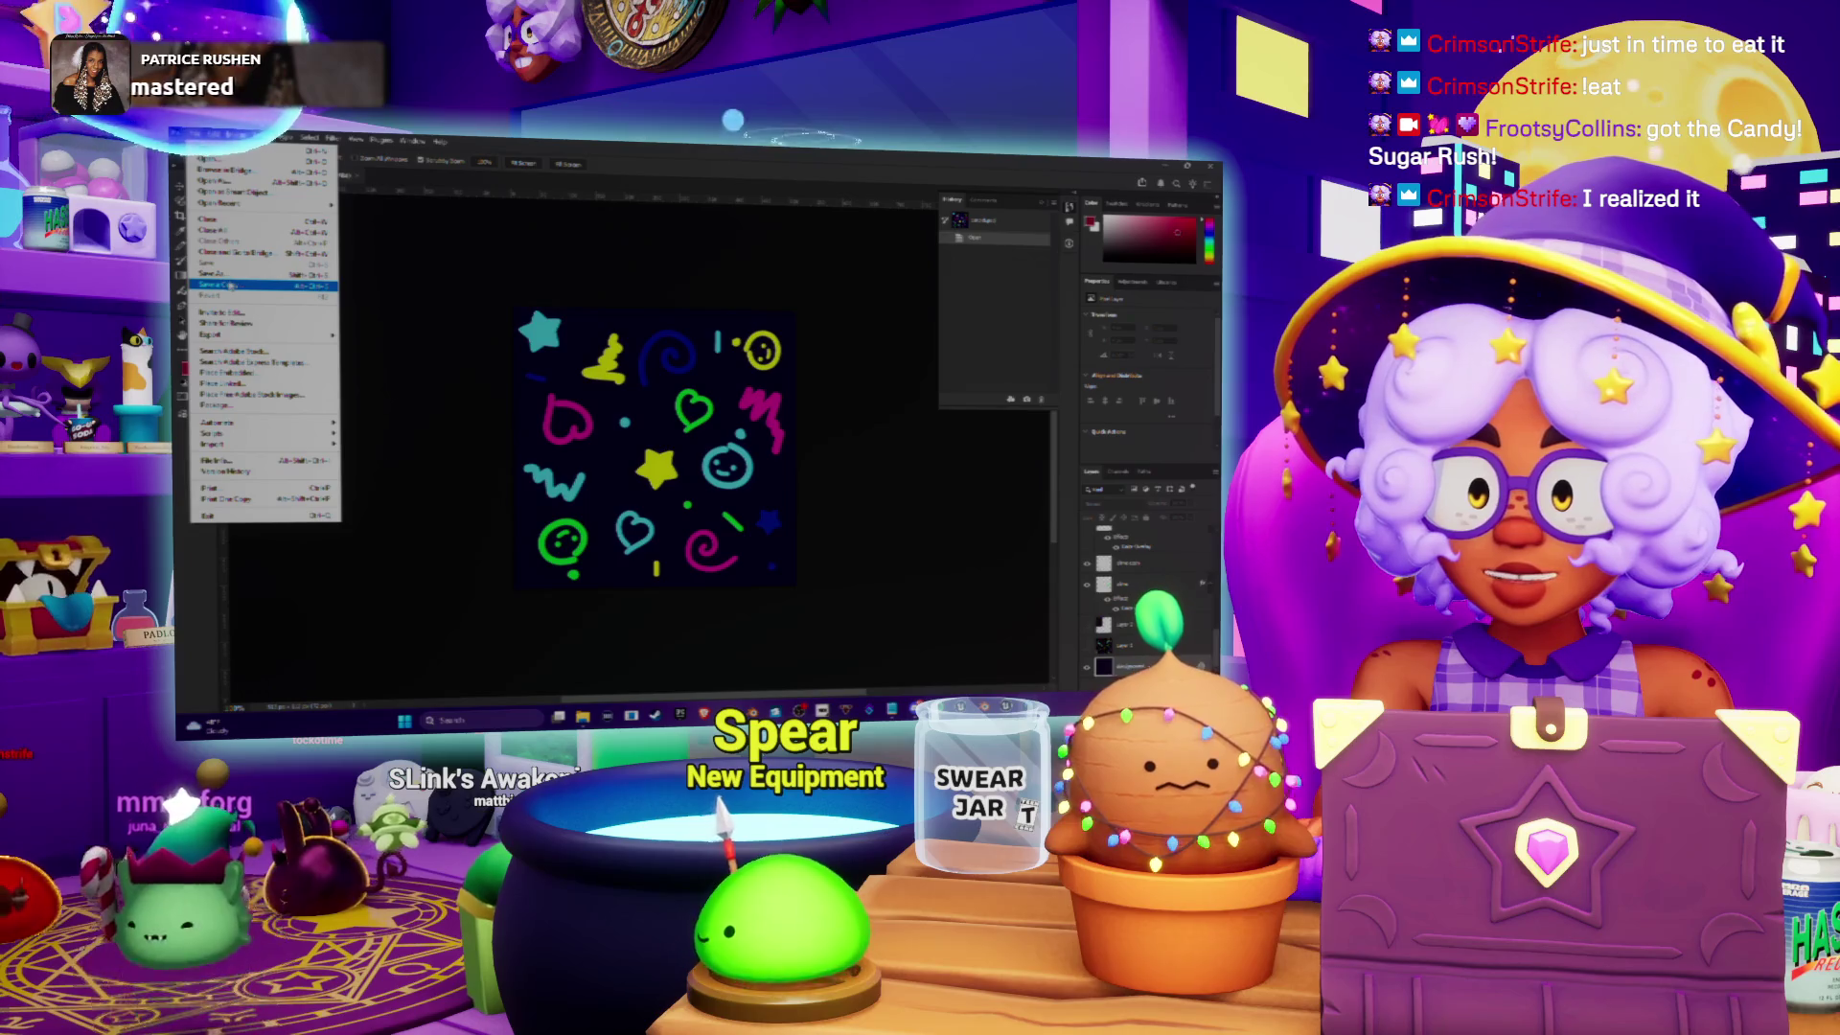
{"action": "left_click", "coordinate": [252, 286]}
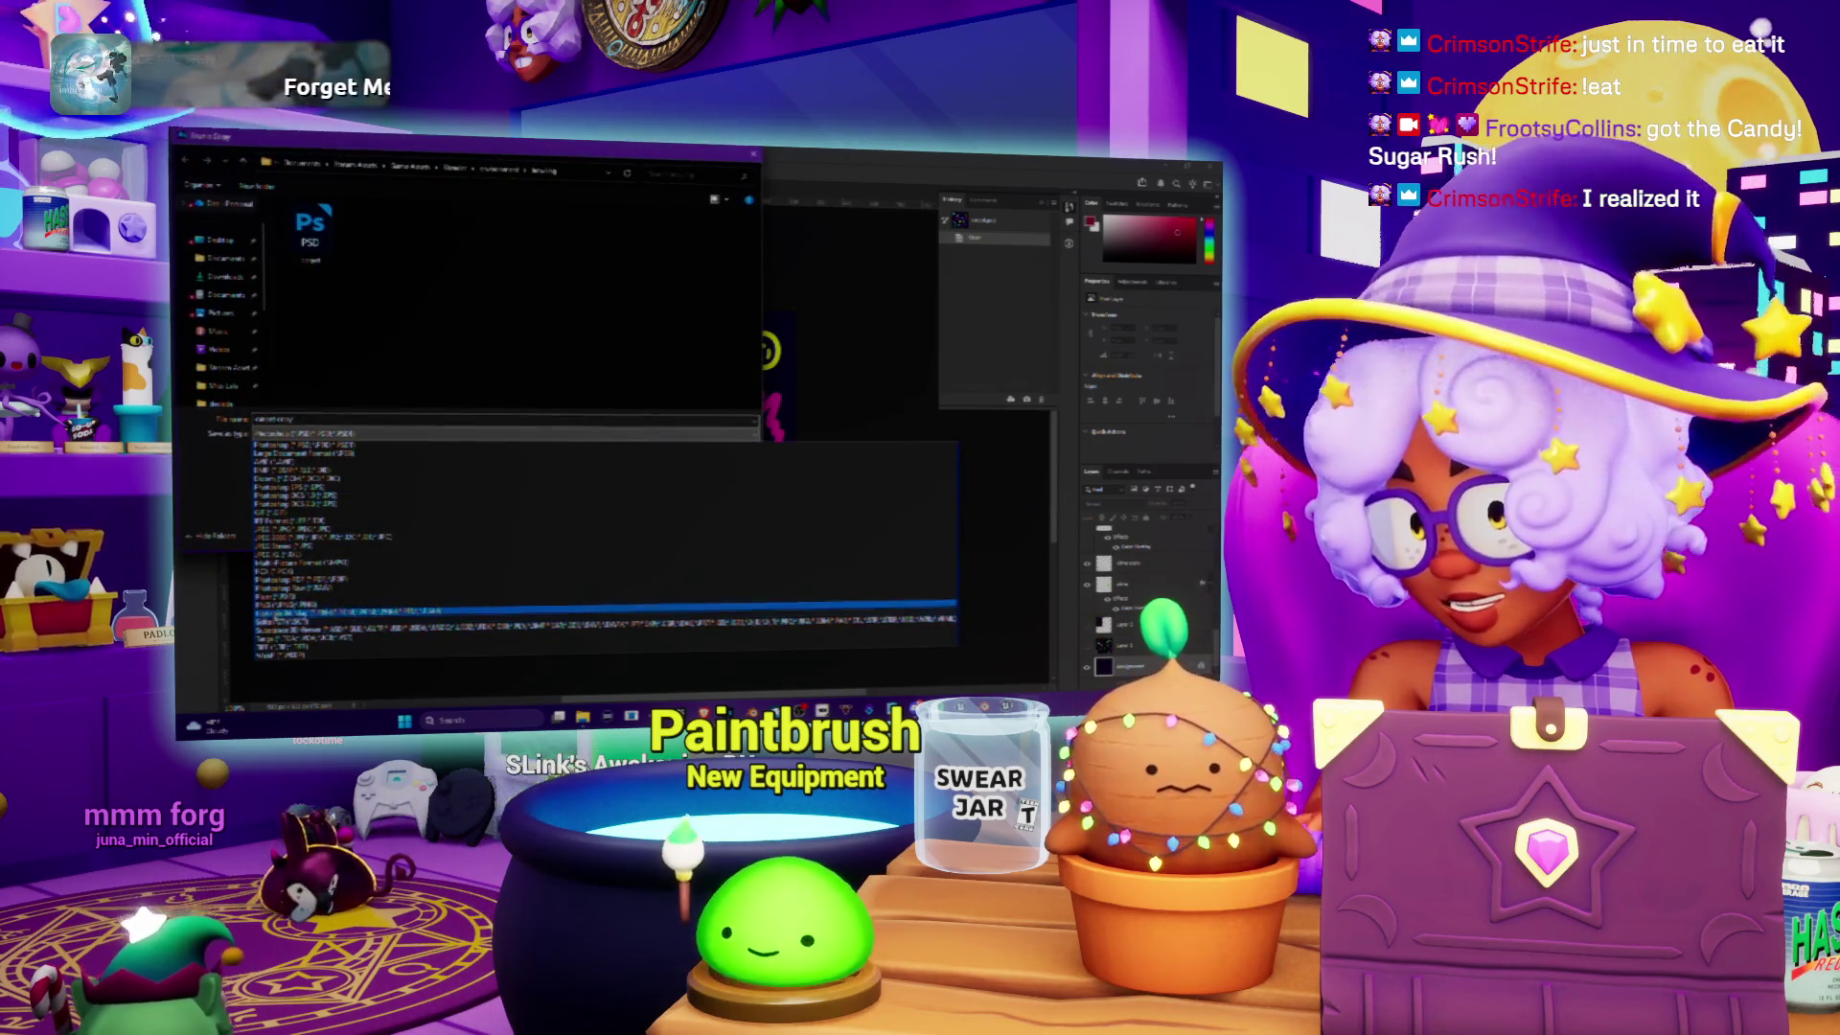
{"action": "left_click", "coordinate": [273, 608]}
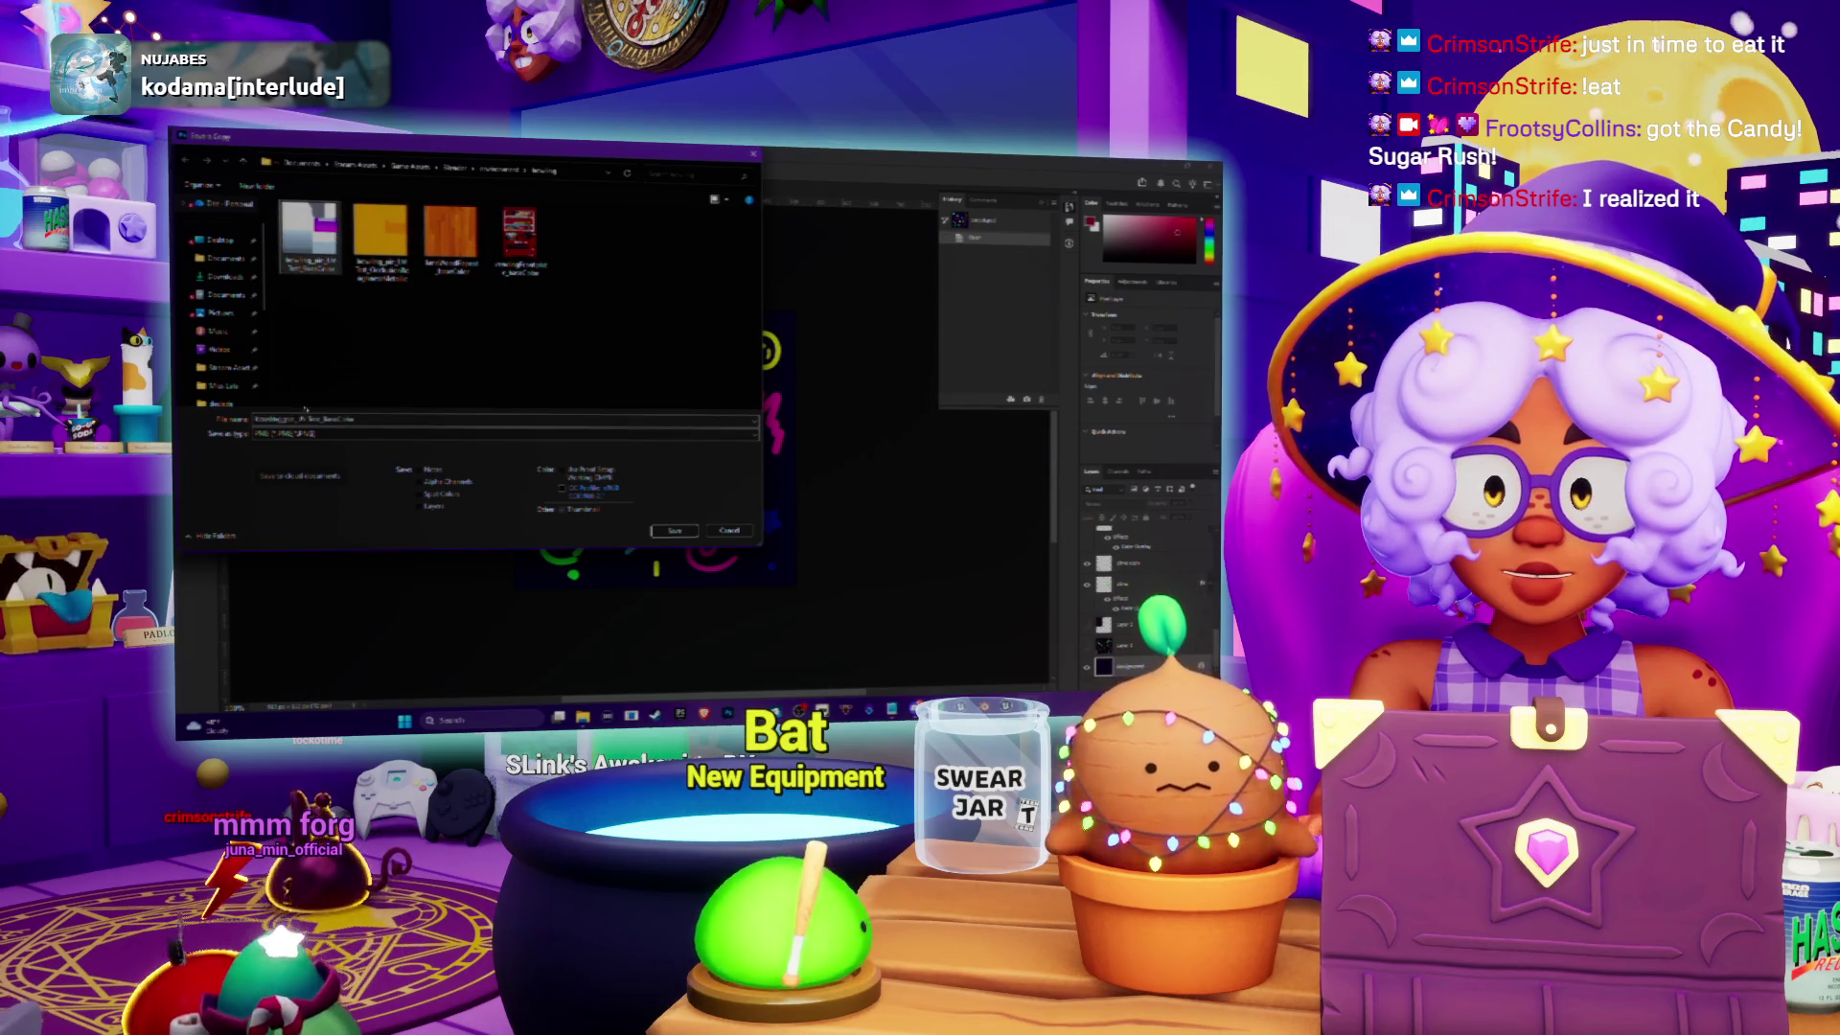
{"action": "left_click_drag", "start_coordinate": [297, 420], "coordinate": [354, 419]}
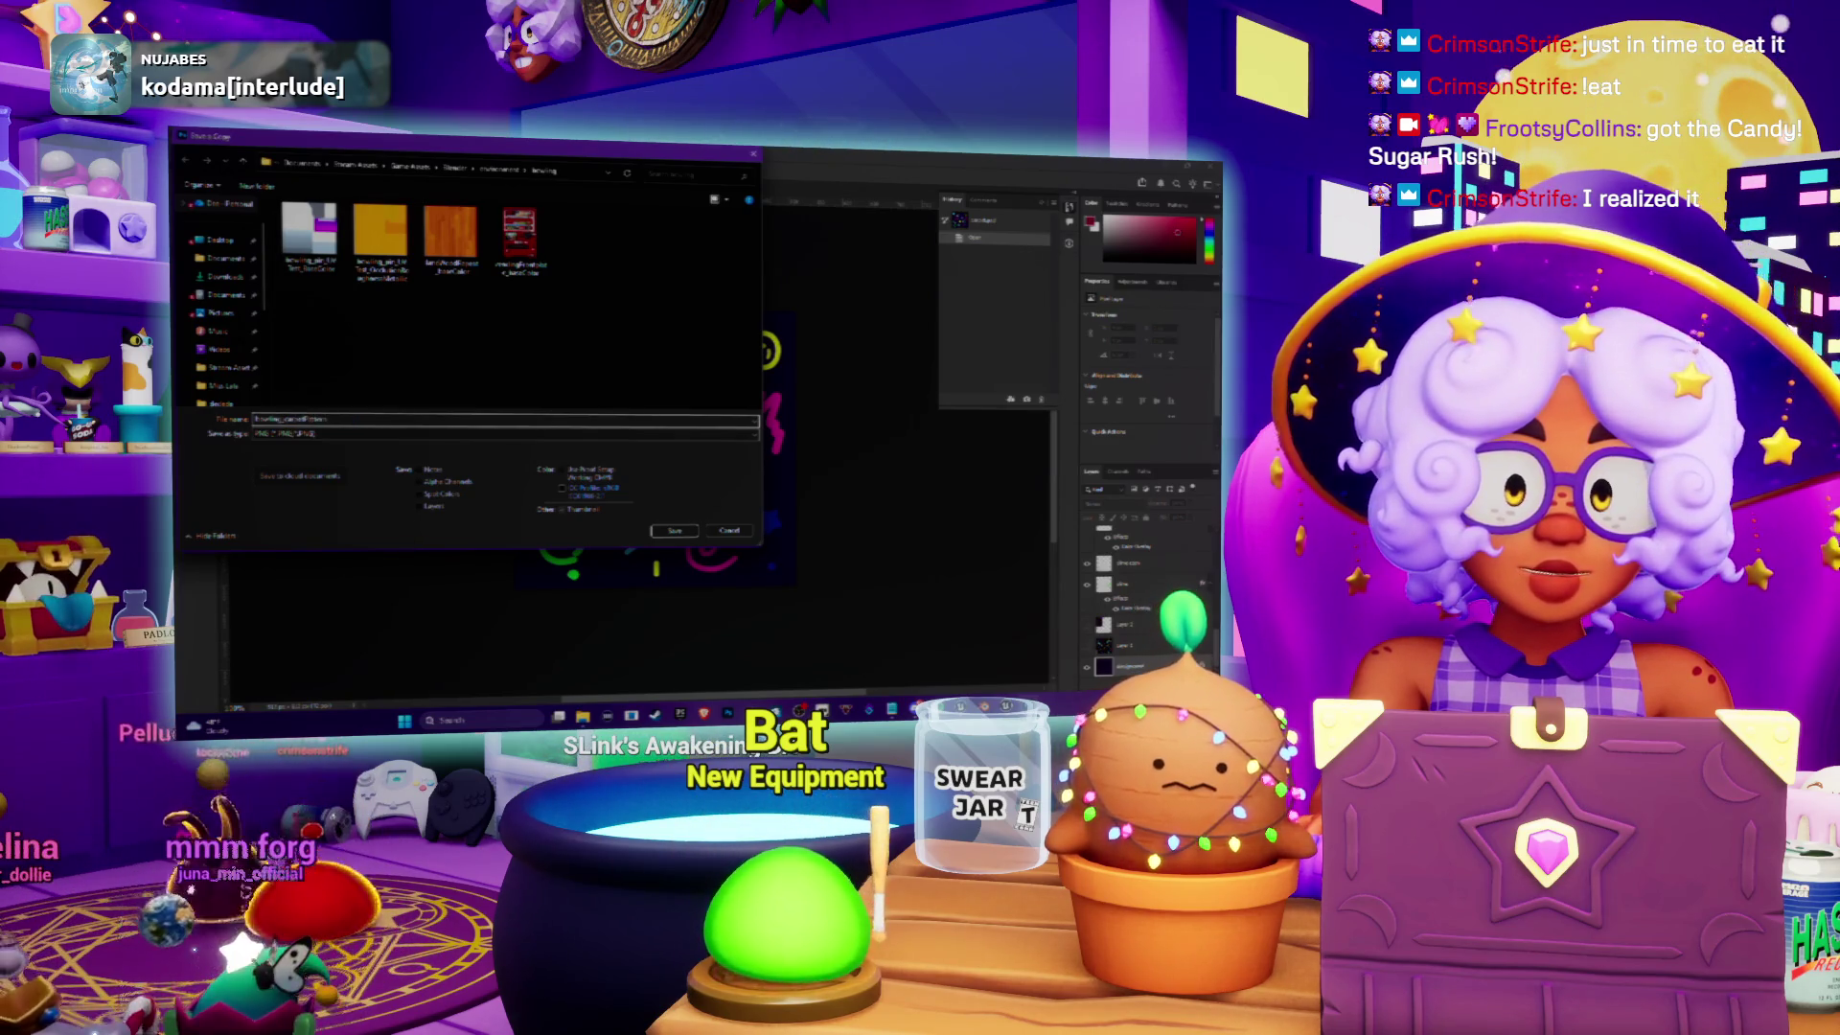
{"action": "left_click", "coordinate": [675, 532]}
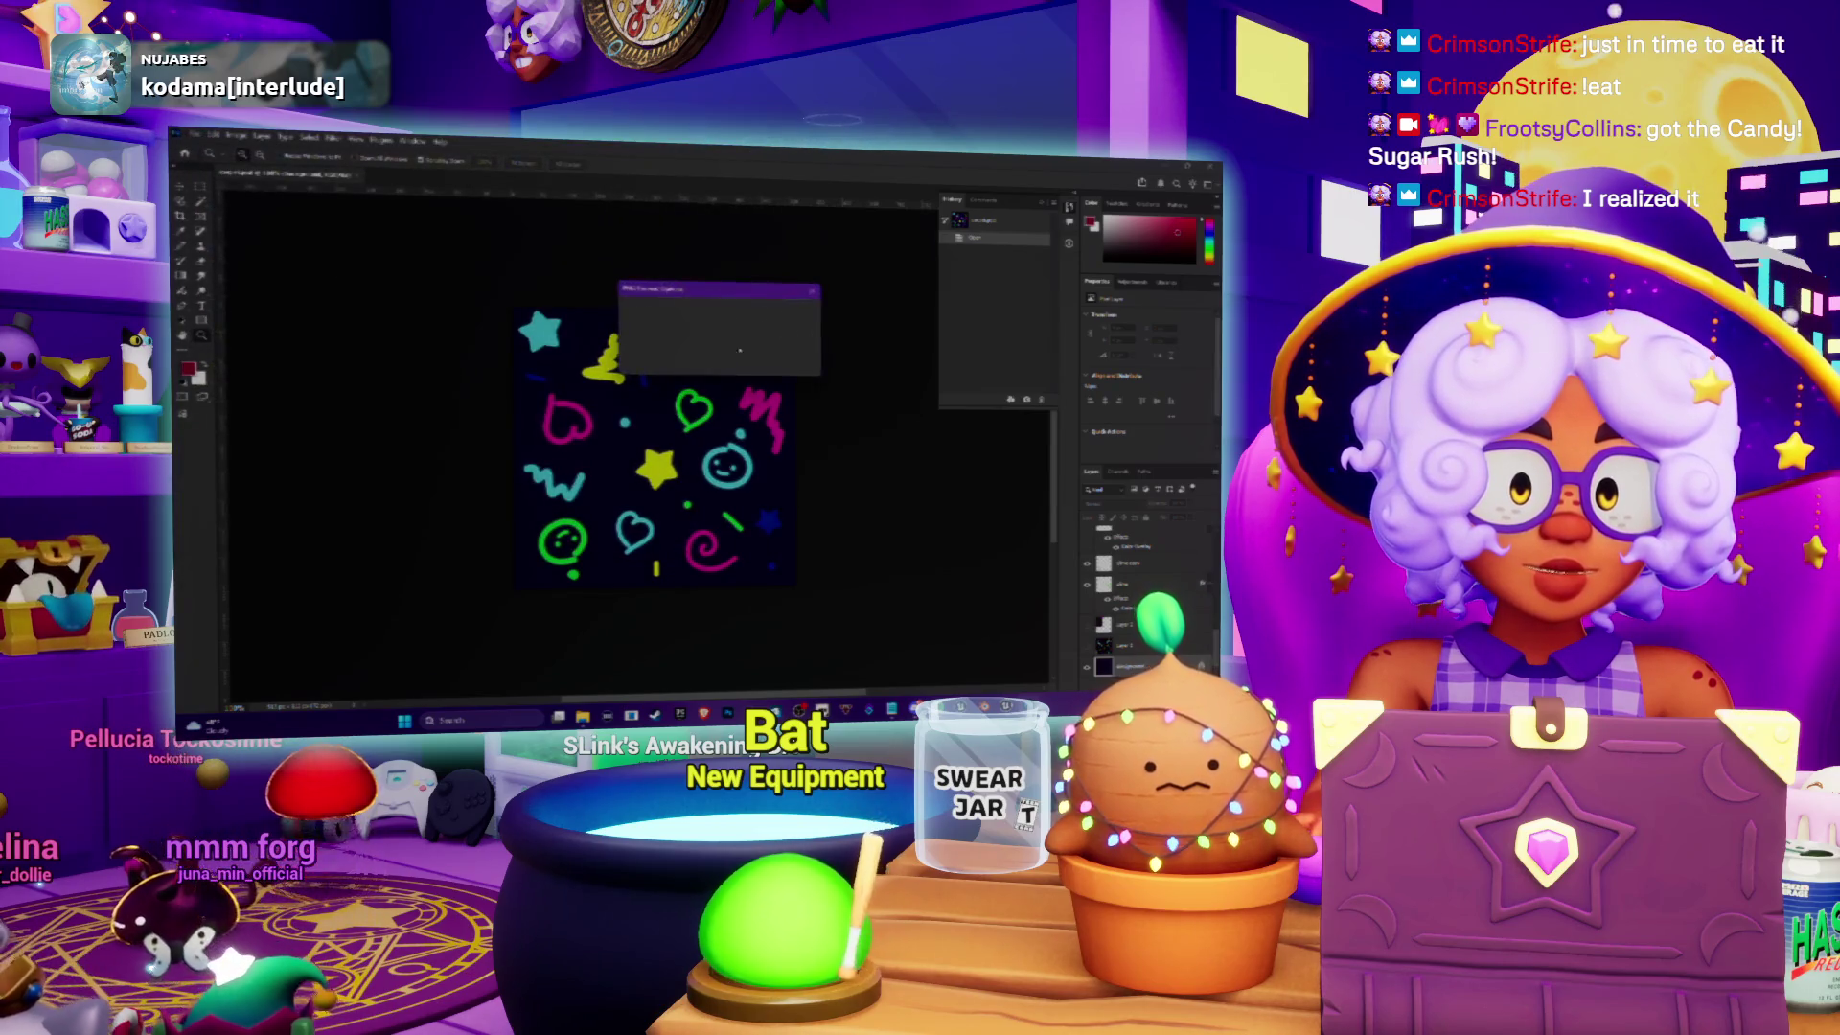
{"action": "left_click", "coordinate": [784, 317]}
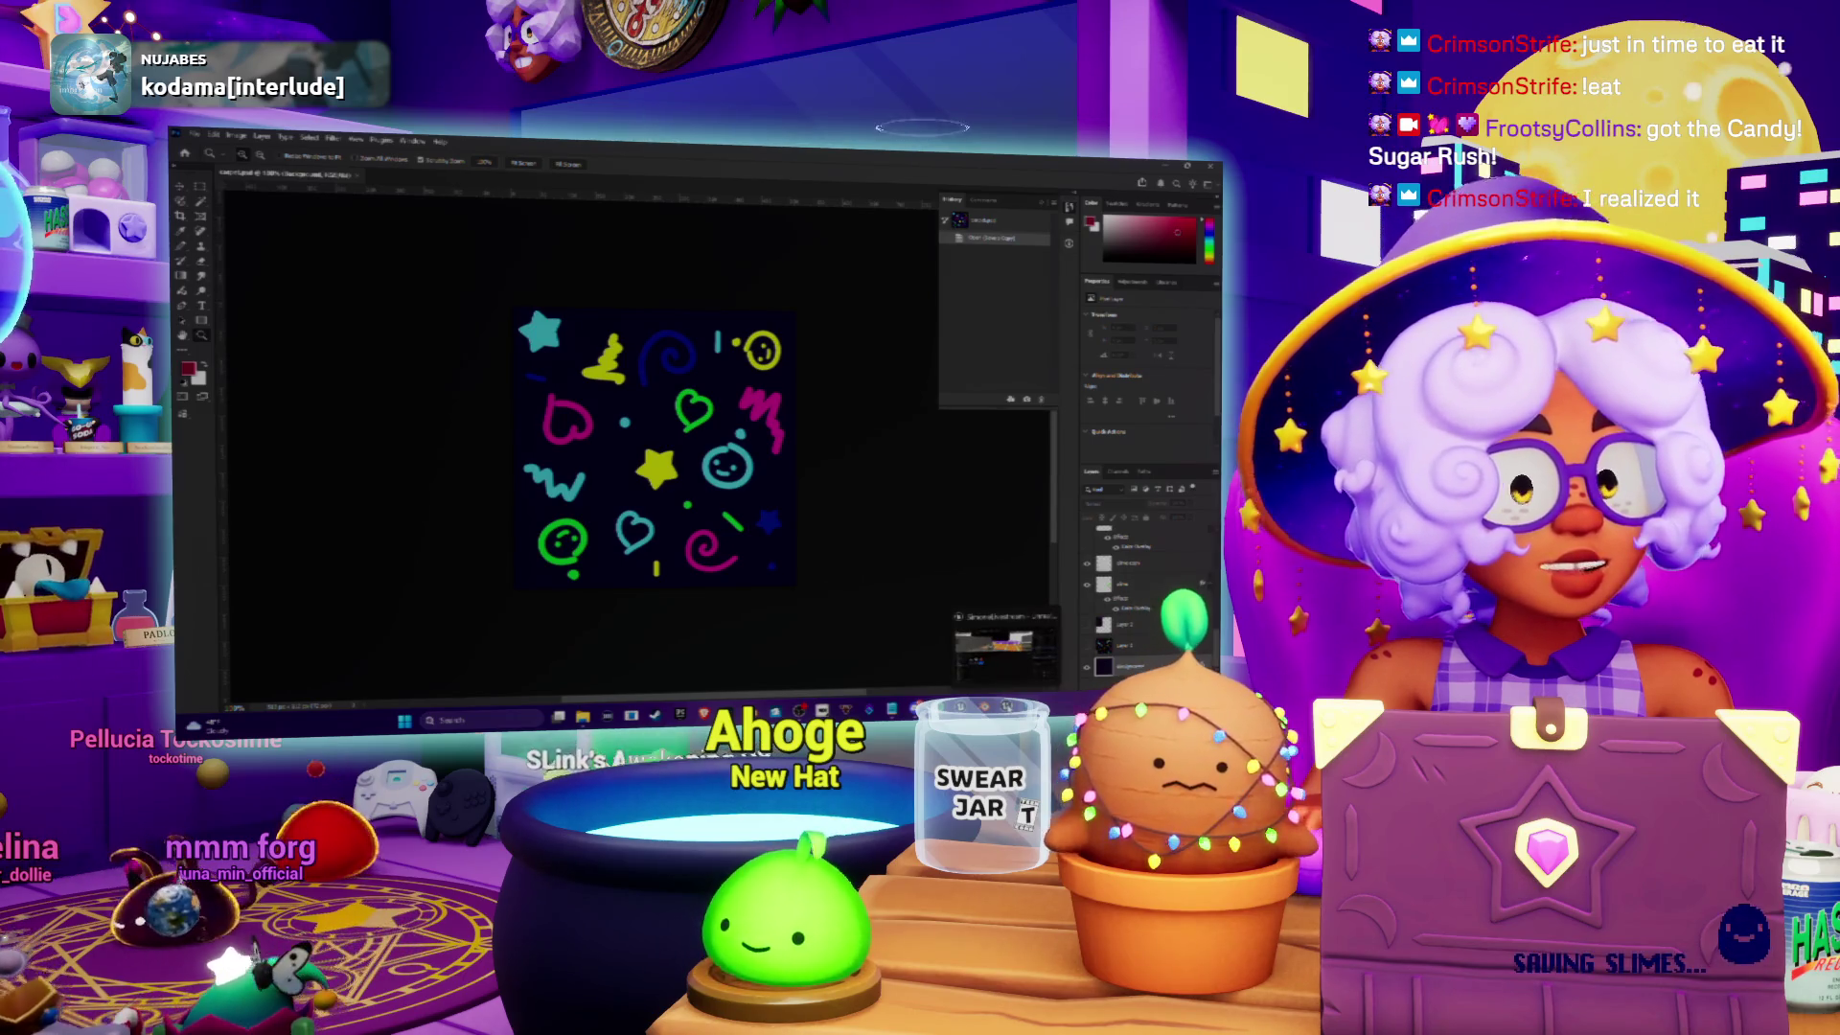
{"action": "key", "text": "alt+Tab"}
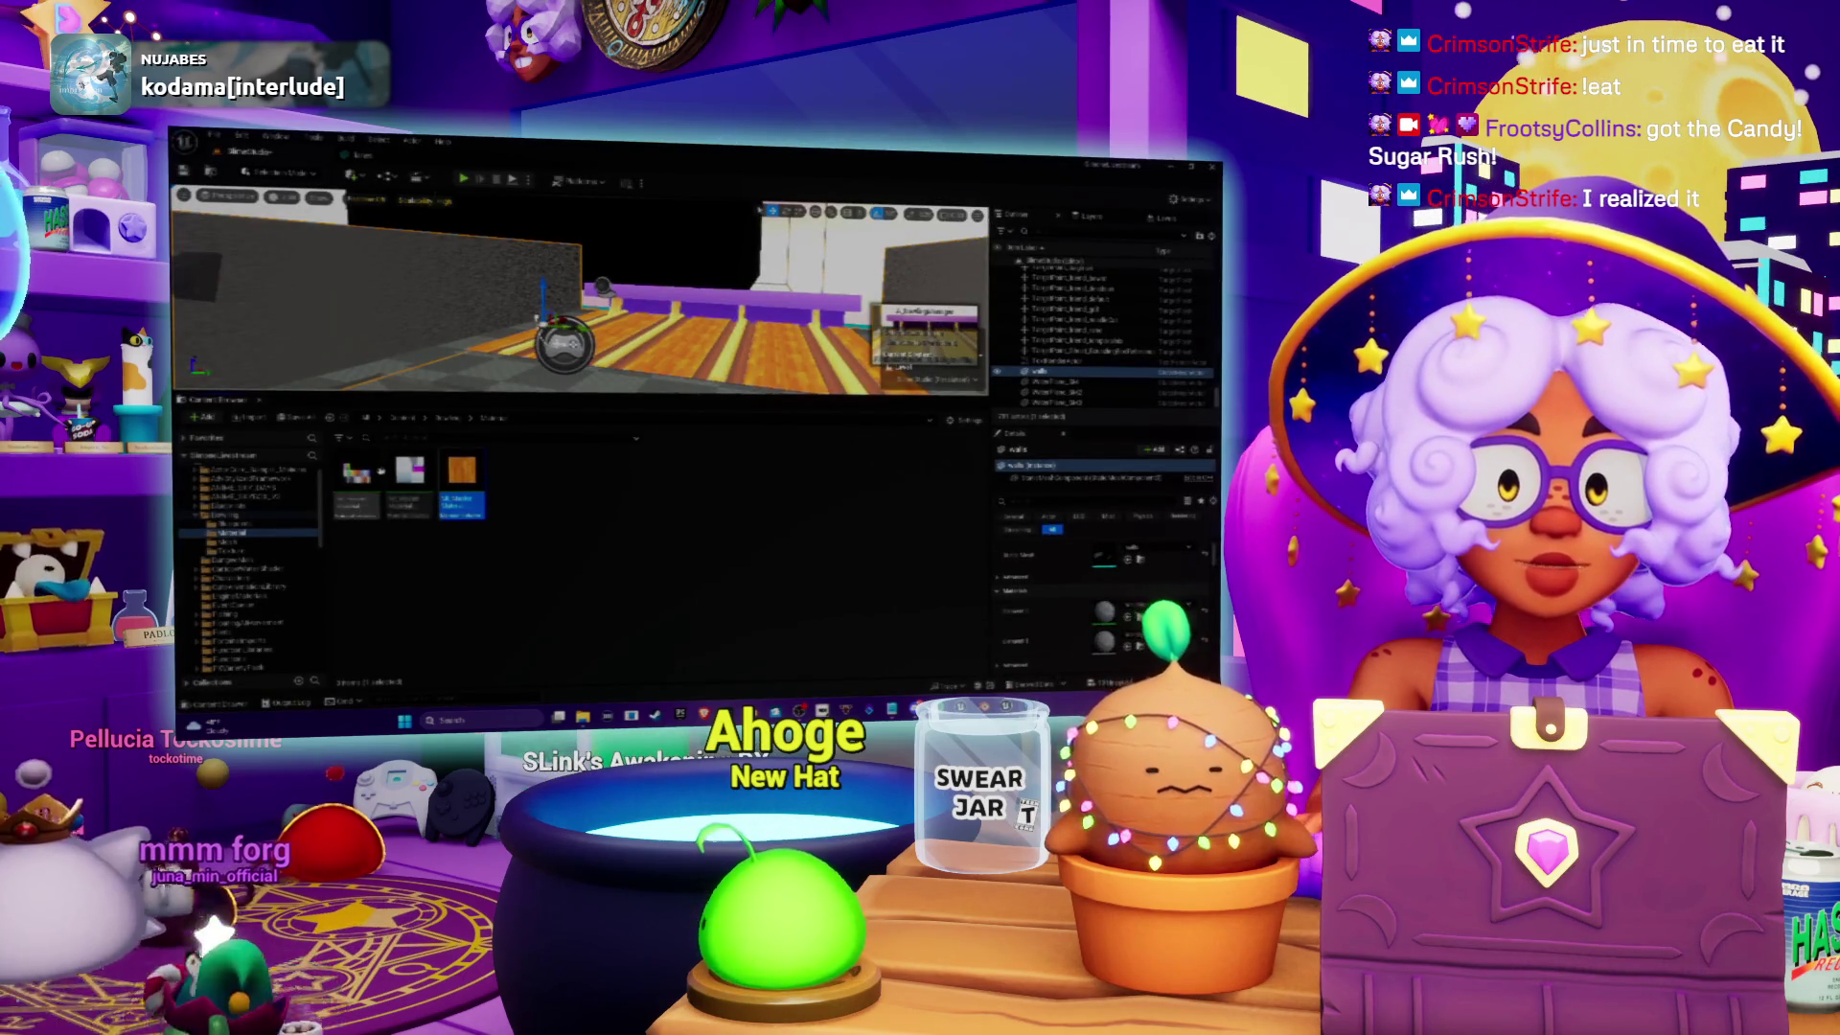
Step: Import the neon doodle PNG into the Texture folder and save all assets
{"action": "left_click", "coordinate": [230, 551]}
{"action": "right_click", "coordinate": [487, 472]}
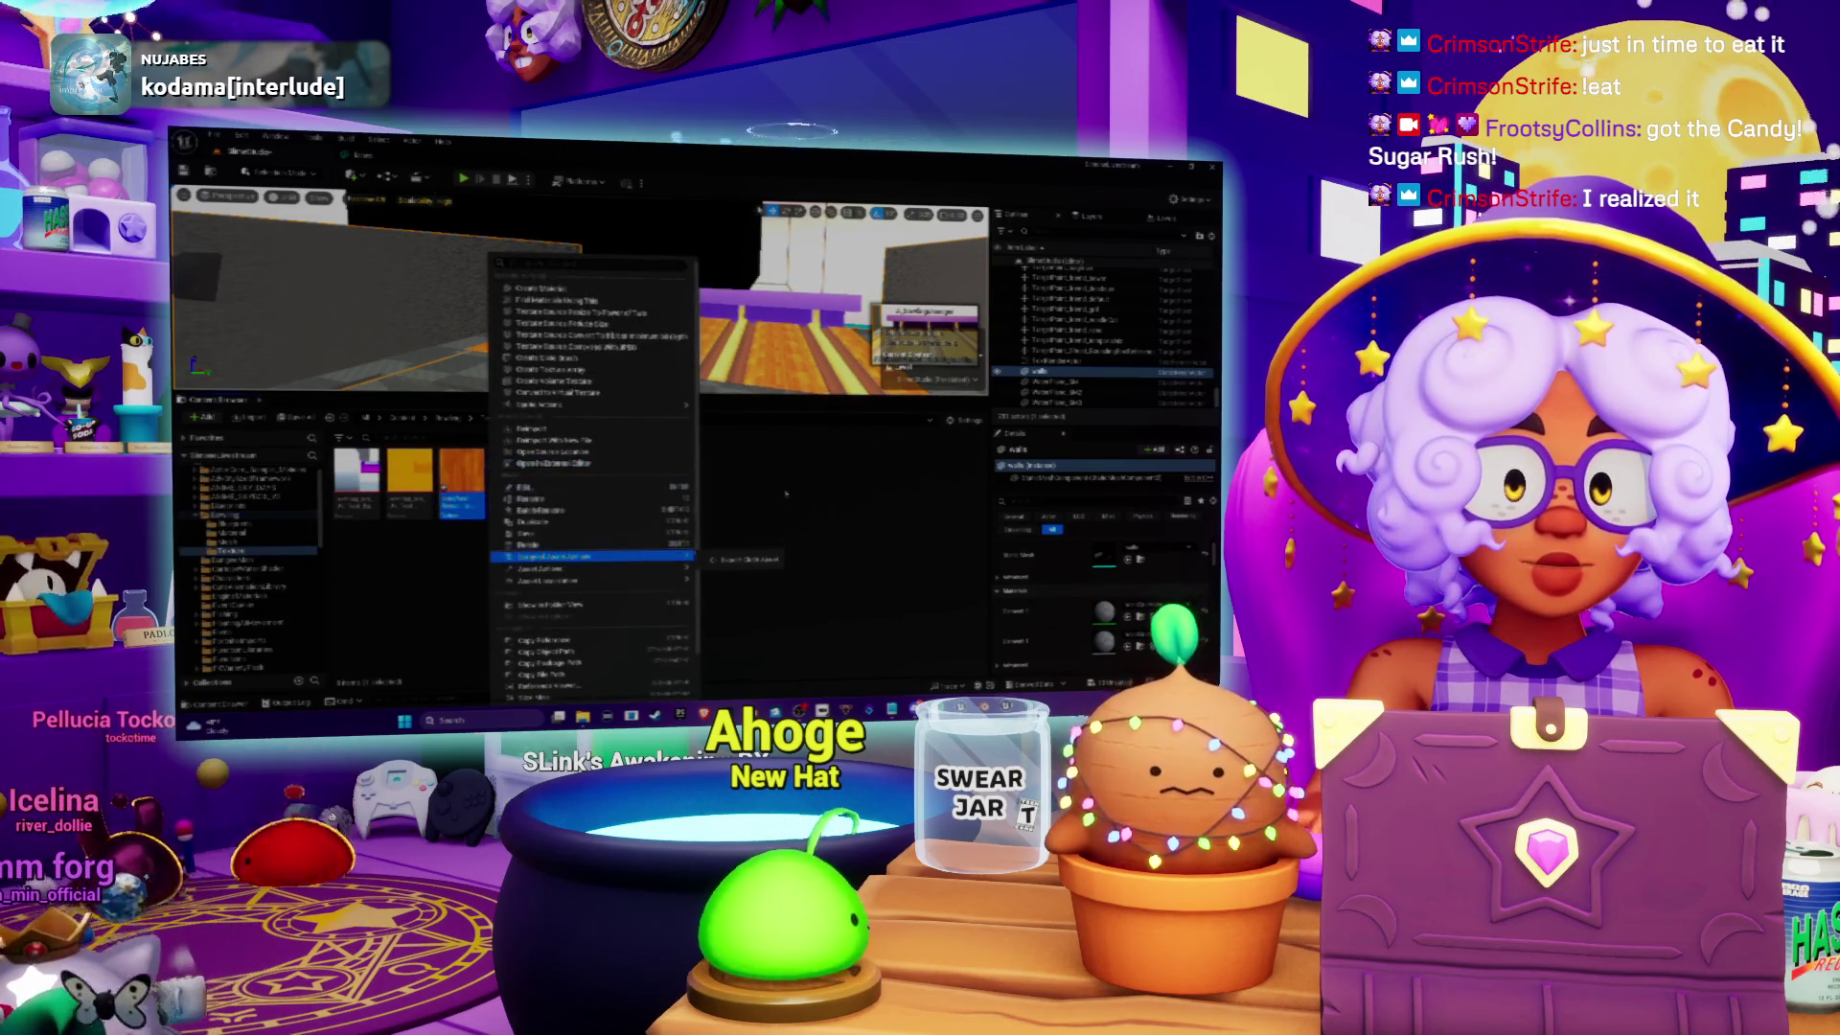
{"action": "left_click", "coordinate": [739, 487]}
{"action": "right_click", "coordinate": [768, 474]}
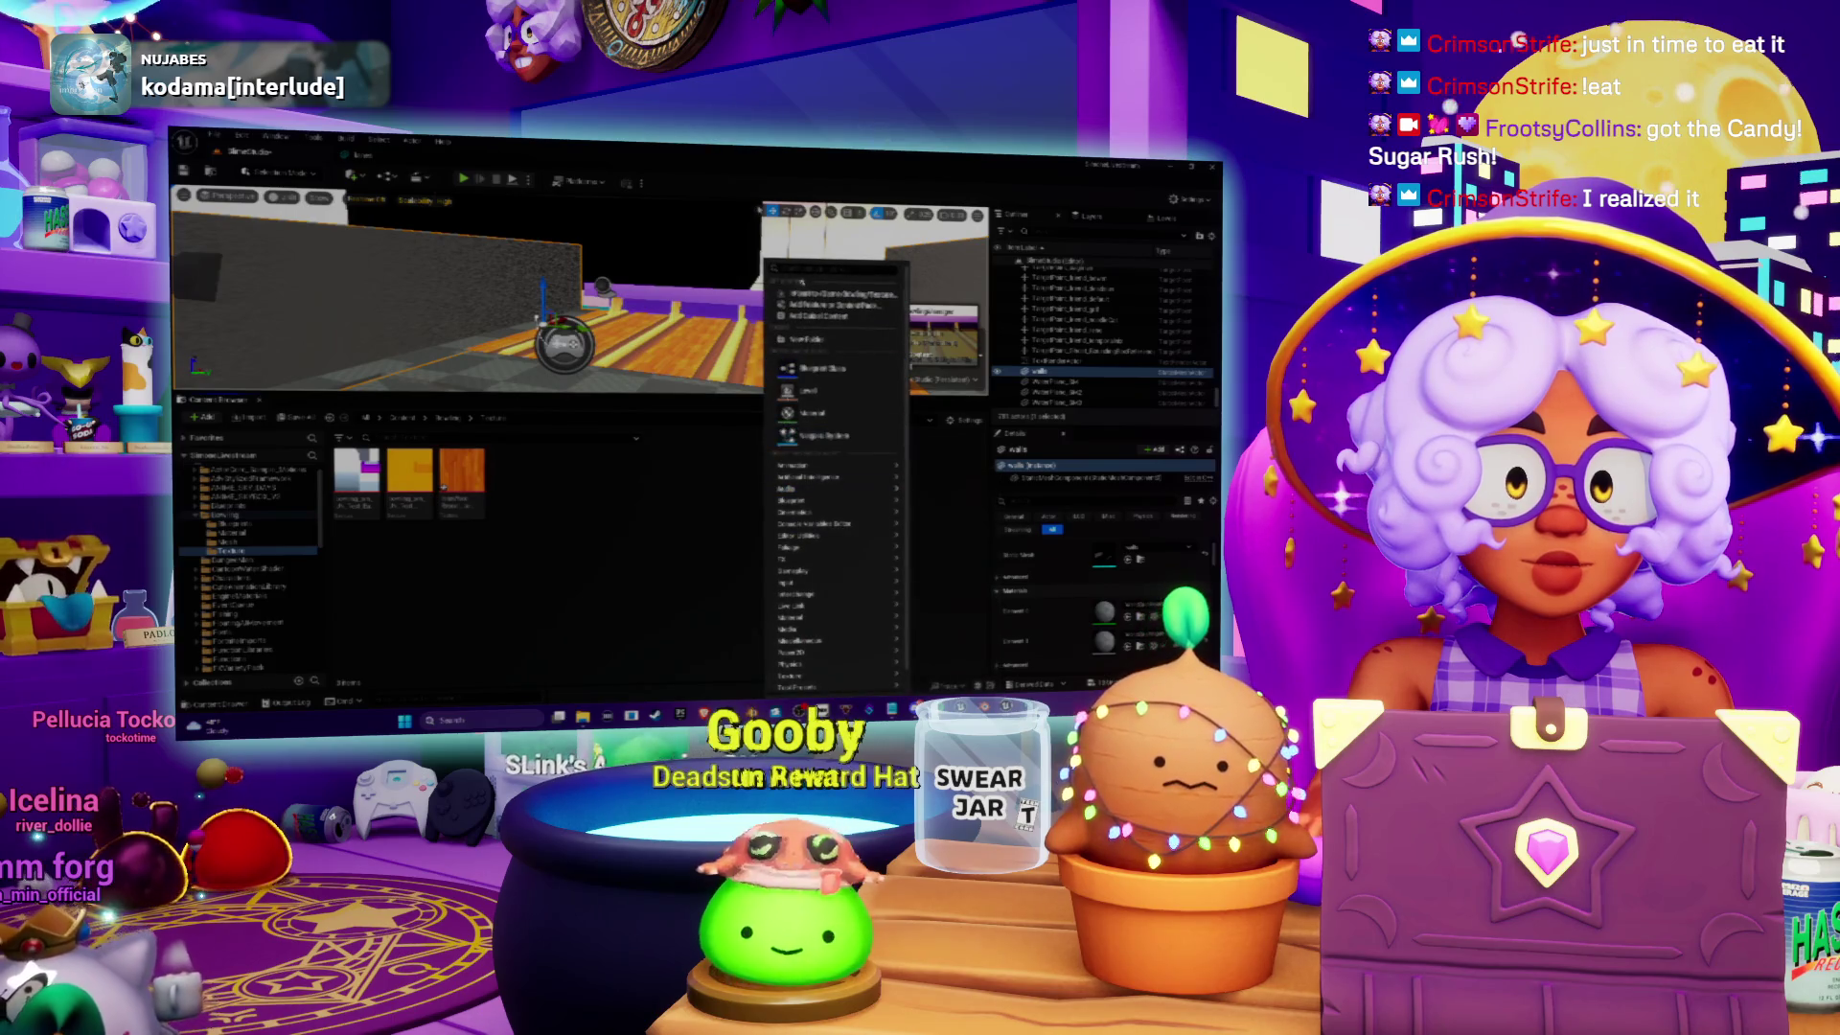
{"action": "left_click", "coordinate": [676, 281]}
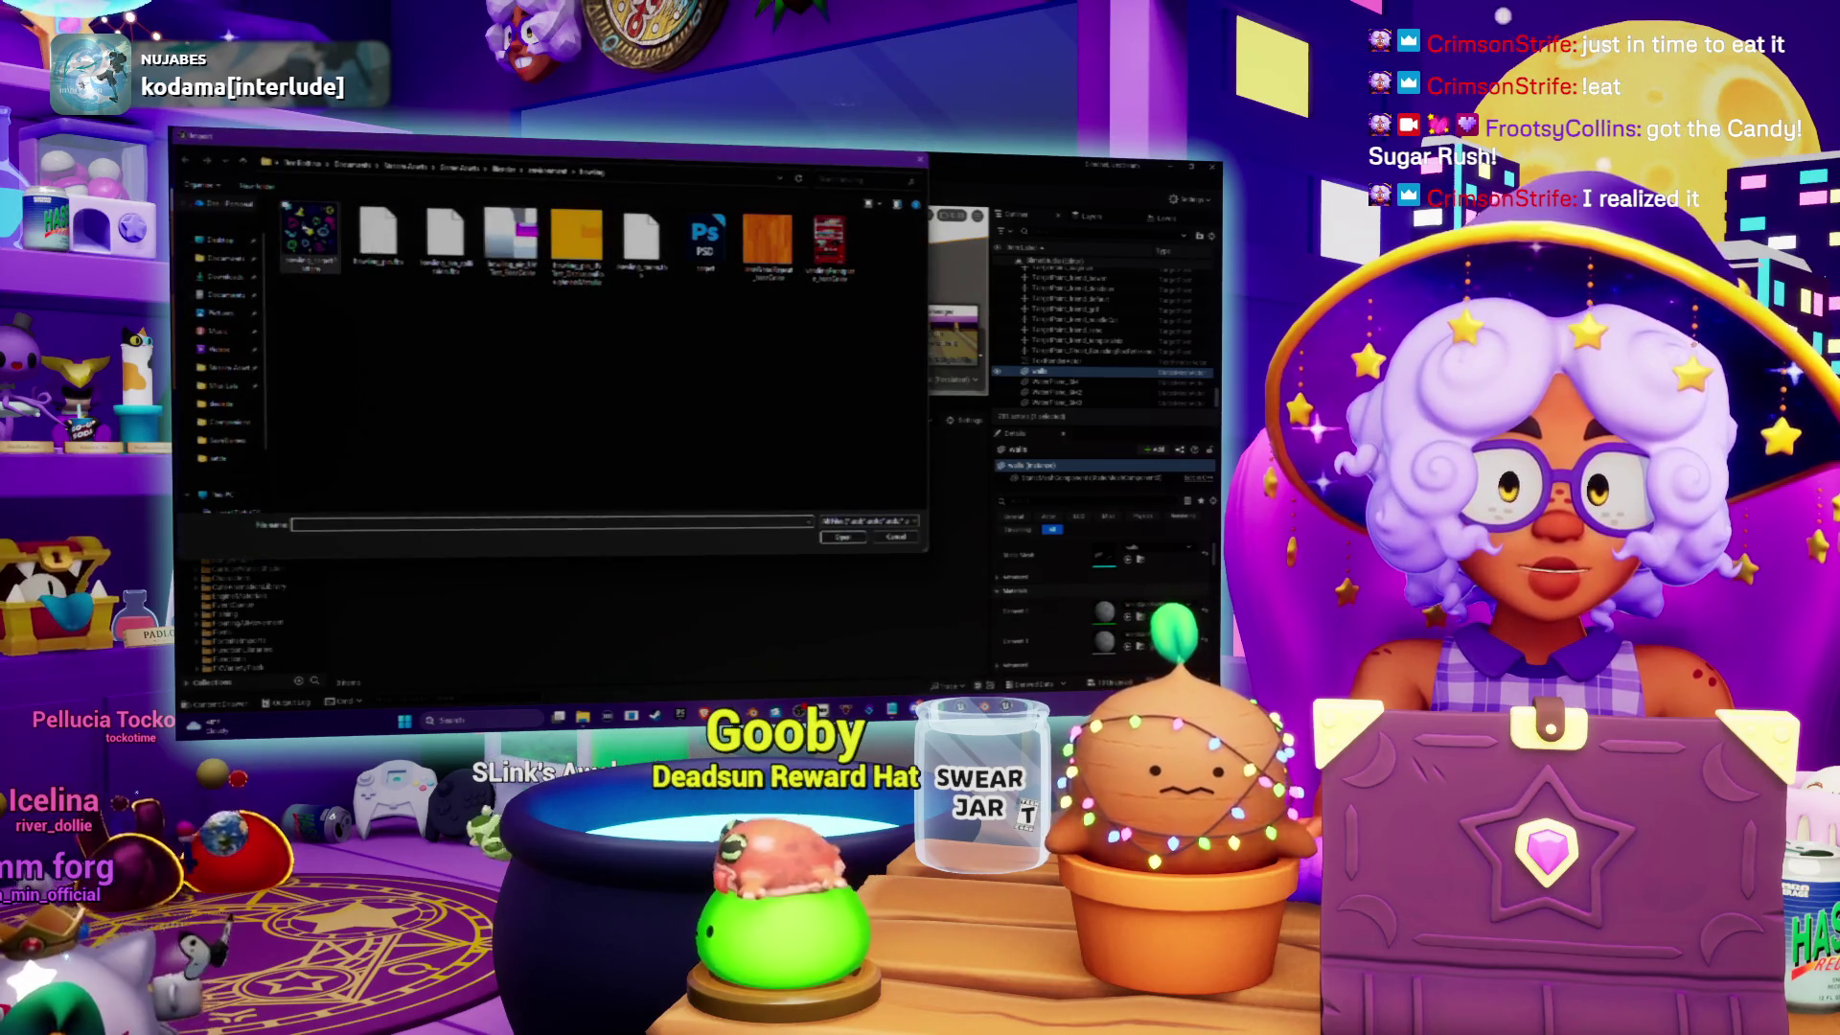
{"action": "double_click", "coordinate": [310, 235]}
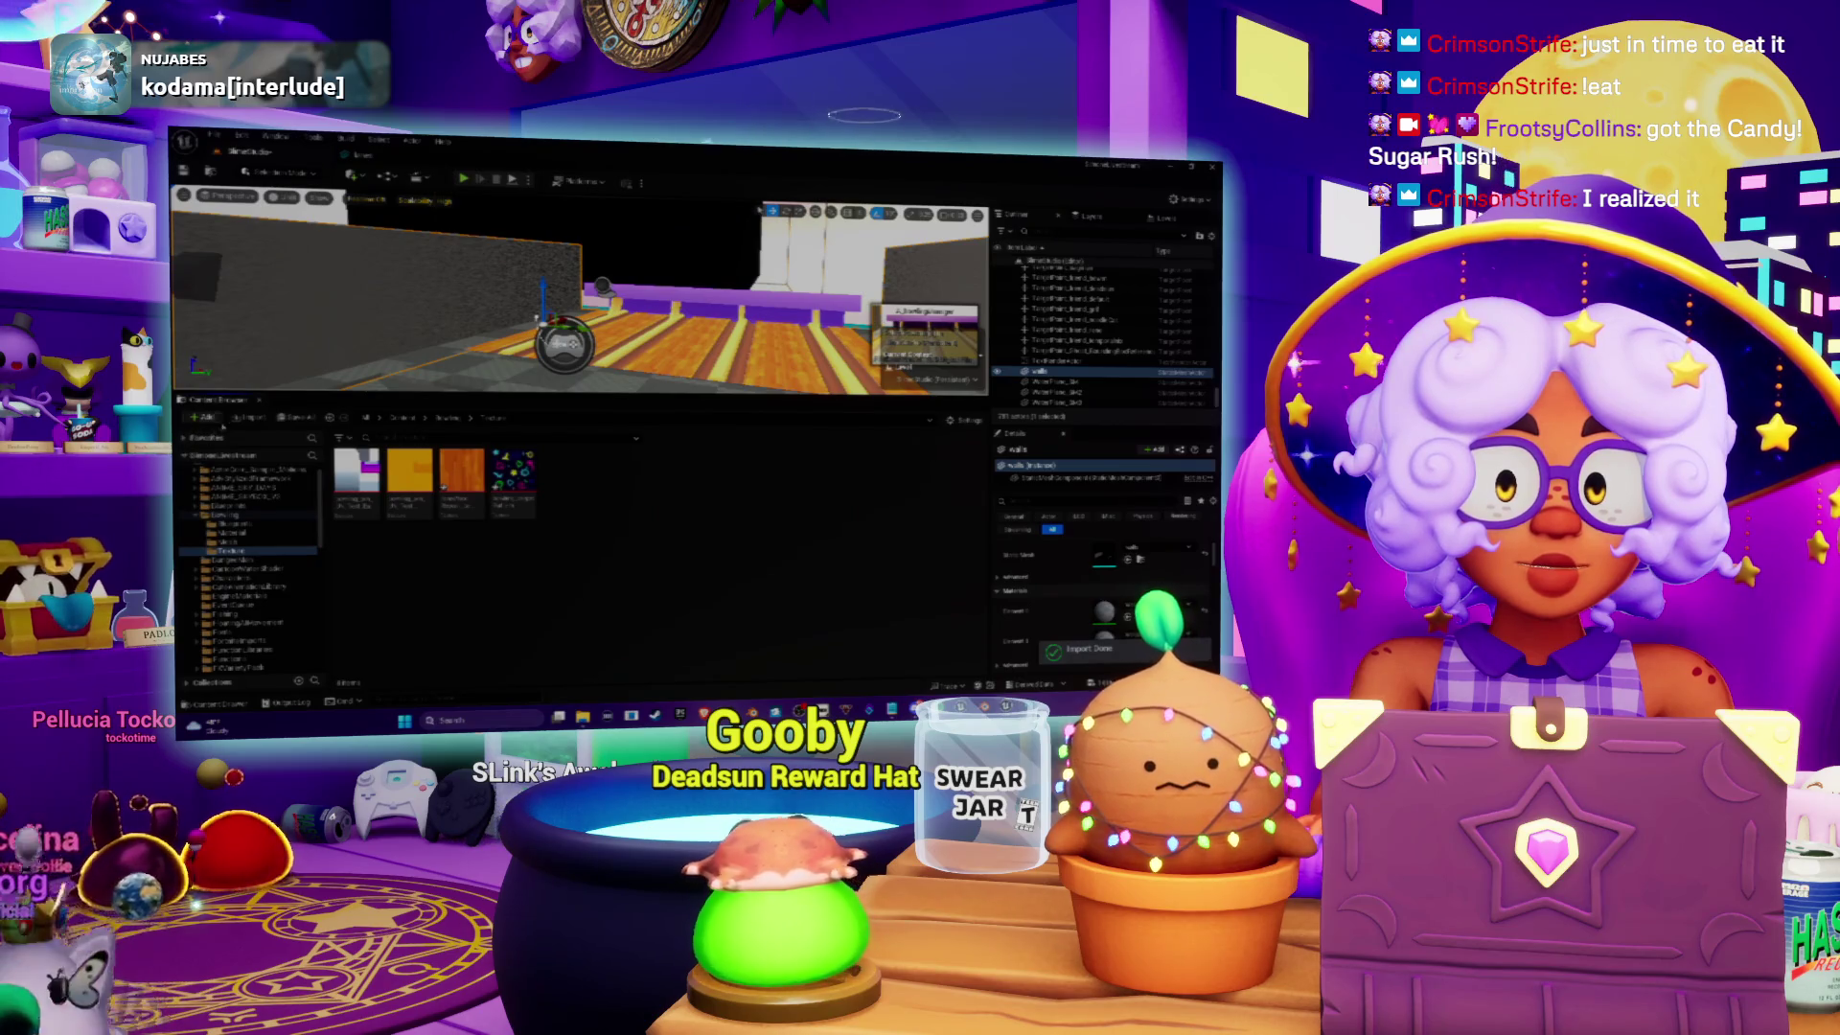
{"action": "key", "text": "ctrl+shift+s"}
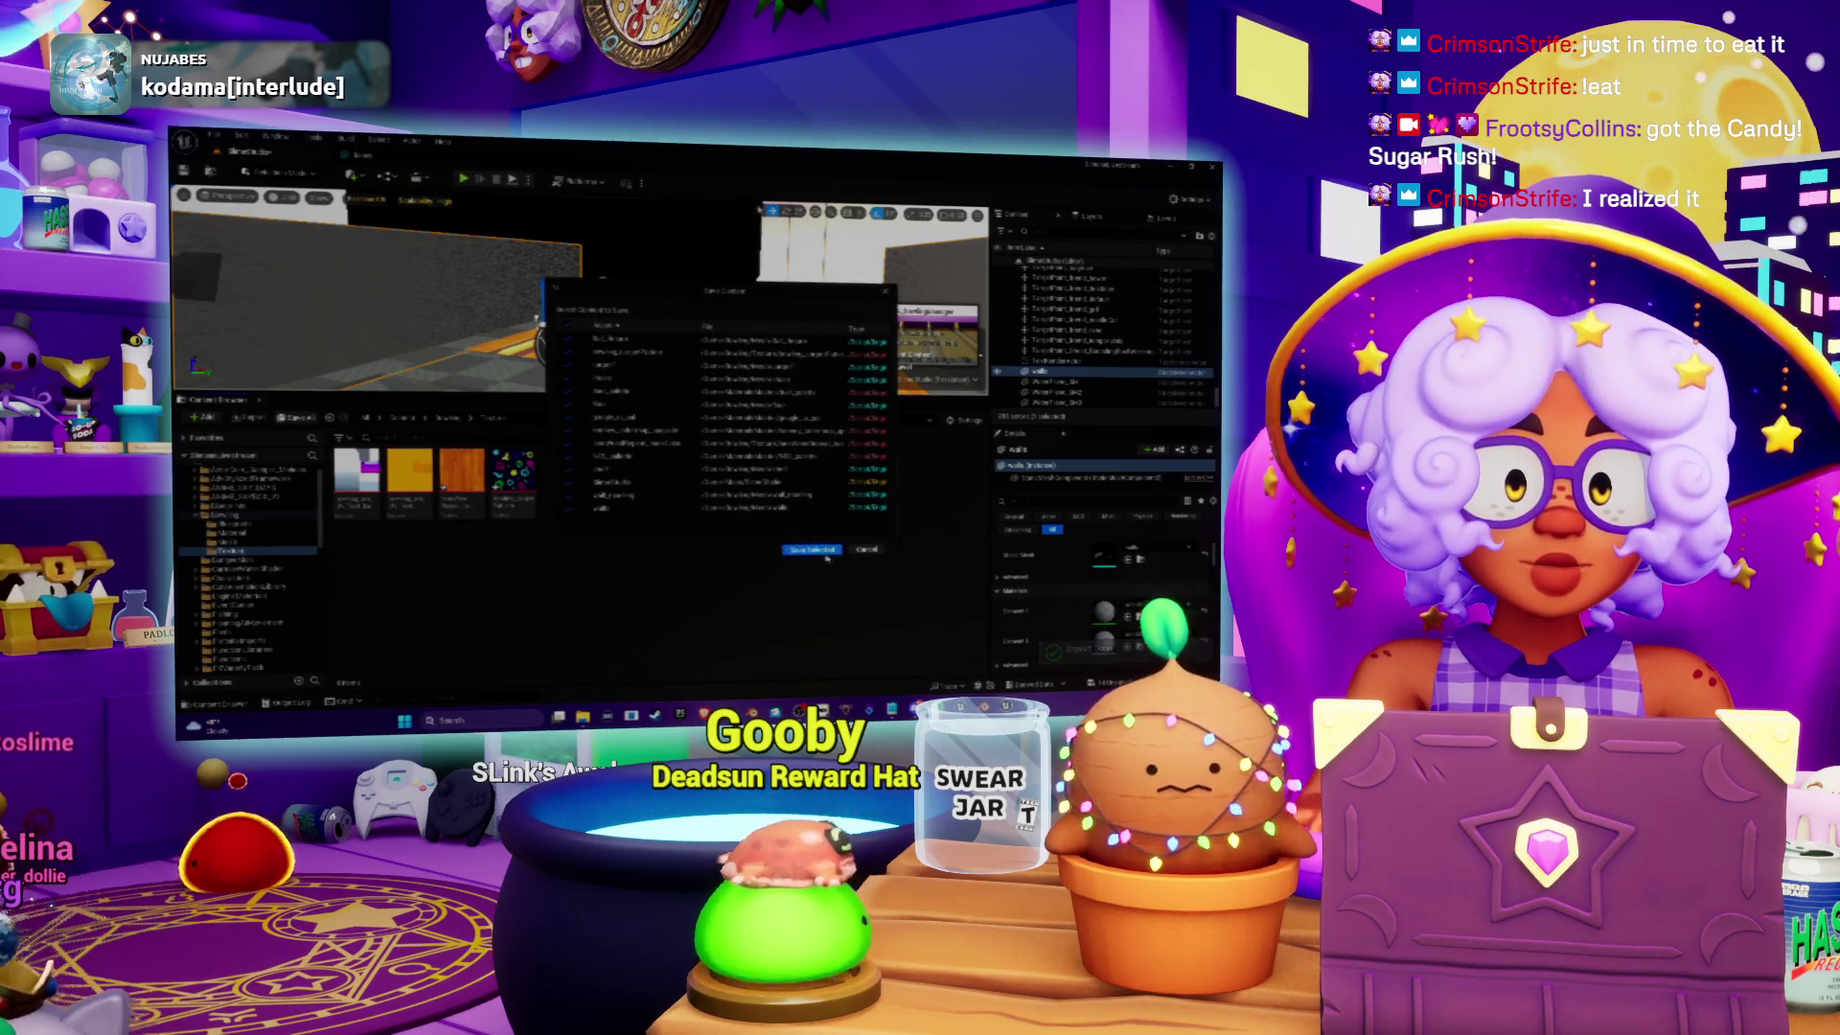
{"action": "left_click", "coordinate": [822, 551]}
Step: Duplicate the orange material in the Material folder and confirm the copy's name
{"action": "left_click", "coordinate": [447, 418]}
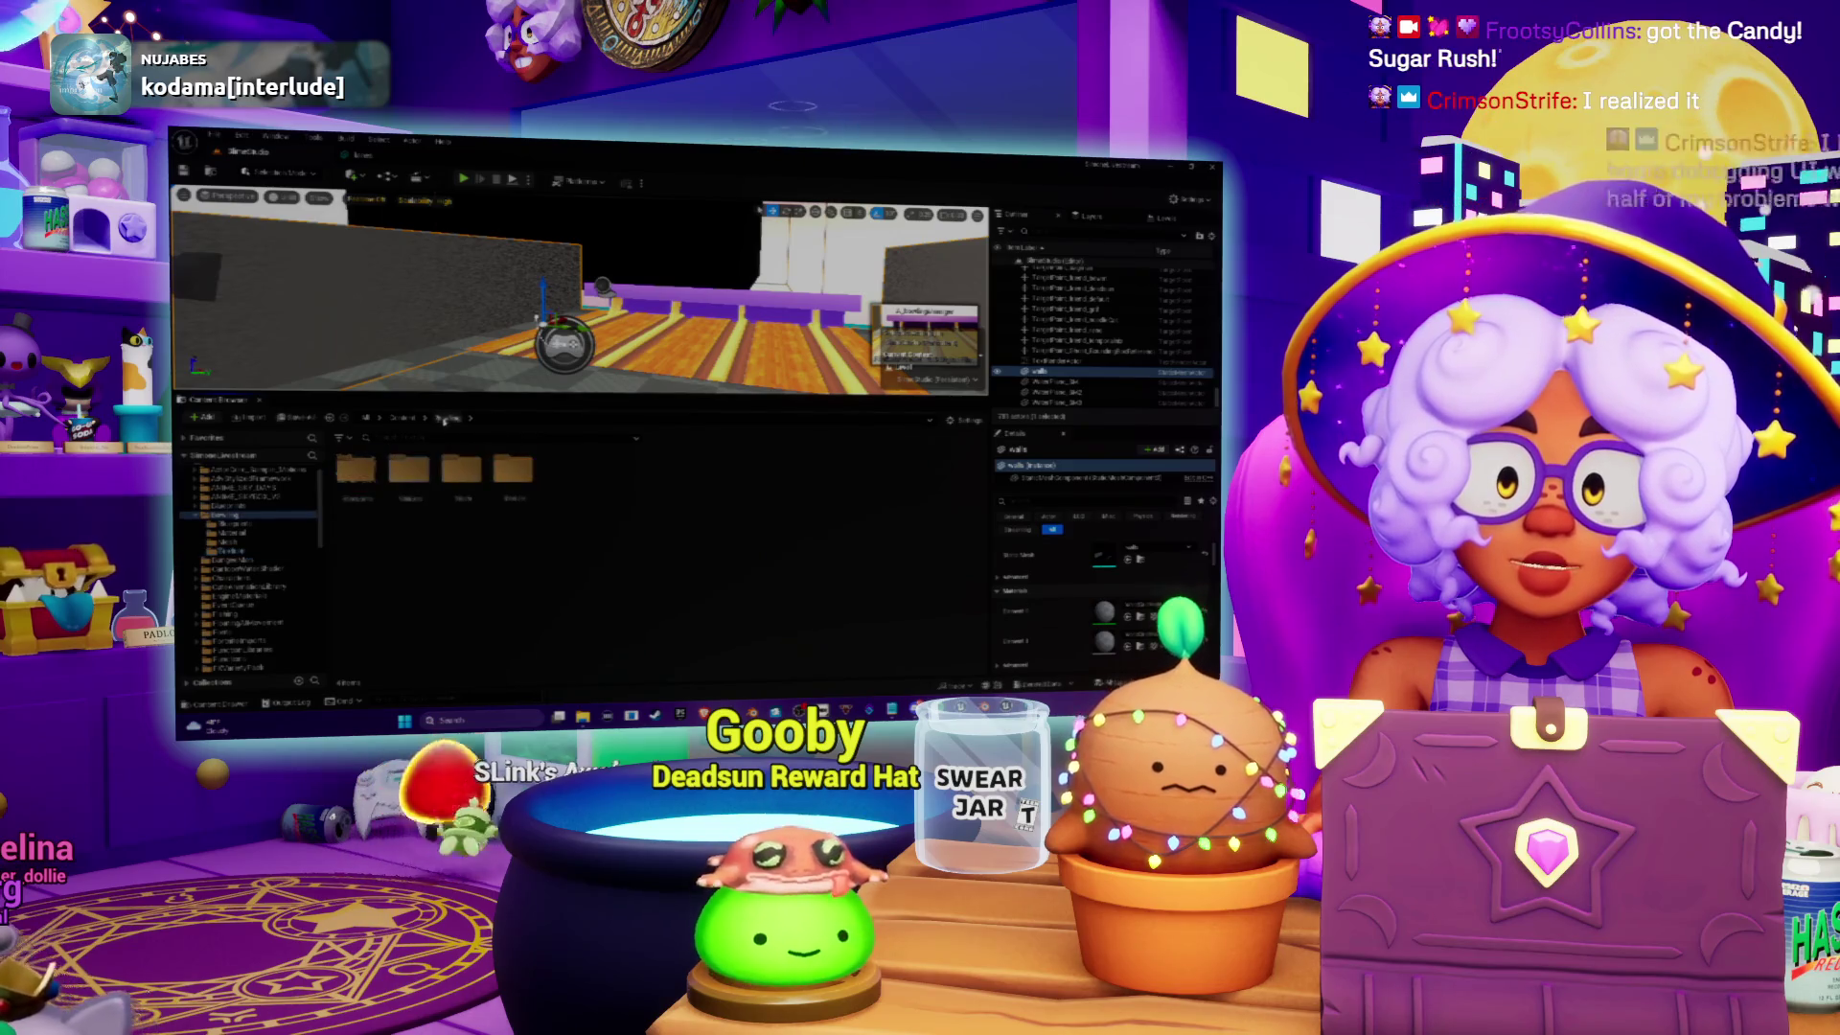
{"action": "double_click", "coordinate": [409, 468]}
{"action": "right_click", "coordinate": [472, 469]}
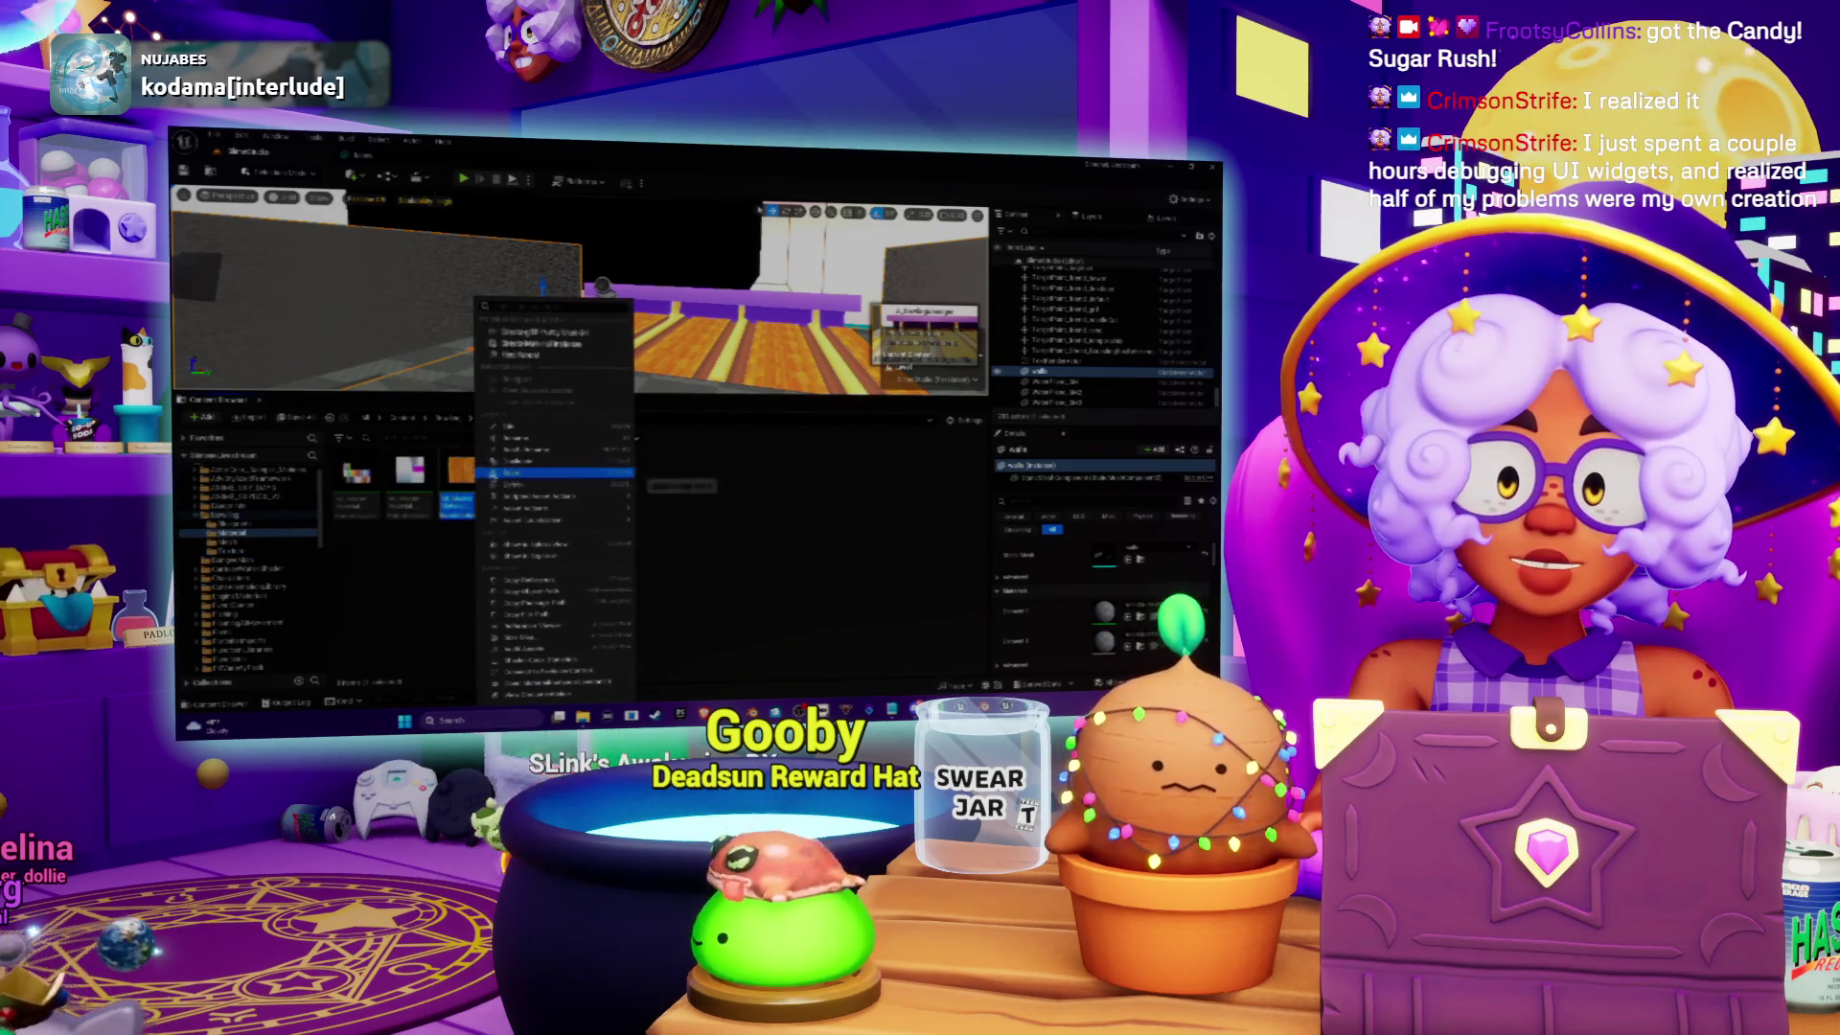
{"action": "left_click", "coordinate": [534, 465]}
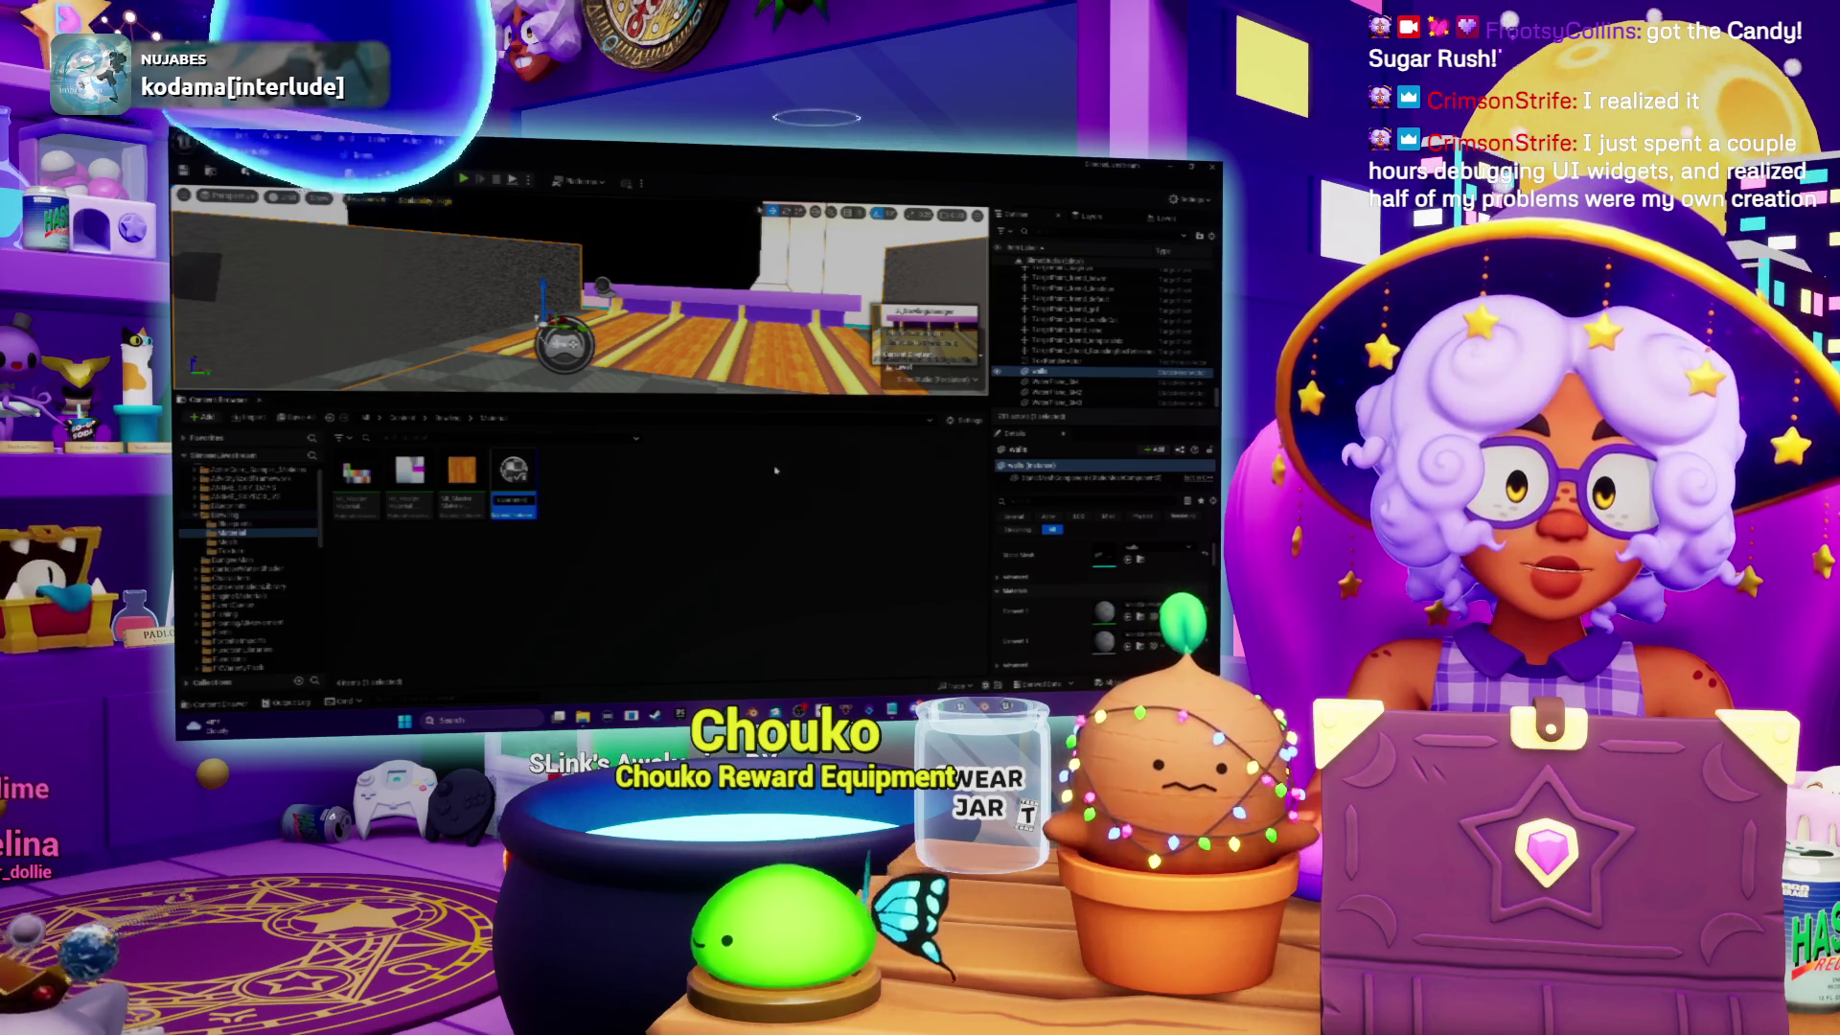
{"action": "key", "text": "Return"}
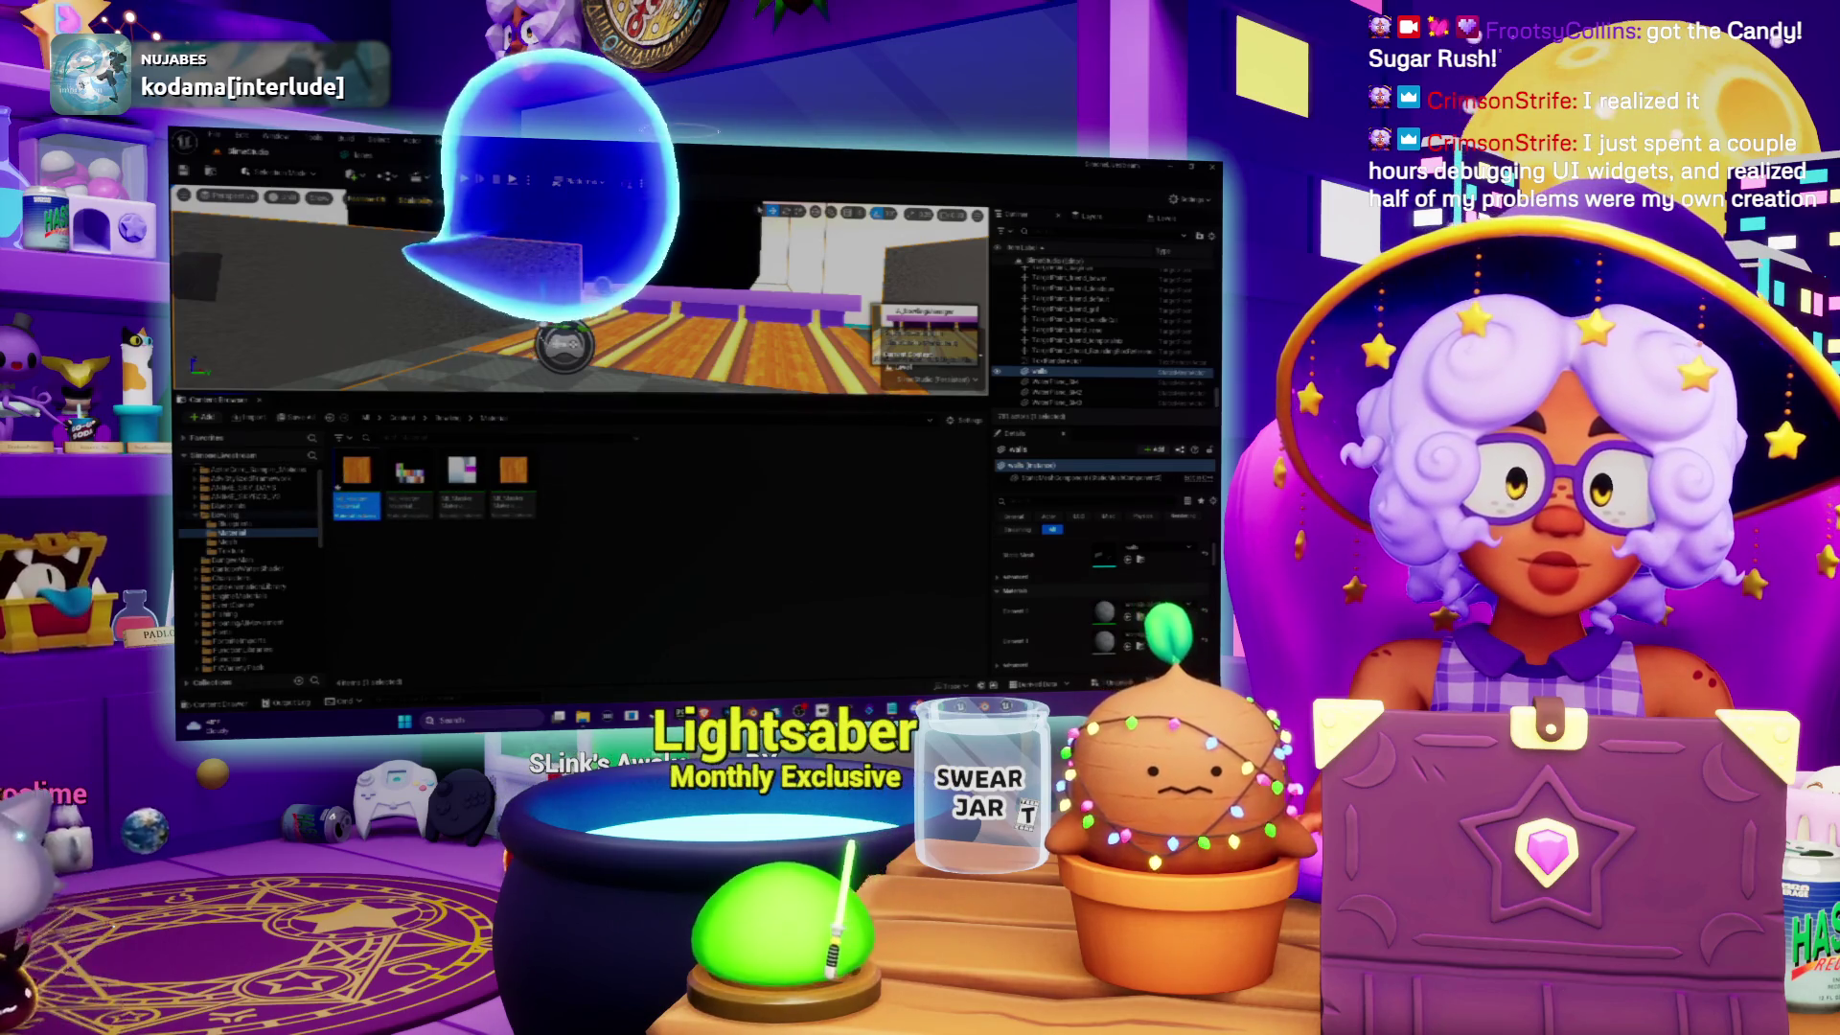
Step: Set the duplicated material instance's texture parameter to the neon doodle texture and save it
{"action": "double_click", "coordinate": [356, 470]}
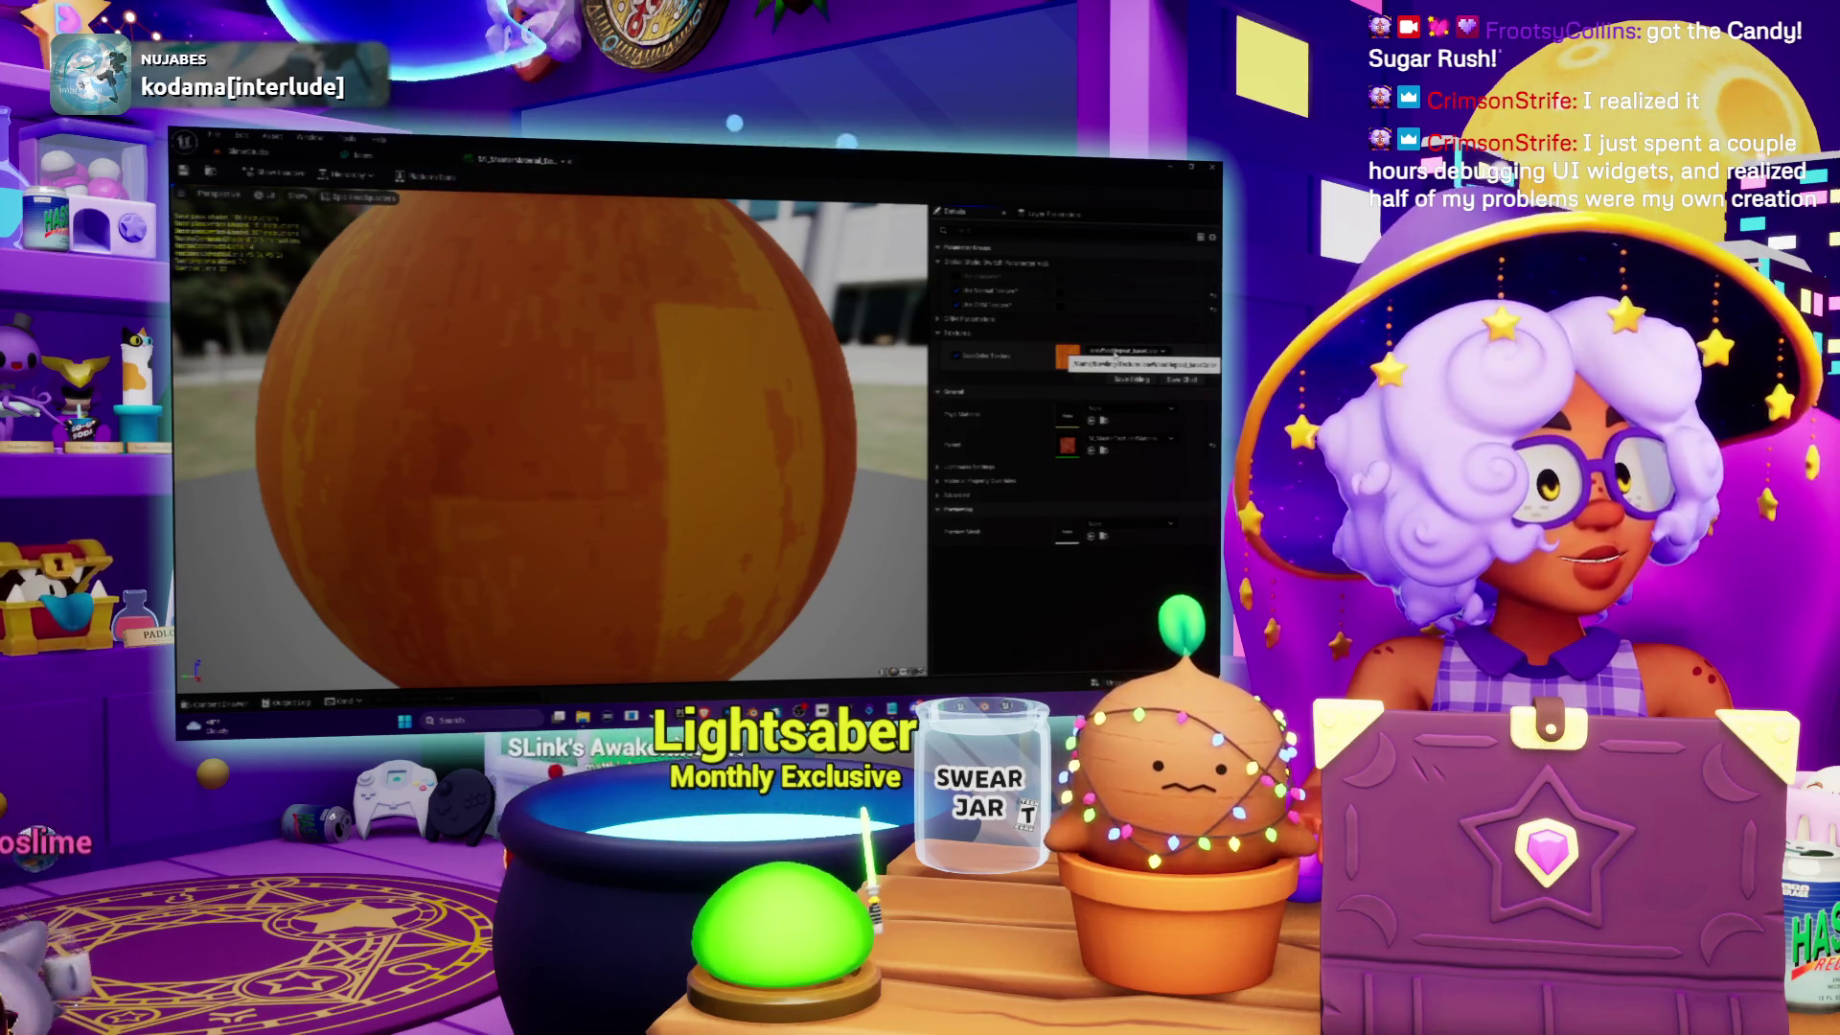
{"action": "left_click", "coordinate": [1115, 353]}
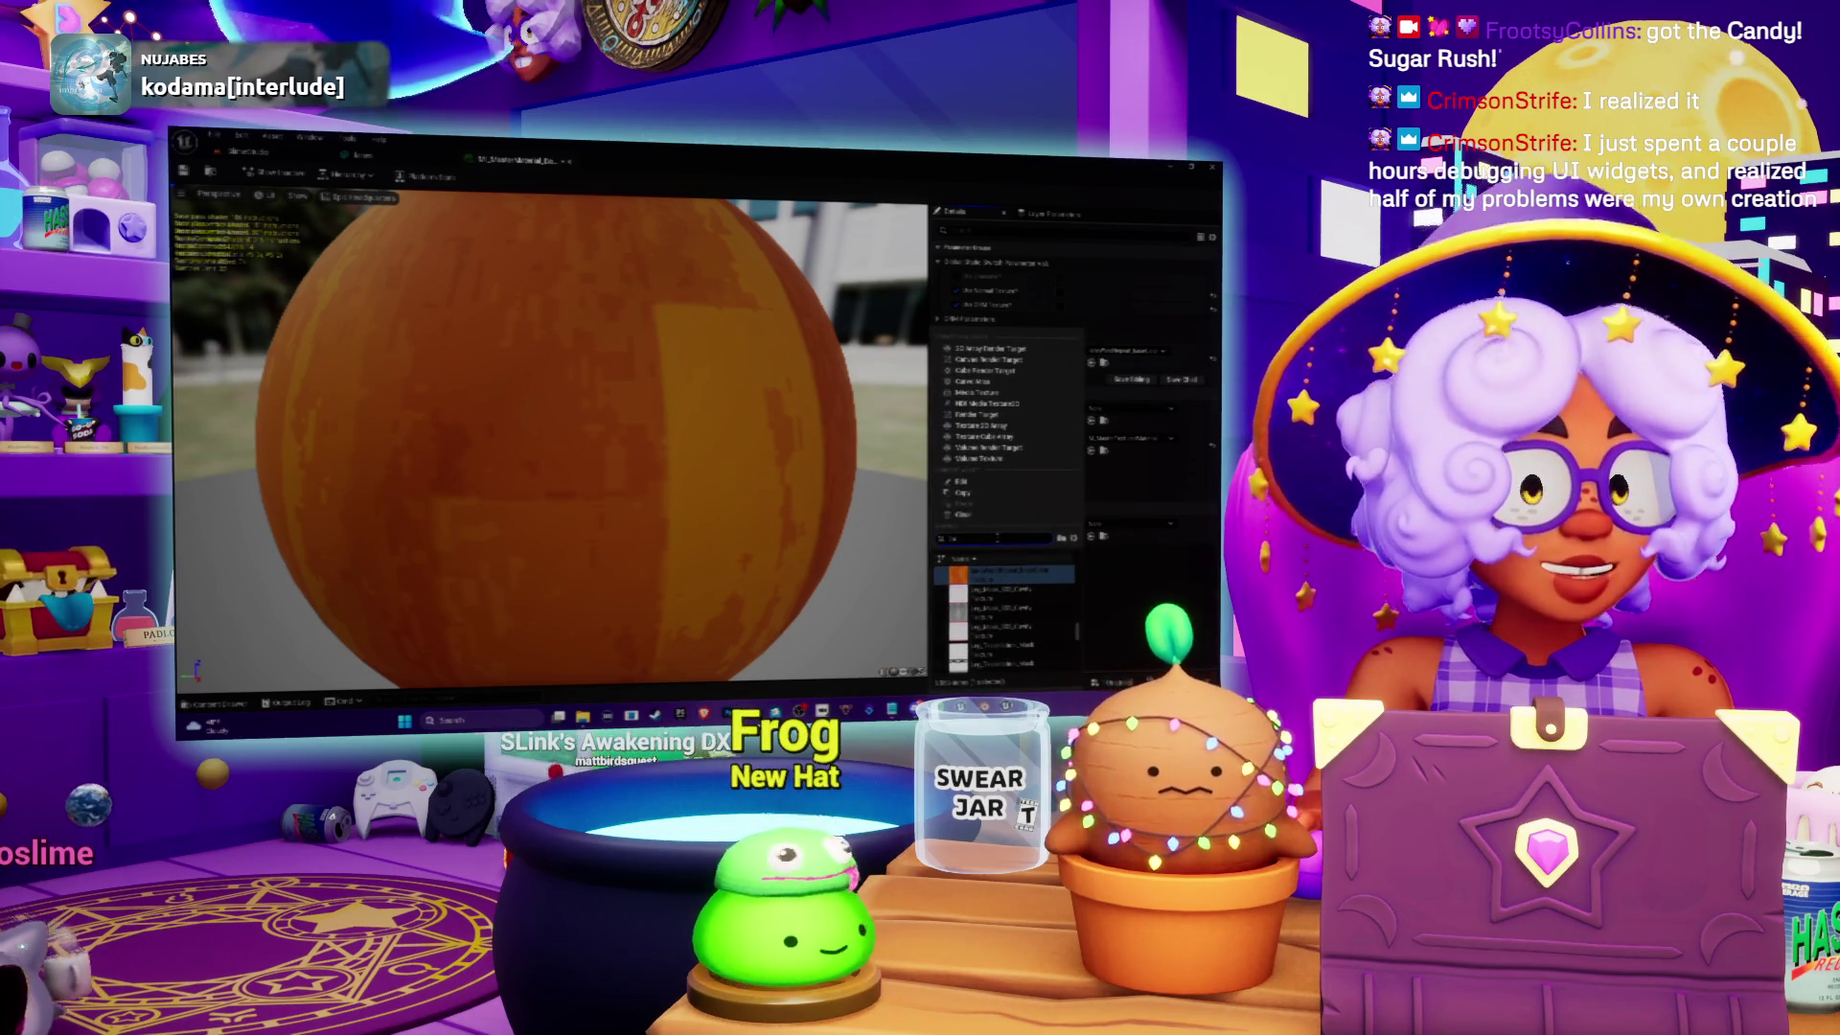
{"action": "type", "text": "dirt"}
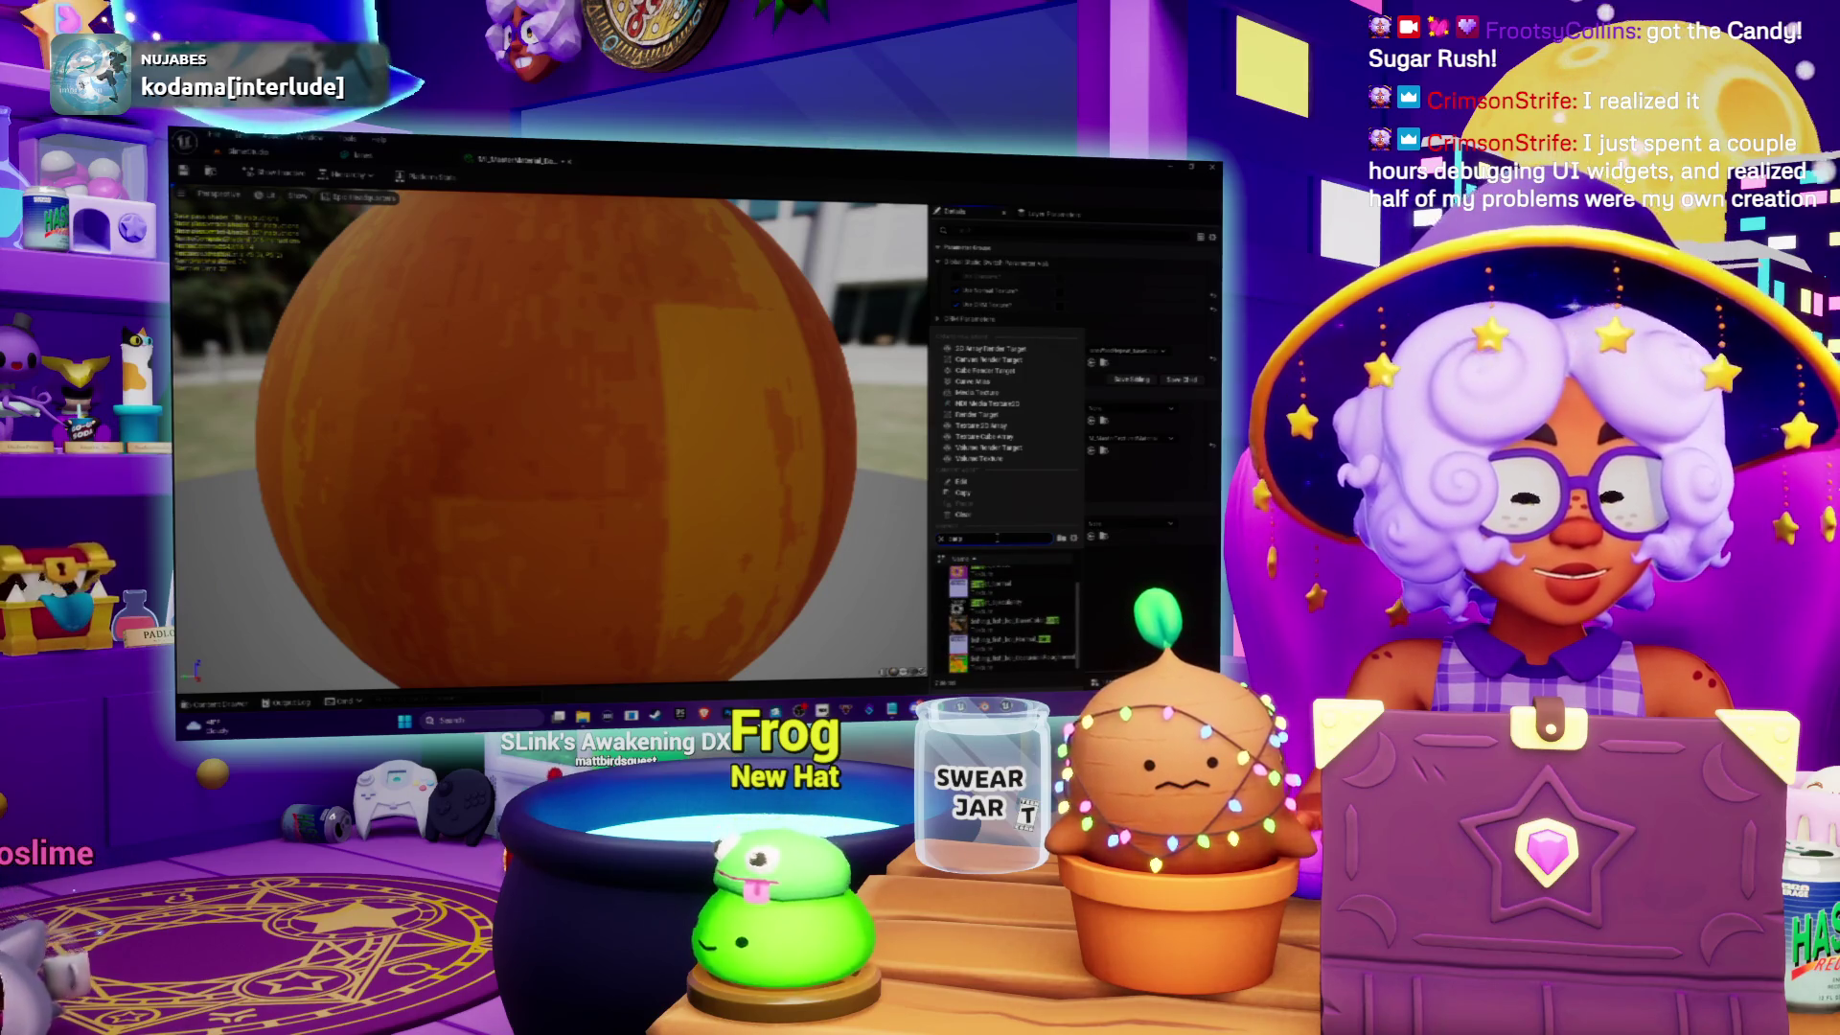
{"action": "type", "text": "ta"}
{"action": "left_click", "coordinate": [987, 589]}
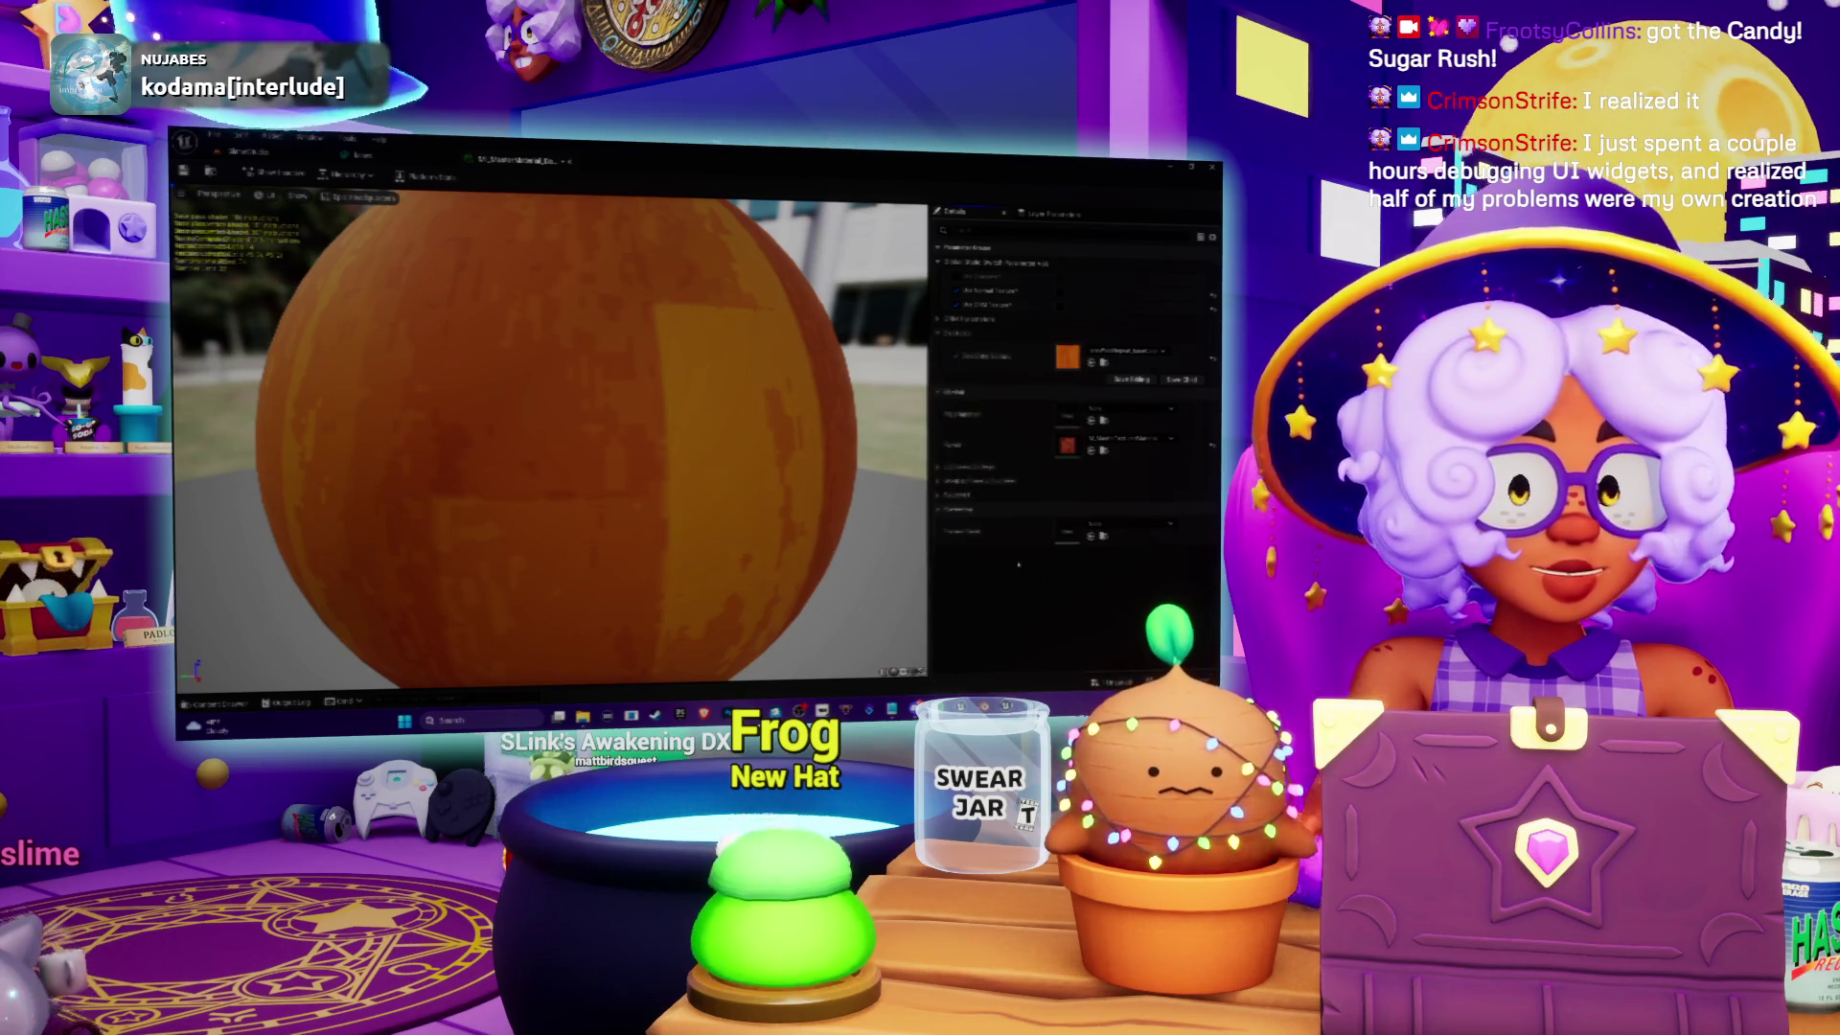
{"action": "key", "text": "ctrl+s"}
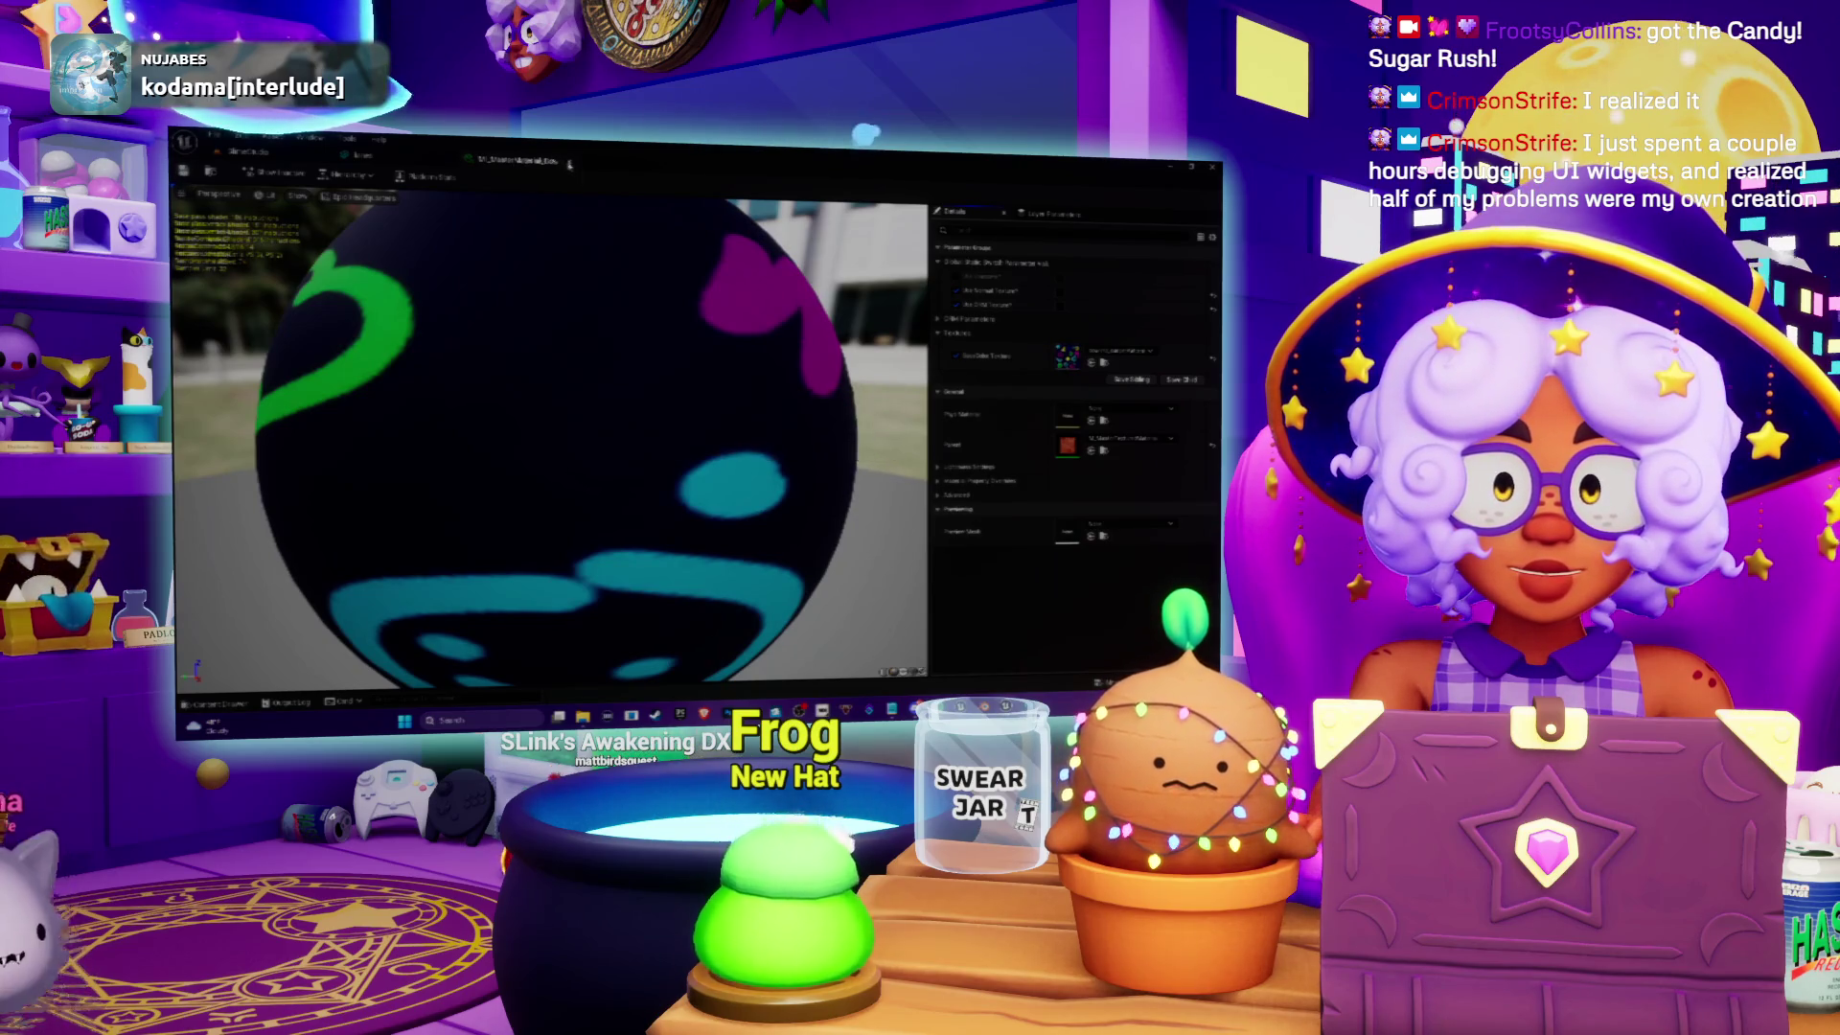
{"action": "left_click", "coordinate": [363, 154]}
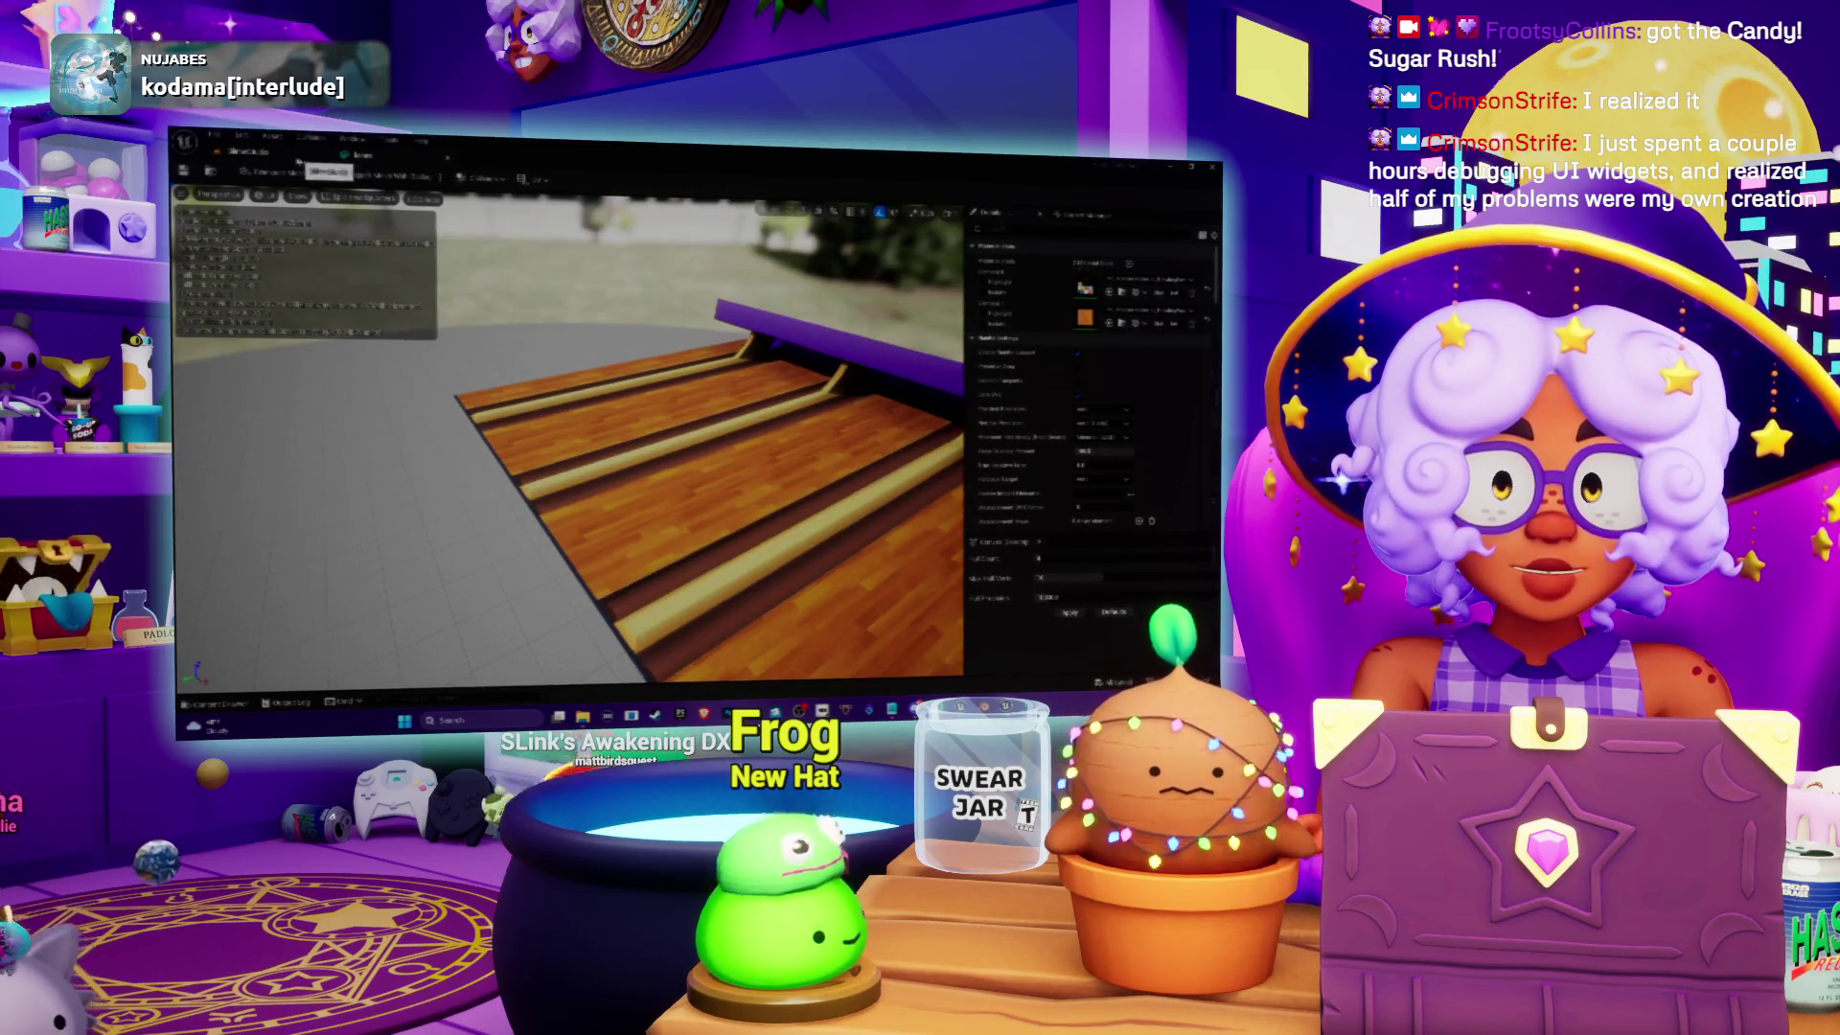
{"action": "left_click", "coordinate": [244, 150]}
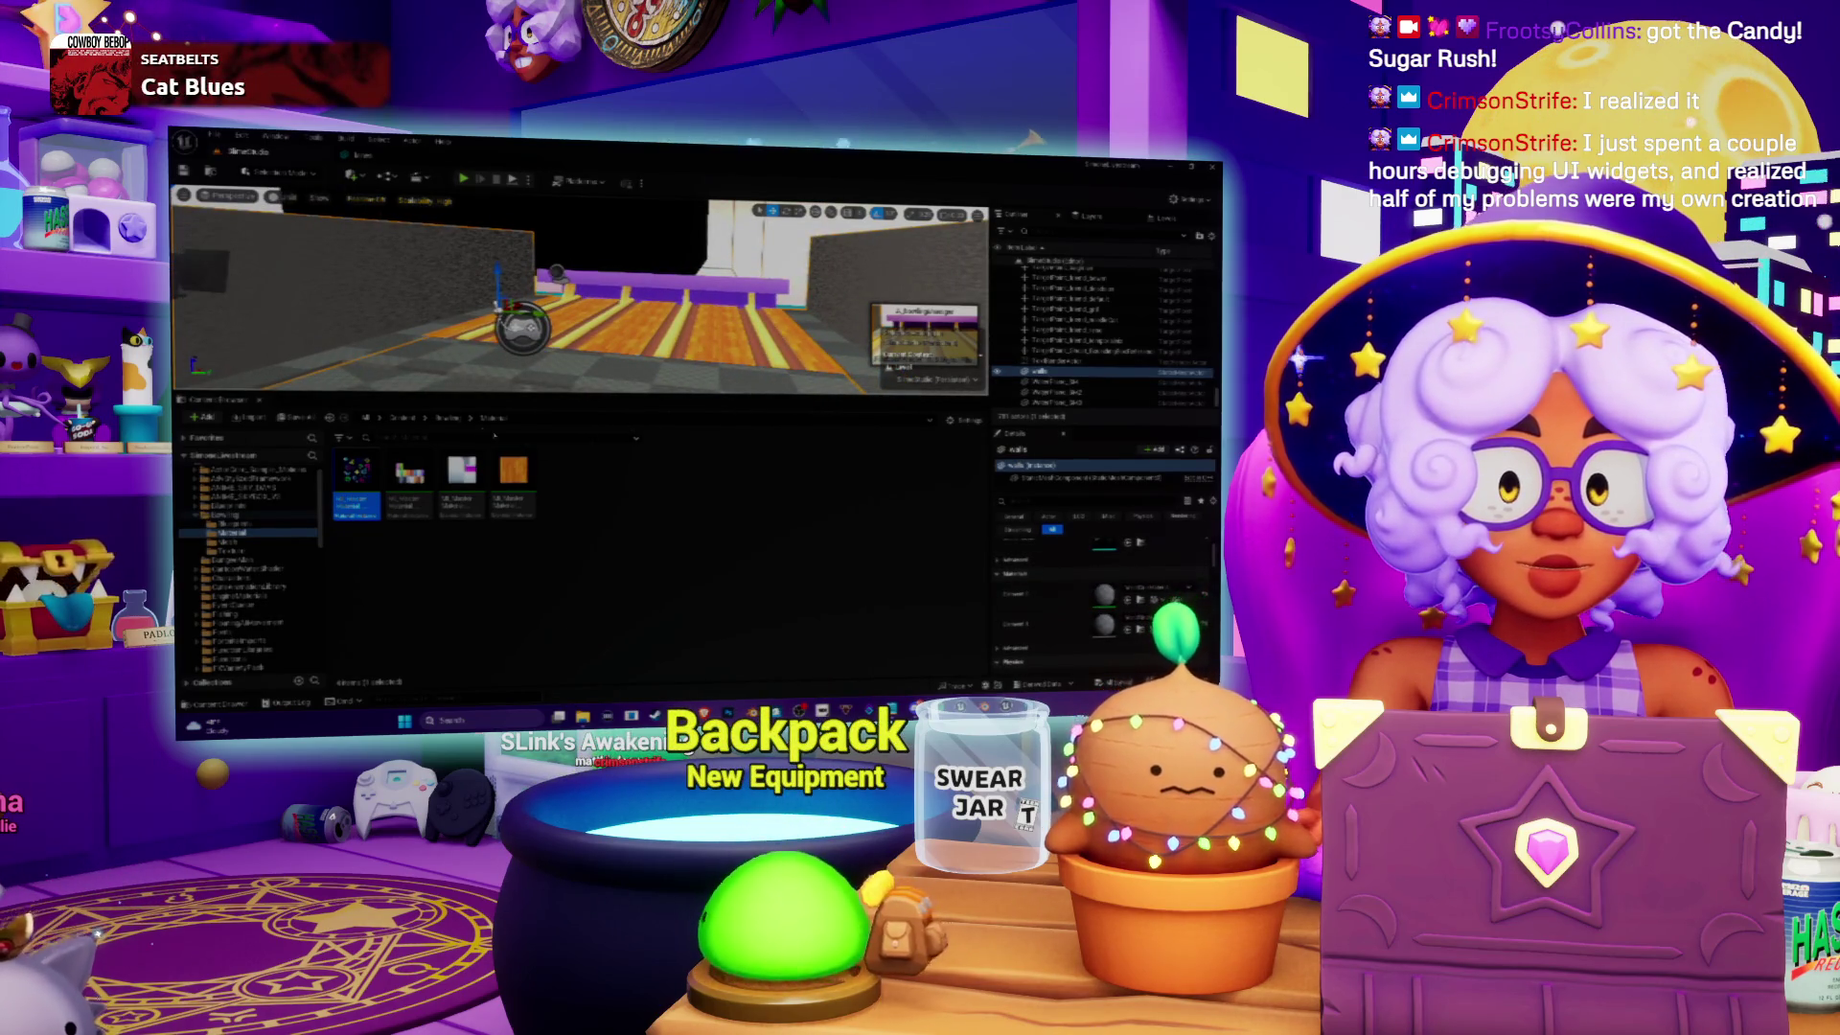
Step: Open the walls static mesh from the Mesh folder
{"action": "left_click", "coordinate": [446, 419]}
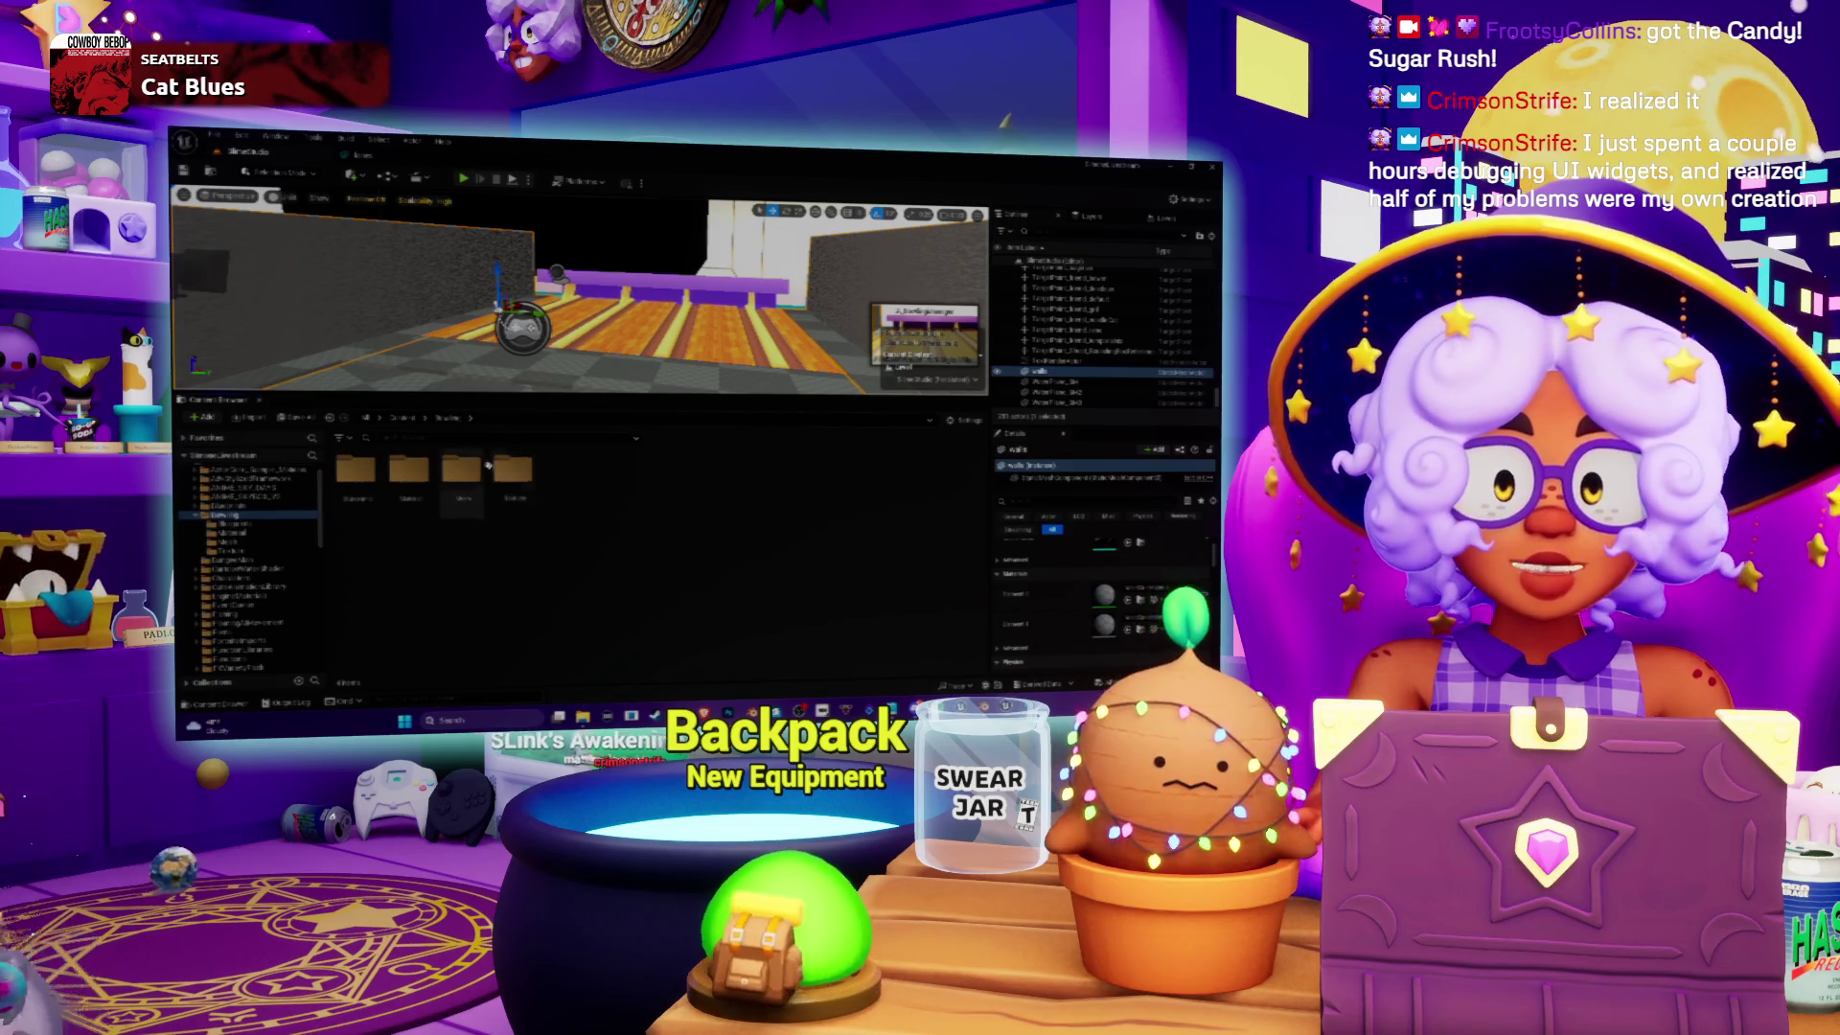
{"action": "double_click", "coordinate": [461, 469]}
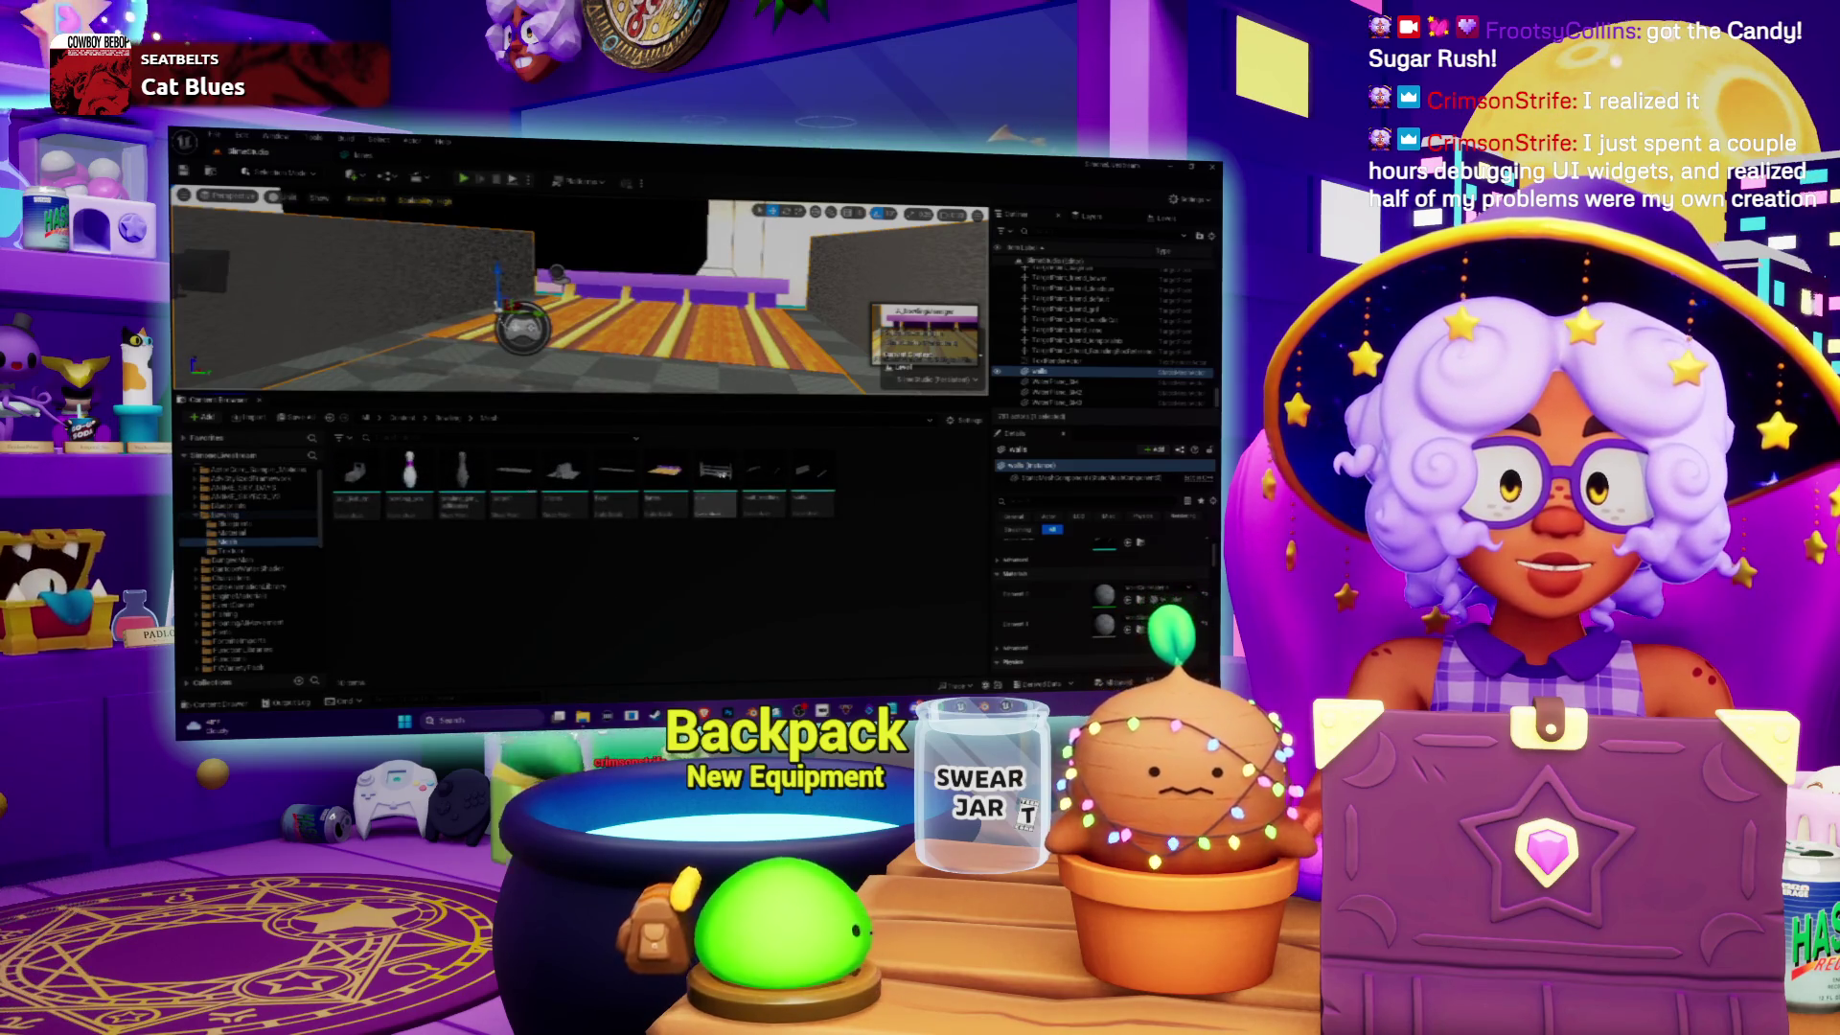
{"action": "mouse_move", "coordinate": [819, 477]}
{"action": "mouse_move", "coordinate": [820, 477]}
{"action": "left_mouse_down"}
{"action": "mouse_move", "coordinate": [901, 305]}
{"action": "mouse_move", "coordinate": [872, 309]}
{"action": "left_mouse_up"}
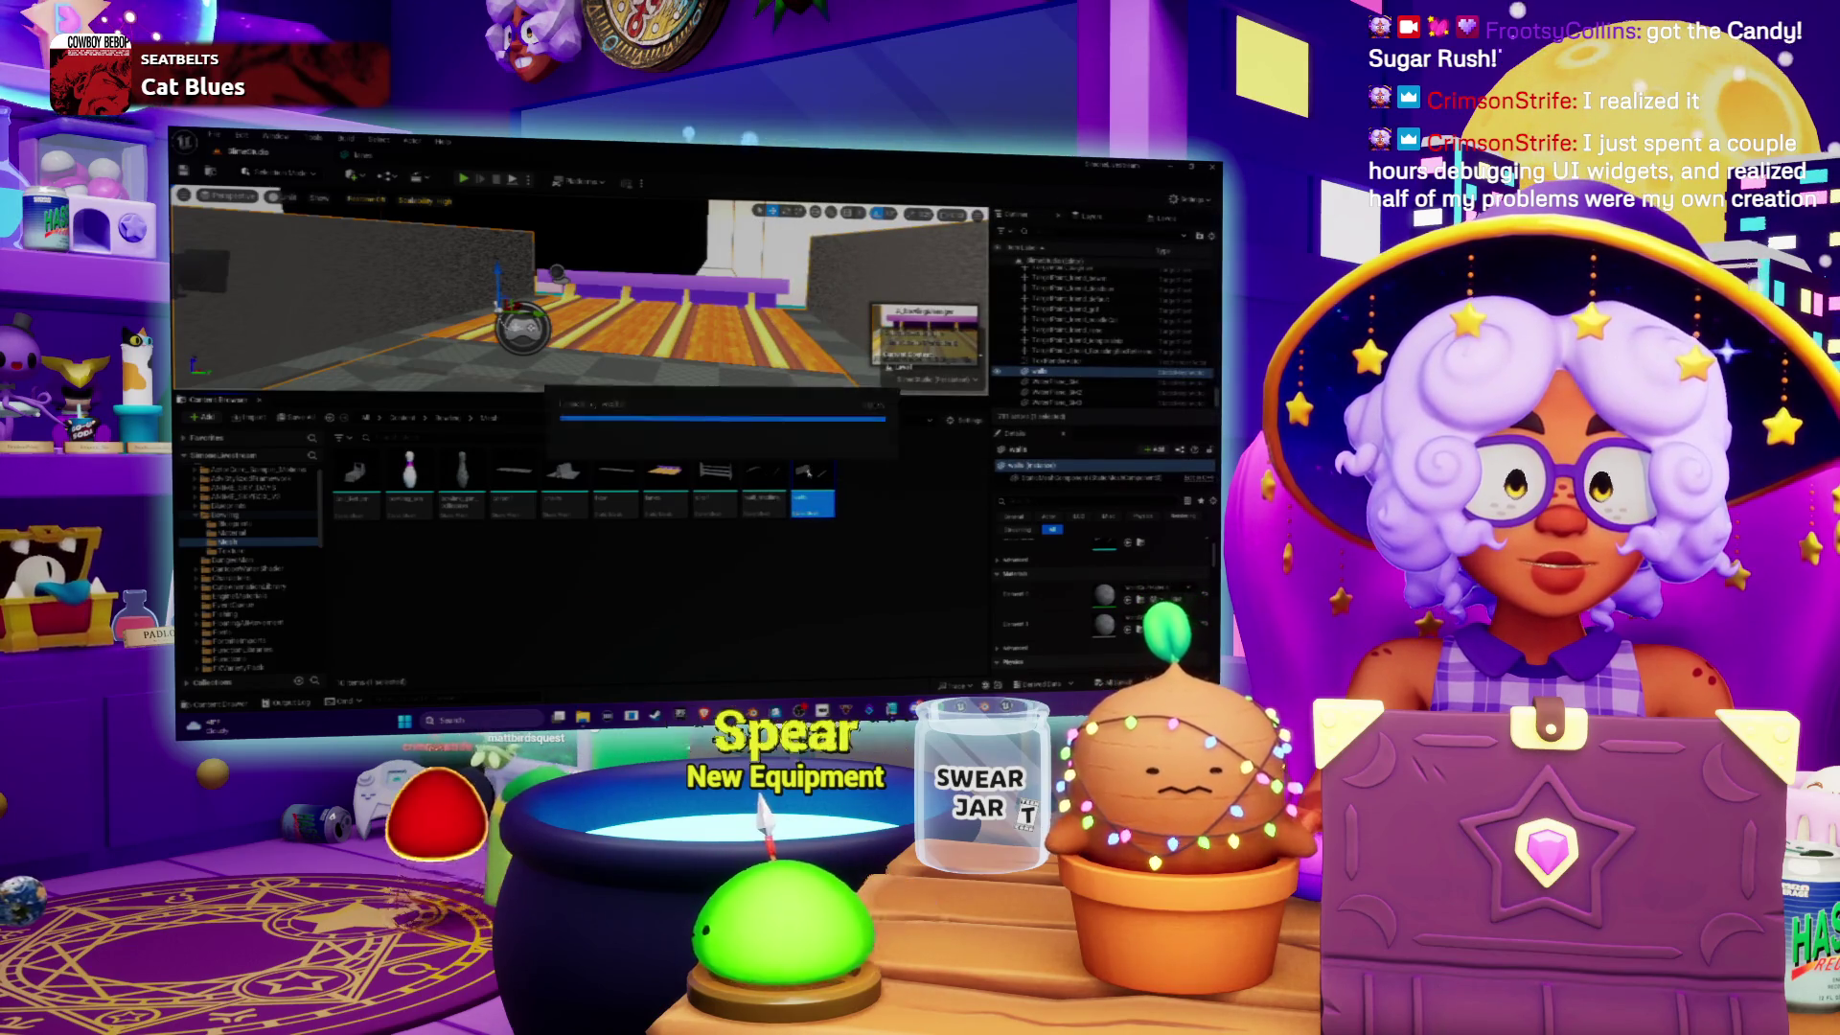
{"action": "key", "text": "Return"}
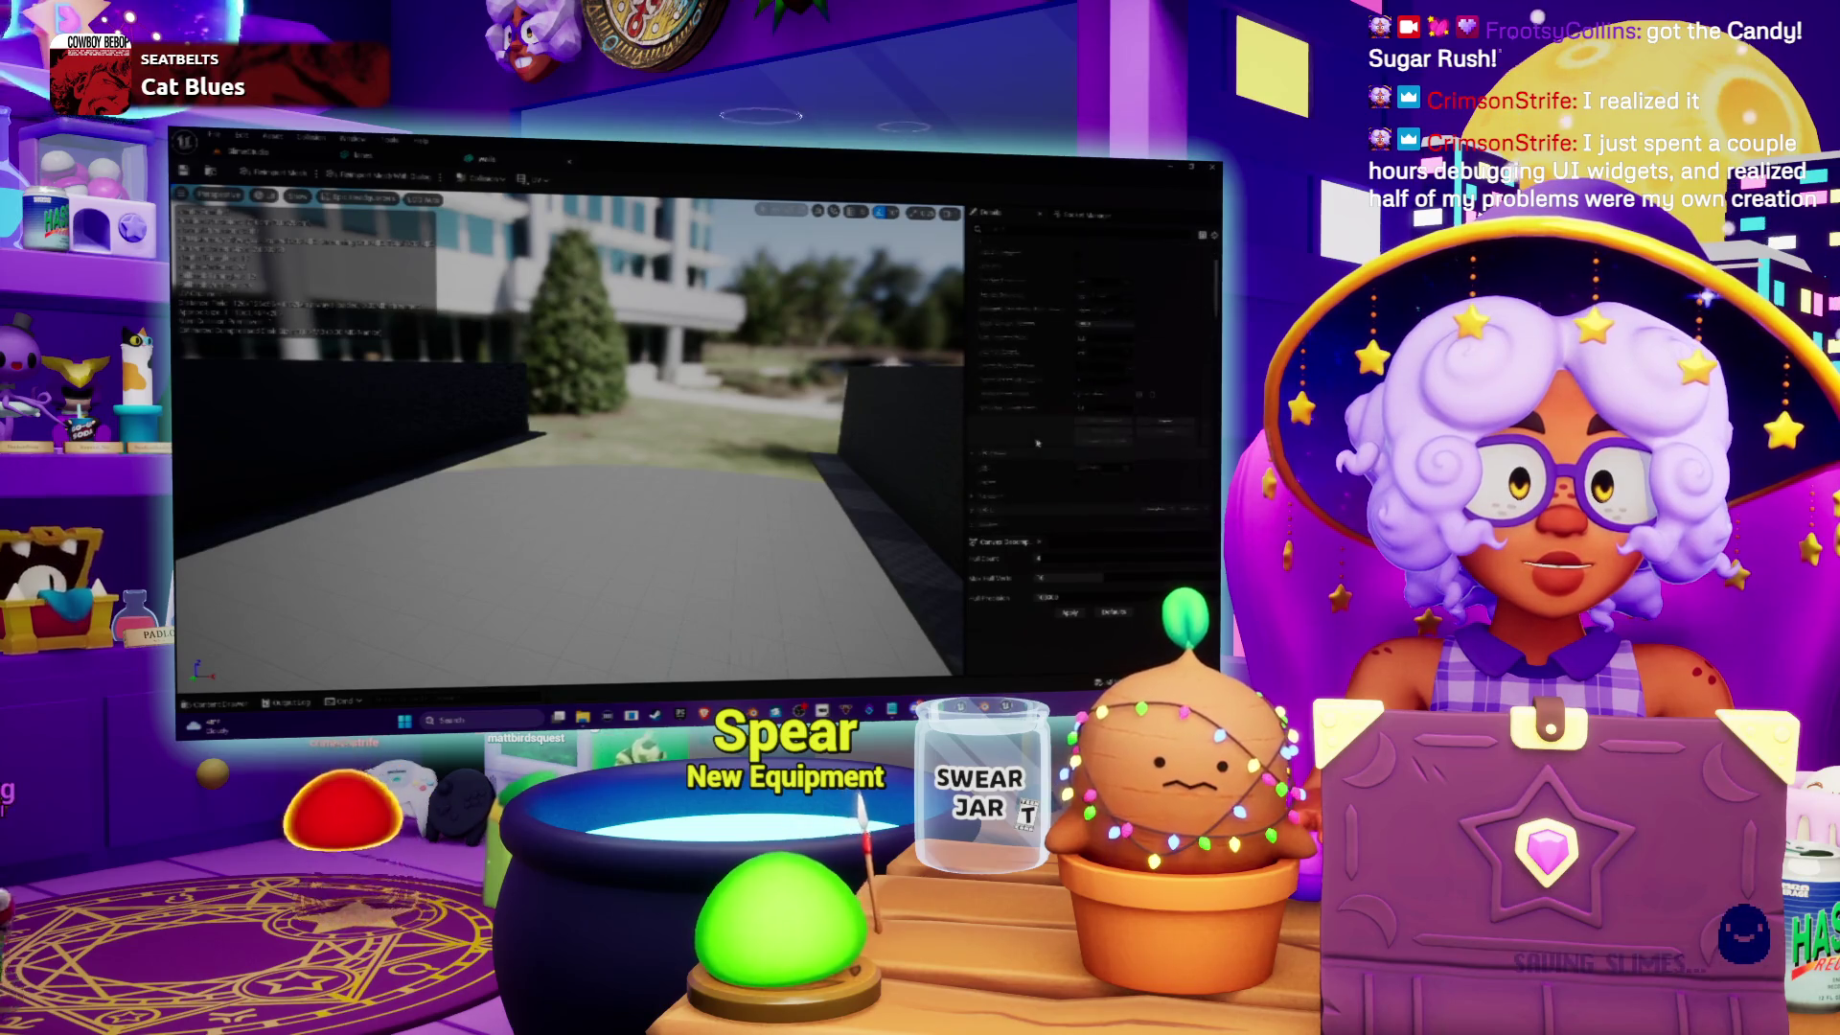
{"action": "scroll", "coordinate": [1064, 441], "scroll_direction": "up", "scroll_amount": 3}
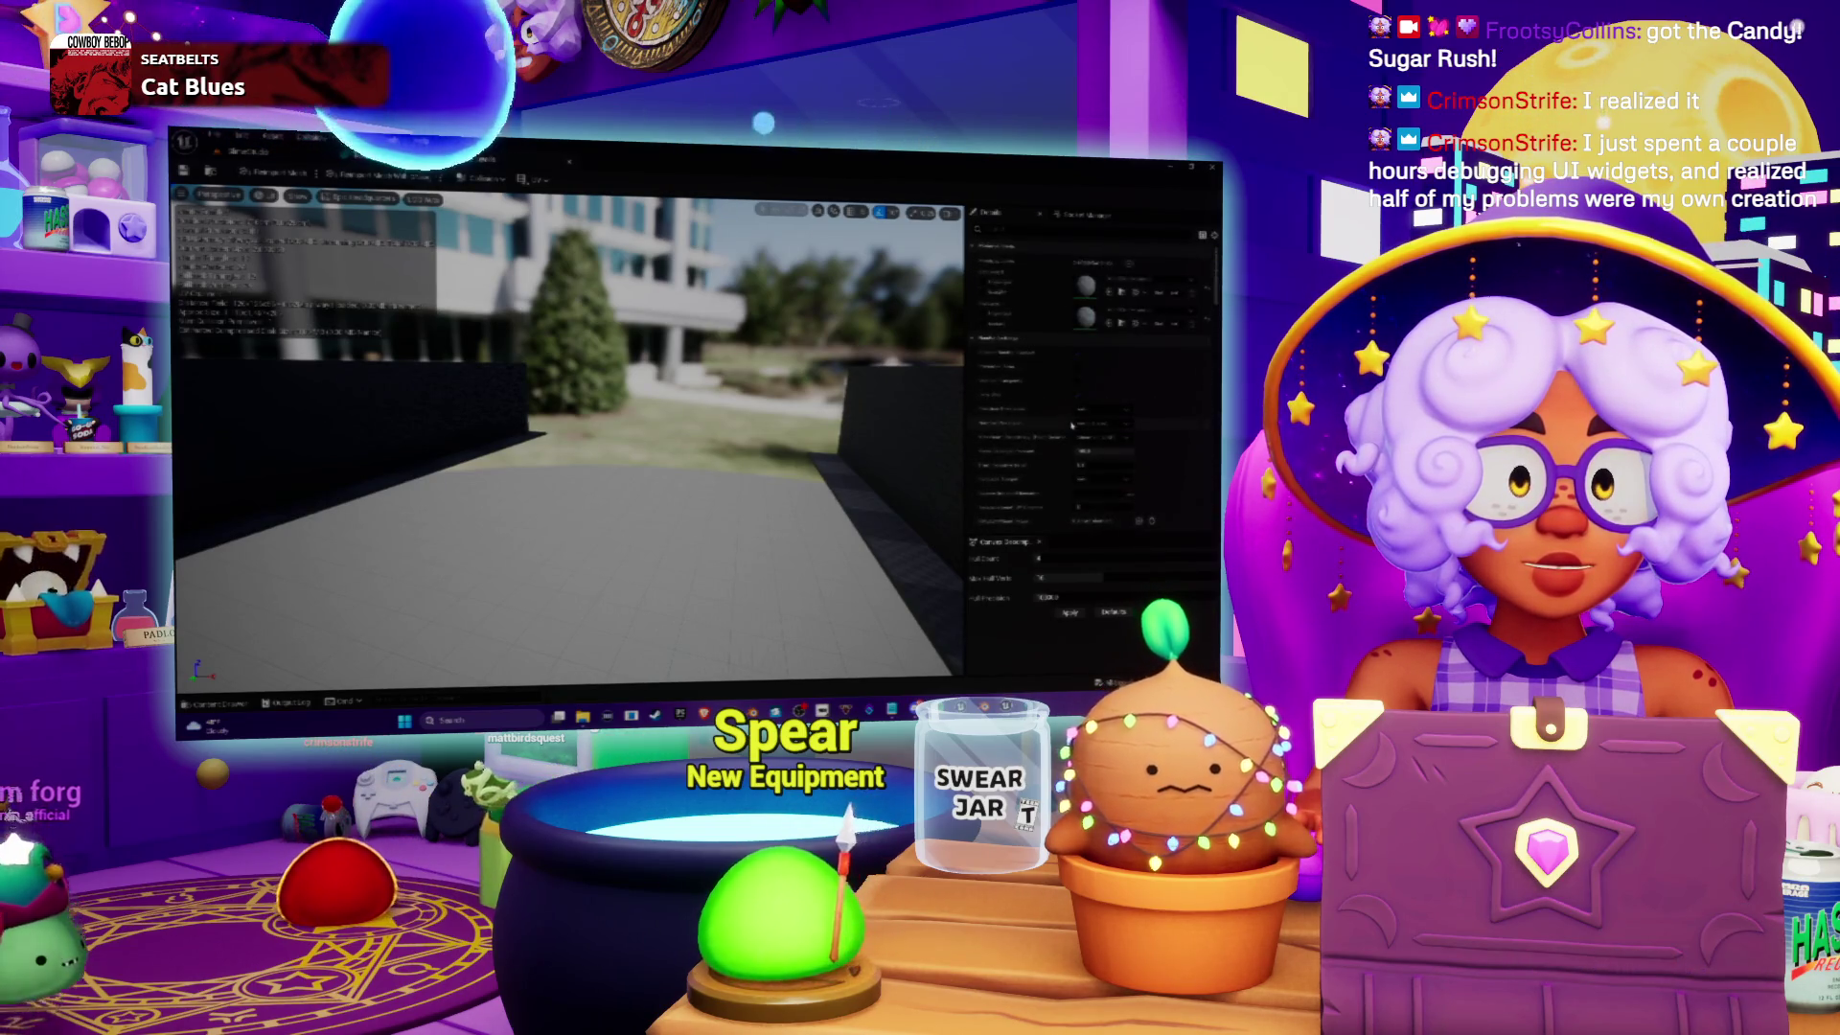
Step: Assign new materials to Element 0 and Element 1 (the blue one), then orbit to check
{"action": "left_click", "coordinate": [1140, 280]}
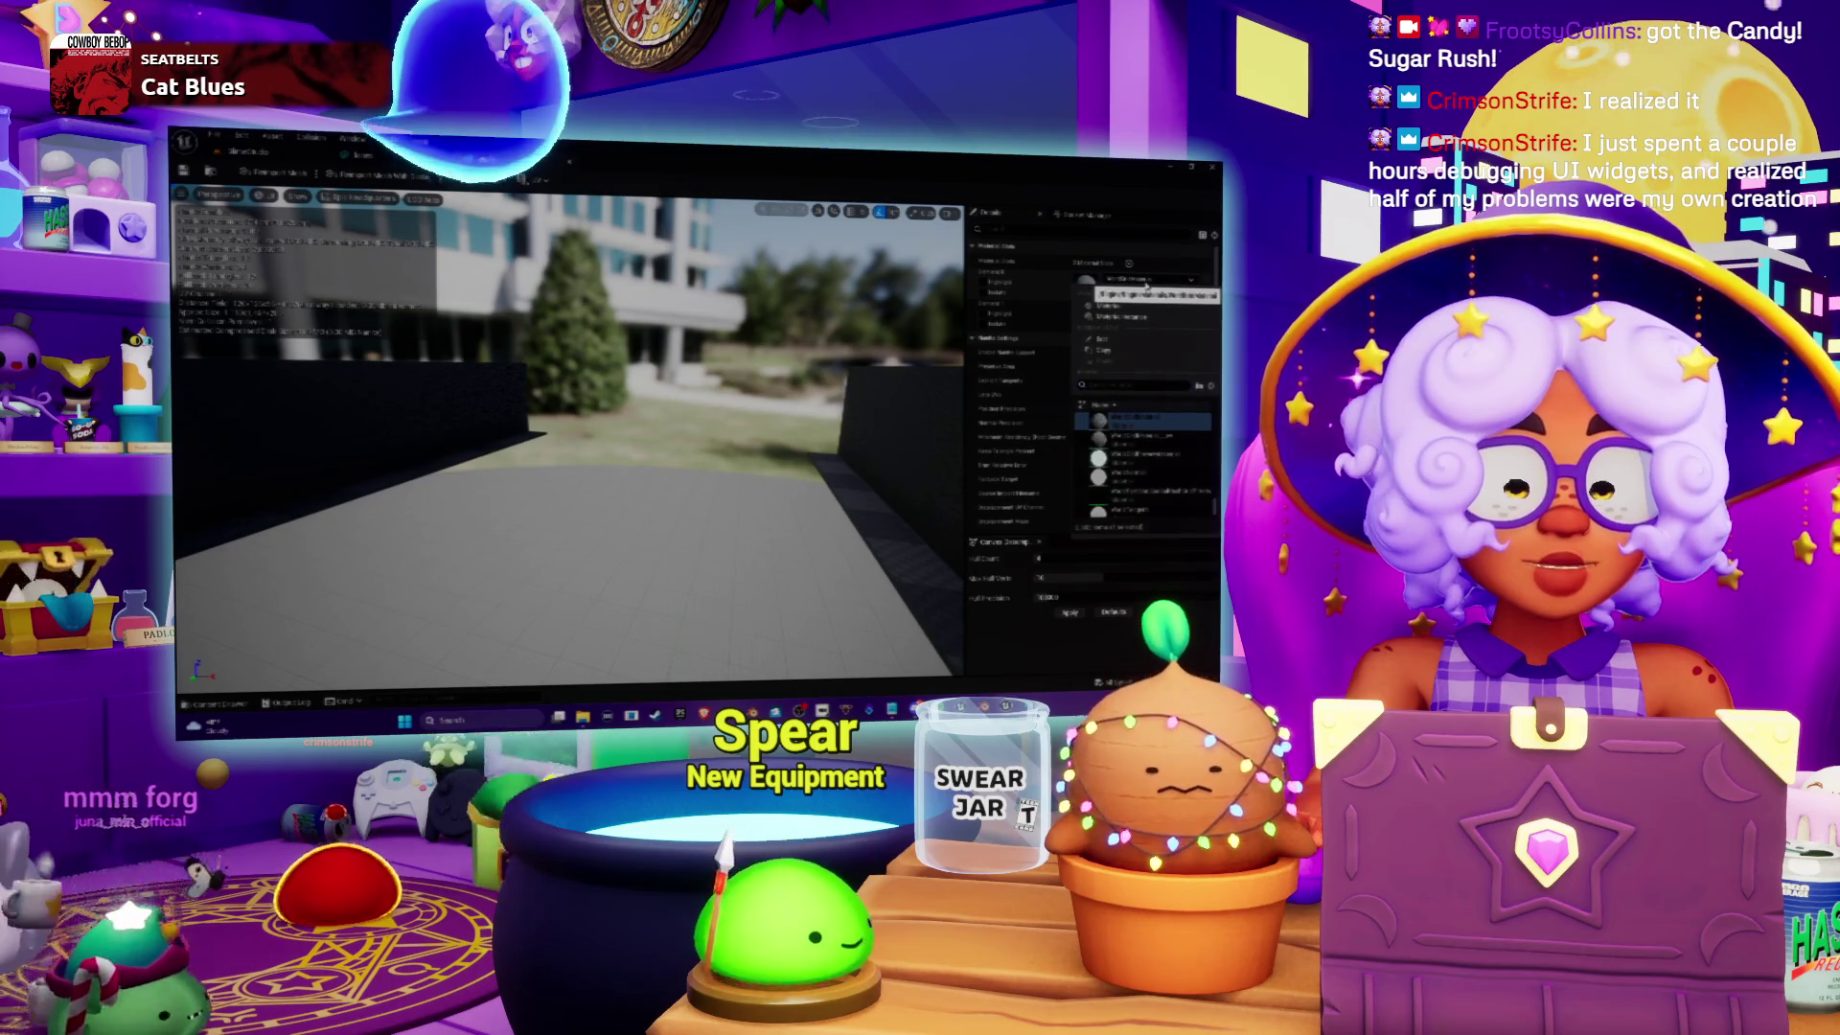
{"action": "type", "text": "eye"}
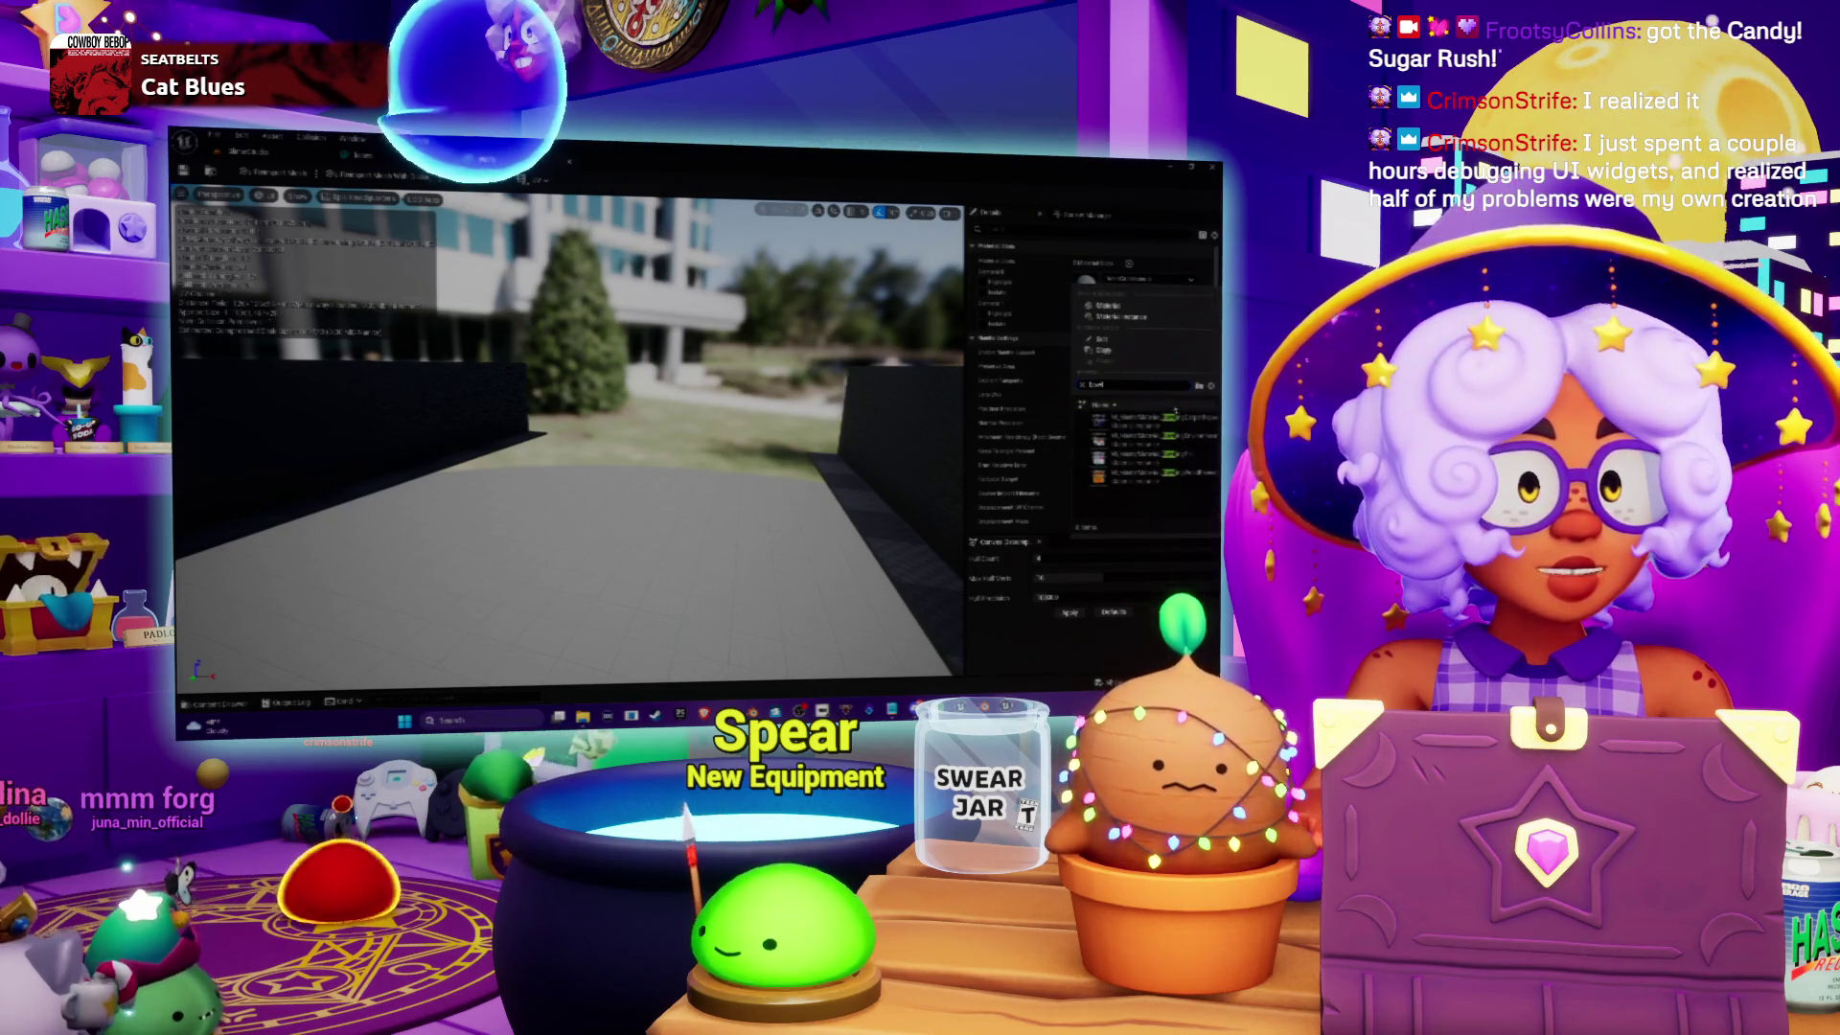
{"action": "left_click", "coordinate": [1146, 420]}
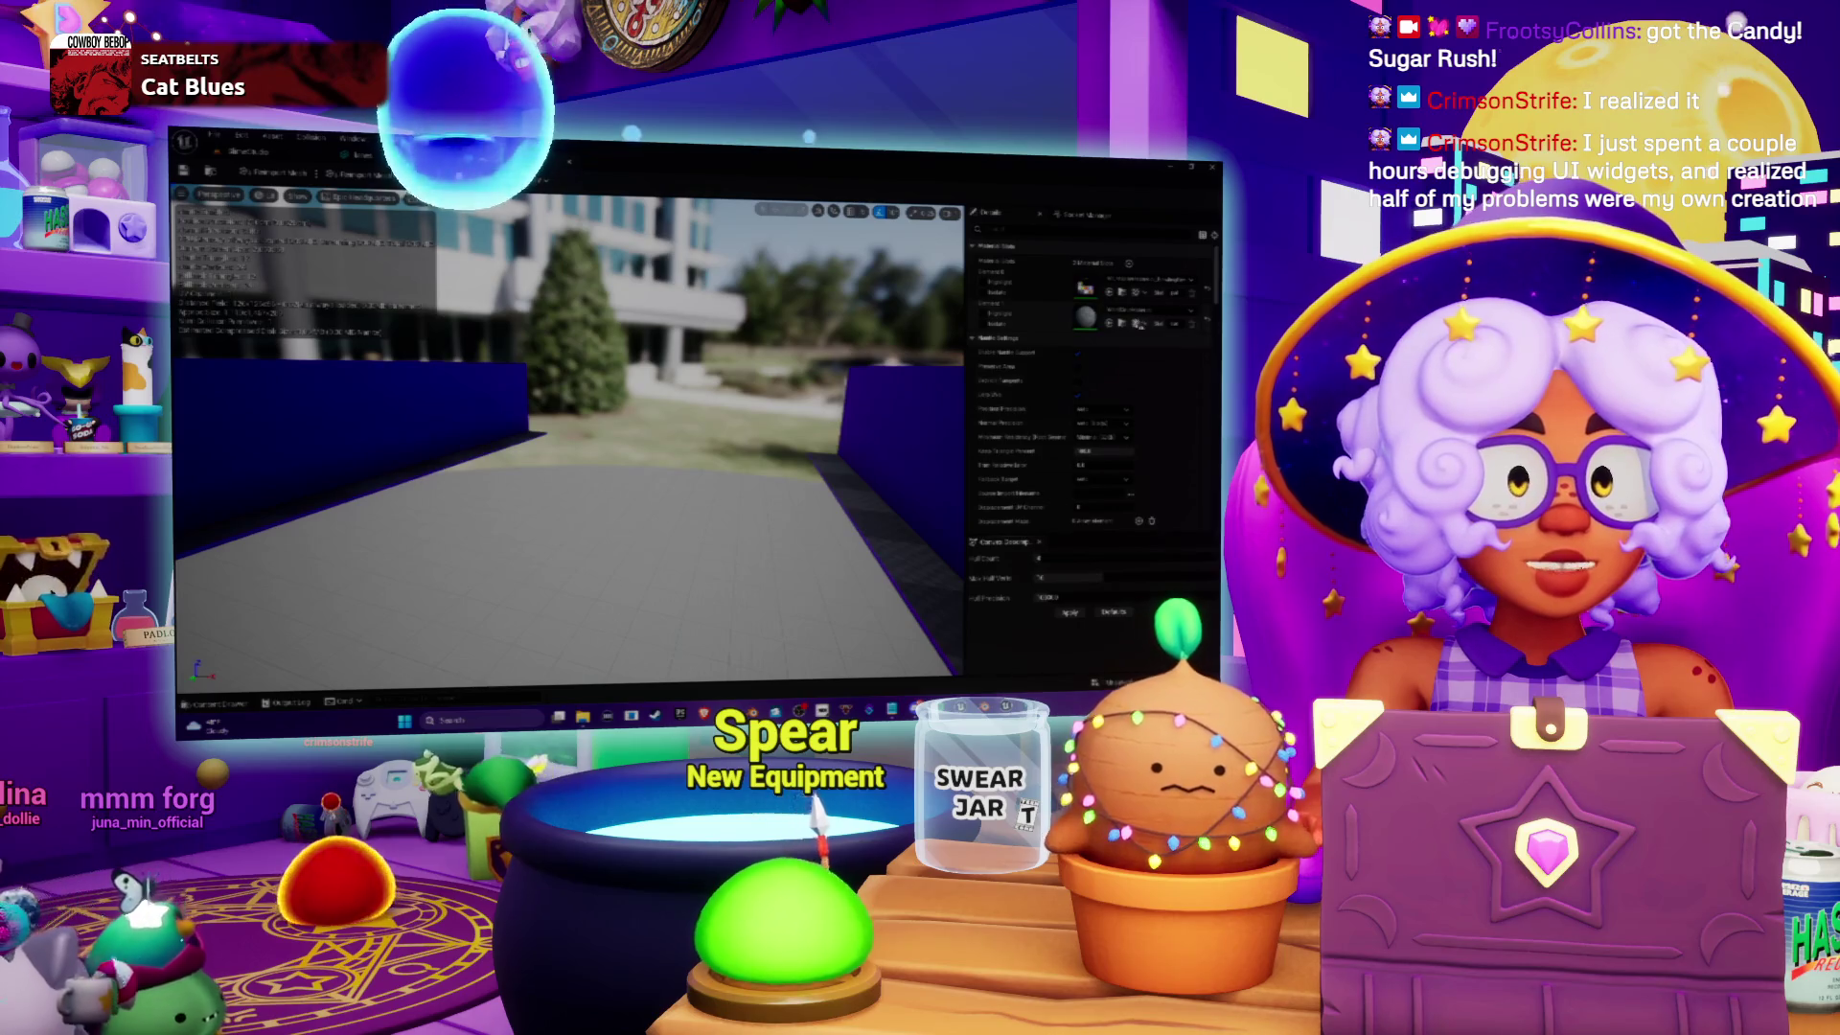
{"action": "left_click", "coordinate": [1168, 314]}
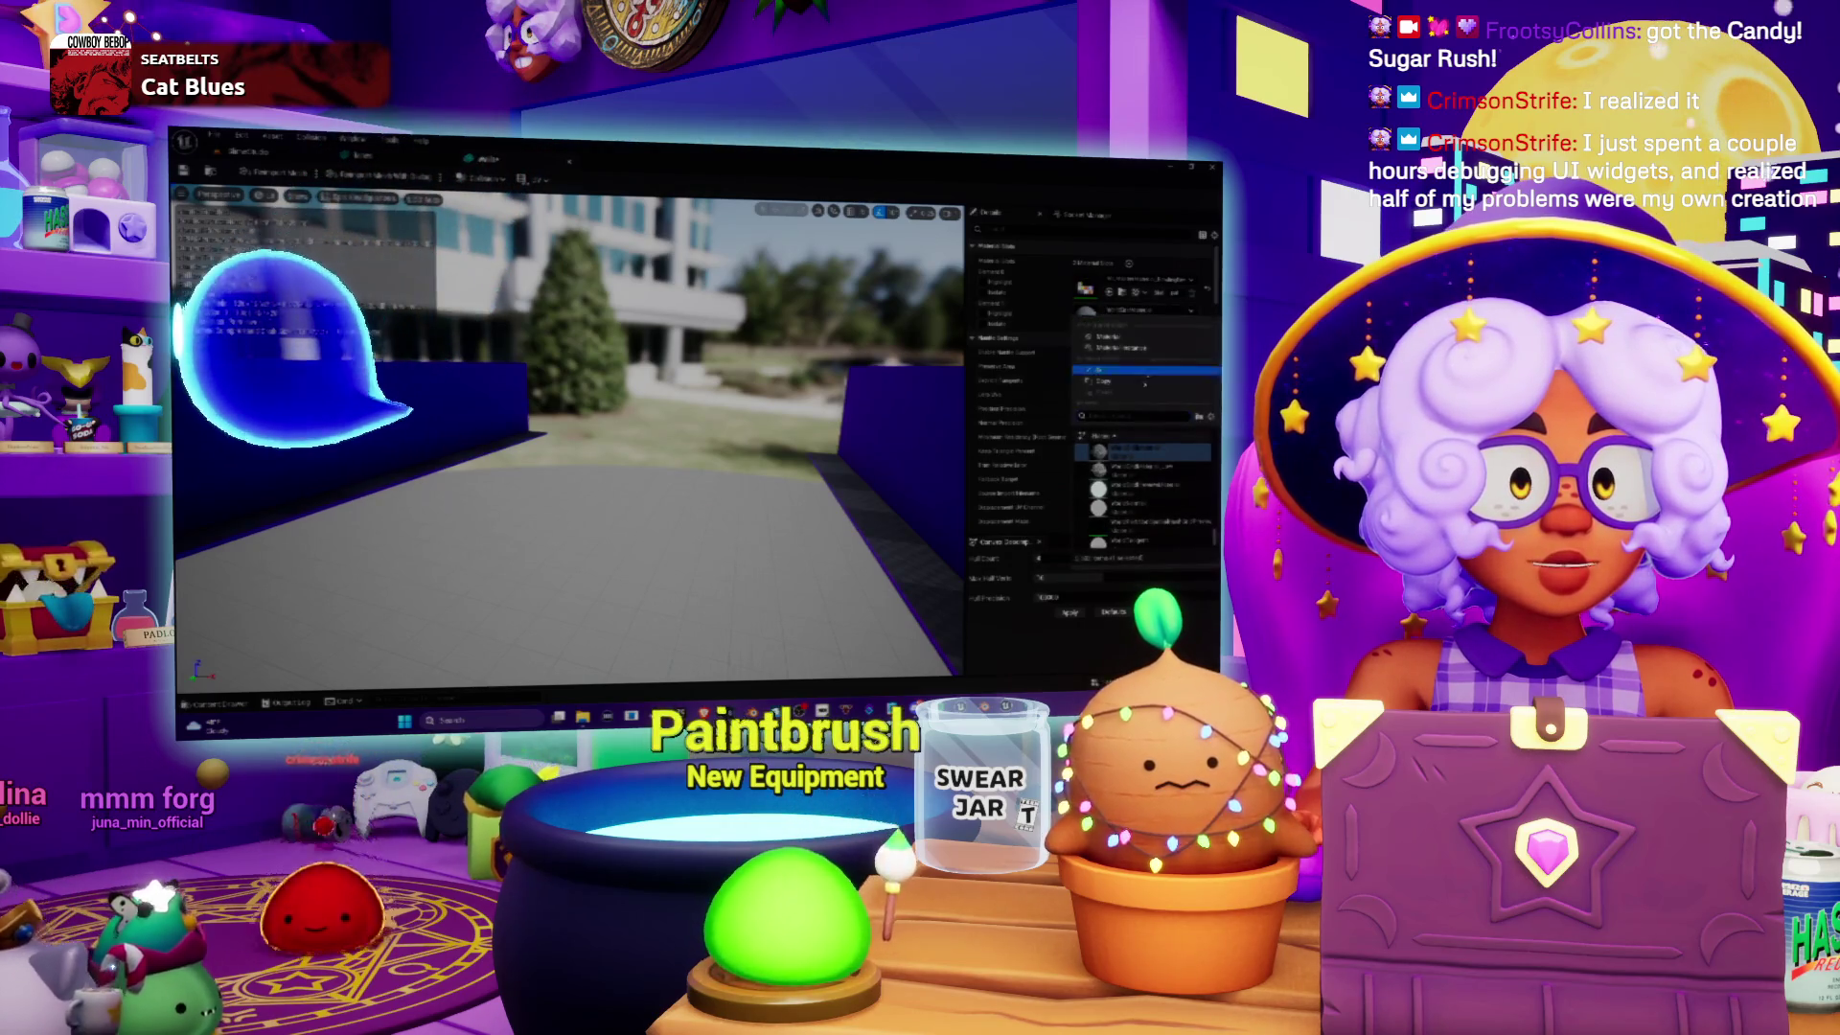
{"action": "type", "text": "bl"}
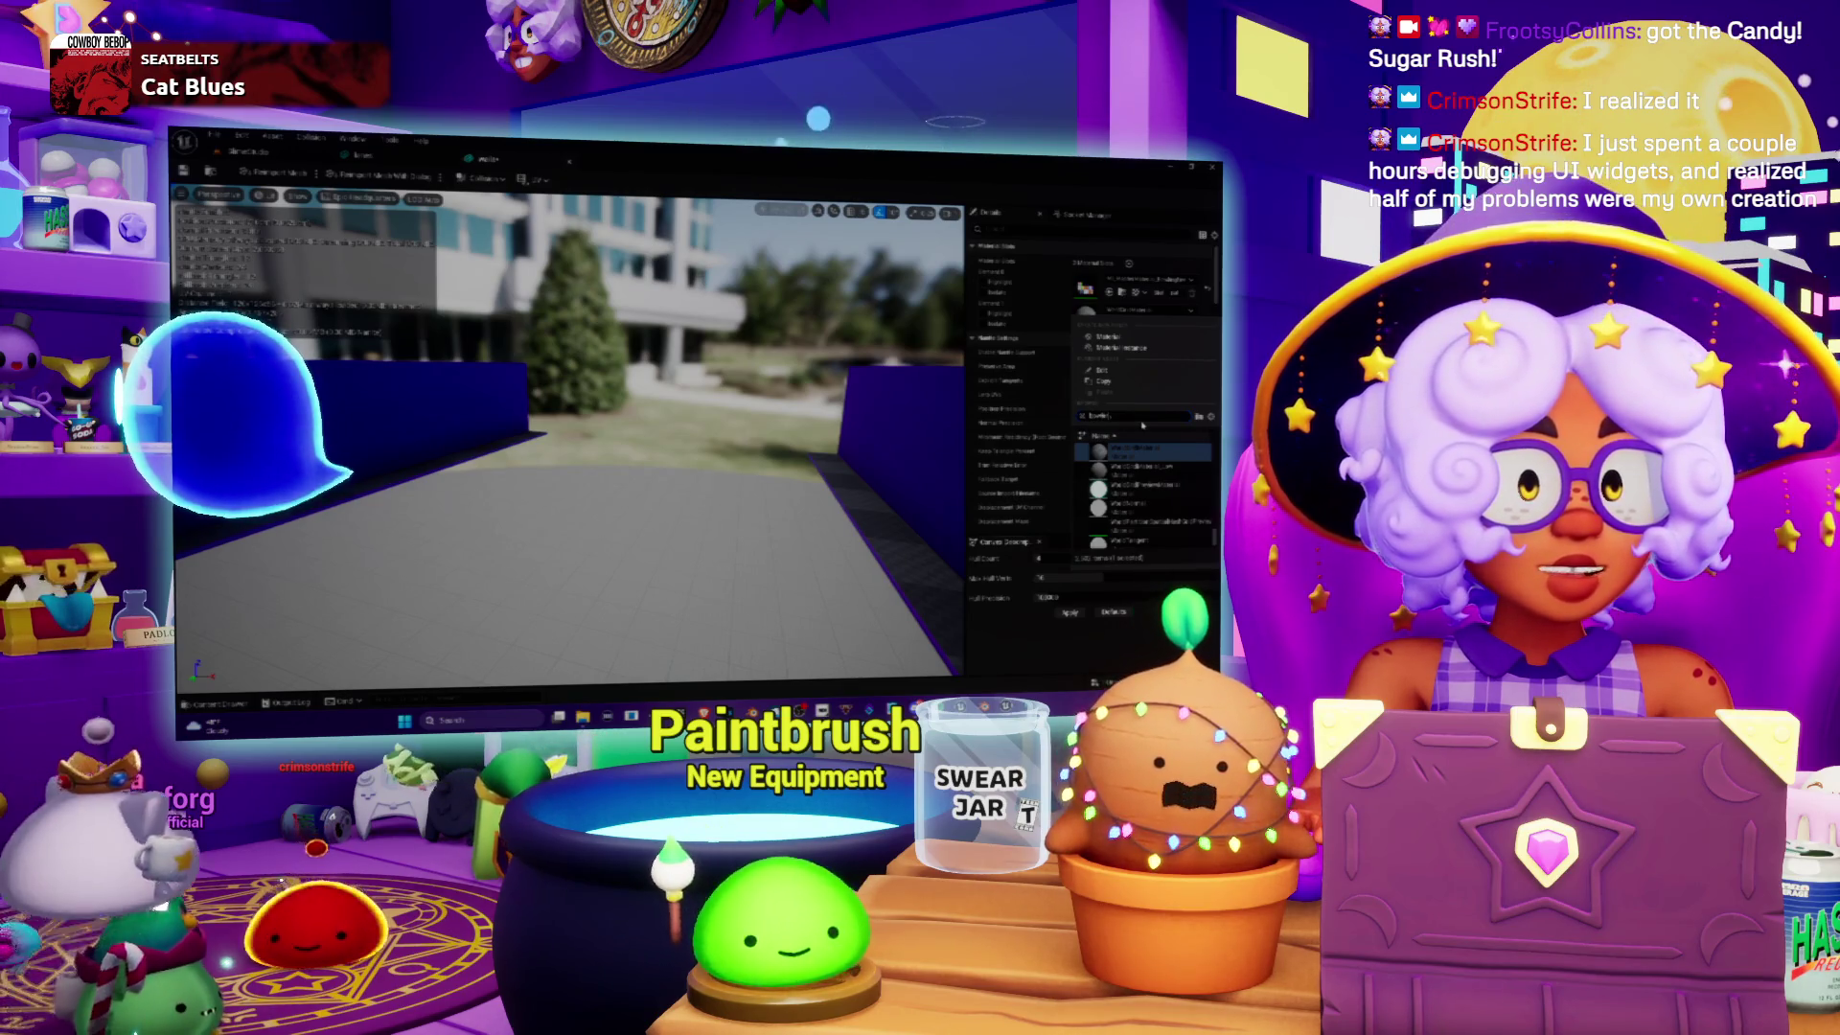
{"action": "left_click", "coordinate": [1150, 450]}
{"action": "mouse_move", "coordinate": [575, 431]}
{"action": "left_mouse_down"}
{"action": "mouse_move", "coordinate": [613, 440]}
{"action": "mouse_move", "coordinate": [575, 432]}
{"action": "mouse_move", "coordinate": [595, 432]}
{"action": "left_mouse_up"}
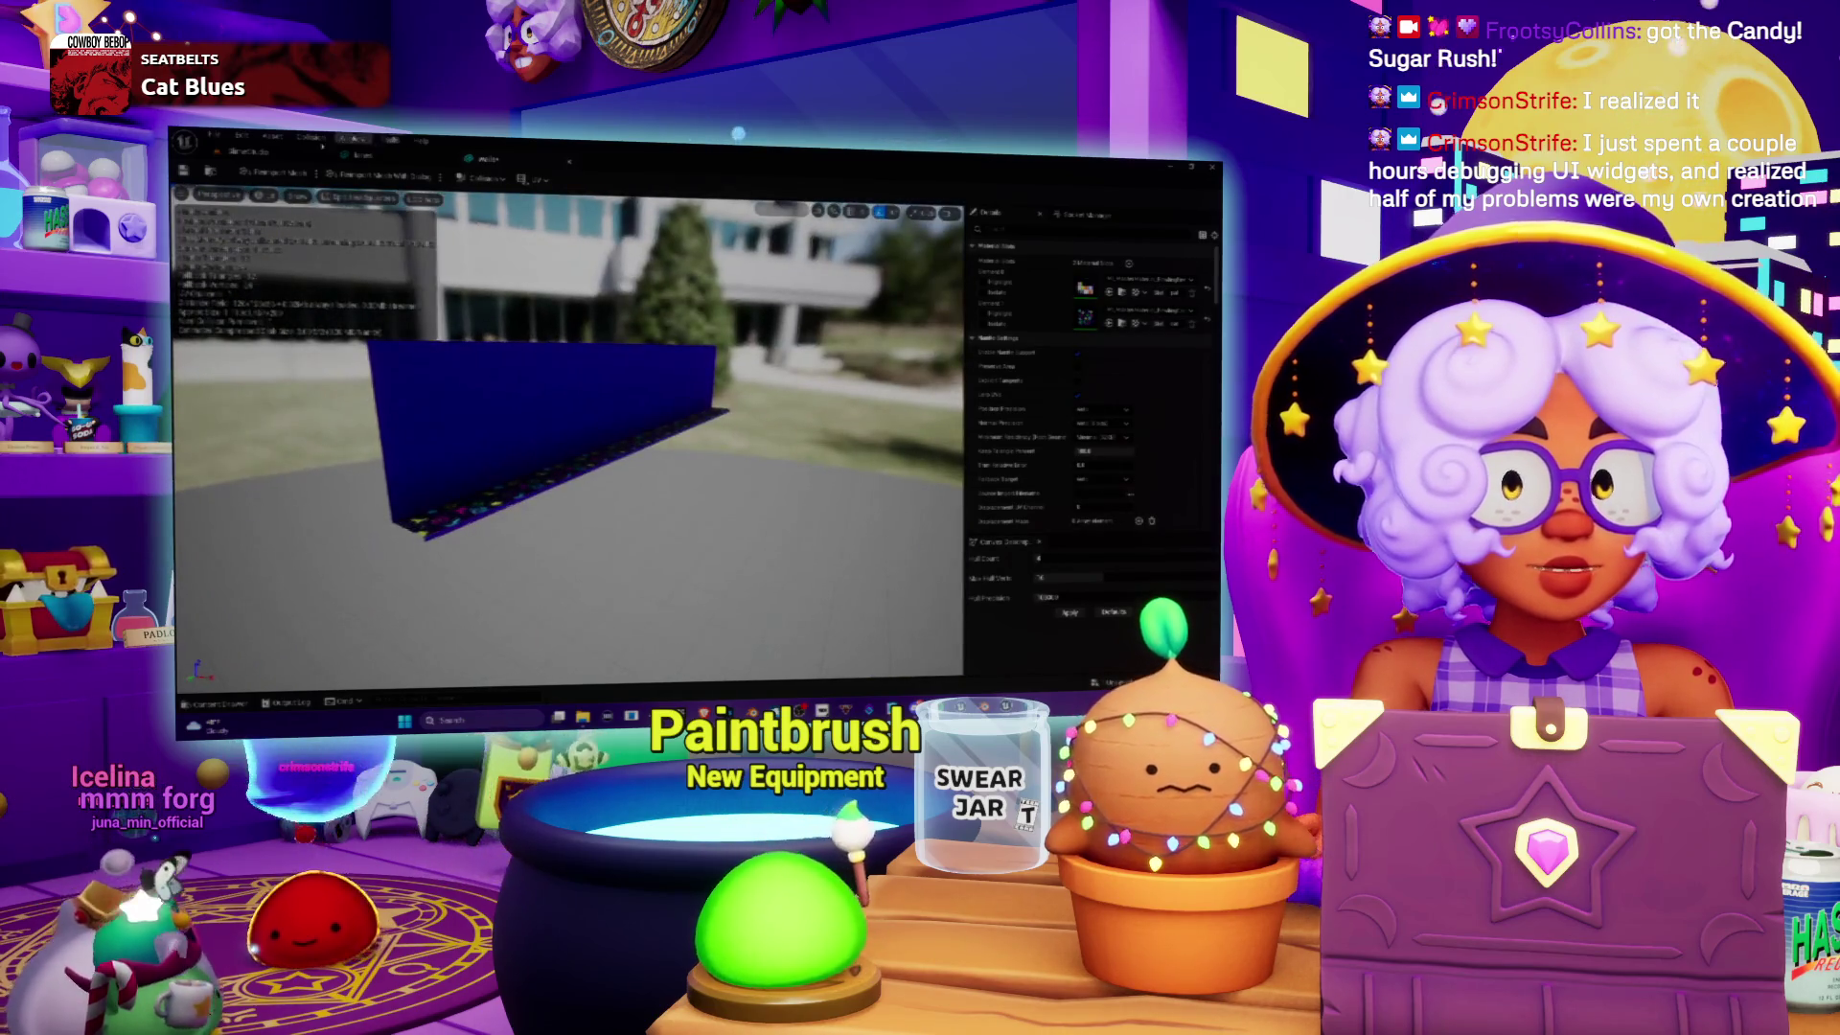
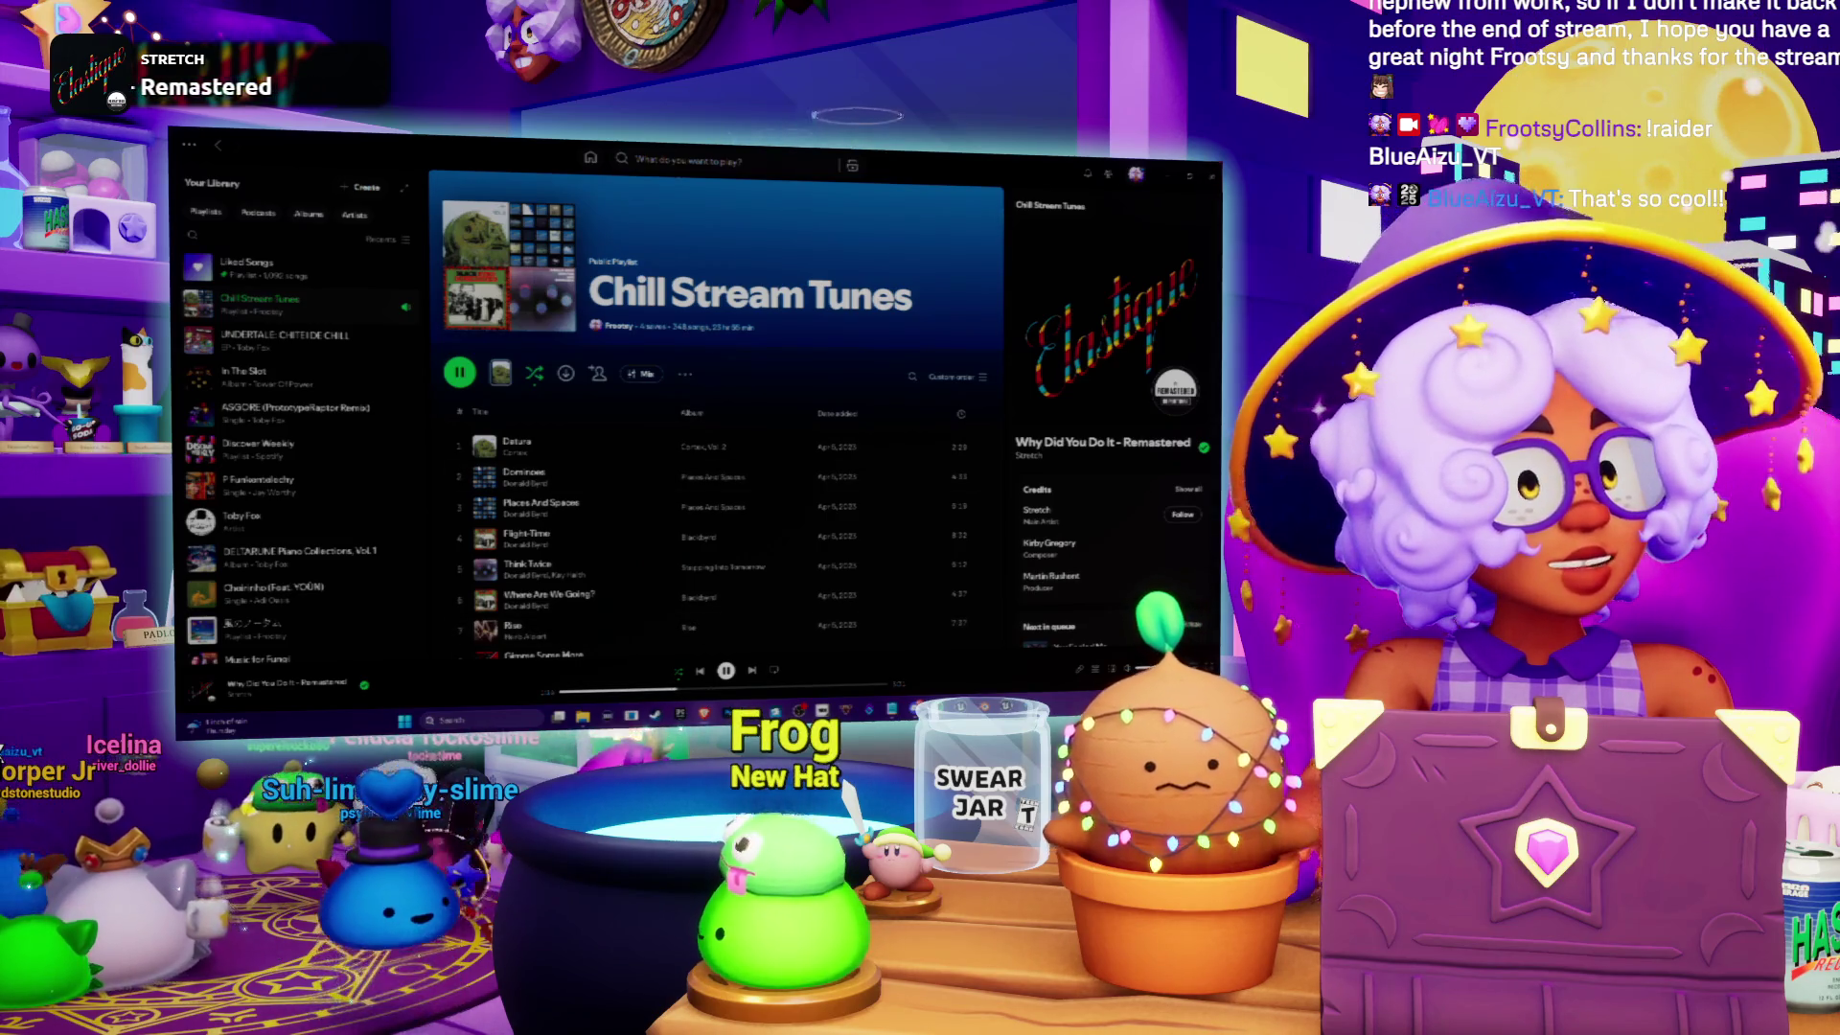
Step: Leave the Spotify playlist for the web browser and dismiss its address bar suggestions
{"action": "key", "text": "alt+Tab"}
{"action": "key", "text": "ctrl+l"}
{"action": "key", "text": "Return"}
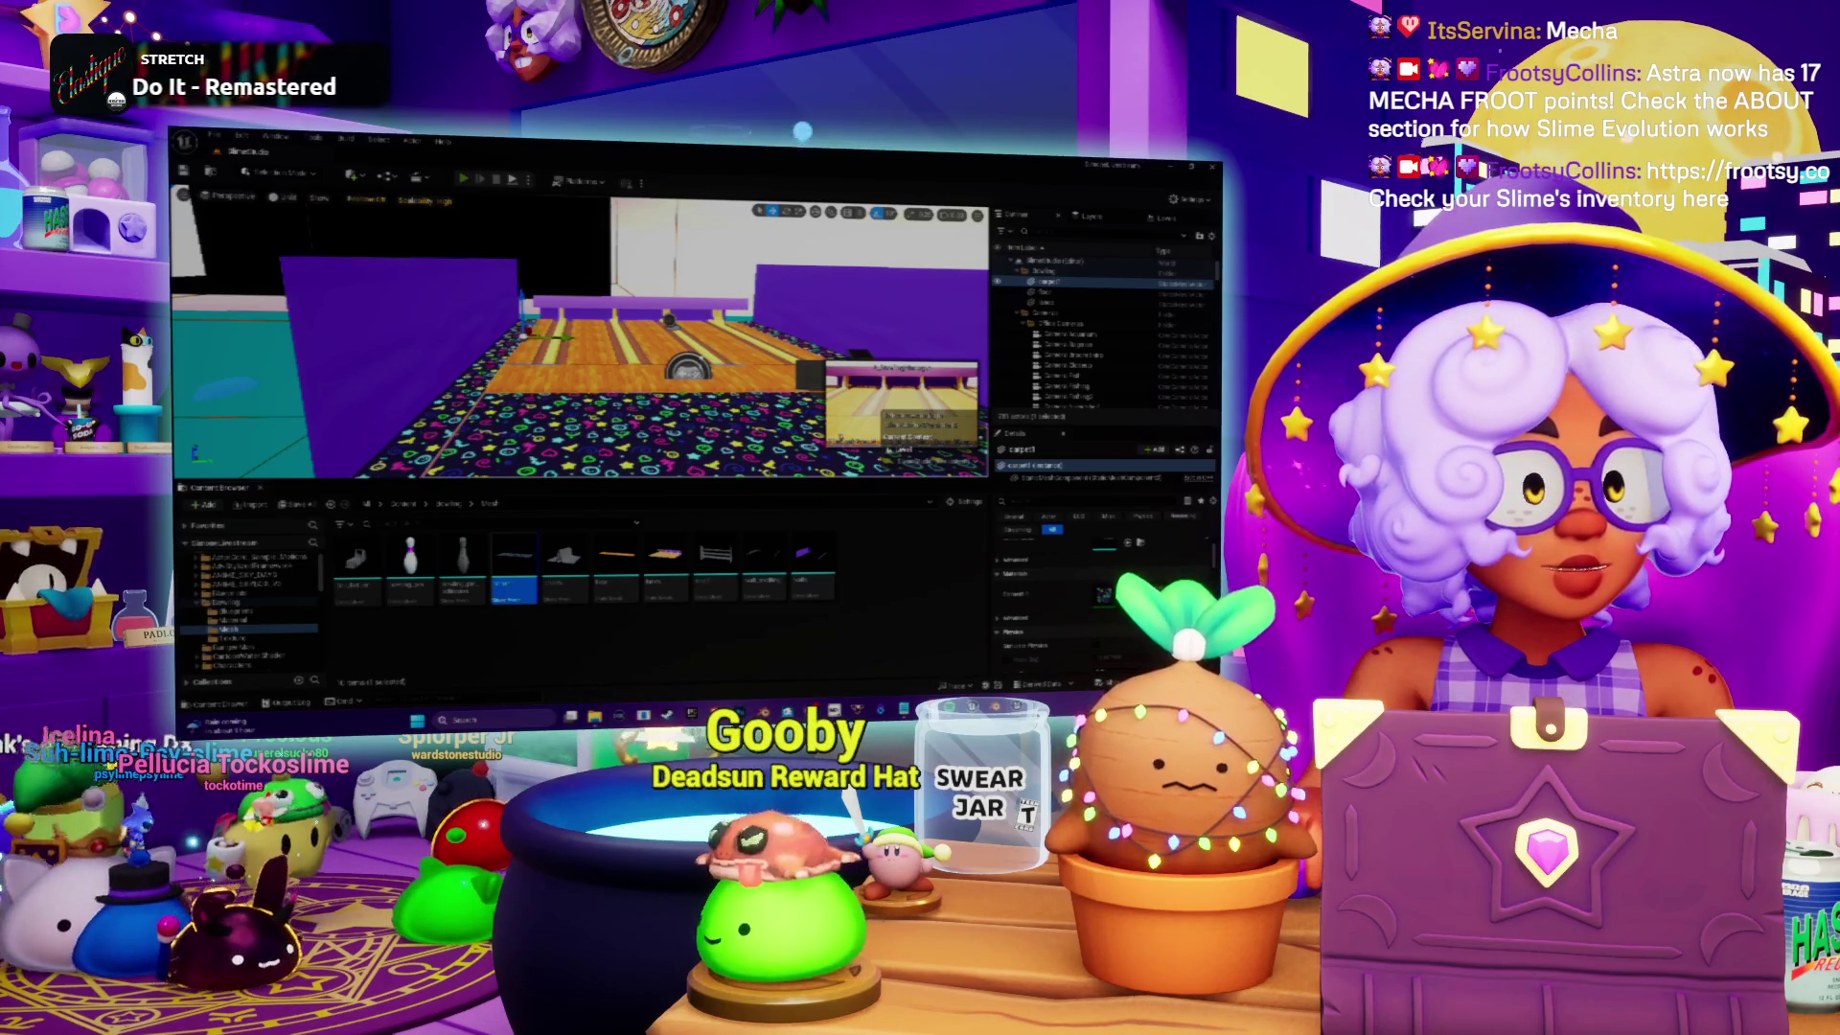
Step: Play-test the bowling level, then stop and select the object near the pins
{"action": "key", "text": "alt+p"}
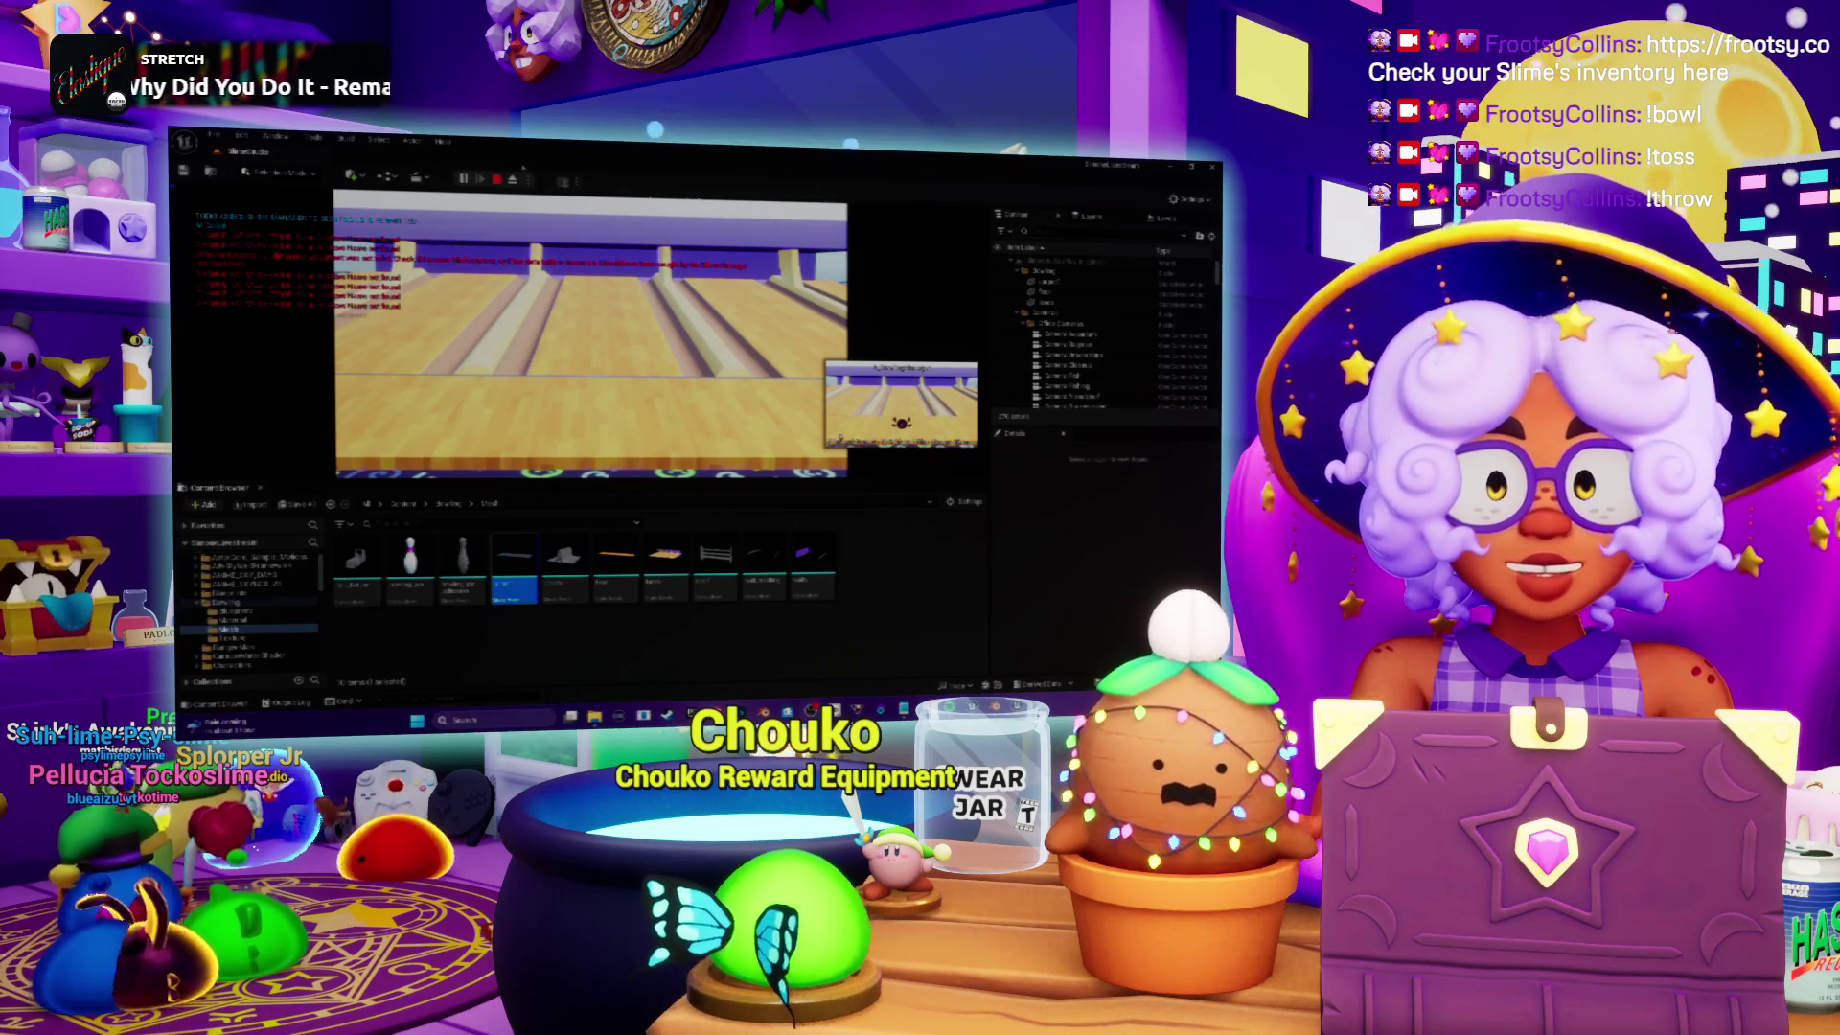
{"action": "key", "text": "Escape"}
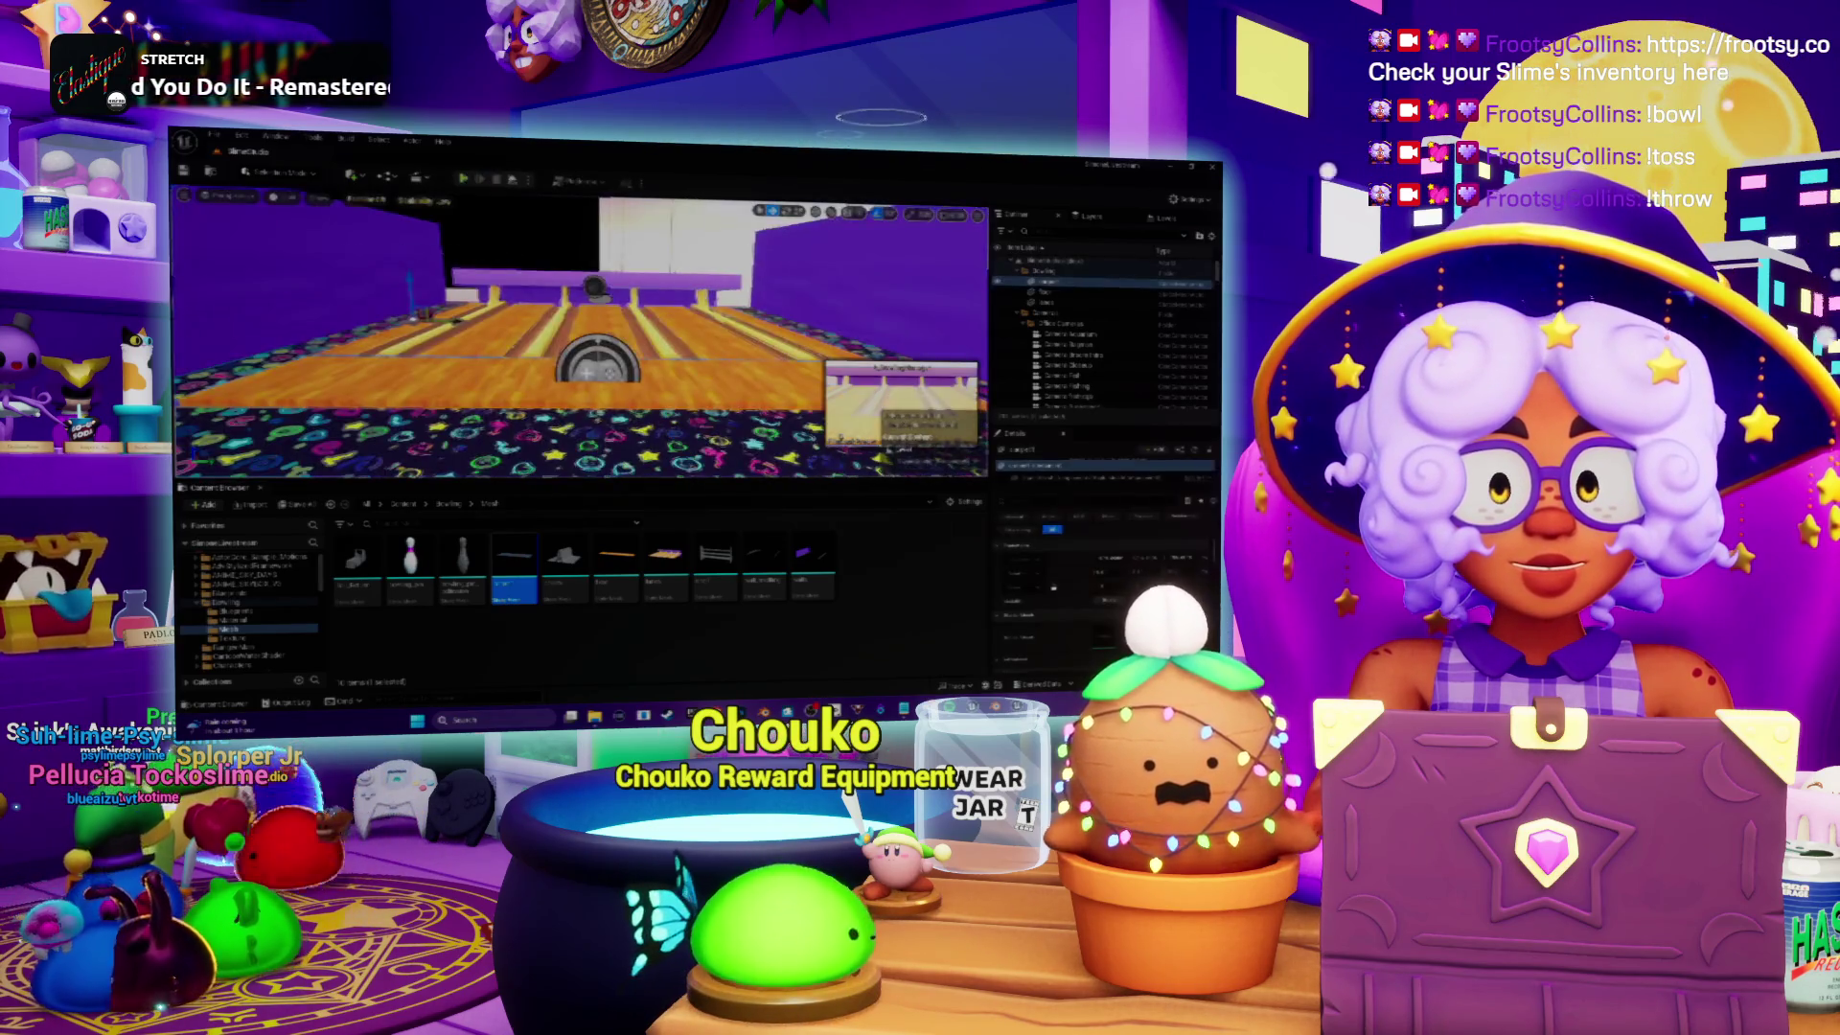
{"action": "left_click", "coordinate": [594, 287]}
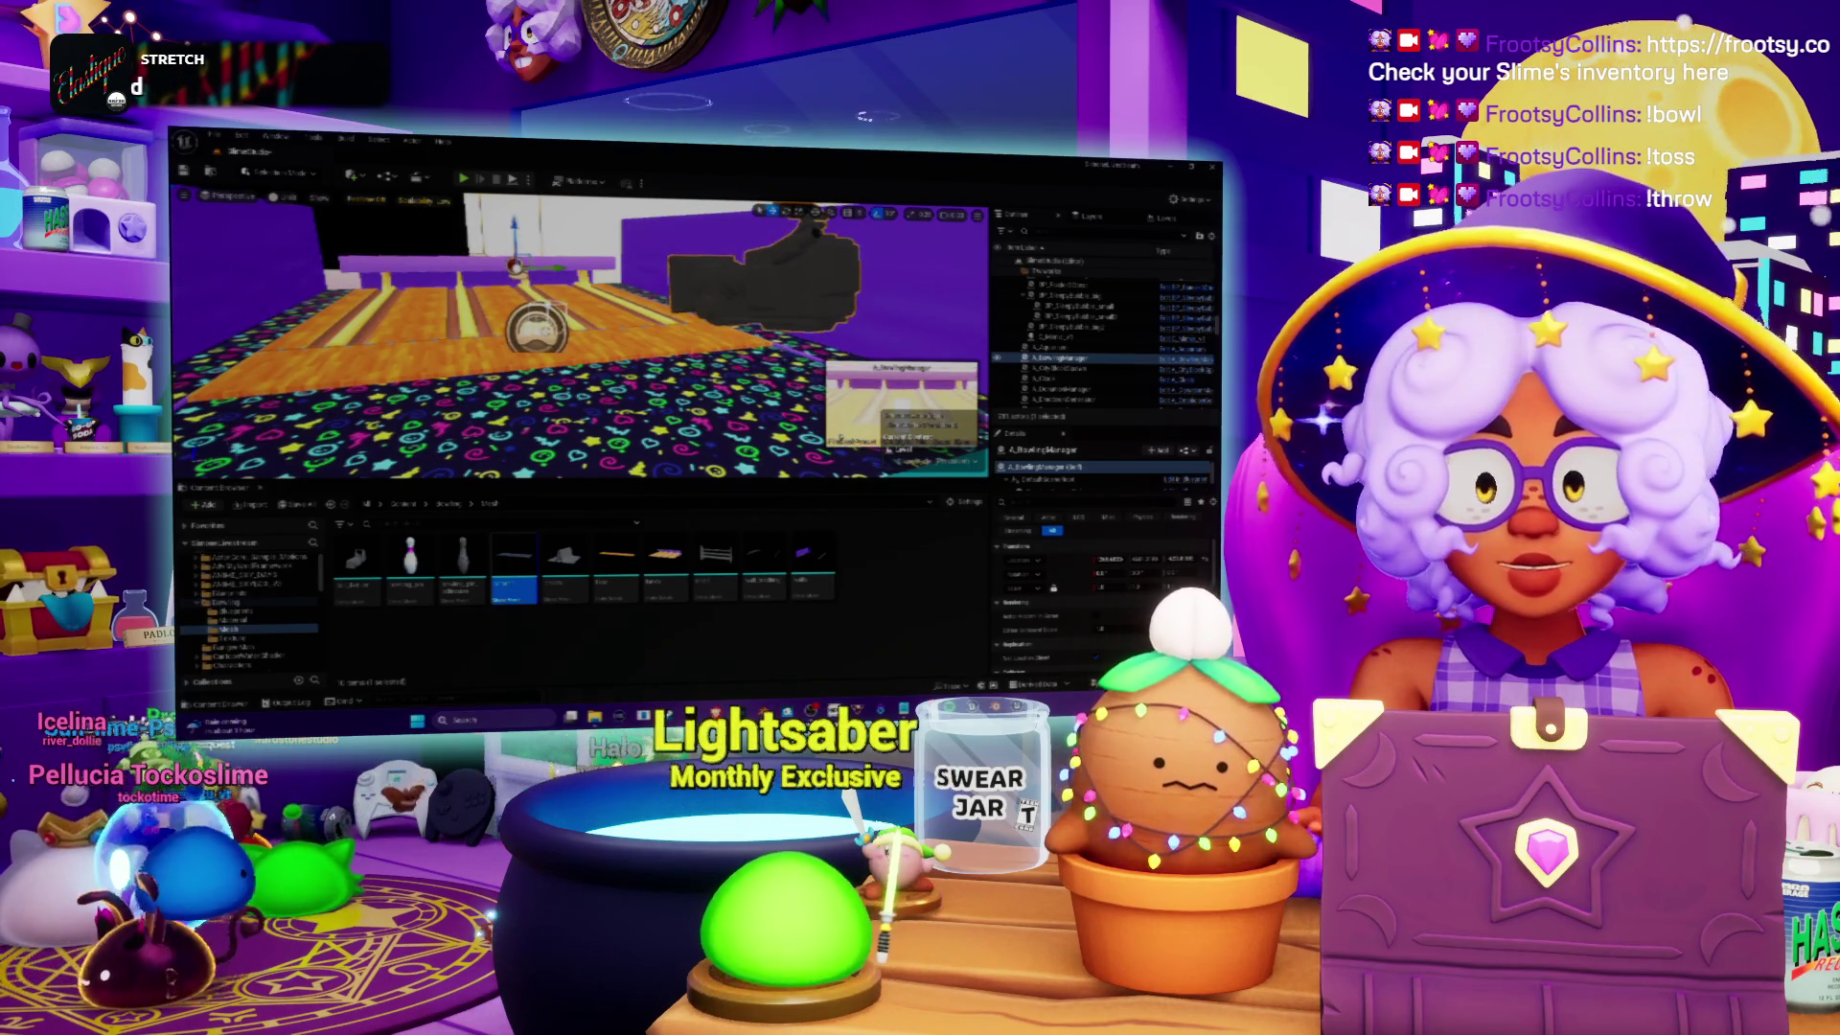
Step: Save all unsaved content and start playing the level again
{"action": "left_click", "coordinate": [308, 508]}
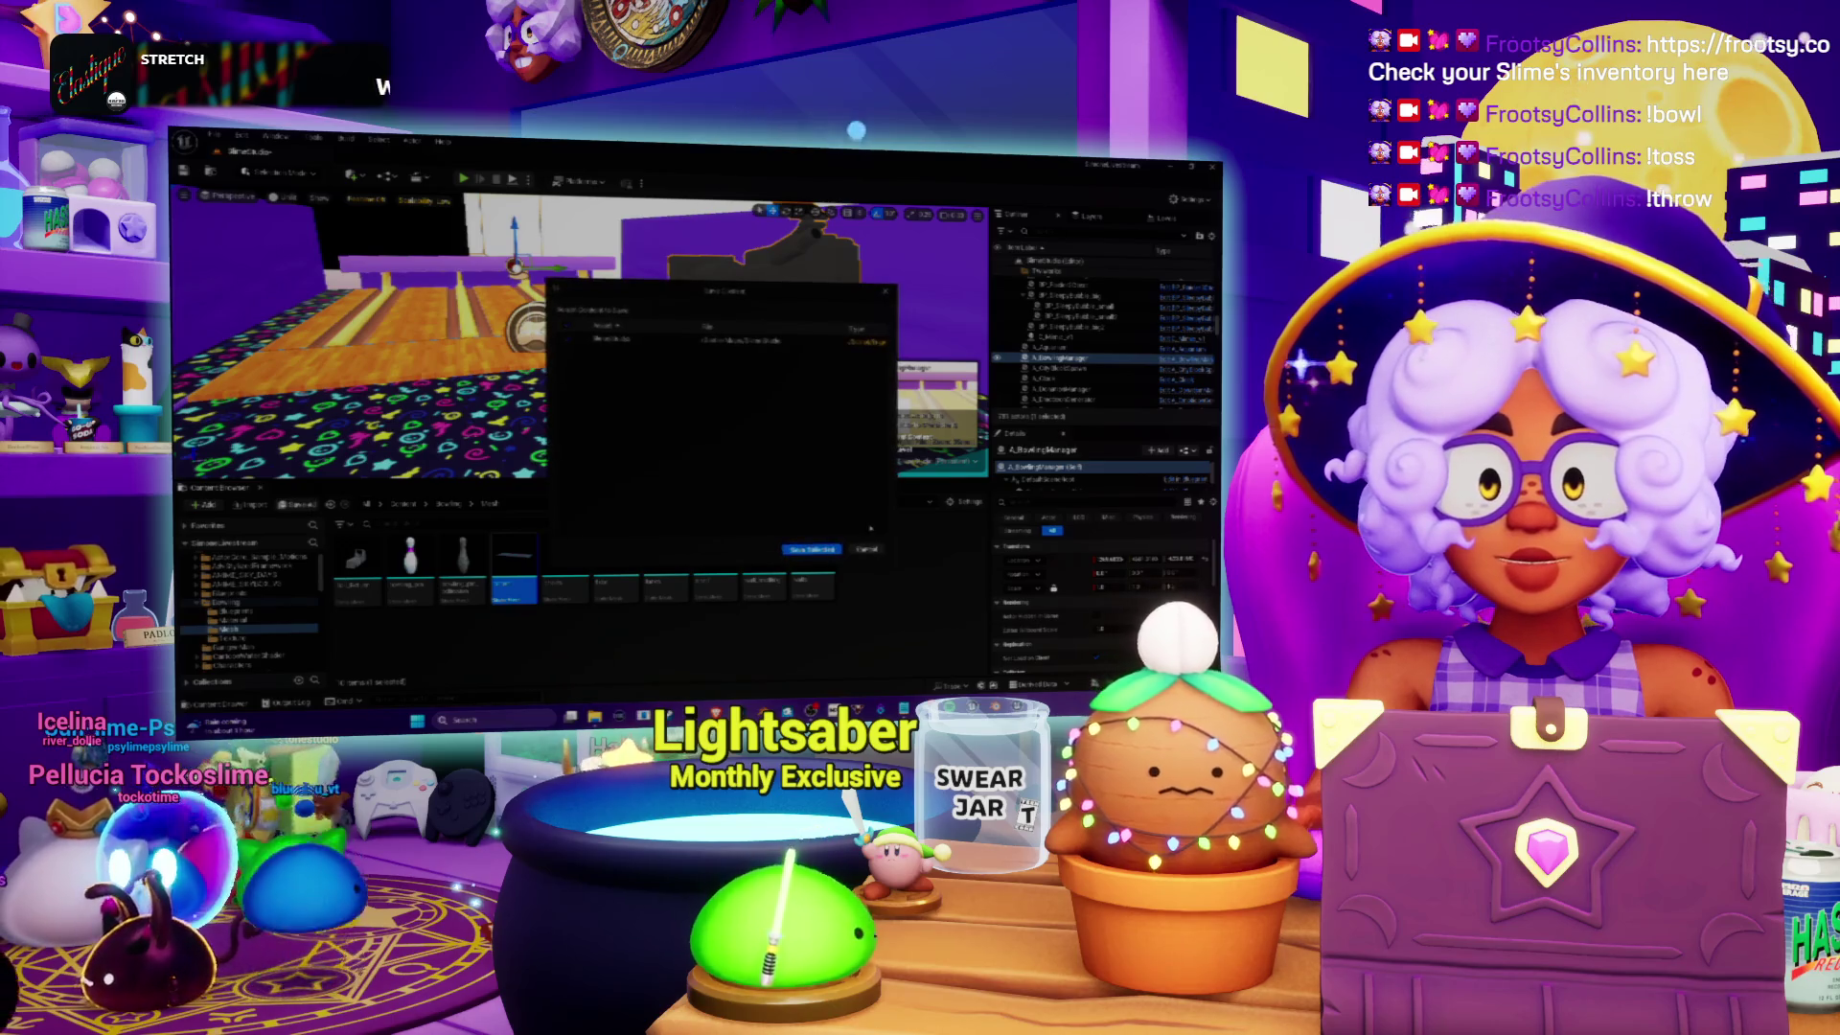
{"action": "key", "text": "Return"}
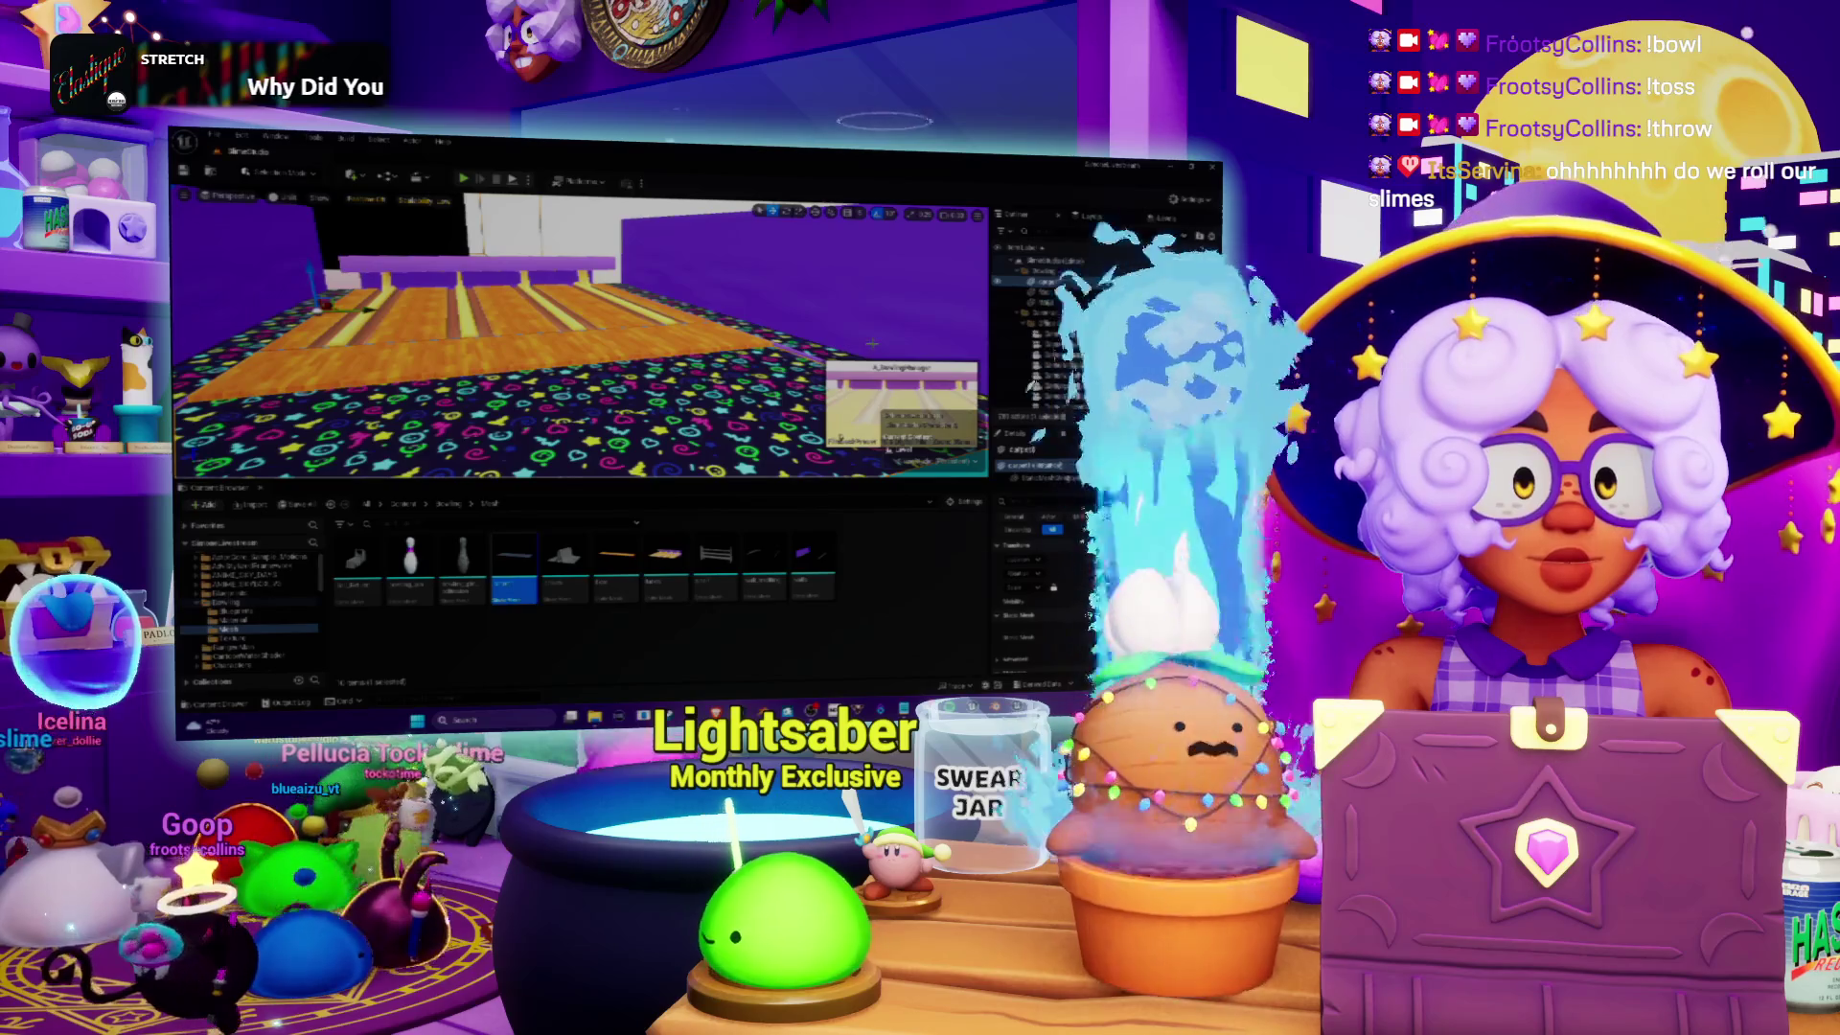
{"action": "key", "text": "alt+p"}
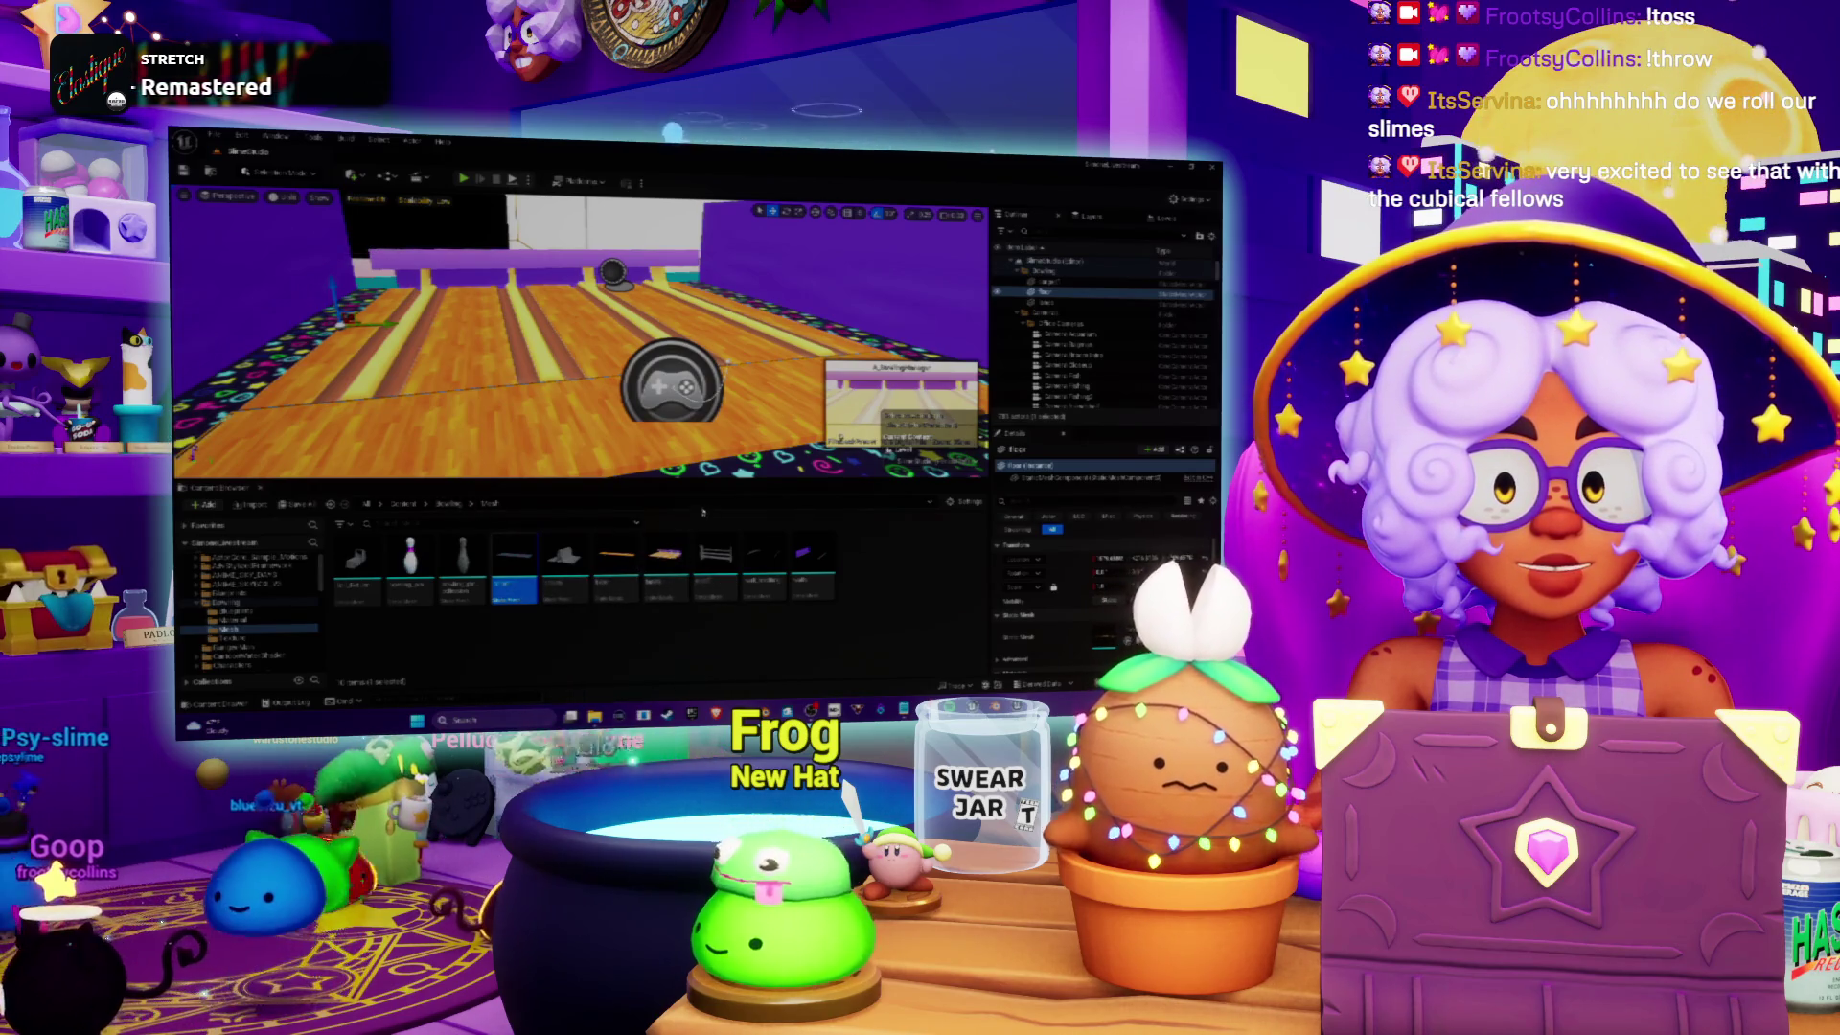
{"action": "left_click_drag", "start_coordinate": [702, 479], "coordinate": [703, 394]}
Step: In the bowling lane mesh editor, search Details for 'na', change a dropdown value, and close
{"action": "left_click", "coordinate": [666, 506]}
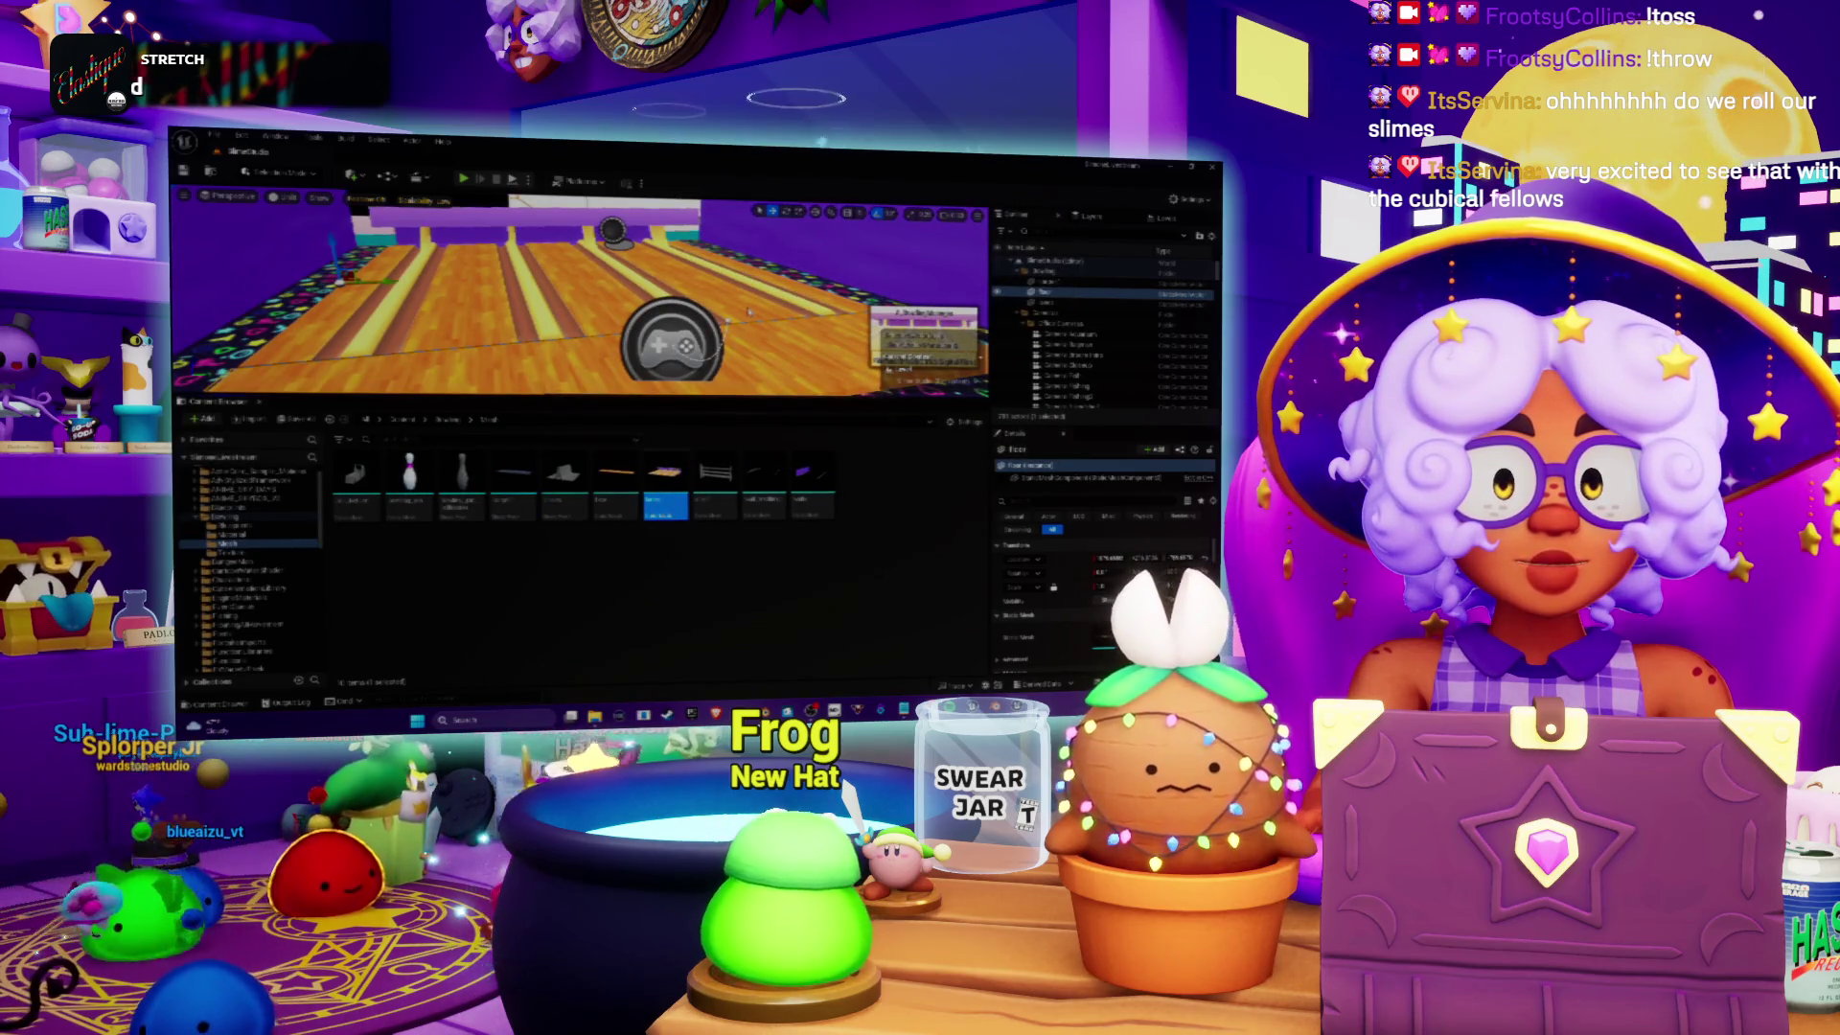
{"action": "double_click", "coordinate": [666, 479]}
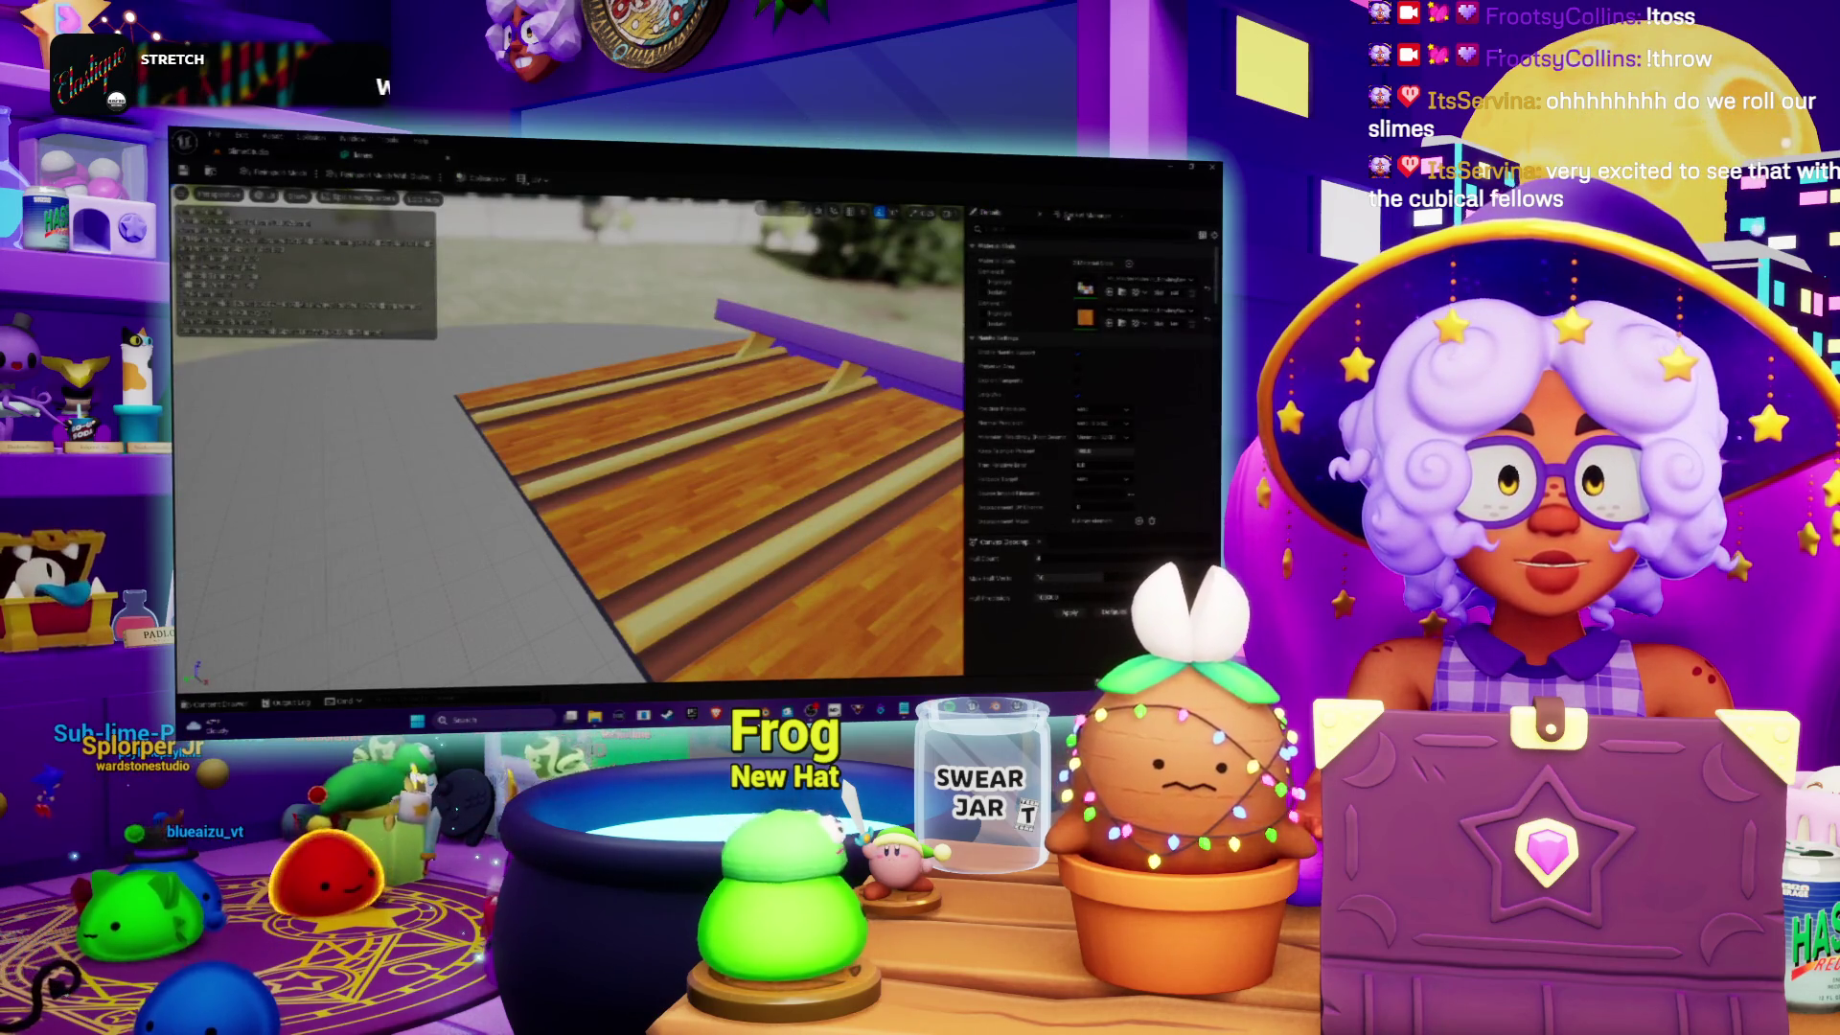
{"action": "type", "text": "na"}
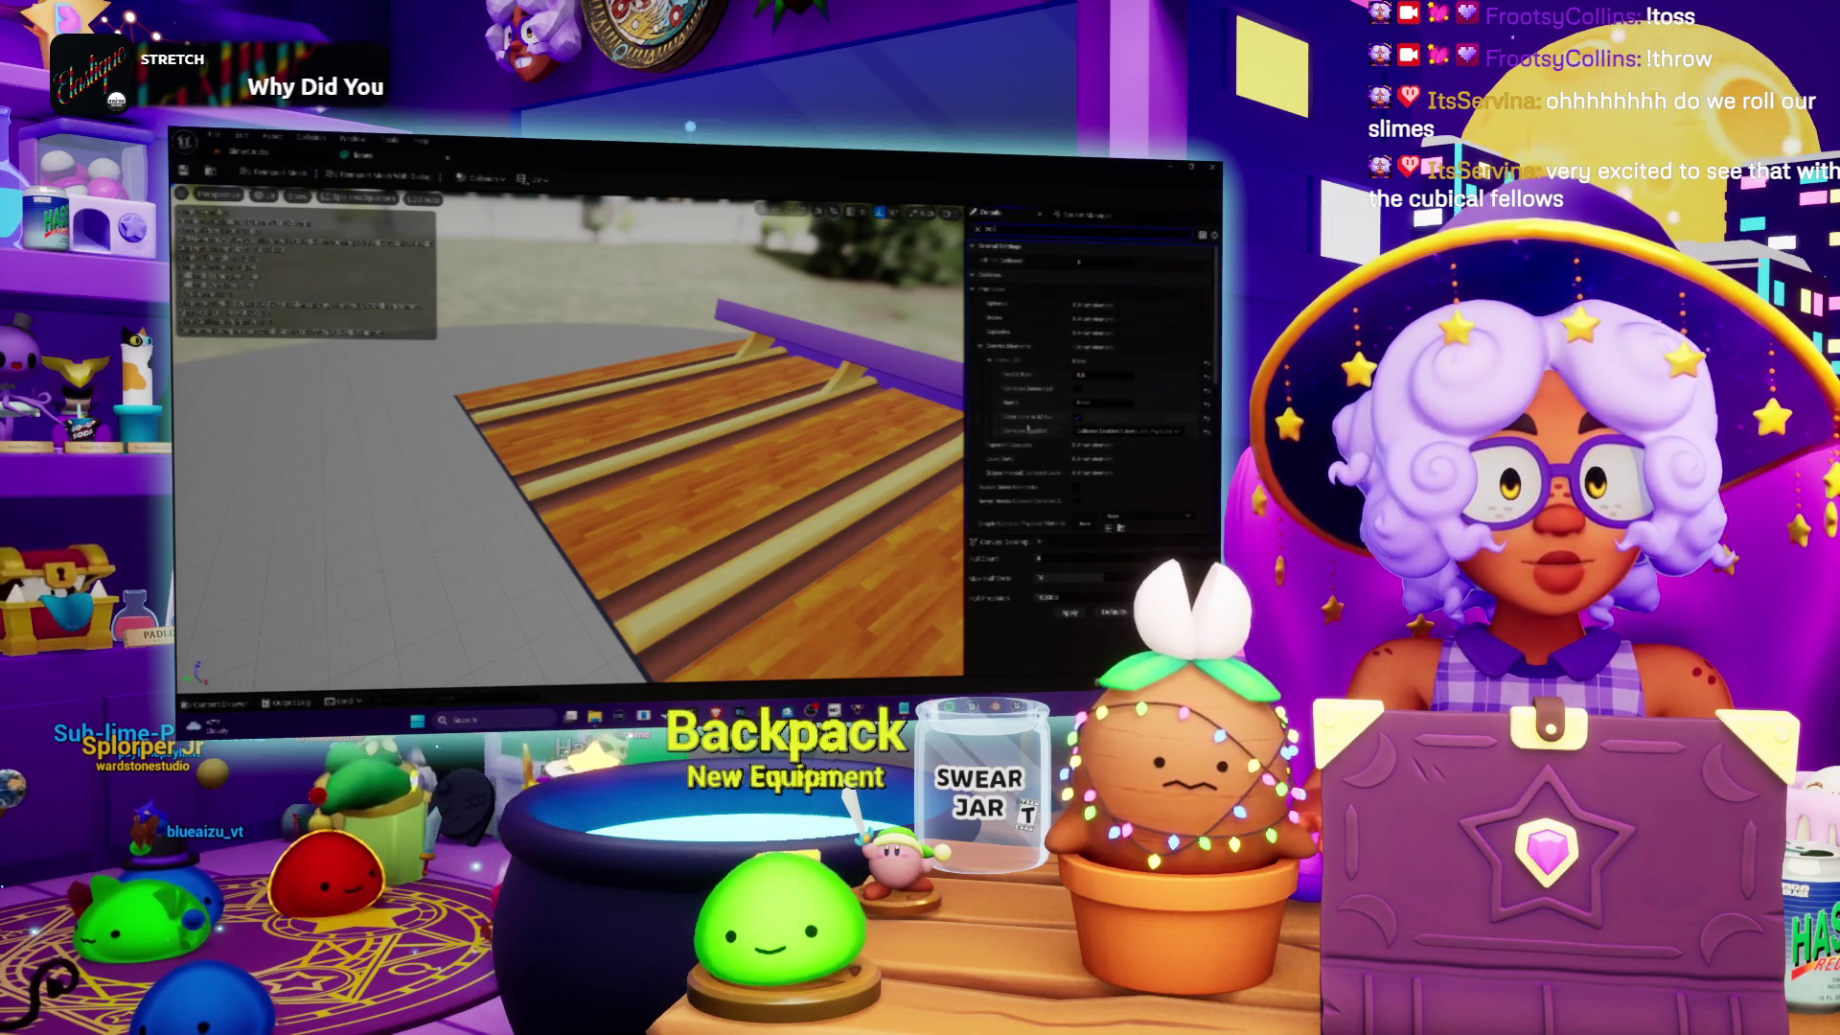
{"action": "left_click", "coordinate": [1014, 347]}
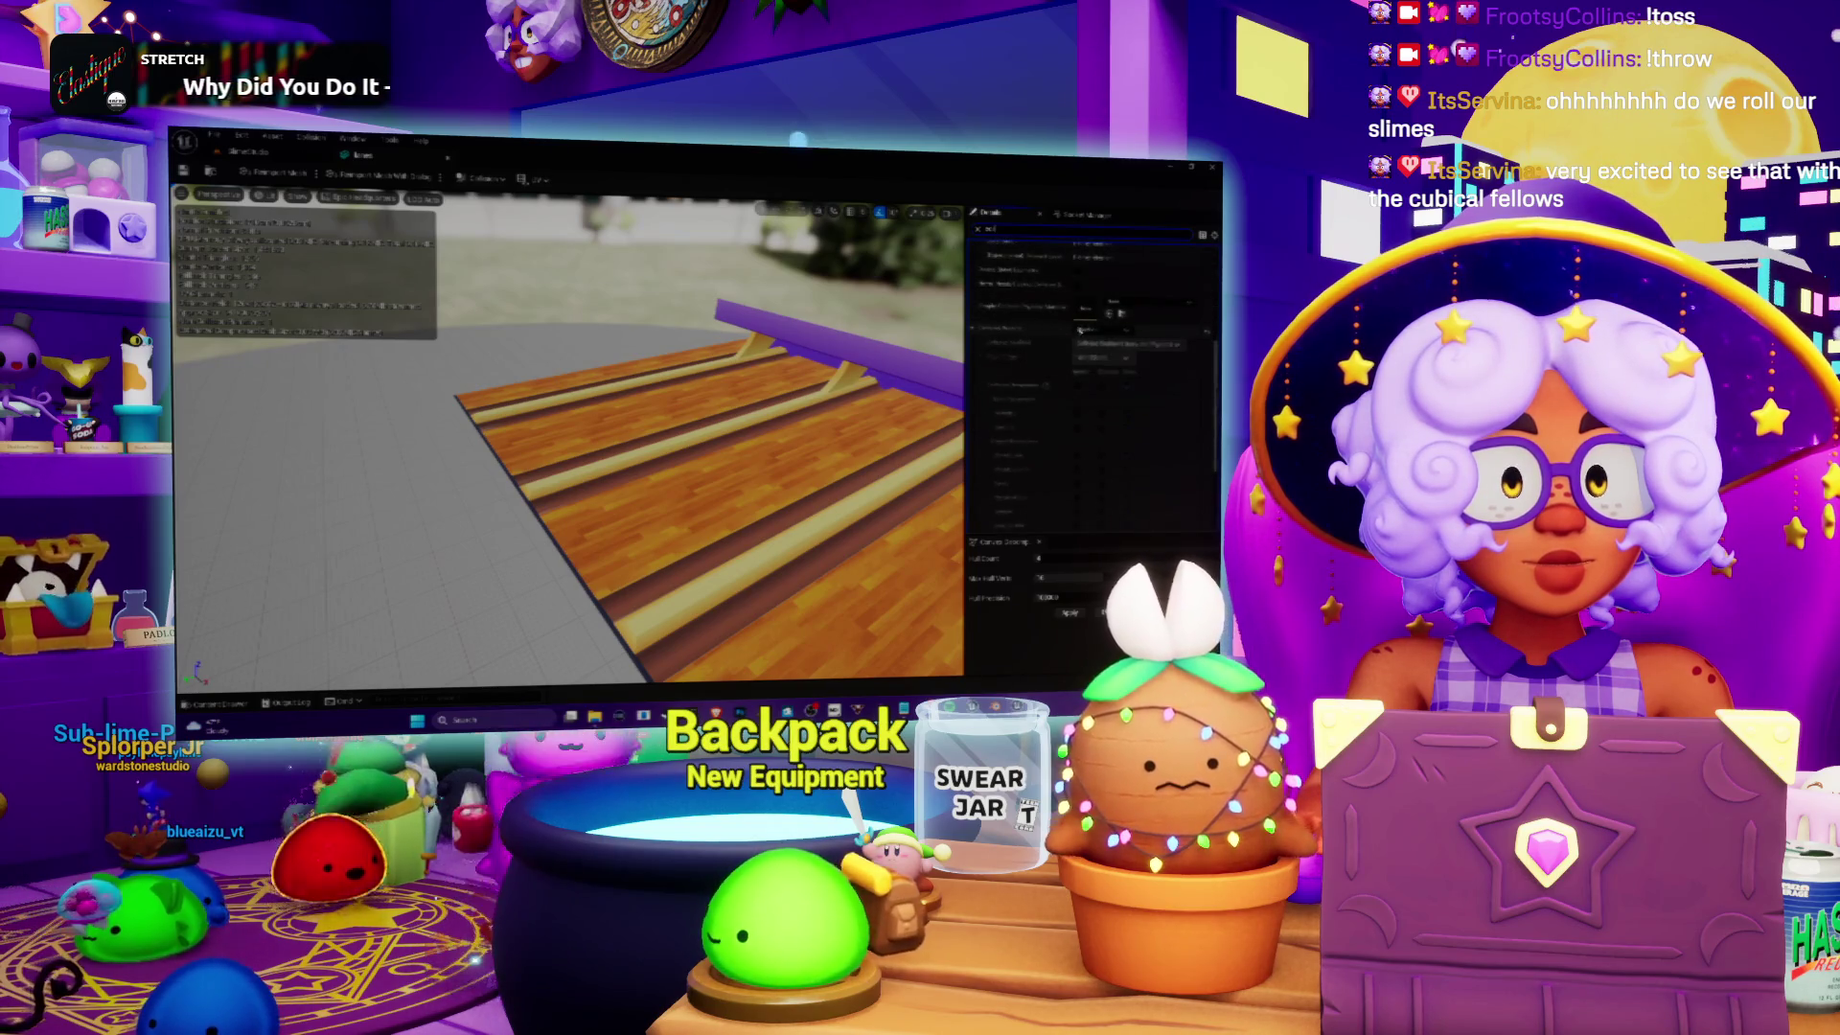
{"action": "left_click", "coordinate": [1109, 330]}
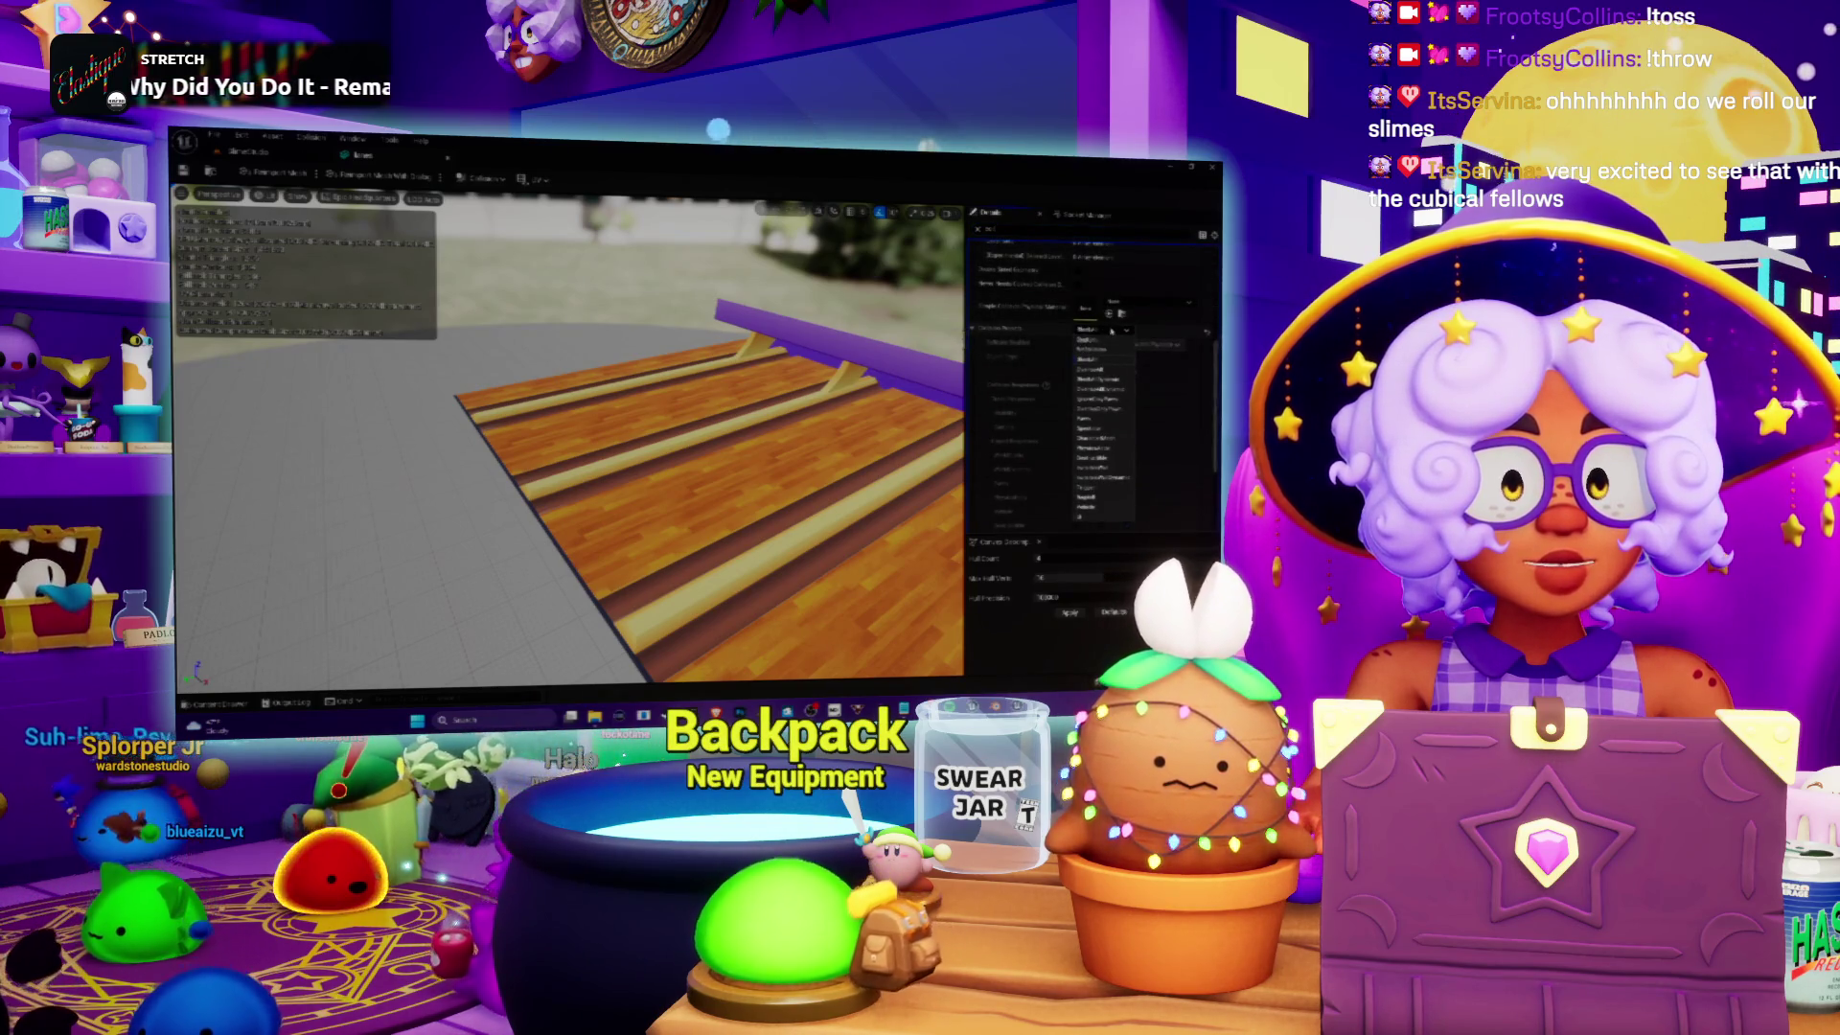
{"action": "left_click", "coordinate": [1097, 349]}
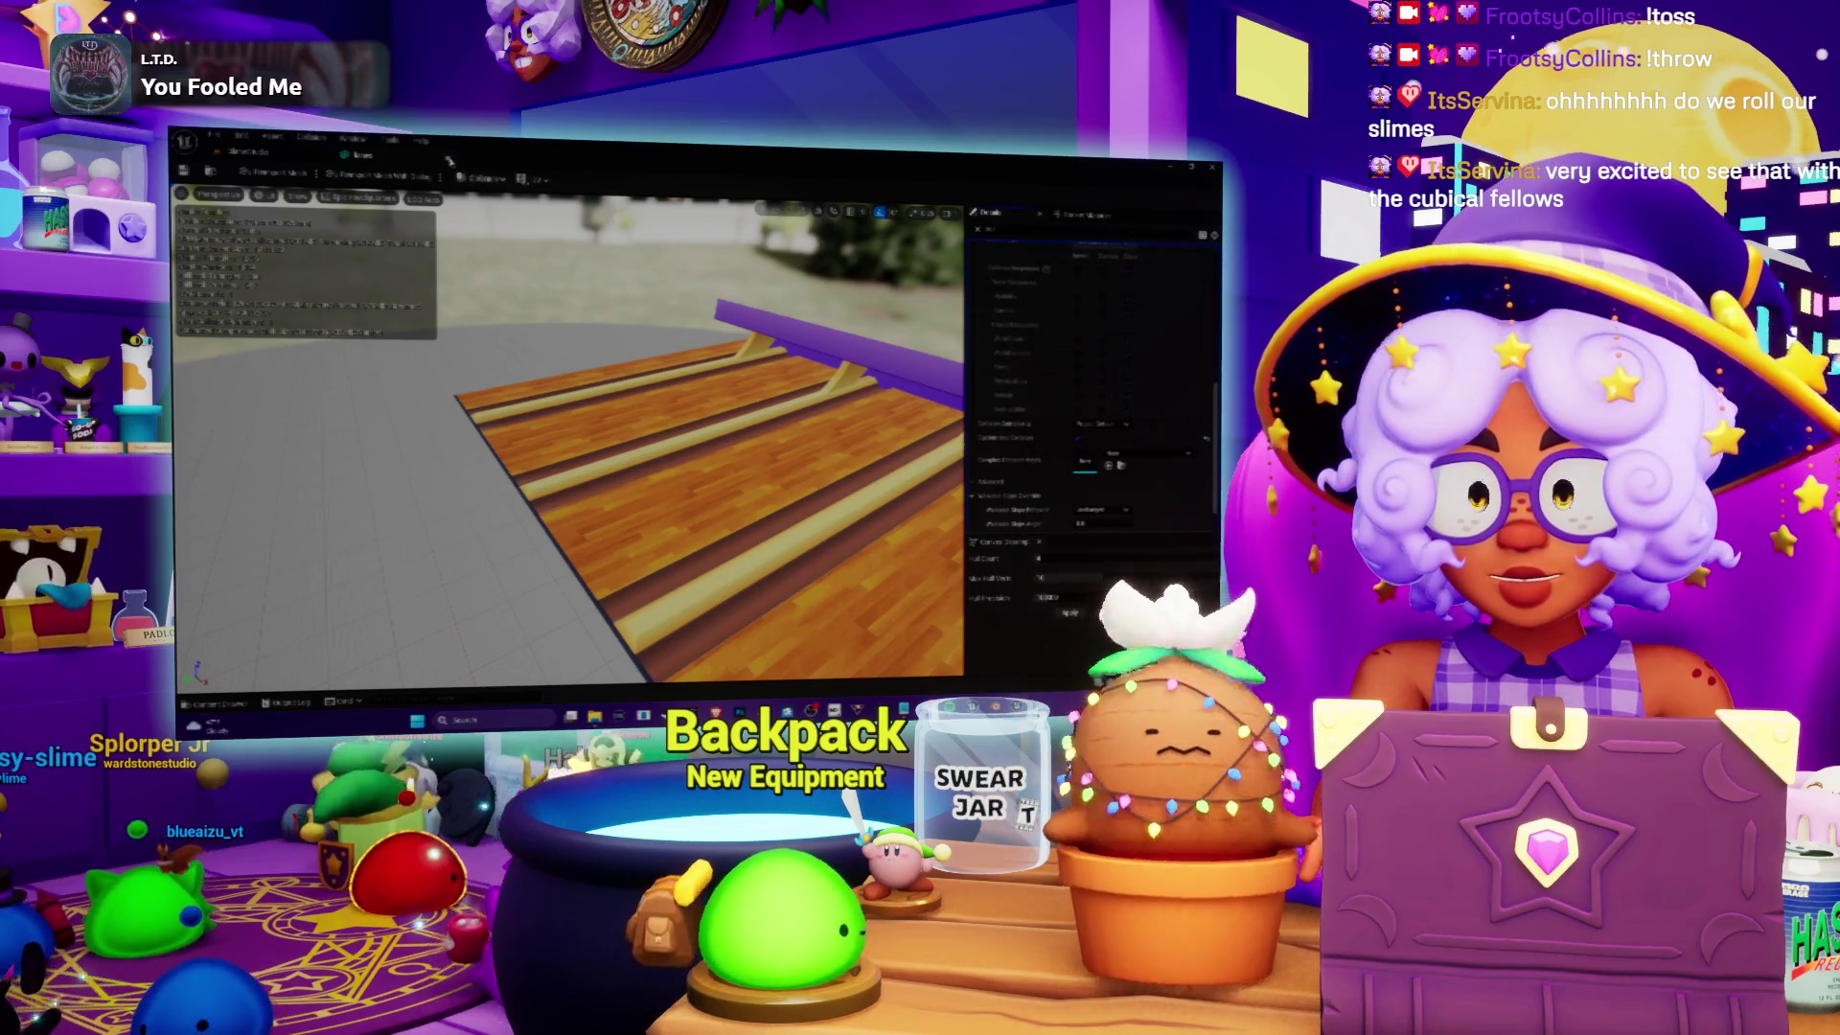
{"action": "left_click", "coordinate": [449, 160]}
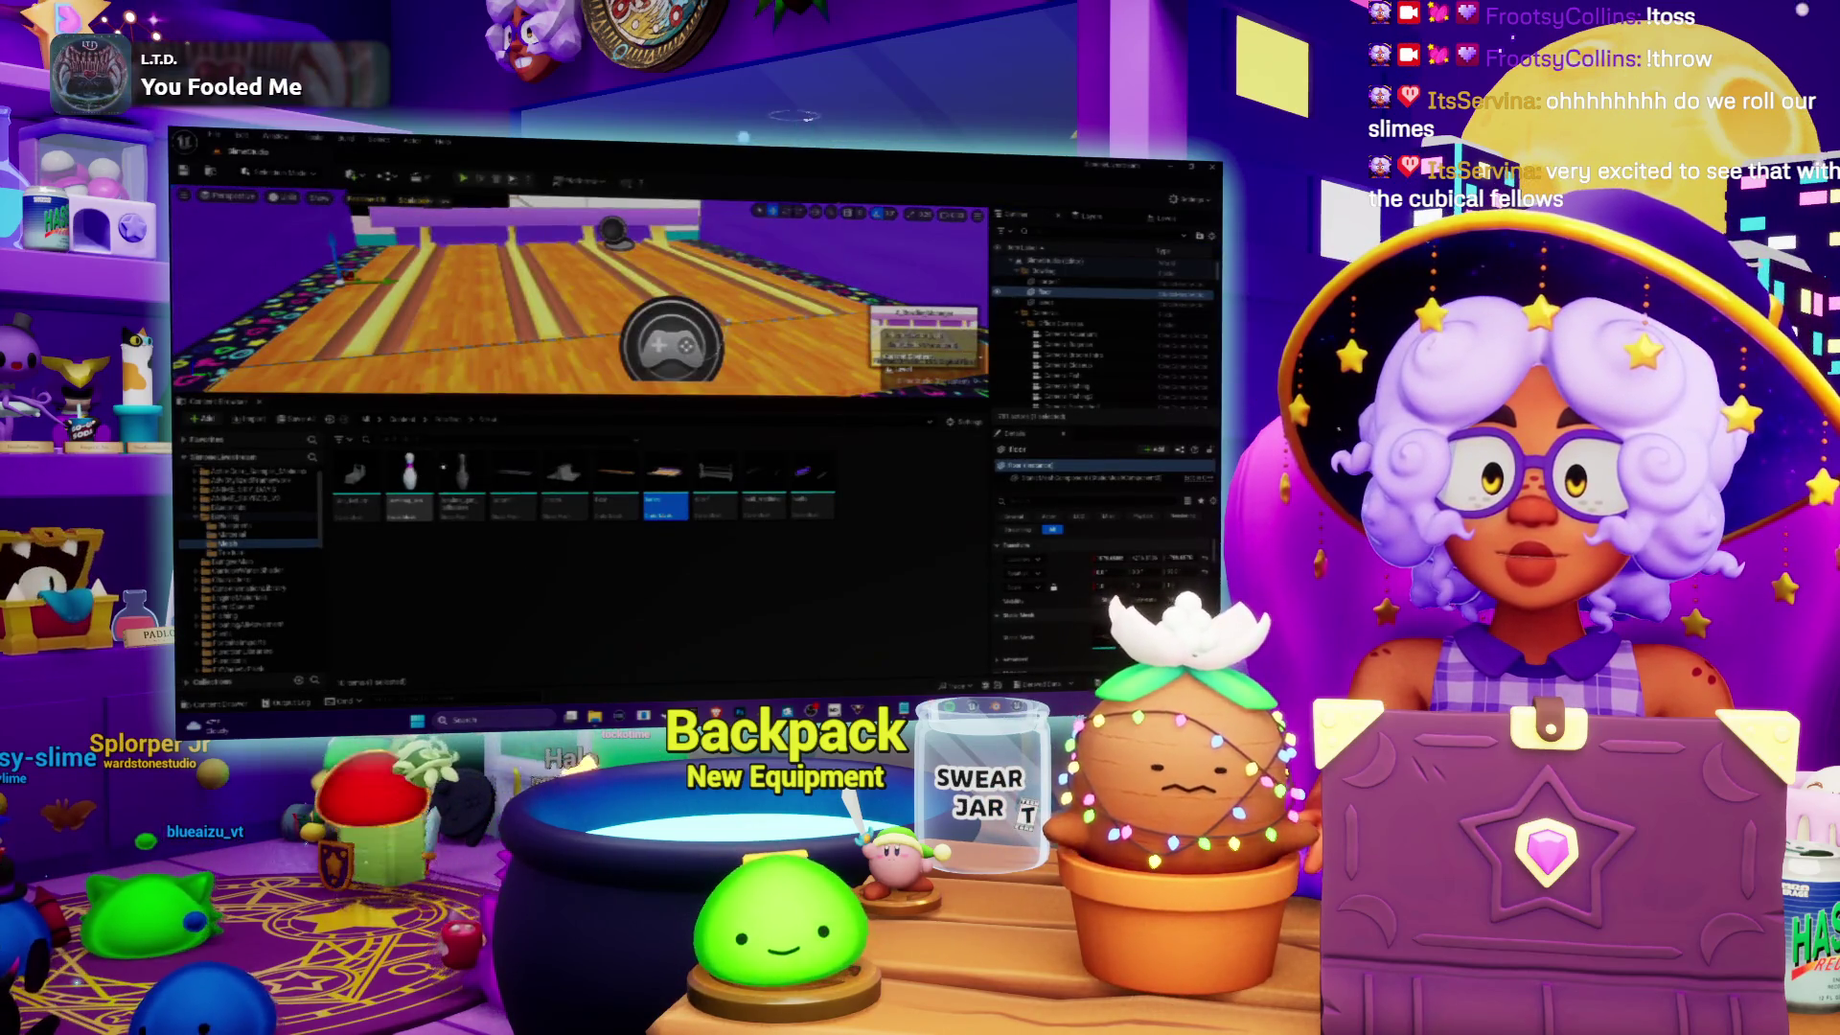
Step: Select a bowling pin, focus the view on it, and run two quick test plays
{"action": "left_click", "coordinate": [463, 287]}
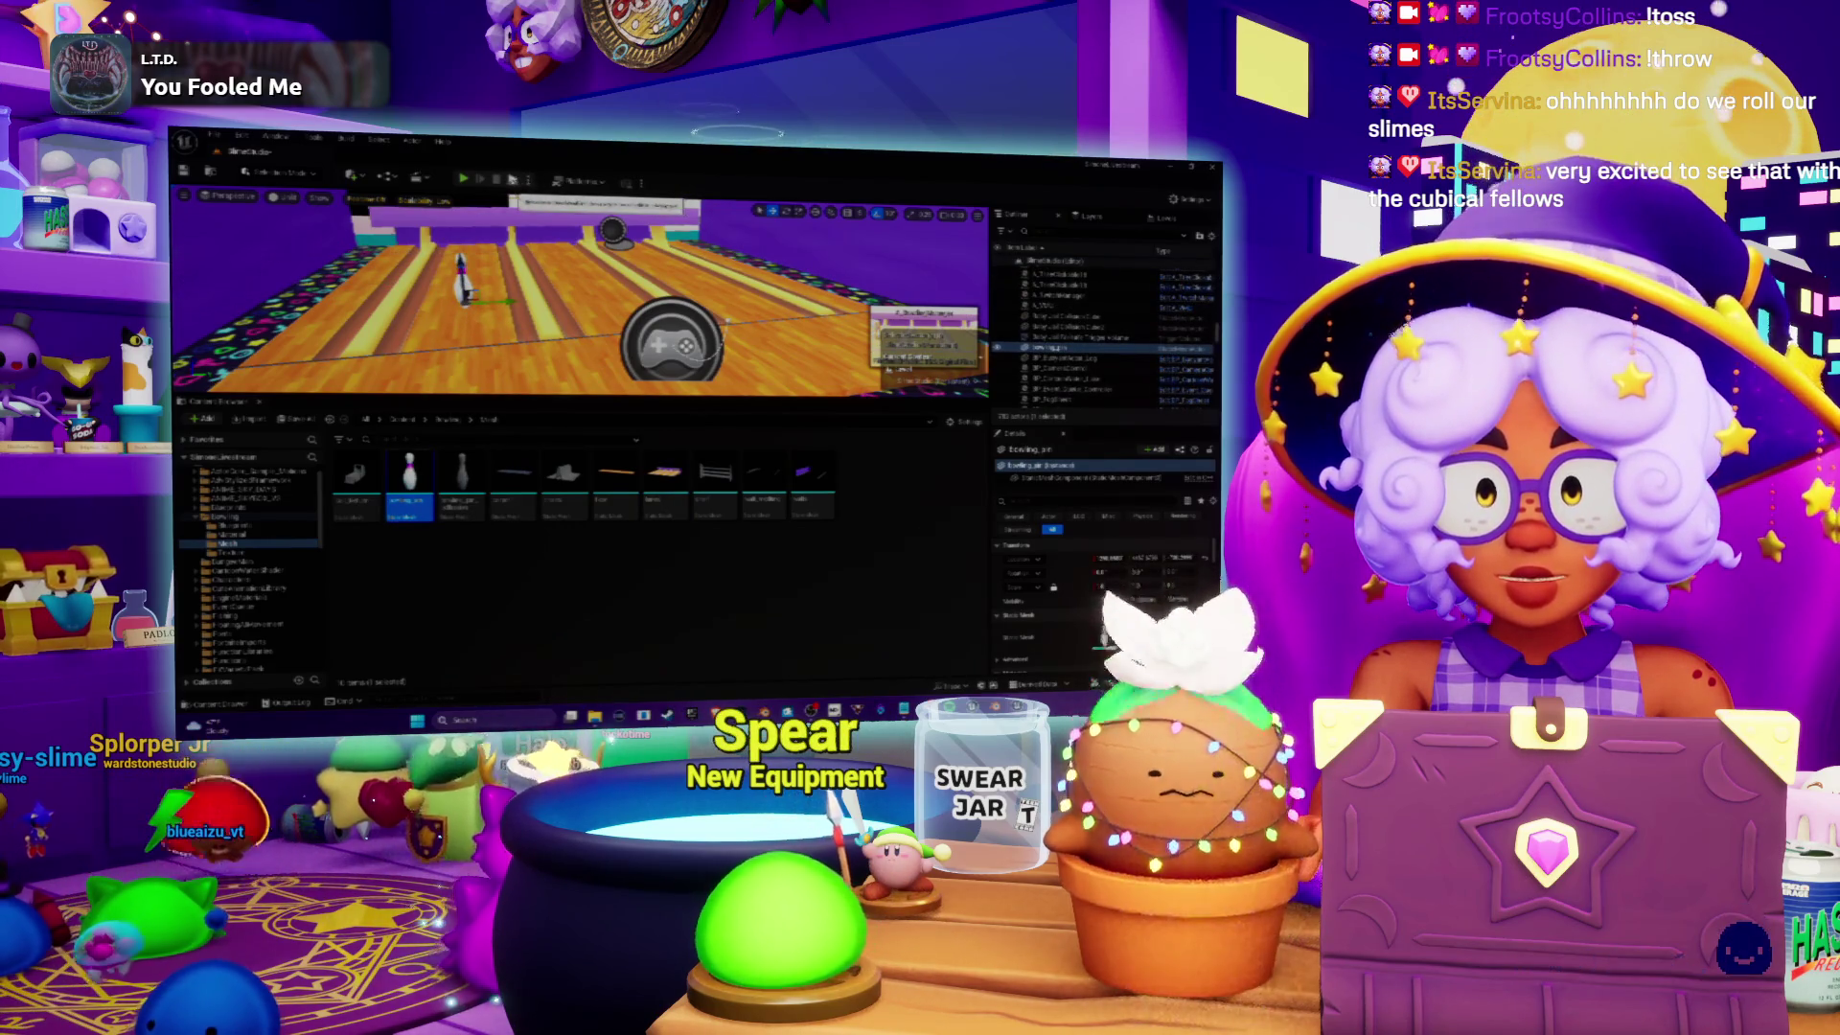
{"action": "left_click", "coordinate": [462, 179]}
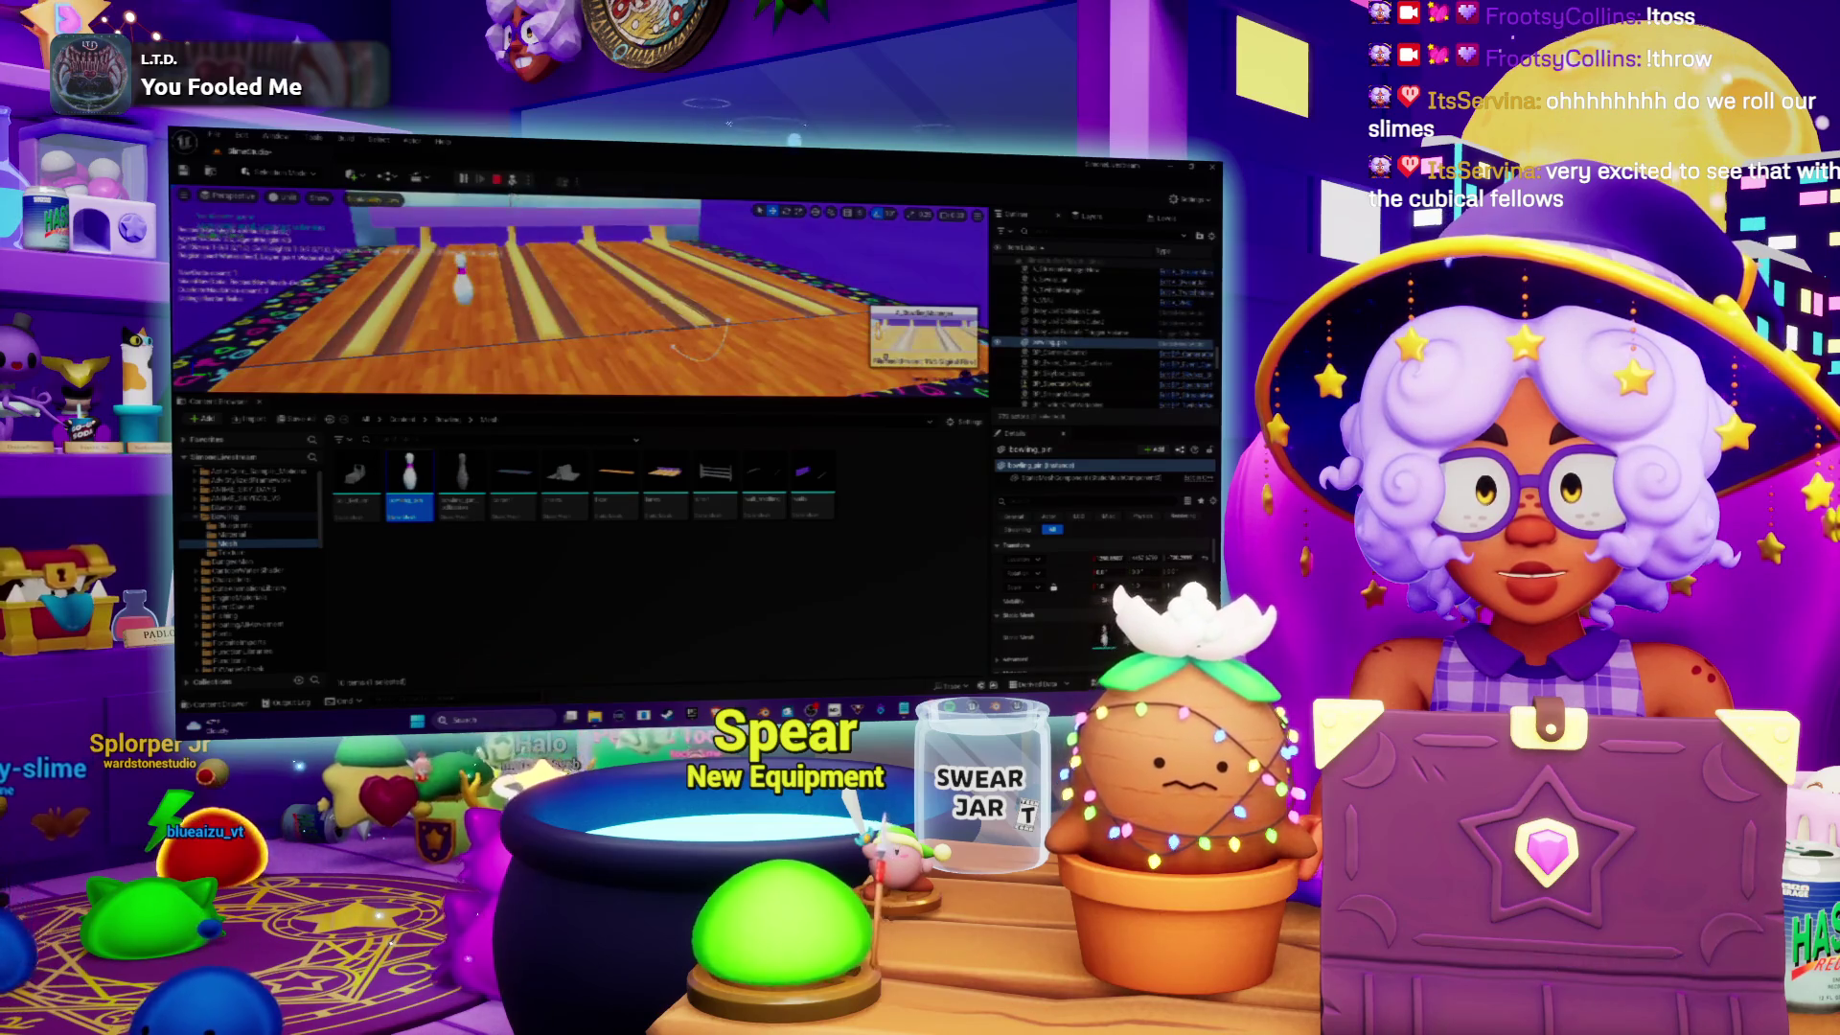
{"action": "left_click", "coordinate": [497, 180]}
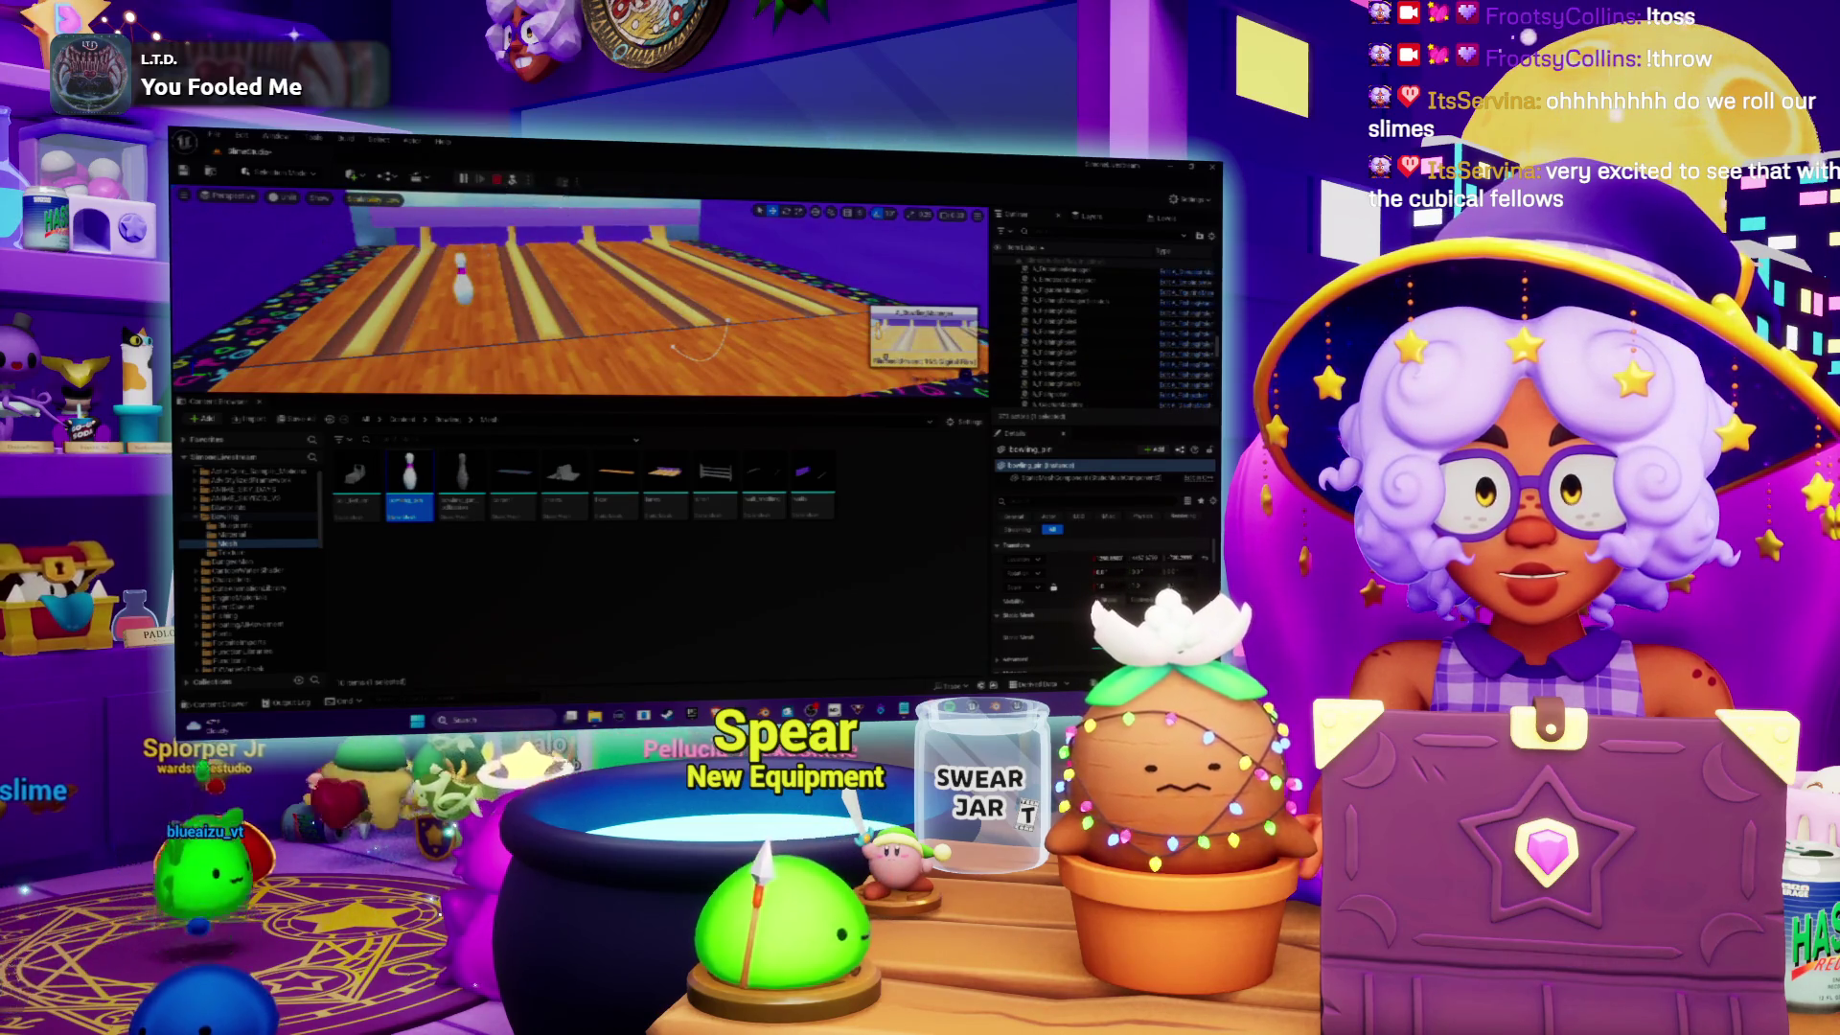
{"action": "key", "text": "f"}
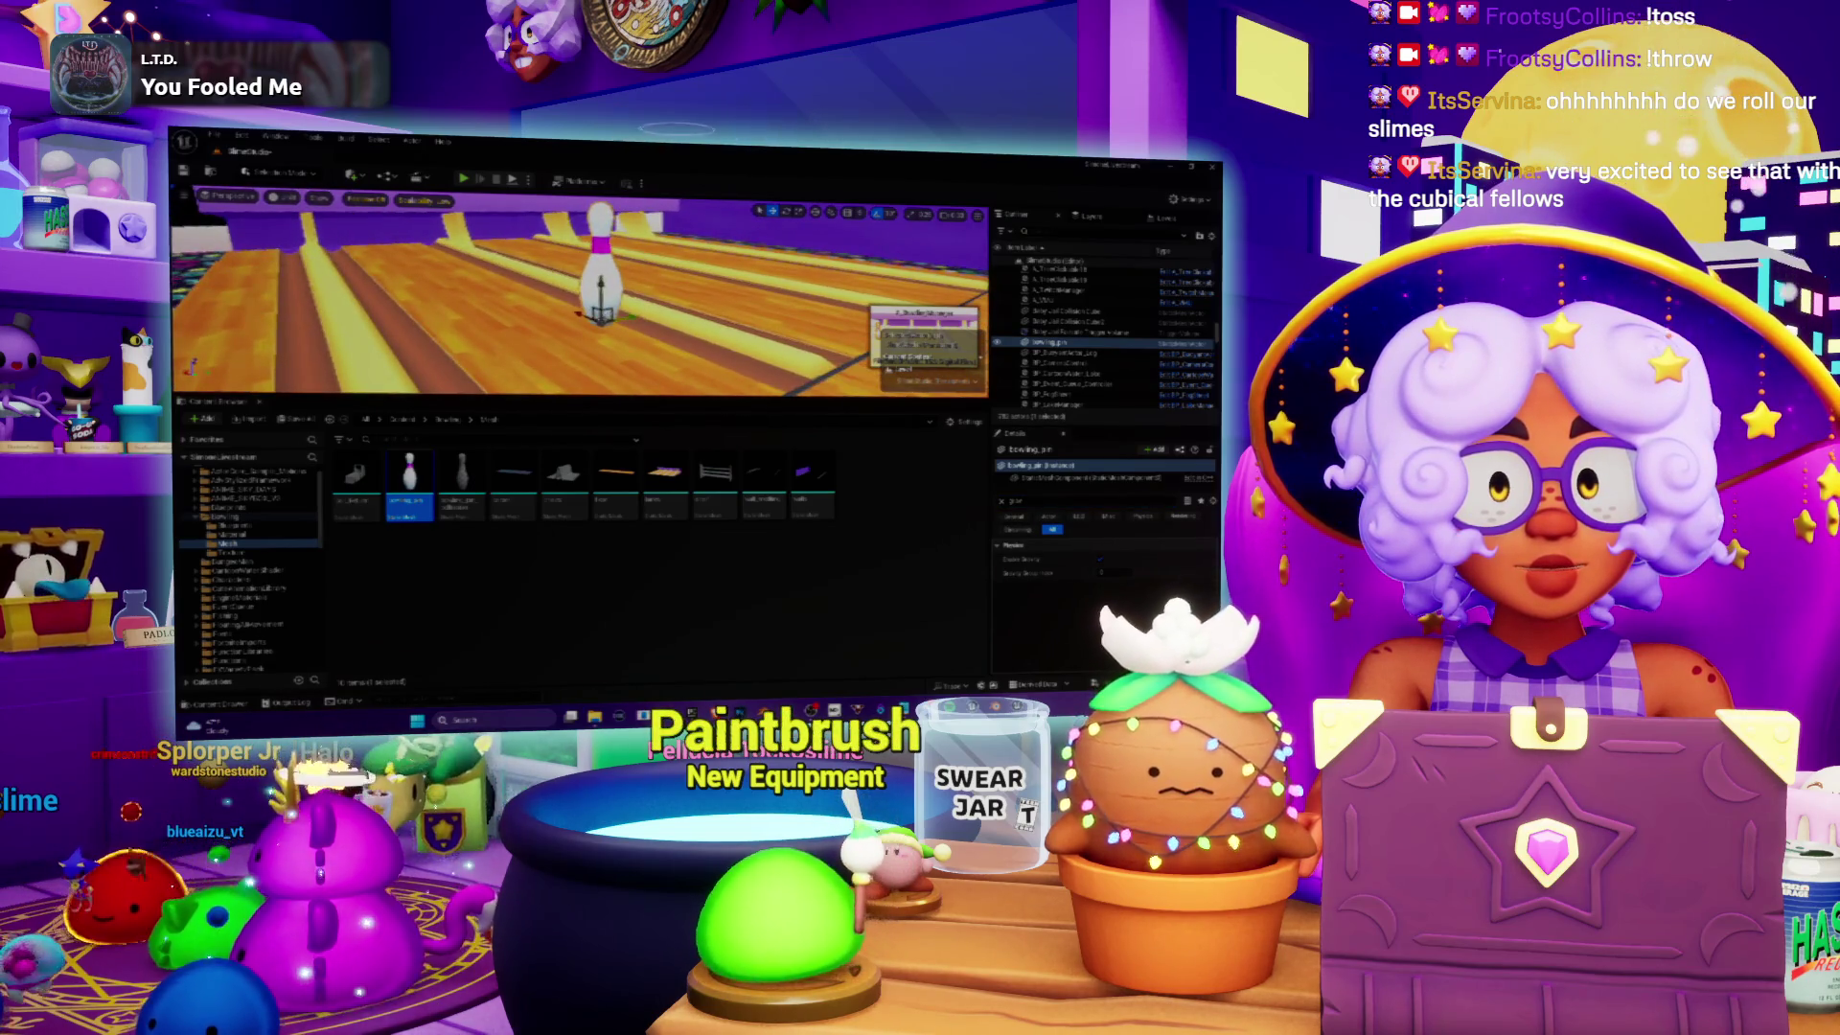
{"action": "key", "text": "alt+p"}
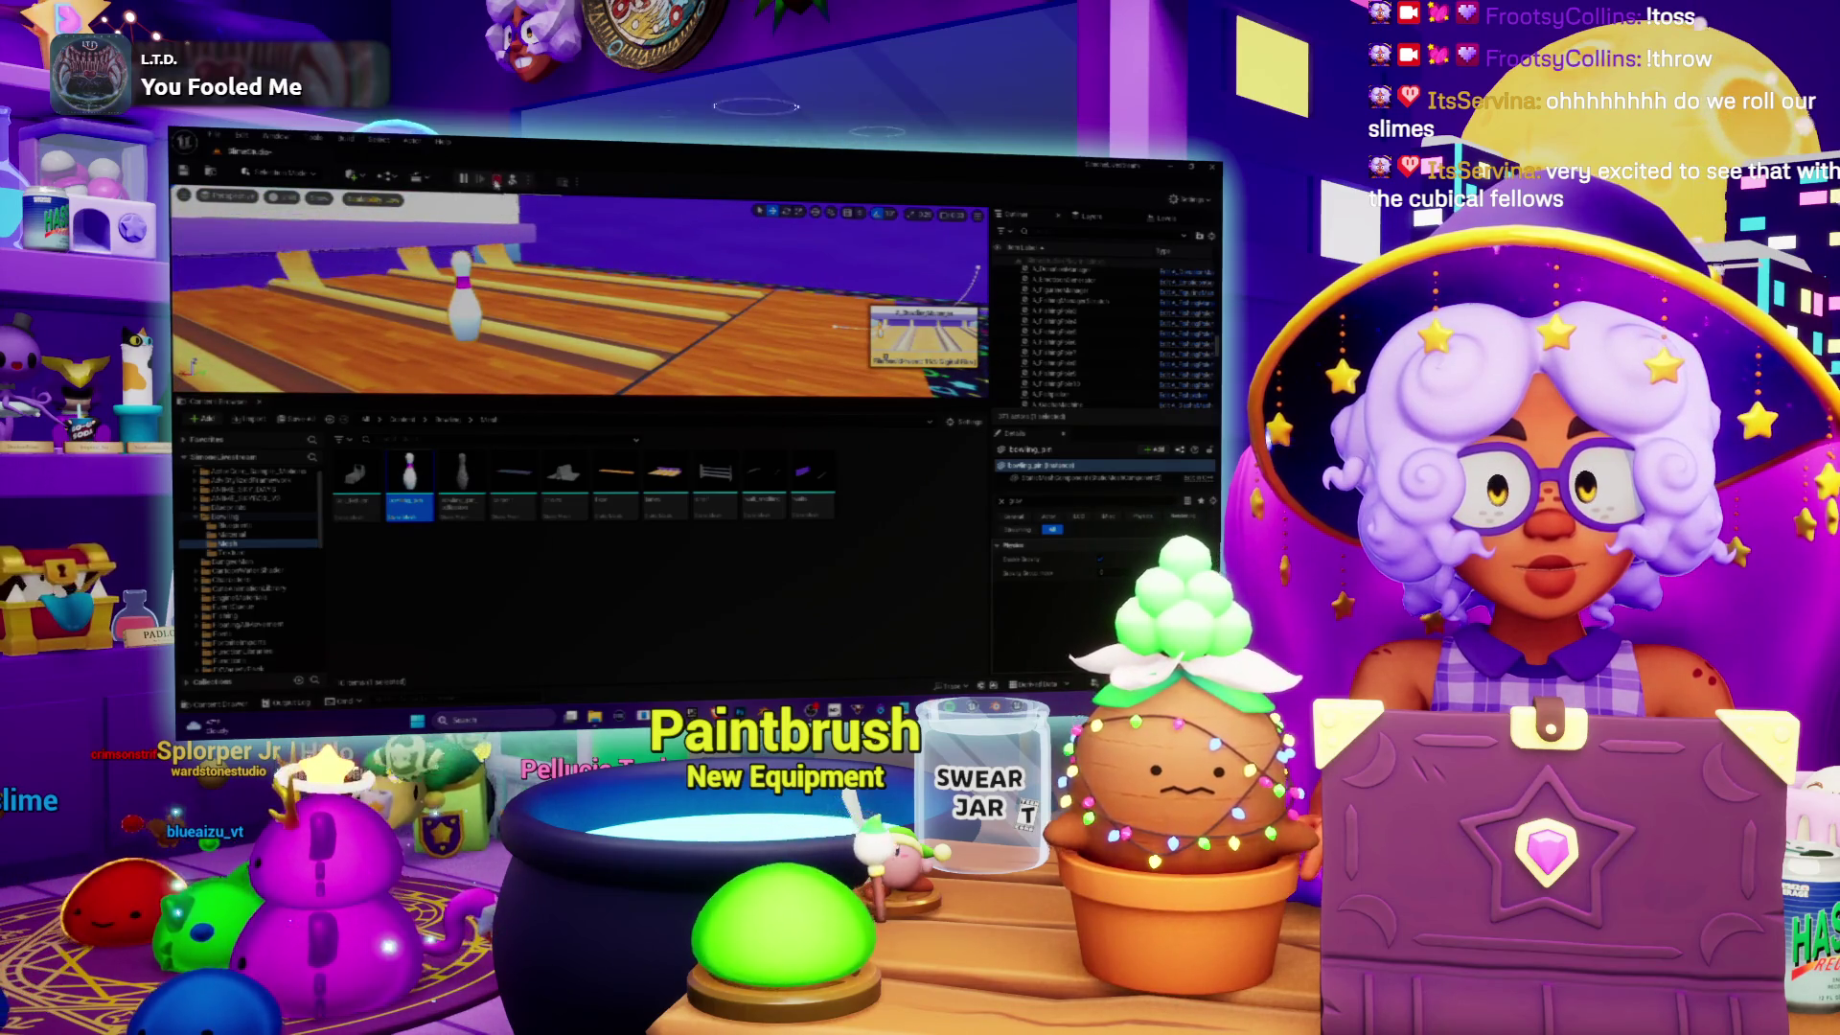
{"action": "key", "text": "Escape"}
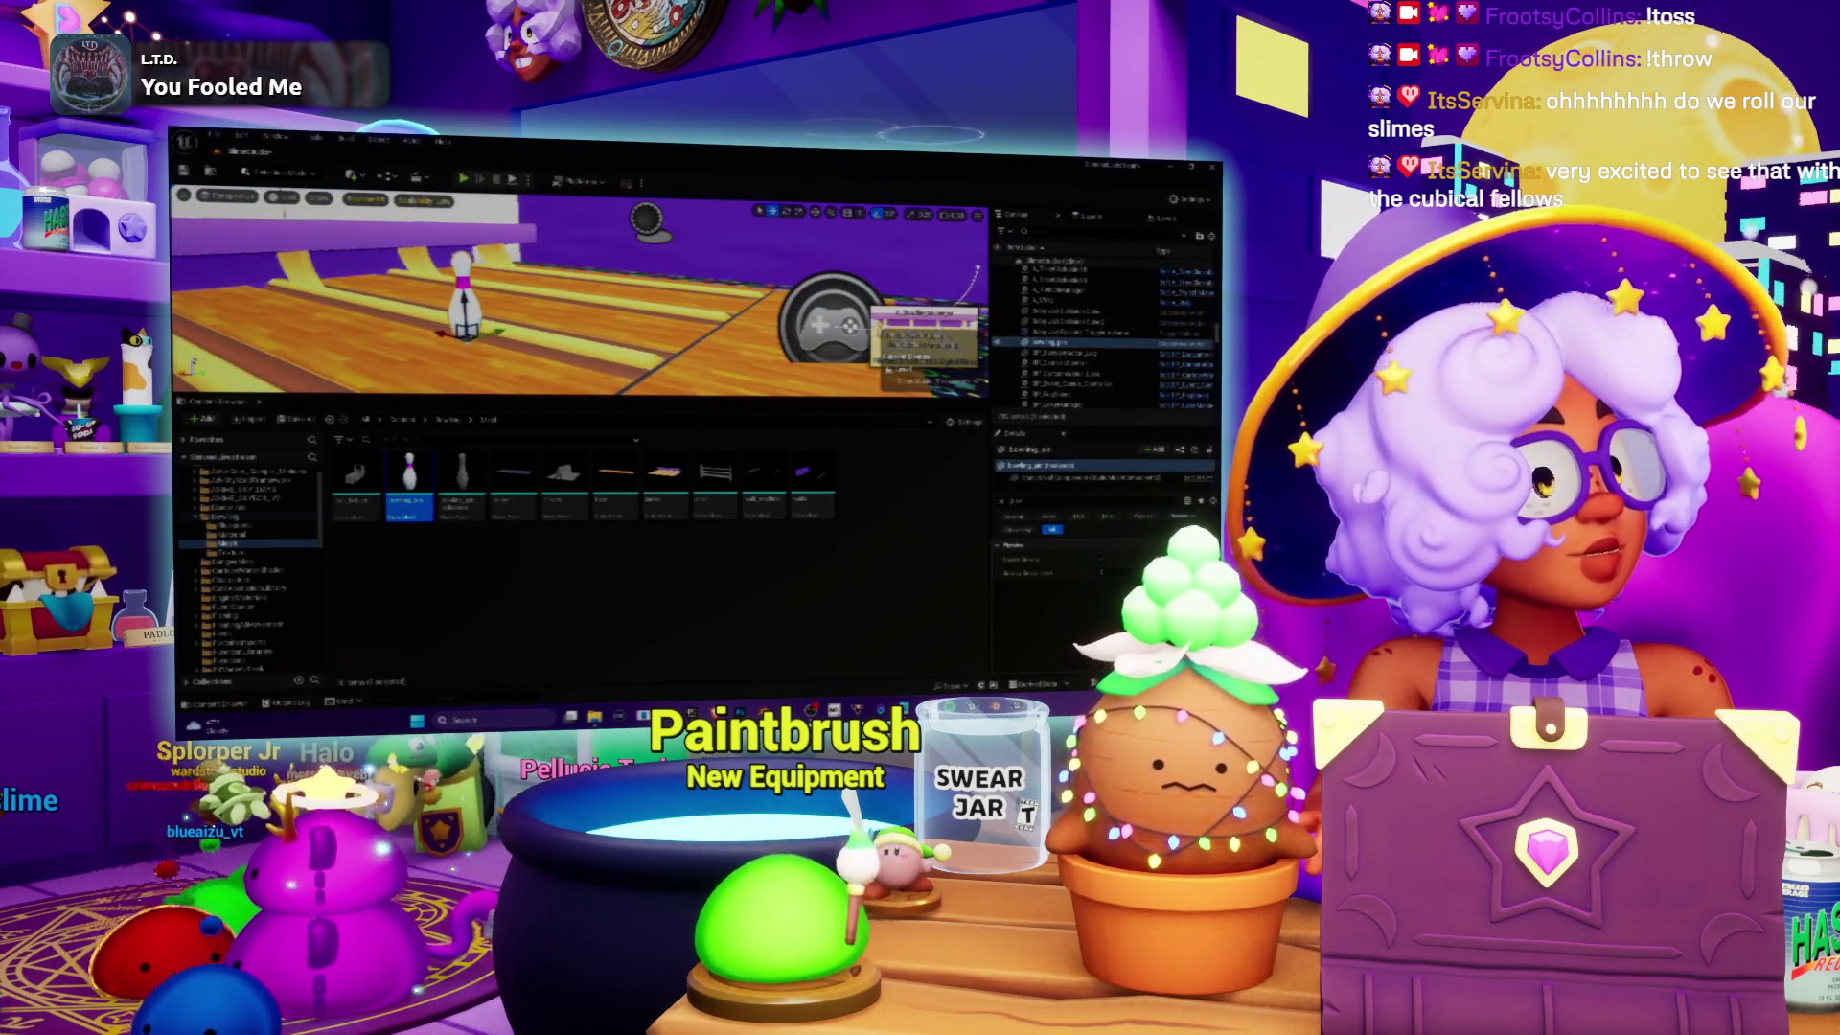
Step: Place the Ball Return asset farther up the lane and test play the level
{"action": "mouse_move", "coordinate": [355, 475]}
{"action": "left_mouse_down"}
{"action": "mouse_move", "coordinate": [564, 263]}
{"action": "mouse_move", "coordinate": [580, 271]}
{"action": "left_mouse_up"}
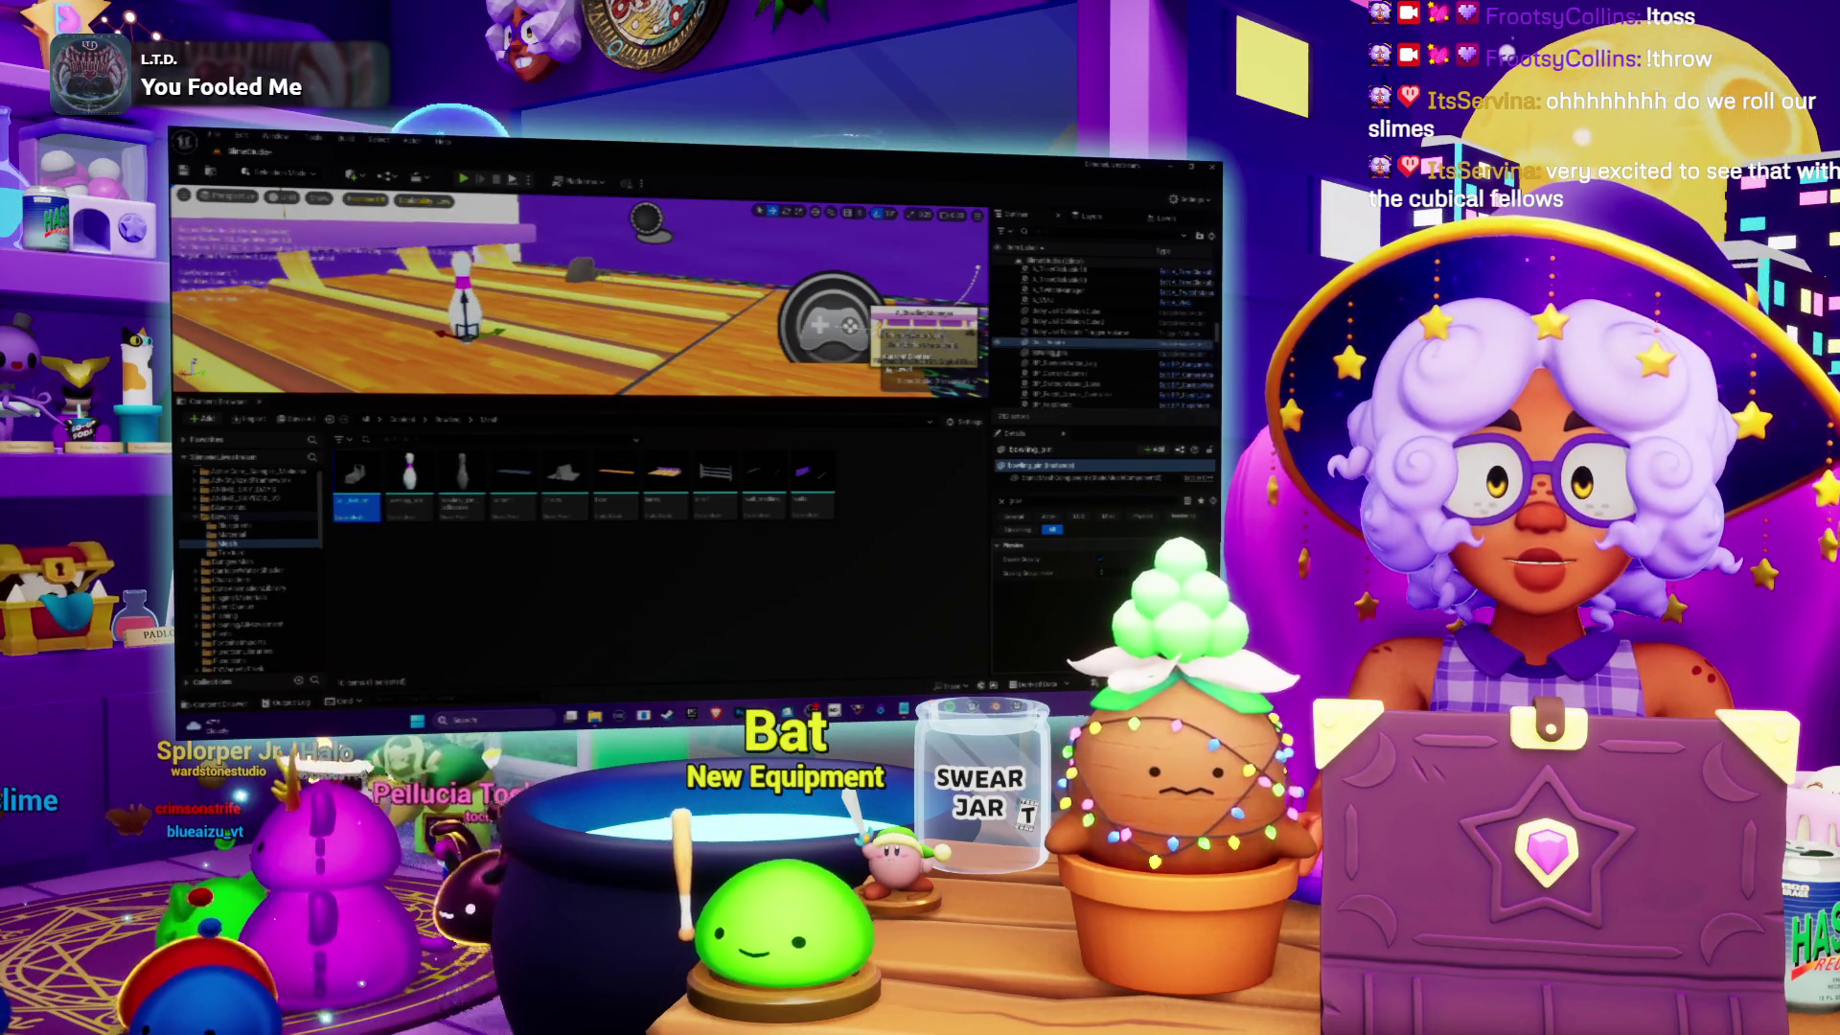
{"action": "left_click_drag", "start_coordinate": [580, 272], "coordinate": [587, 247]}
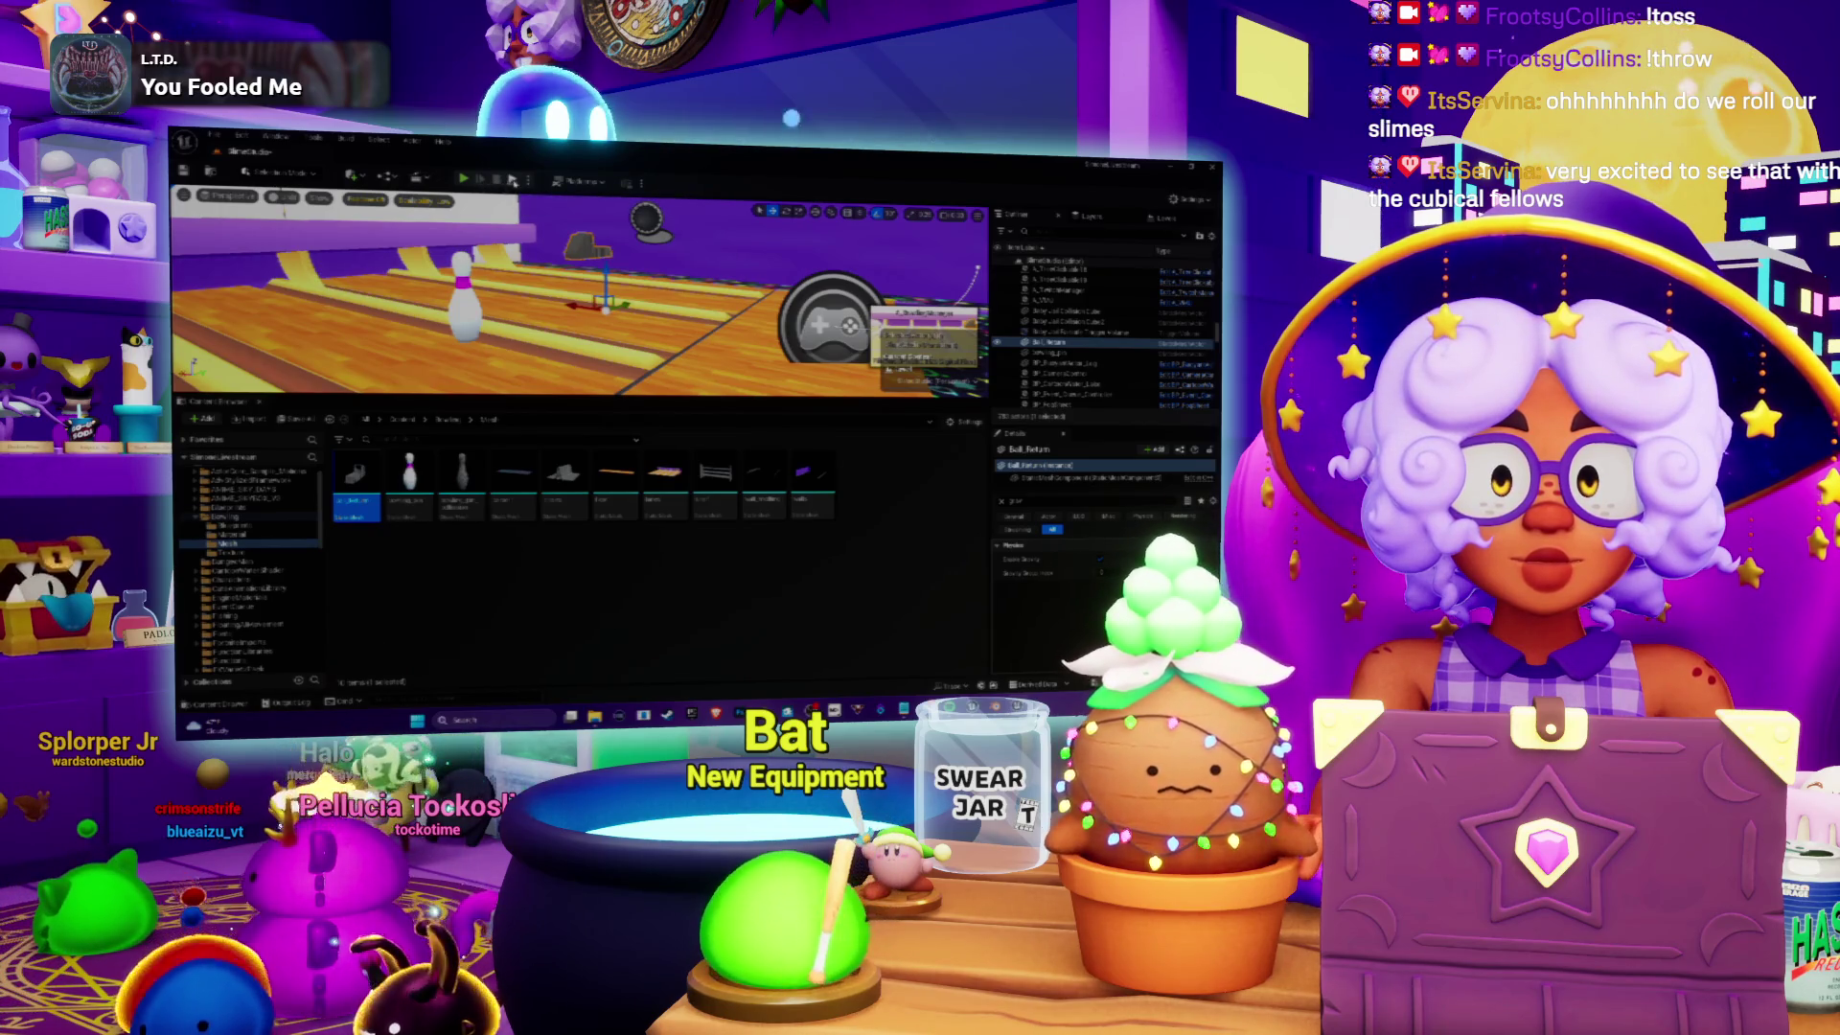
{"action": "left_click", "coordinate": [463, 179]}
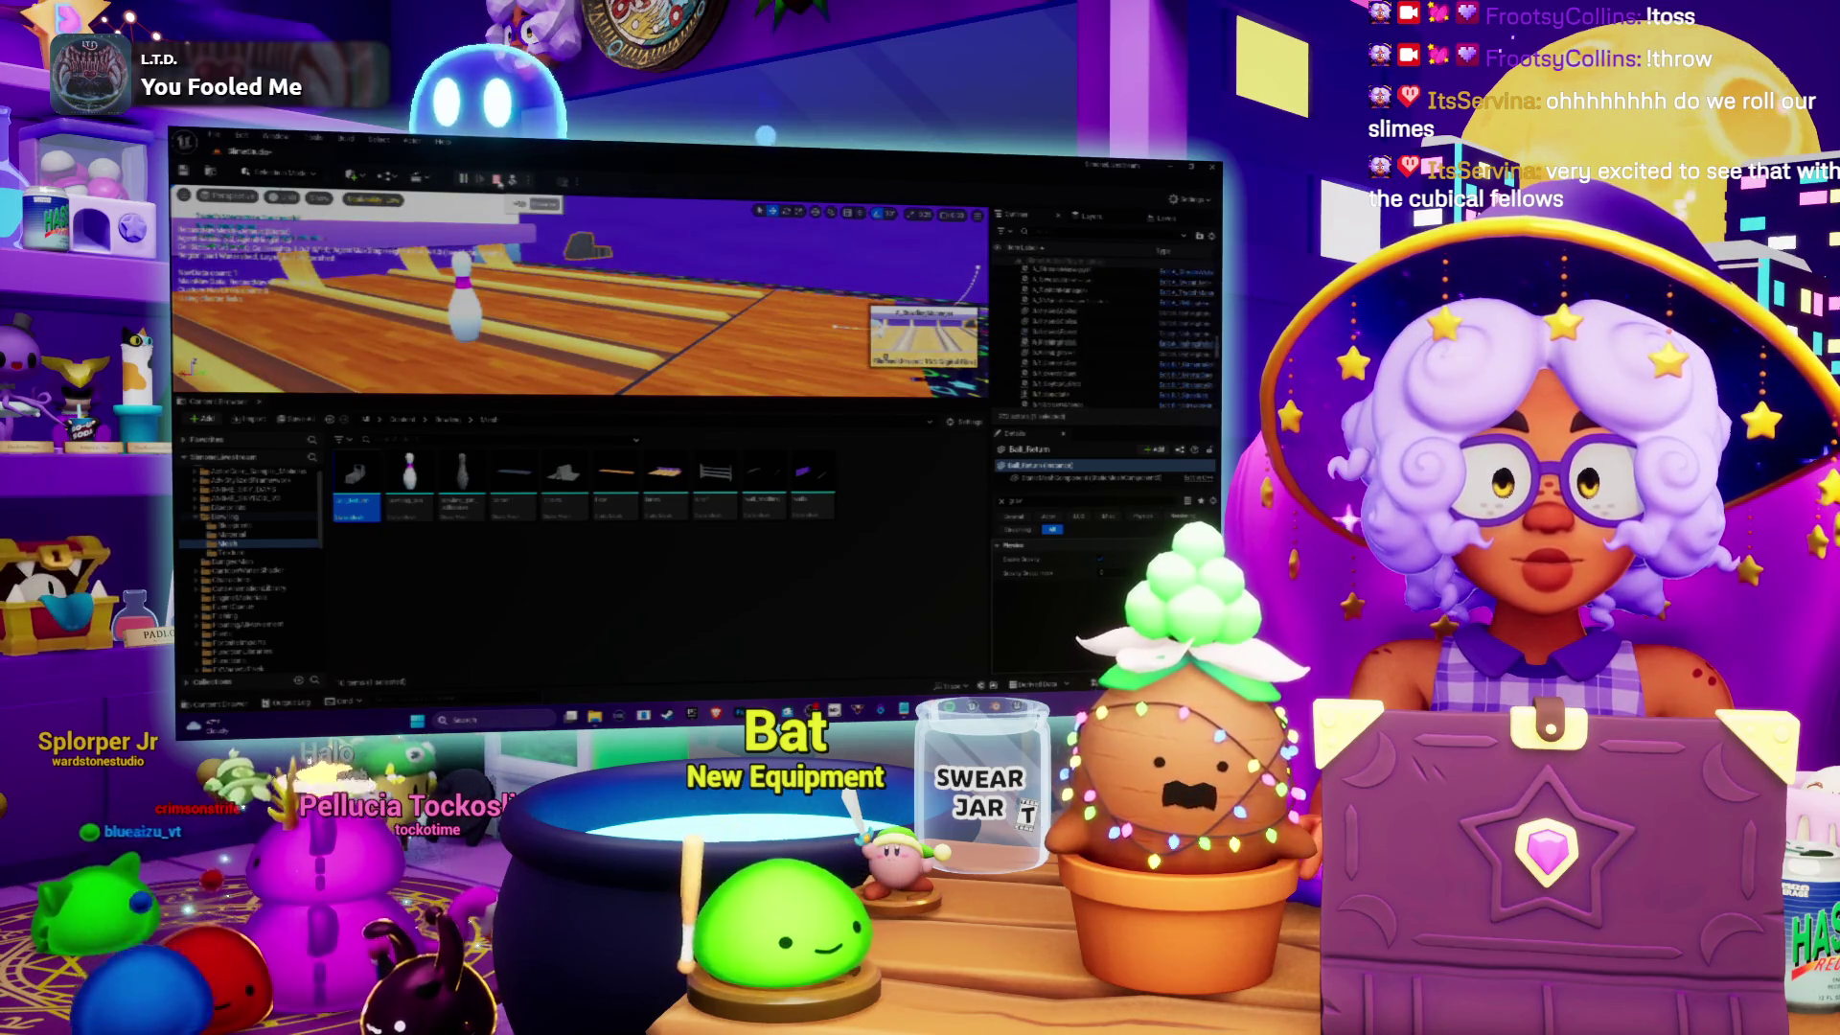
Step: Select the Ball Return's mesh component, test play briefly, then run the level as a simulation
{"action": "left_click", "coordinate": [496, 180]}
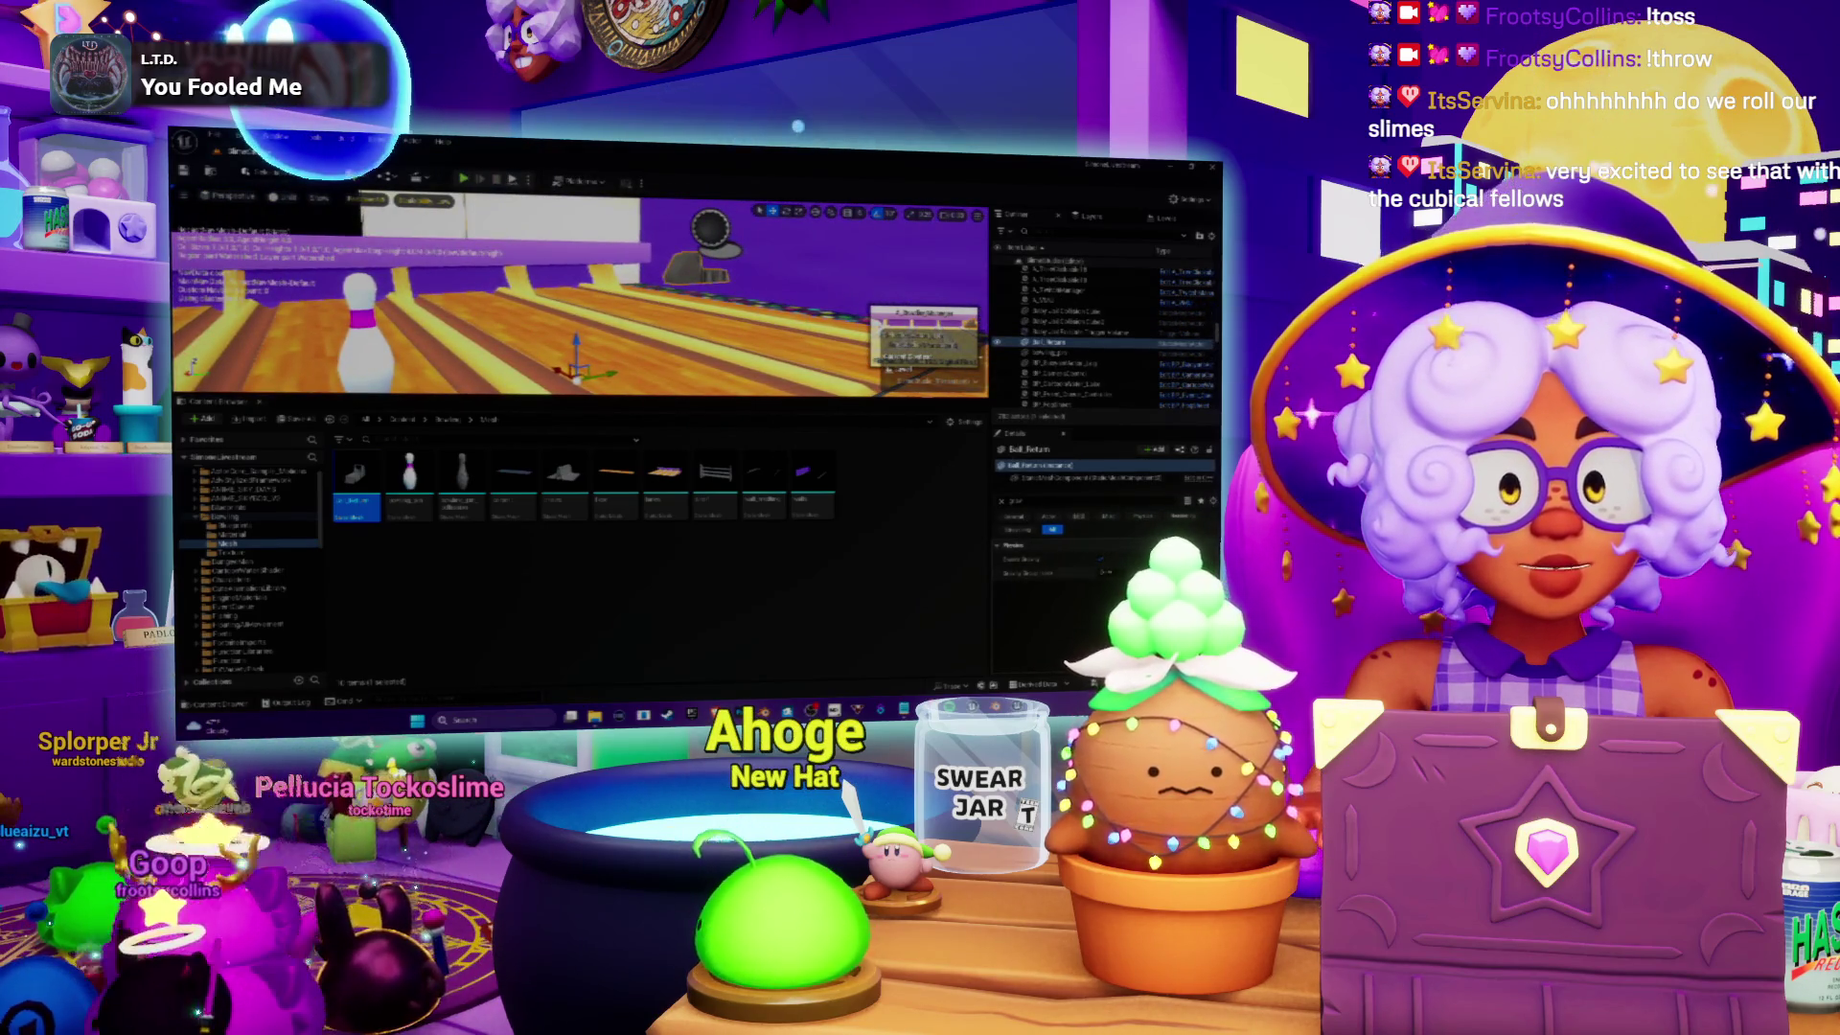
{"action": "left_click", "coordinate": [1092, 477]}
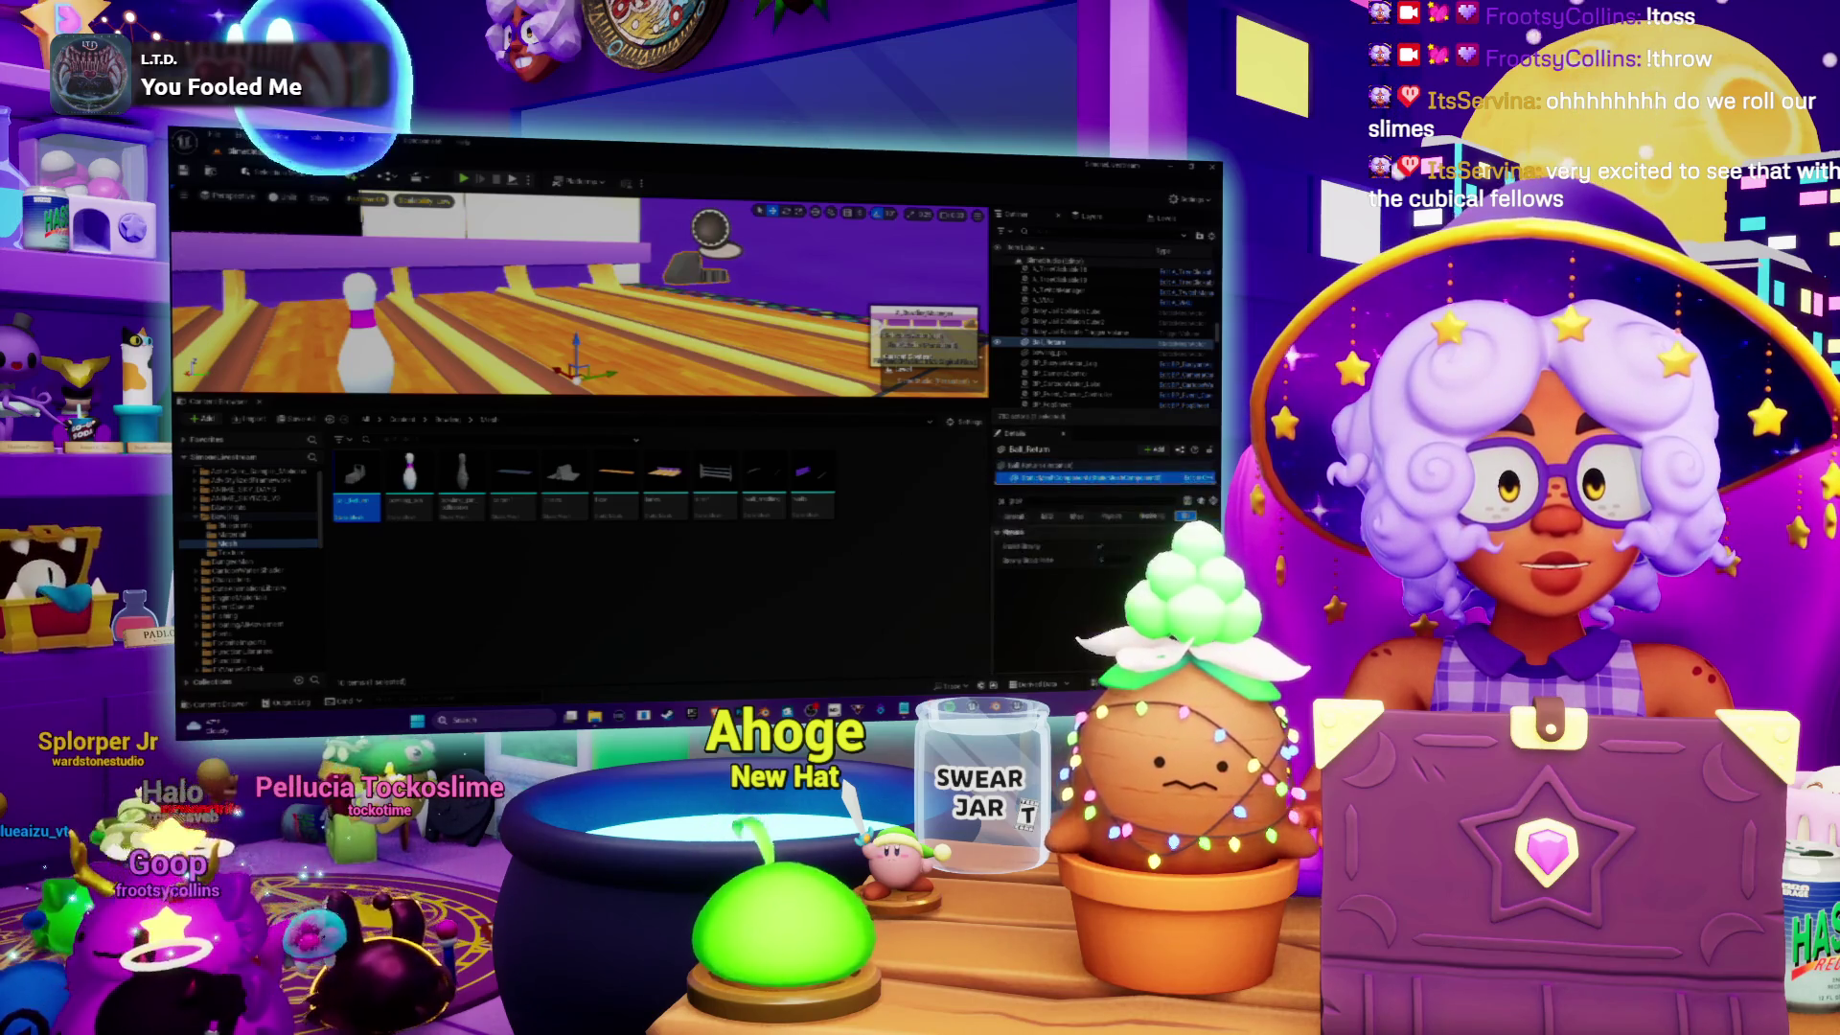
{"action": "left_click", "coordinate": [463, 180]}
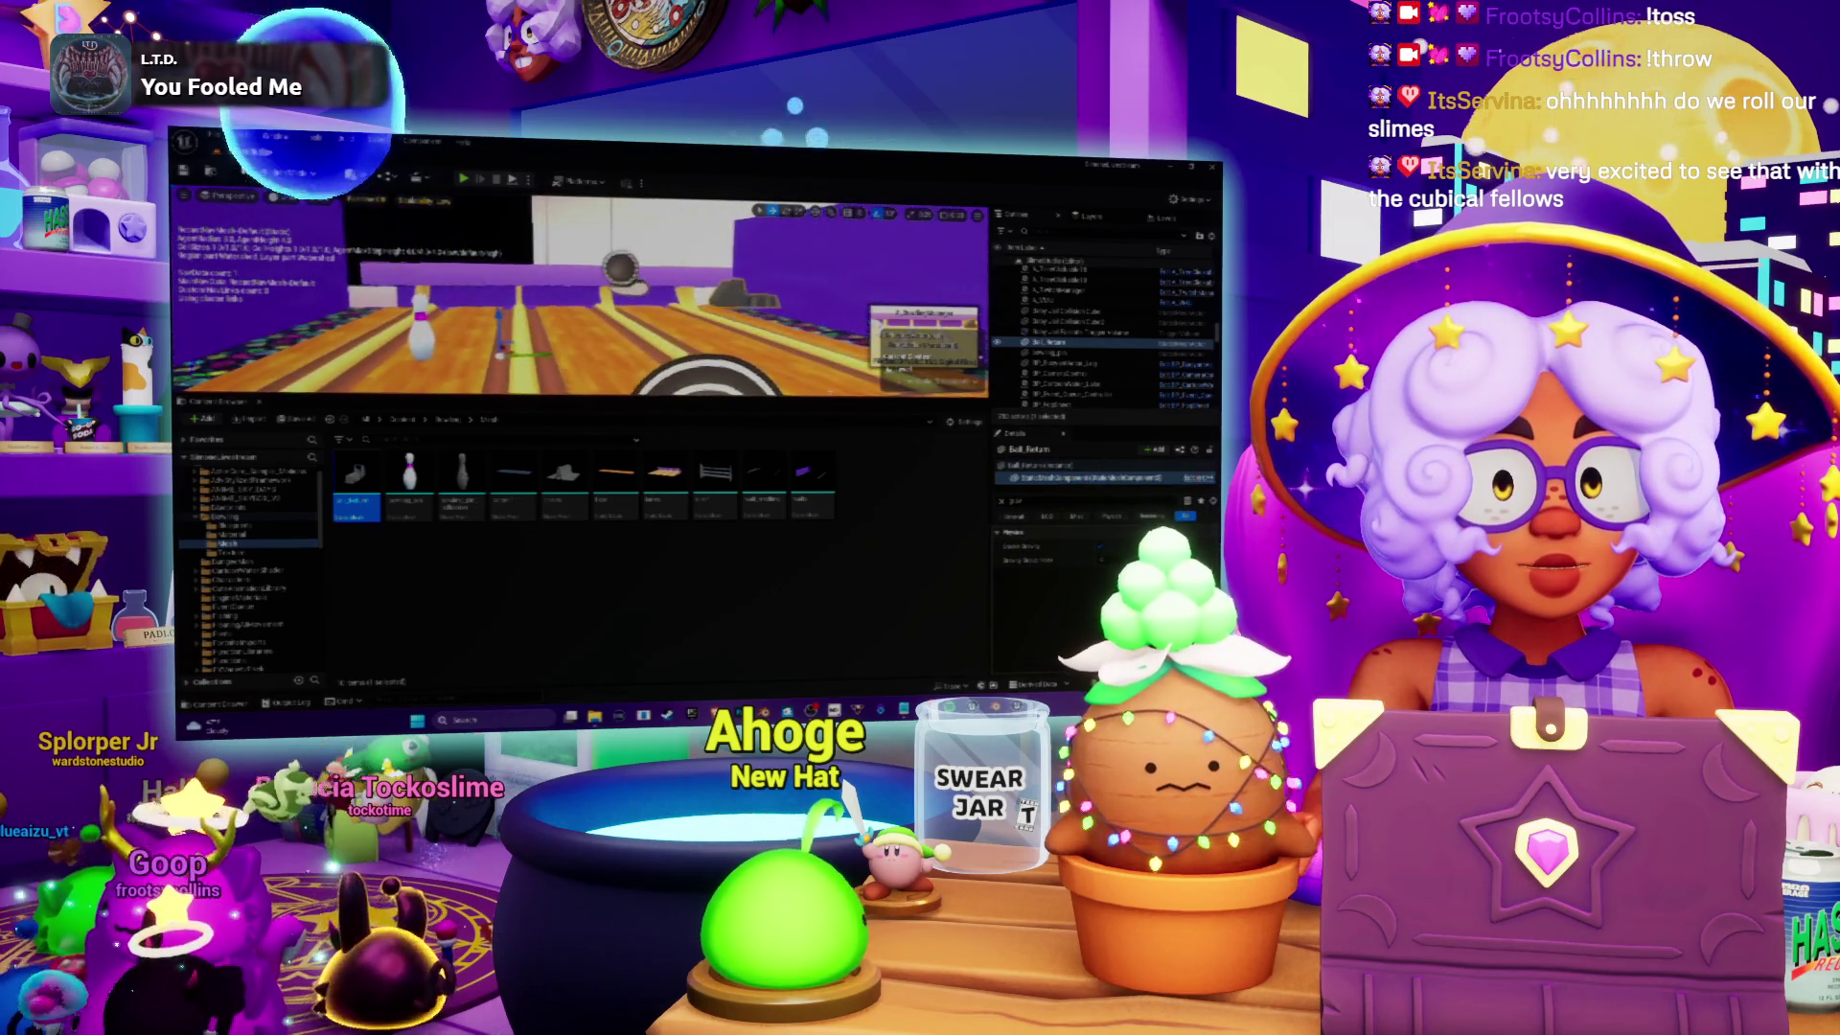
{"action": "key", "text": "Escape"}
{"action": "left_click", "coordinate": [528, 180]}
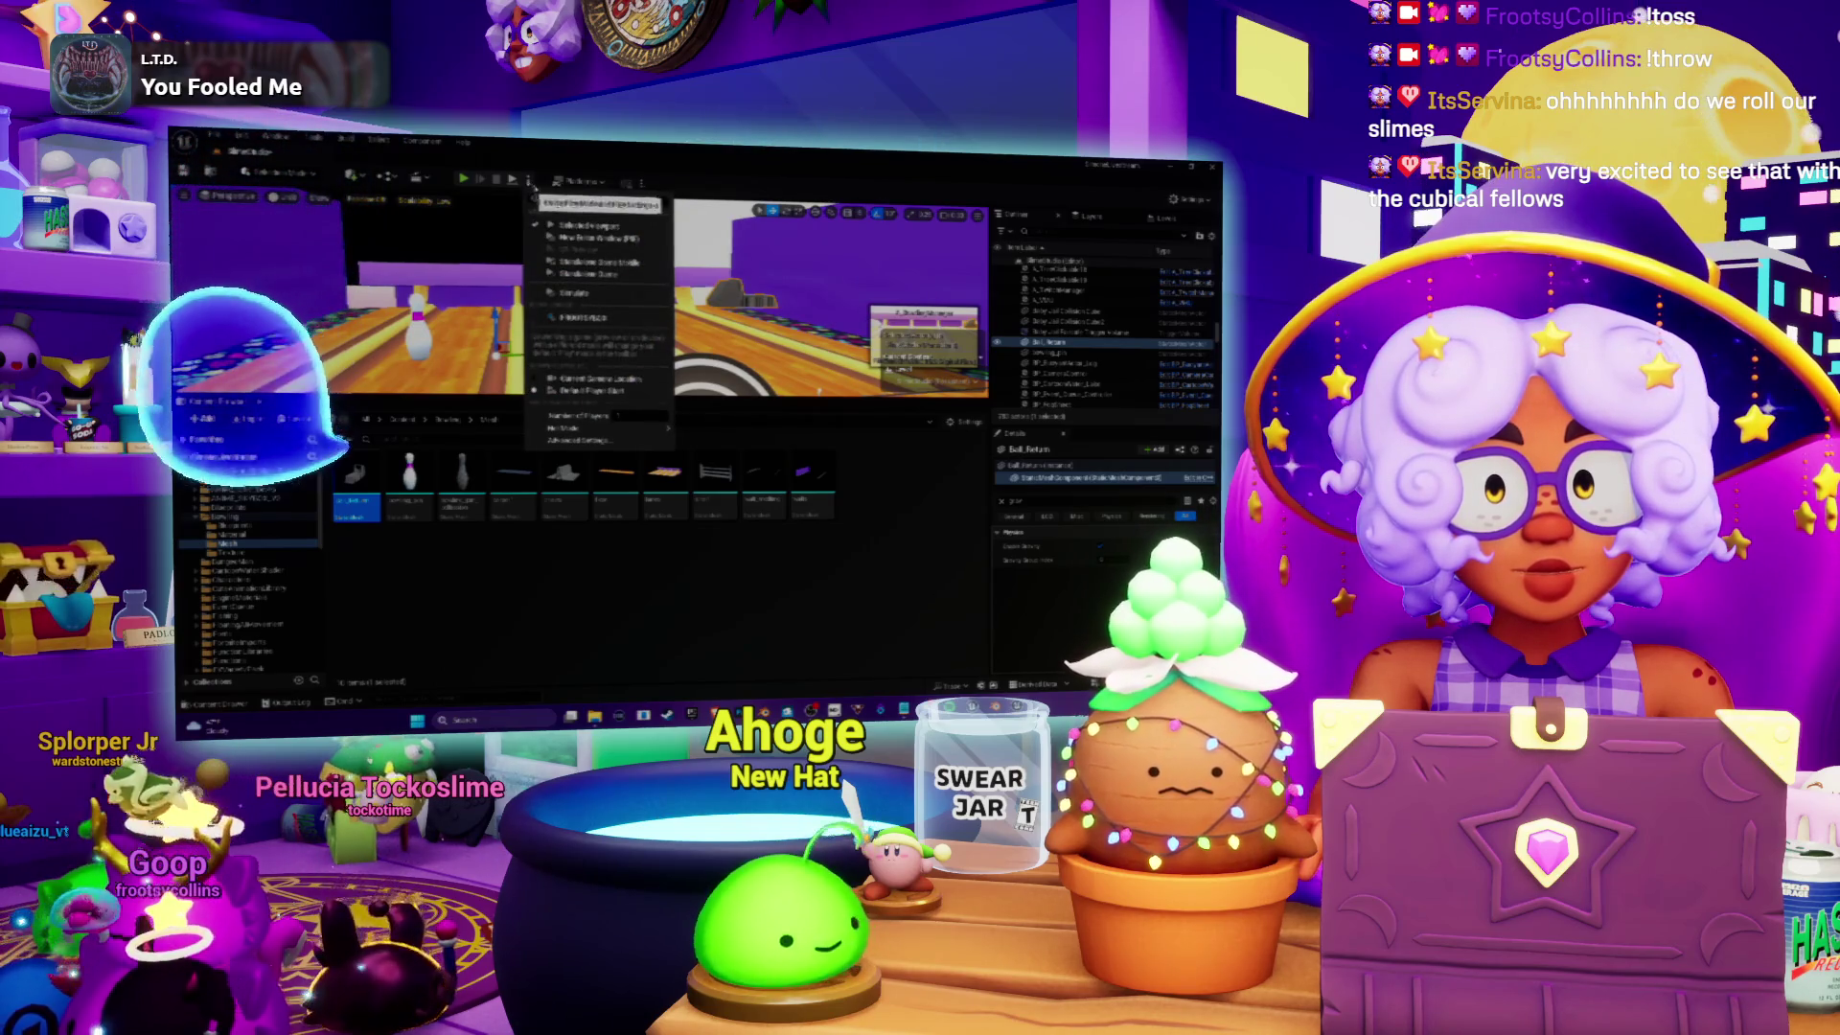
{"action": "left_click", "coordinate": [573, 292]}
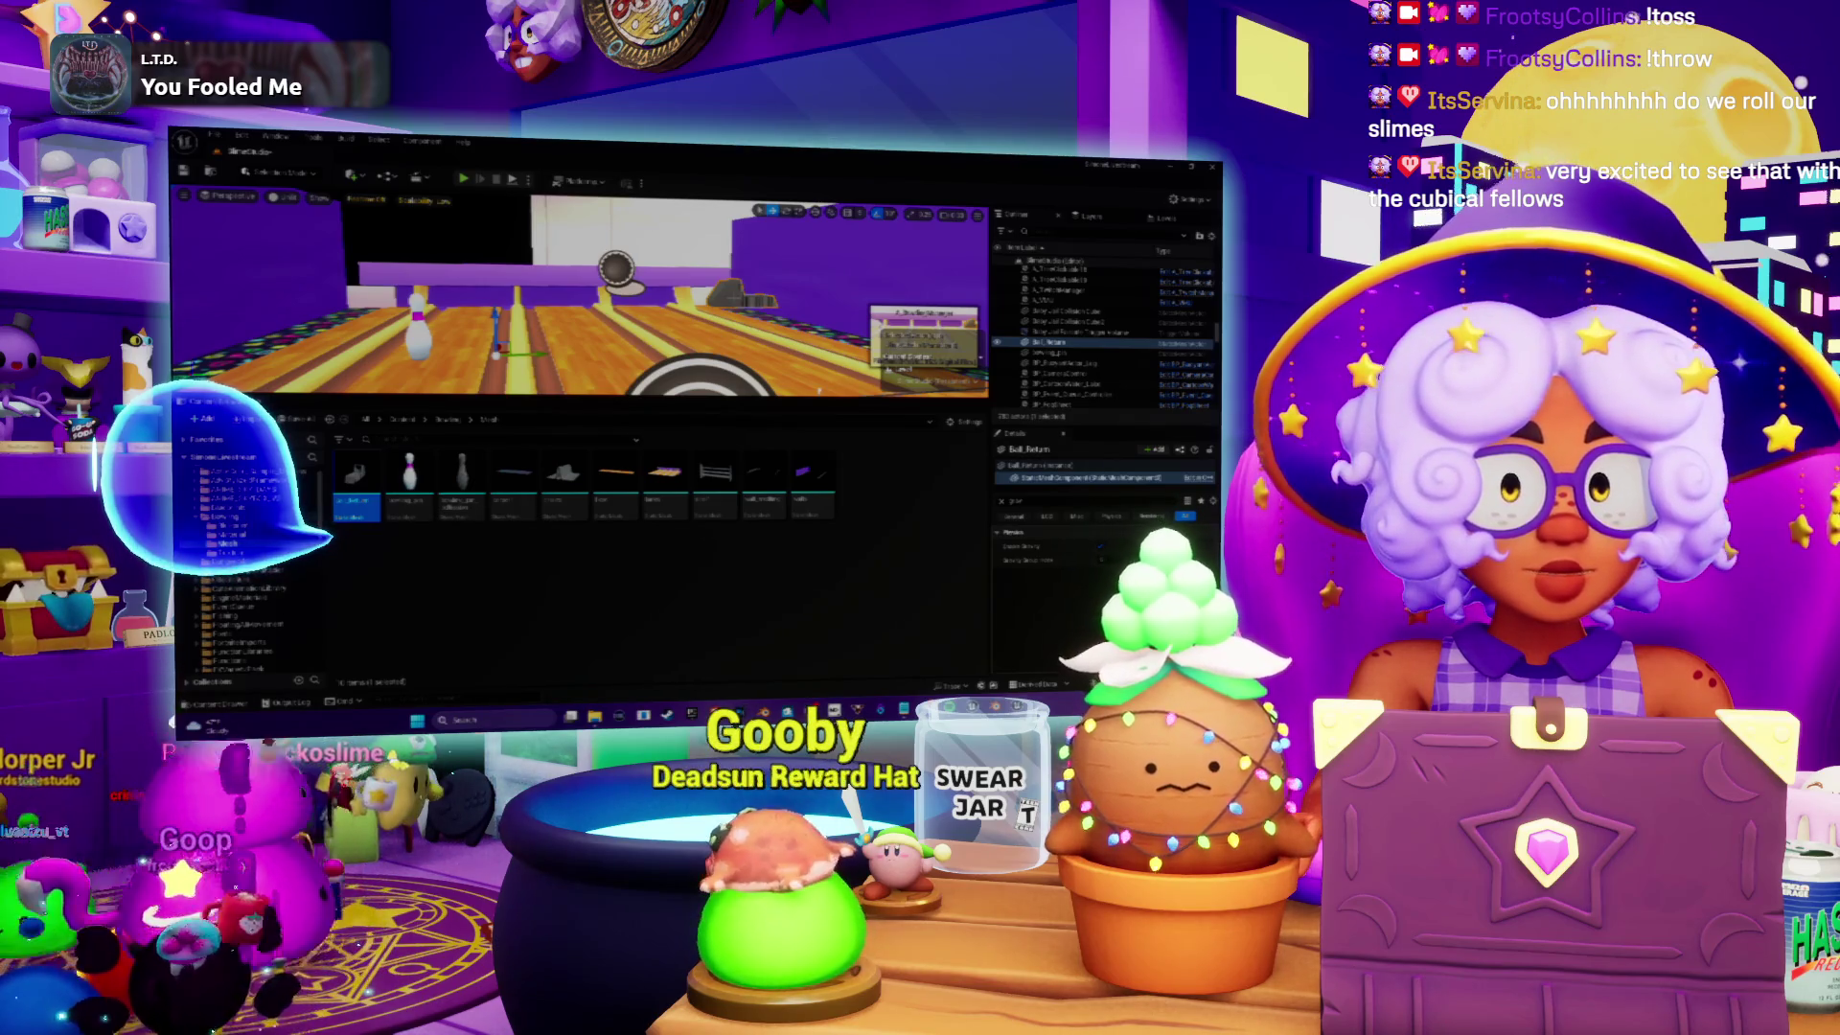
Step: Deselect the Ball Return and place another bowling pin on the lane, framing it
{"action": "scroll", "coordinate": [573, 292], "scroll_direction": "up", "scroll_amount": 1}
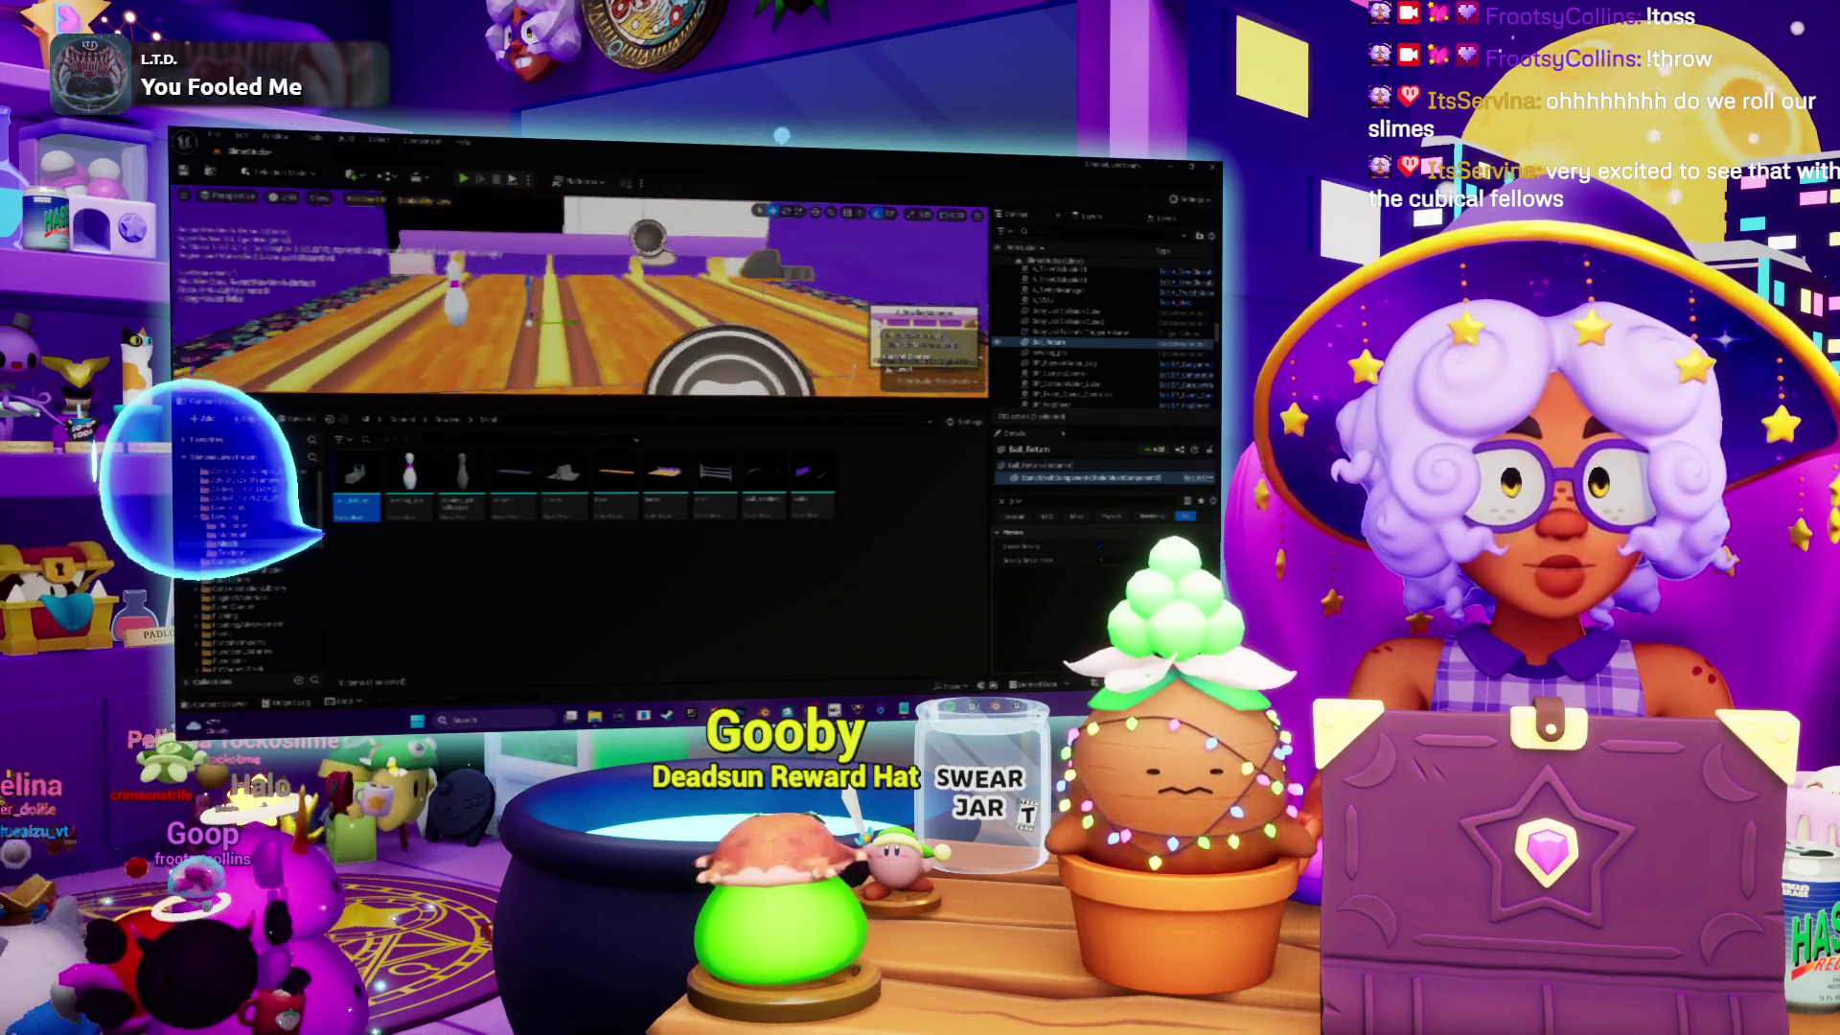
{"action": "left_click", "coordinate": [755, 272]}
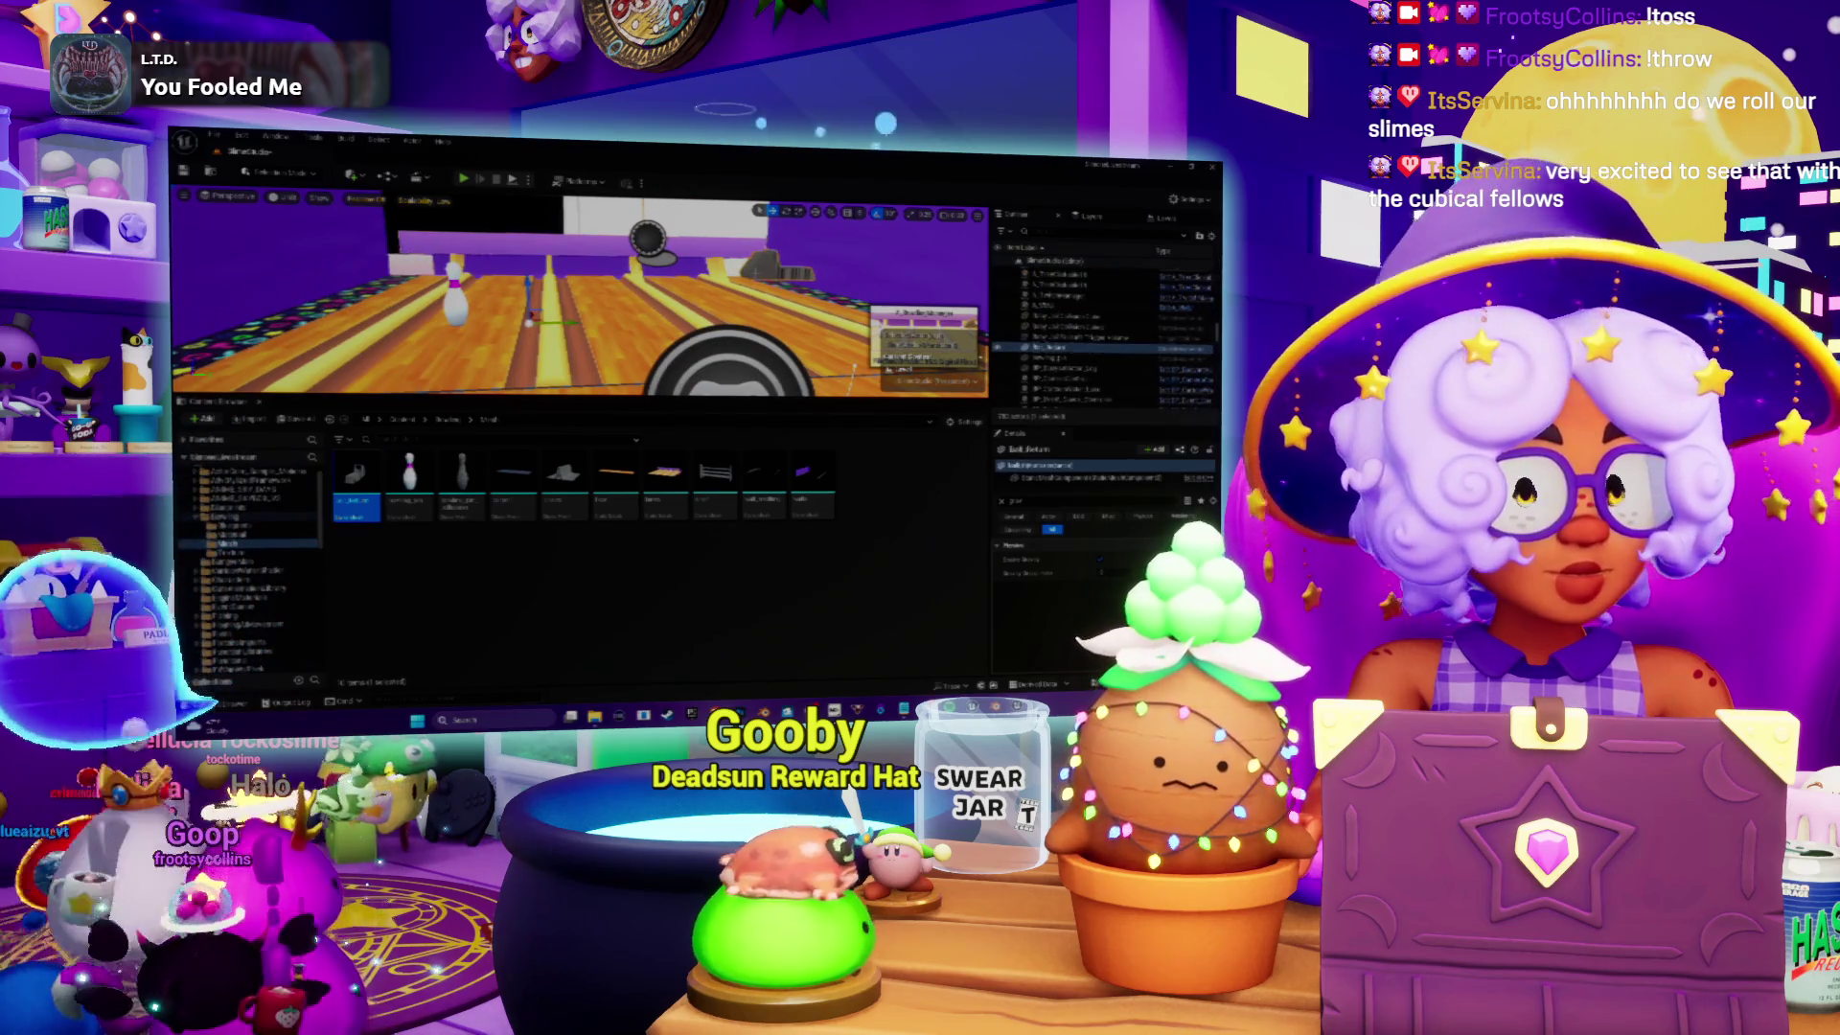
{"action": "double_click", "coordinate": [1054, 347]}
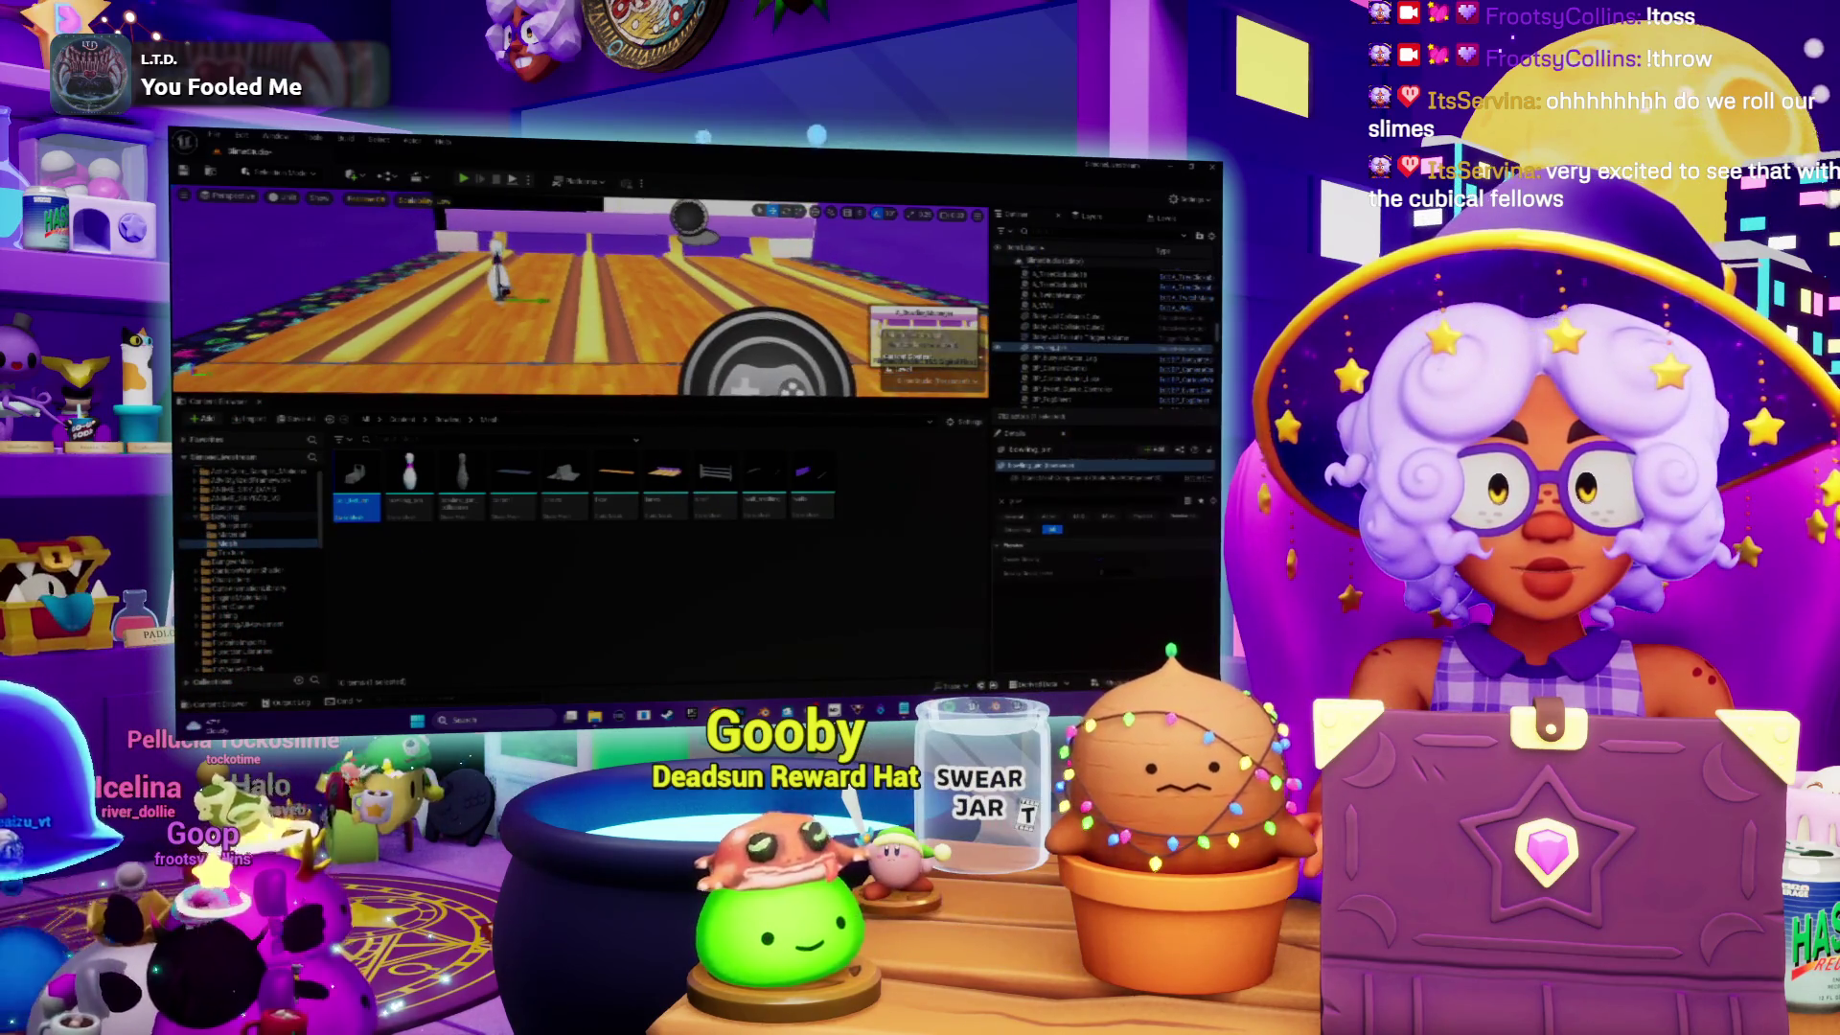
{"action": "left_click_drag", "start_coordinate": [447, 466], "coordinate": [533, 326]}
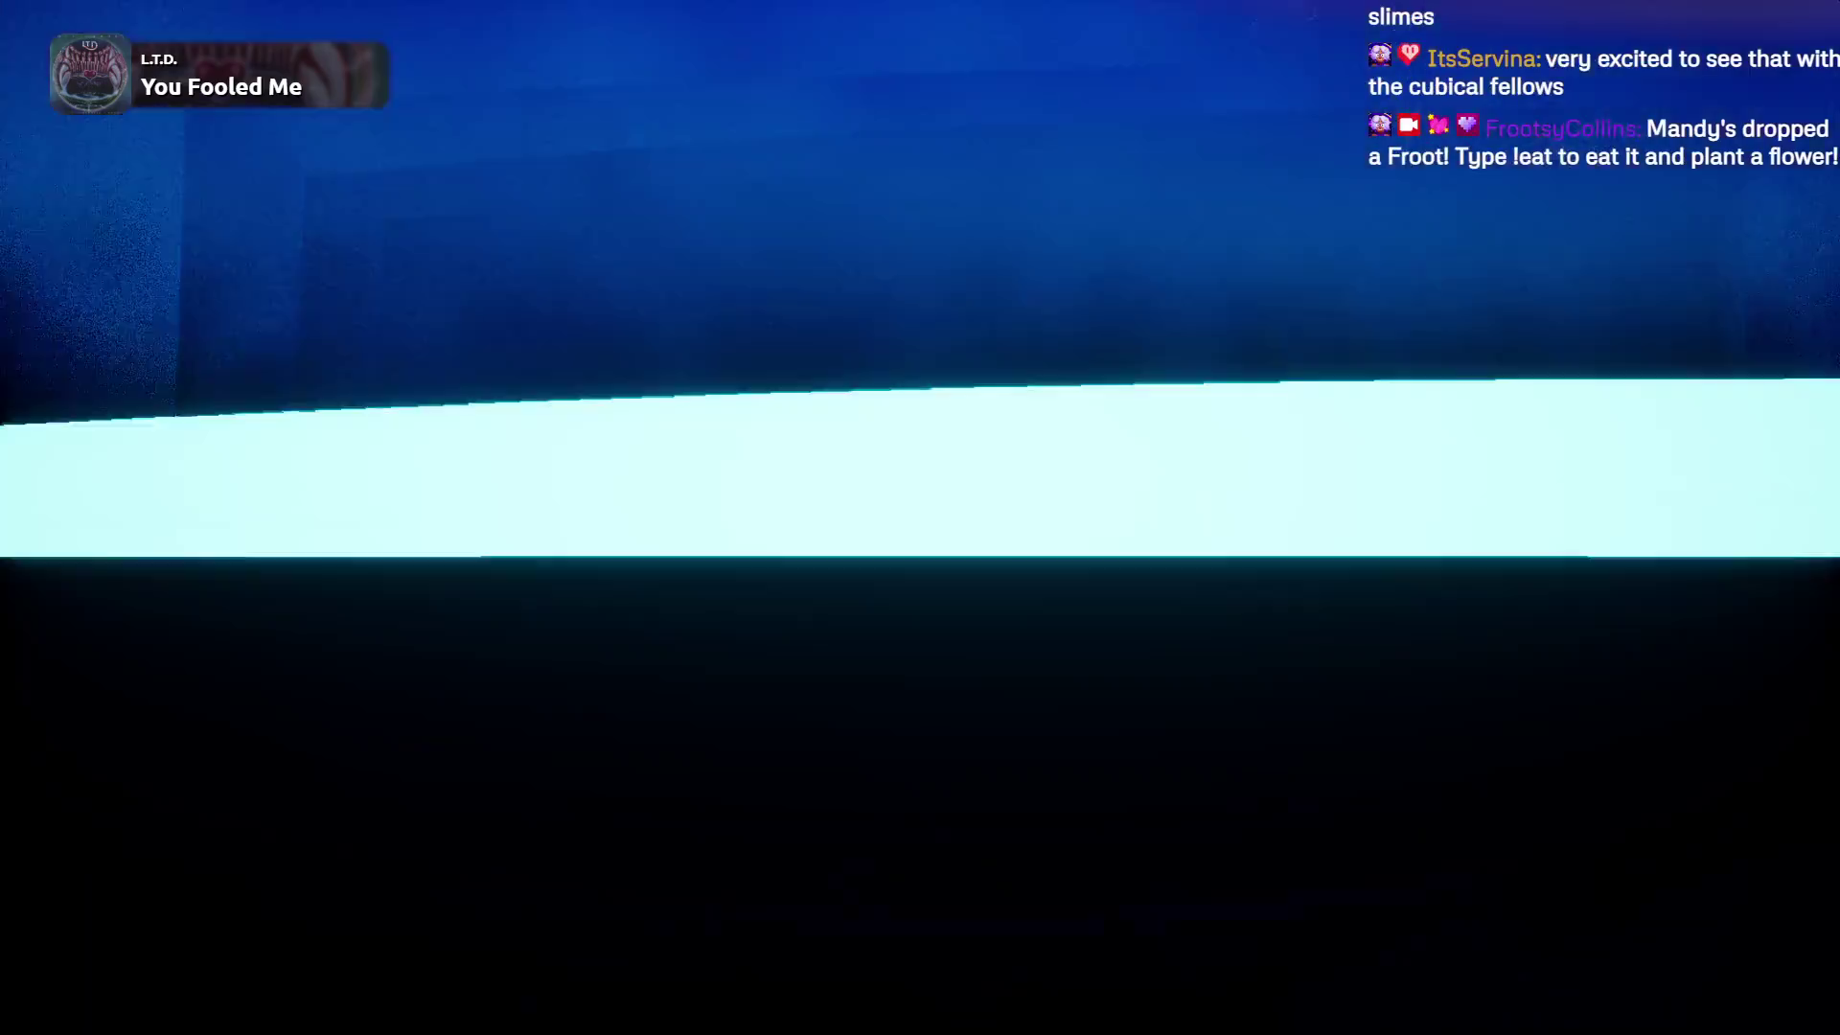
{"action": "key", "text": "f"}
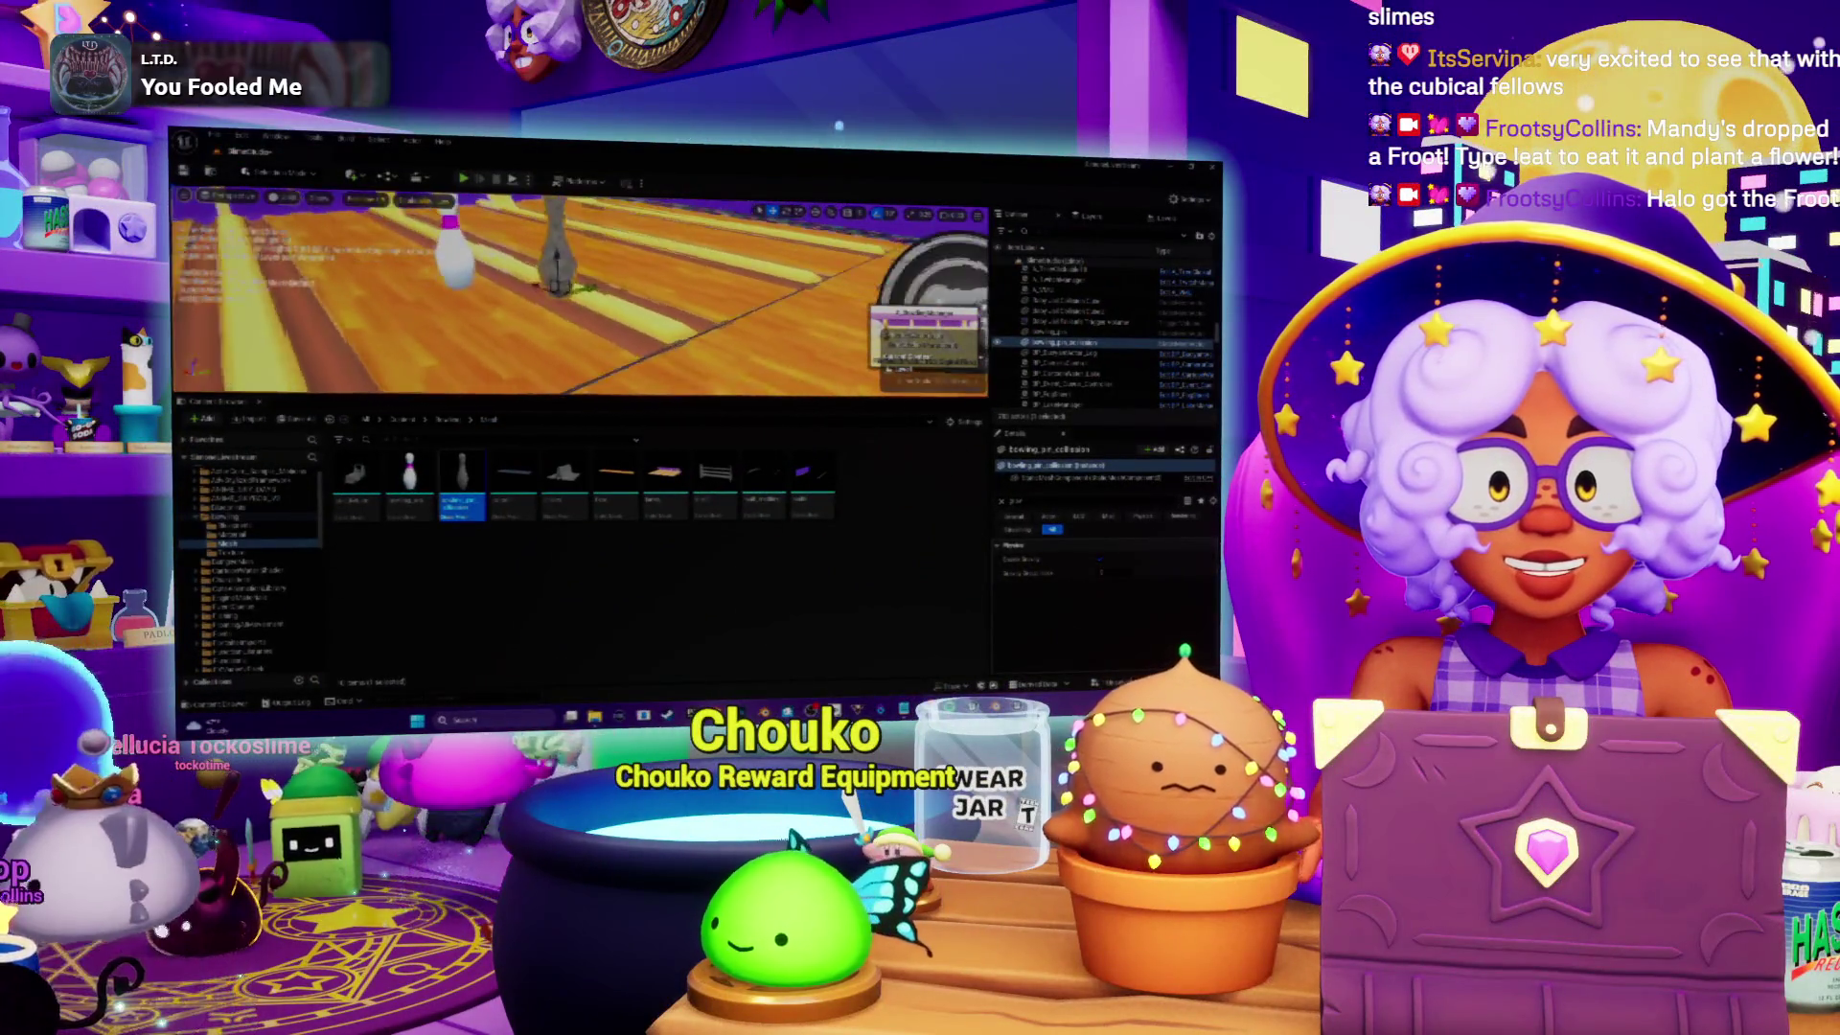
{"action": "scroll", "coordinate": [575, 297], "scroll_direction": "down", "scroll_amount": 5}
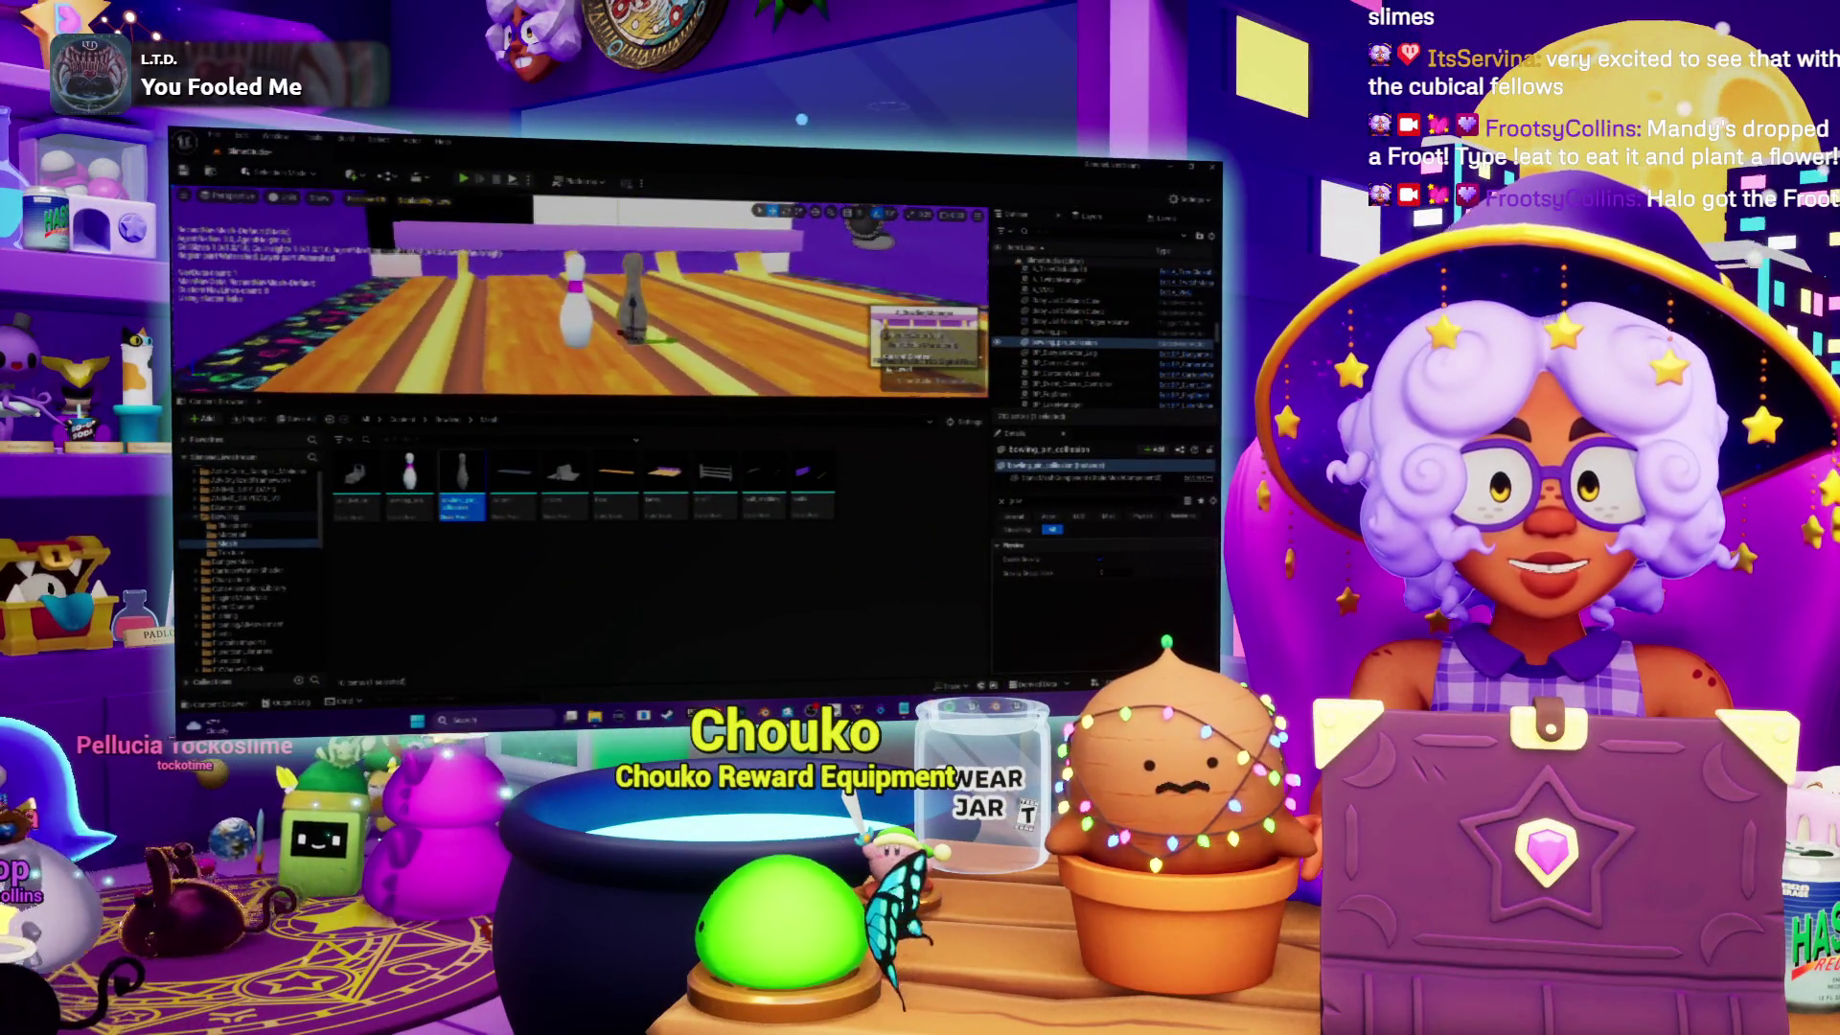
{"action": "key", "text": "alt+p"}
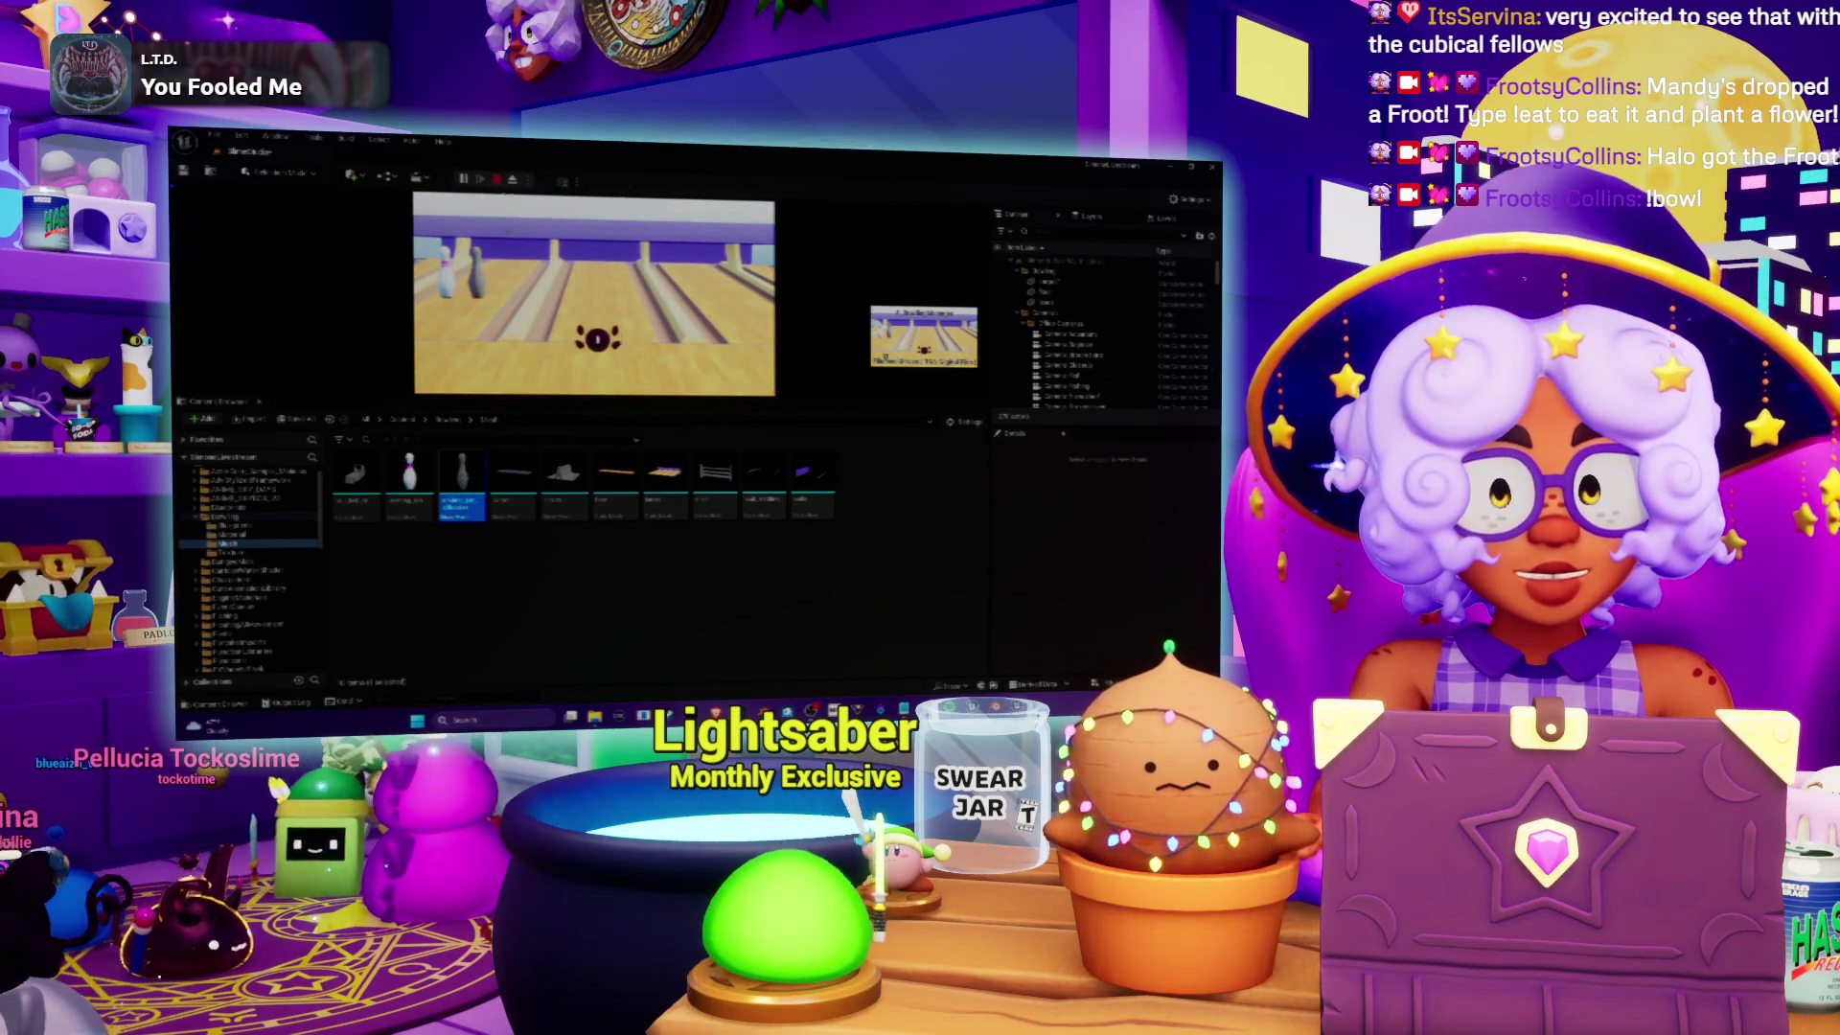
{"action": "key", "text": "Escape"}
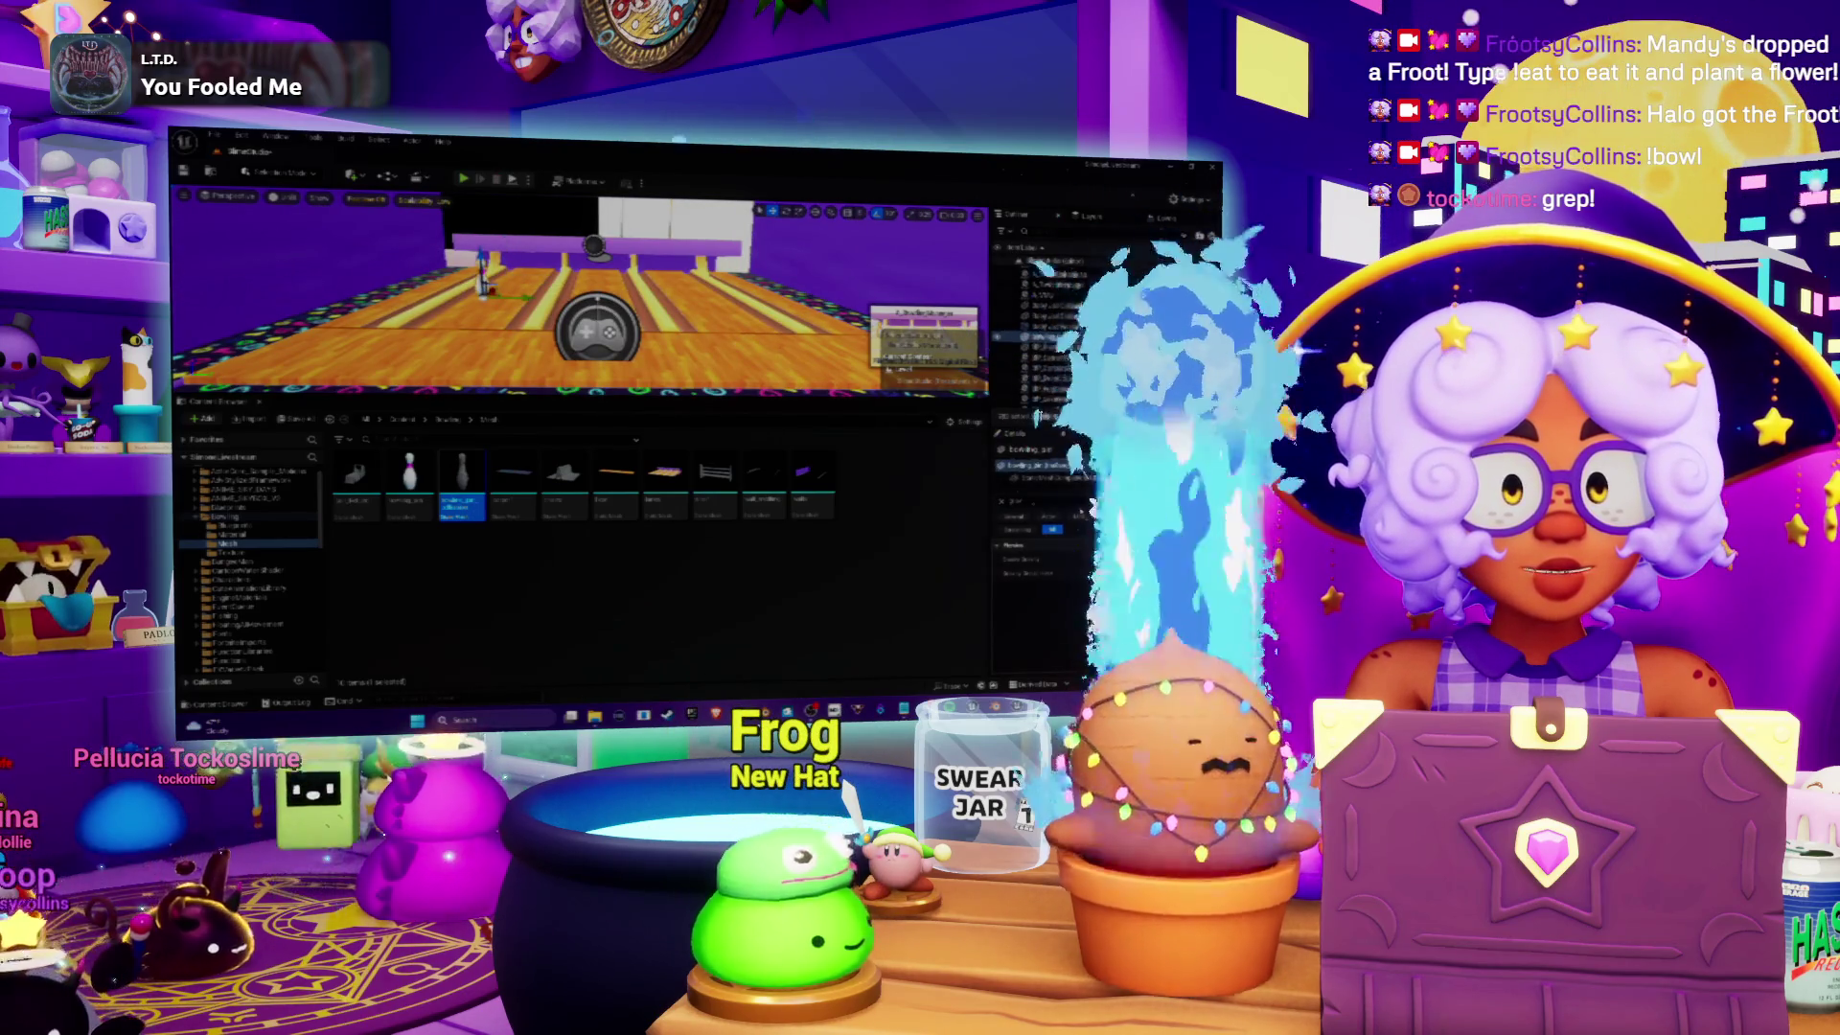
{"action": "mouse_move", "coordinate": [836, 489]}
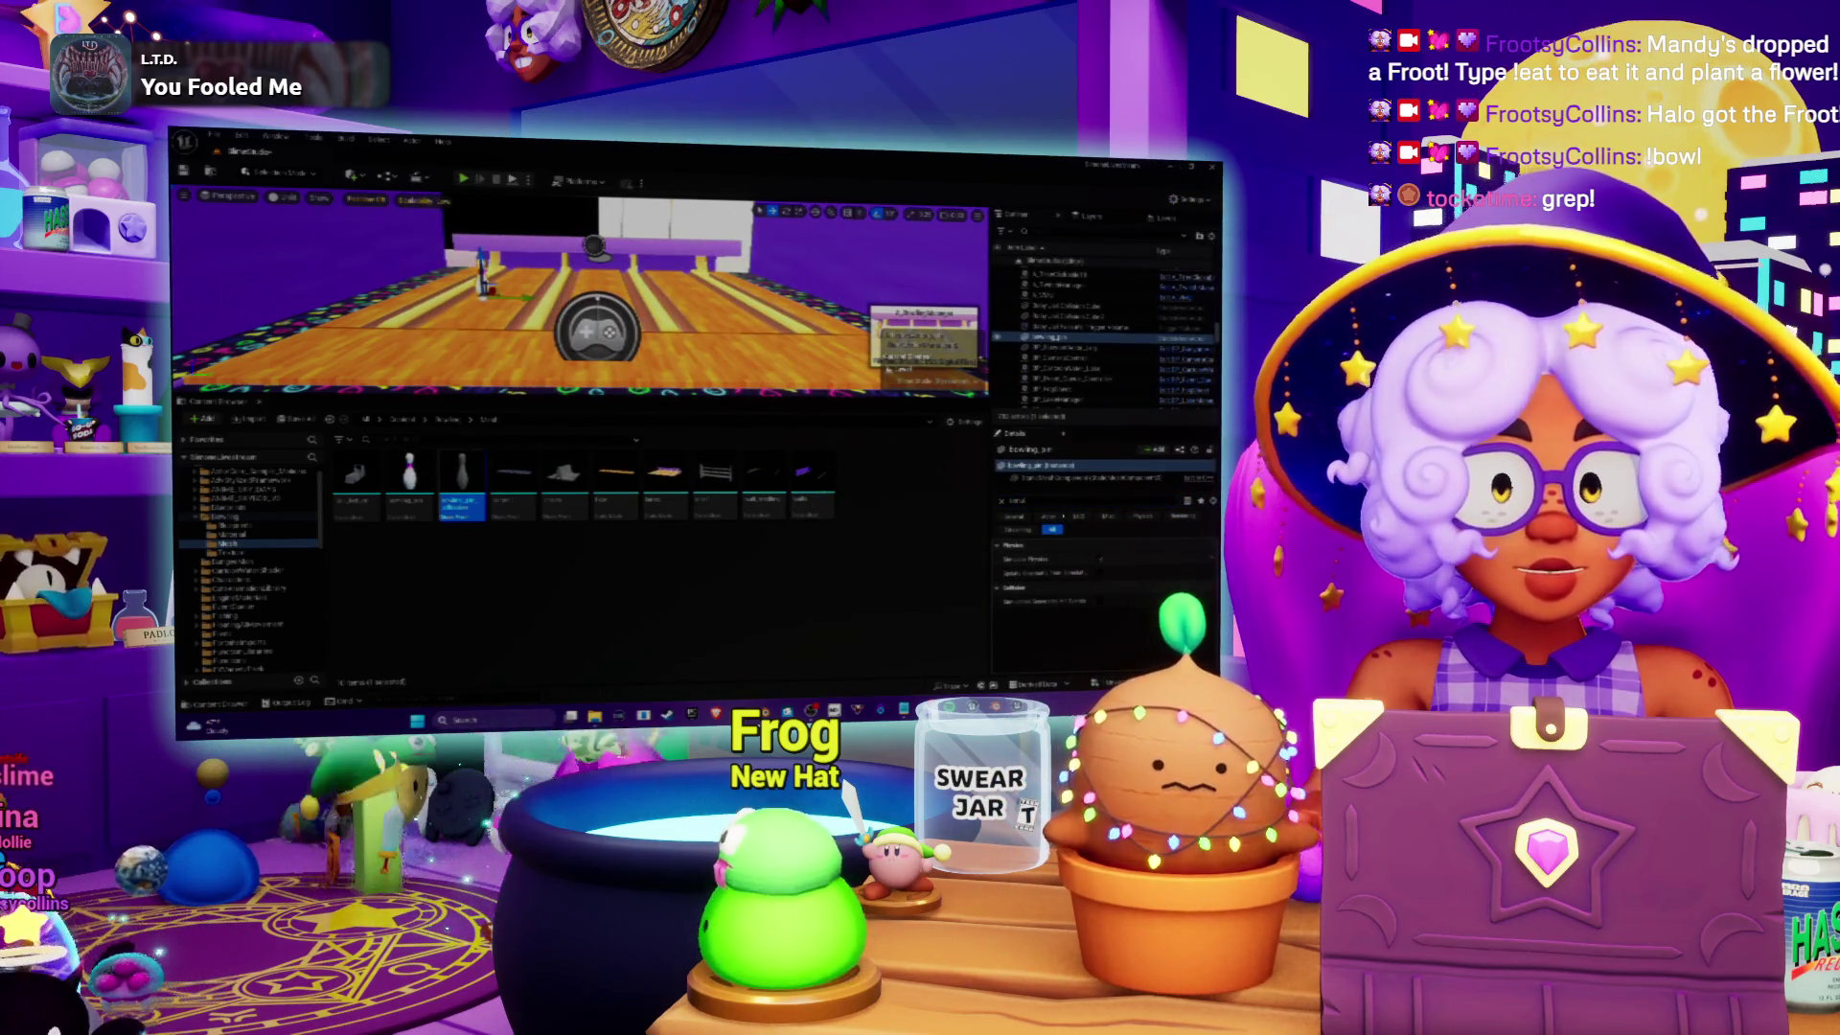
{"action": "left_click", "coordinate": [513, 181]}
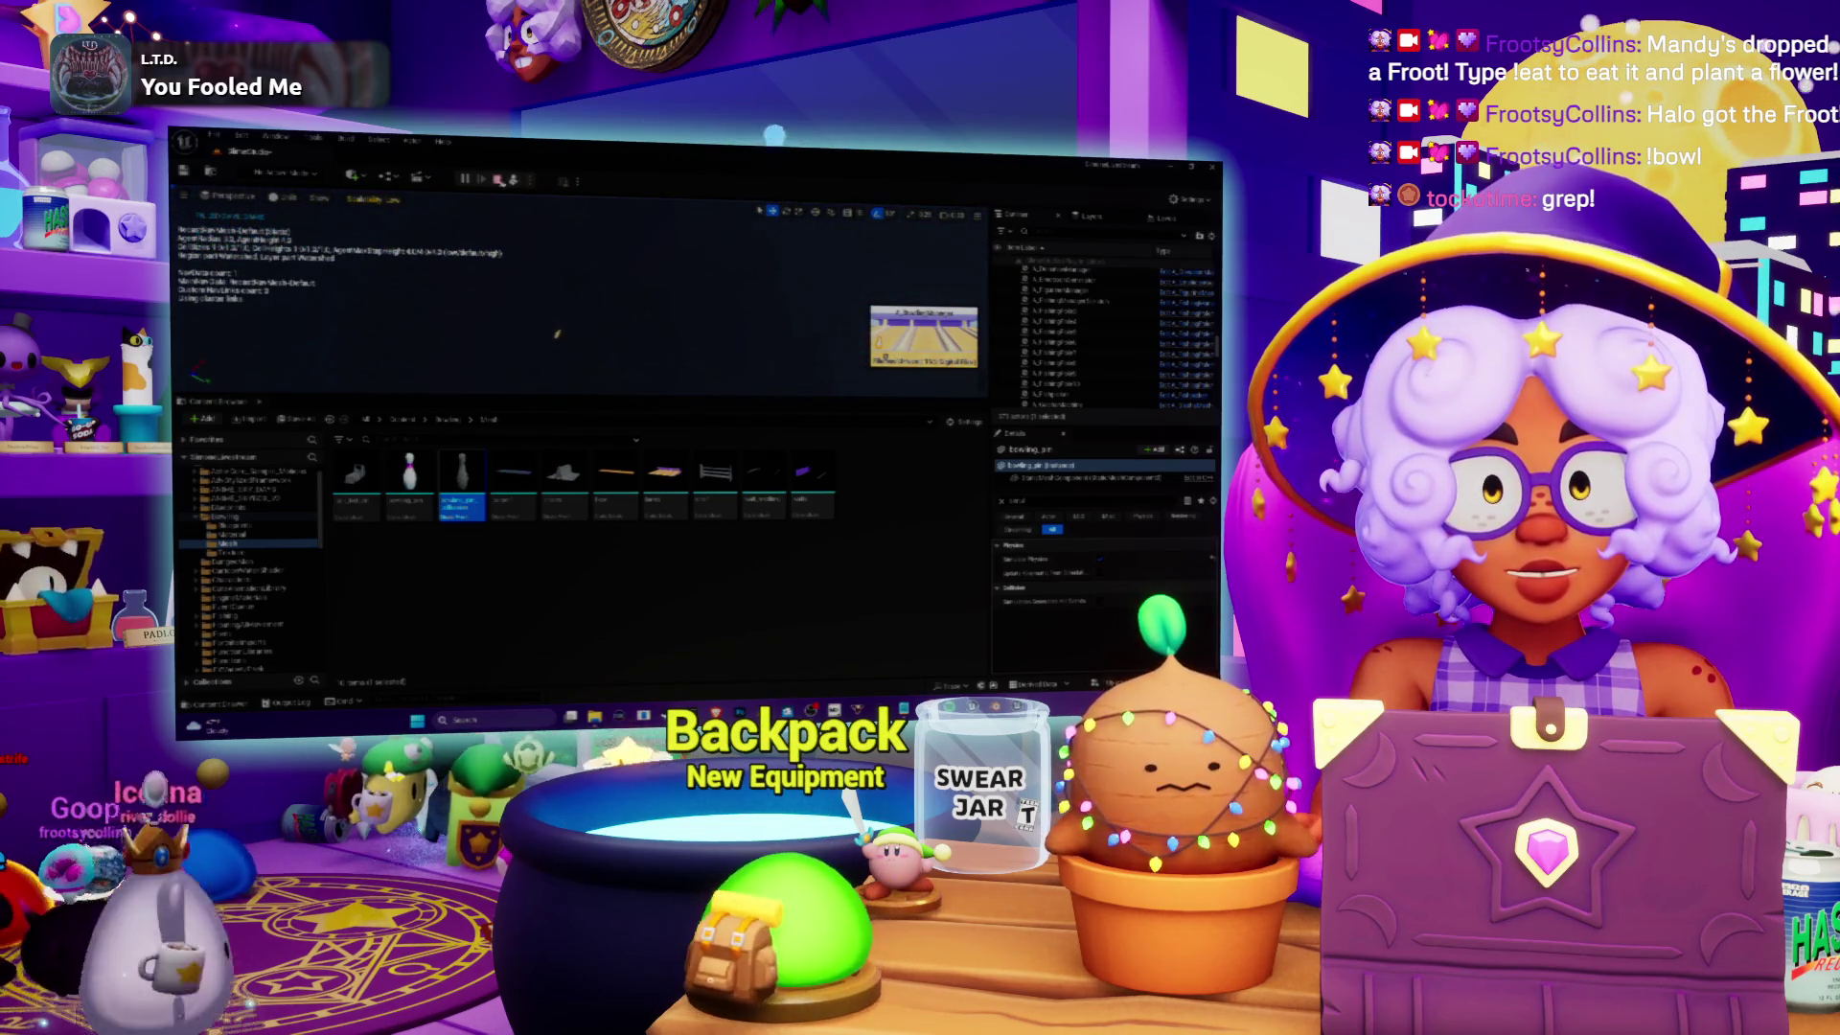
{"action": "key", "text": "Escape"}
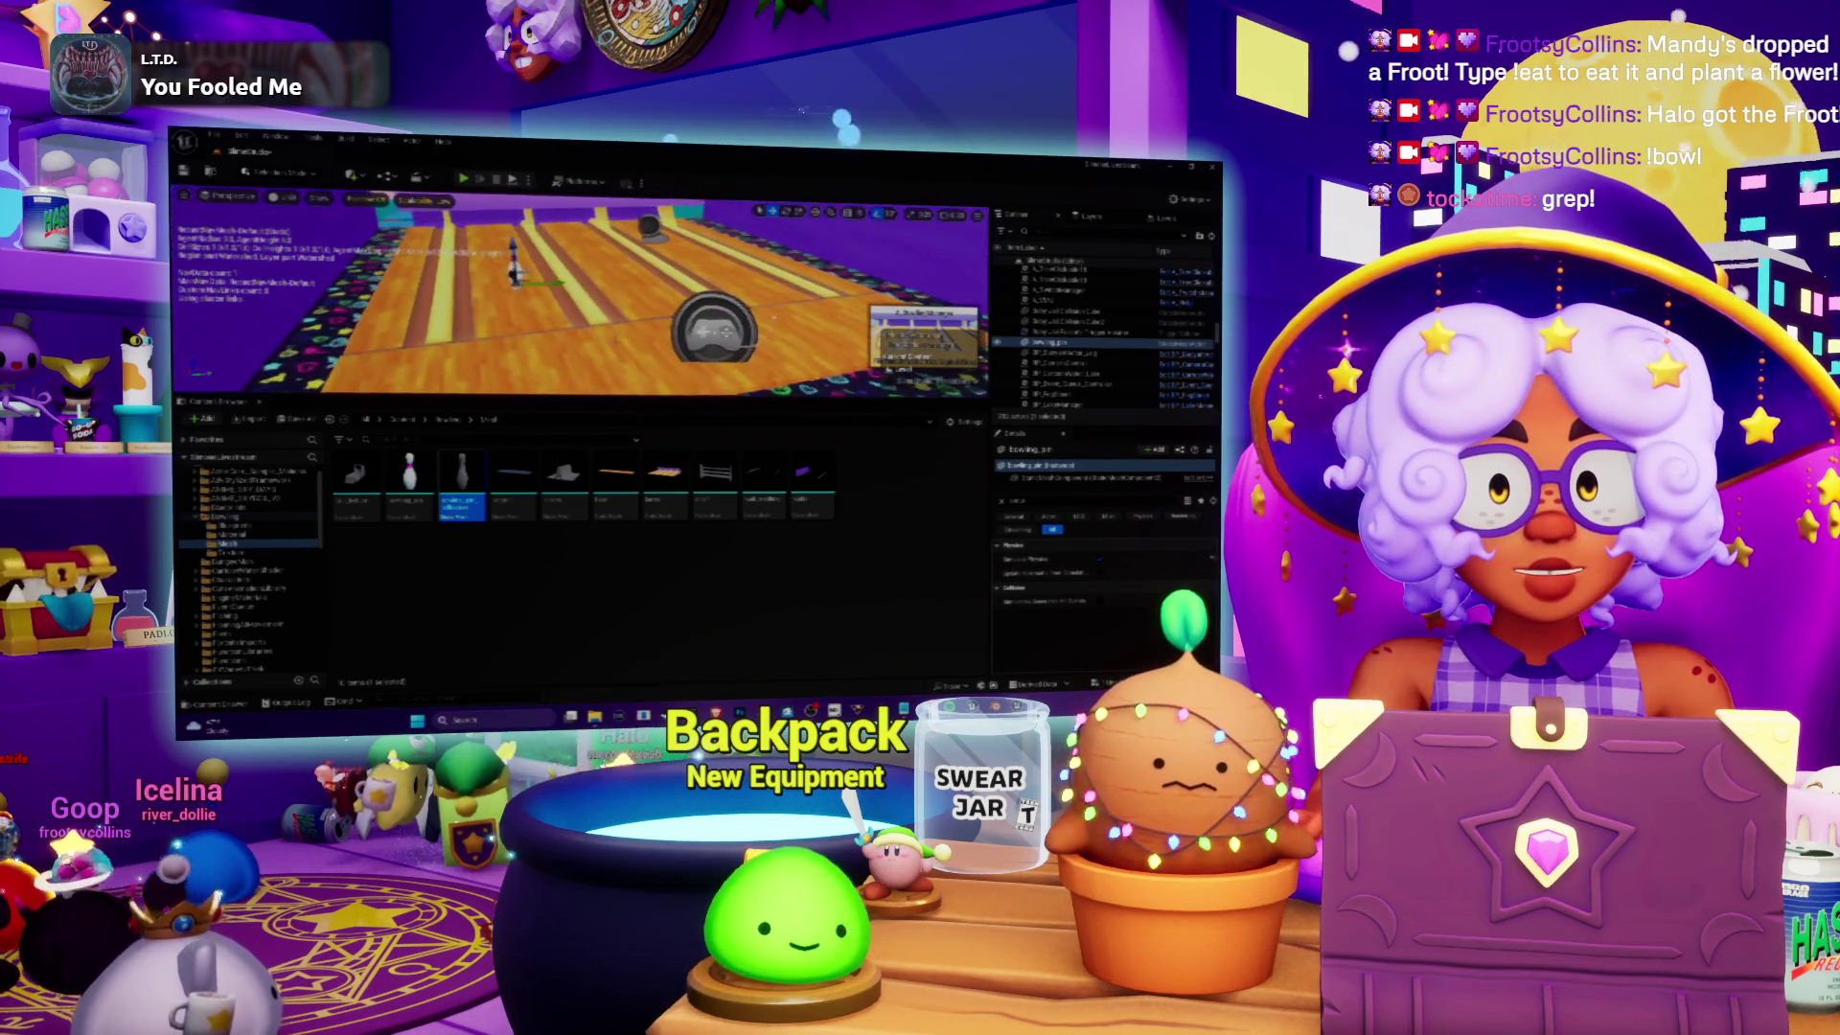
{"action": "left_click", "coordinate": [1102, 303]}
{"action": "left_click", "coordinate": [1018, 500]}
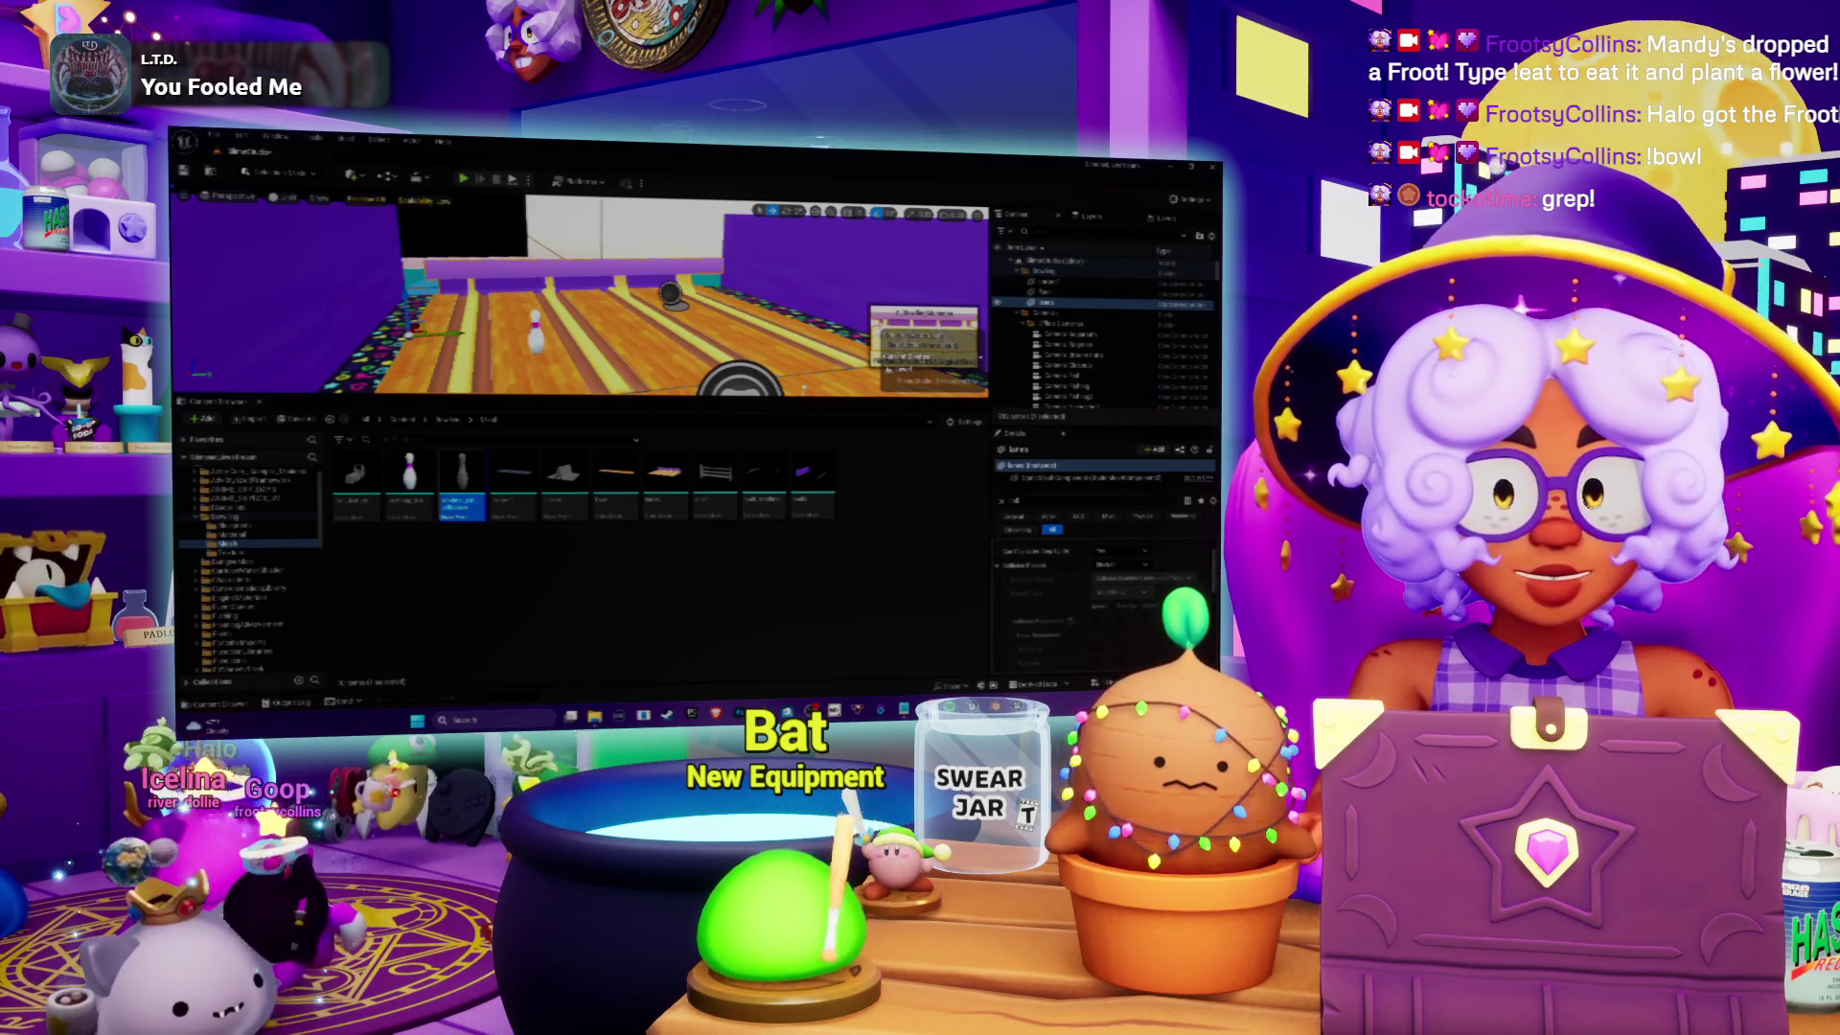
Step: Select the bowling pin on the lane and switch to the web browser
{"action": "left_click", "coordinate": [536, 331]}
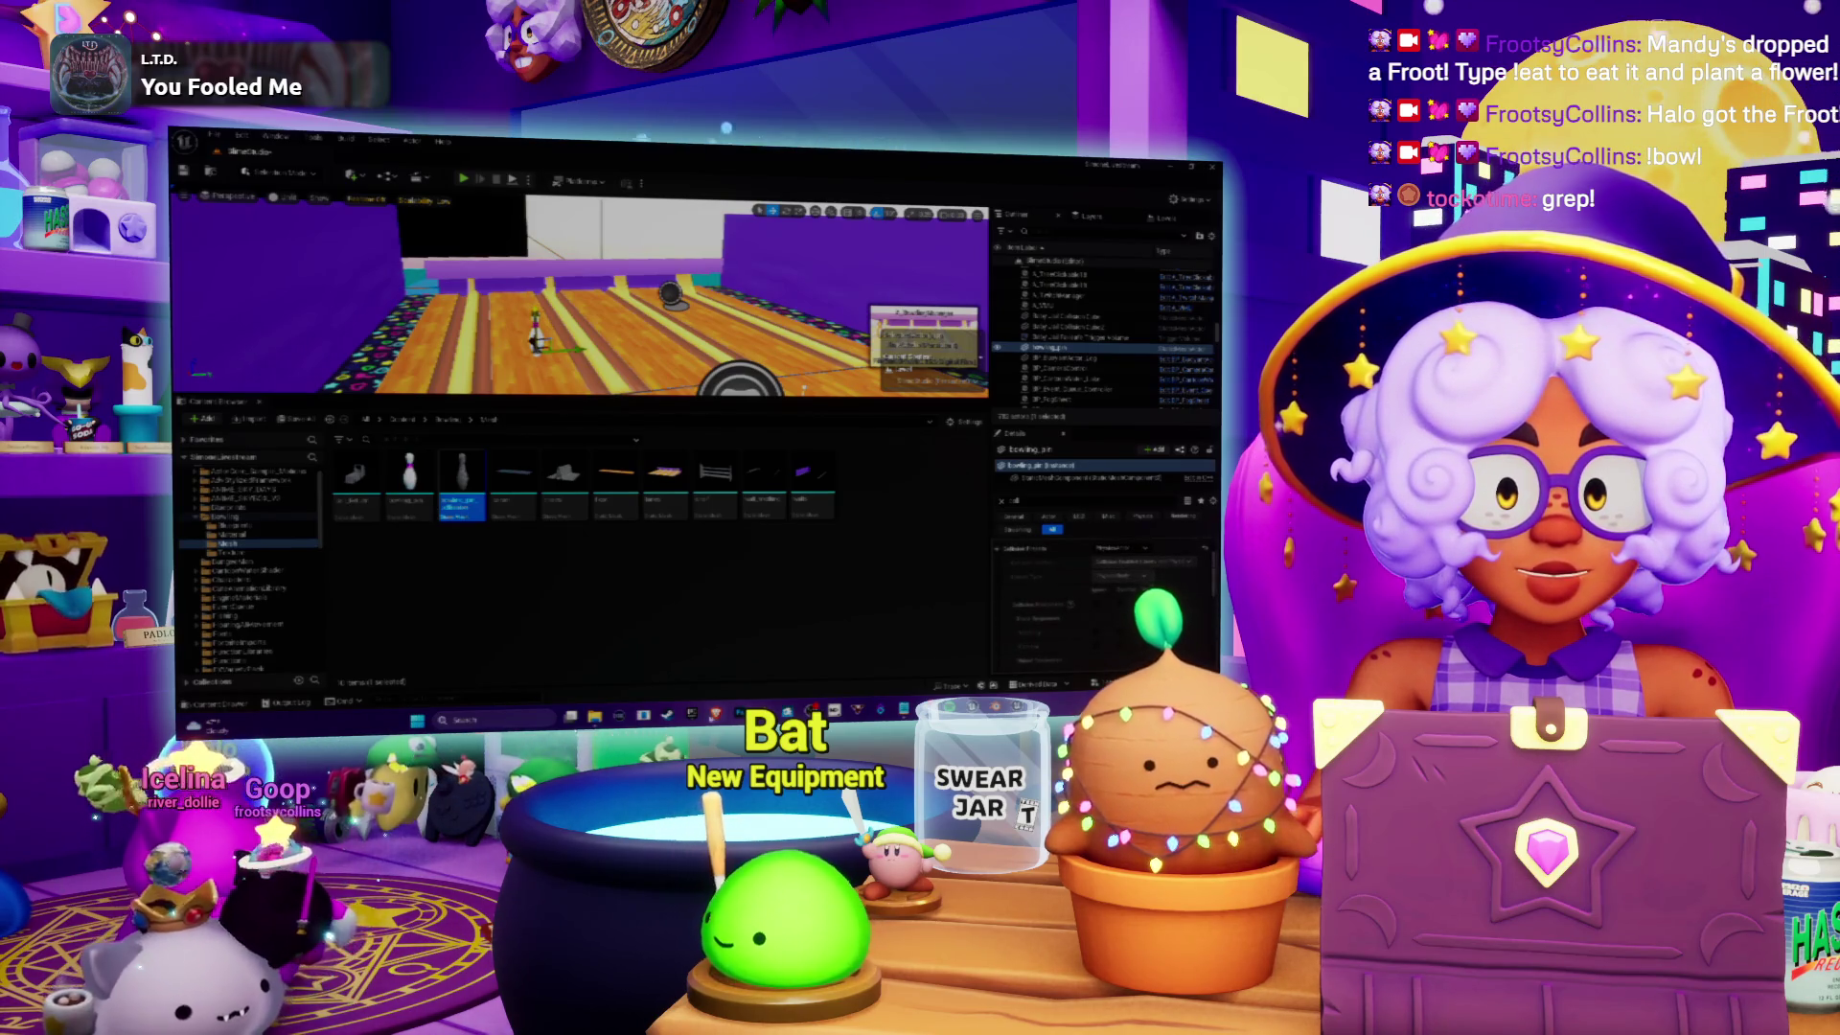
{"action": "key", "text": "alt+Tab"}
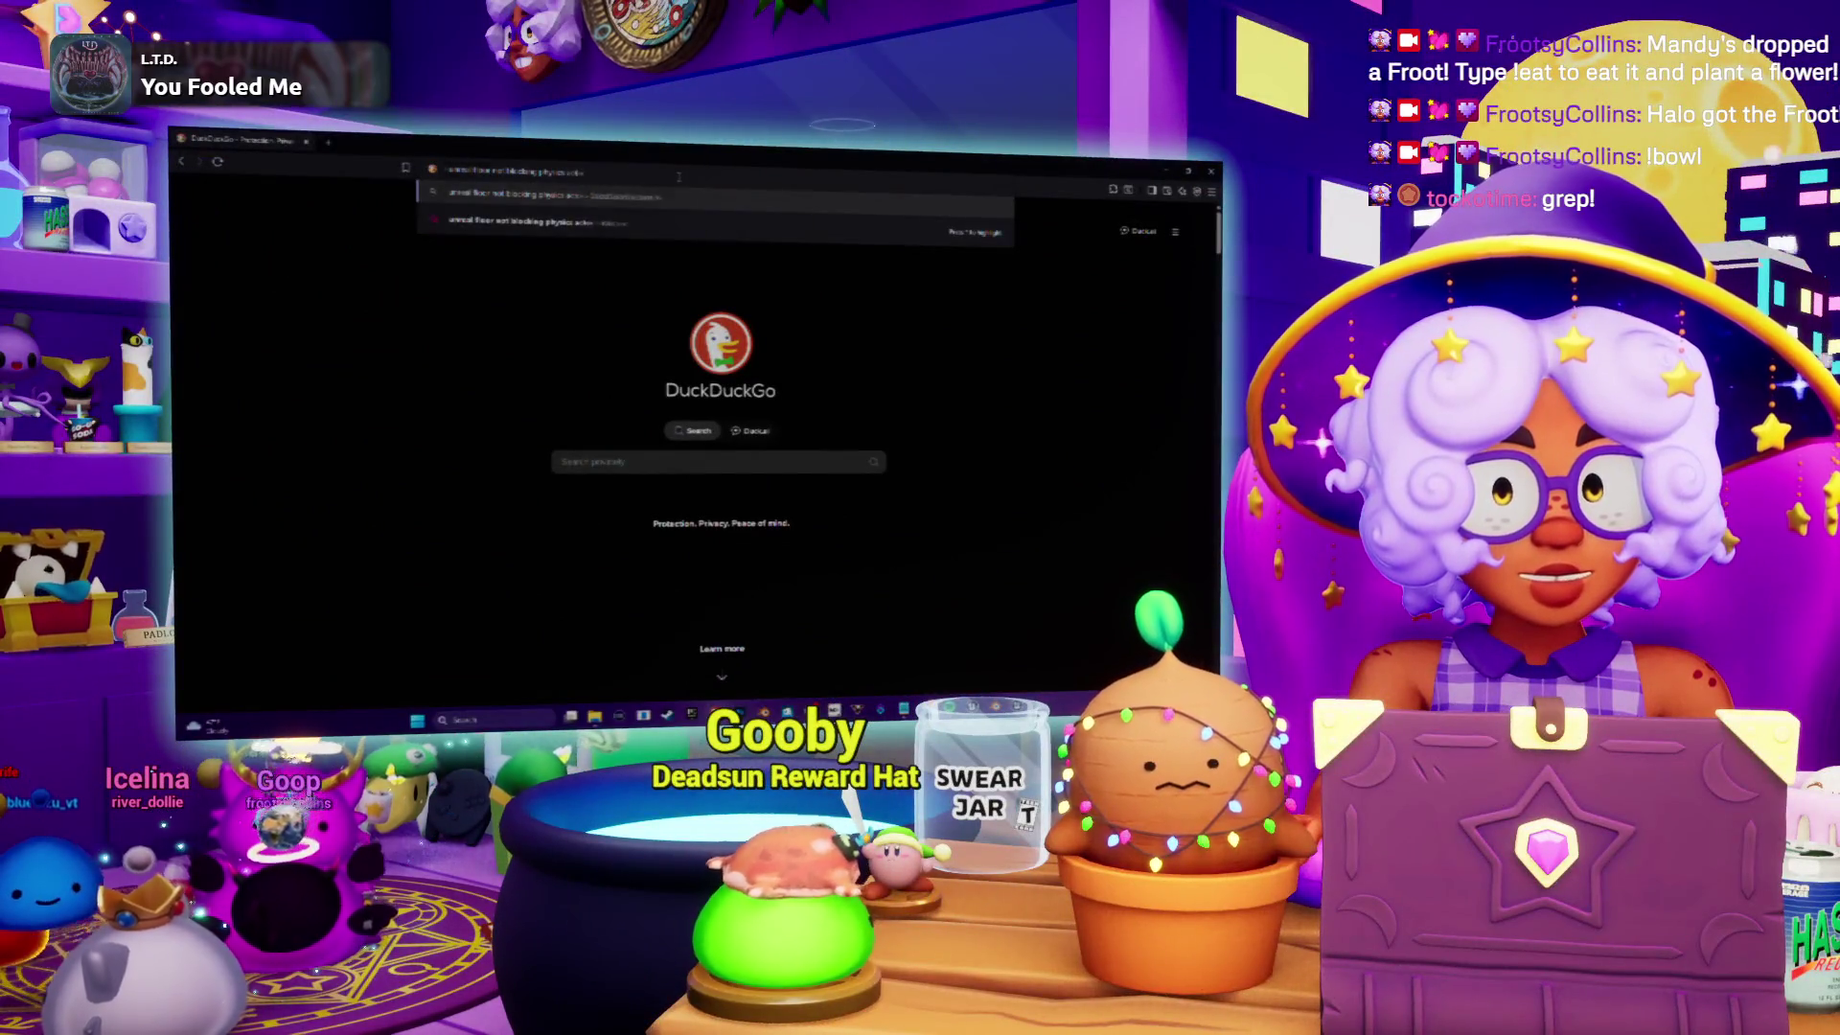
Step: Search the floor-not-blocking problem and read the Unreal forum thread on actors falling through floors
{"action": "key", "text": "Return"}
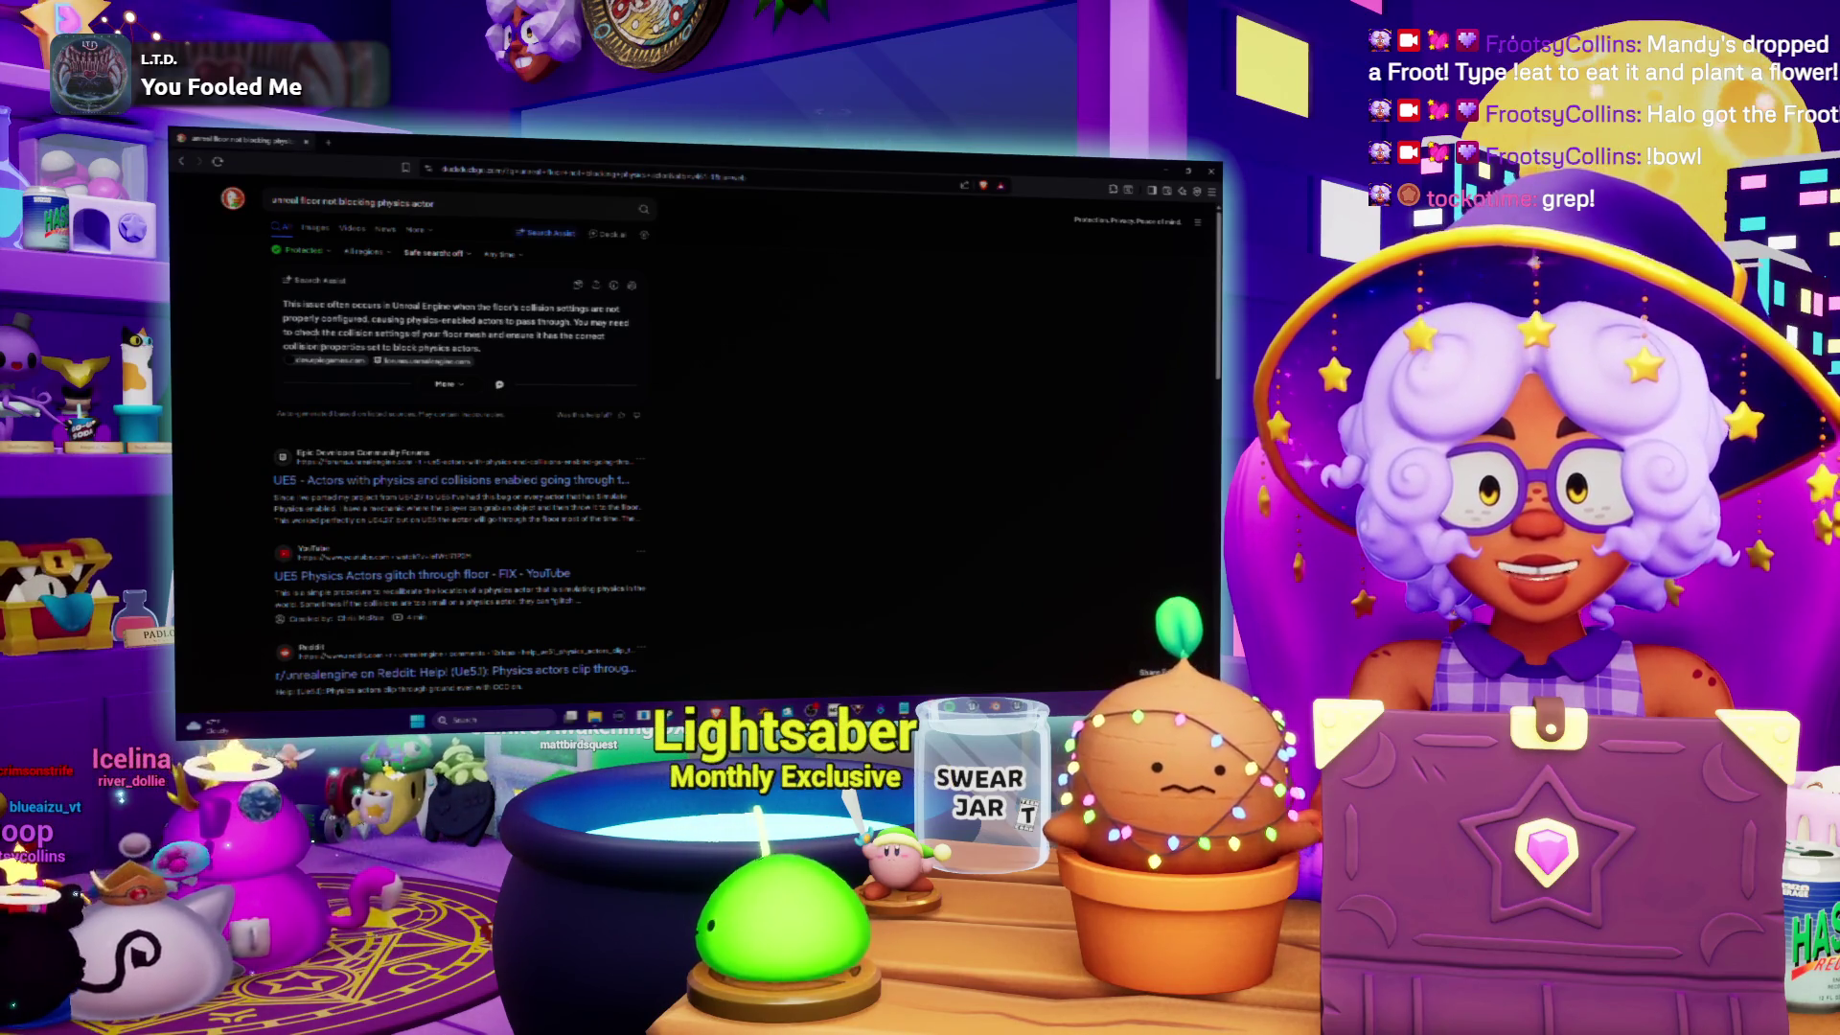
{"action": "scroll", "coordinate": [376, 340], "scroll_direction": "down", "scroll_amount": 3}
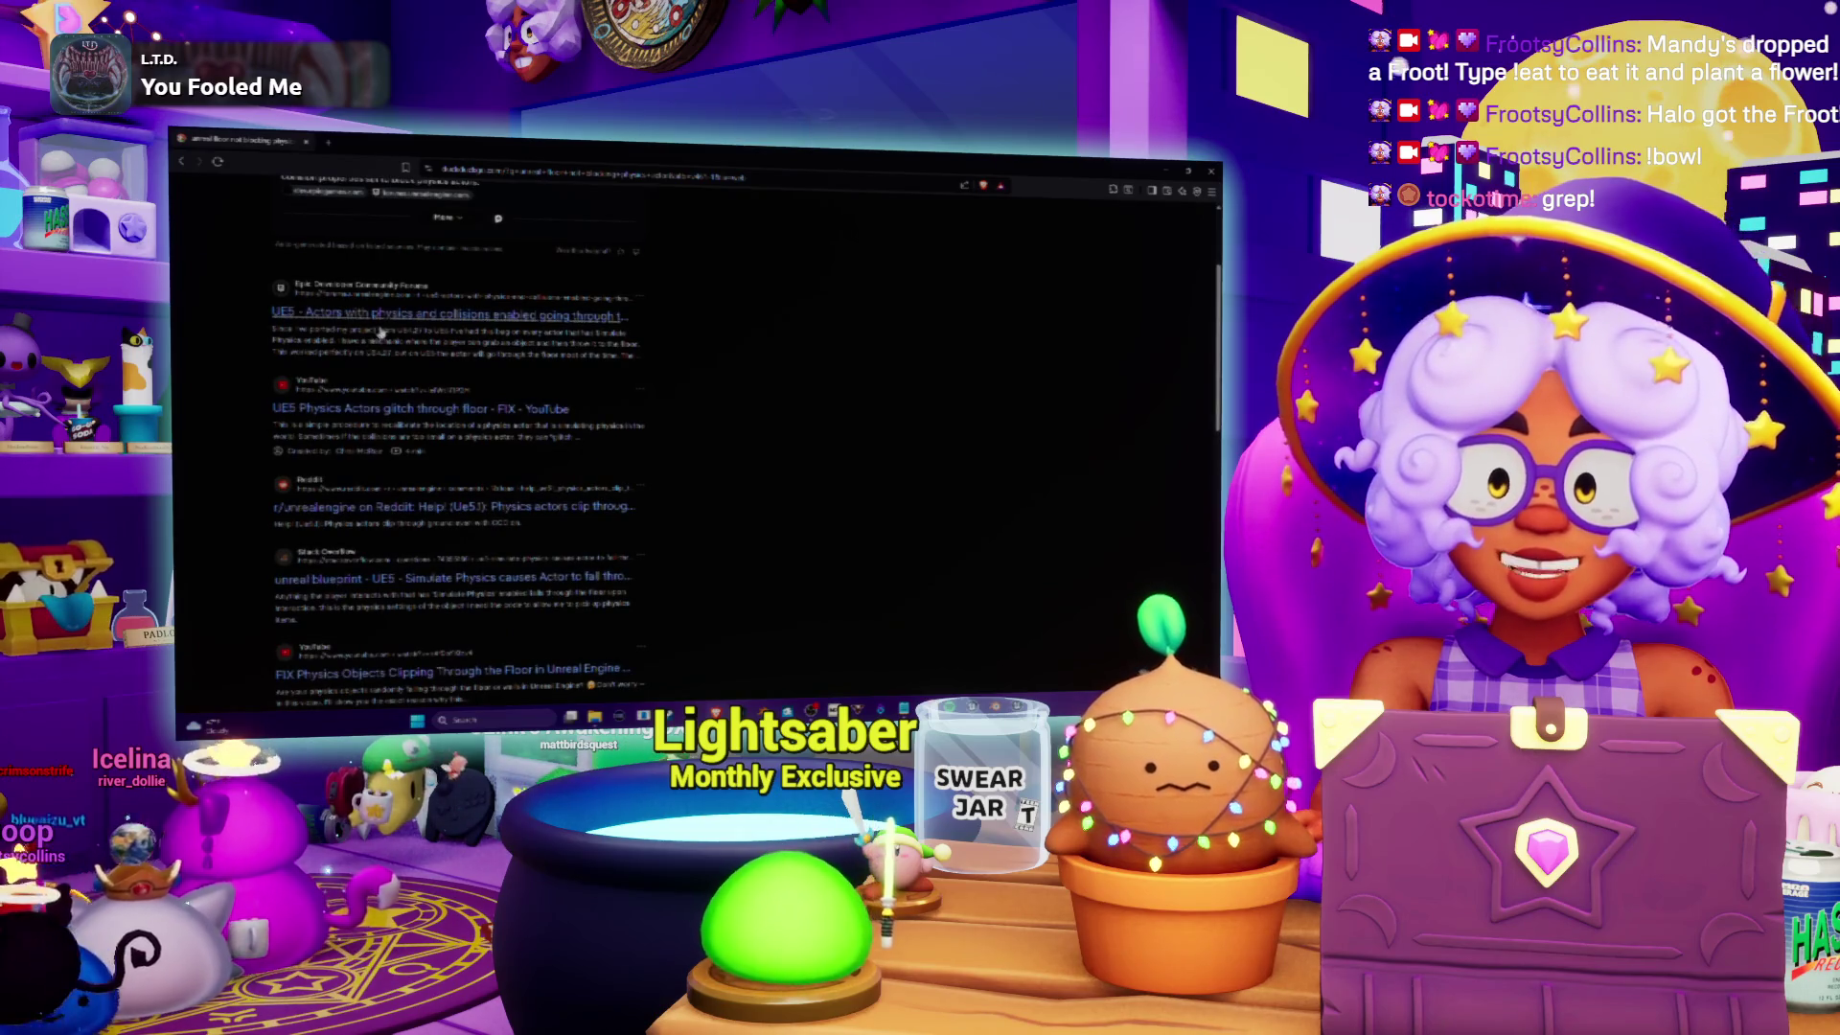
{"action": "left_click", "coordinate": [425, 313]}
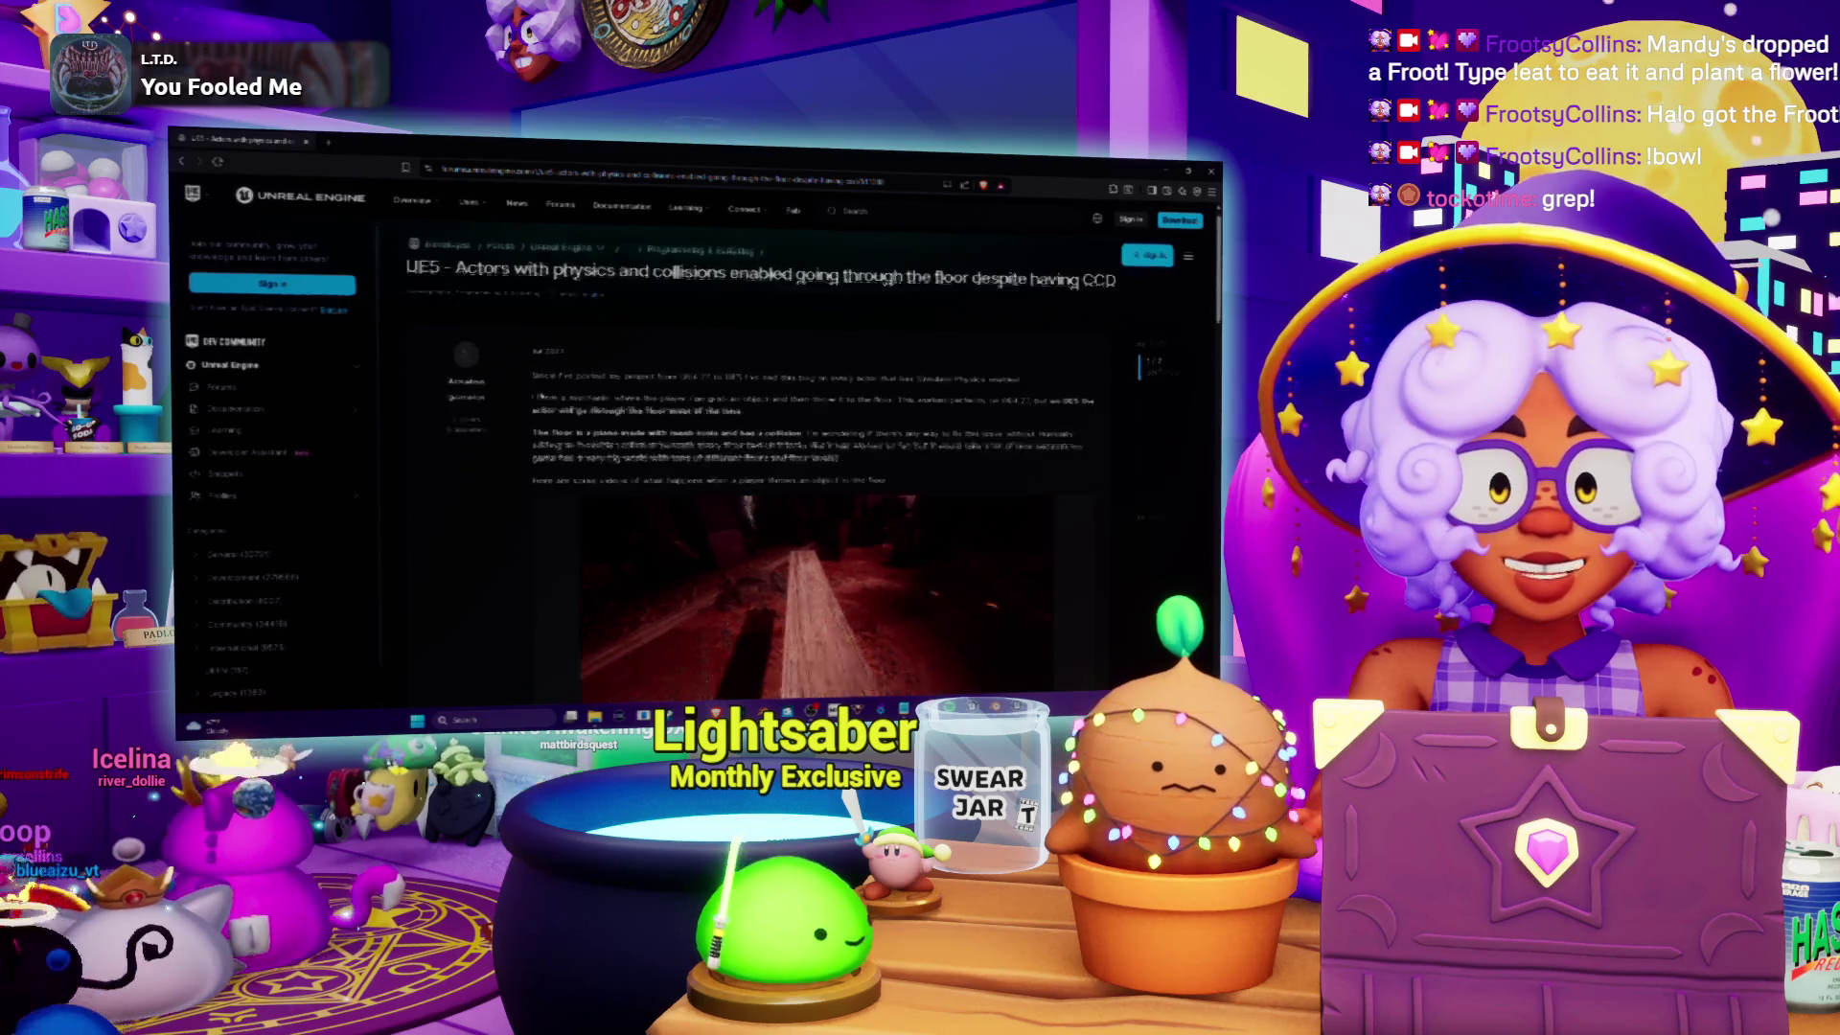
{"action": "scroll", "coordinate": [498, 403], "scroll_direction": "down", "scroll_amount": 5}
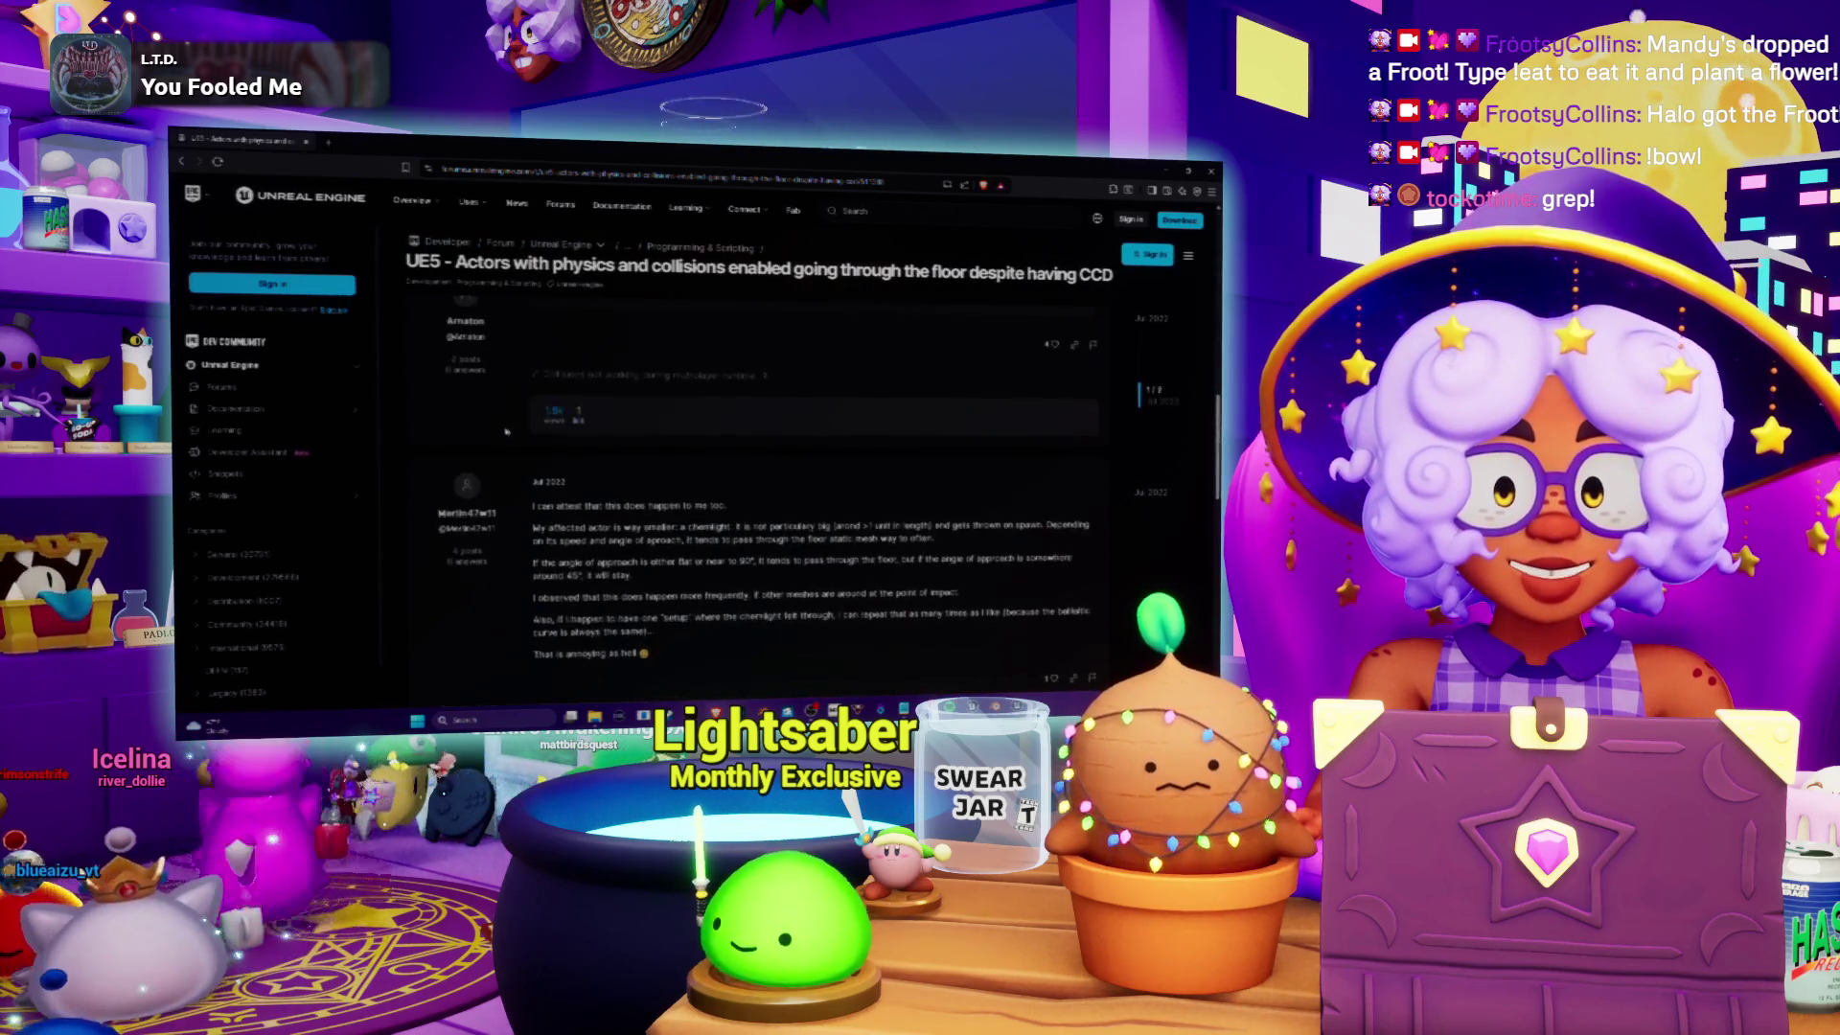
{"action": "scroll", "coordinate": [508, 430], "scroll_direction": "down", "scroll_amount": 2}
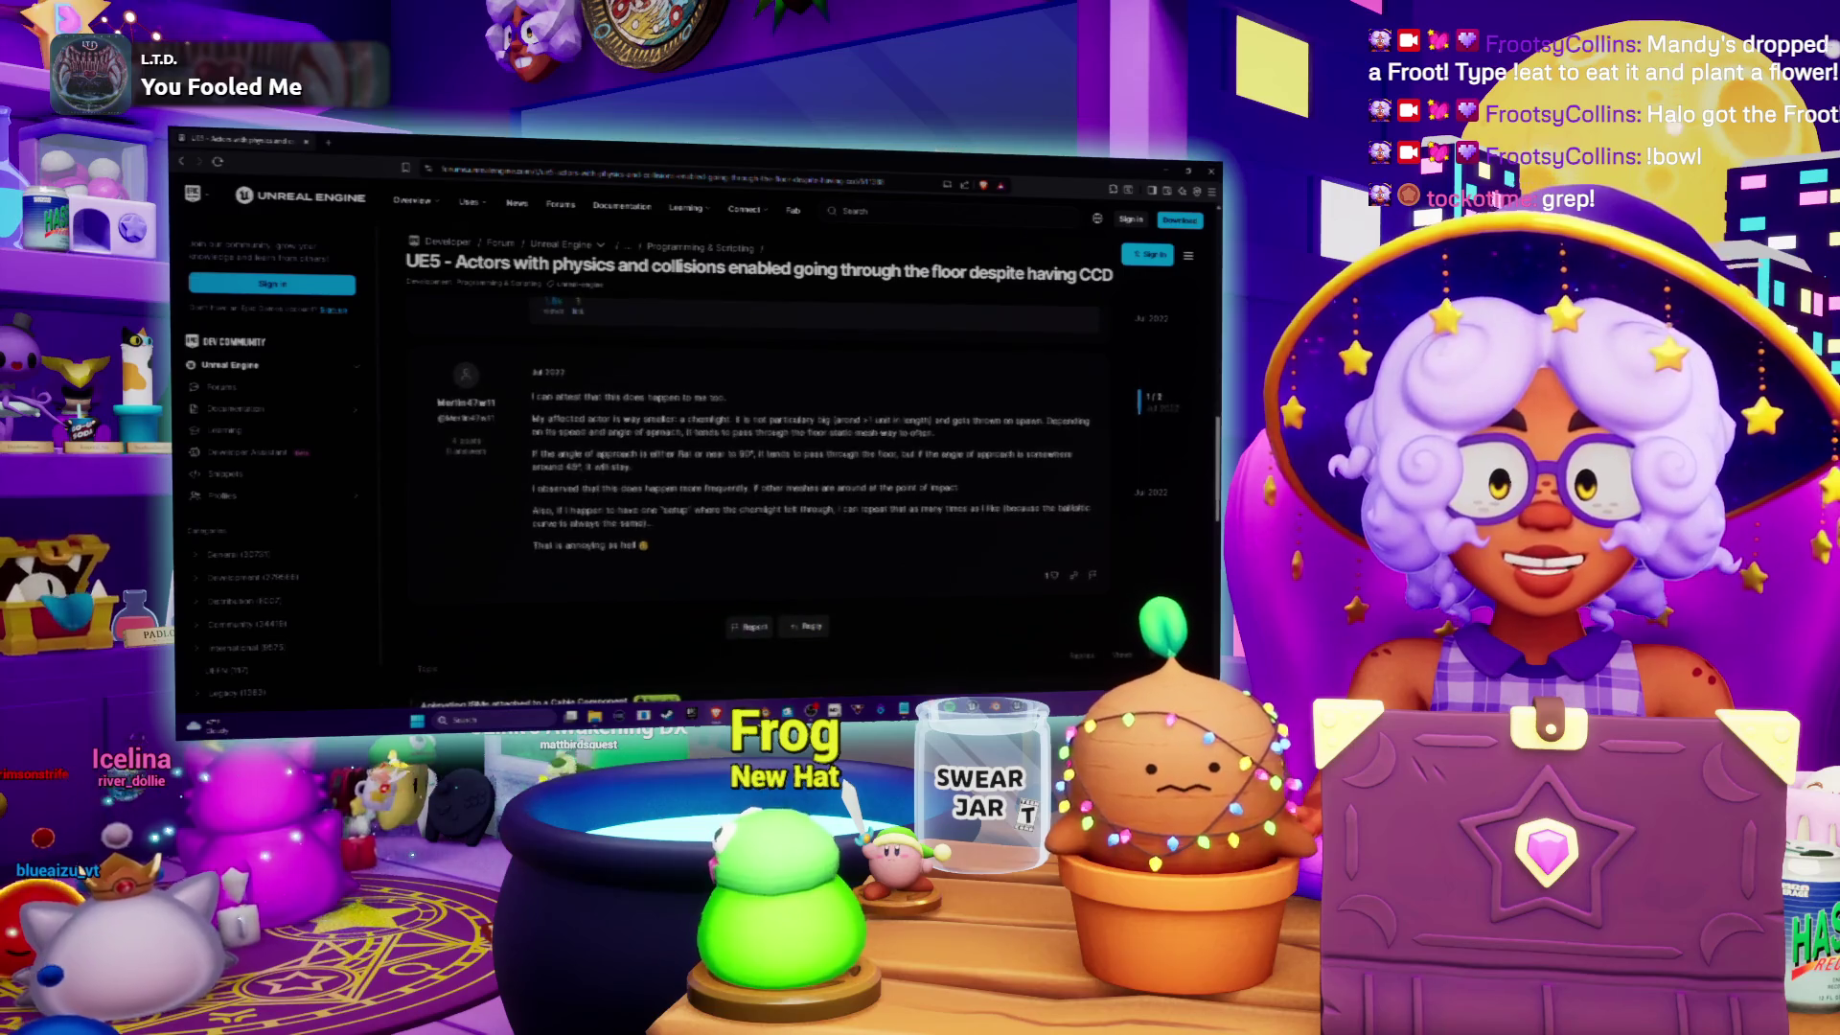
{"action": "scroll", "coordinate": [571, 482], "scroll_direction": "up", "scroll_amount": 5}
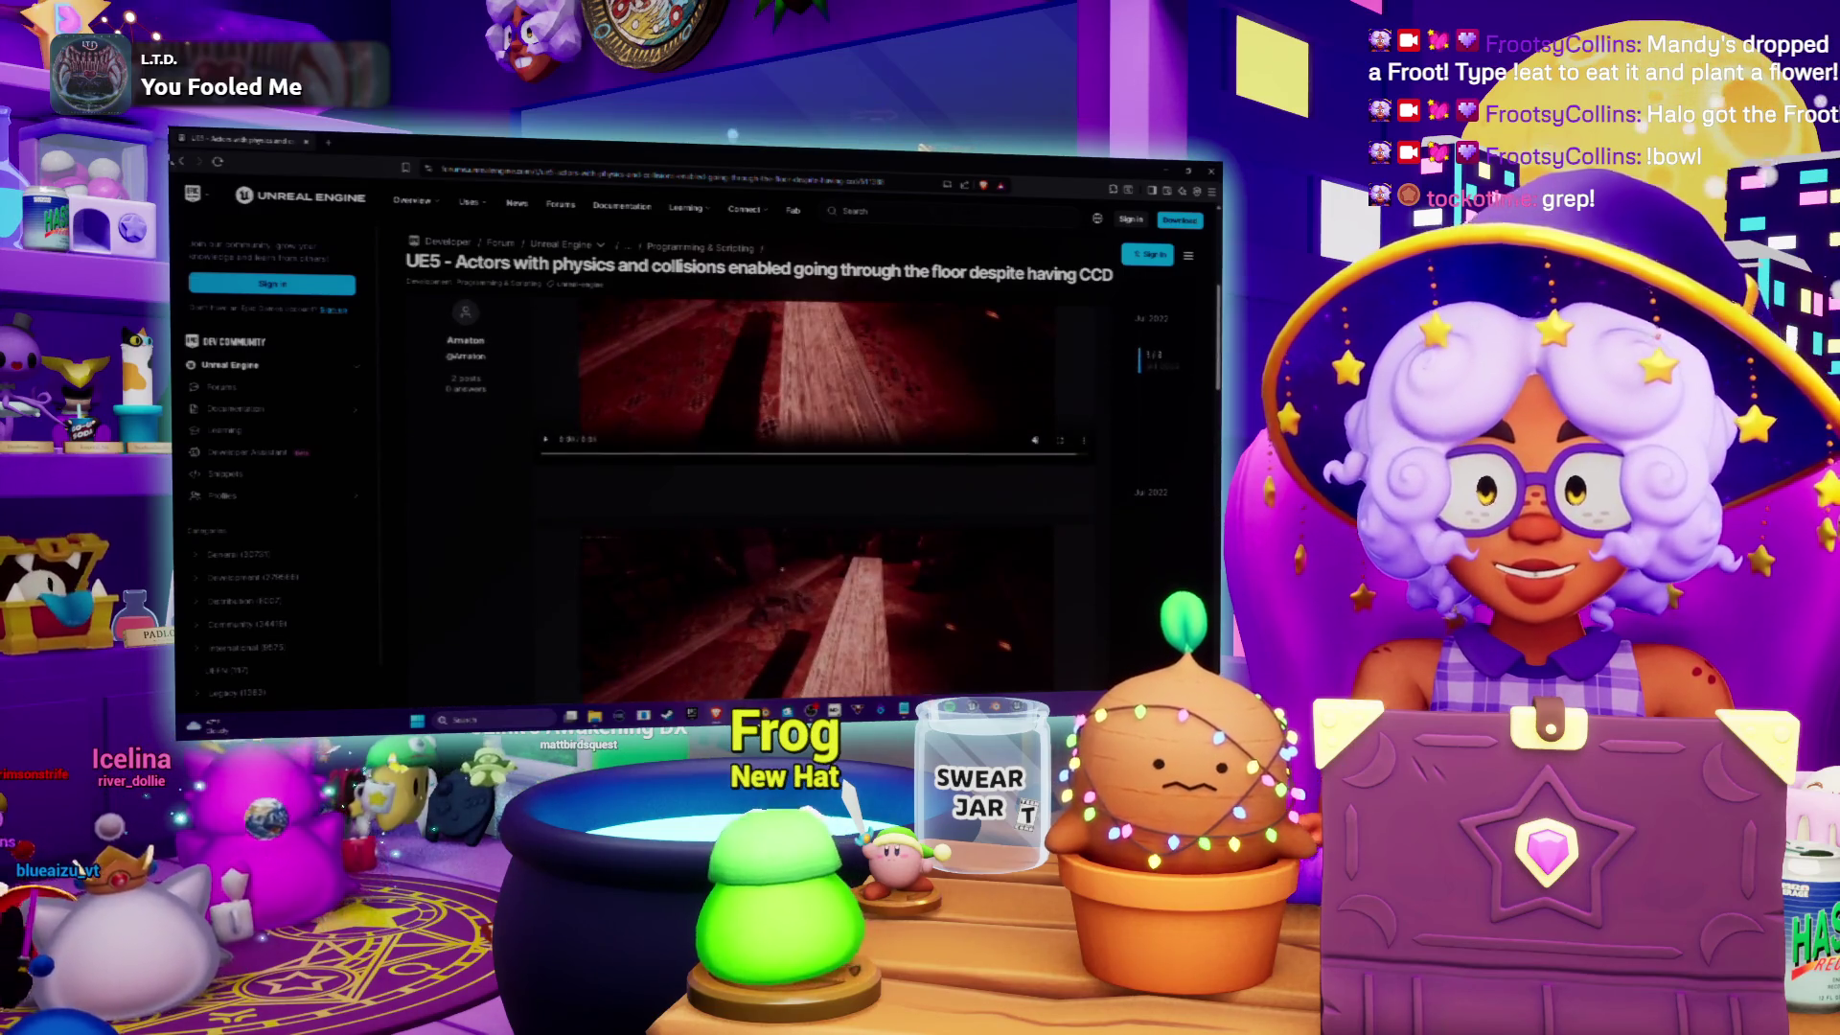
{"action": "left_click", "coordinate": [182, 163]}
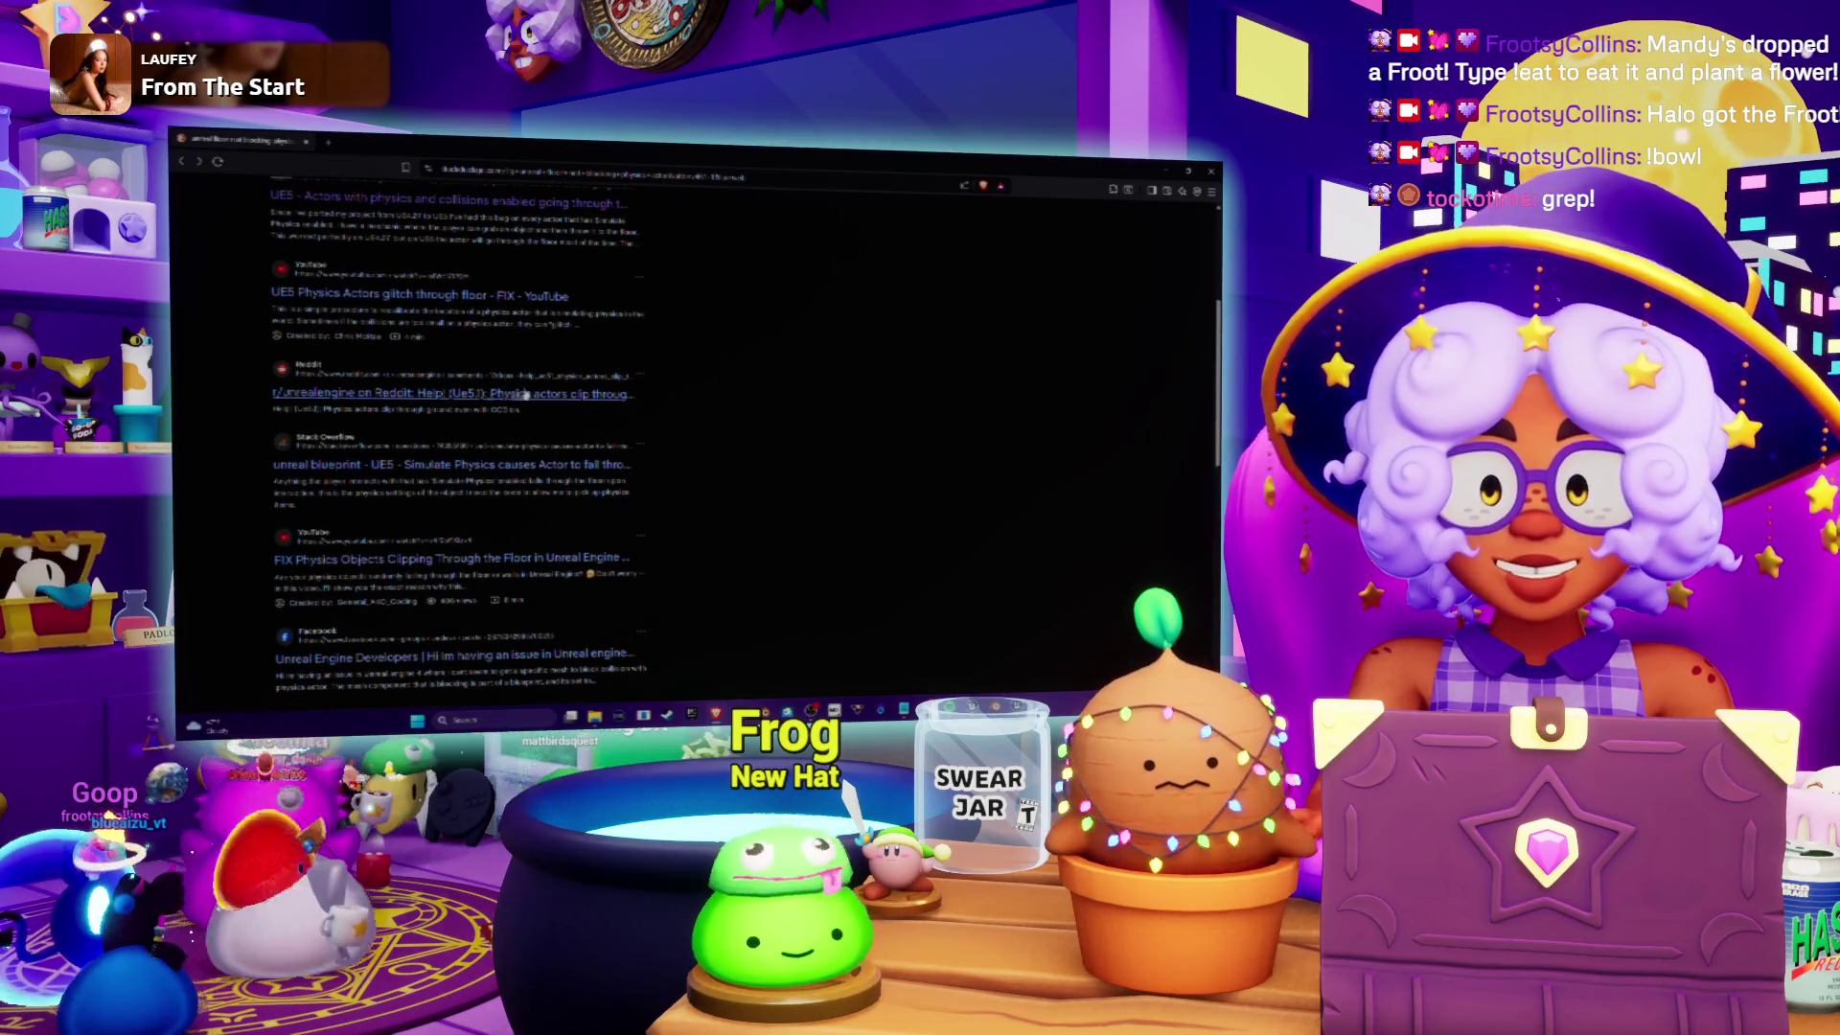
Step: Read the Reddit thread on physics actors clipping through ground, then return to Unreal
{"action": "left_click", "coordinate": [525, 393]}
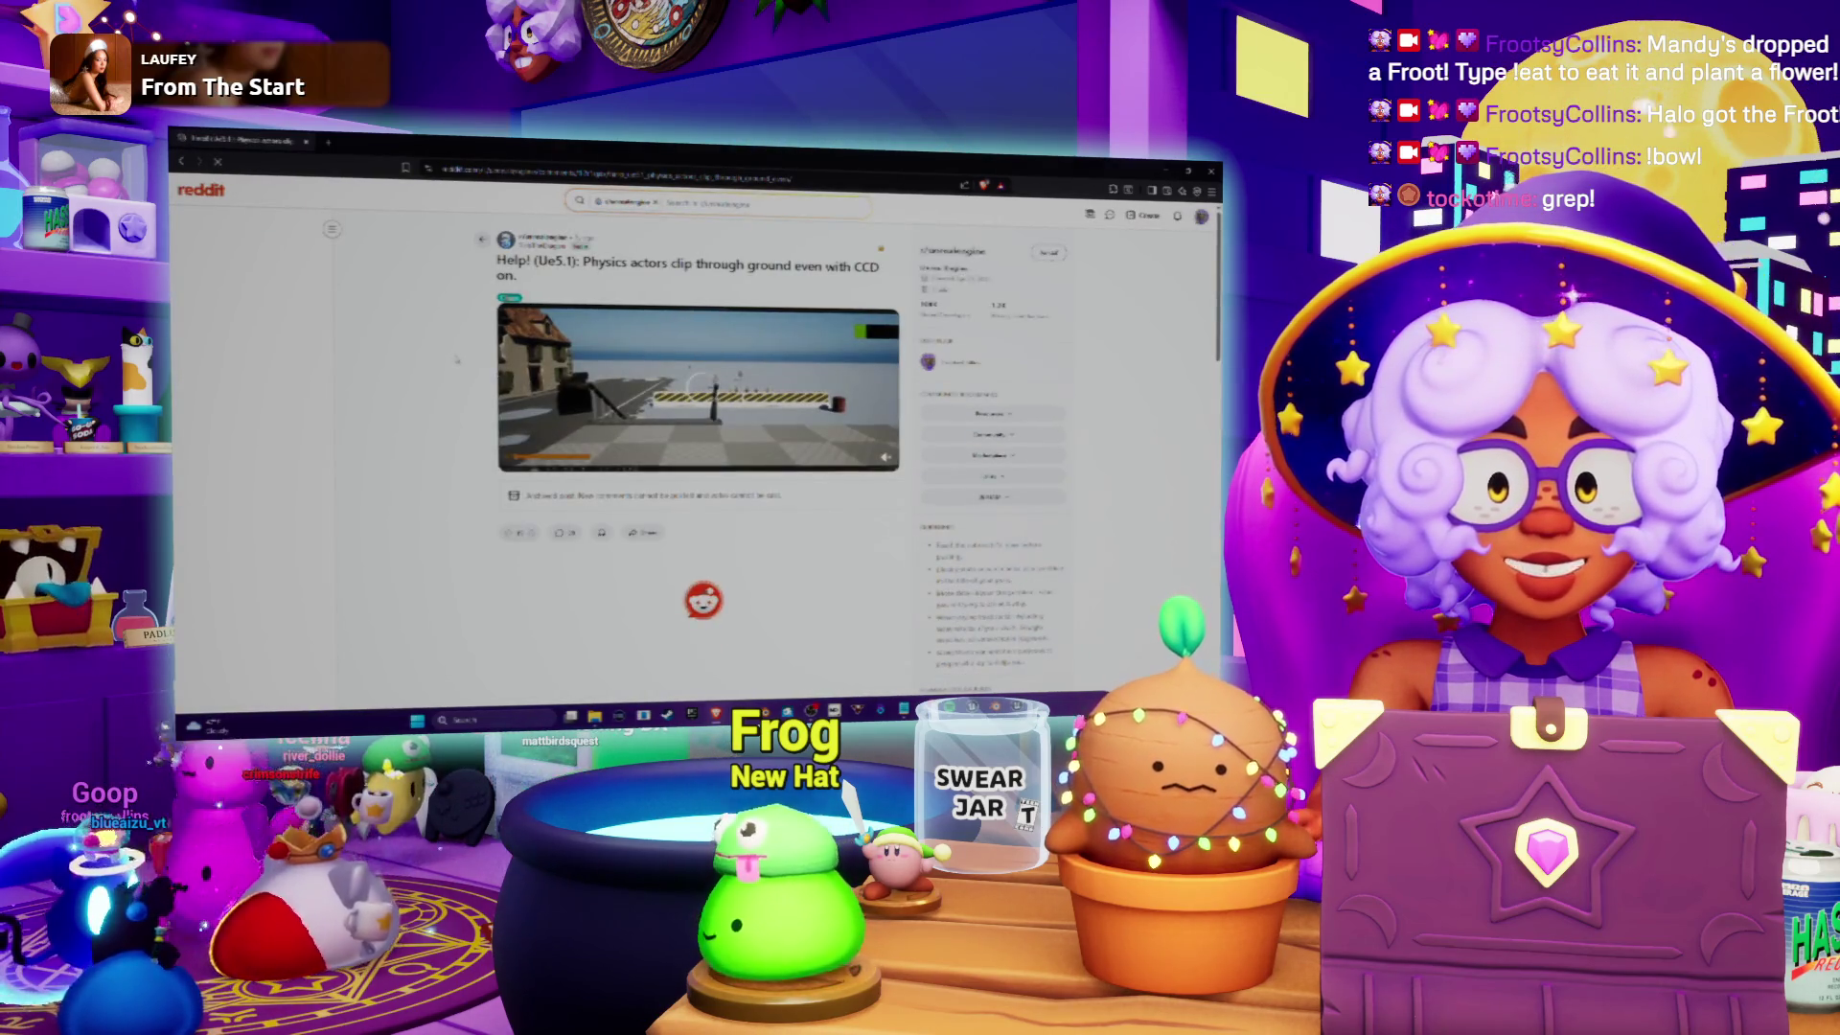
{"action": "scroll", "coordinate": [454, 362], "scroll_direction": "down", "scroll_amount": 3}
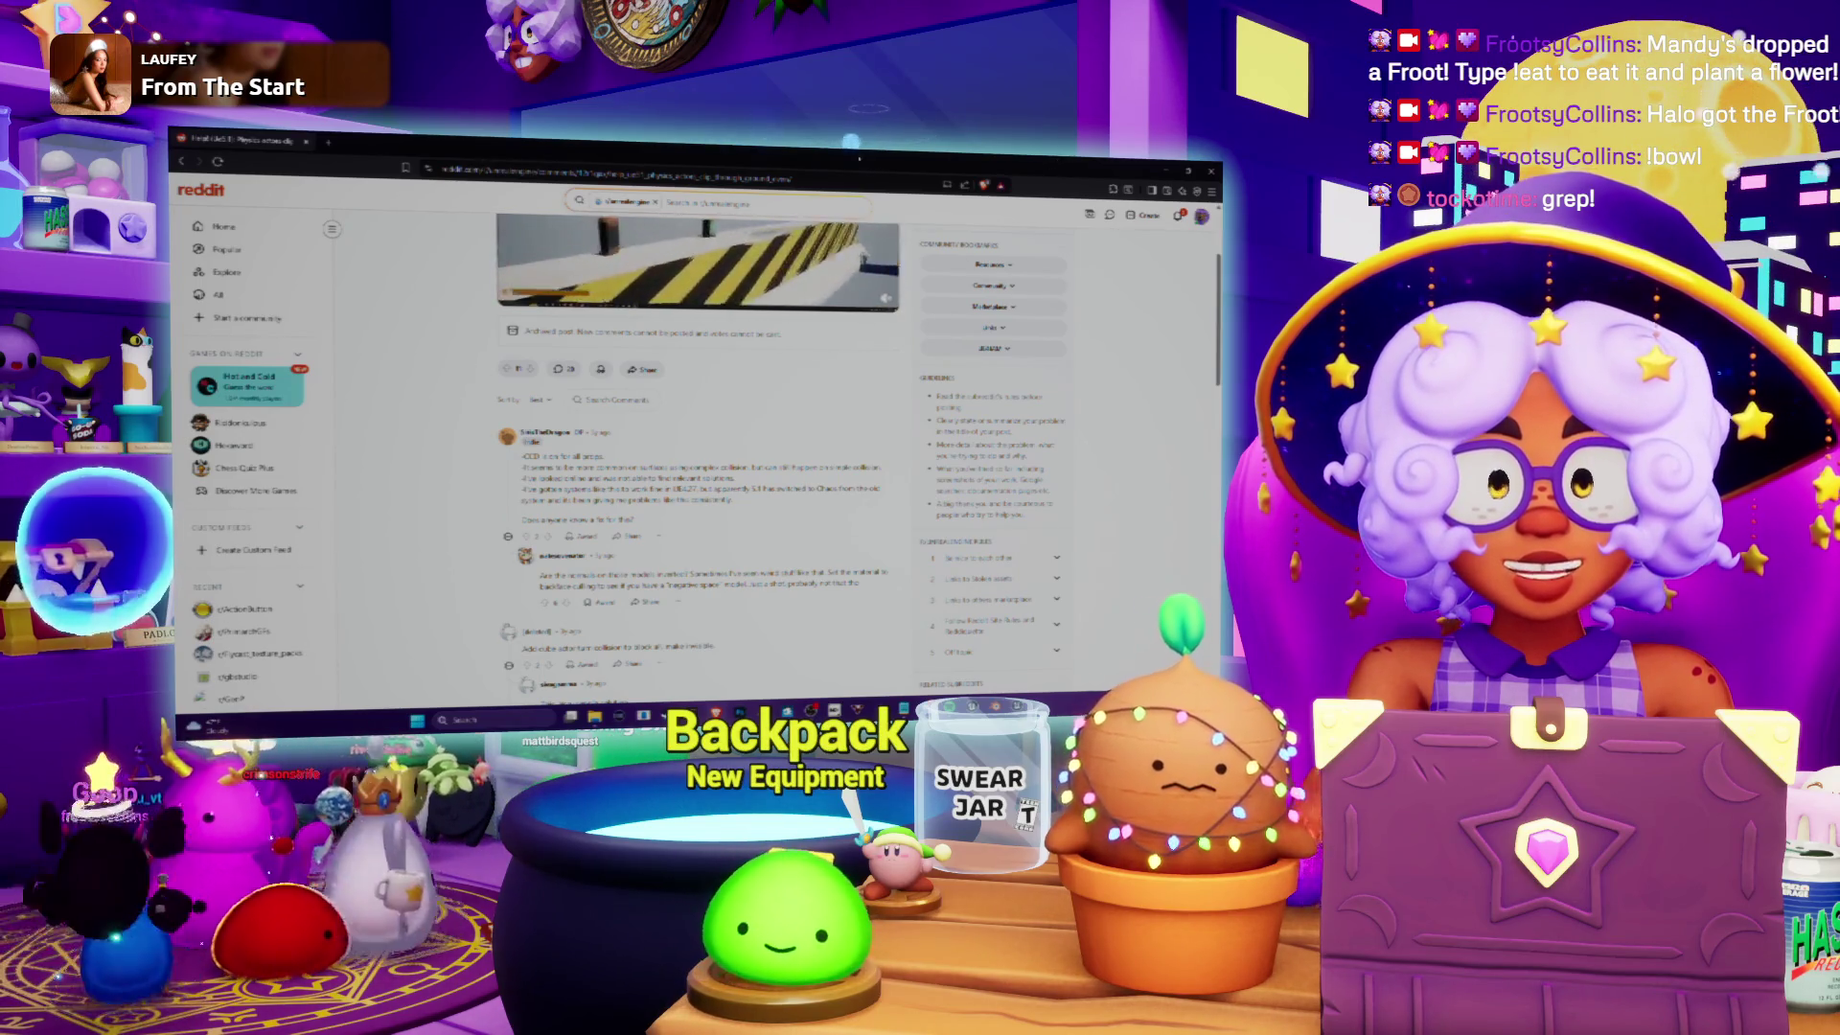
{"action": "key", "text": "alt+Tab"}
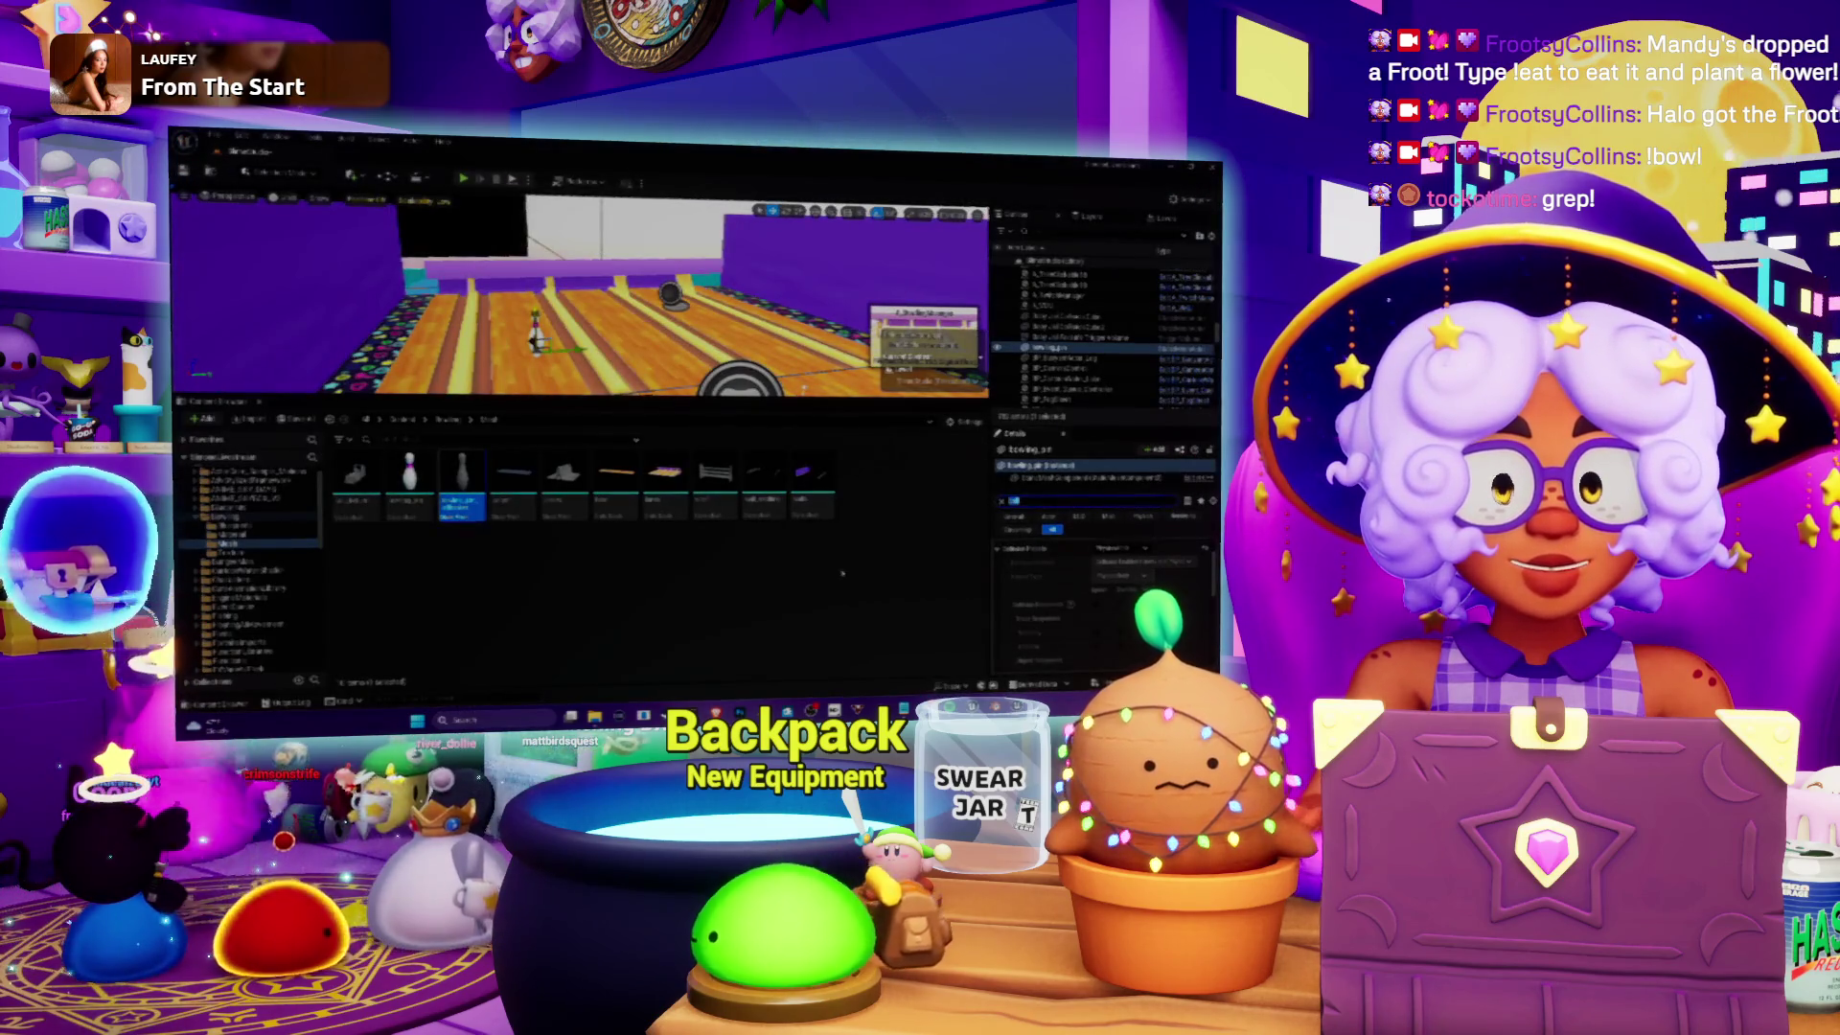
Step: Open the lanes mesh and turn on Simple Collision display in its preview
{"action": "left_click", "coordinate": [662, 482]}
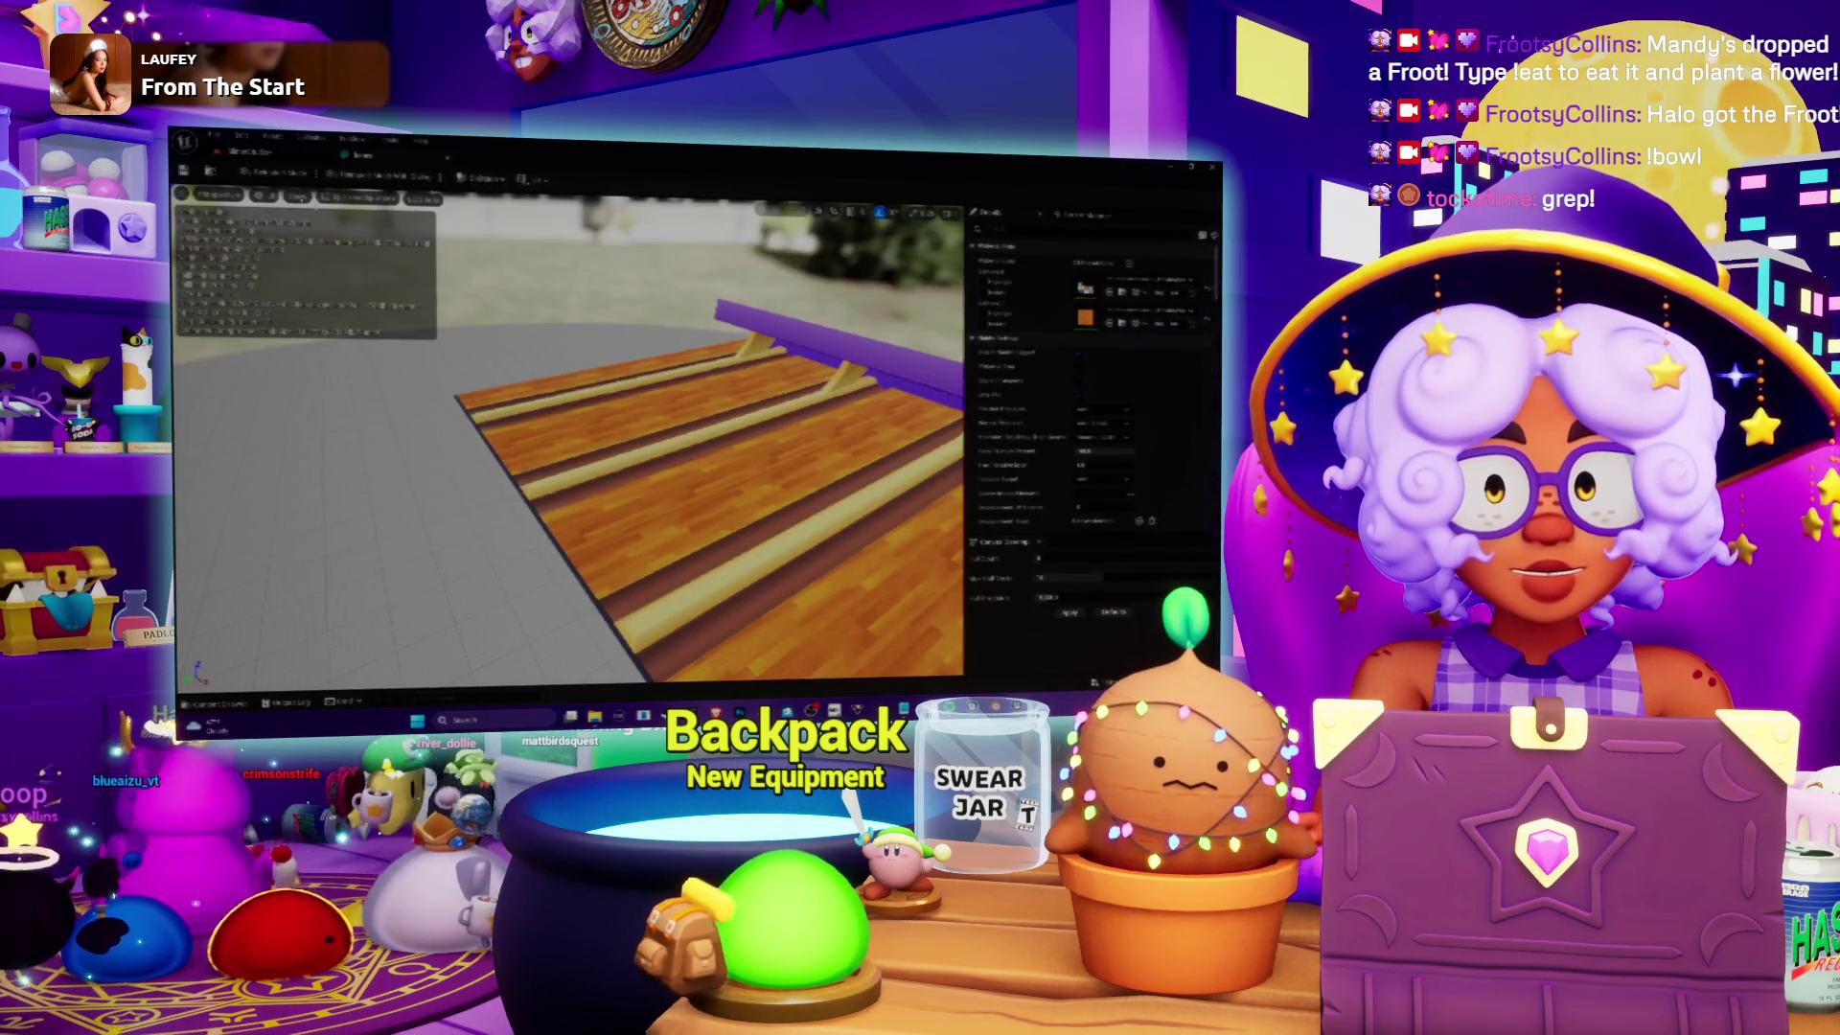
{"action": "left_click", "coordinate": [297, 195]}
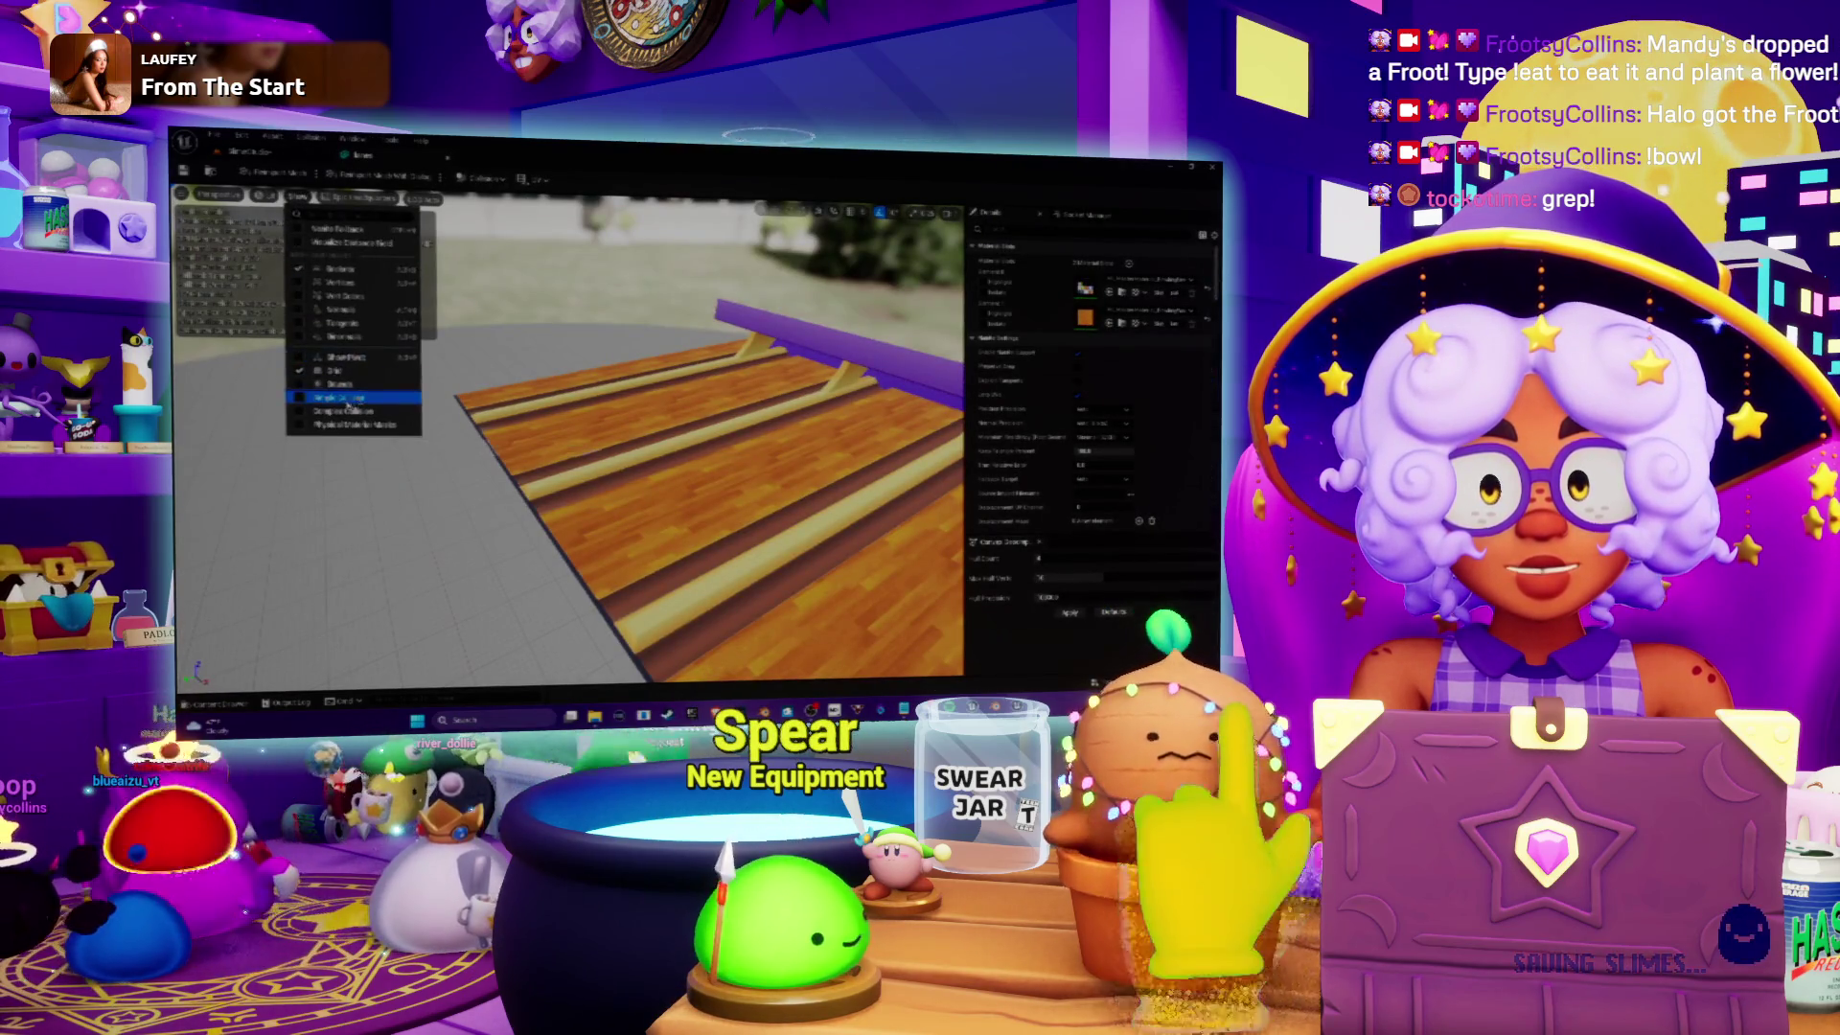
{"action": "left_click", "coordinate": [348, 403]}
{"action": "left_click", "coordinate": [297, 195]}
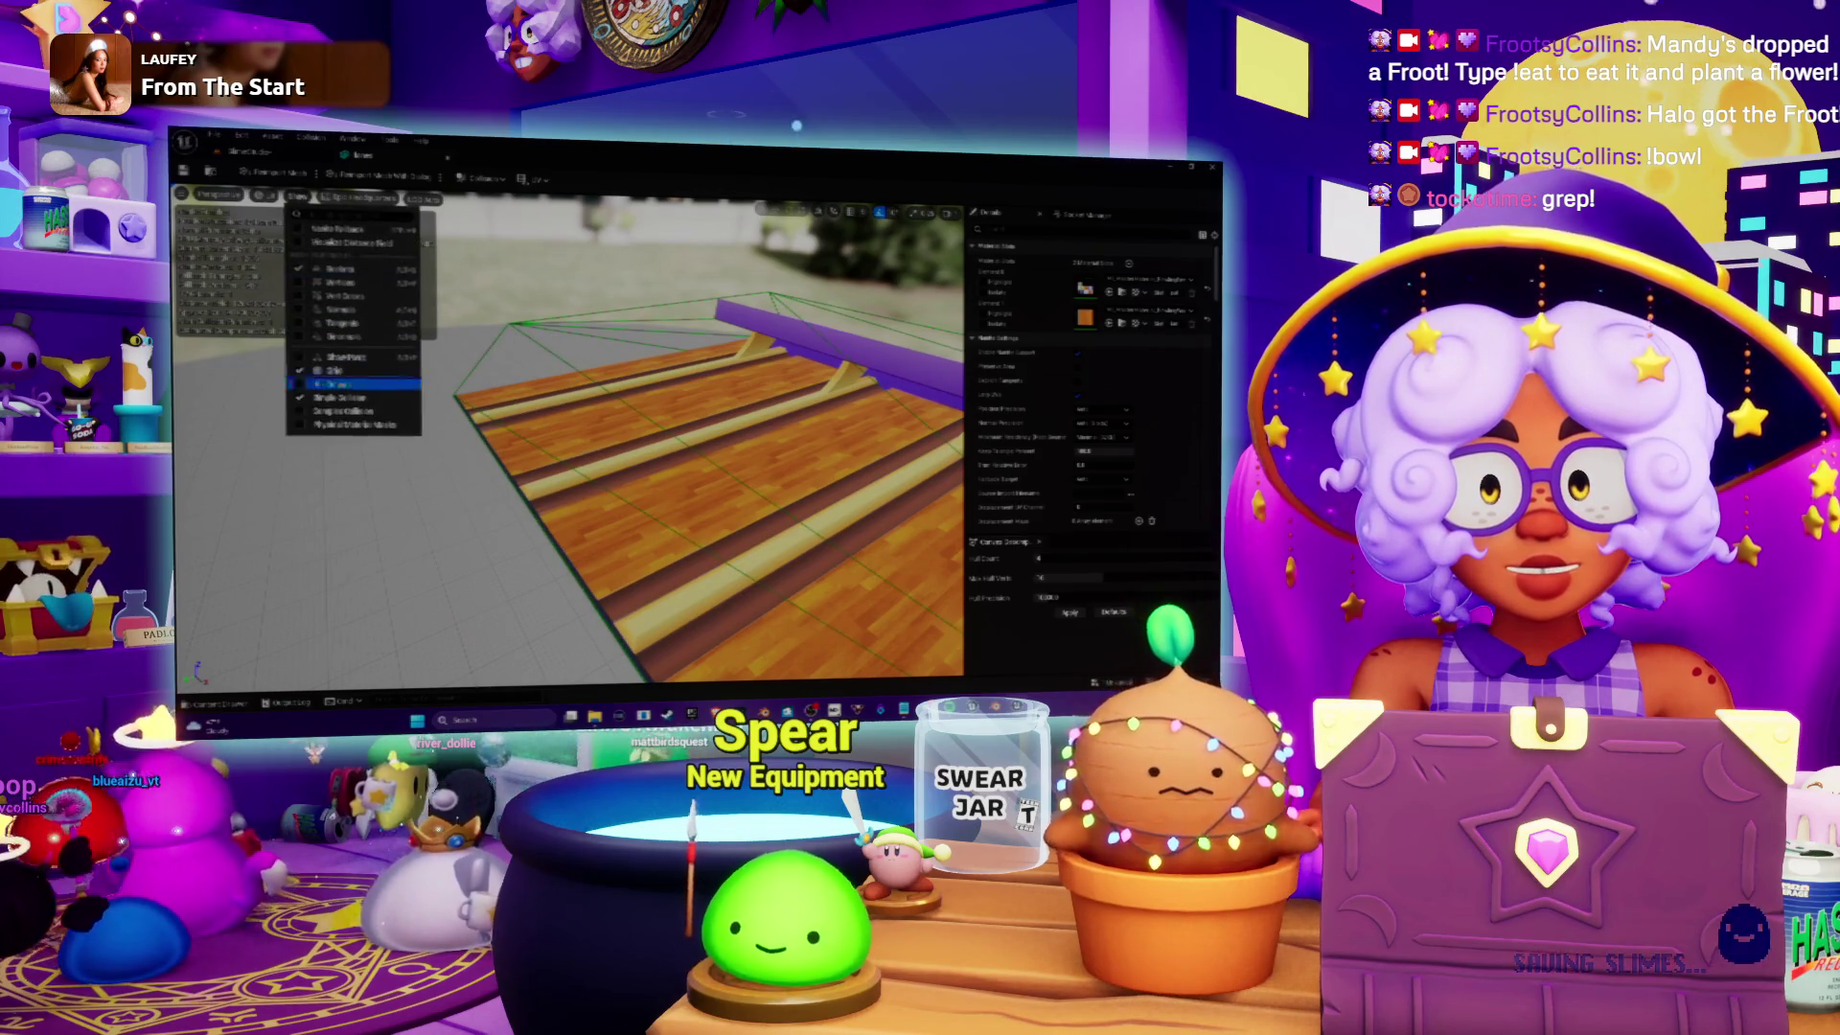
{"action": "left_click", "coordinate": [329, 411]}
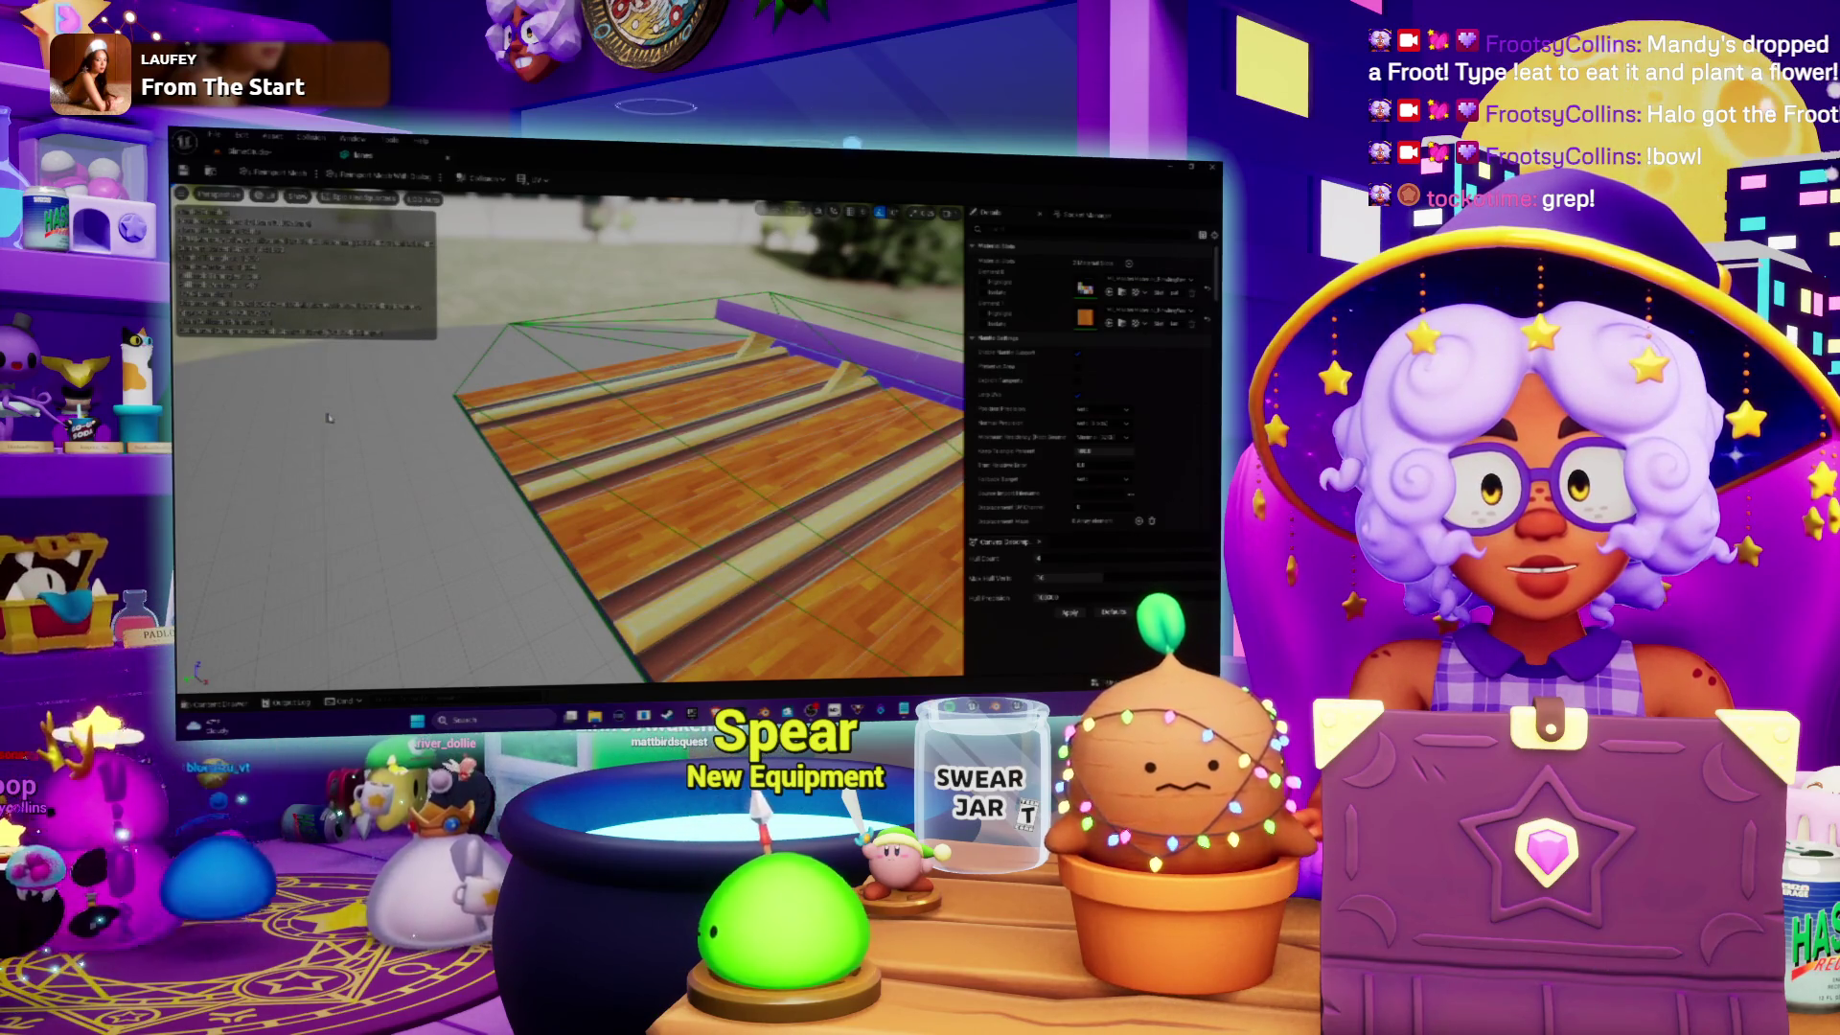
{"action": "left_click", "coordinate": [300, 196]}
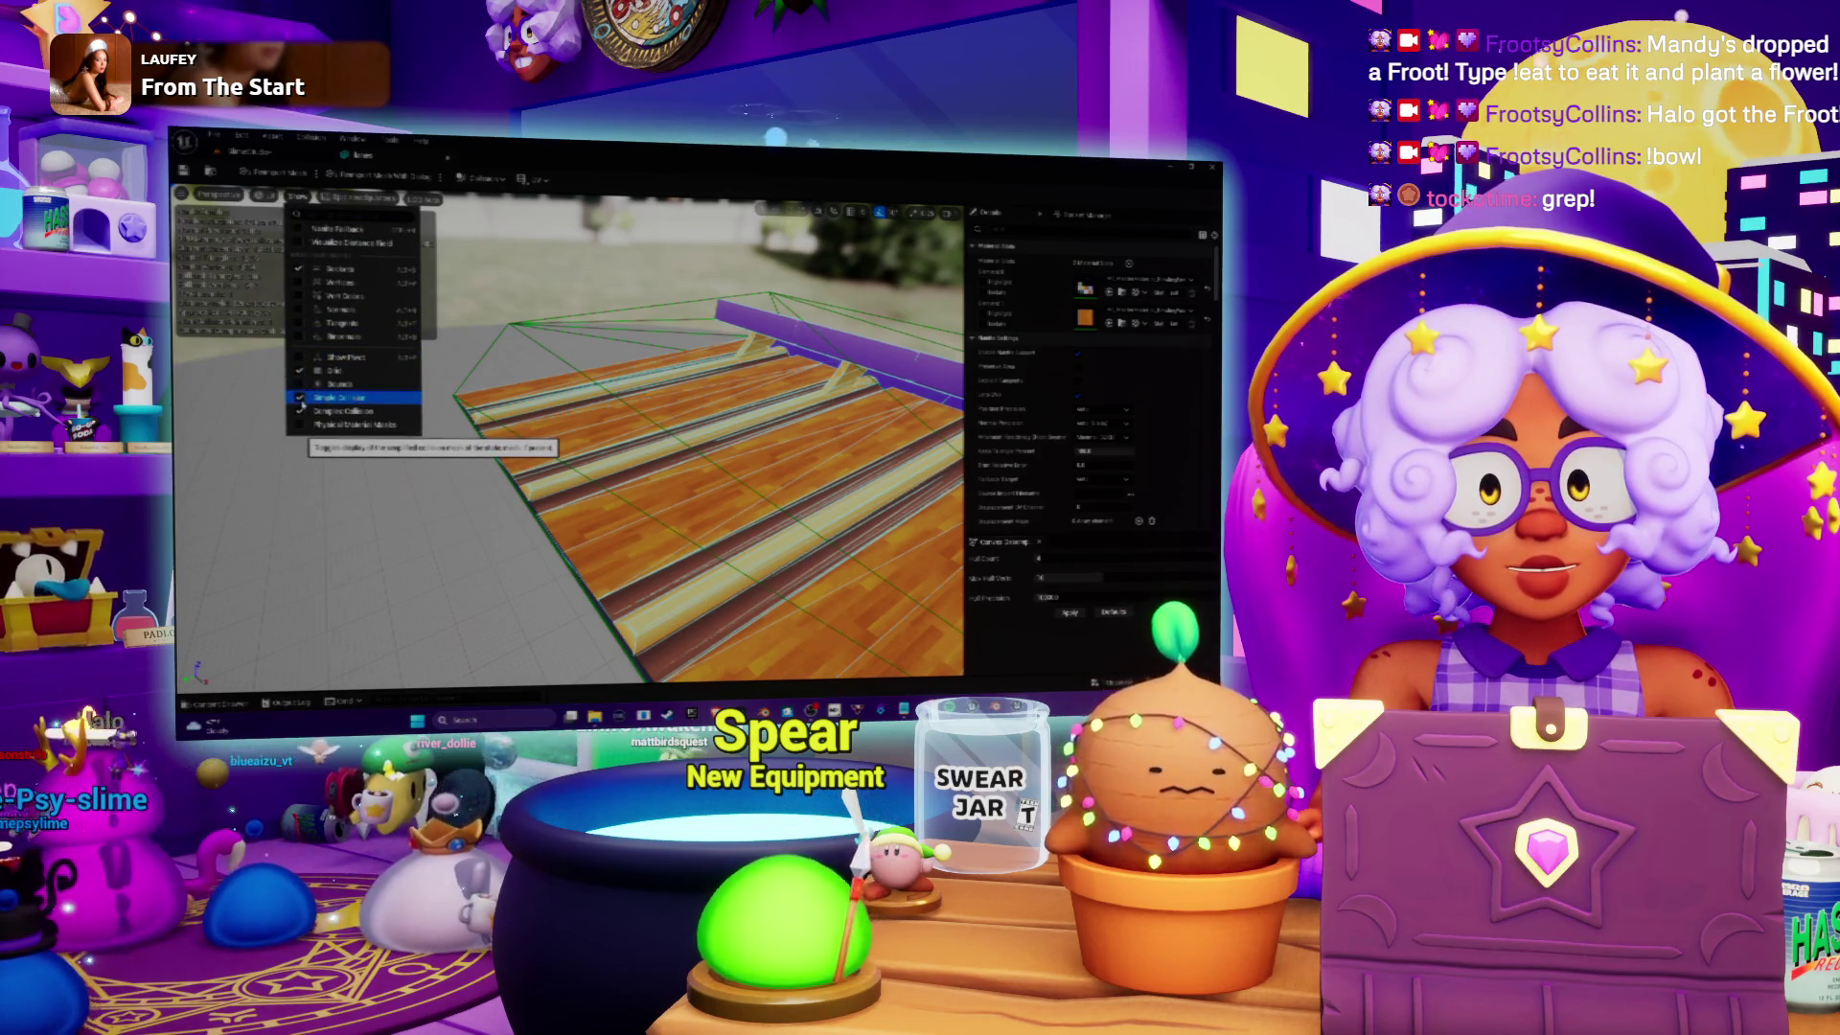
{"action": "left_click", "coordinate": [618, 369]}
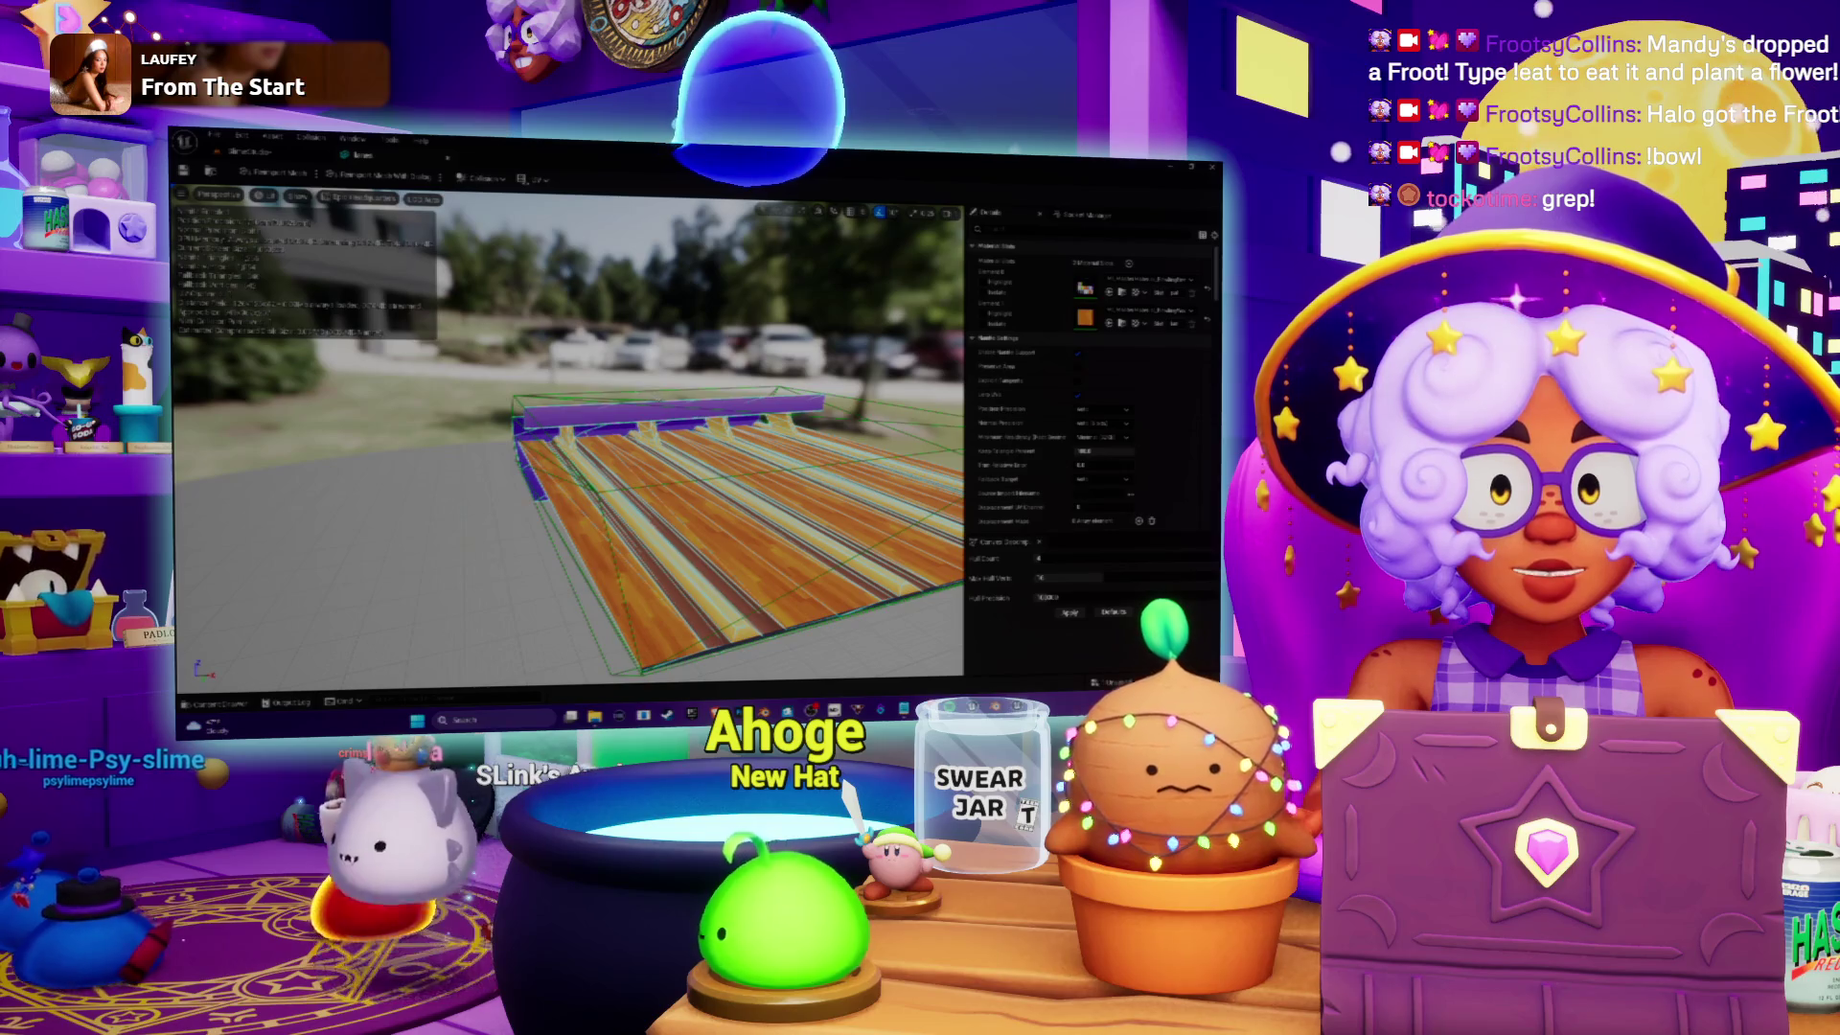
Step: Remove the lanes mesh's collision and return to the BowlingLevel tab
{"action": "left_click", "coordinate": [482, 179]}
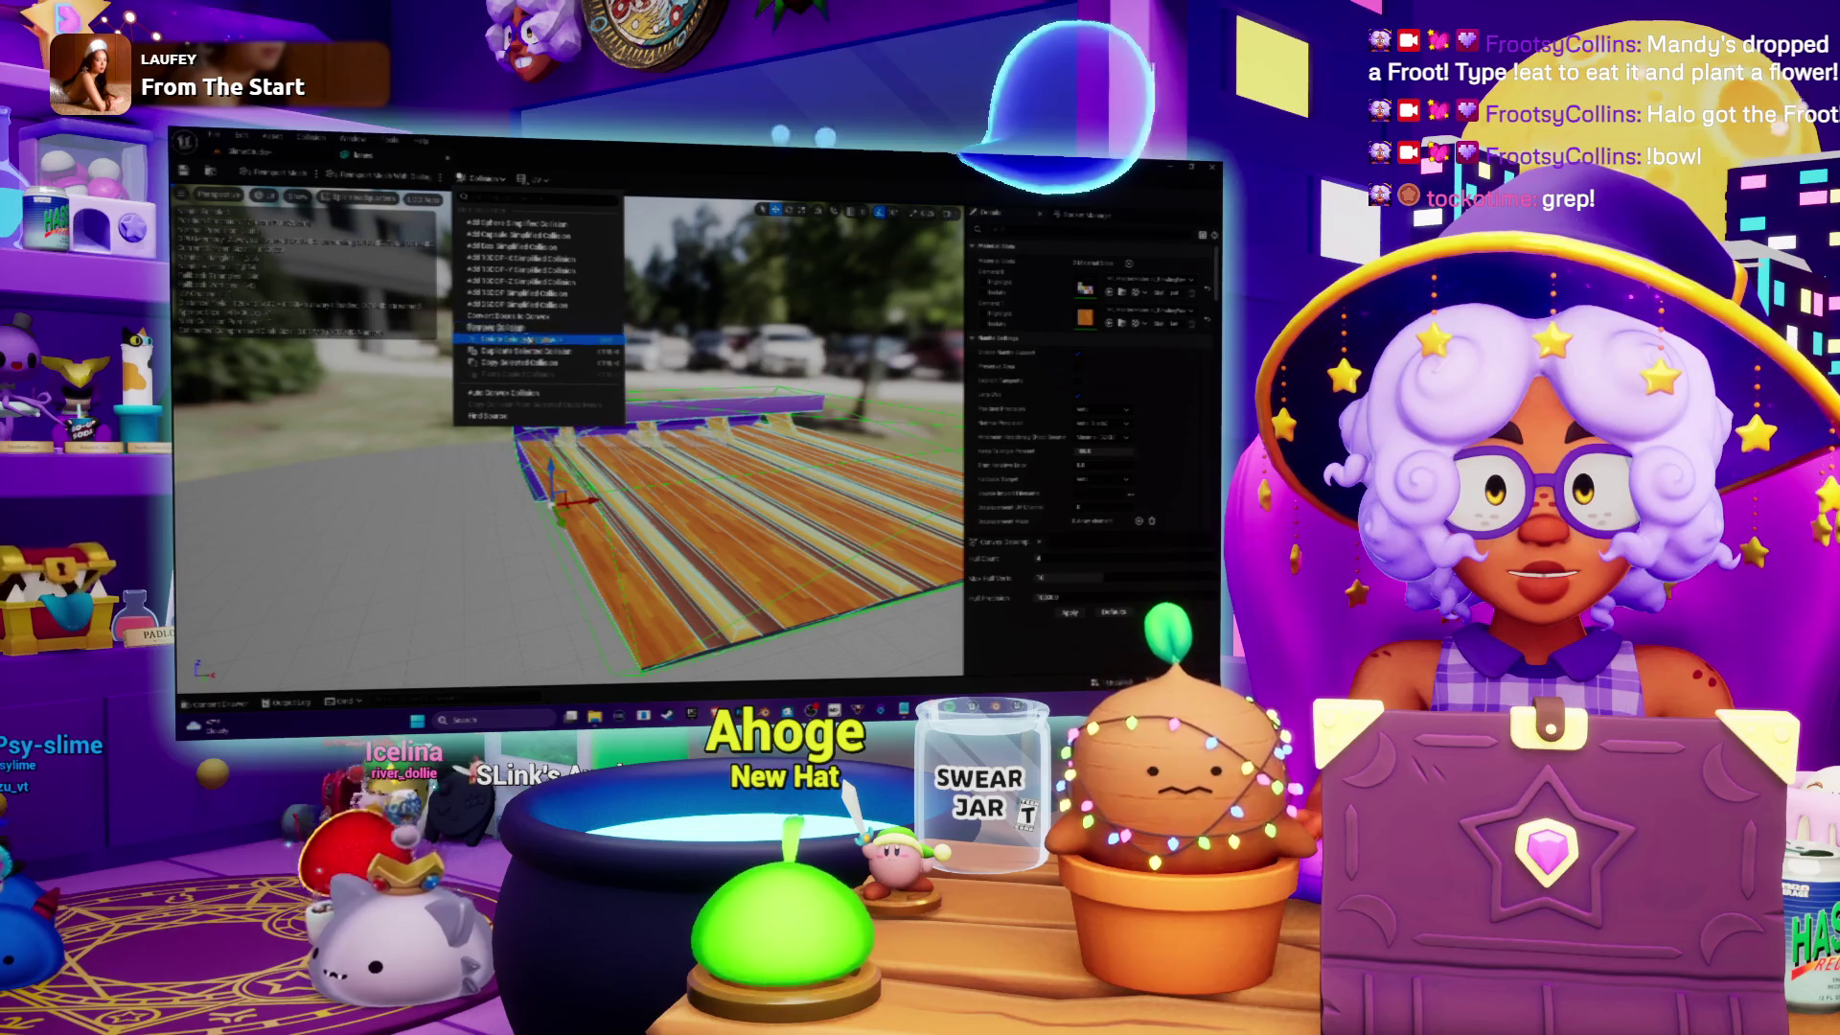
{"action": "left_click", "coordinate": [493, 328]}
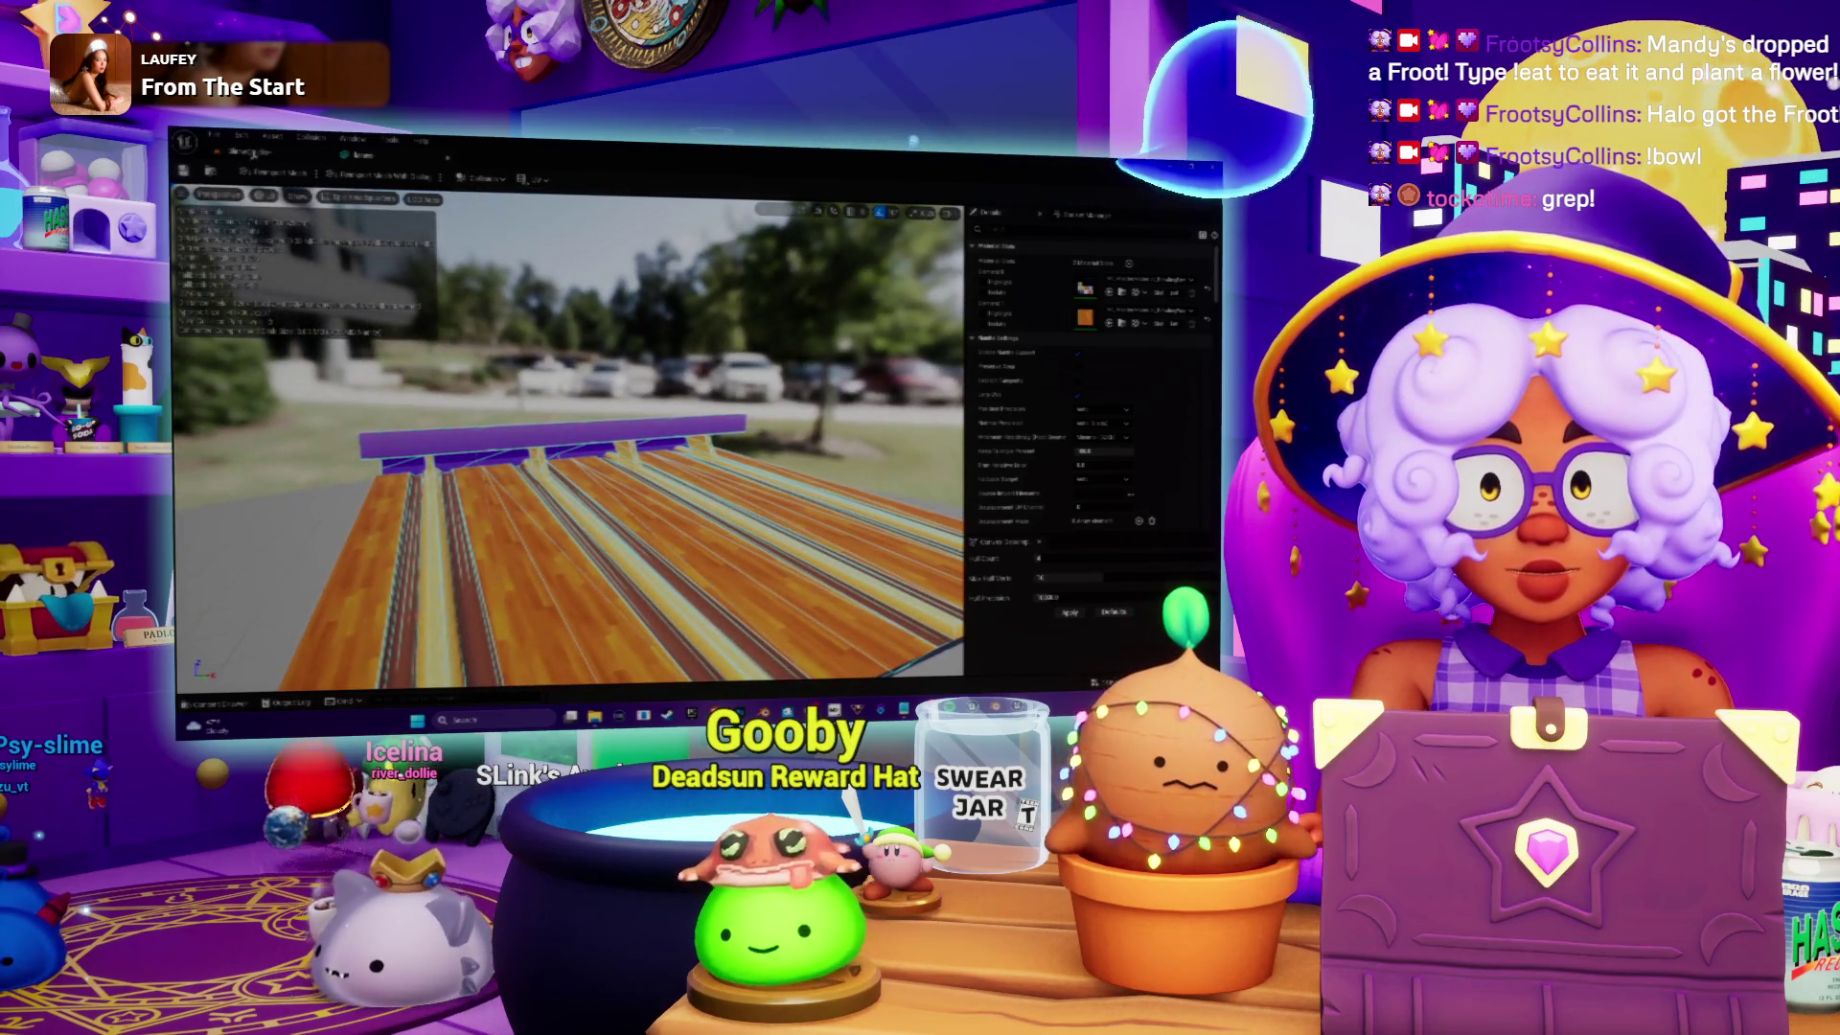
{"action": "left_click", "coordinate": [249, 154]}
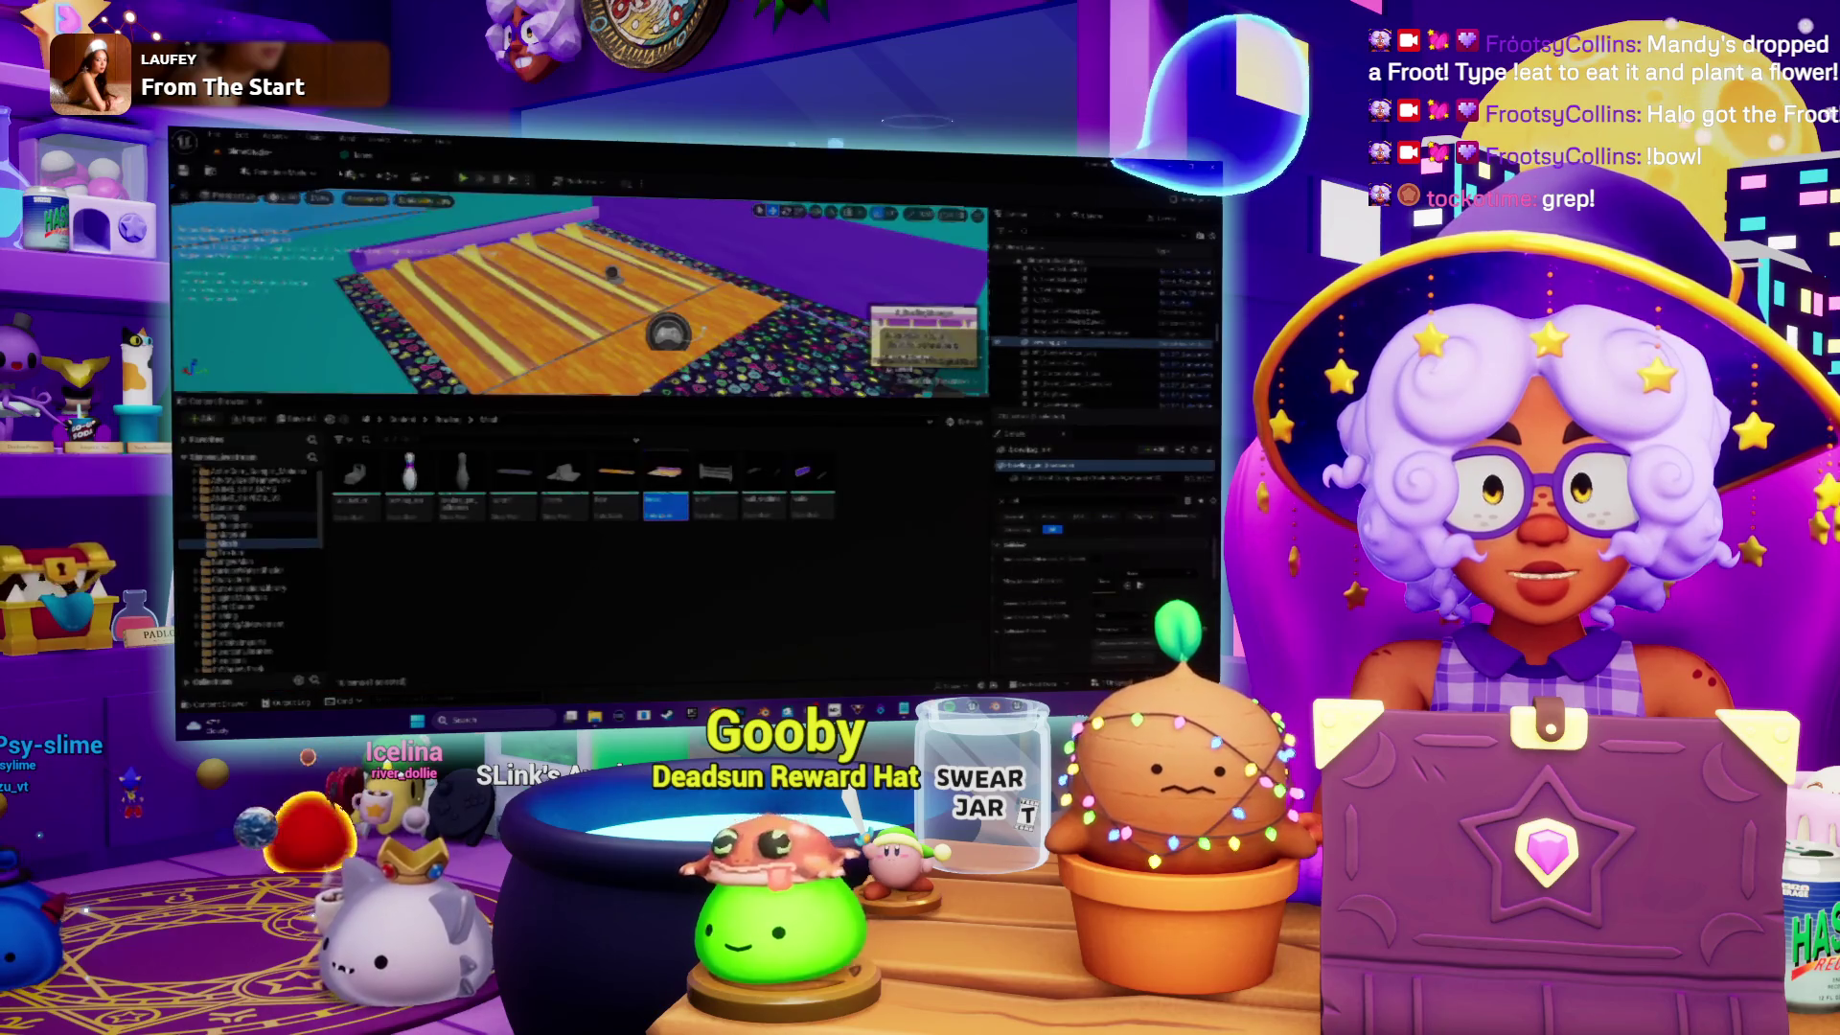
Step: Playtest the level, briefly open the lanes mesh, then start another playtest
{"action": "left_click", "coordinate": [511, 184]}
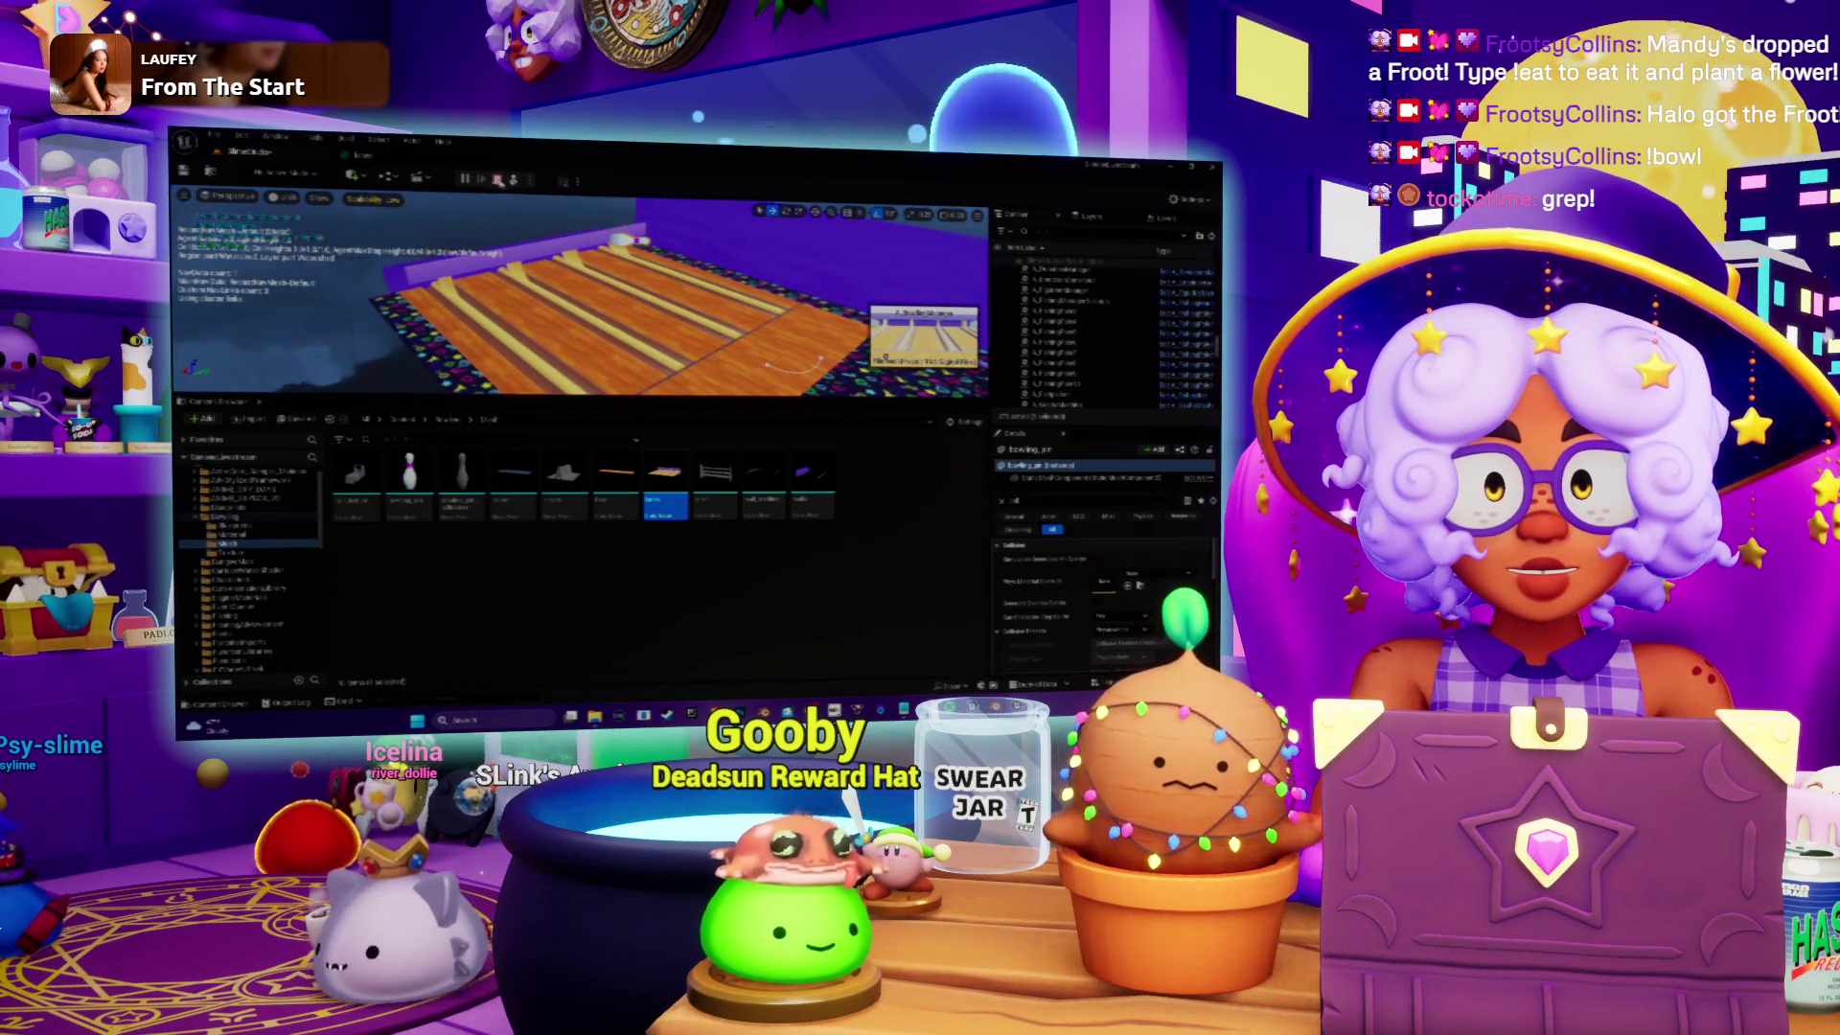
{"action": "double_click", "coordinate": [666, 472]}
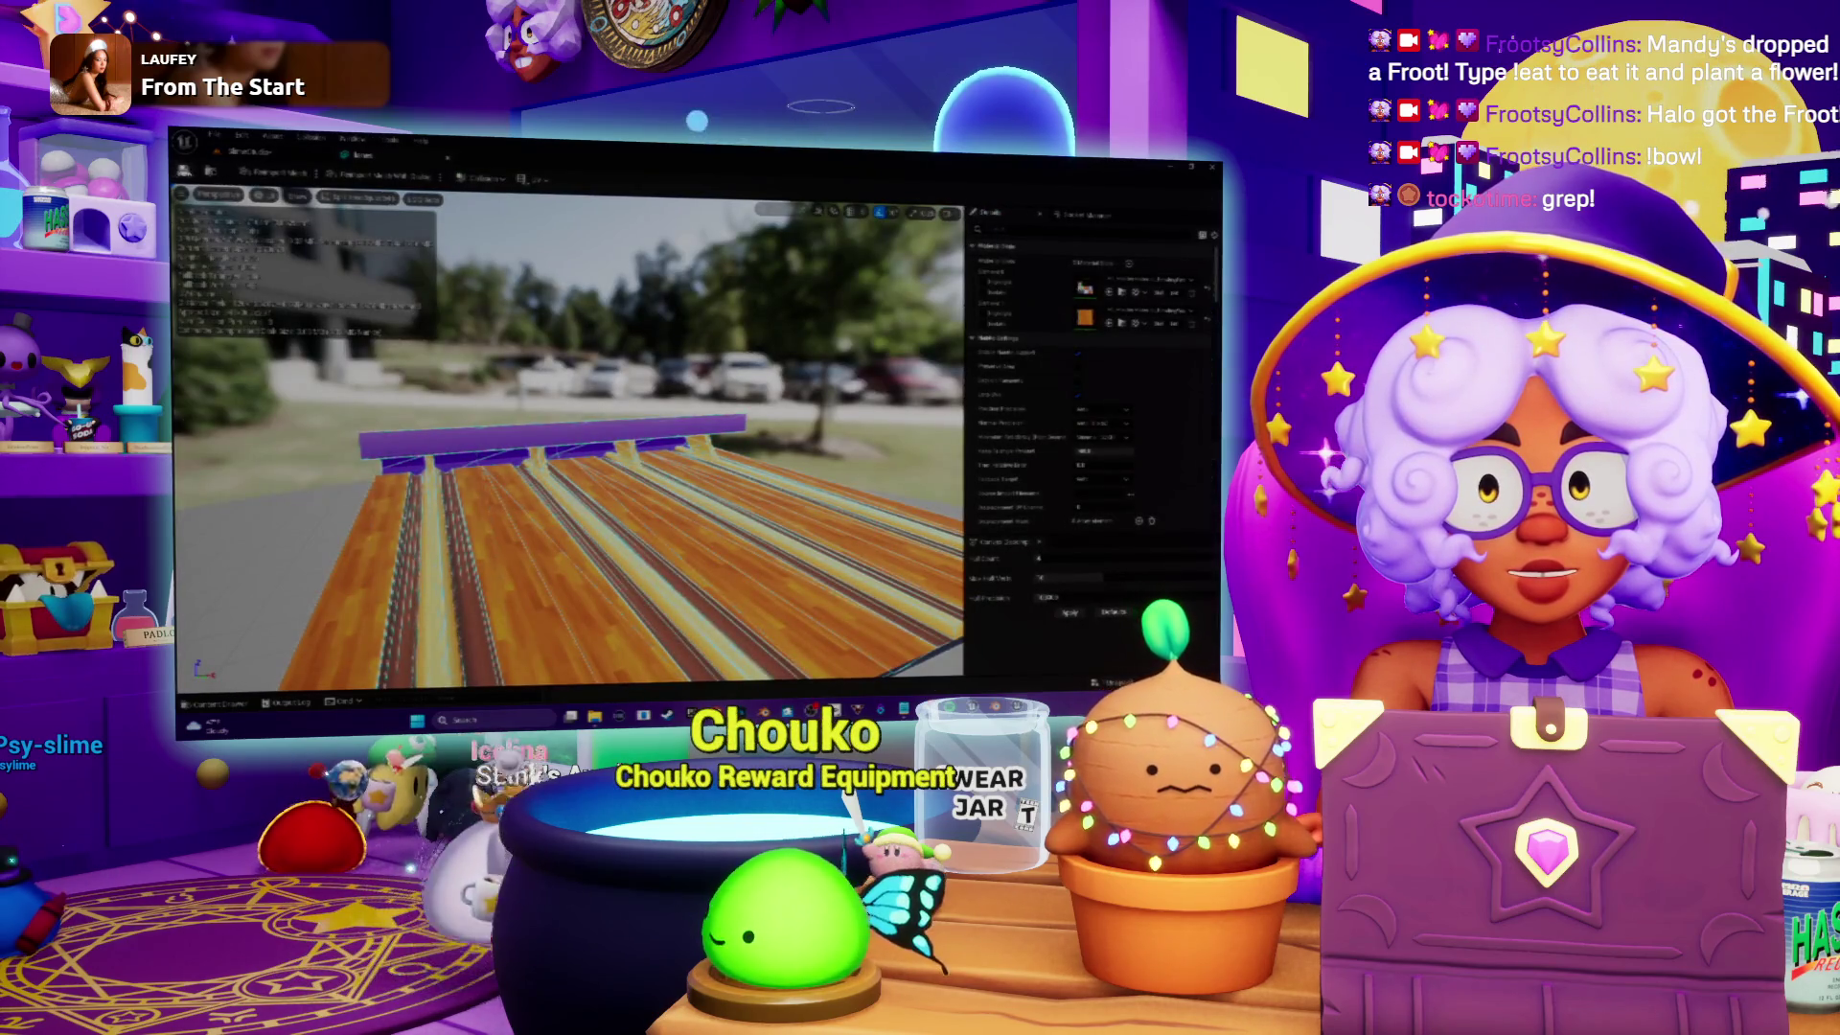
{"action": "left_click", "coordinate": [247, 152]}
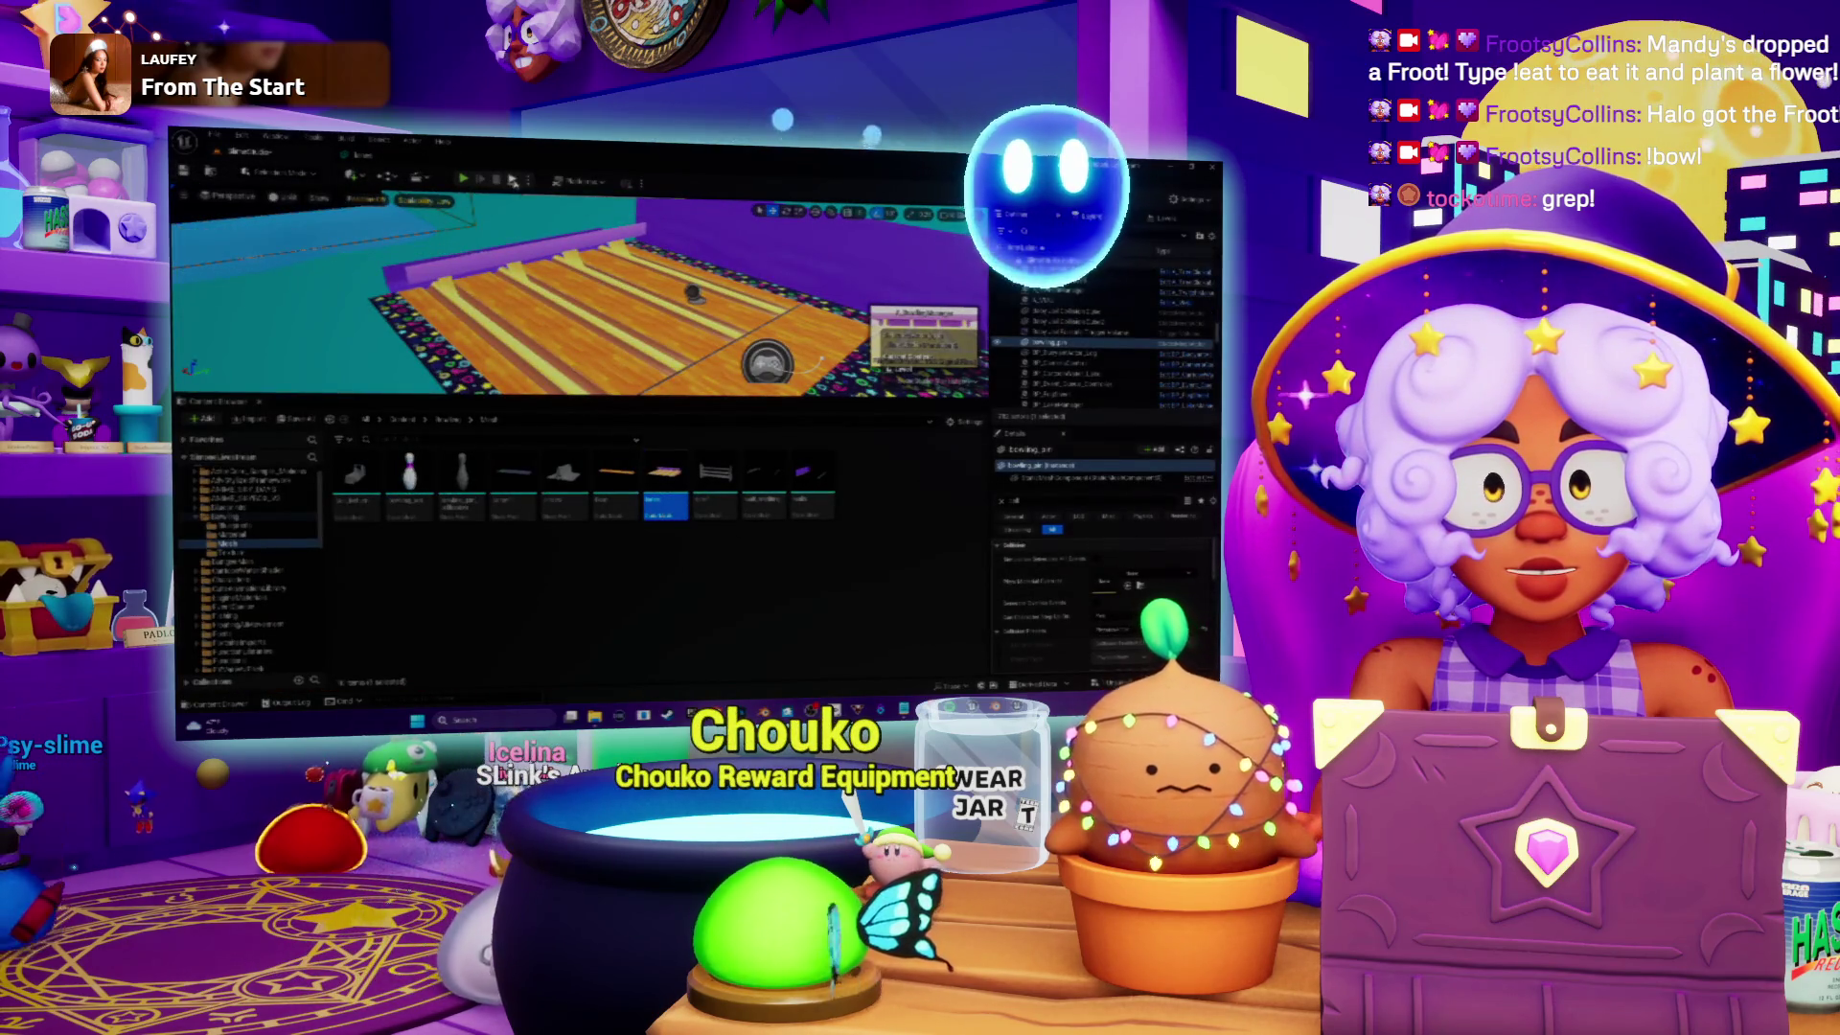
{"action": "key", "text": "alt+p"}
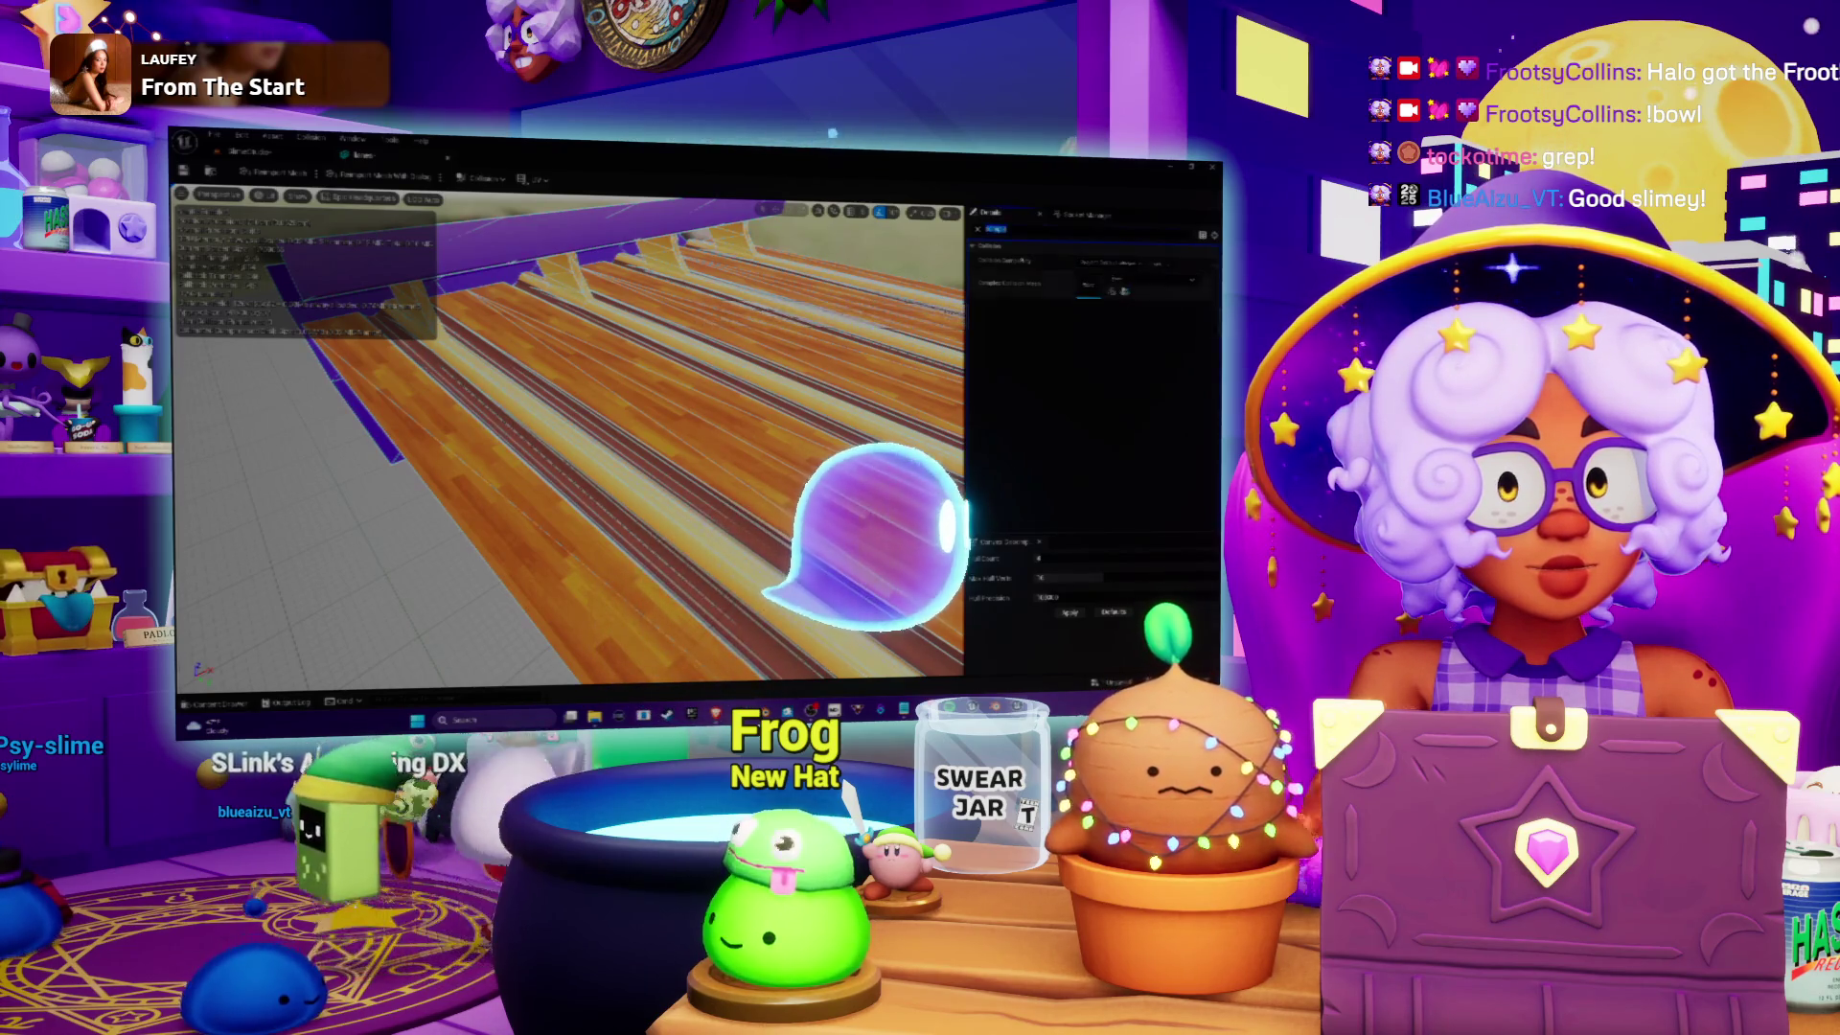
Step: Apply a new setting to the lanes mesh and playtest the level again
{"action": "left_click", "coordinate": [1121, 303]}
{"action": "key", "text": "alt+Tab"}
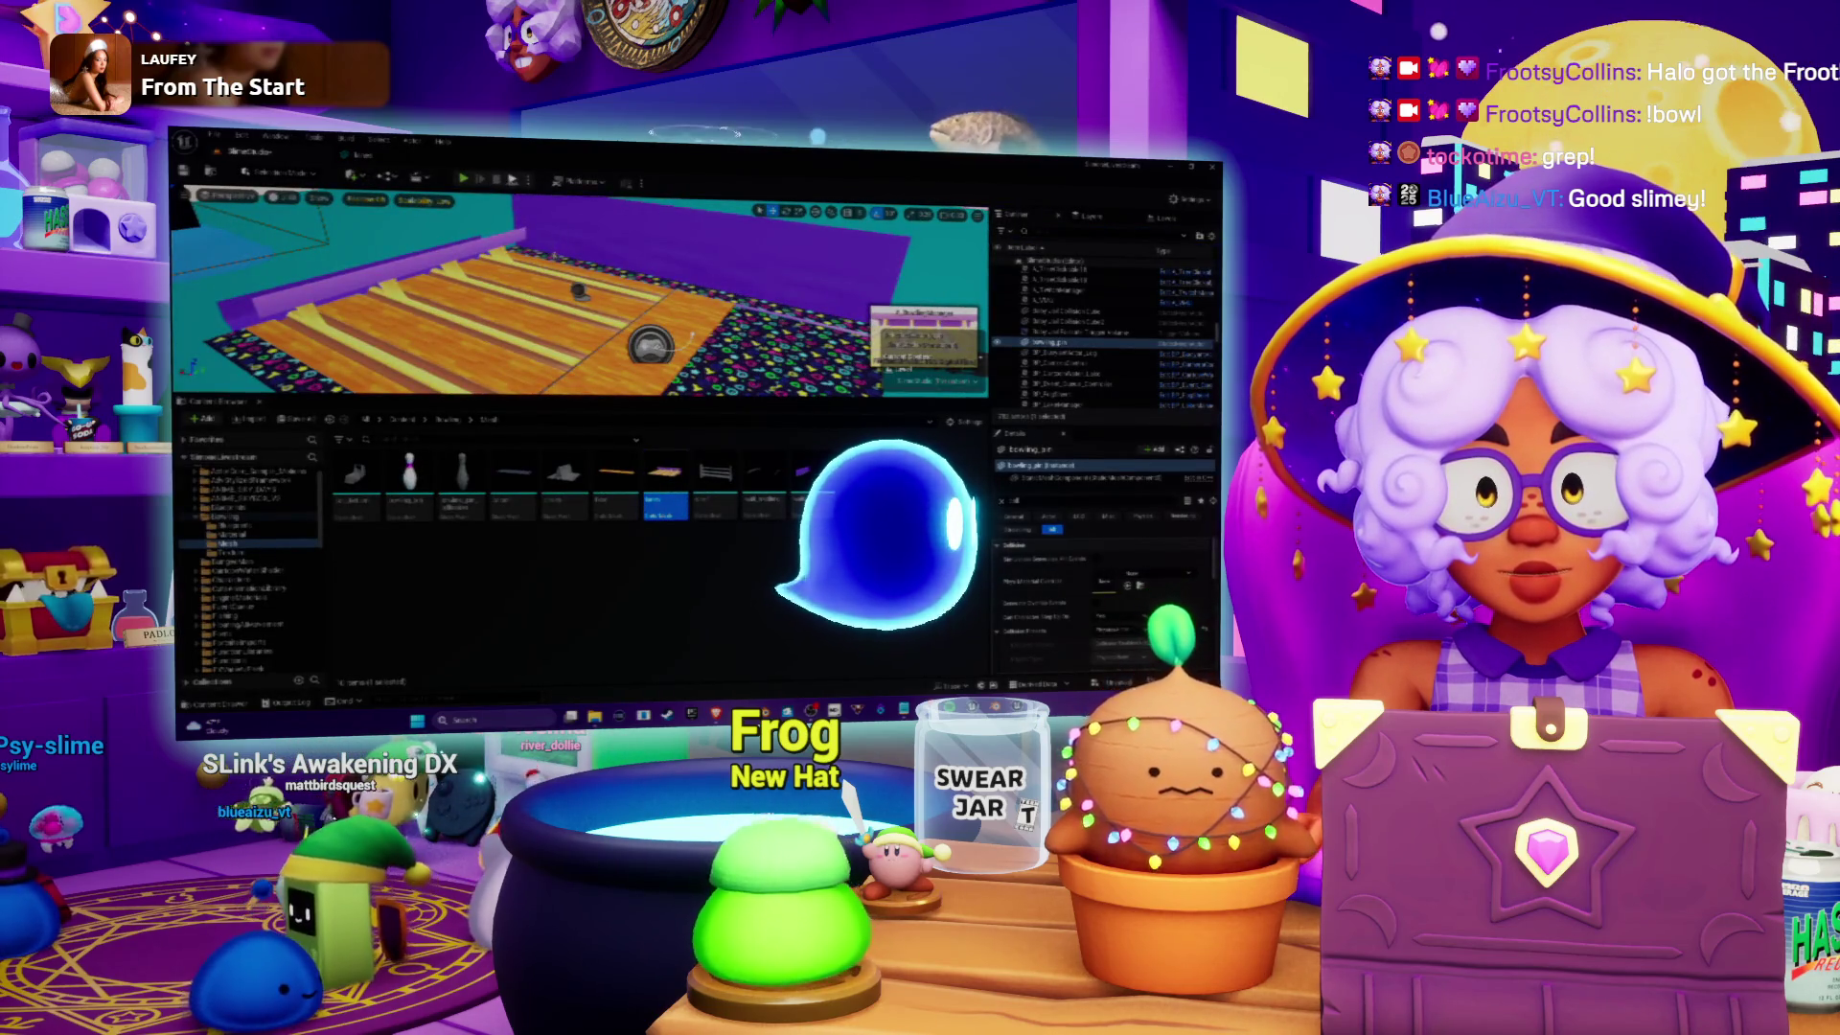
{"action": "key", "text": "alt+p"}
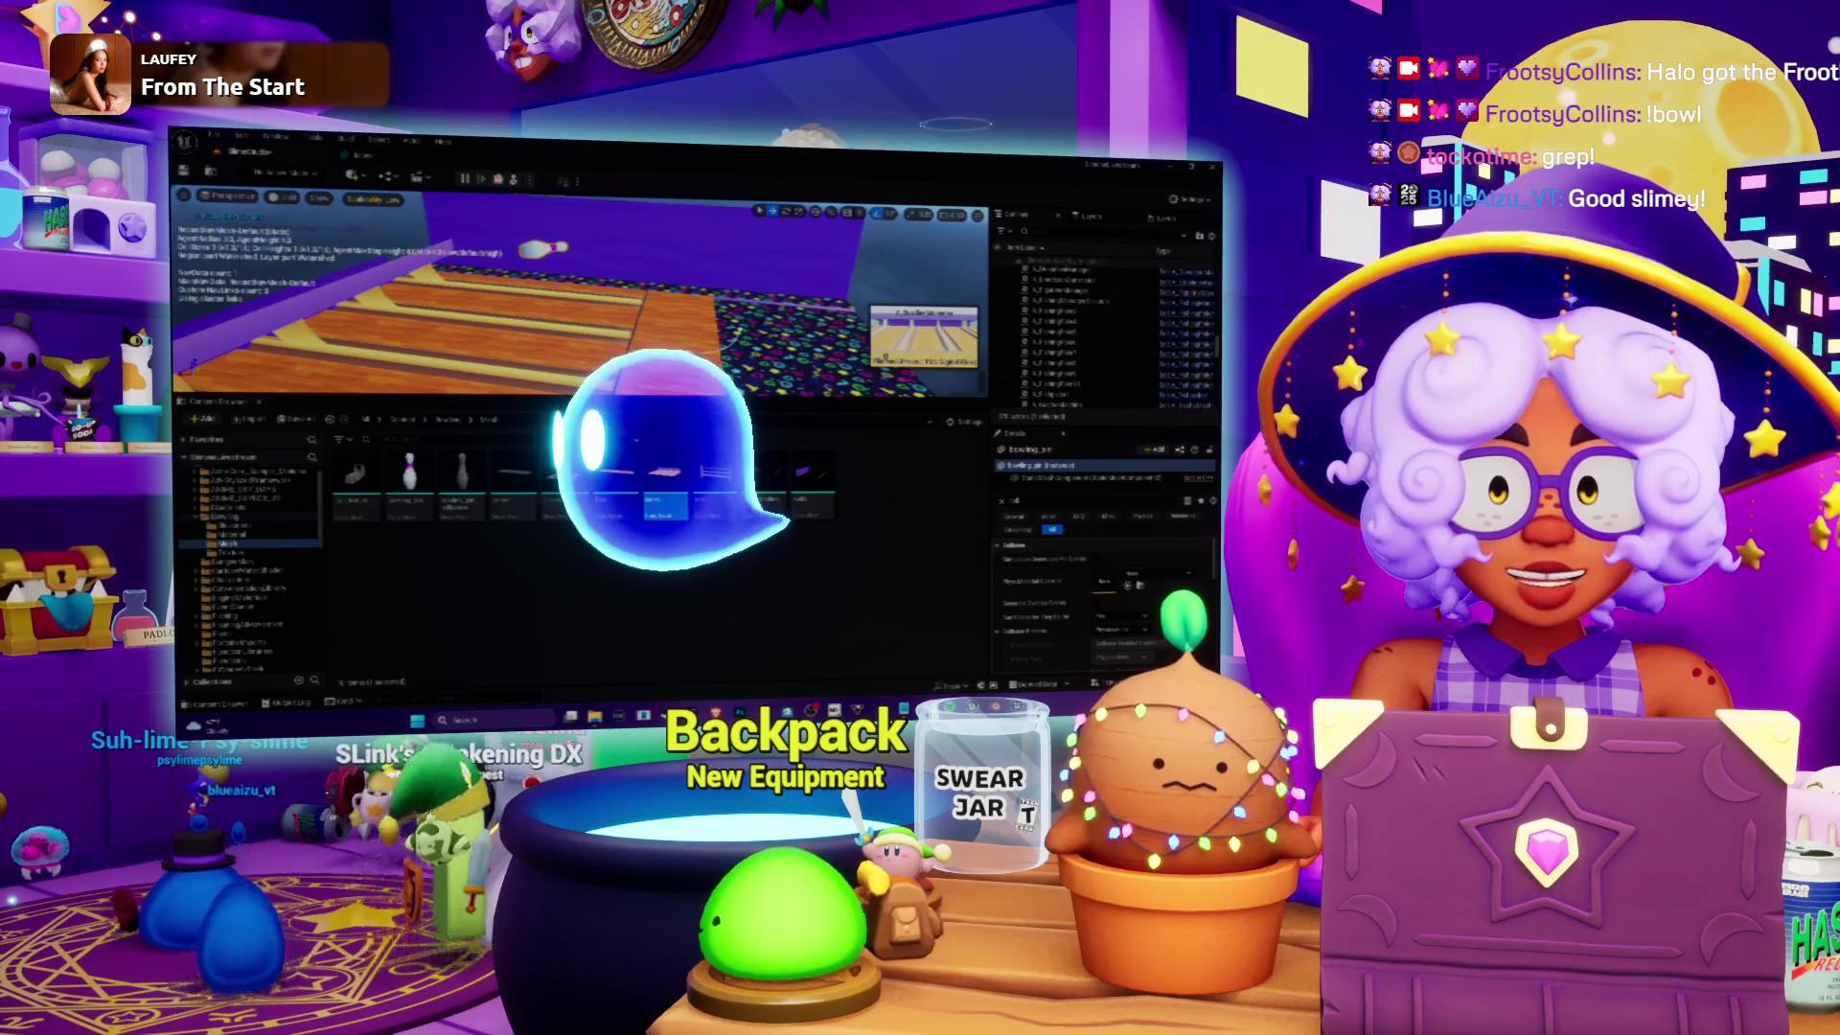
{"action": "key", "text": "Escape"}
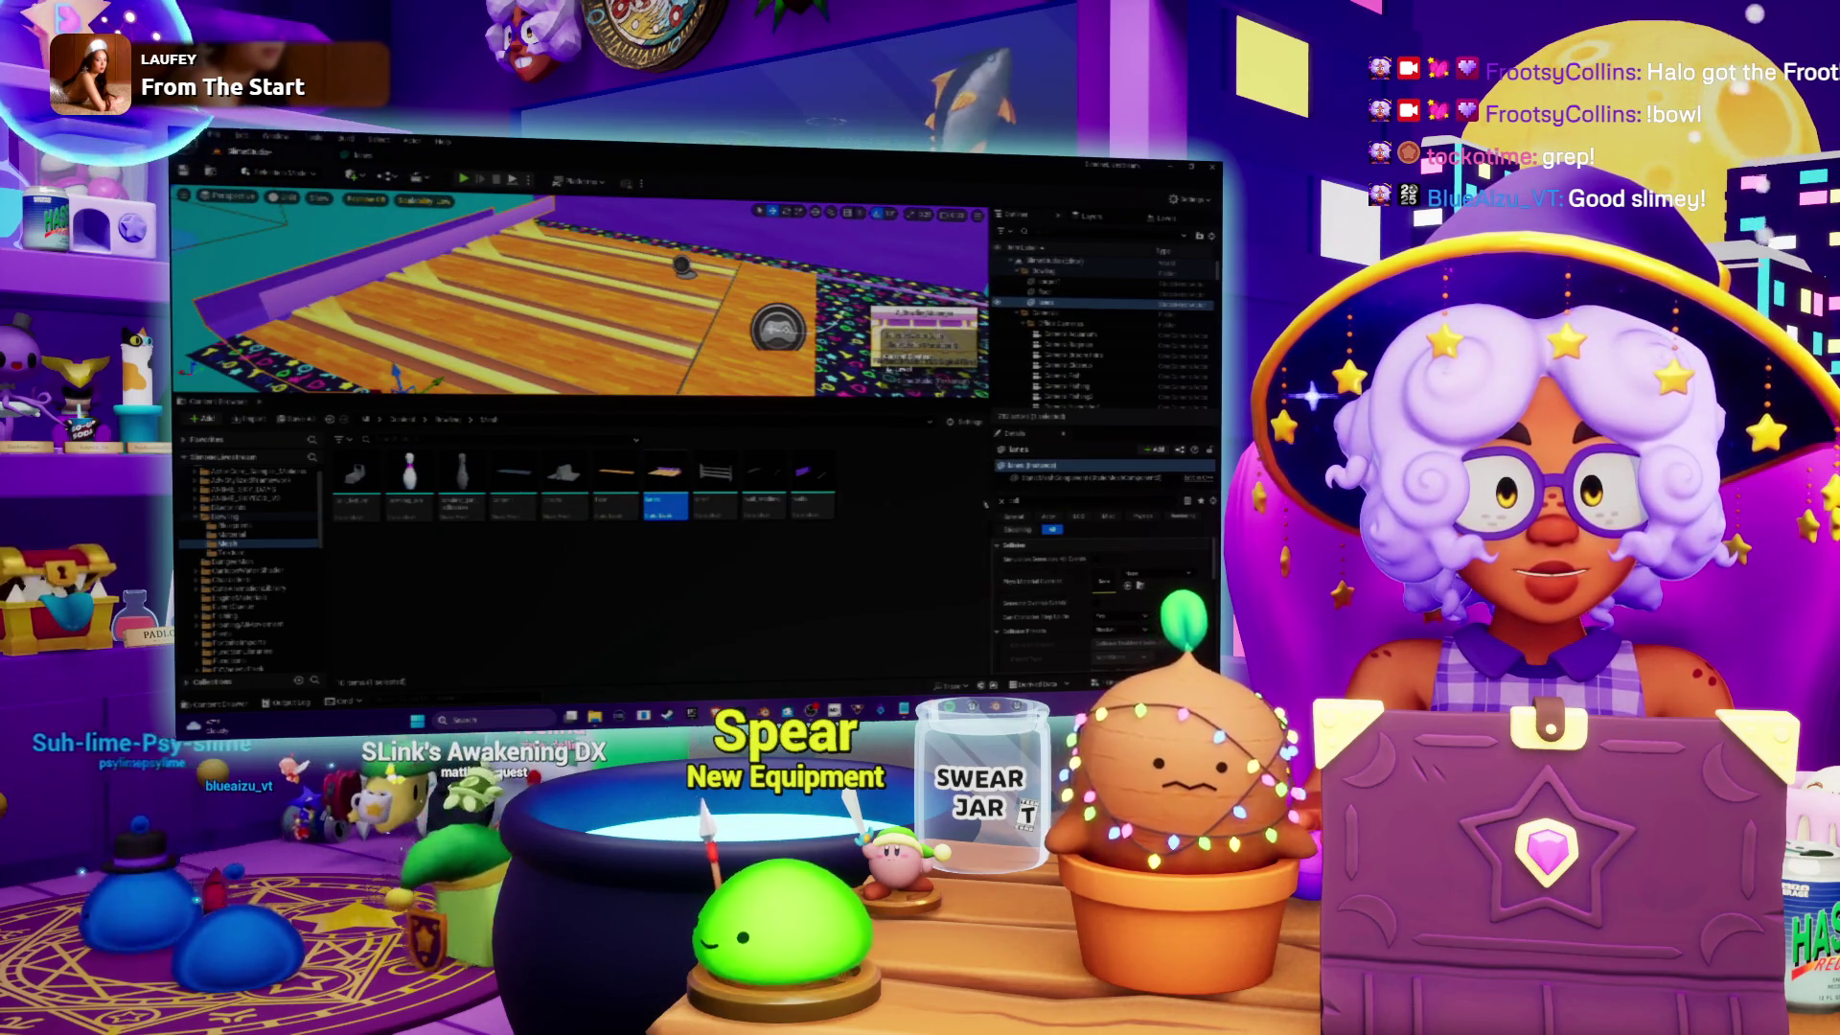
Step: Assign a different asset to the lane actor's Static Mesh field
{"action": "scroll", "coordinate": [1104, 607], "scroll_direction": "up", "scroll_amount": 5}
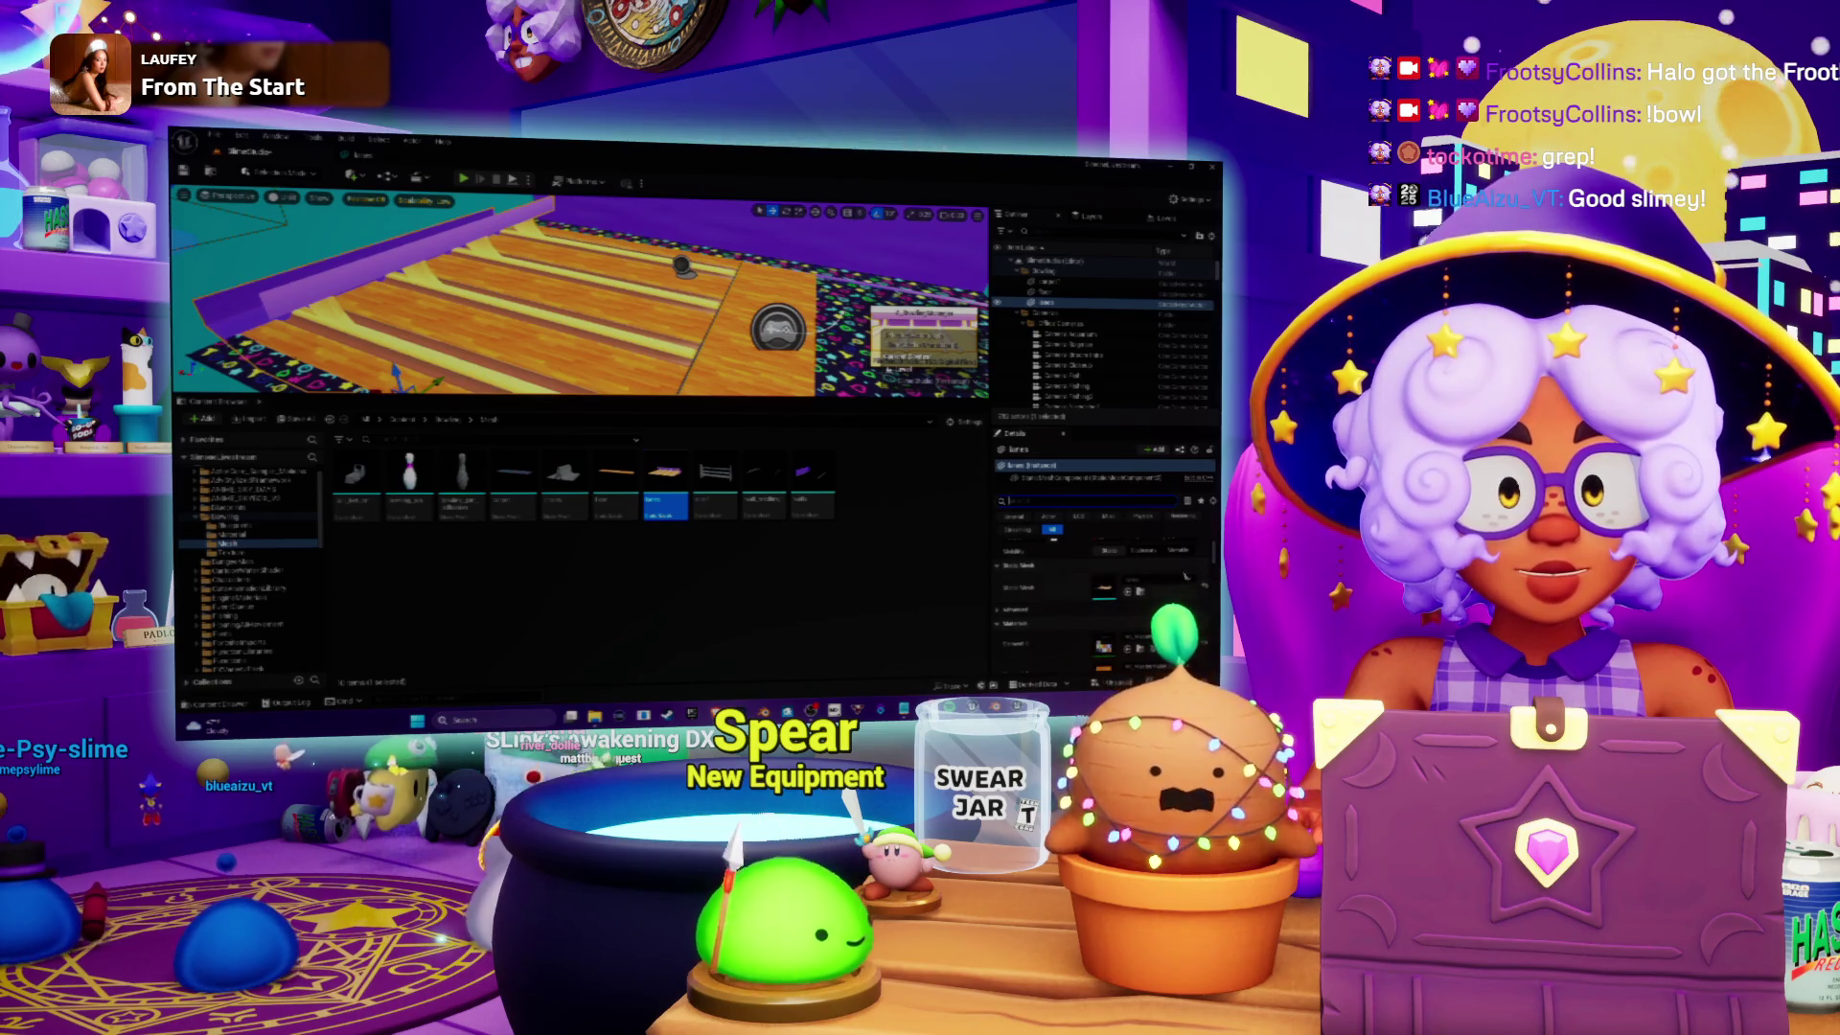
{"action": "left_click", "coordinate": [1150, 581]}
{"action": "left_click", "coordinate": [1136, 474]}
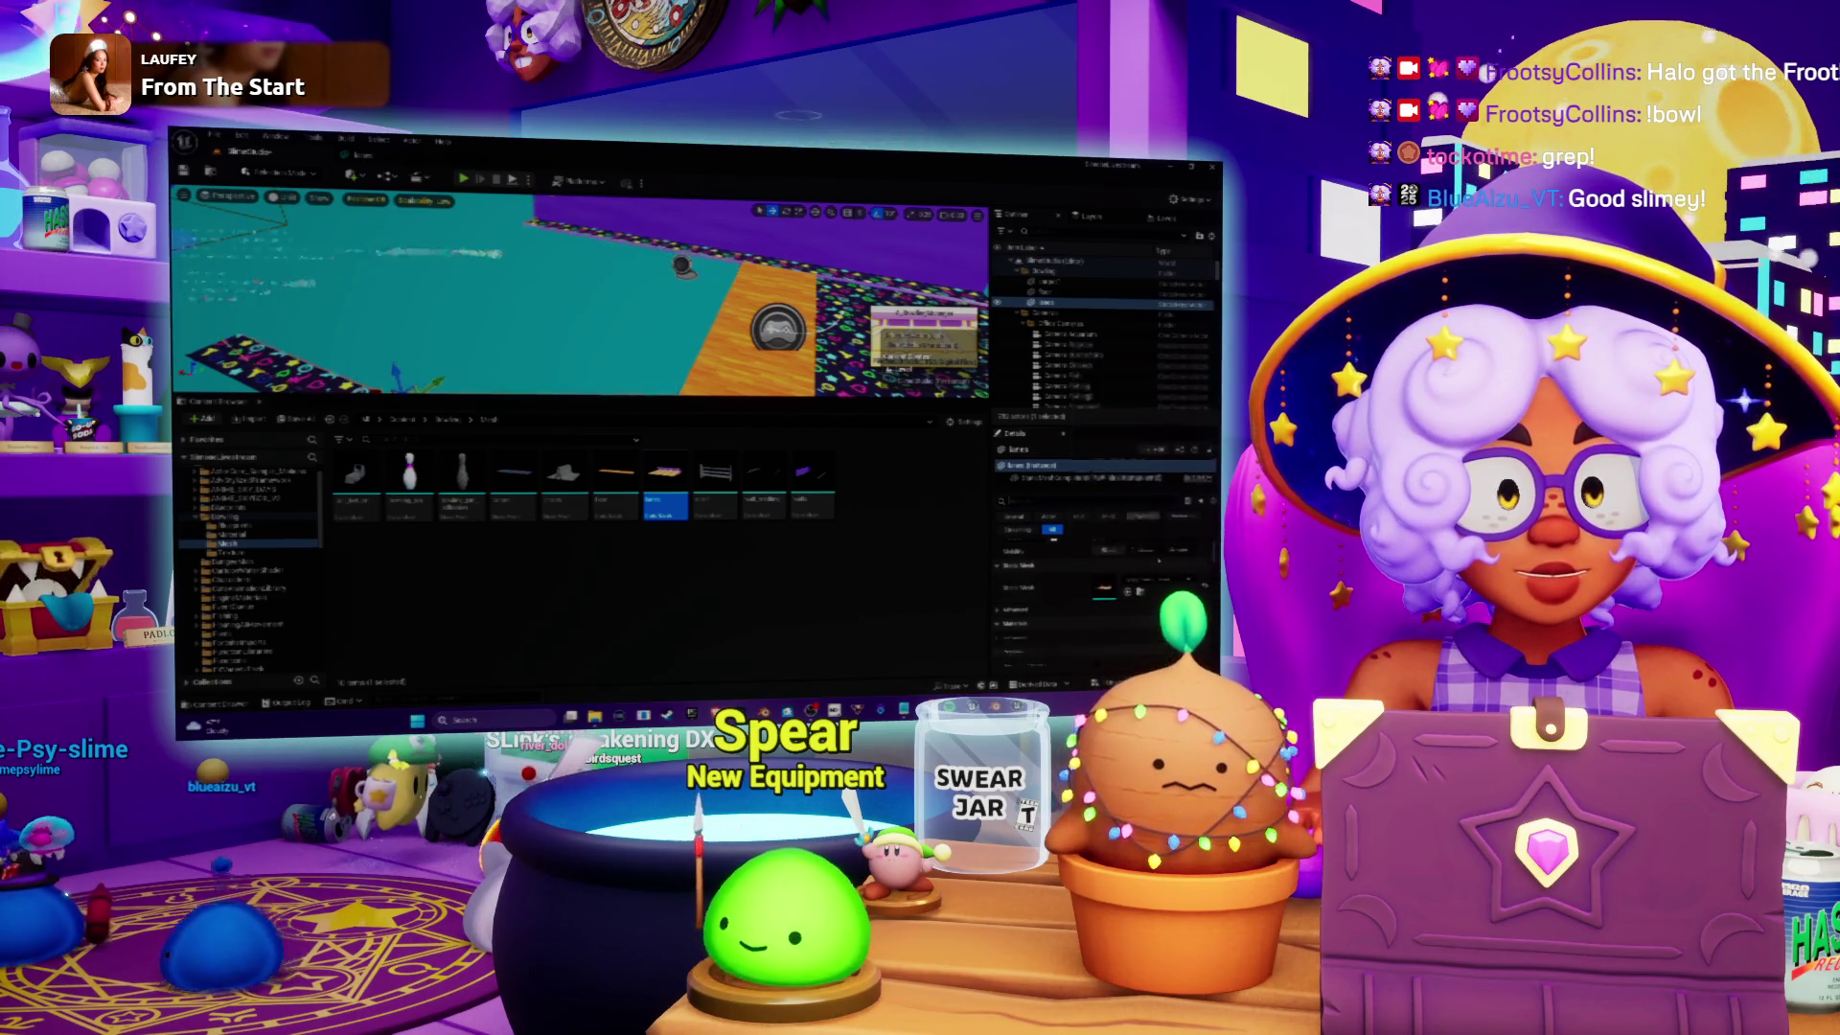
Step: Put the lanes mesh back on the lane object and save all modified content
{"action": "left_click", "coordinate": [1155, 582]}
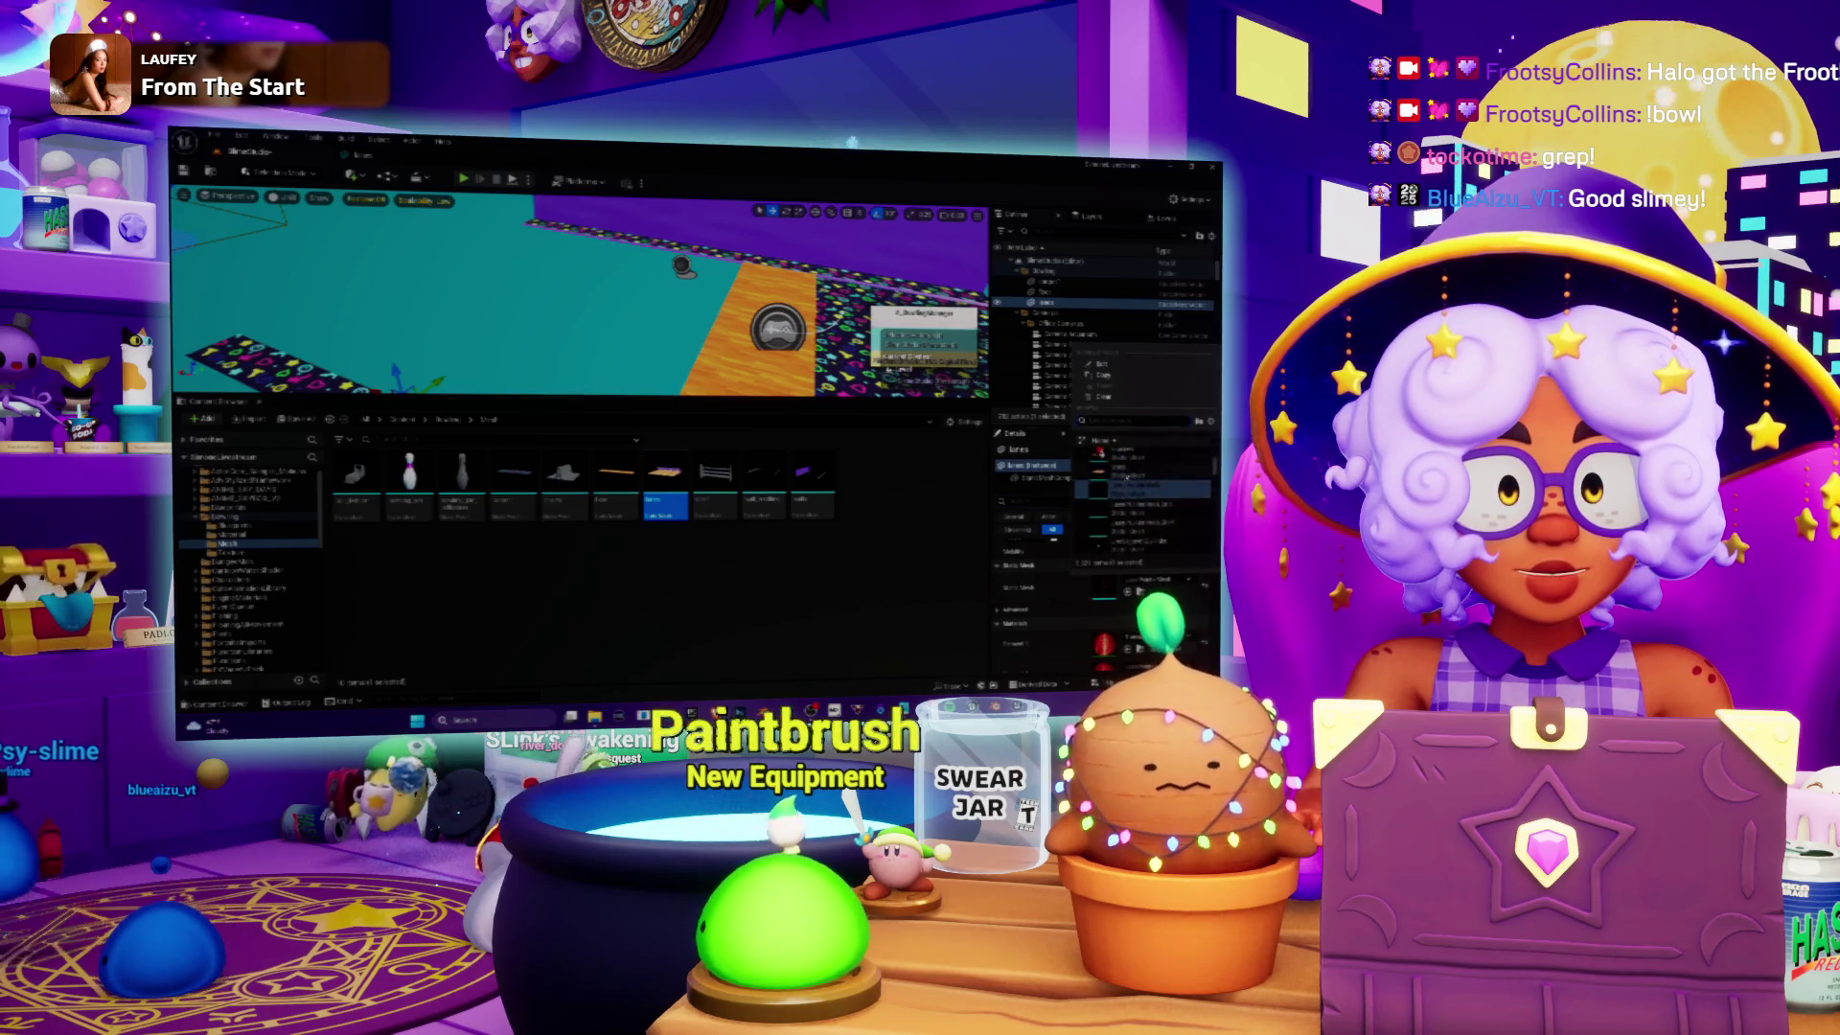
{"action": "left_click", "coordinate": [1121, 491]}
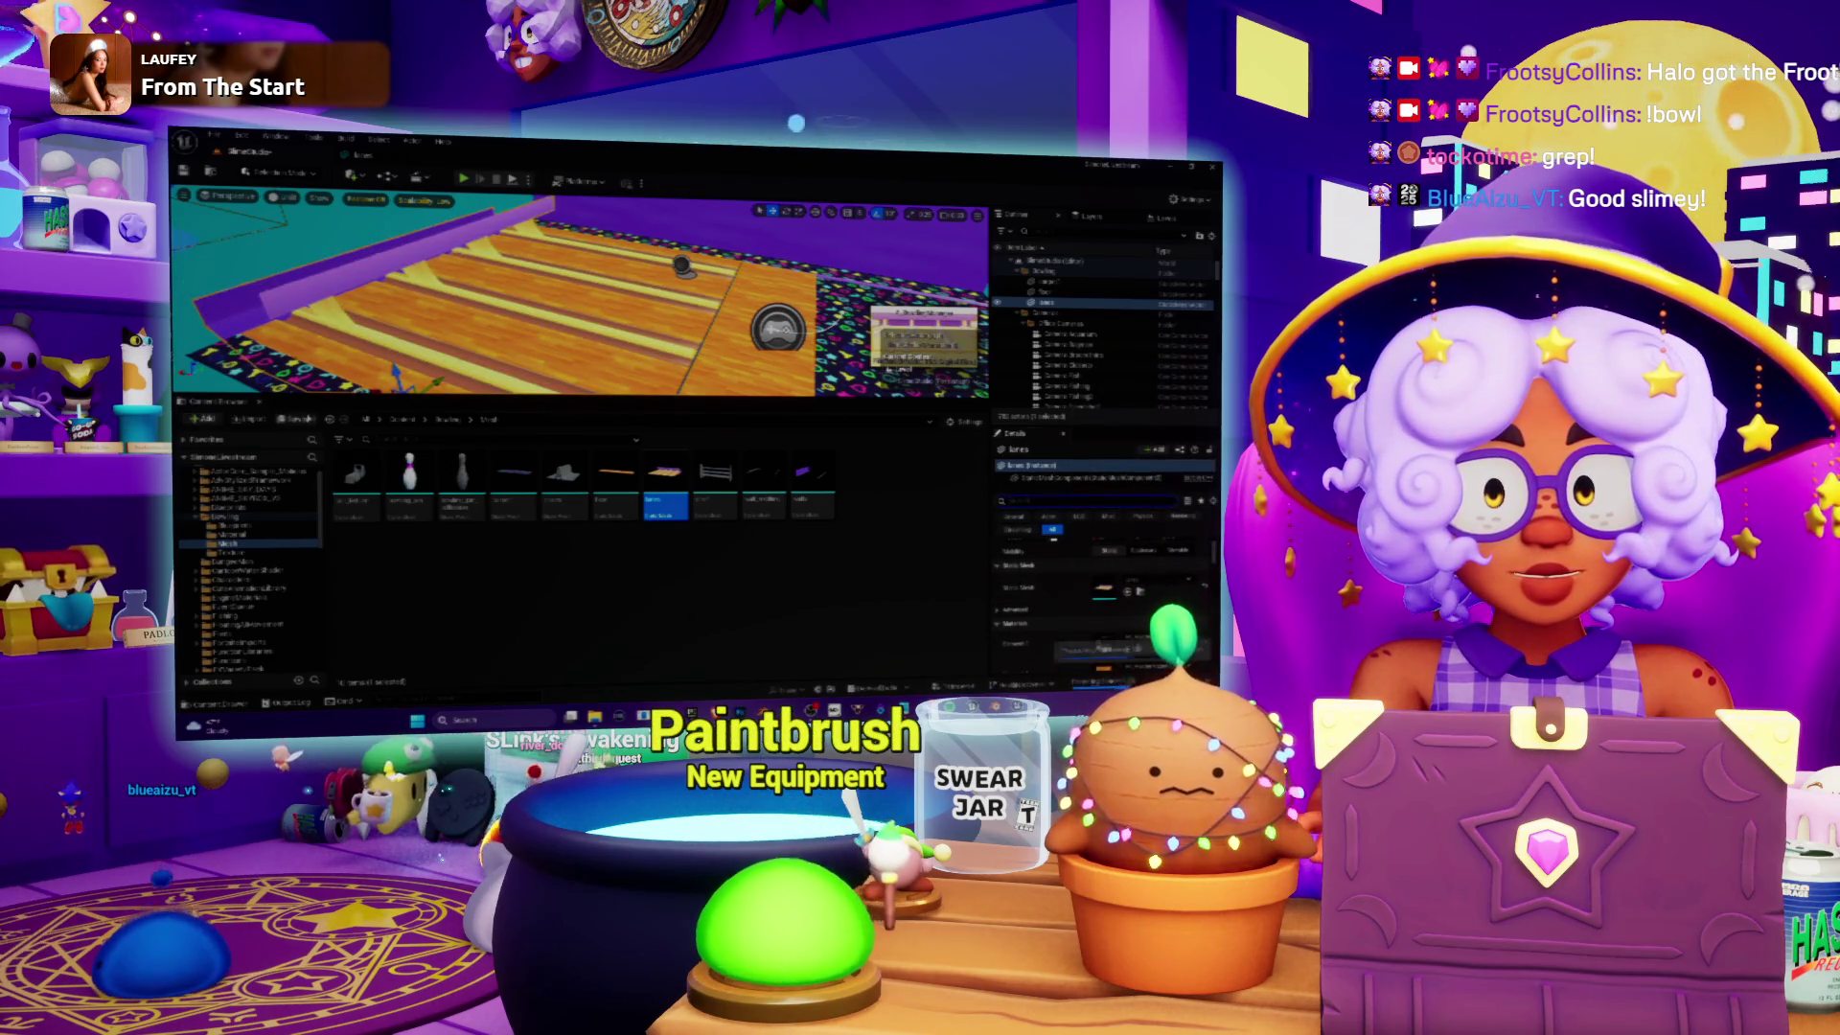
{"action": "key", "text": "ctrl+s"}
{"action": "left_click", "coordinate": [827, 553]}
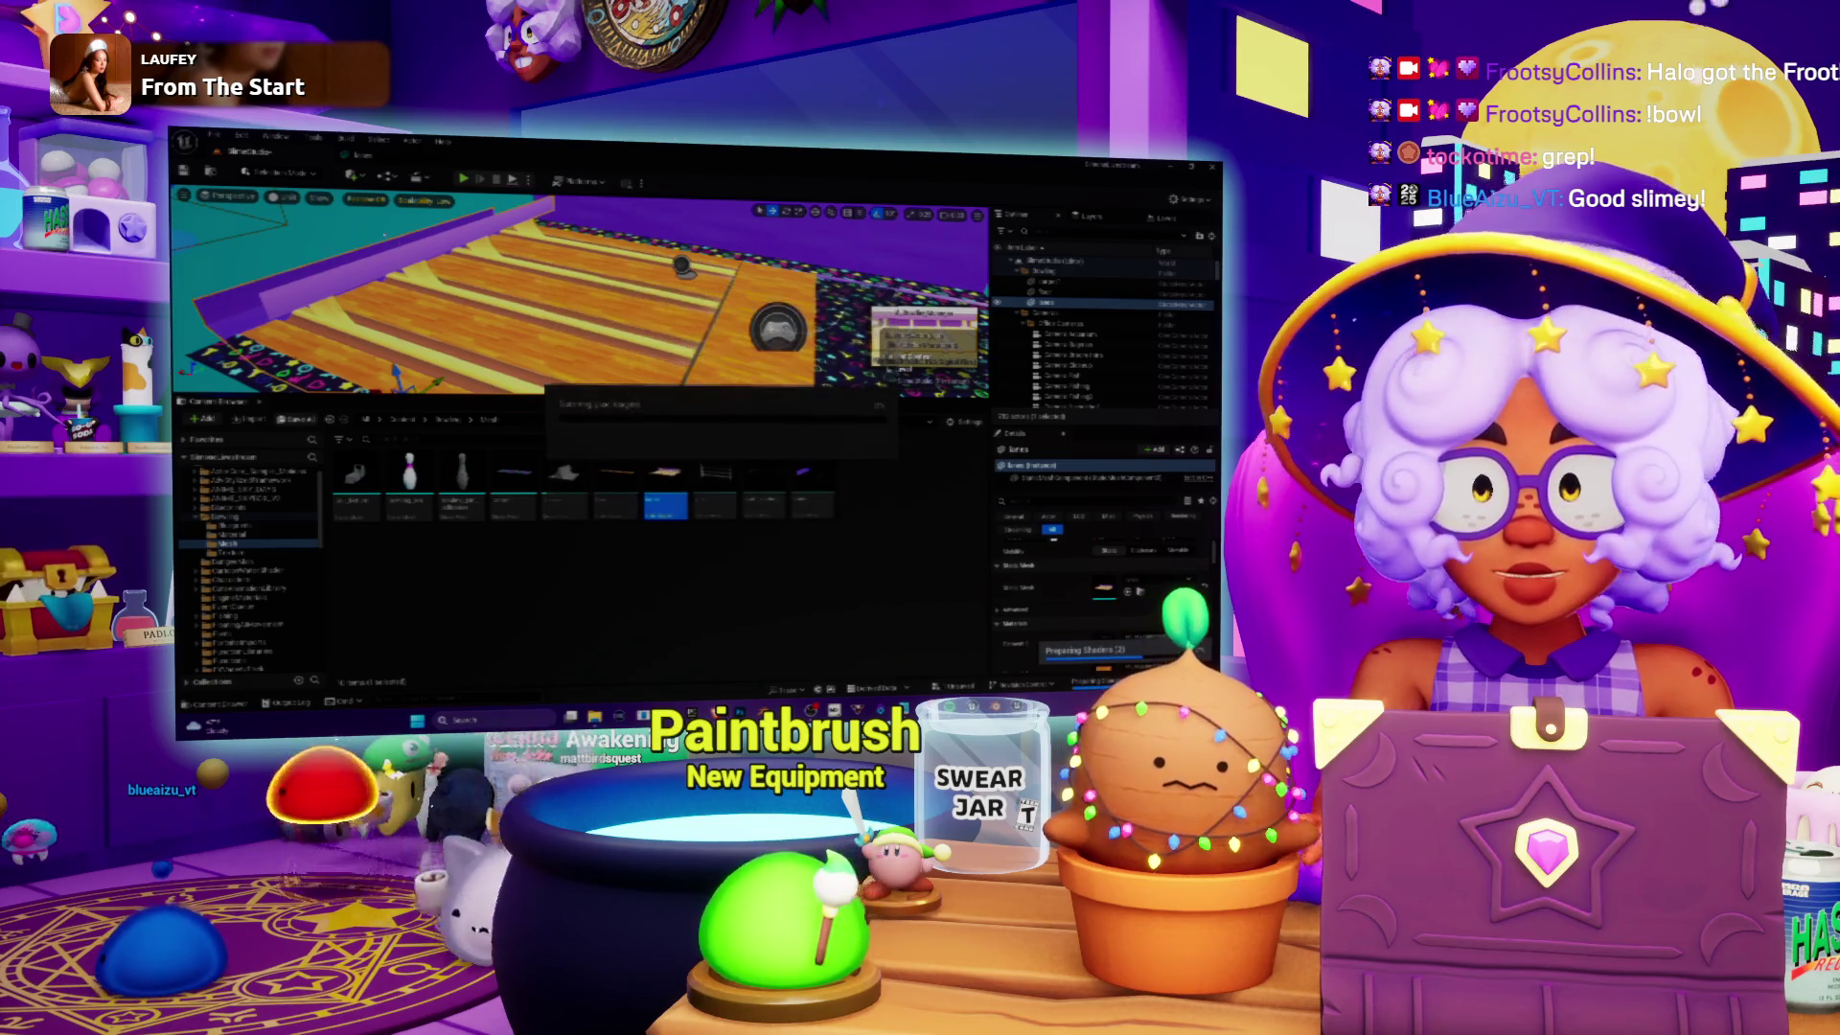
Step: Adjust the viewport display options and fly the camera between the cyan wall and lane
{"action": "left_click", "coordinate": [319, 197]}
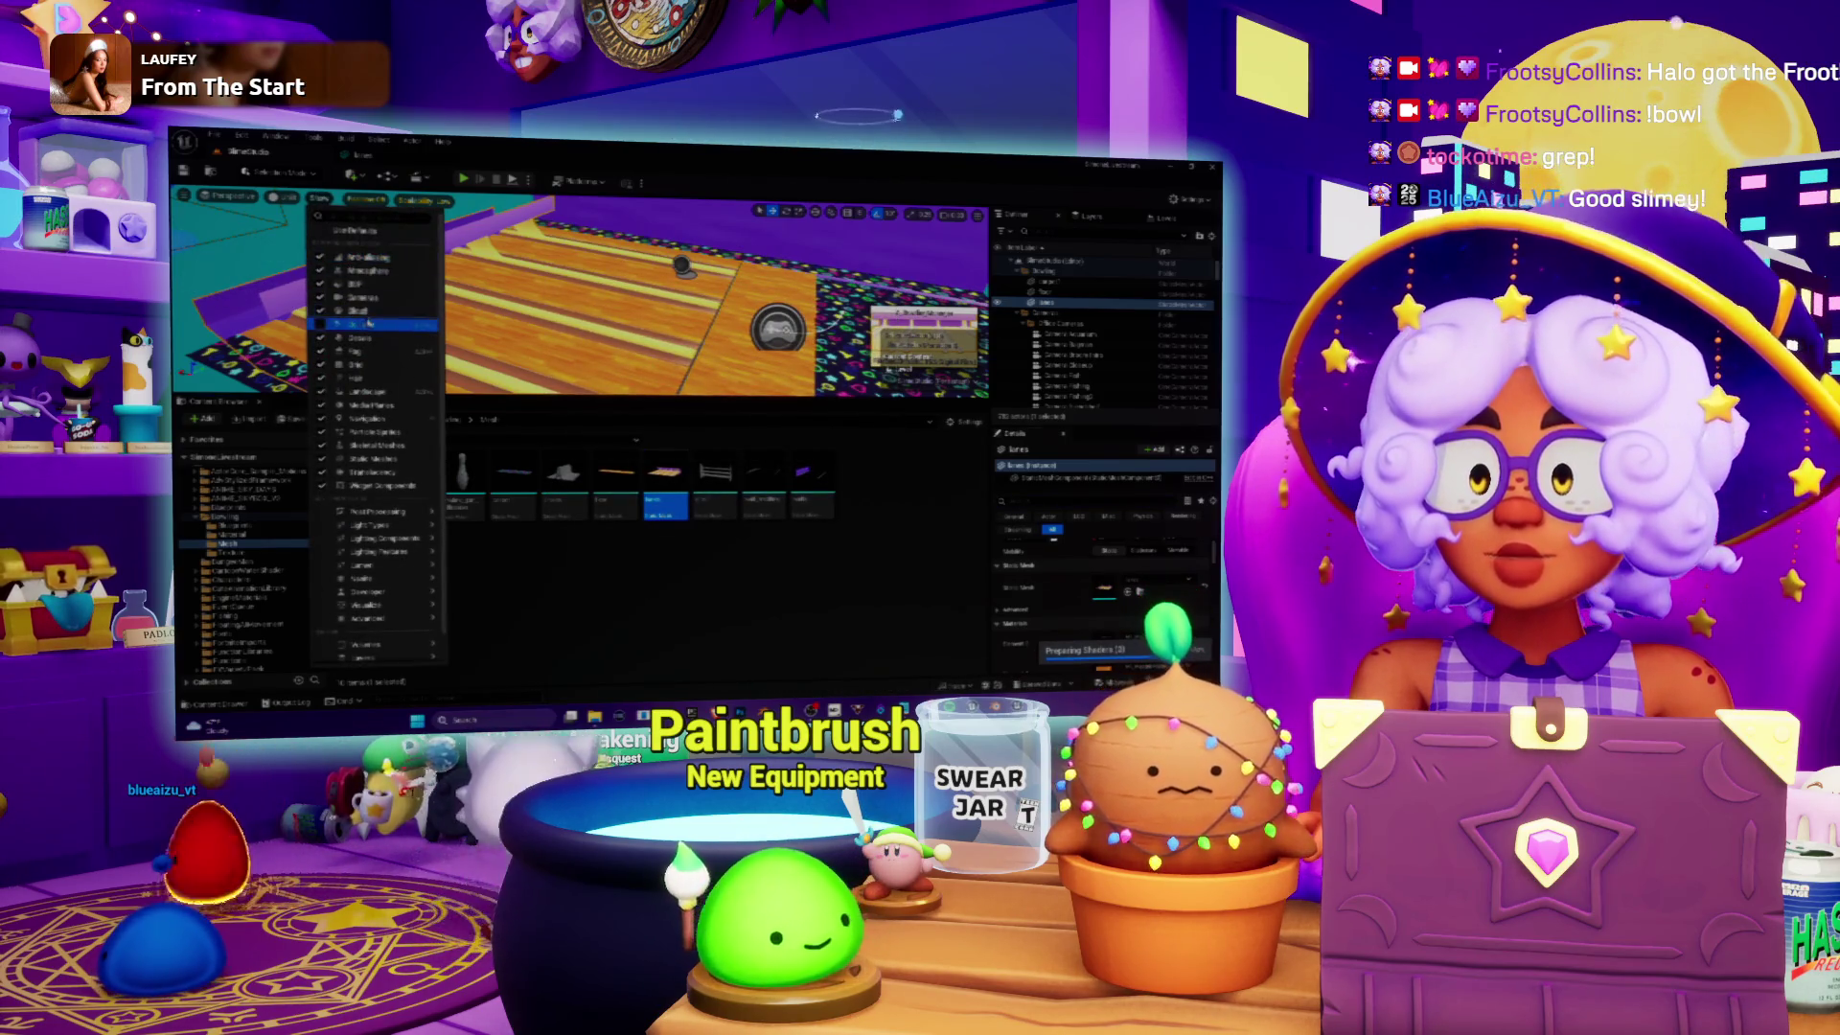
{"action": "left_click", "coordinate": [368, 323]}
{"action": "key", "text": "w"}
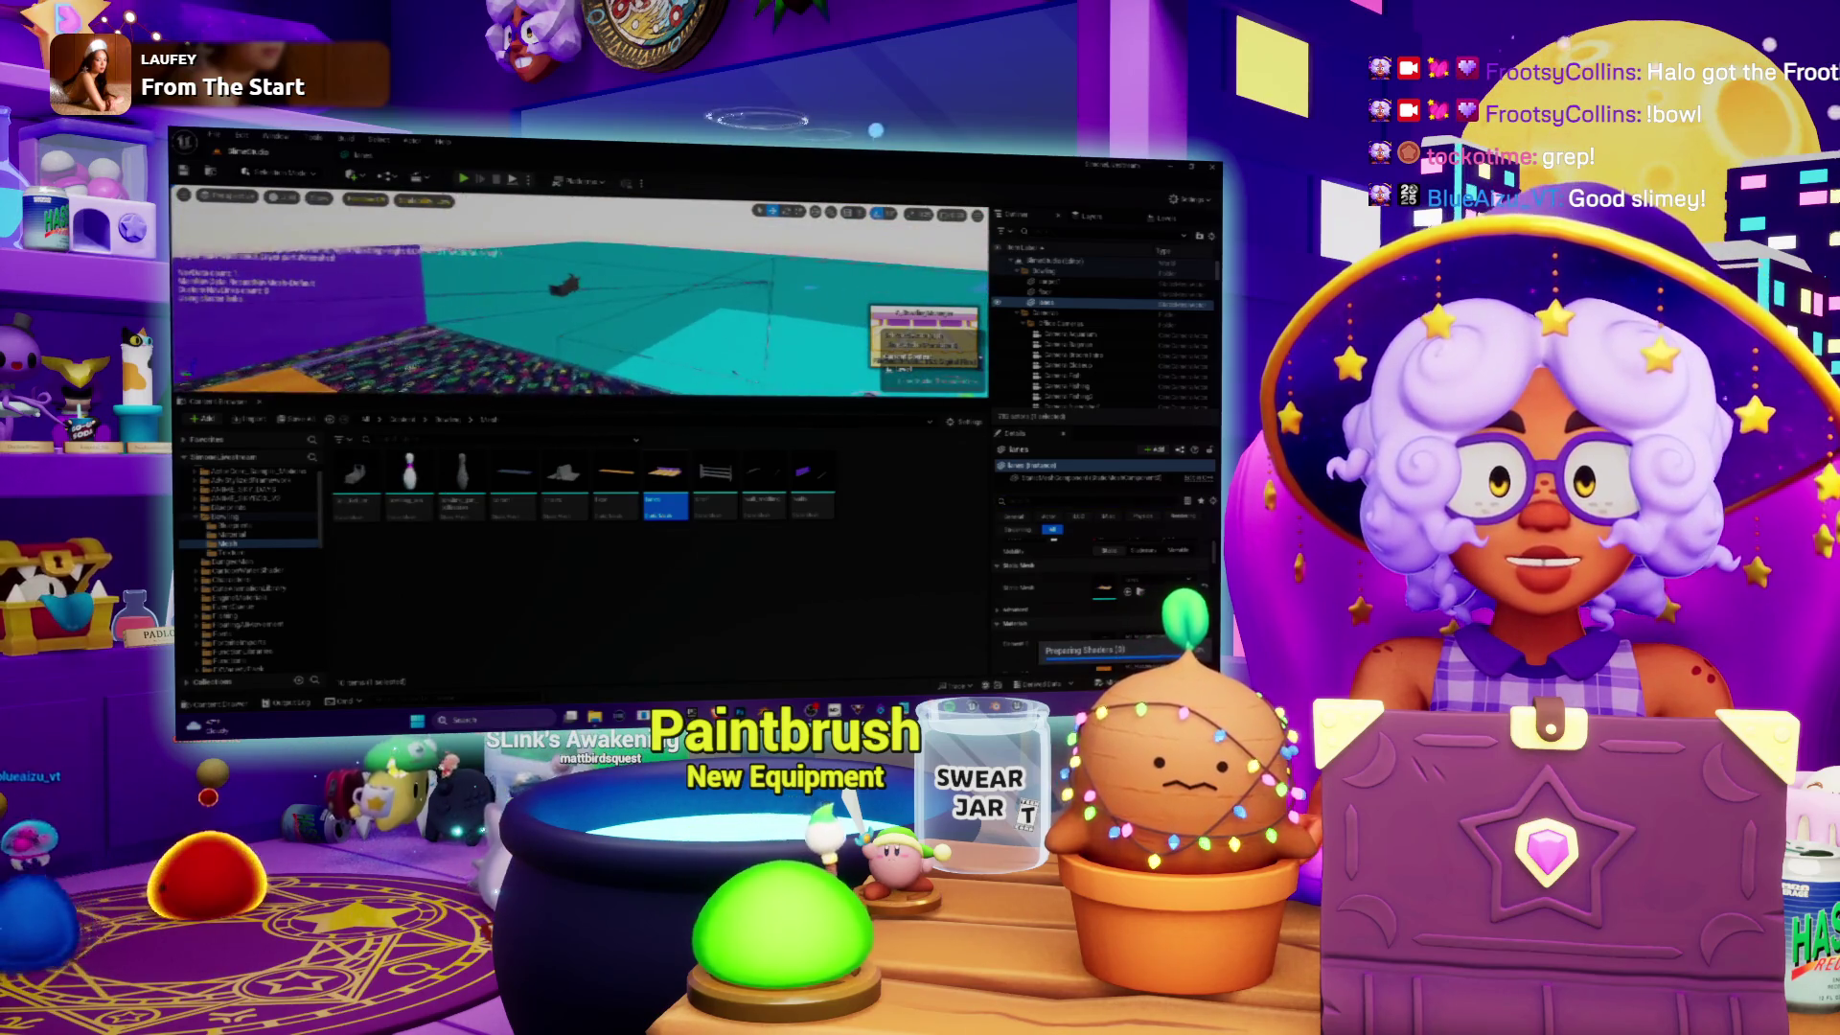
{"action": "key", "text": "f"}
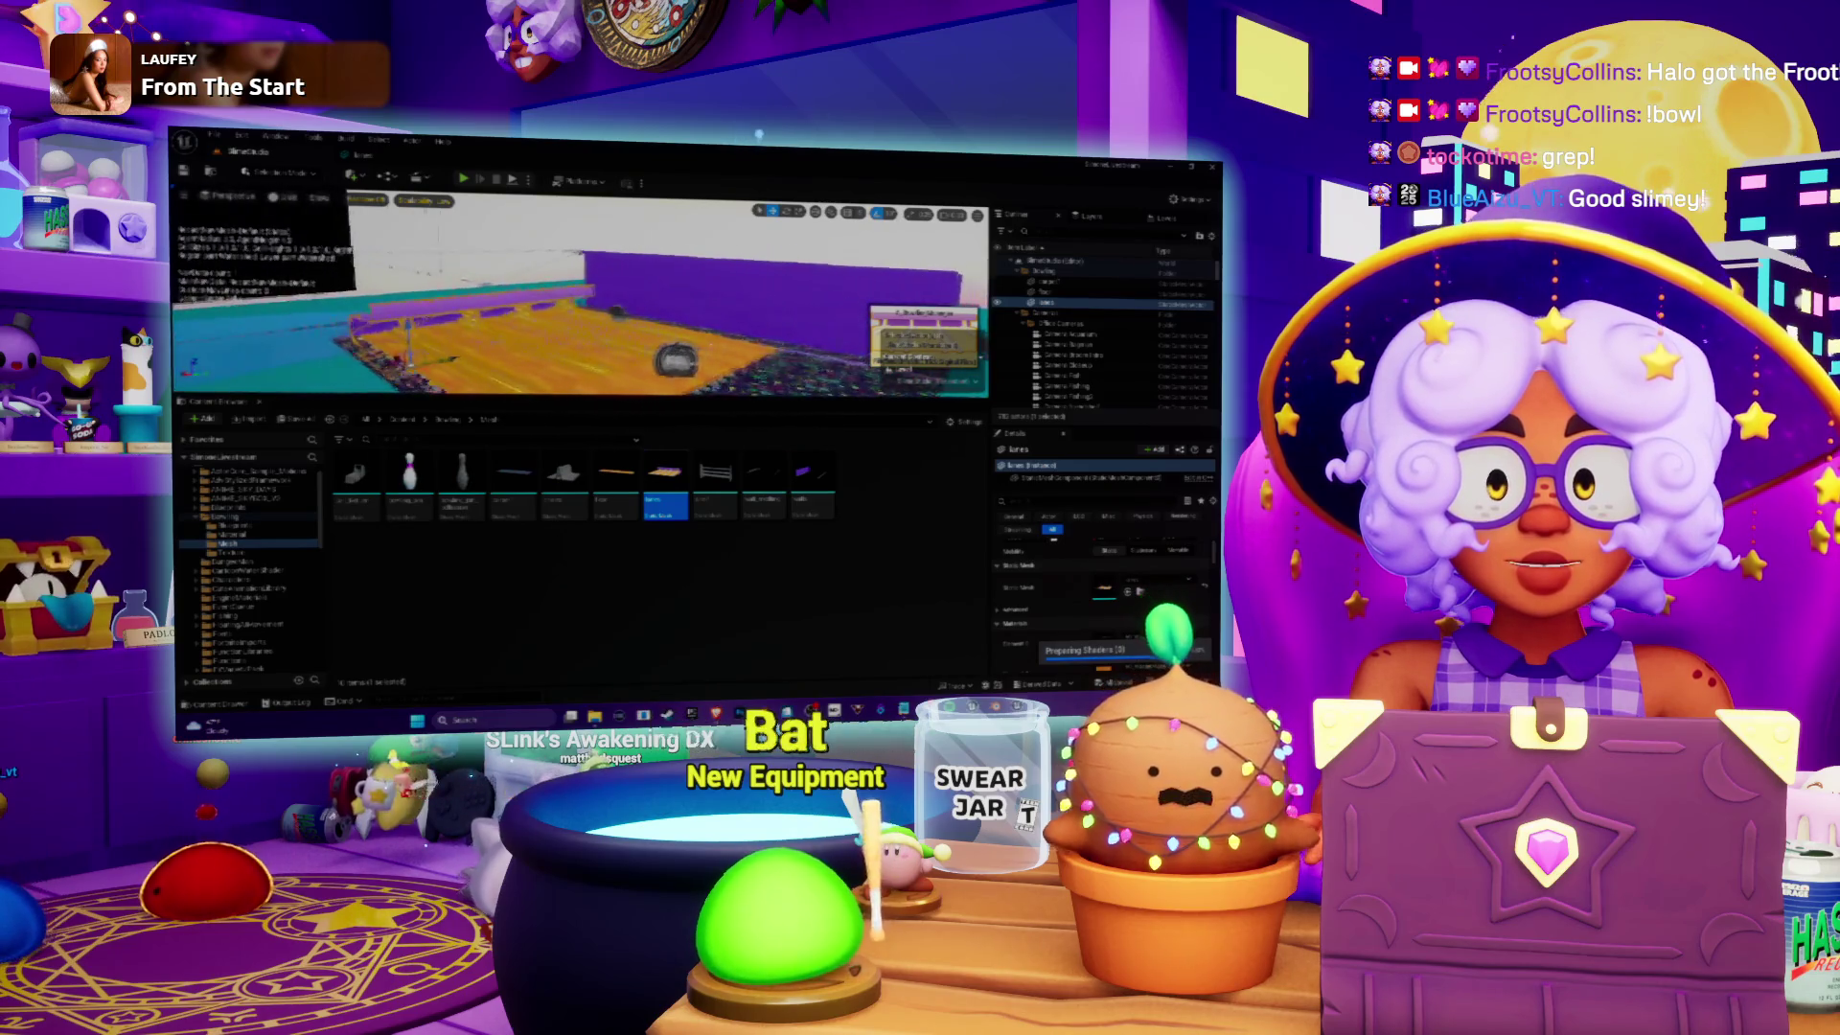
{"action": "left_click", "coordinate": [1054, 372]}
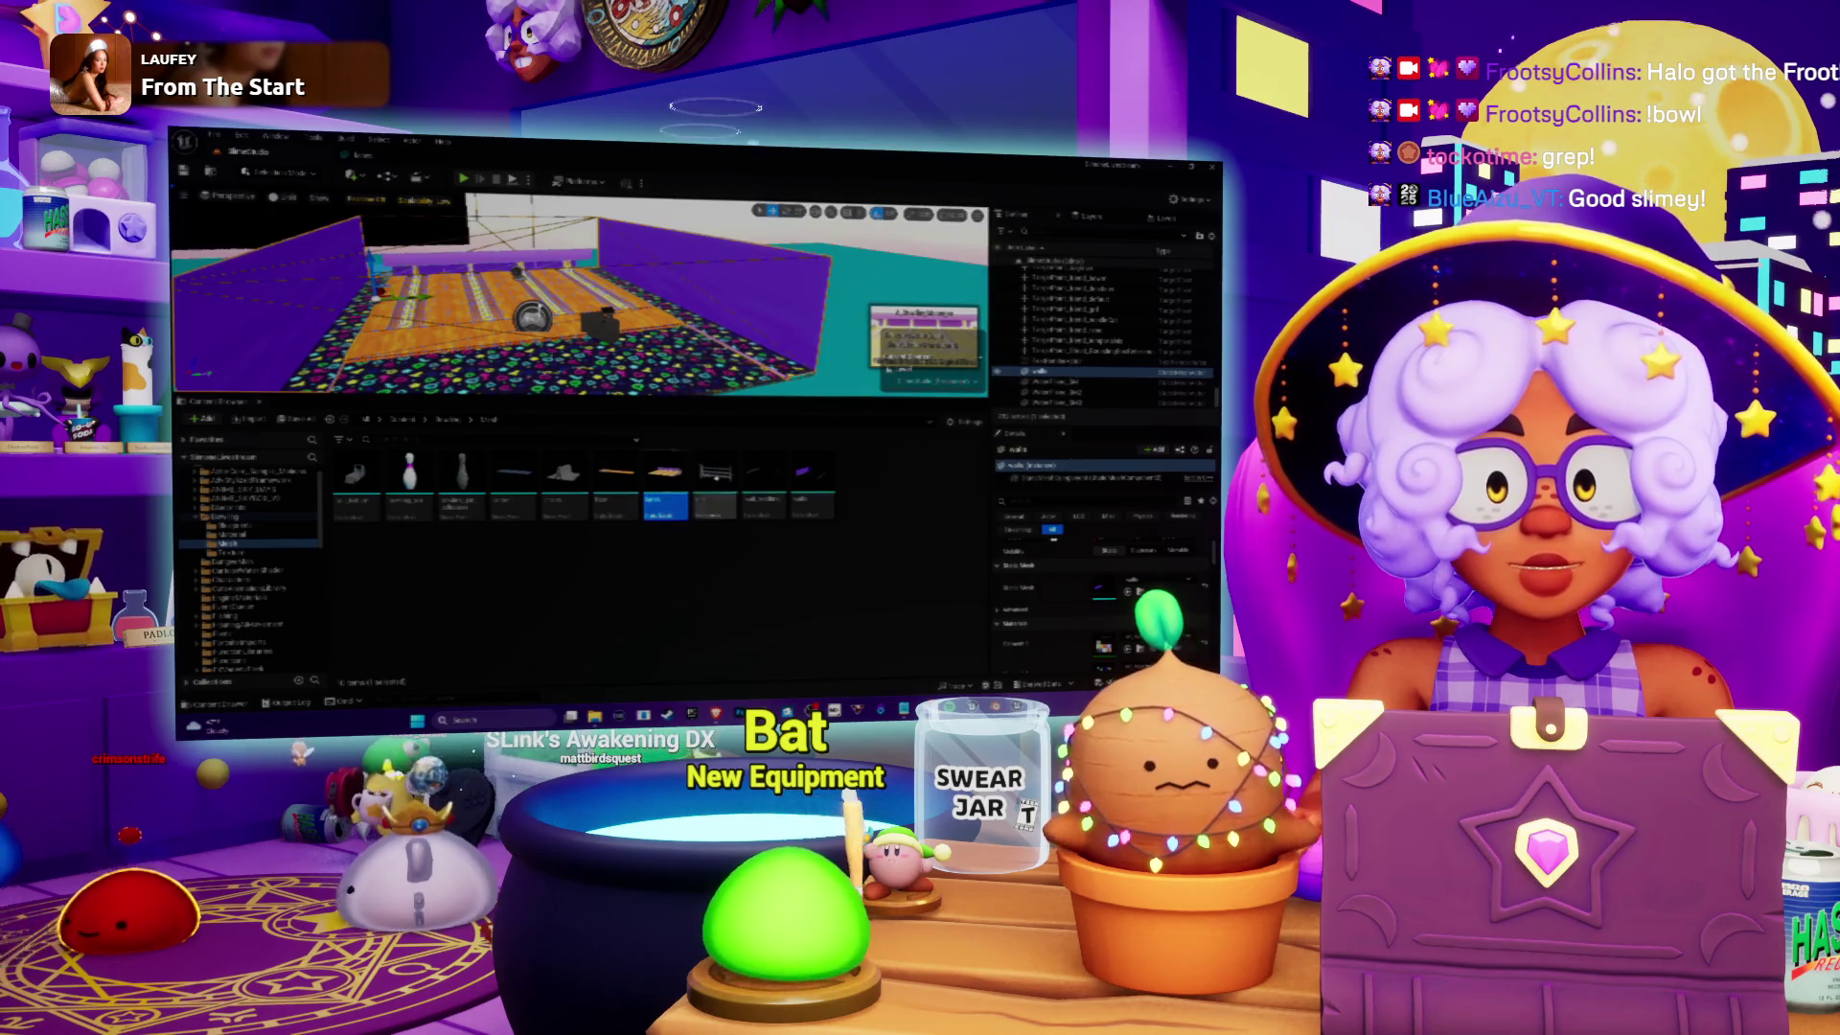
Step: Open the wall mesh from the Content Browser in the mesh editor
{"action": "mouse_move", "coordinate": [813, 484]}
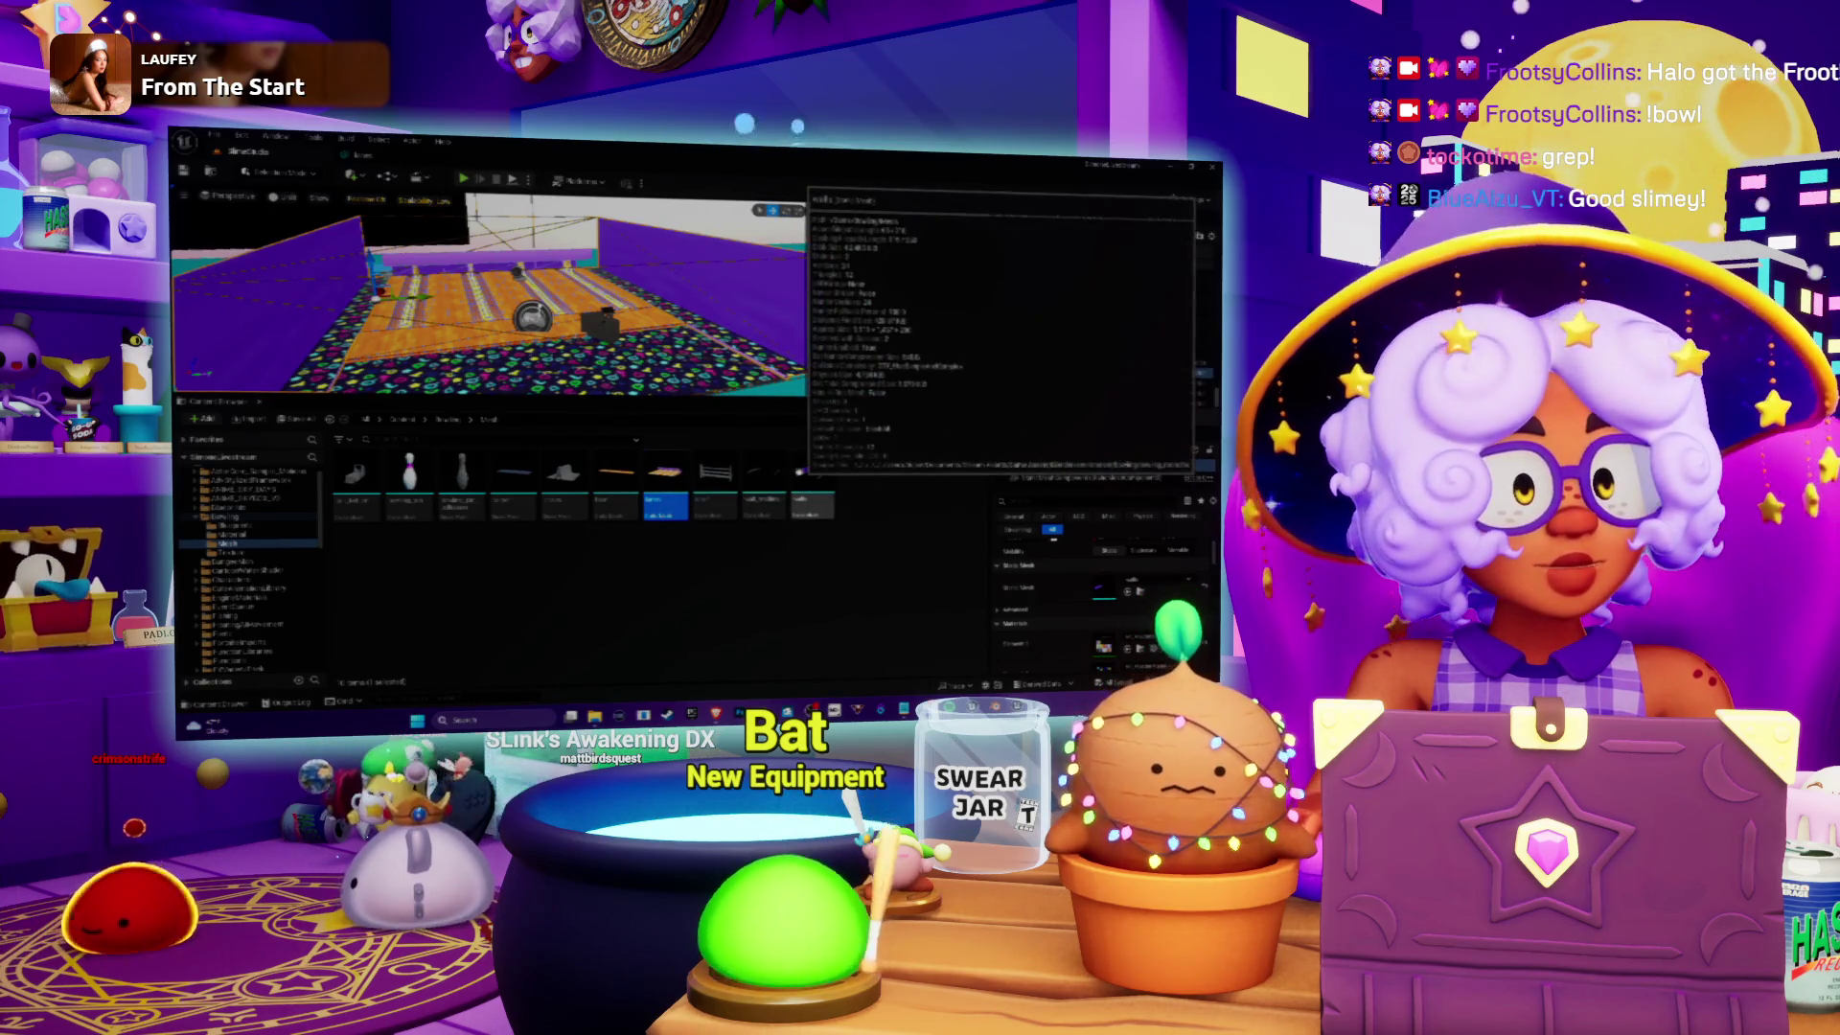
{"action": "left_click", "coordinate": [816, 475]}
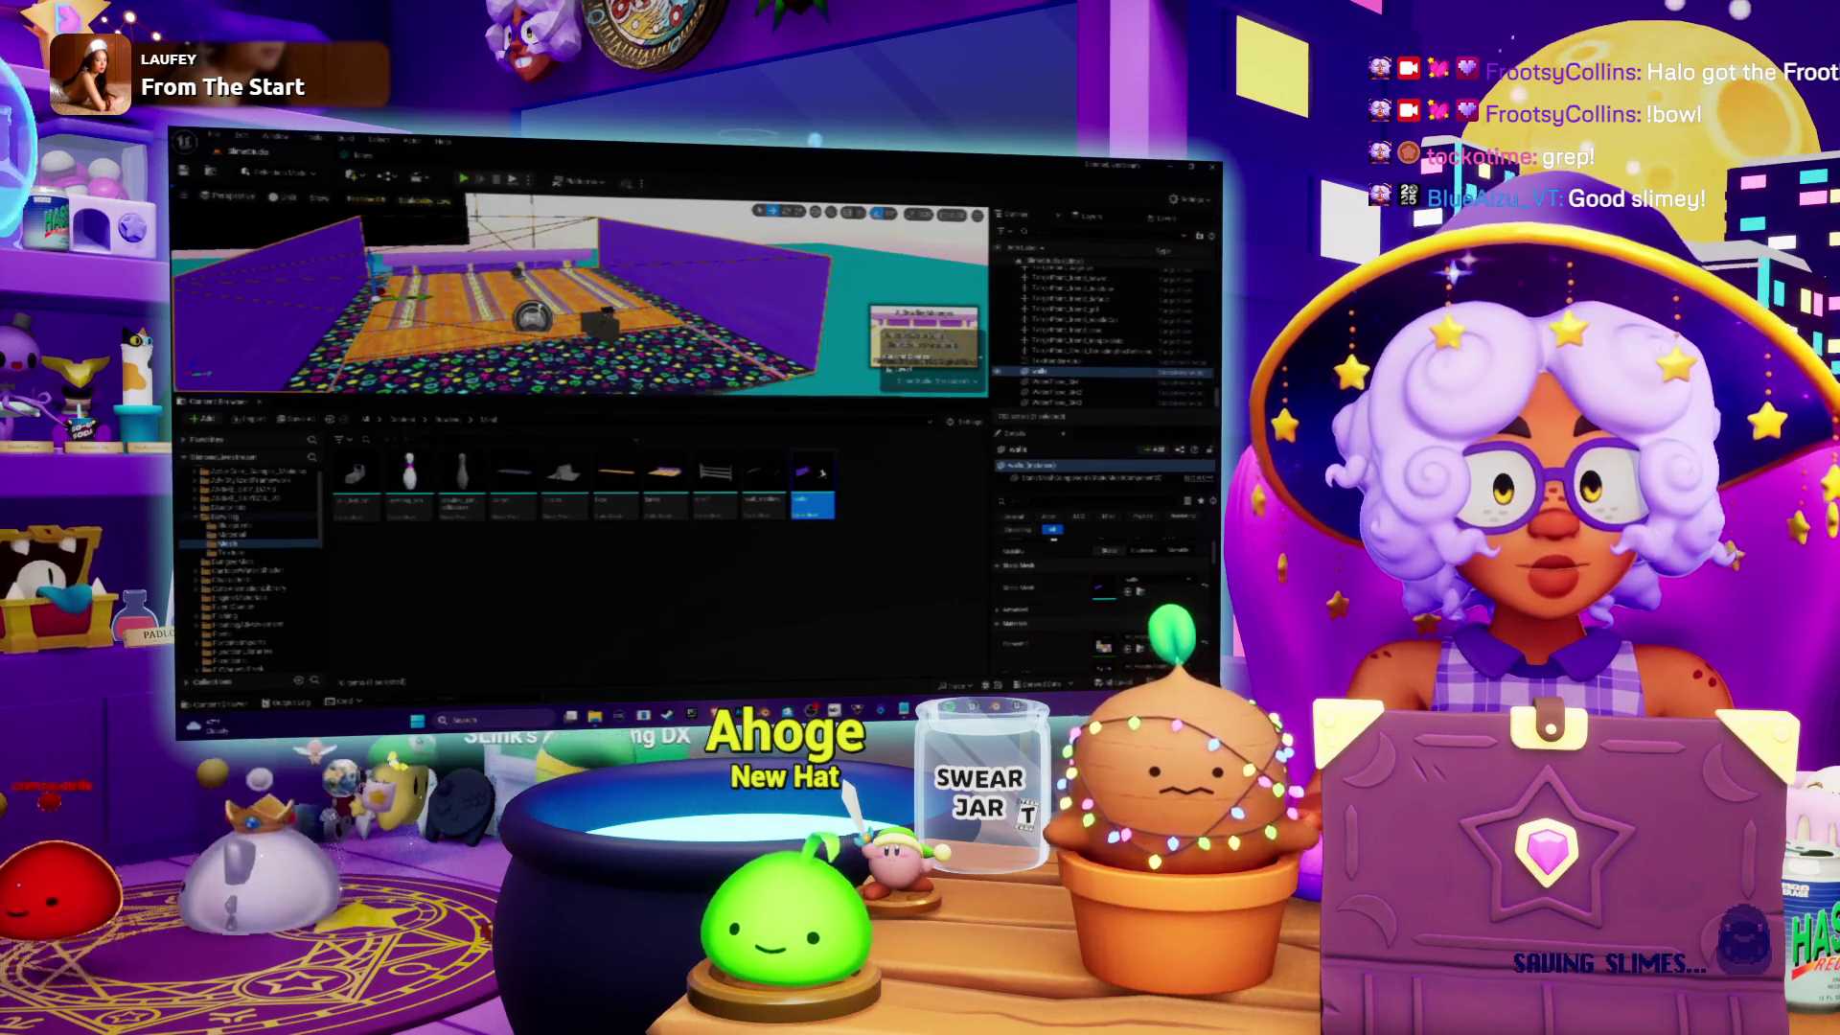
{"action": "double_click", "coordinate": [813, 475]}
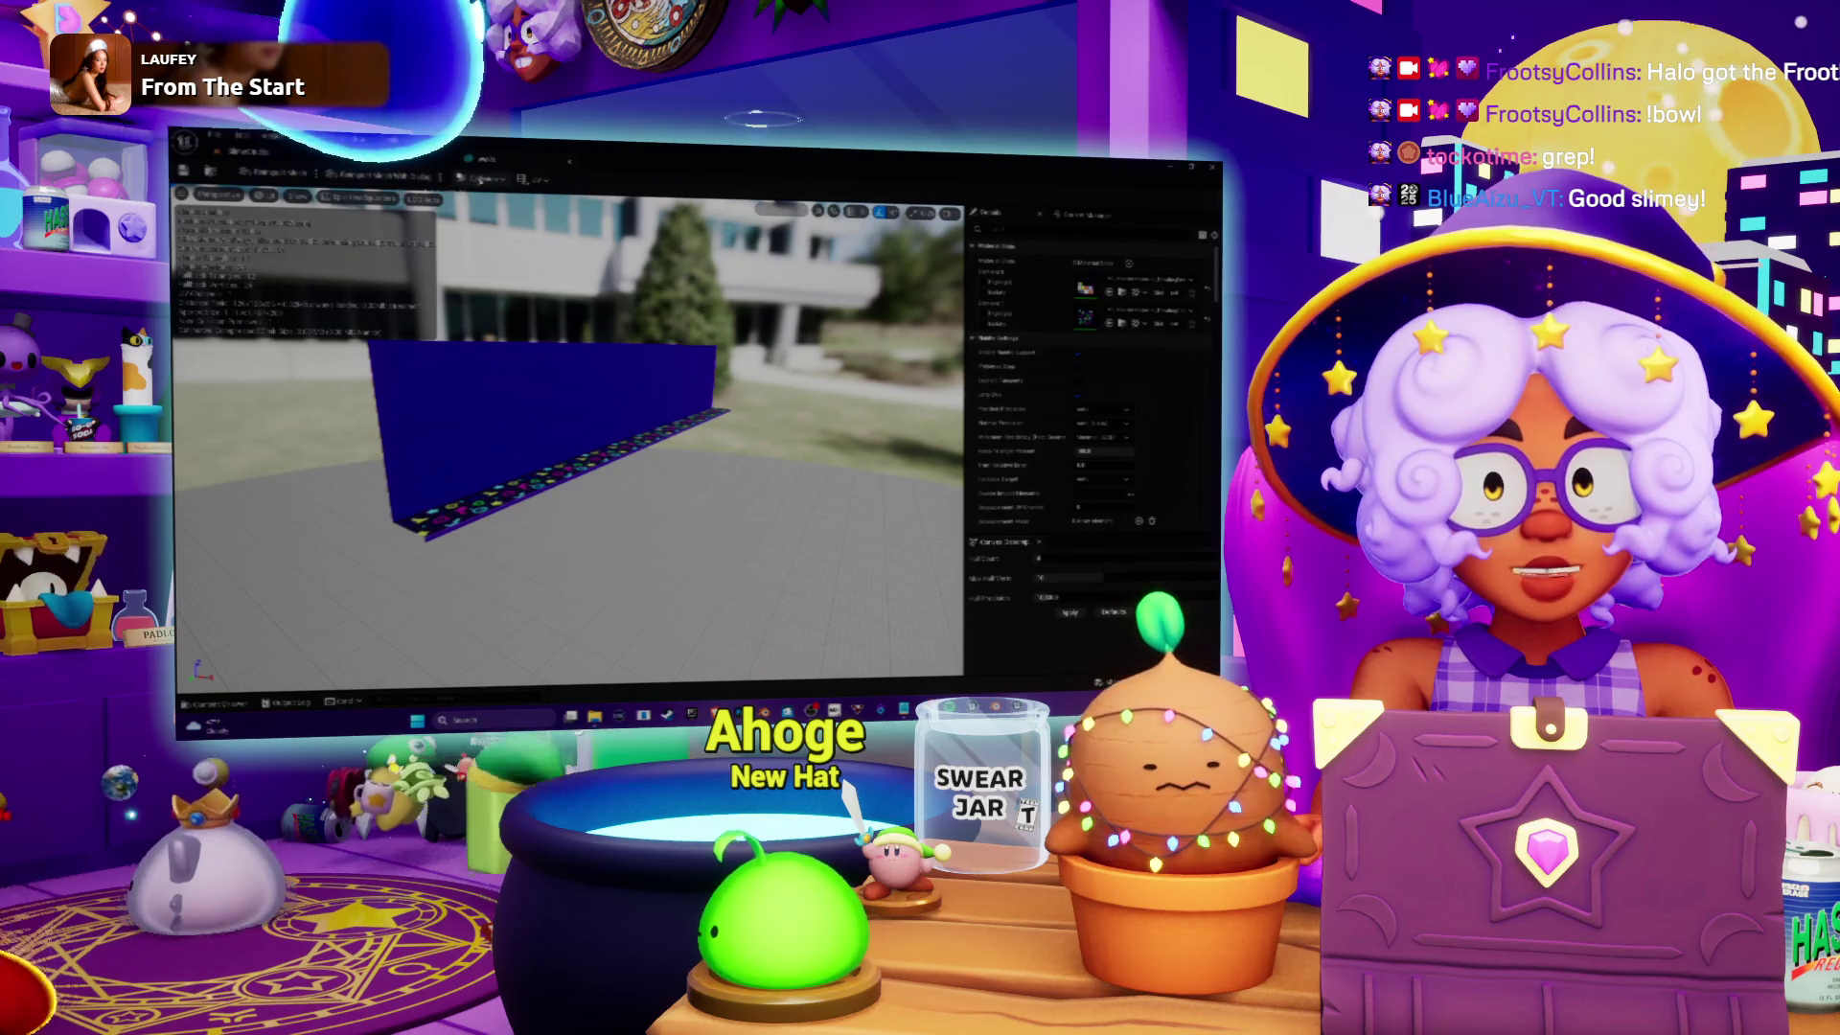
Step: Delete the blue ramp mesh's collision with Collision > Delete Selected Collision
{"action": "left_click", "coordinate": [484, 178]}
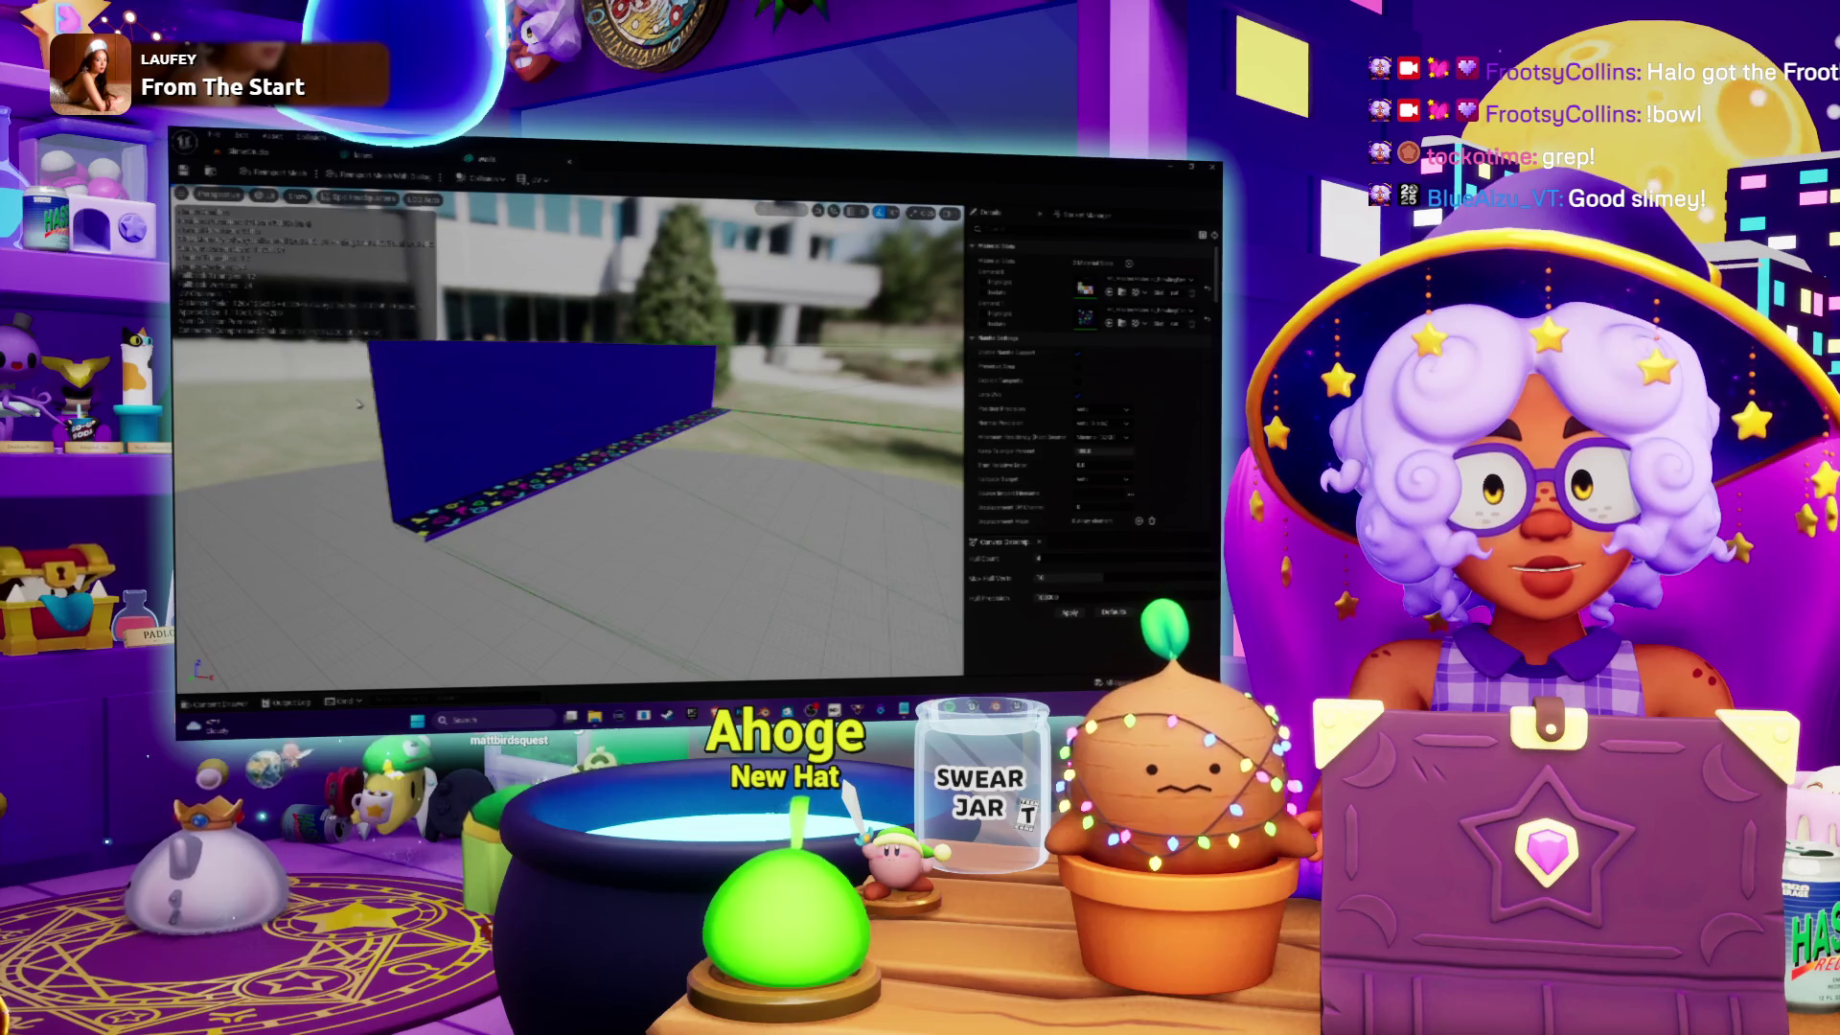
{"action": "left_click_drag", "start_coordinate": [585, 370], "coordinate": [584, 370]}
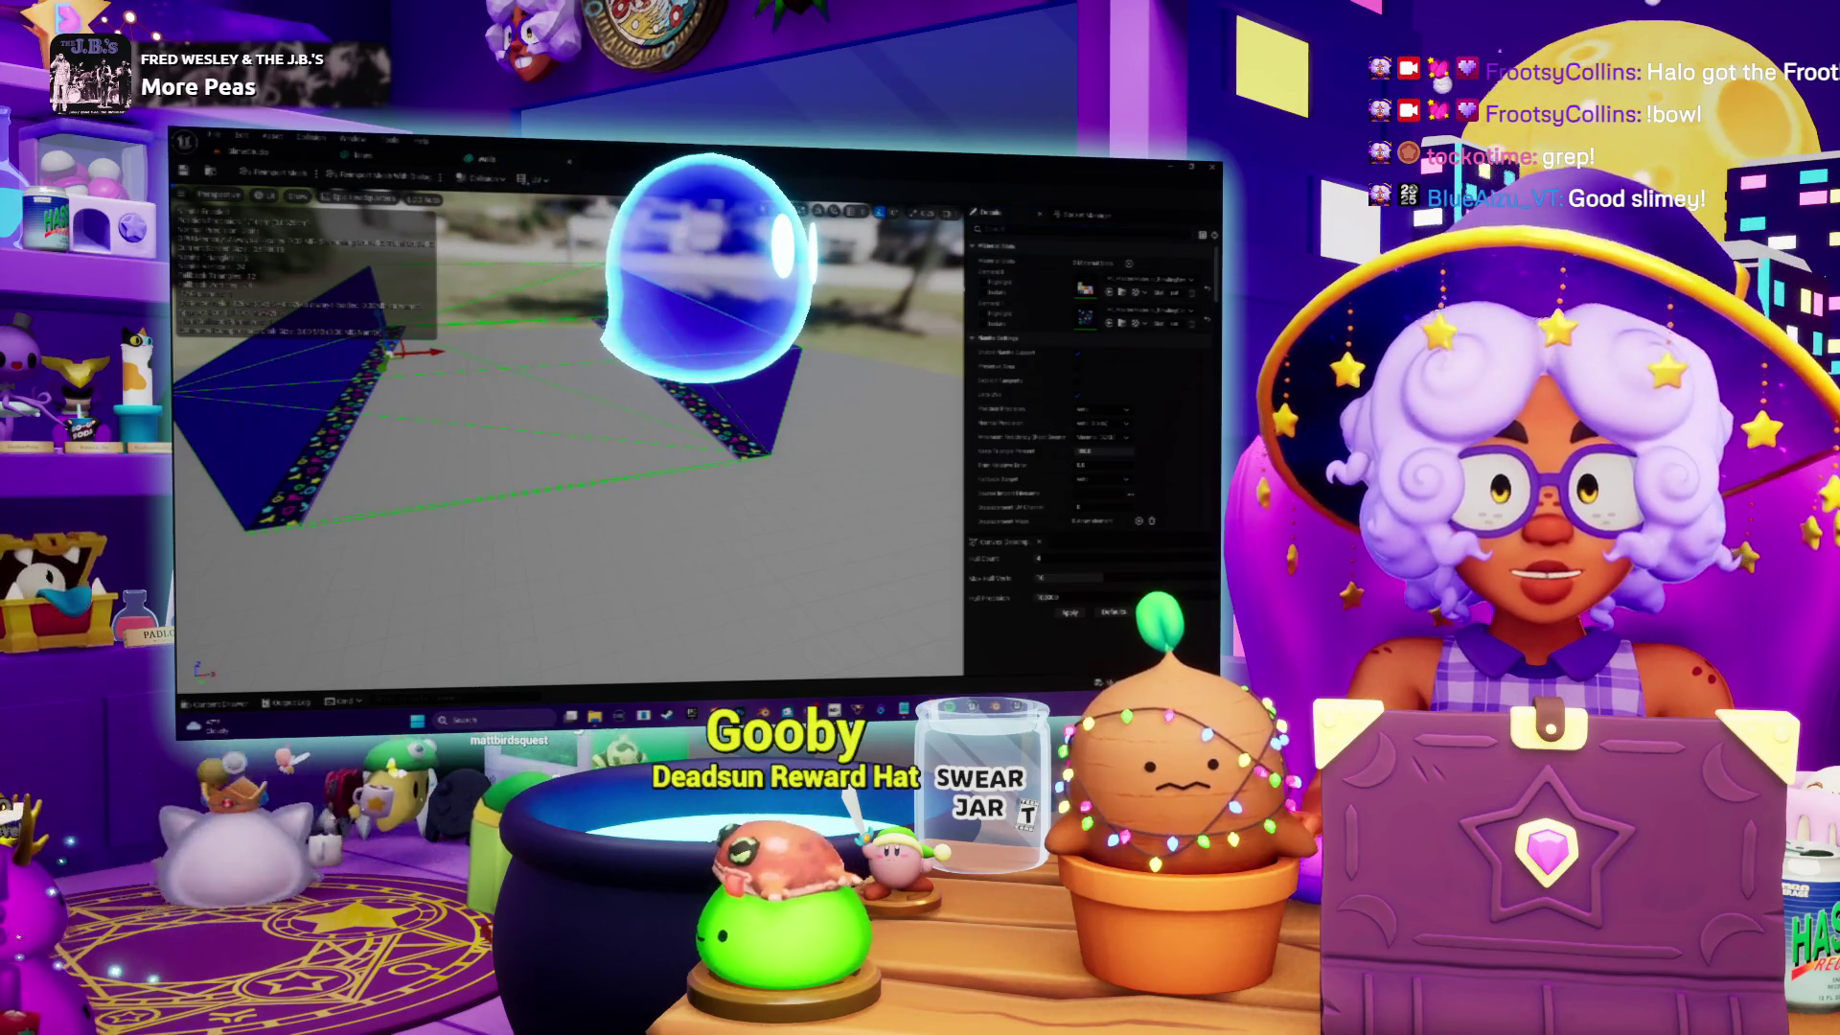
{"action": "left_click_drag", "start_coordinate": [575, 431], "coordinate": [614, 431]}
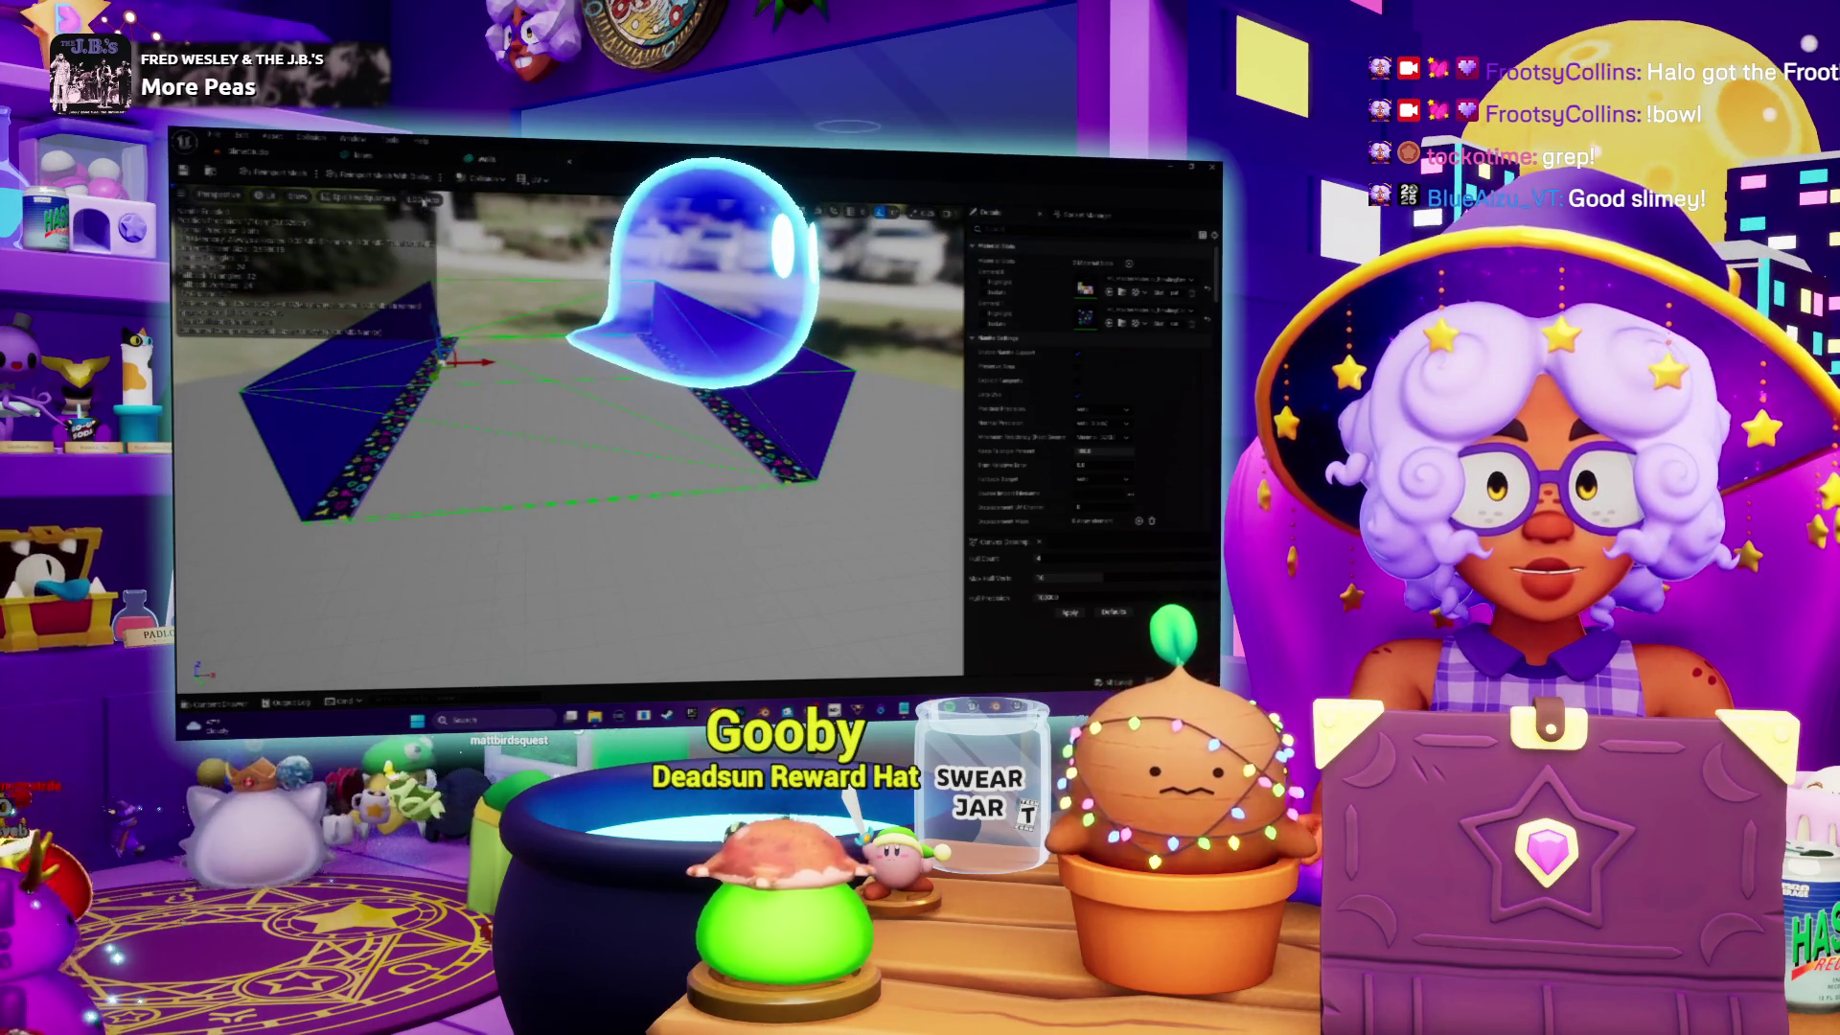
{"action": "left_click", "coordinate": [482, 180]}
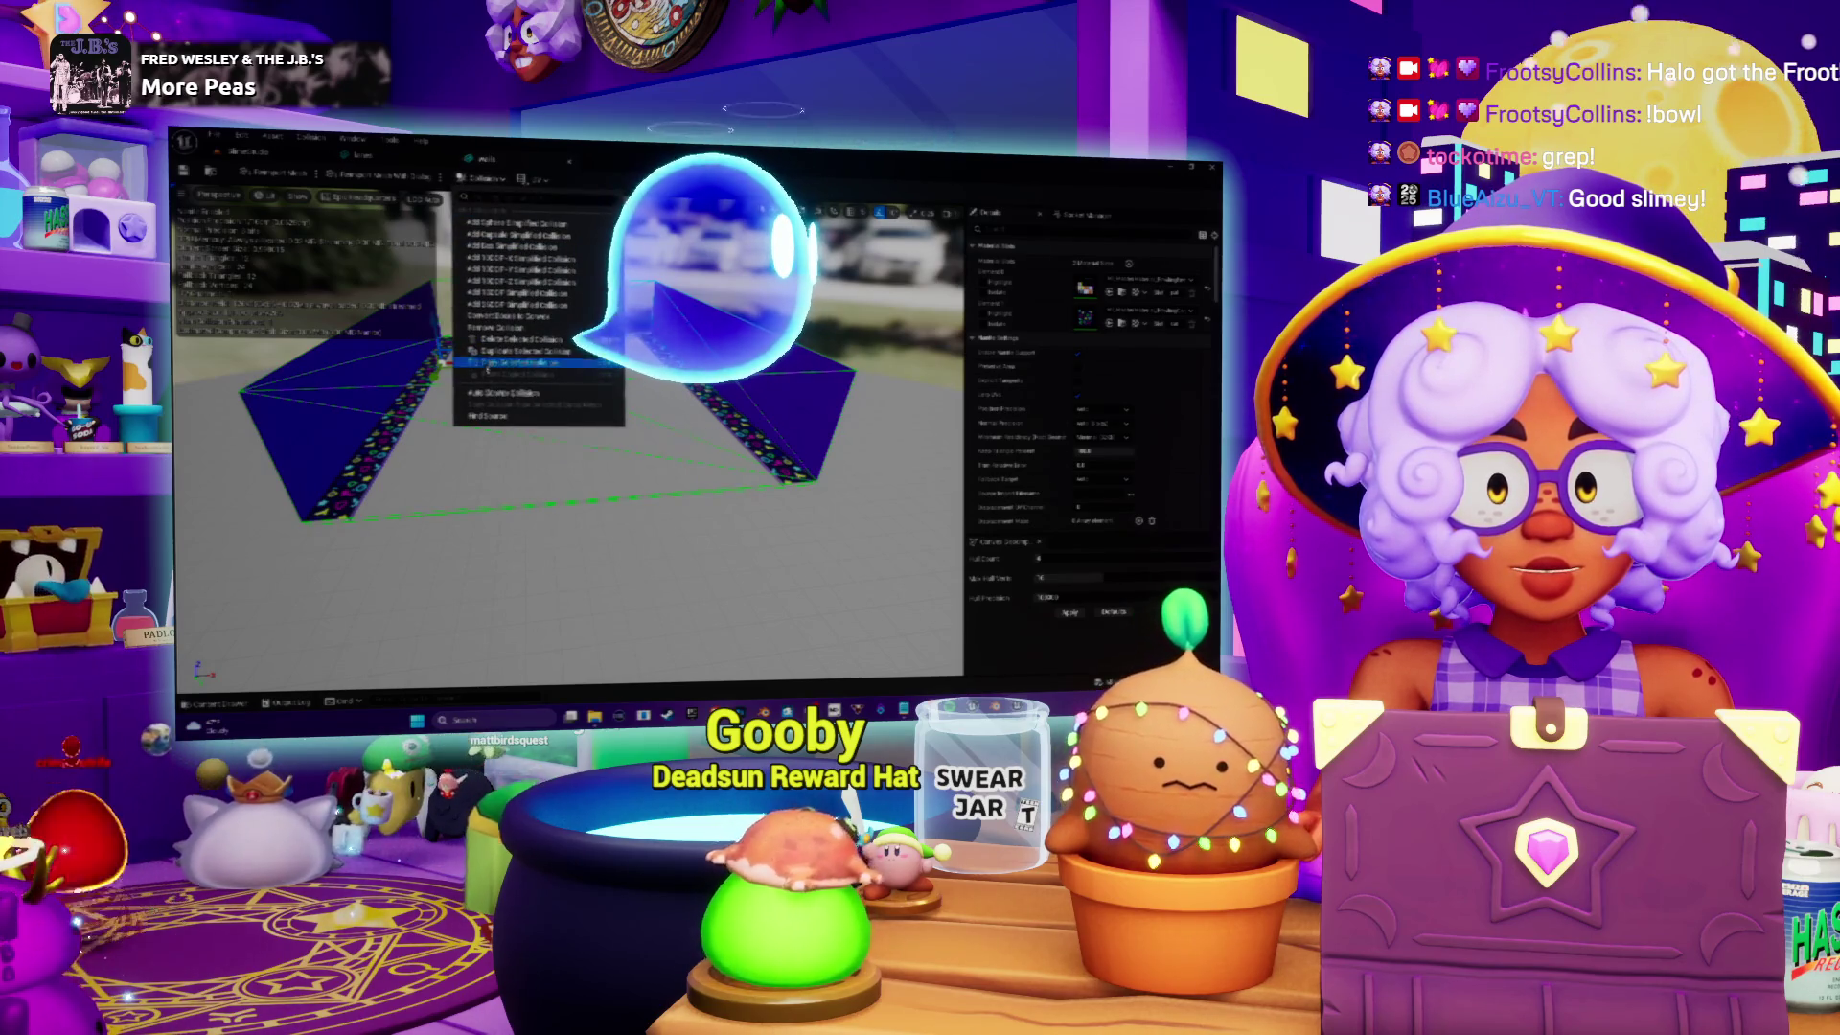
{"action": "left_click", "coordinate": [518, 339]}
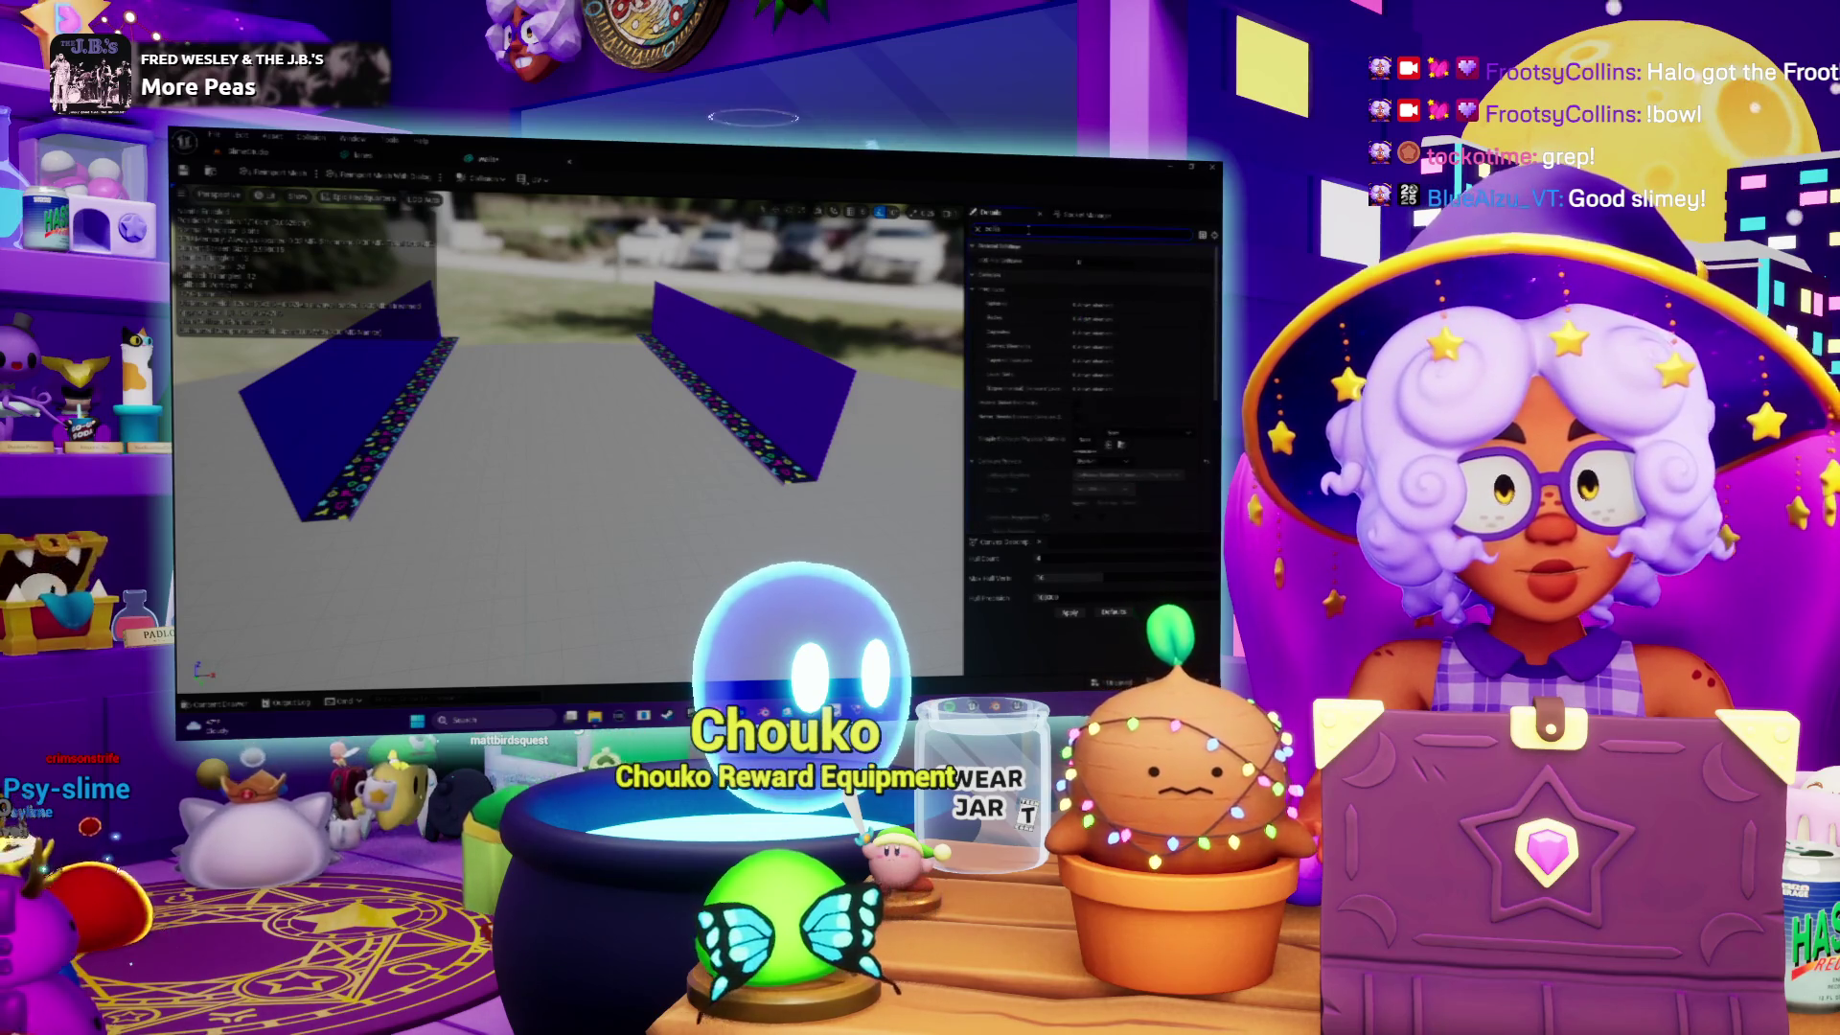
Step: Change a mesh setting from its dropdown and return to the bowling alley level editor
{"action": "scroll", "coordinate": [1093, 383], "scroll_direction": "down", "scroll_amount": 3}
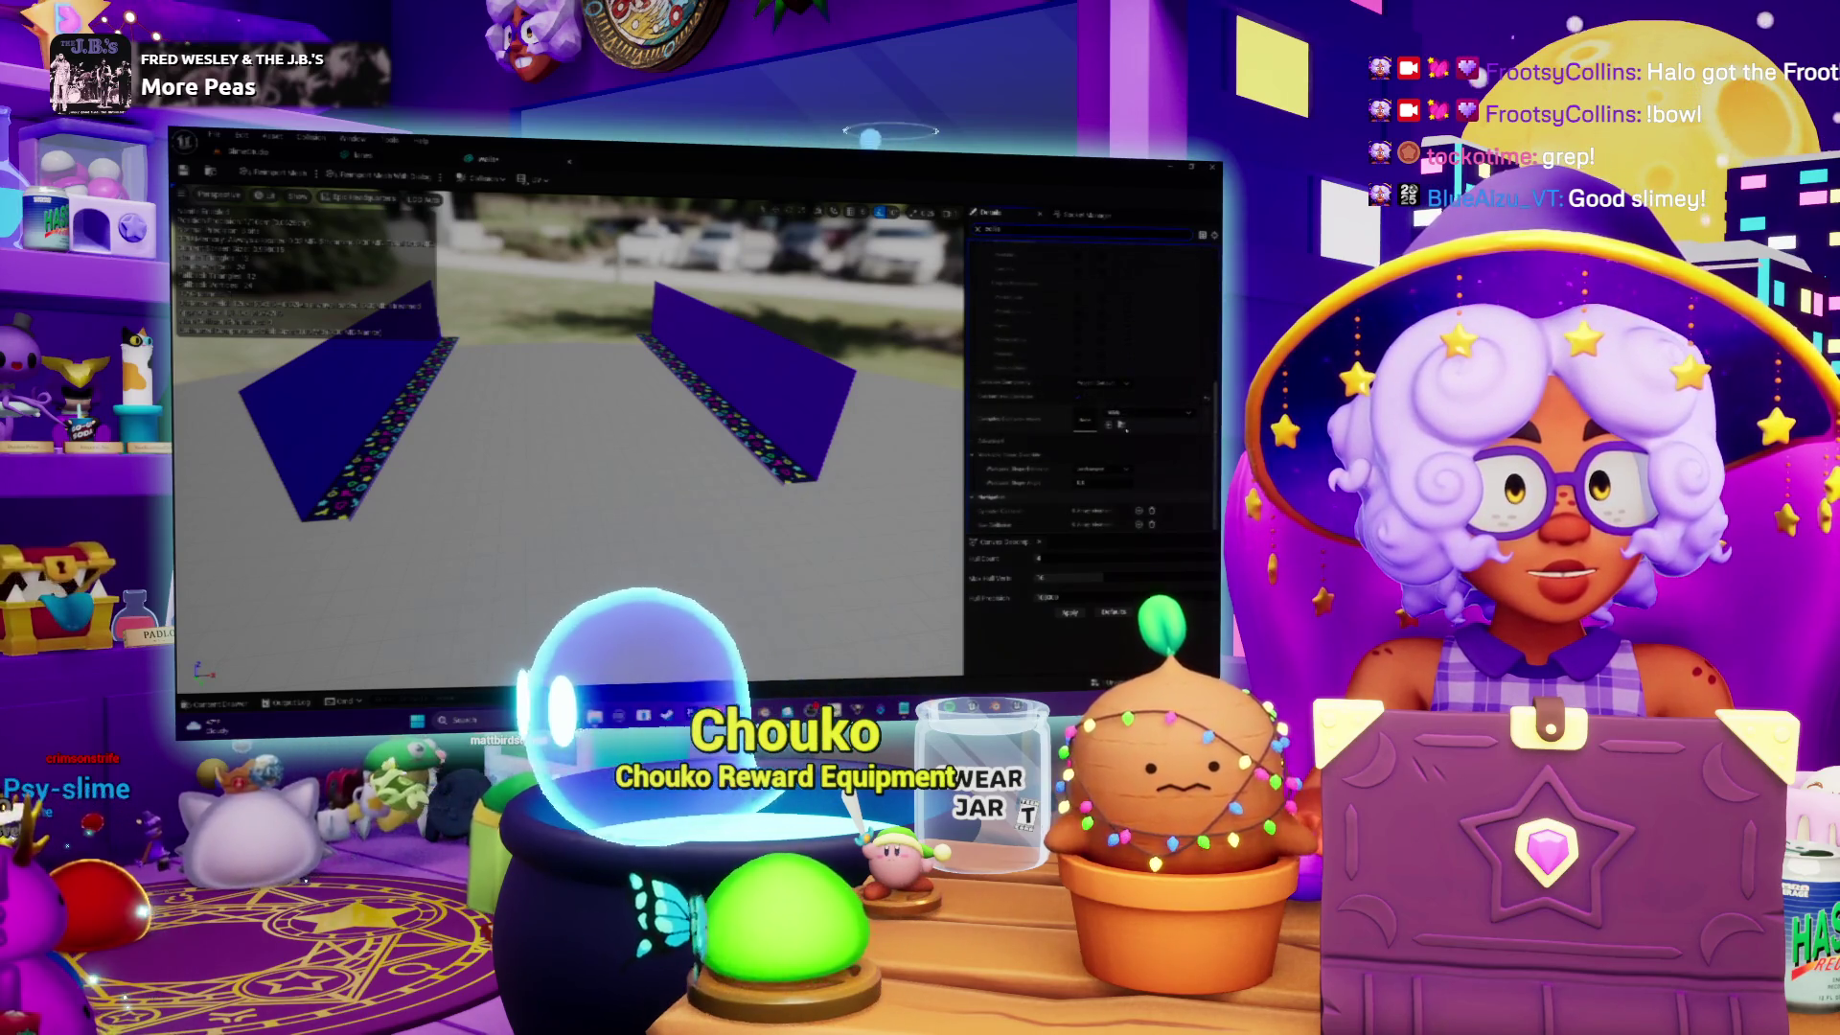
{"action": "left_click", "coordinate": [1112, 414]}
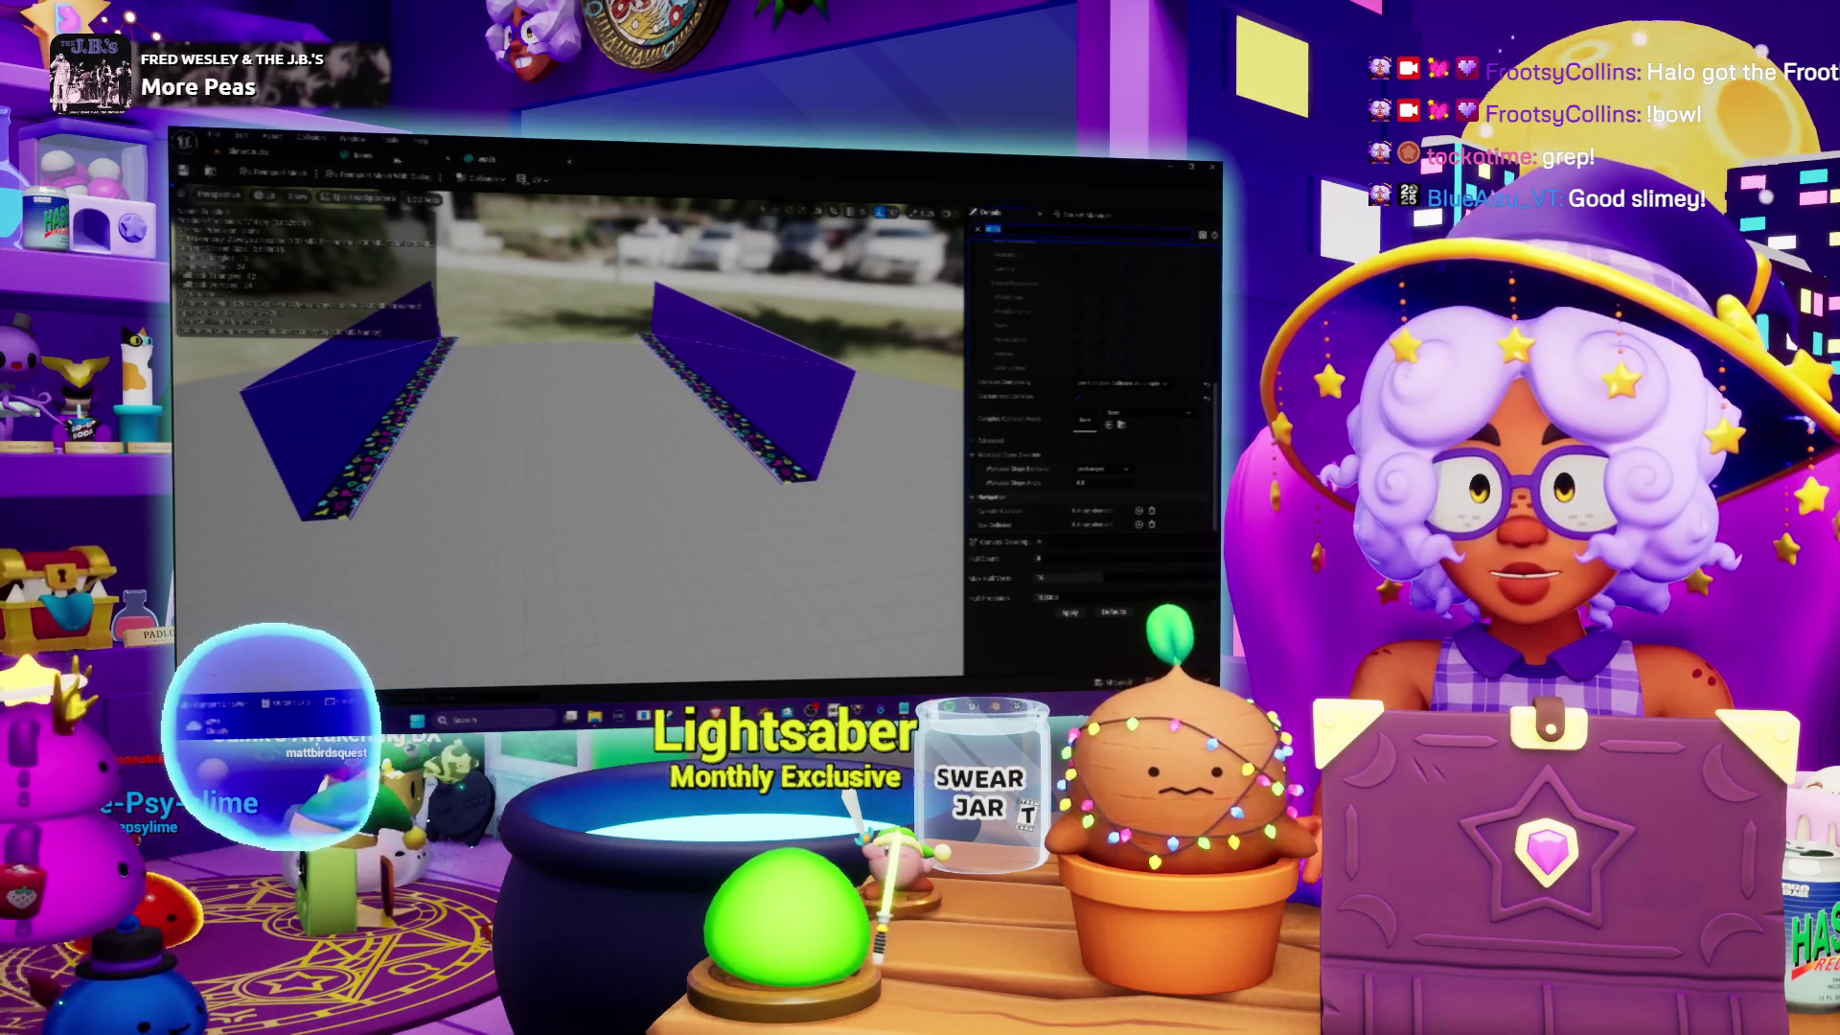
{"action": "left_click", "coordinate": [388, 159]}
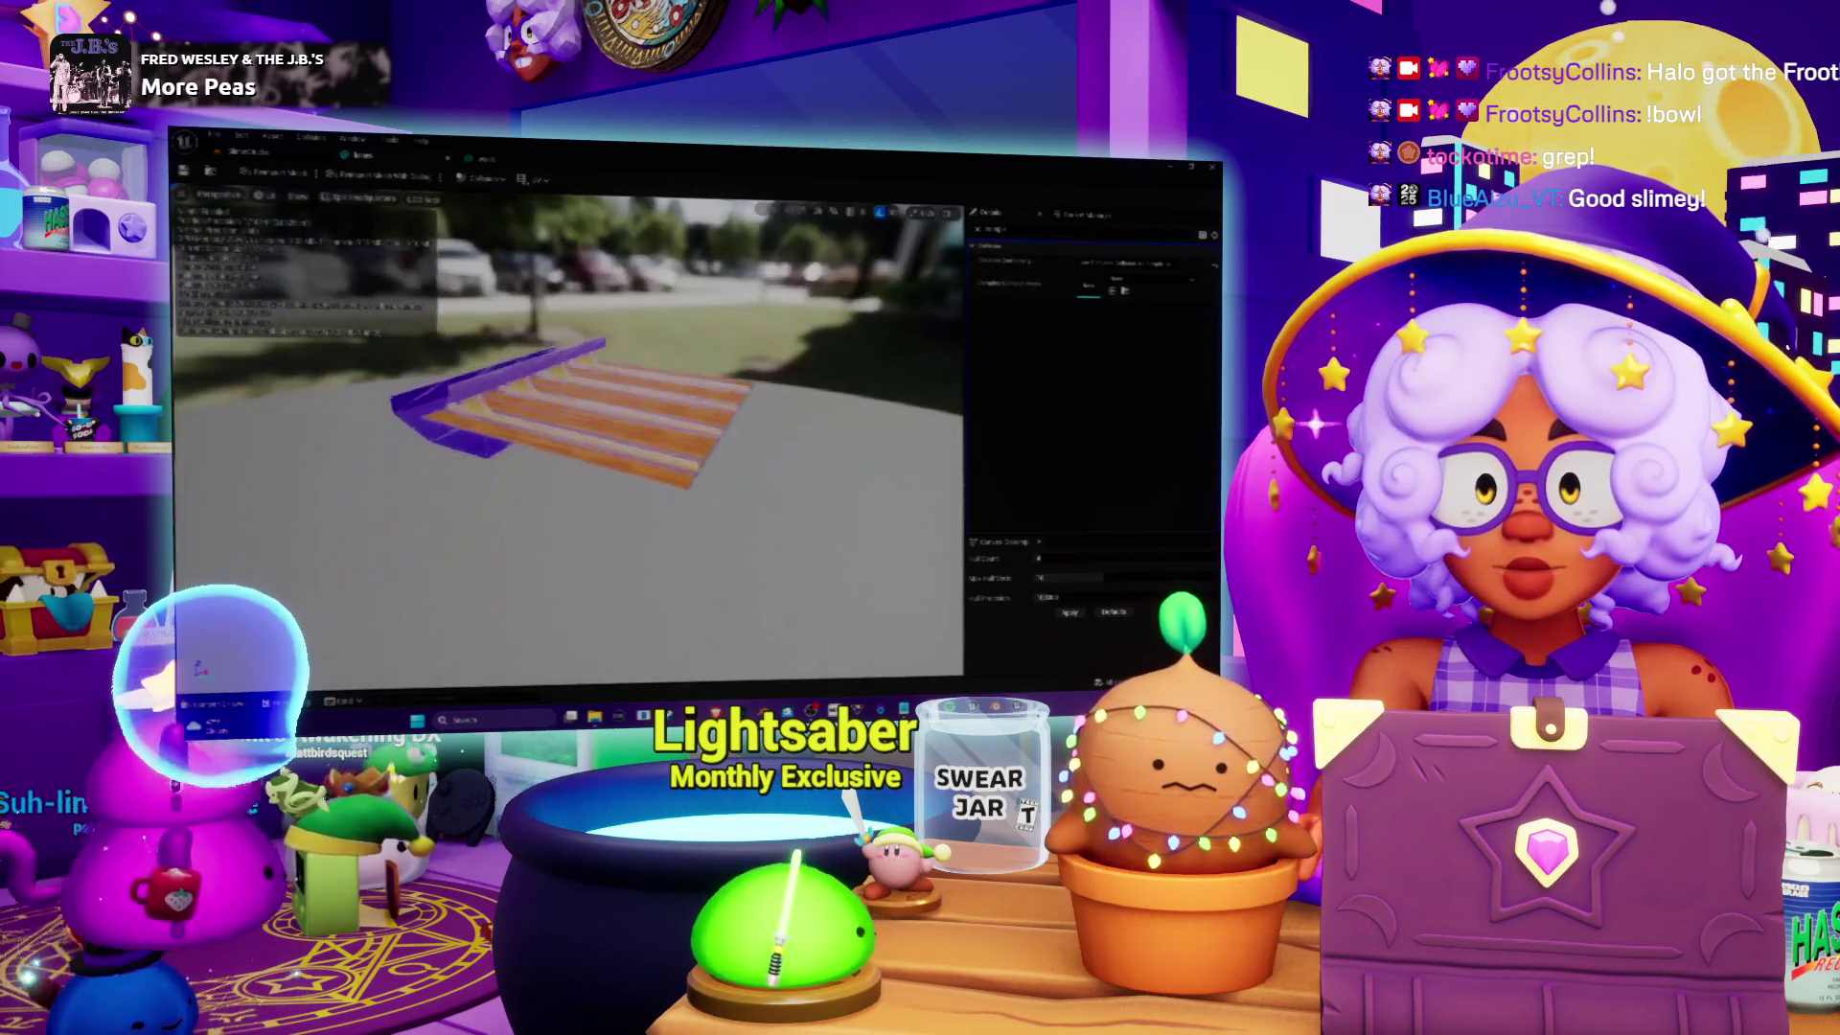
{"action": "left_click", "coordinate": [278, 157]}
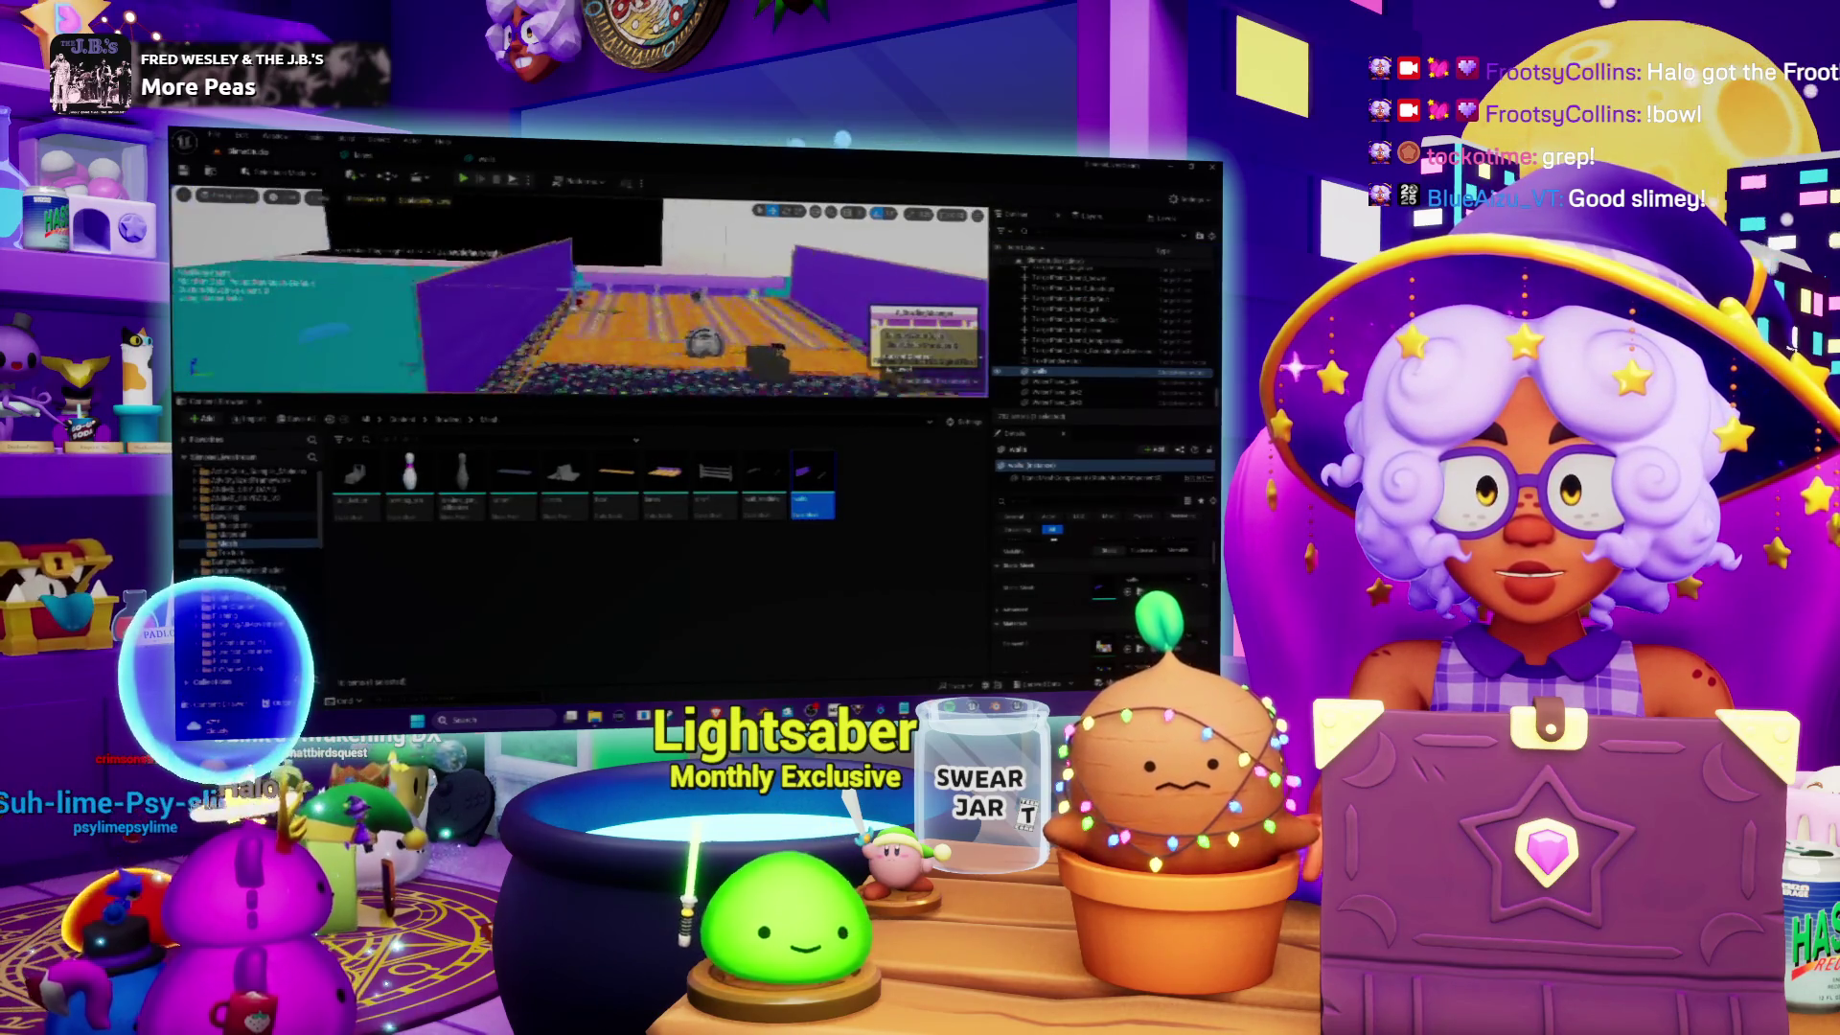
{"action": "double_click", "coordinate": [1055, 393]}
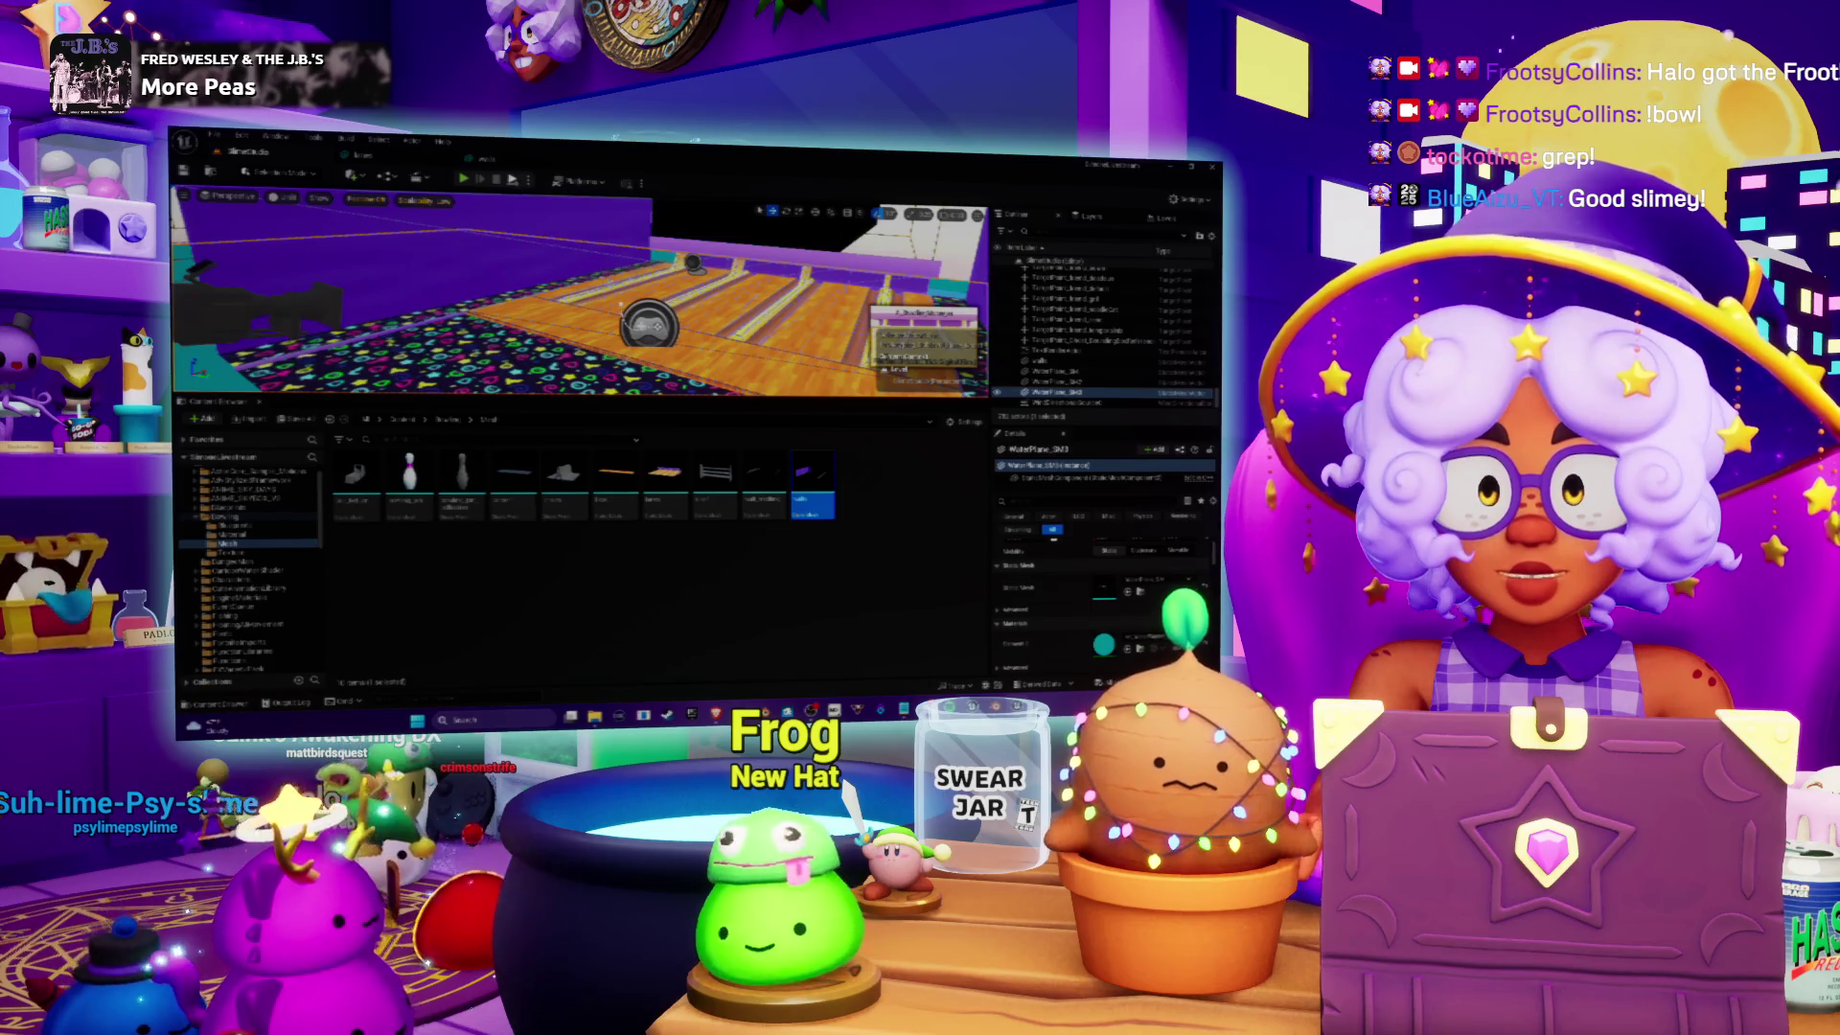
{"action": "key", "text": "alt+p"}
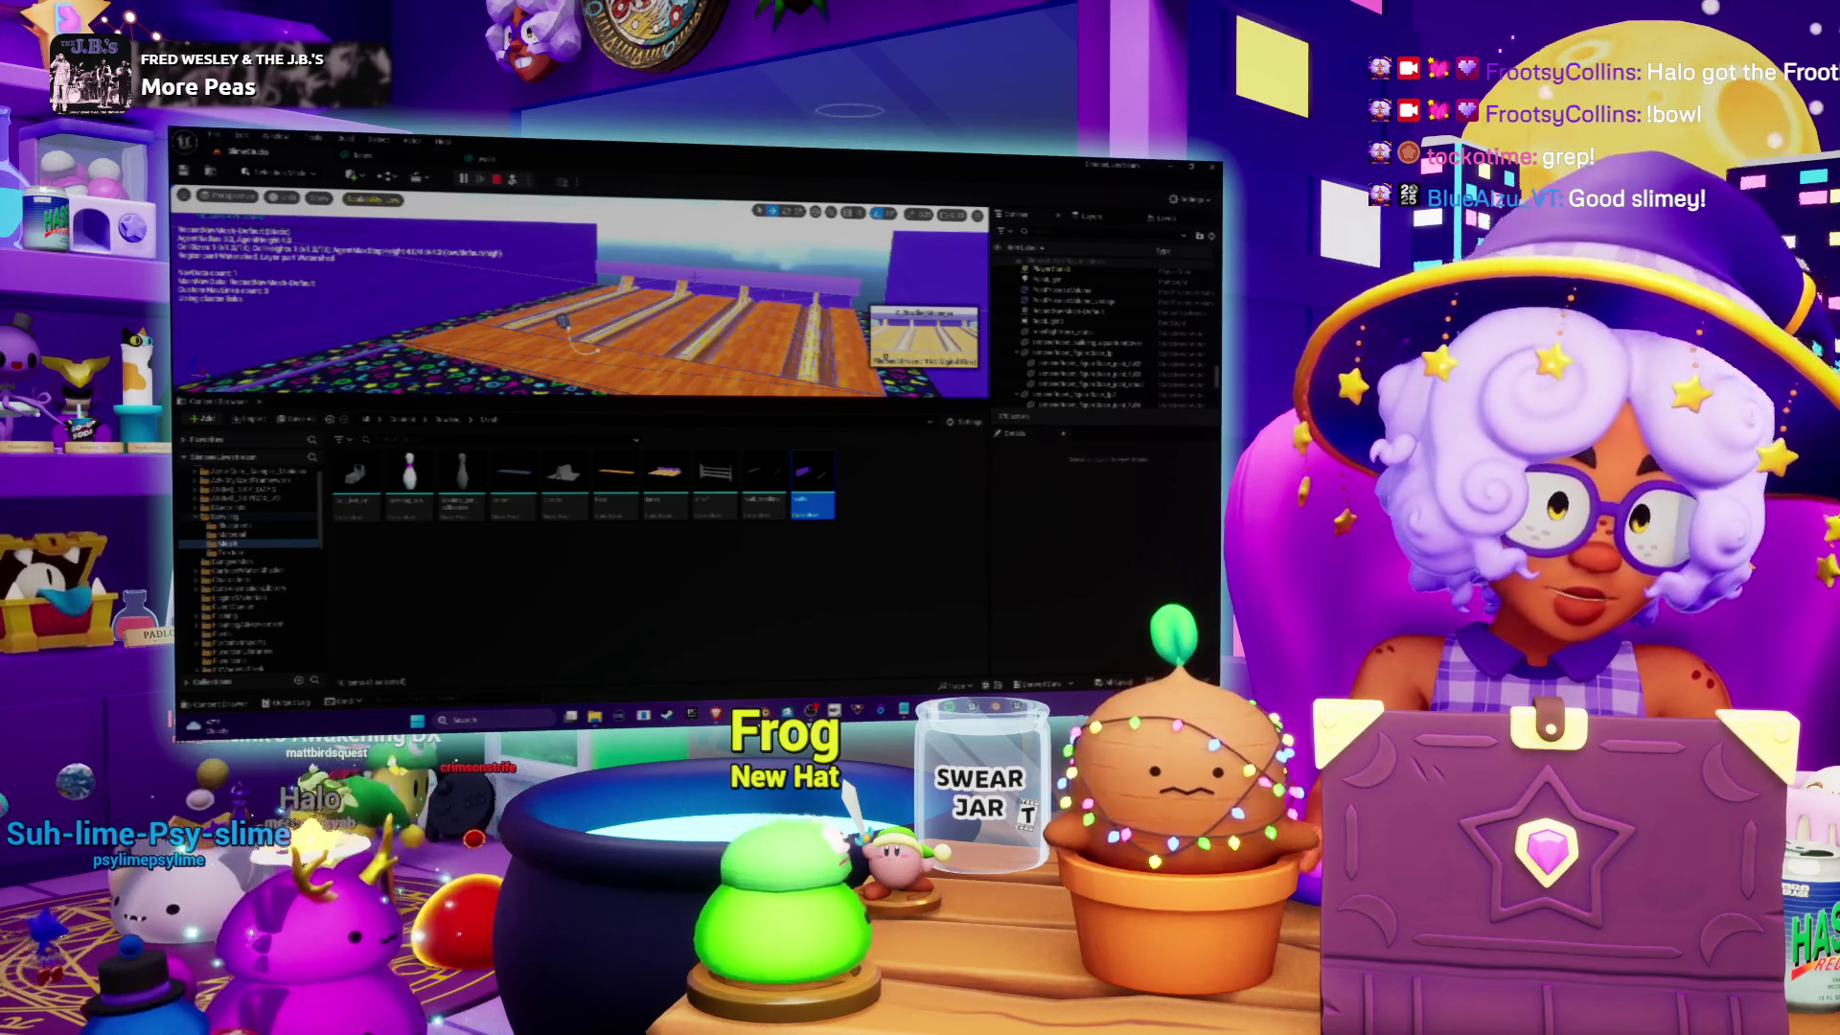
{"action": "key", "text": "Escape"}
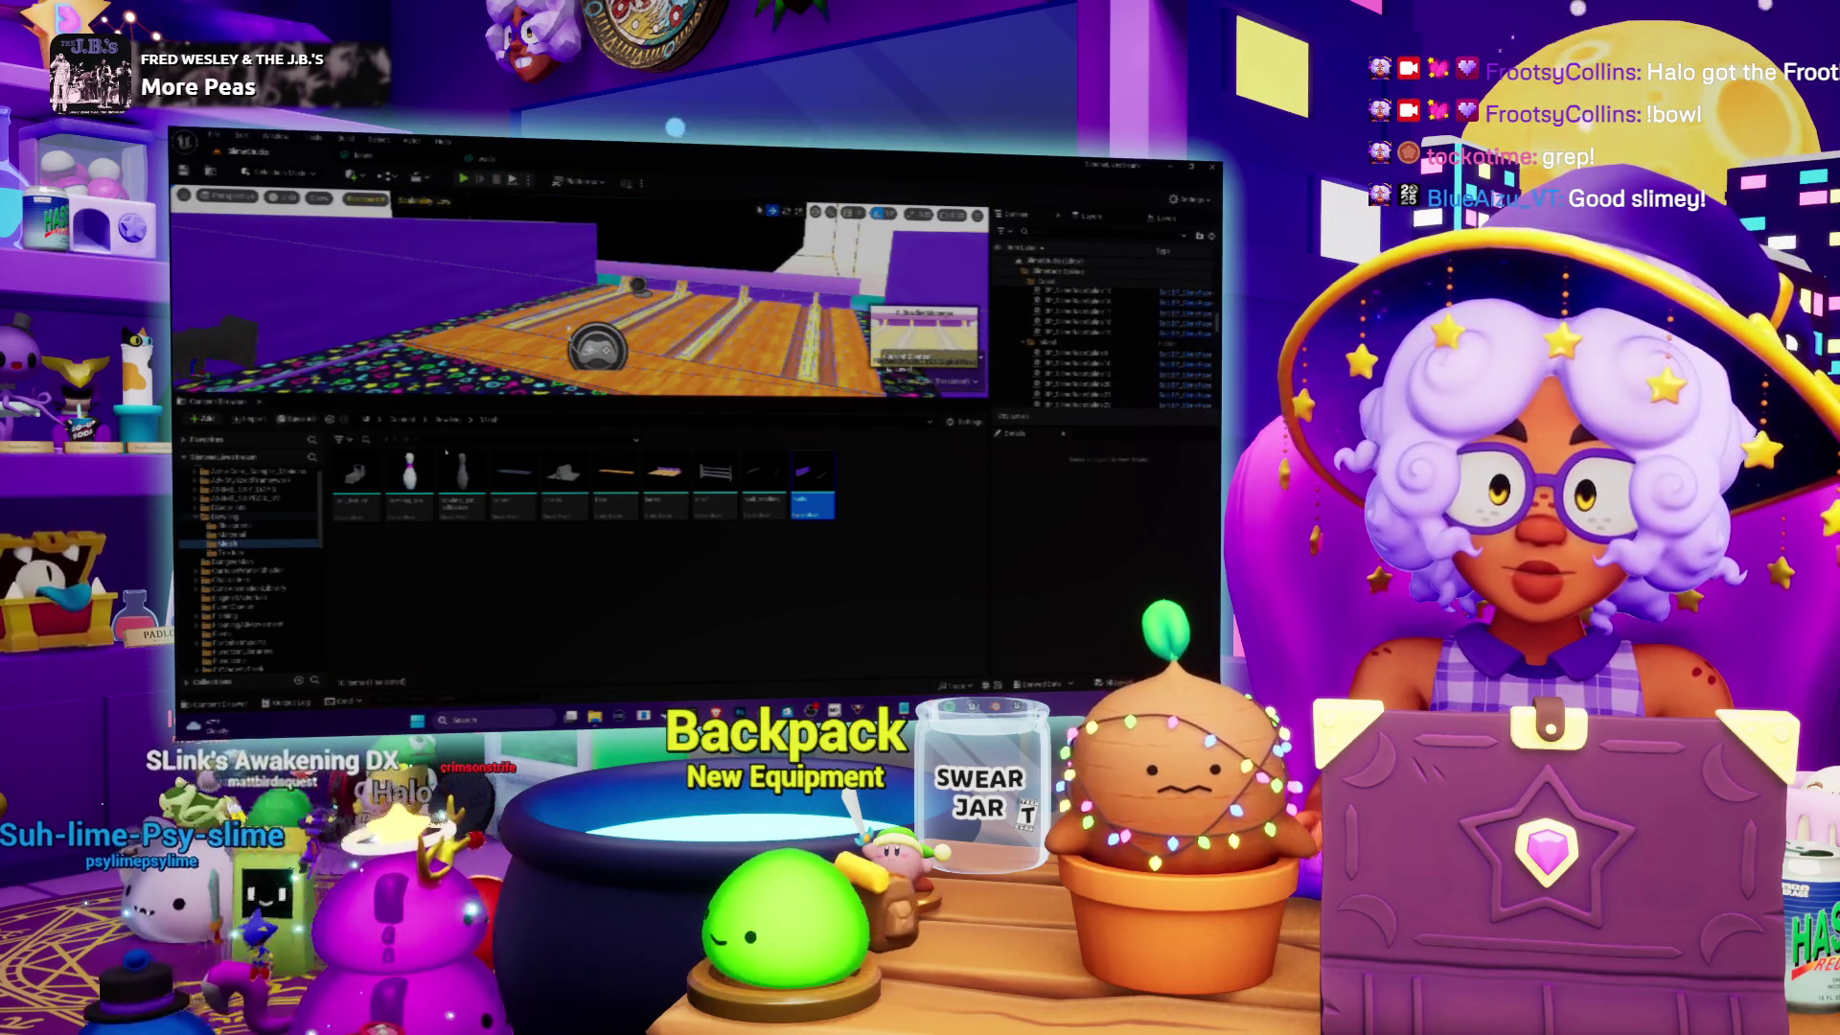
{"action": "left_click_drag", "start_coordinate": [671, 316], "coordinate": [682, 329]}
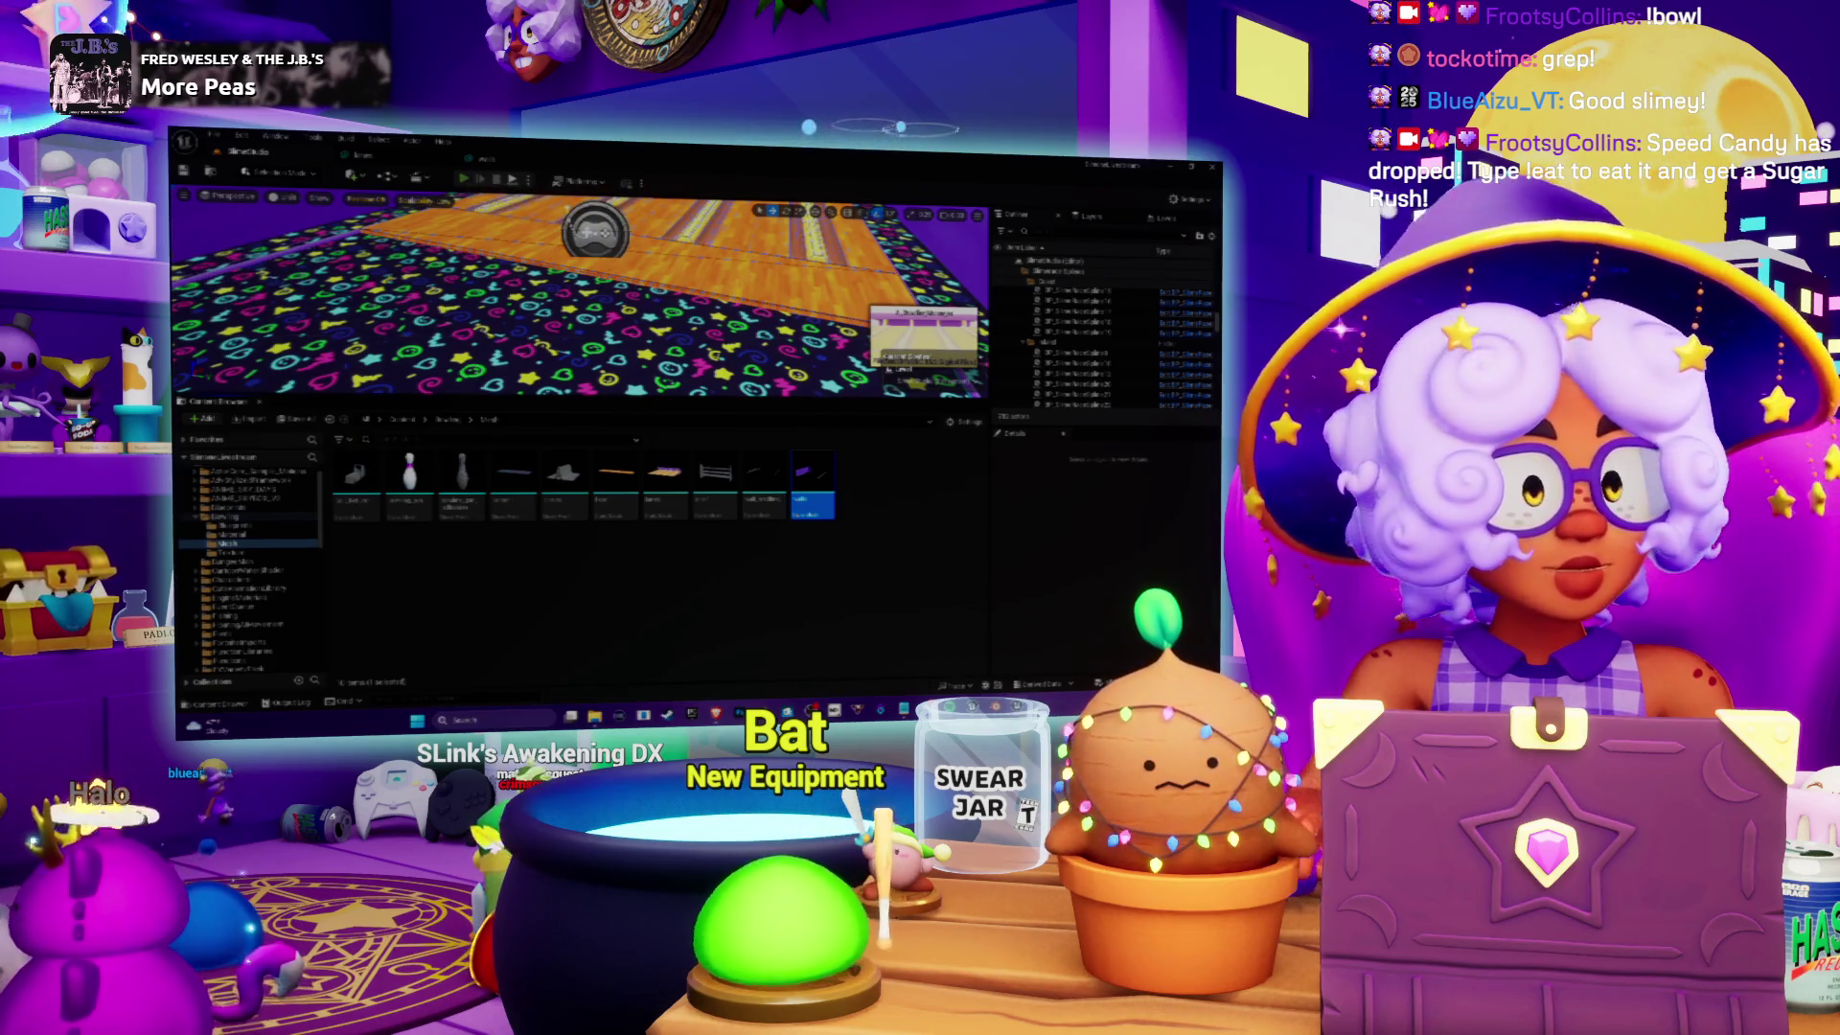
Step: Start Play-In-Editor on the bowling level with the restored lanes and collision-free ramp
{"action": "left_click", "coordinate": [463, 179]}
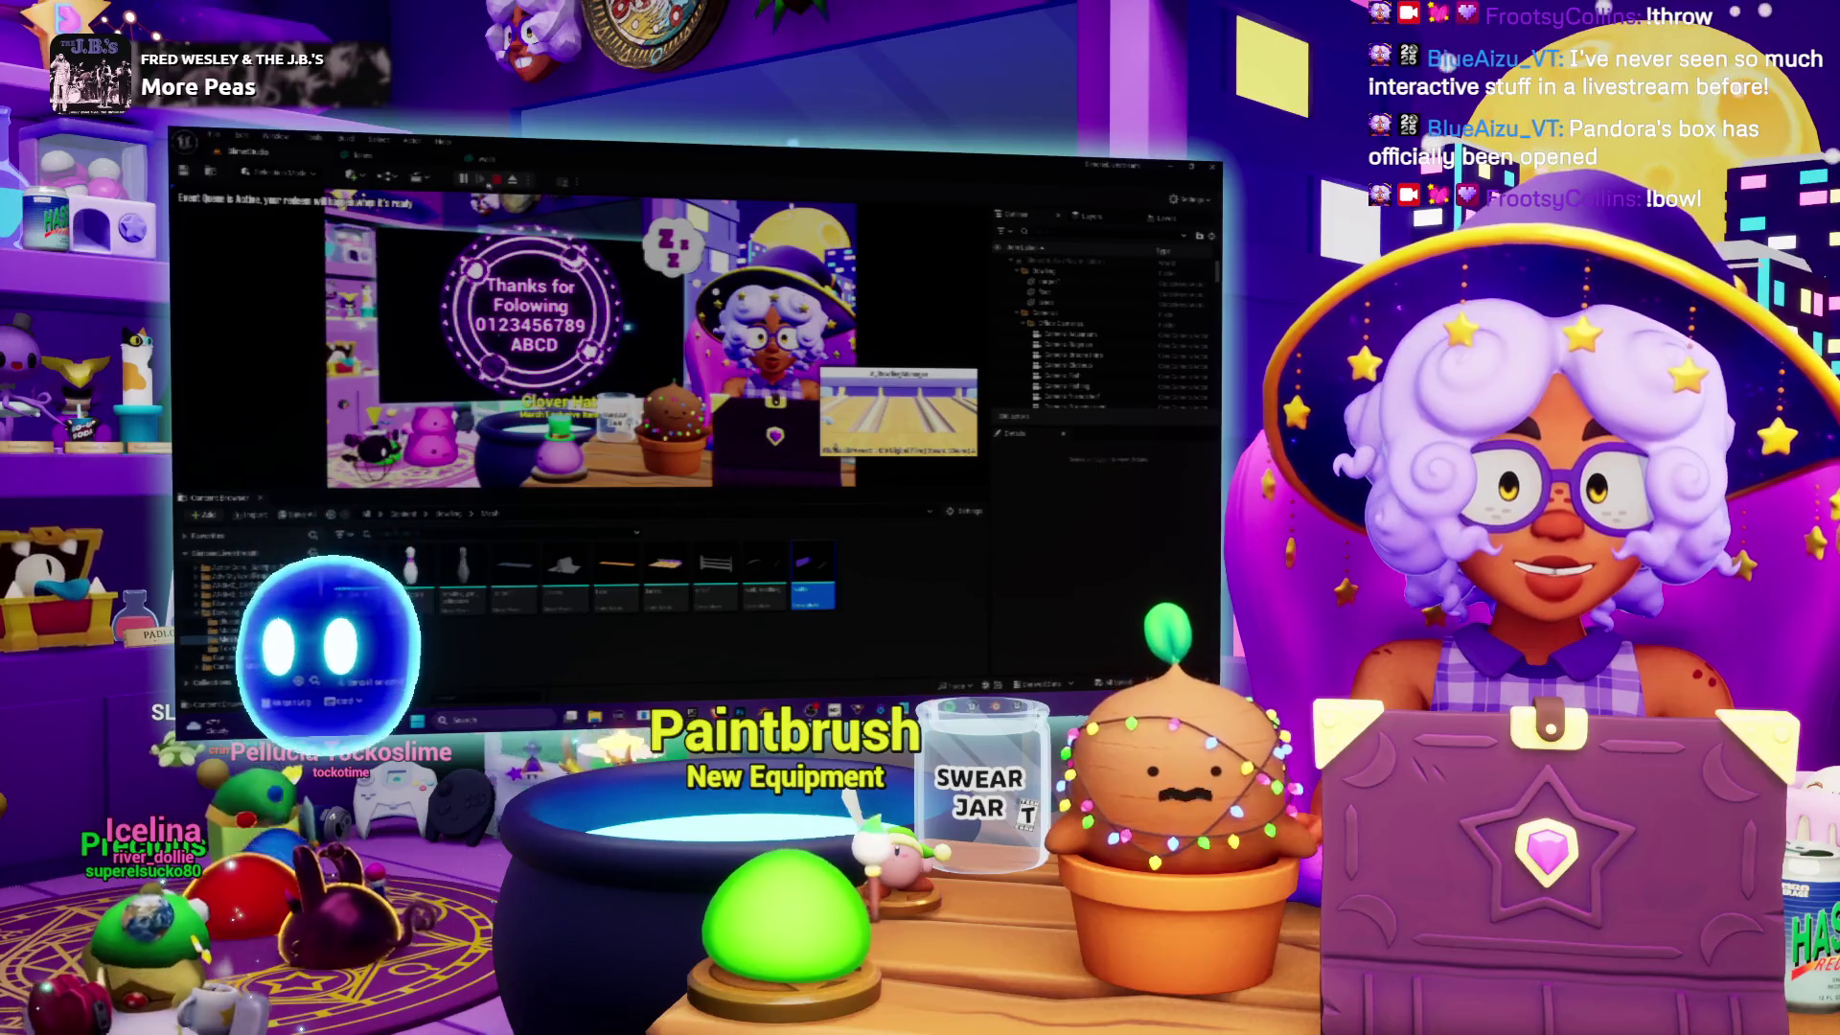
Step: Exit the running play session, restart it with Alt+P, and stop it
{"action": "key", "text": "Escape"}
{"action": "key", "text": "alt+p"}
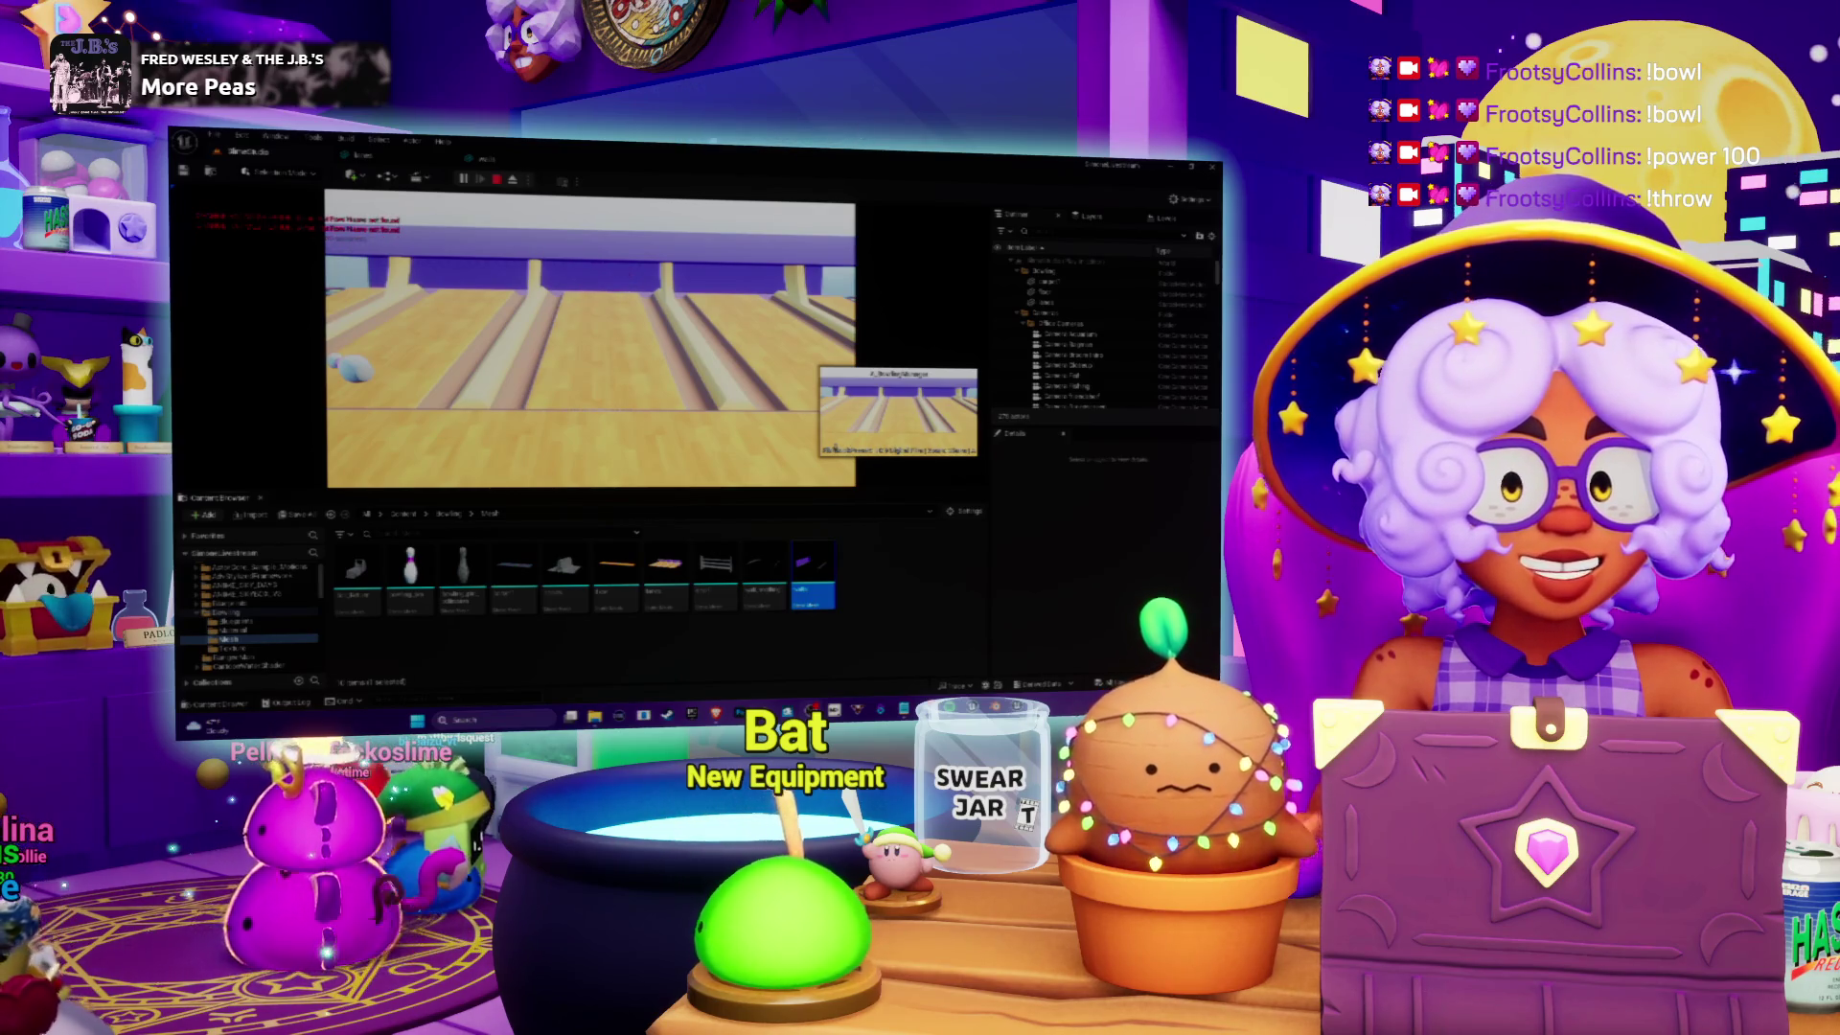
{"action": "left_click", "coordinate": [497, 180]}
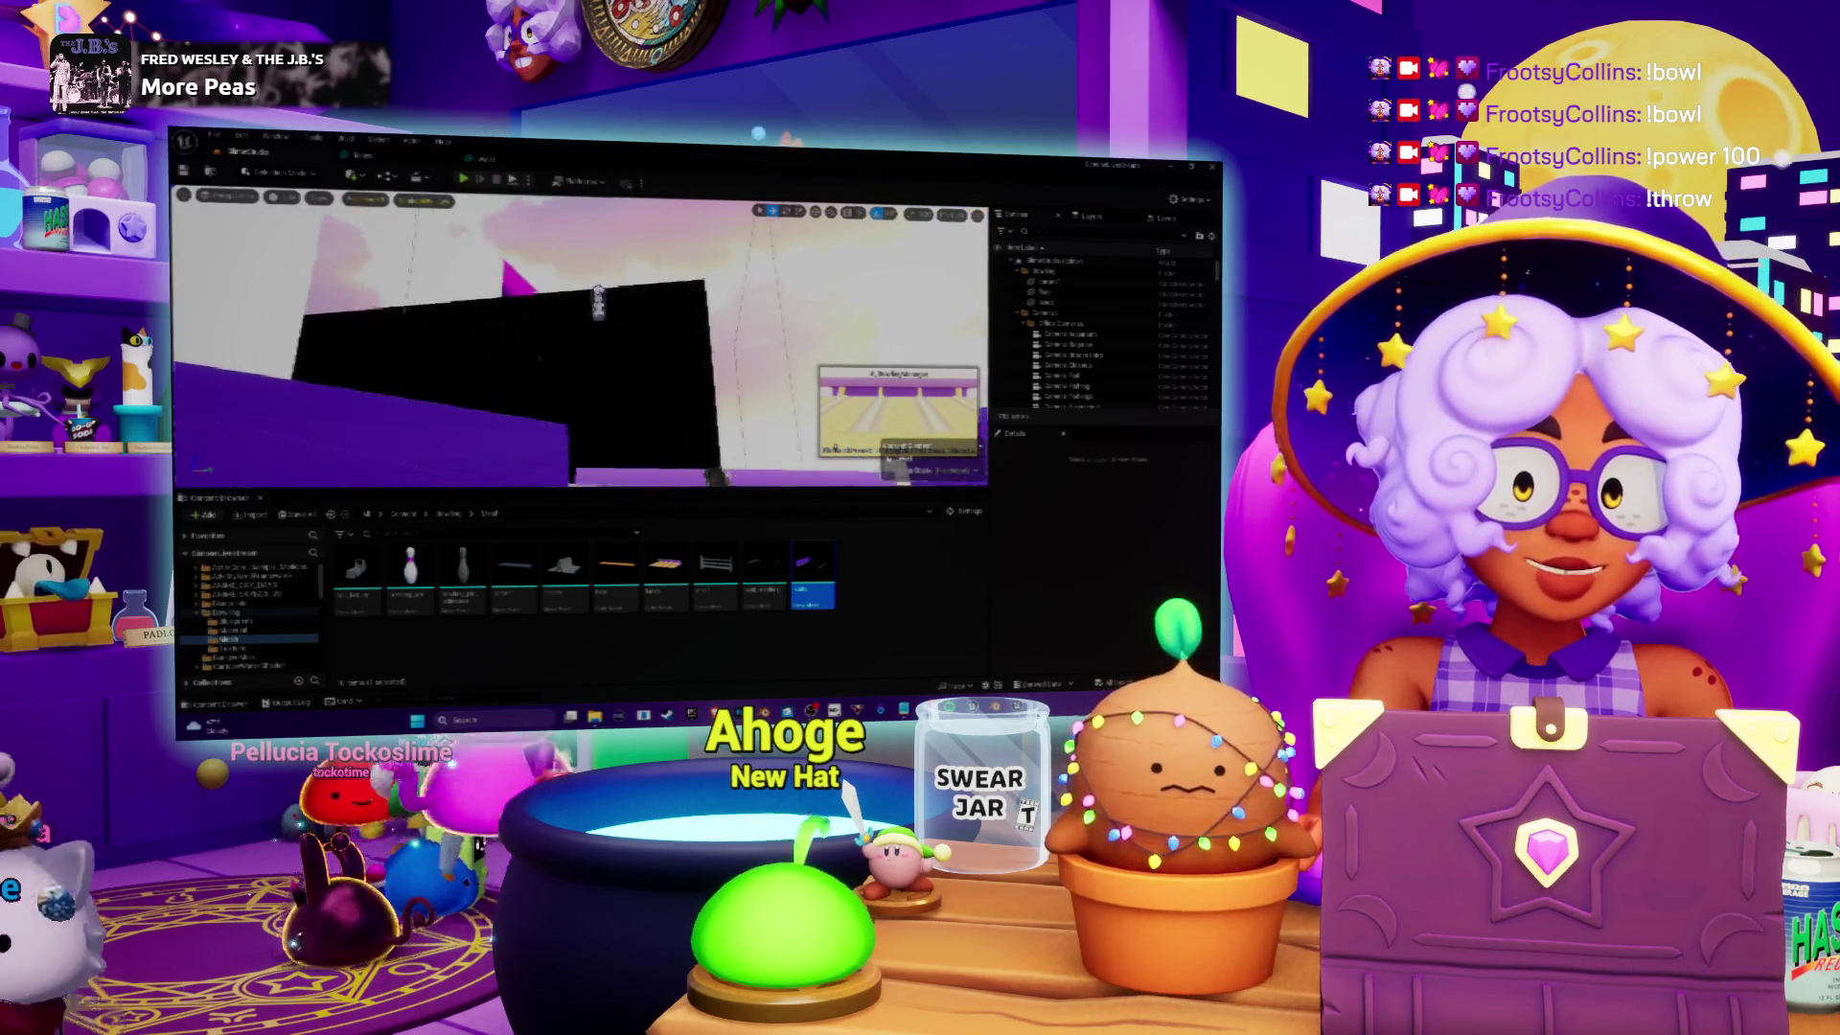
Step: Frame the bowling pin and inspect it from several angles before switching to Blender
{"action": "left_click", "coordinate": [593, 294]}
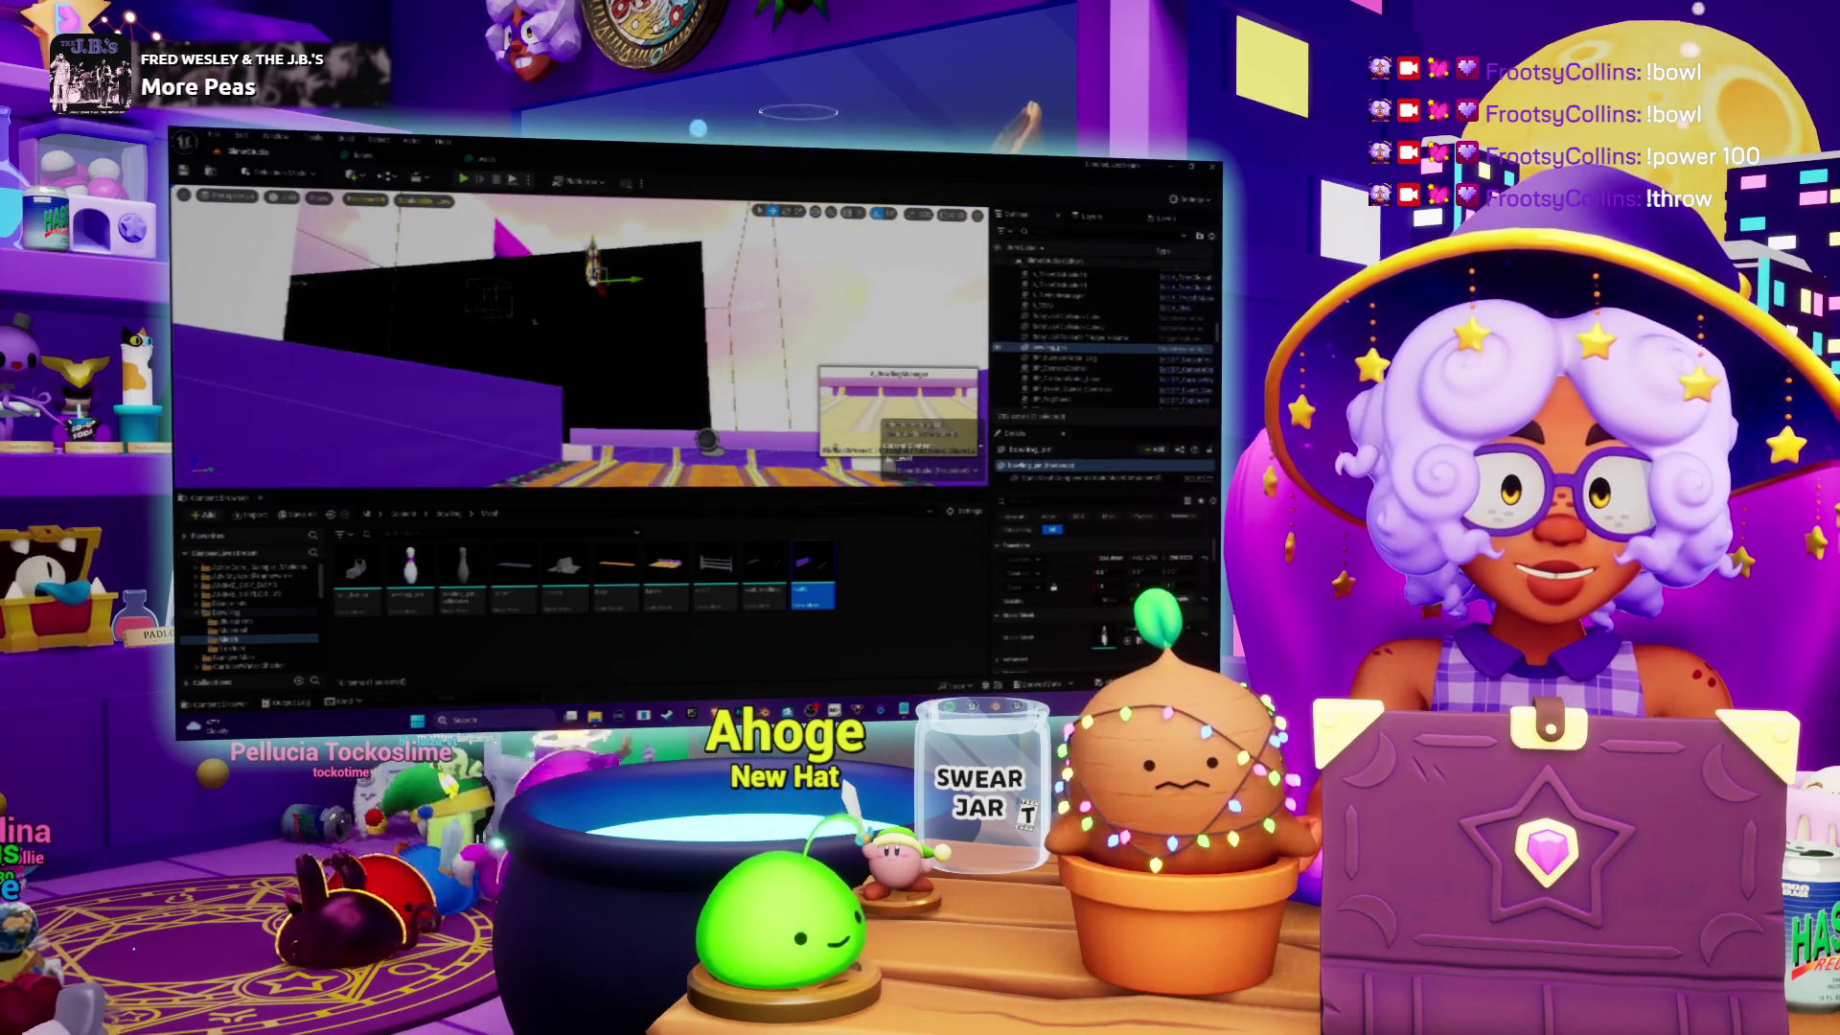
{"action": "key", "text": "f"}
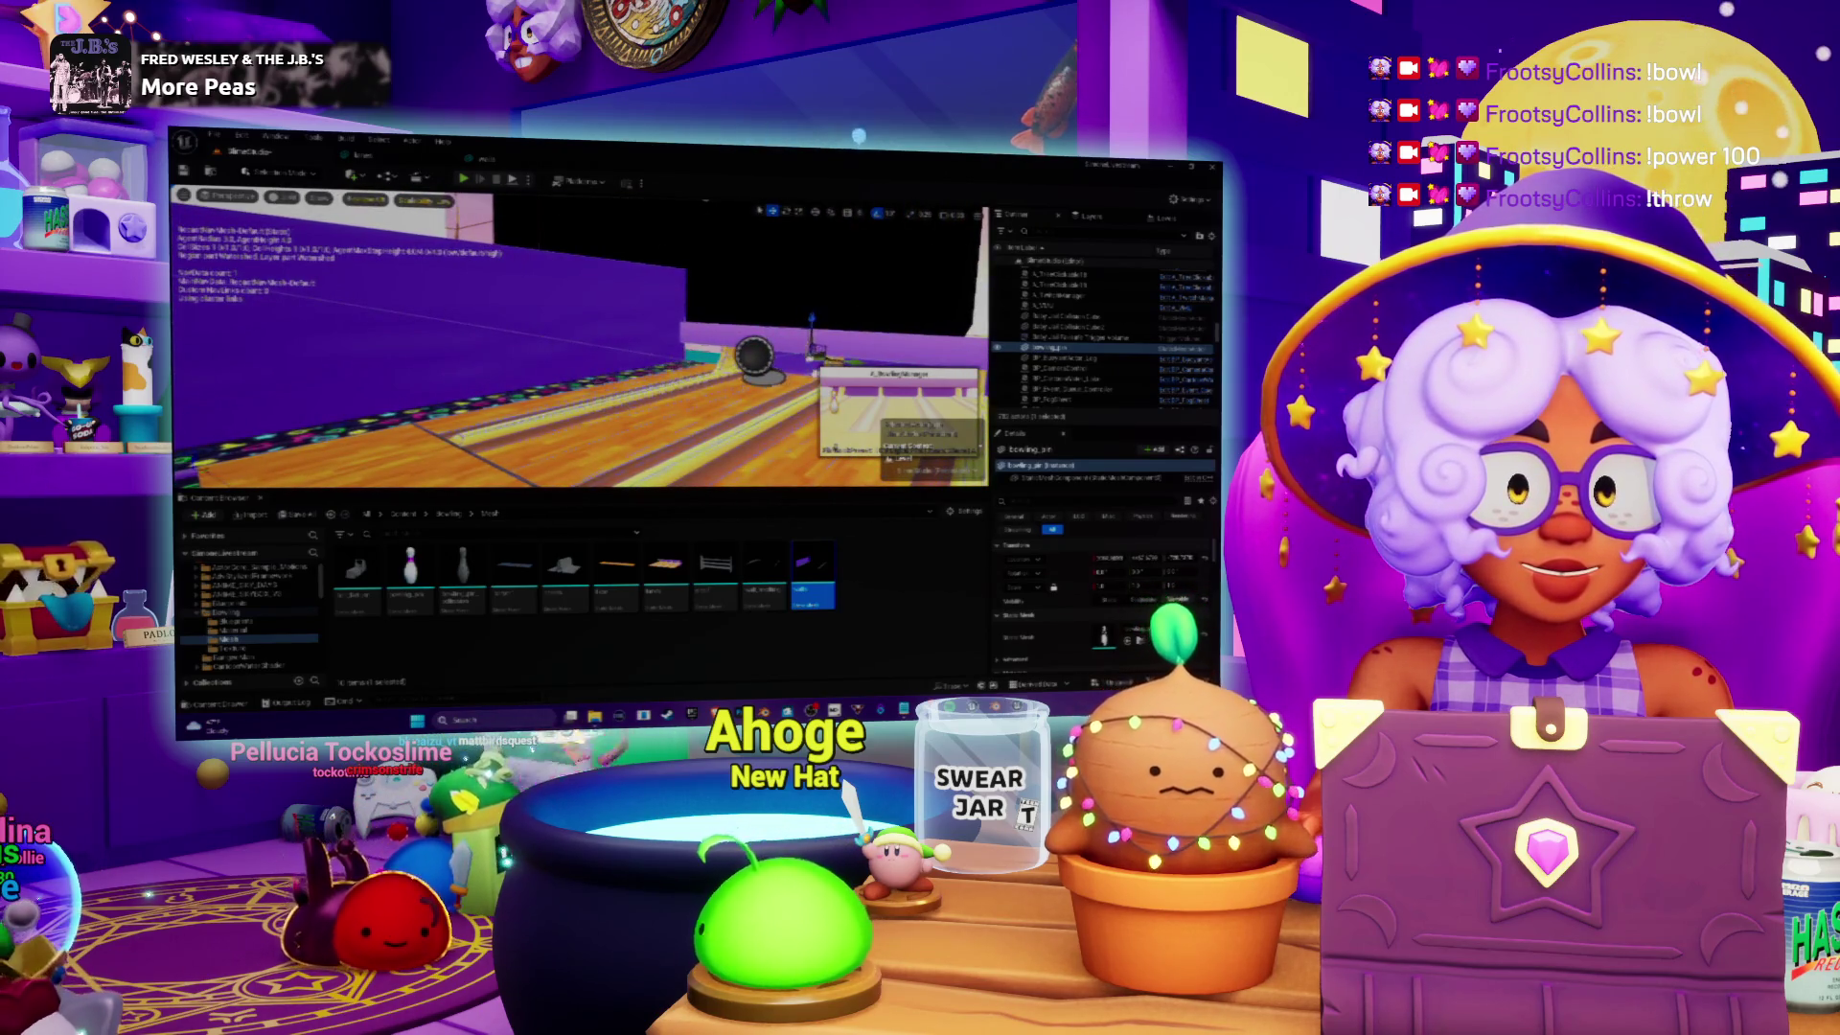
{"action": "key", "text": "f"}
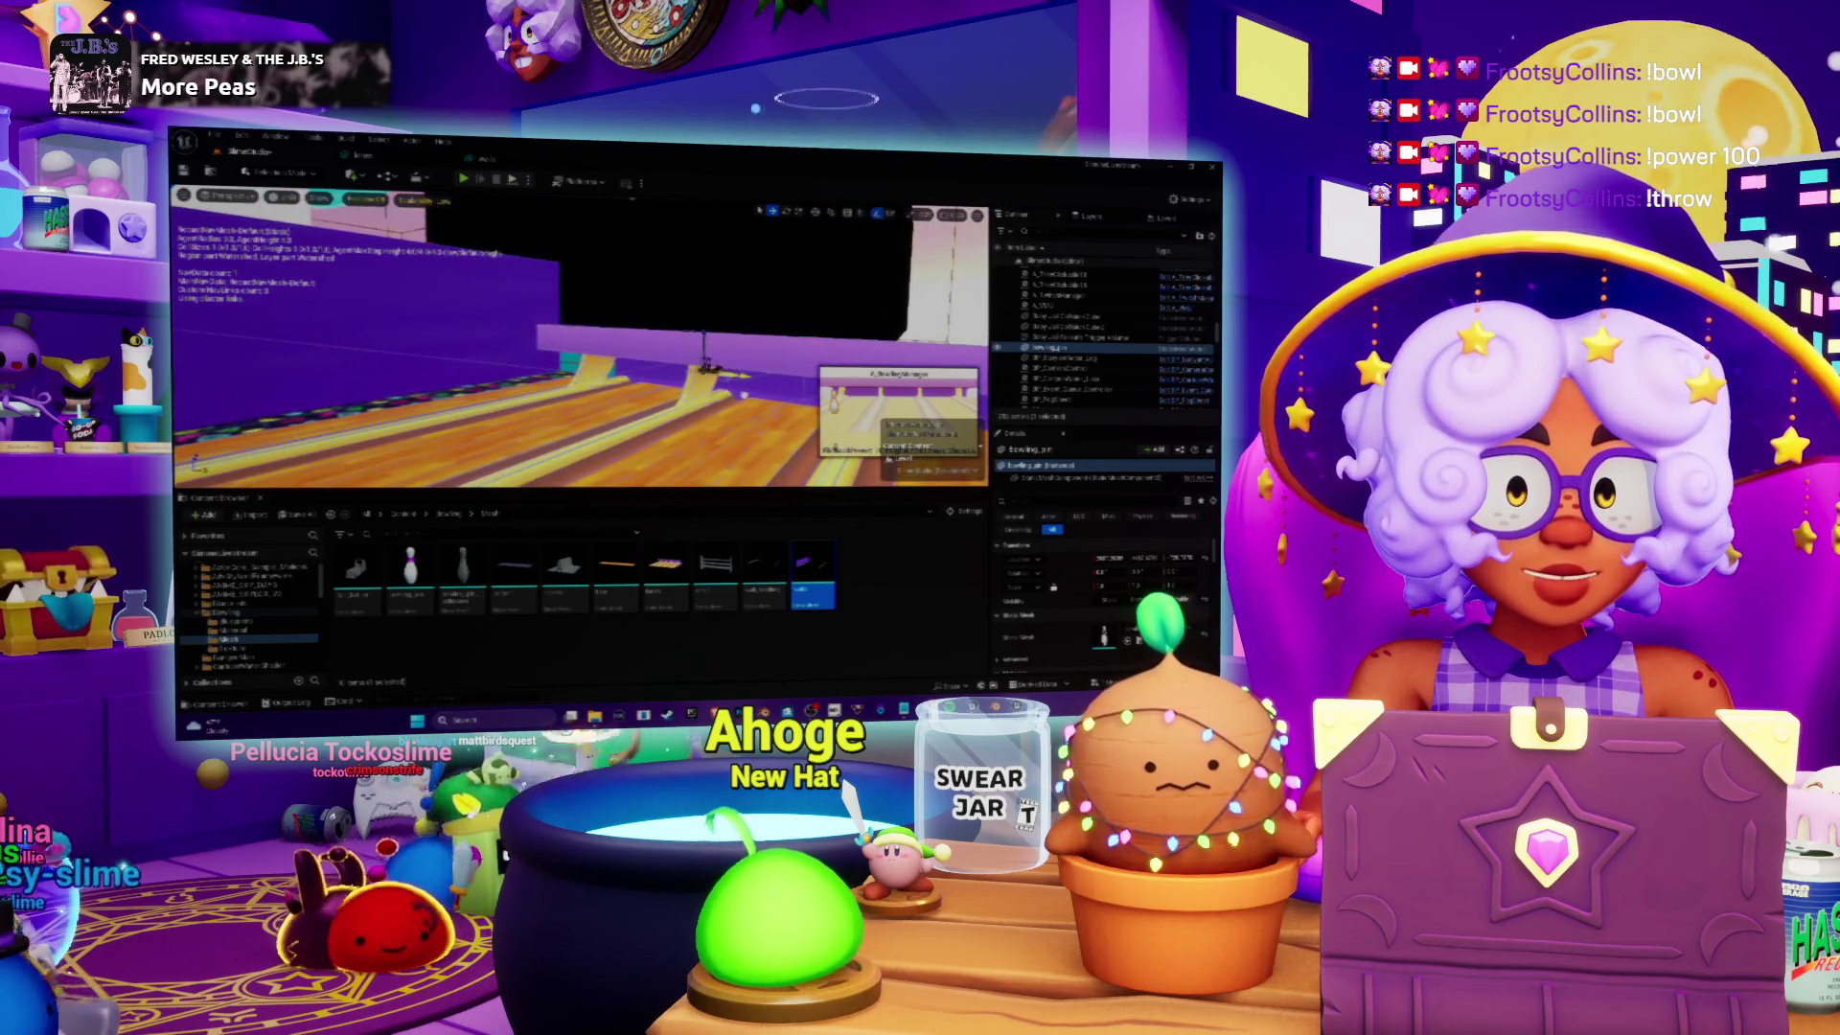
{"action": "key", "text": "f"}
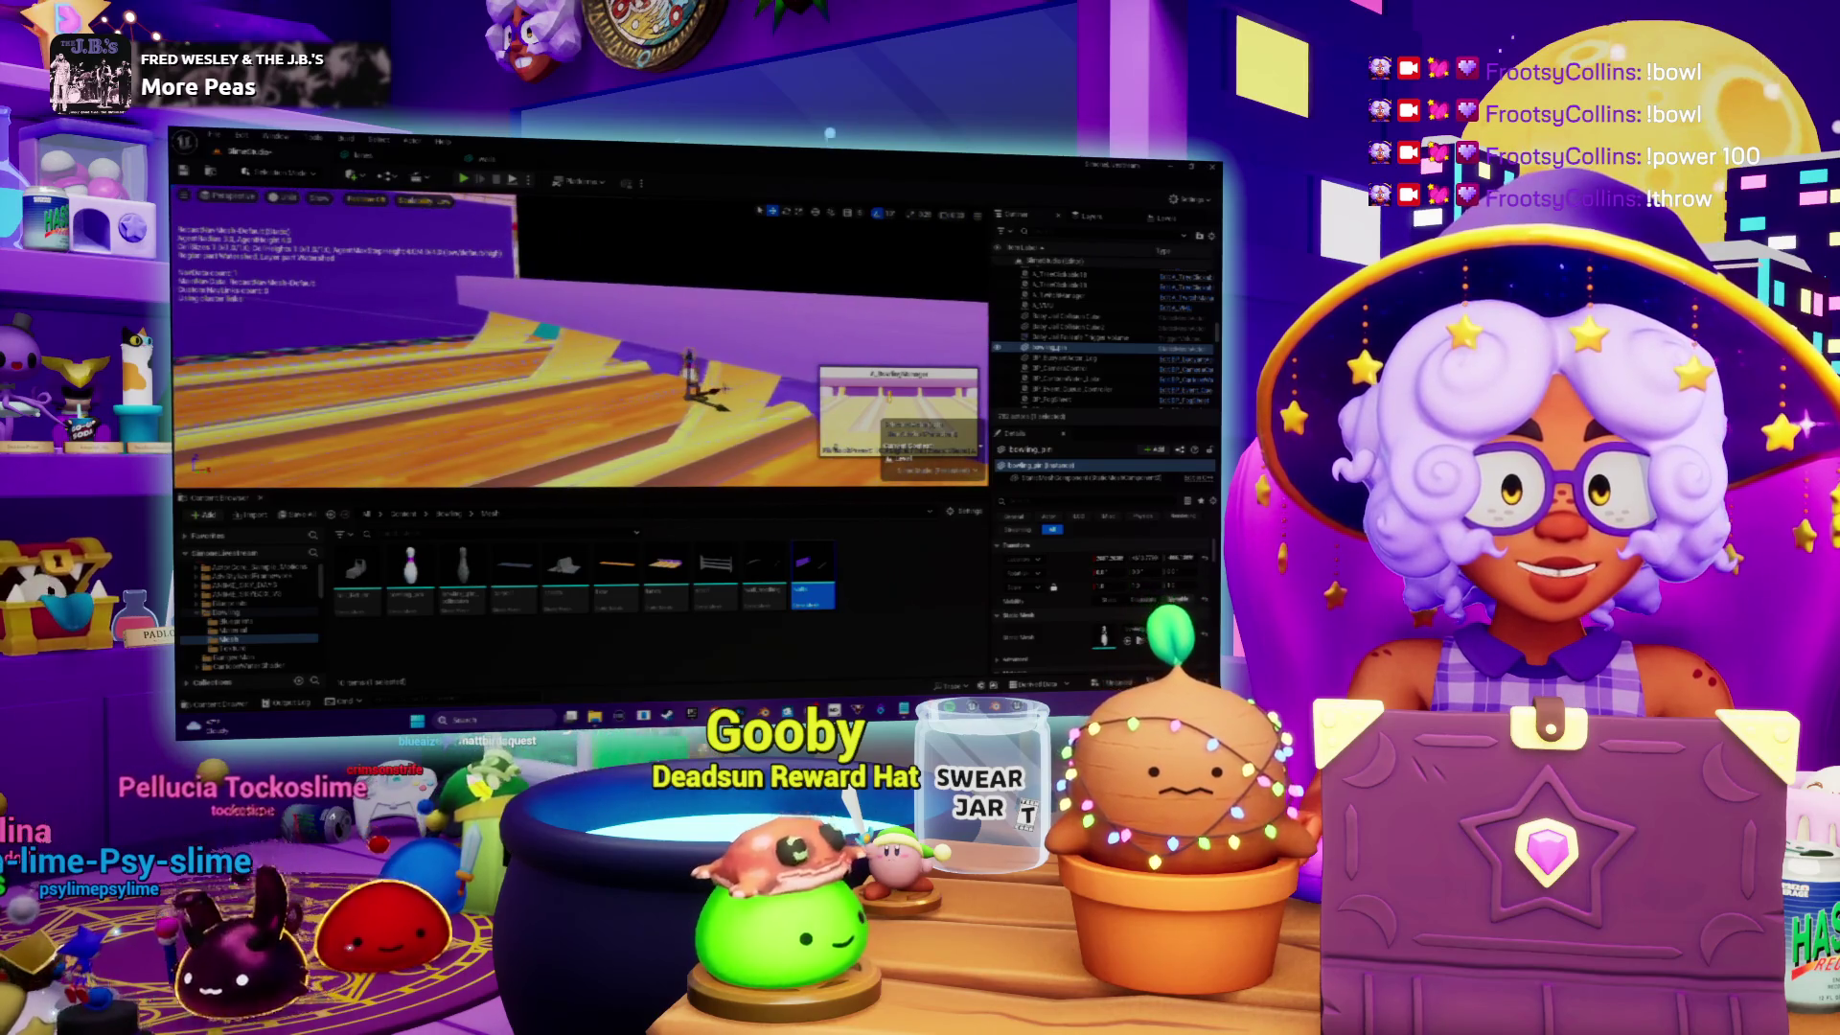
{"action": "key", "text": "f"}
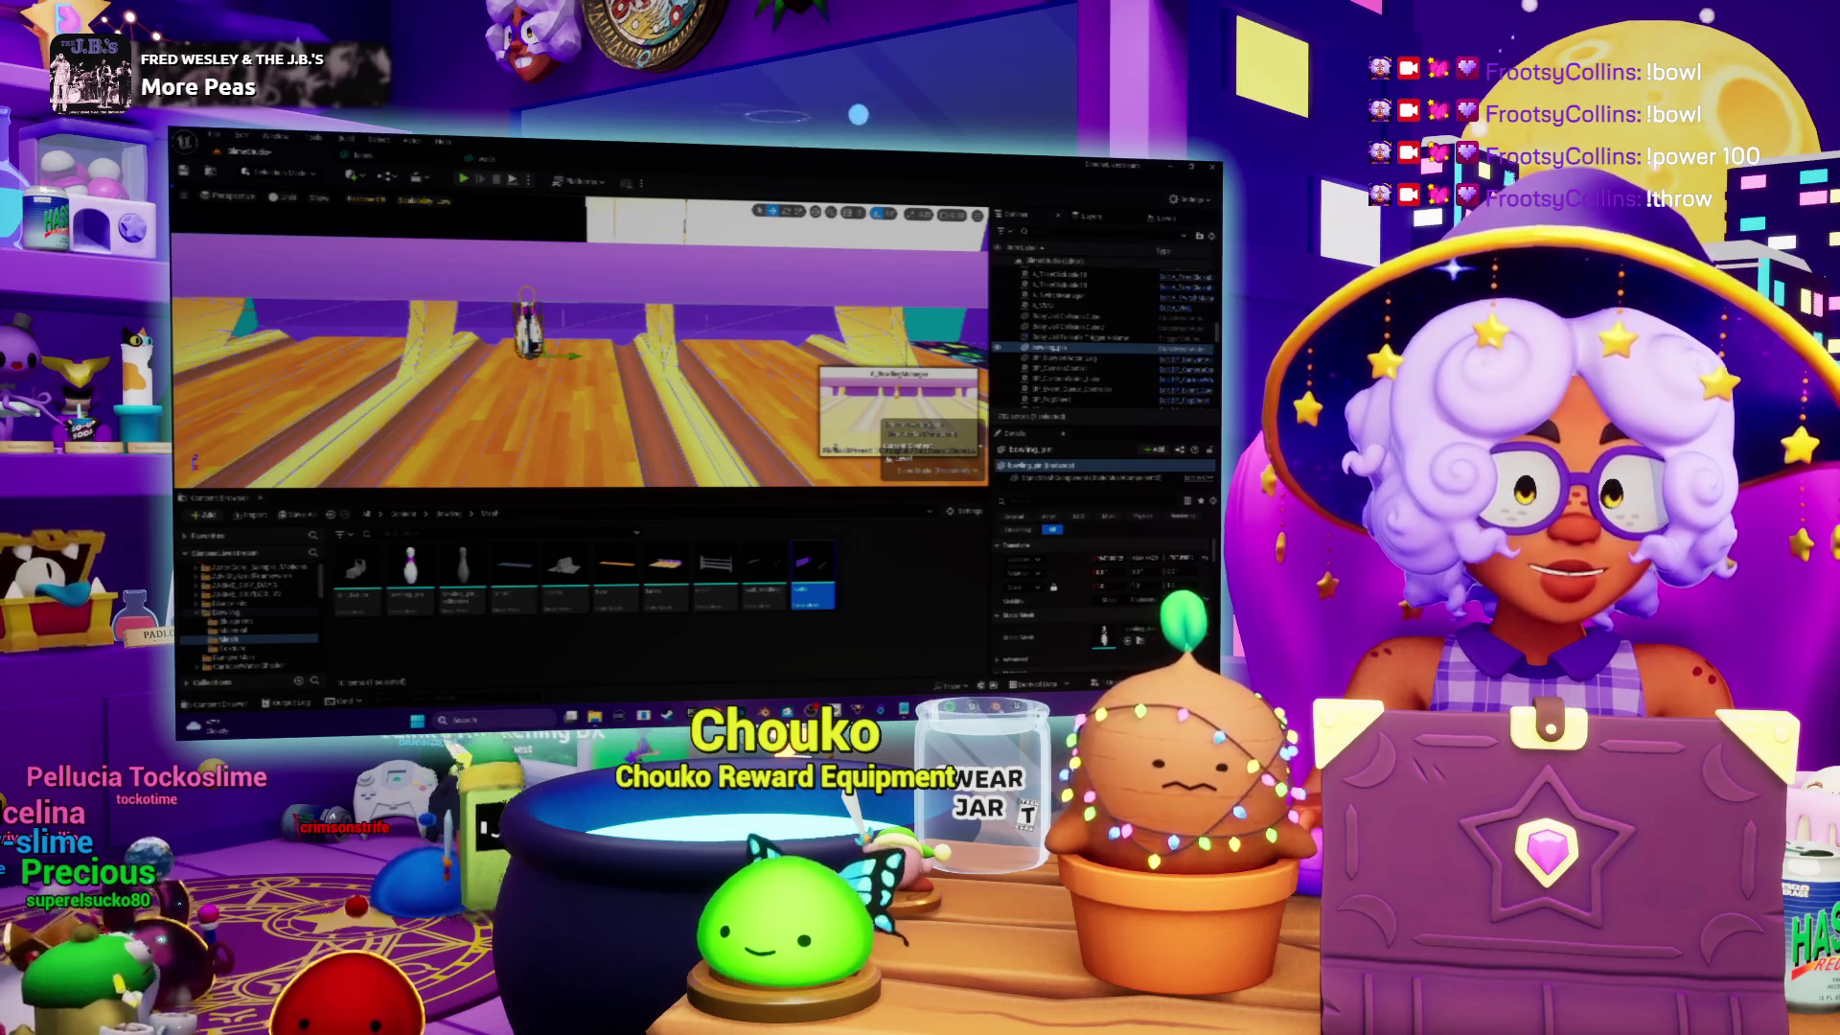
{"action": "key", "text": "alt+Tab"}
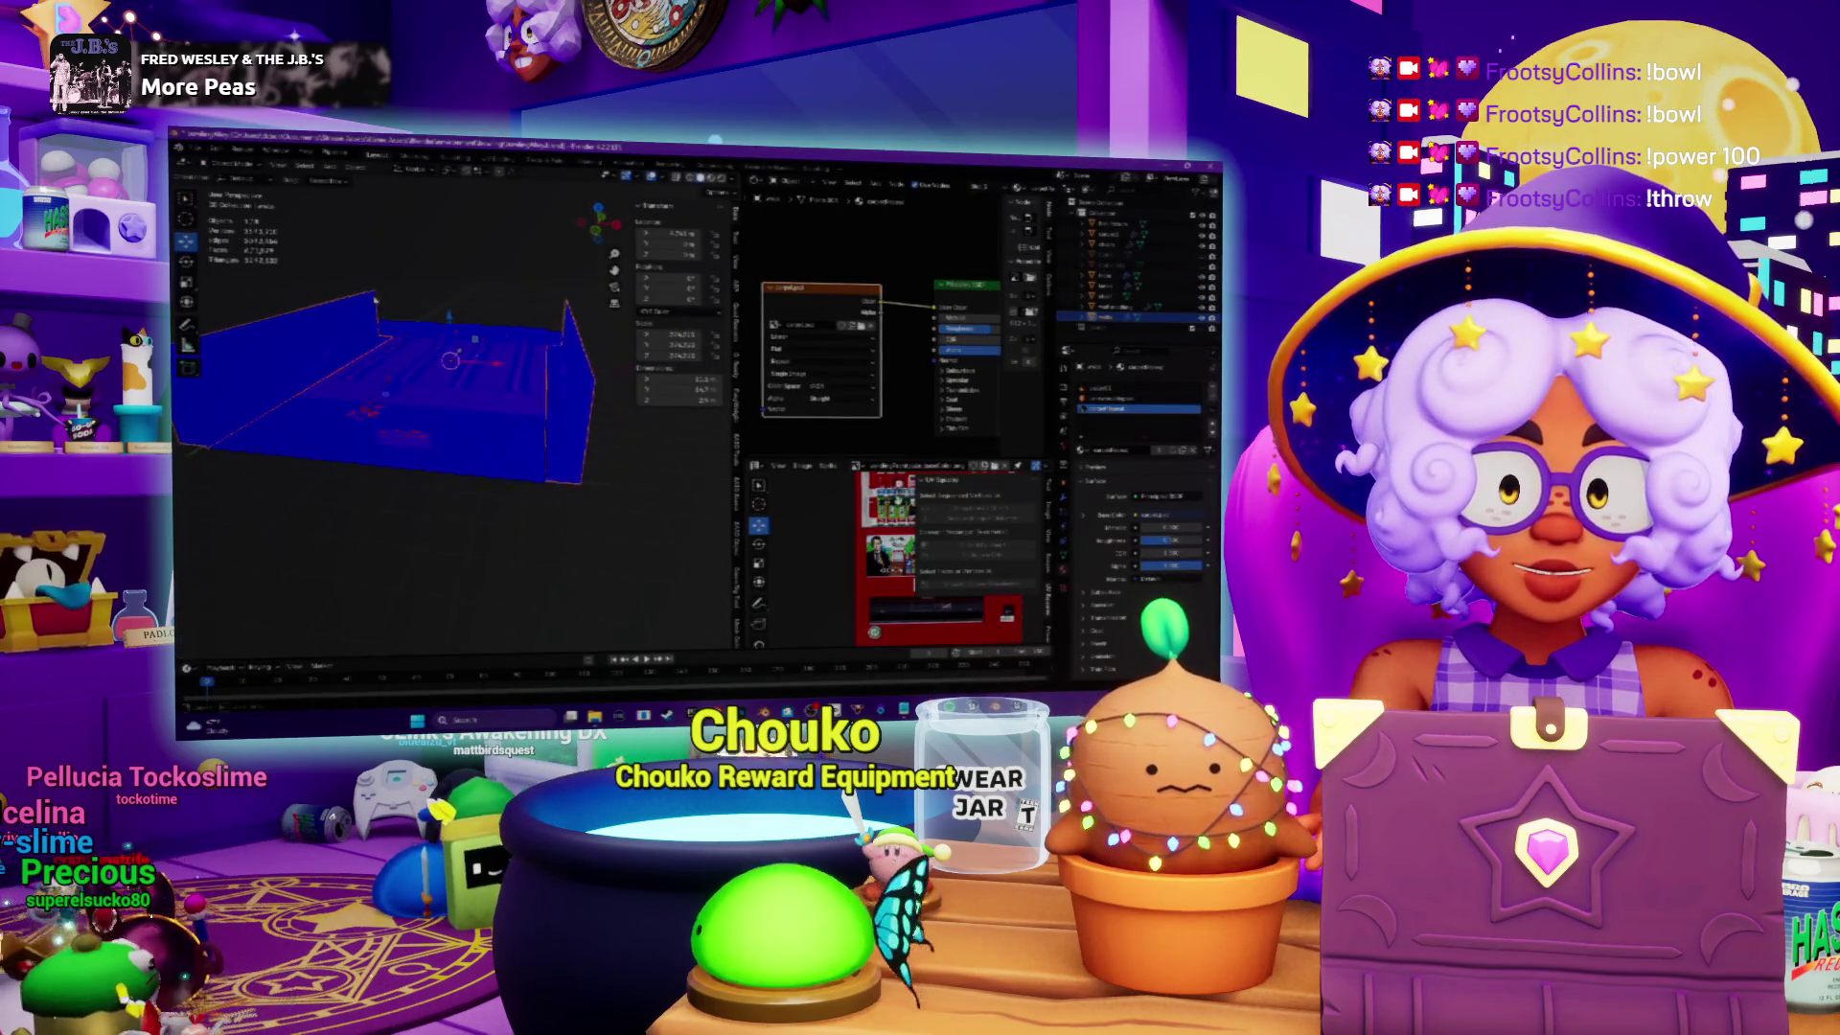
Step: Select everything in the Blender scene and place the 3D cursor on the room mesh
{"action": "key", "text": "KP_4"}
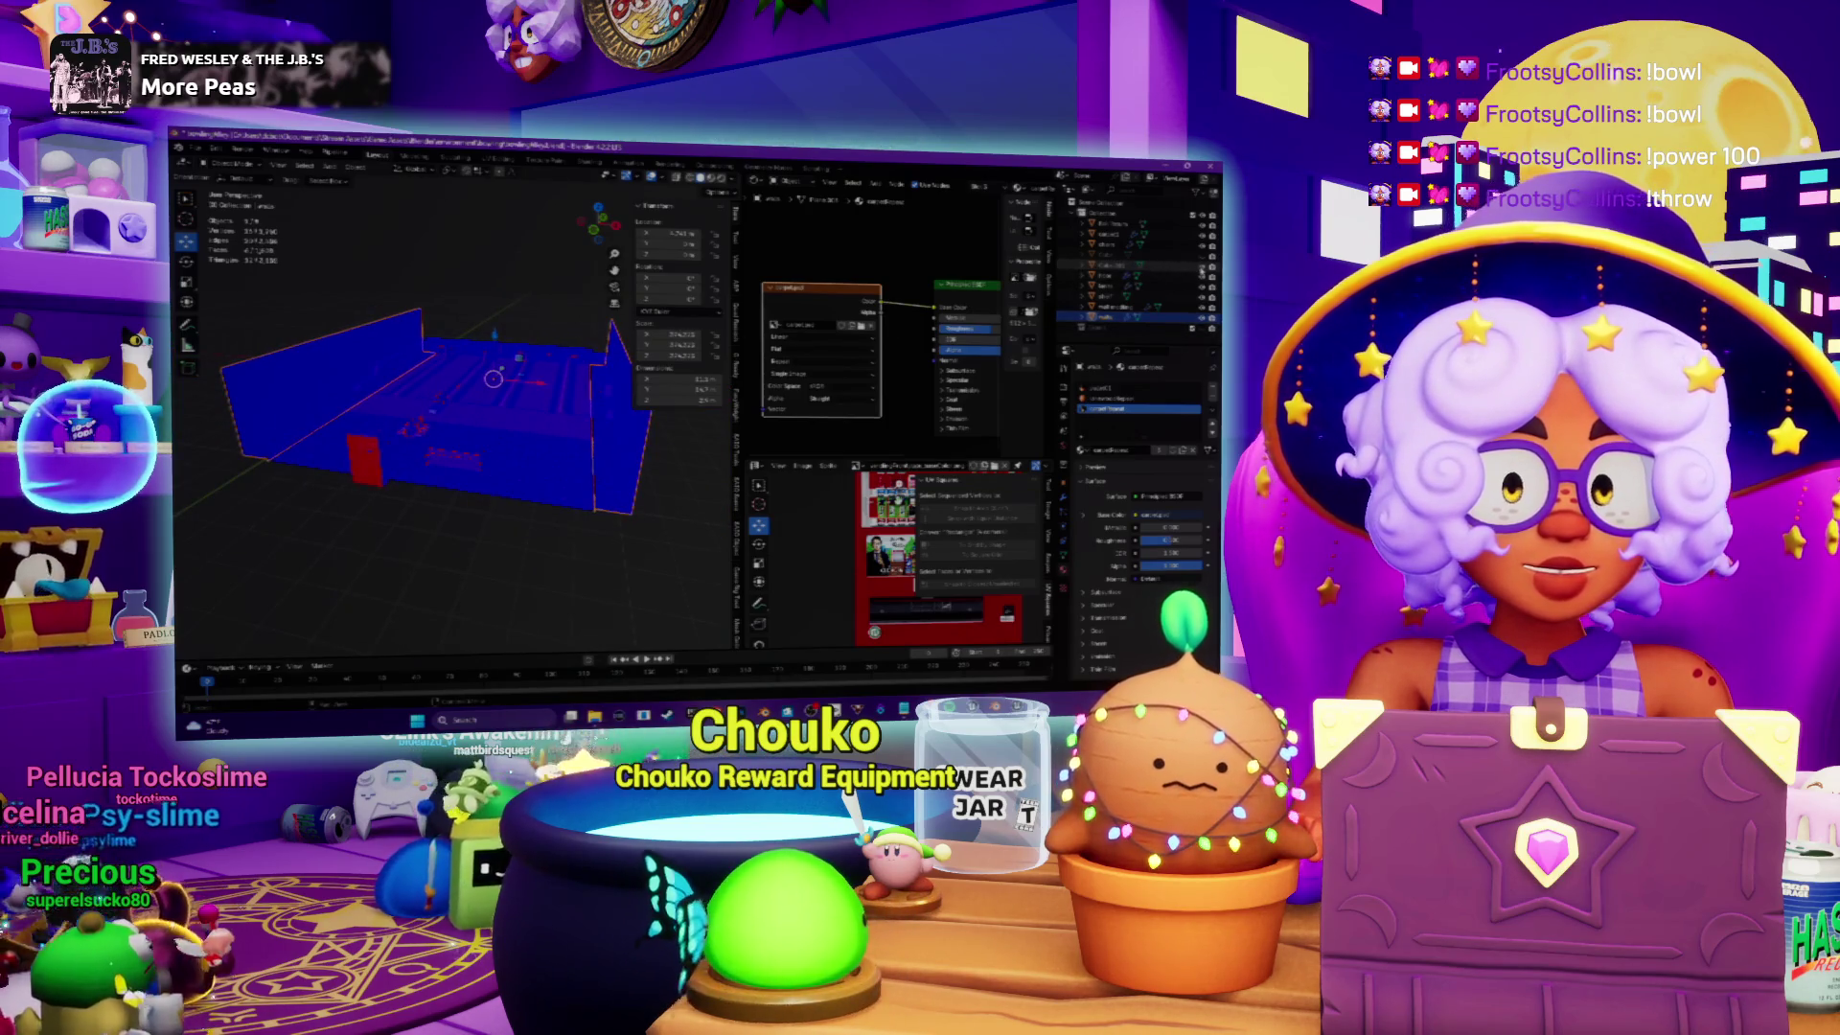
{"action": "key", "text": "KP_4"}
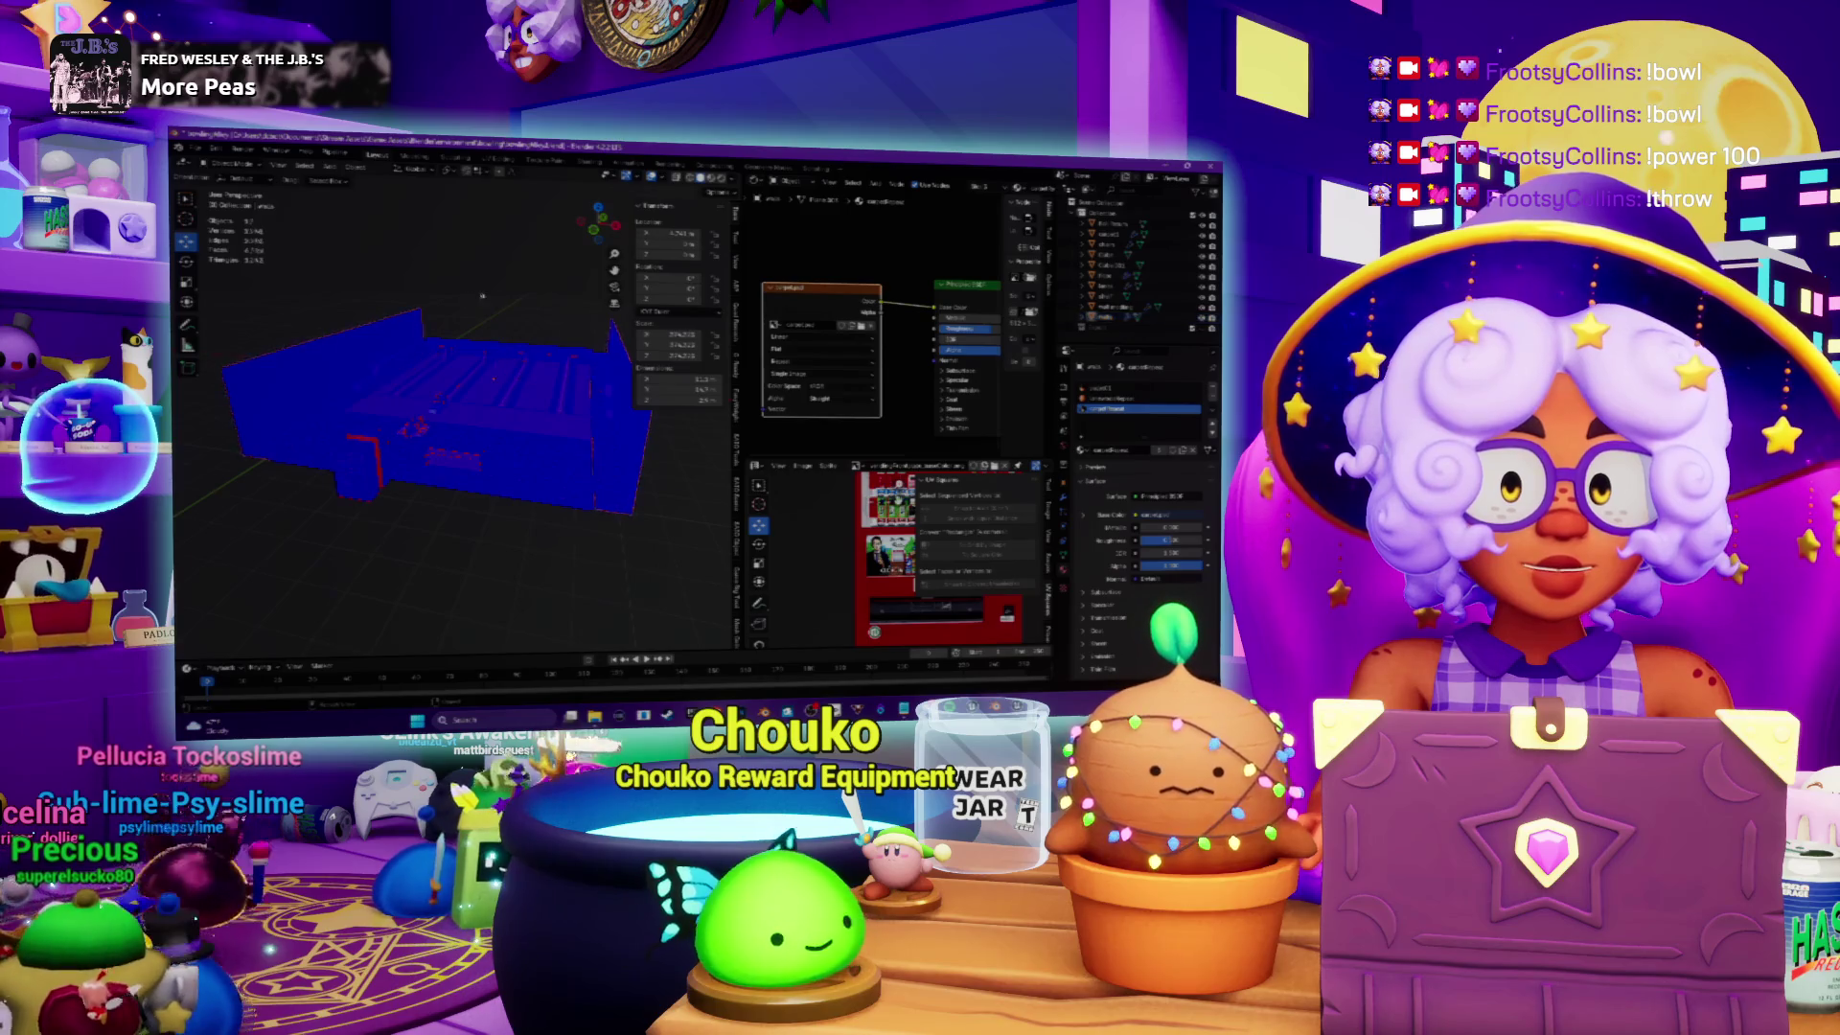
{"action": "key", "text": "a"}
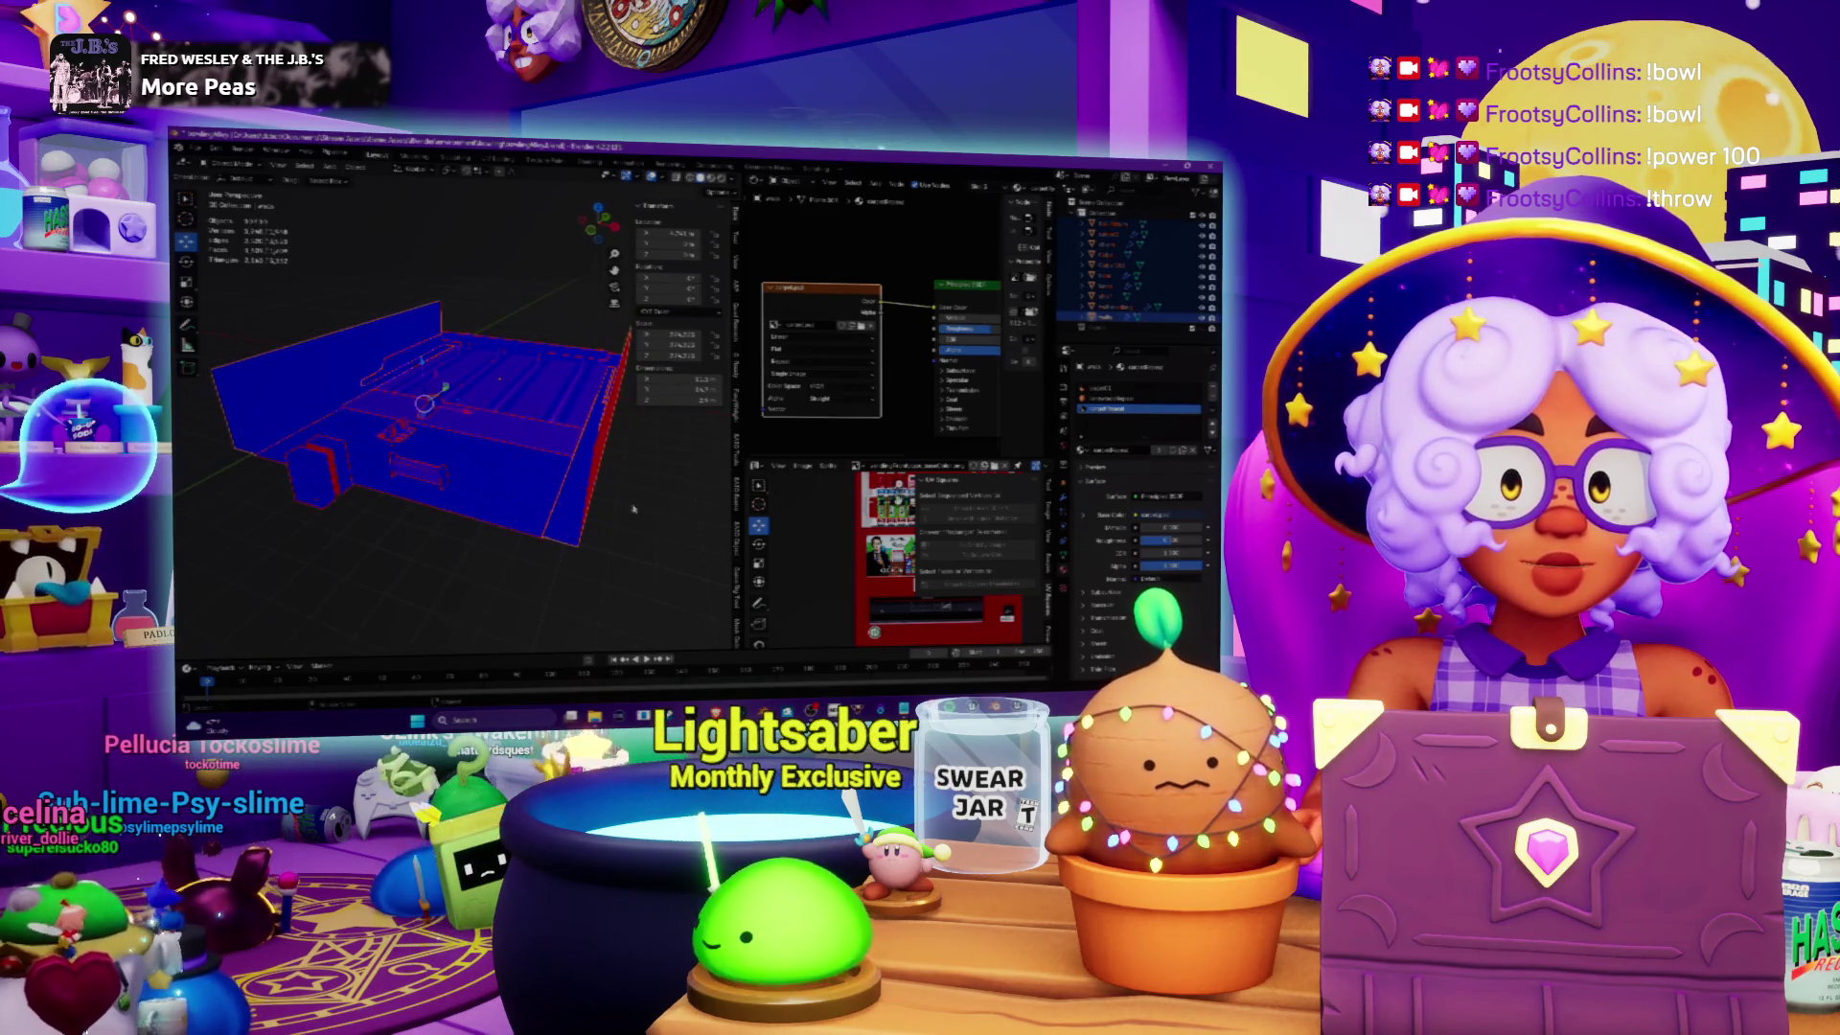
{"action": "scroll", "coordinate": [632, 509], "scroll_direction": "down", "scroll_amount": 3}
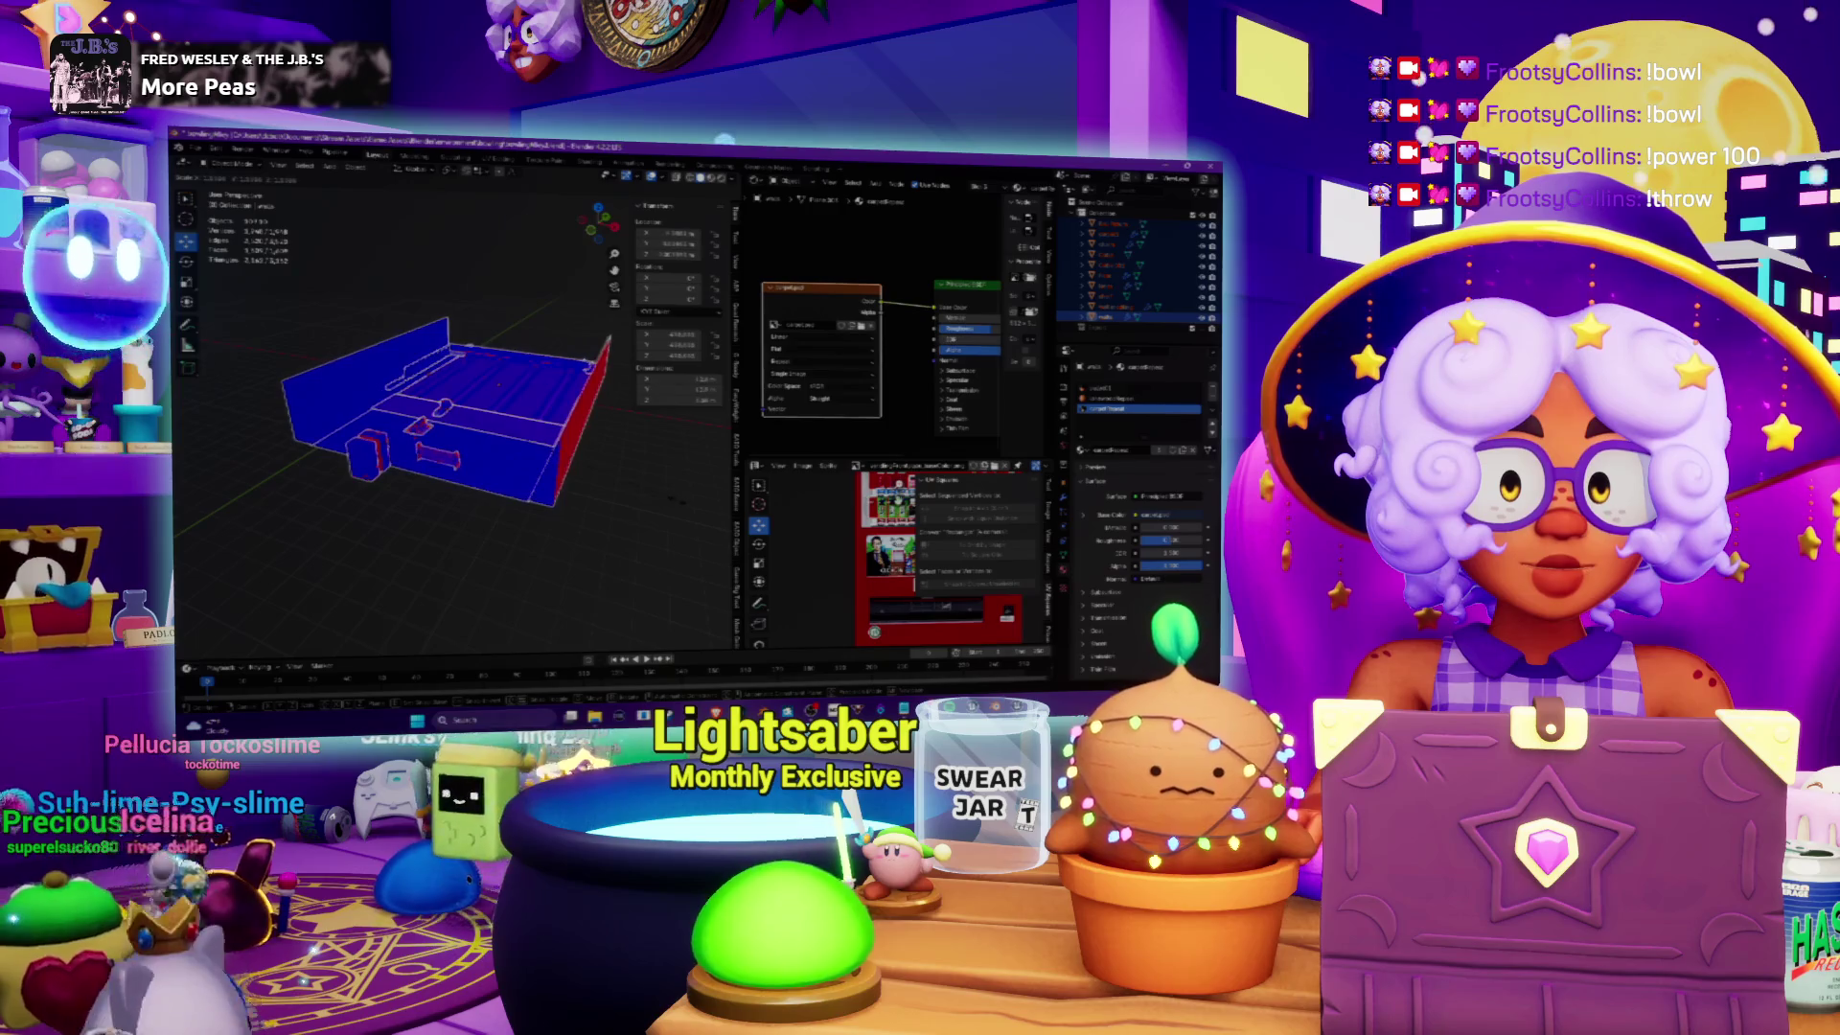
{"action": "right_click", "coordinate": [438, 406], "text": "shift"}
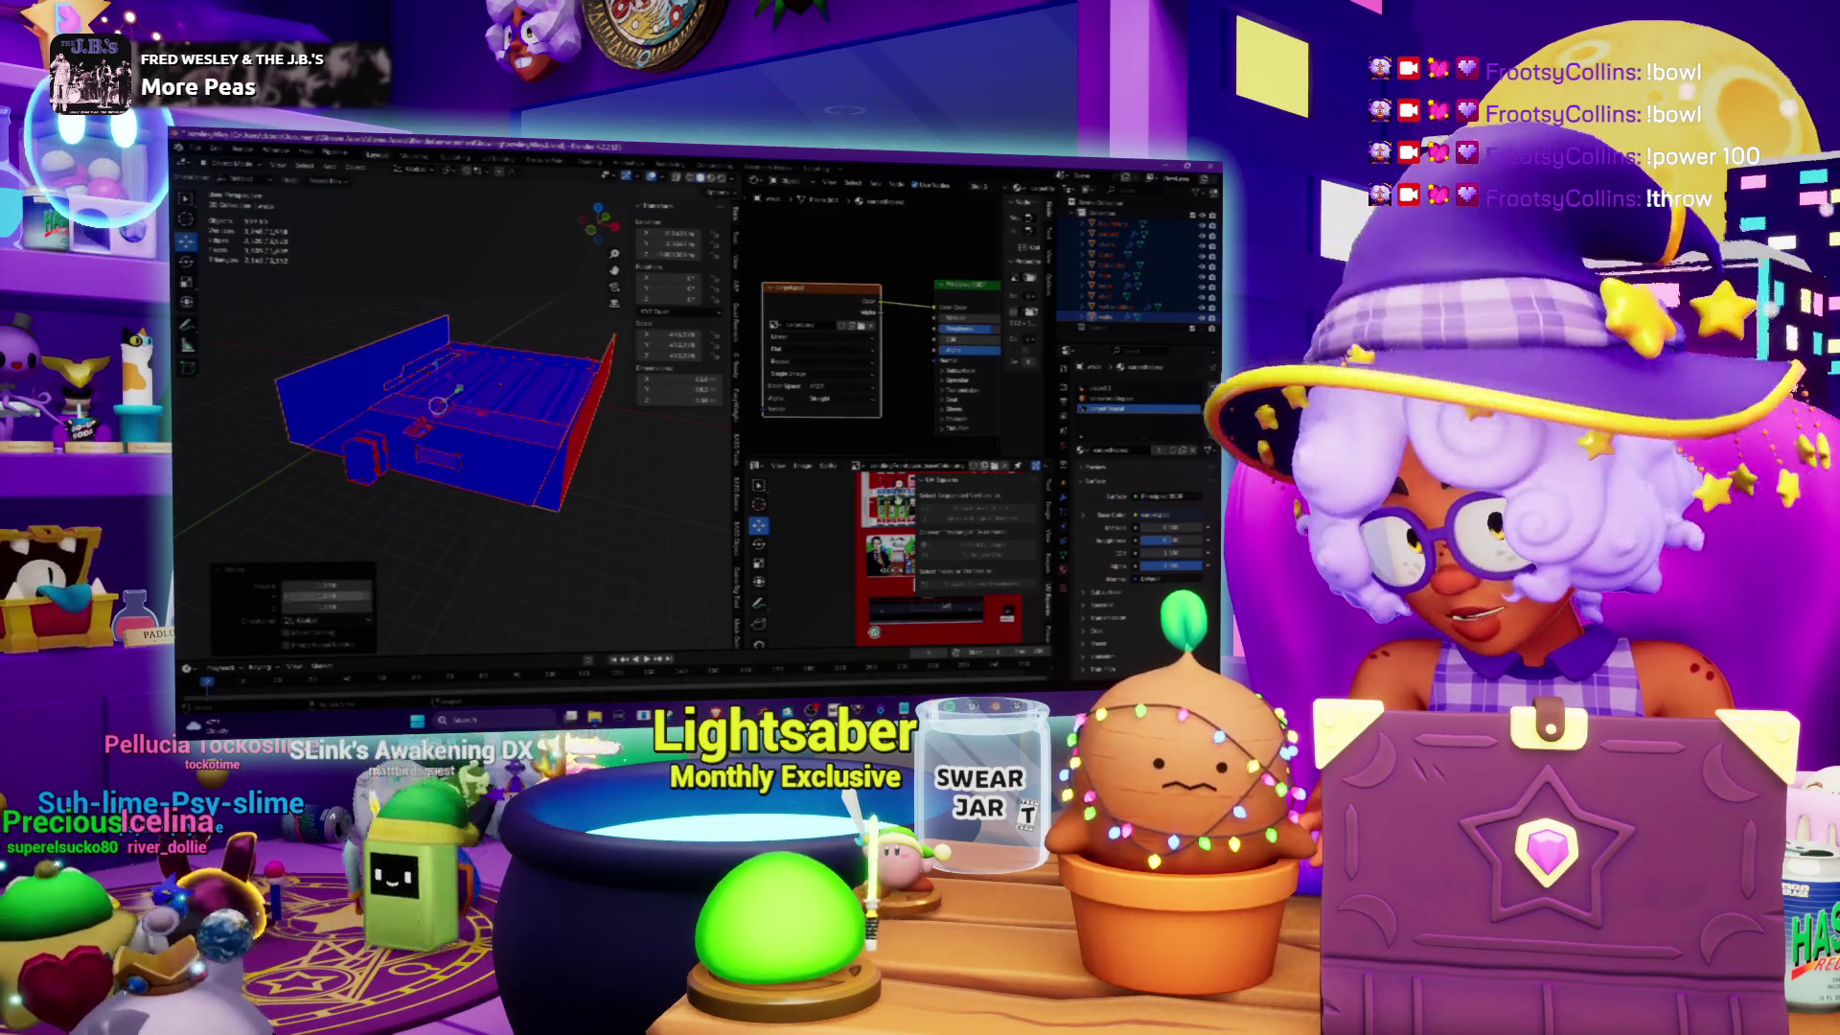
{"action": "scroll", "coordinate": [433, 576], "scroll_direction": "up", "scroll_amount": 1}
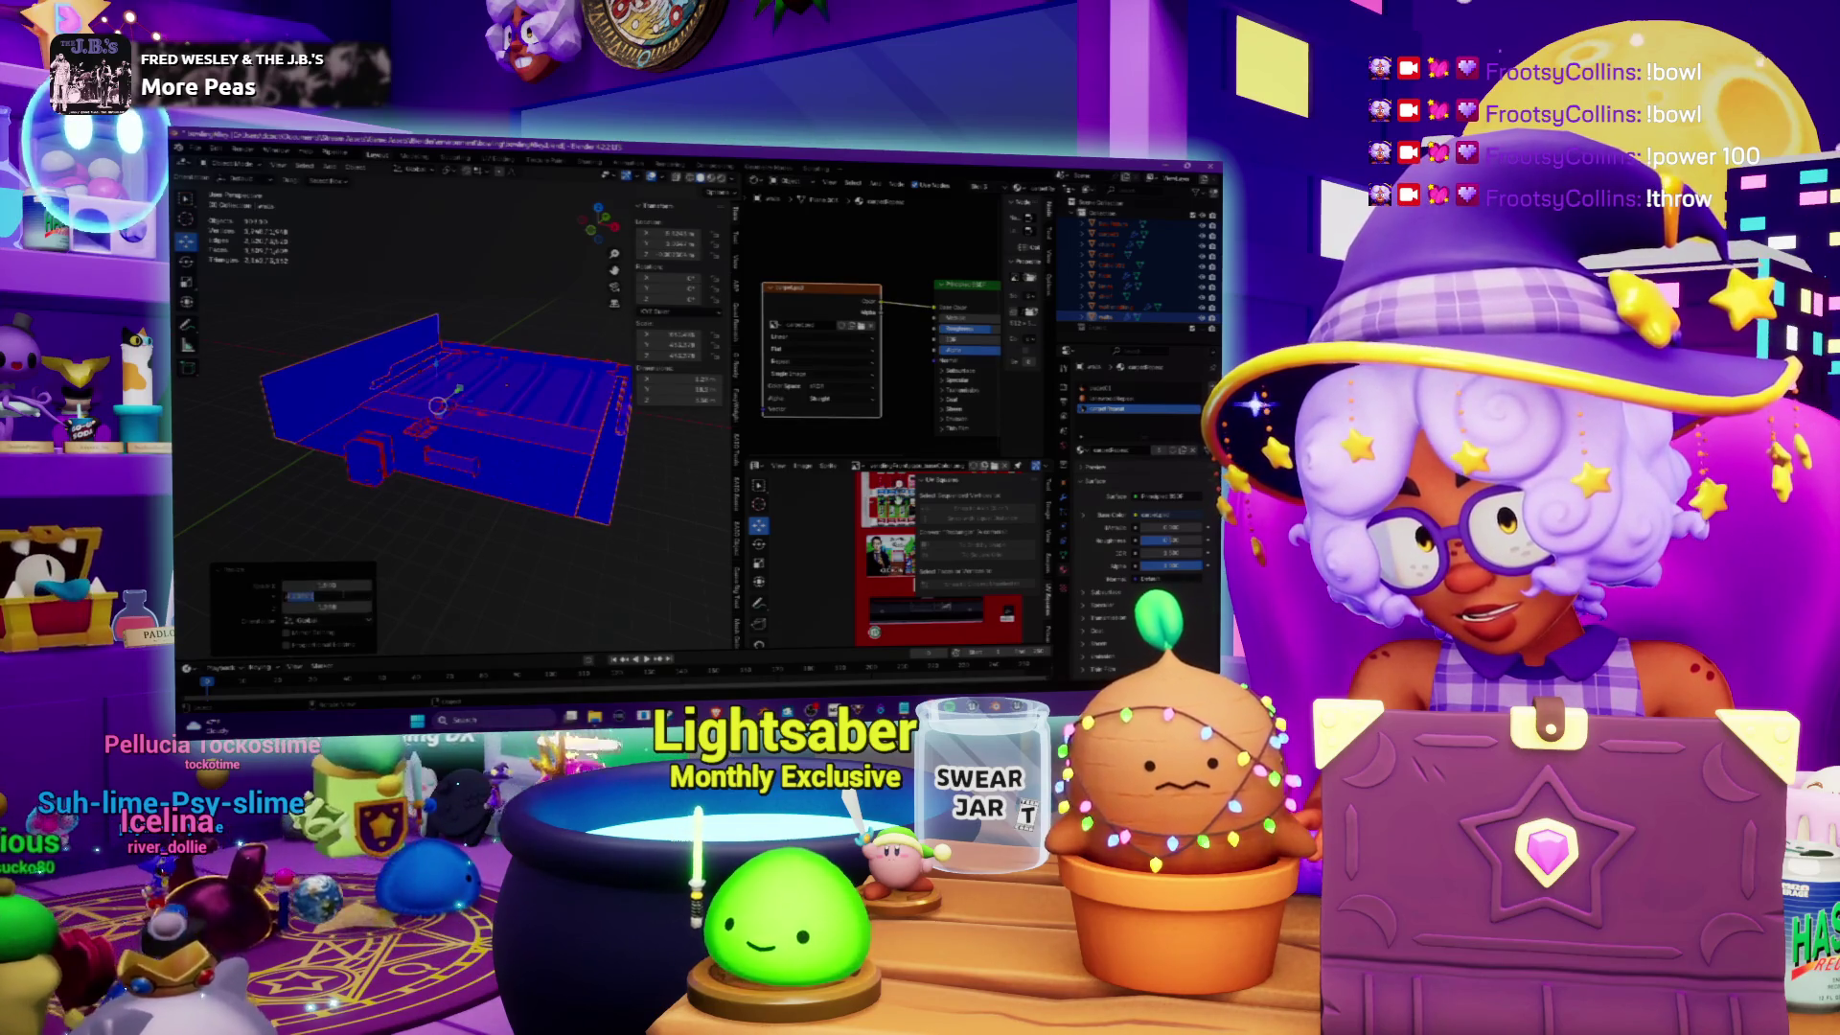
{"action": "scroll", "coordinate": [450, 422], "scroll_direction": "up", "scroll_amount": 1}
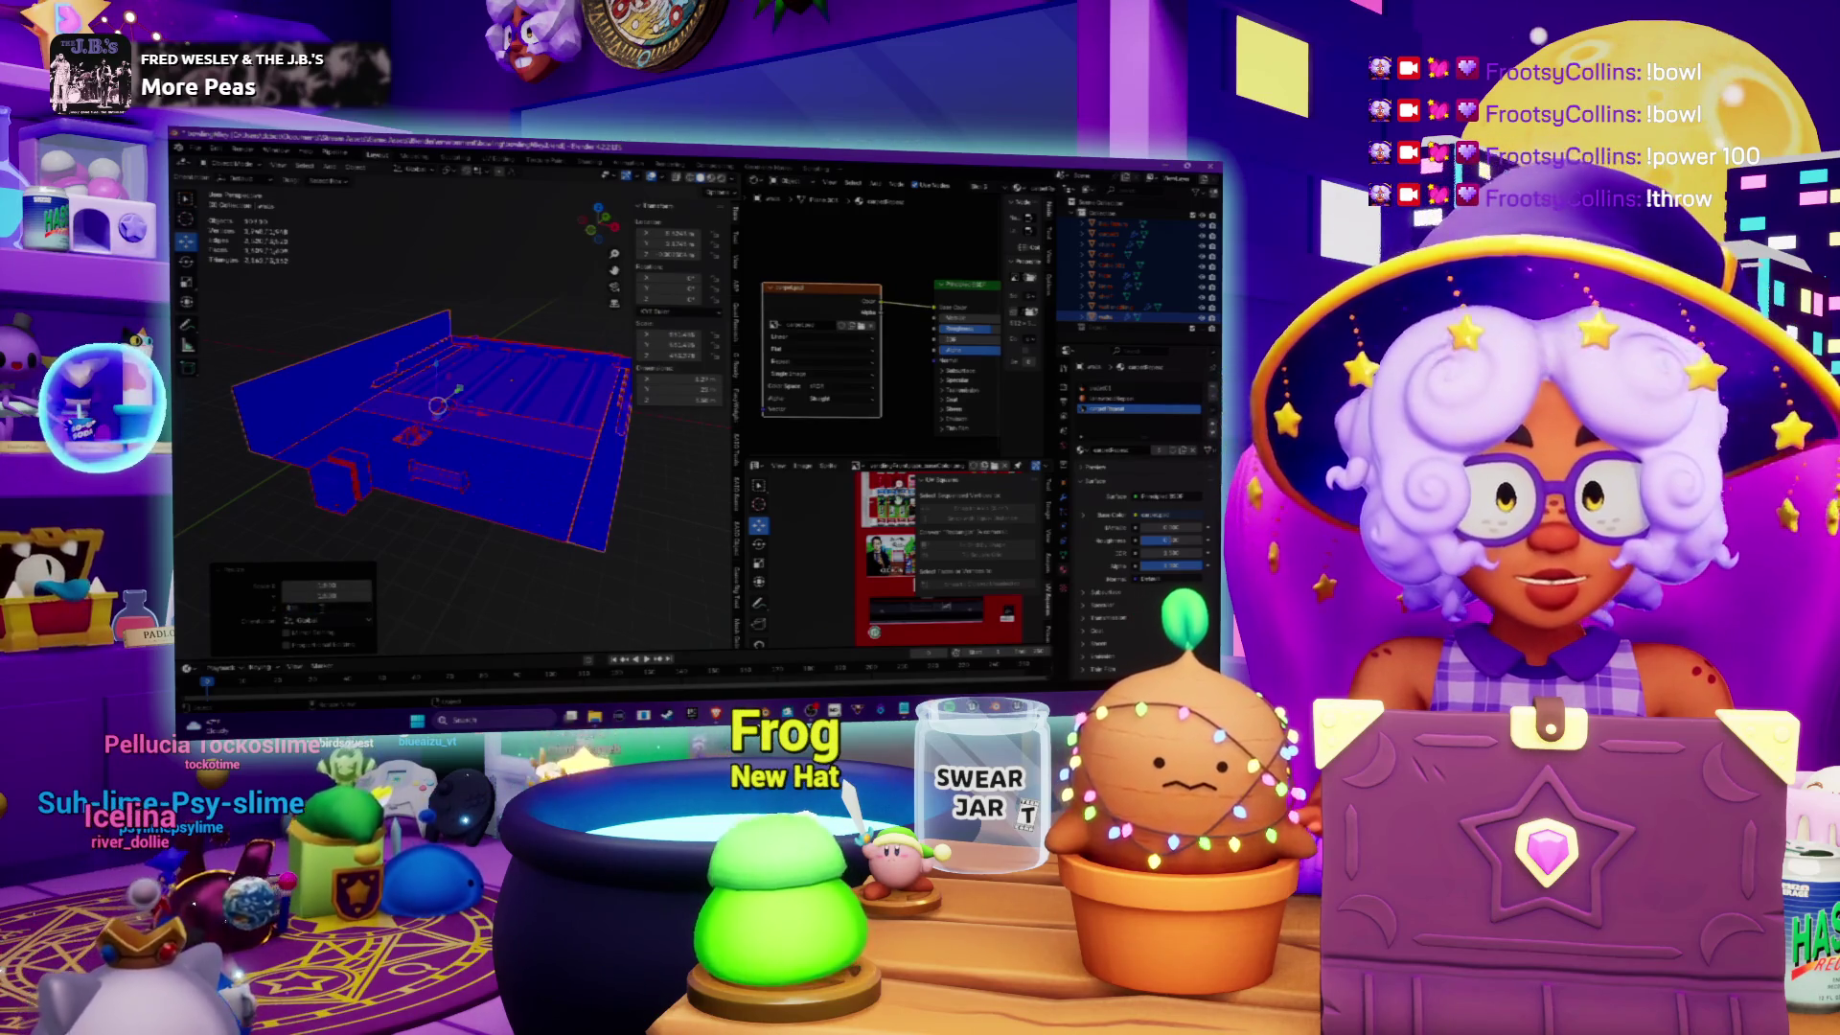
{"action": "left_click", "coordinate": [353, 448]}
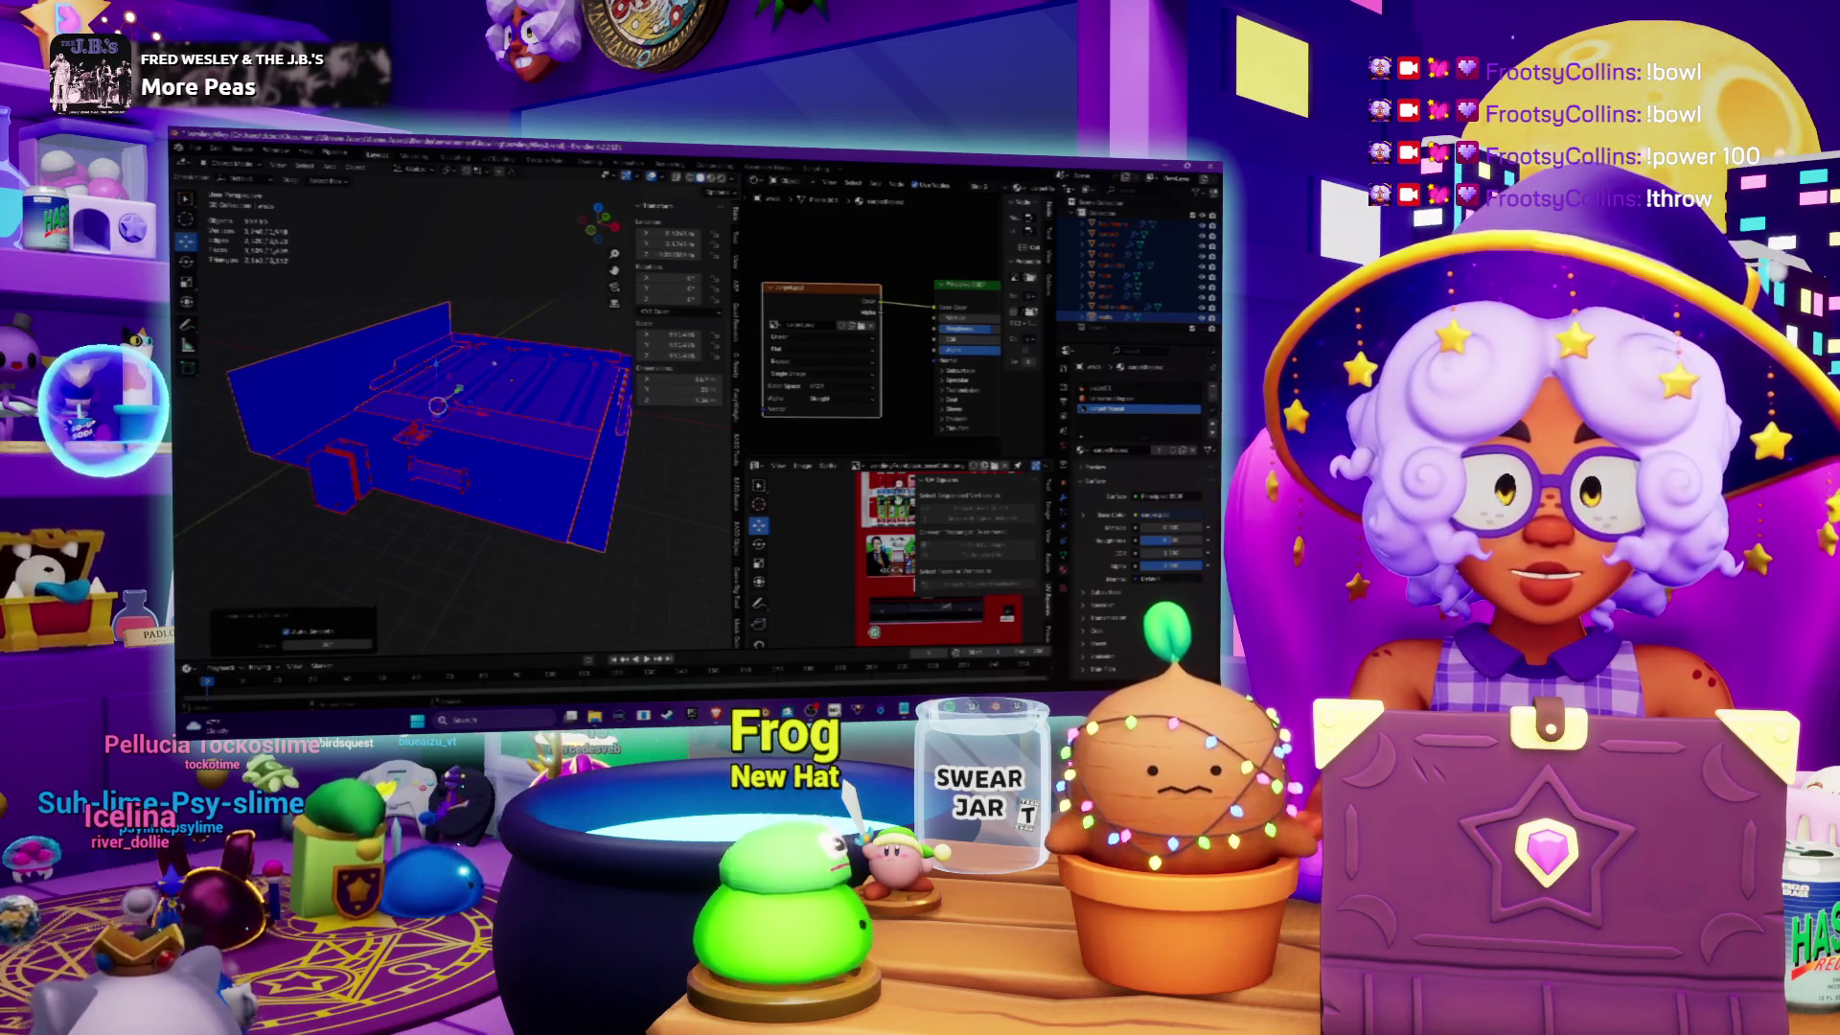
{"action": "key", "text": "KP_4"}
{"action": "key", "text": "KP_4"}
{"action": "key", "text": "KP_4"}
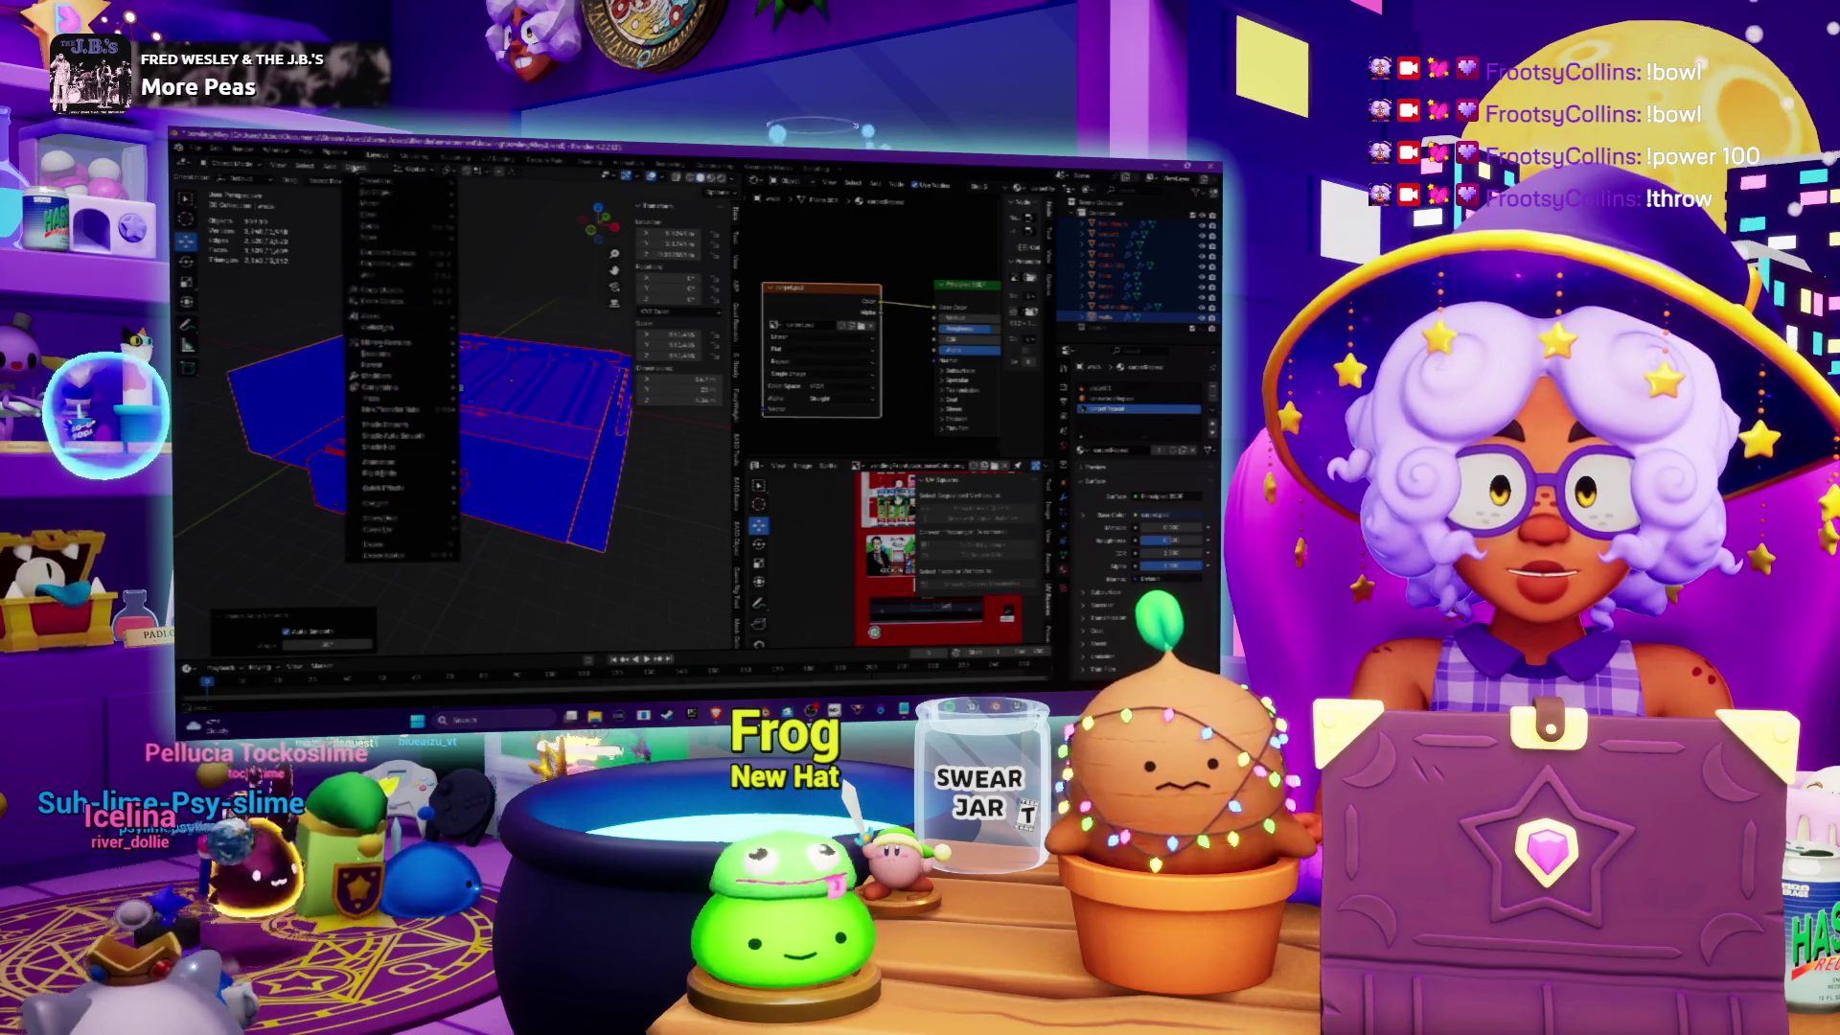
{"action": "key", "text": "KP_8"}
{"action": "key", "text": "KP_8"}
{"action": "key", "text": "KP_8"}
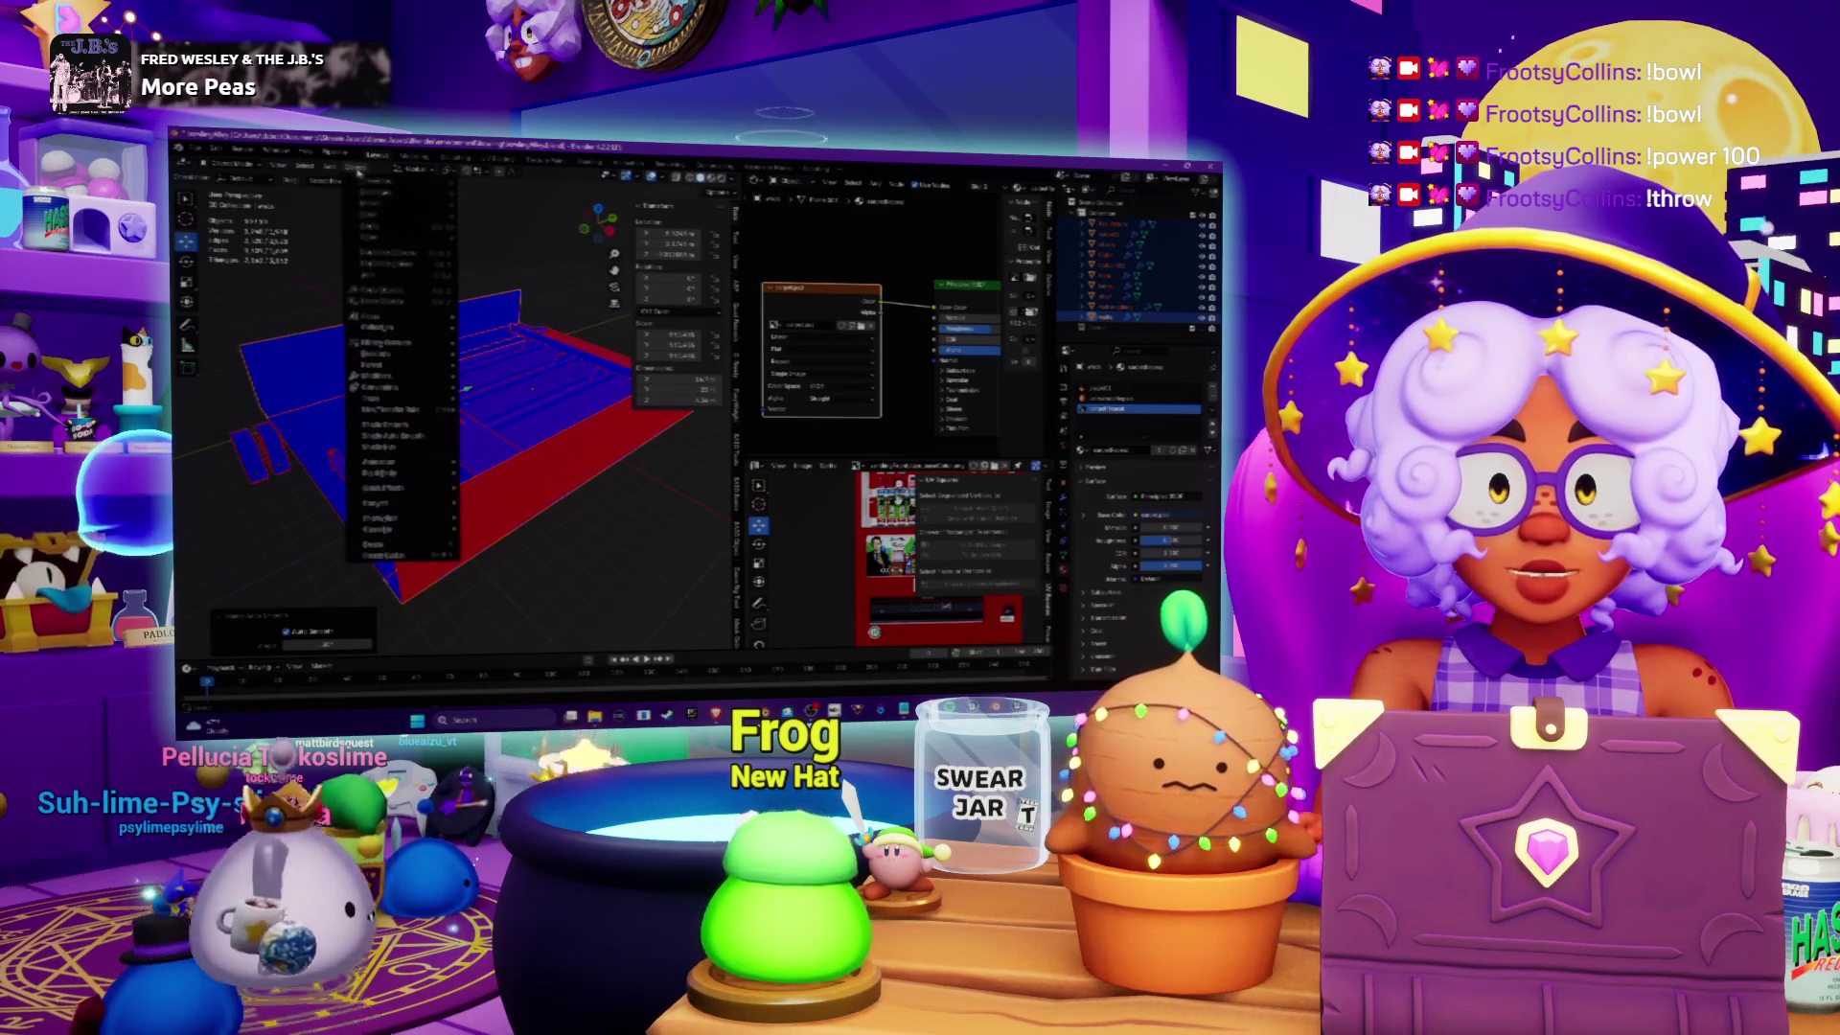
Step: Apply the blue room model's scale with Object > Apply > Scale
{"action": "left_click", "coordinate": [356, 169]}
{"action": "mouse_move", "coordinate": [384, 226]}
{"action": "left_click", "coordinate": [505, 252]}
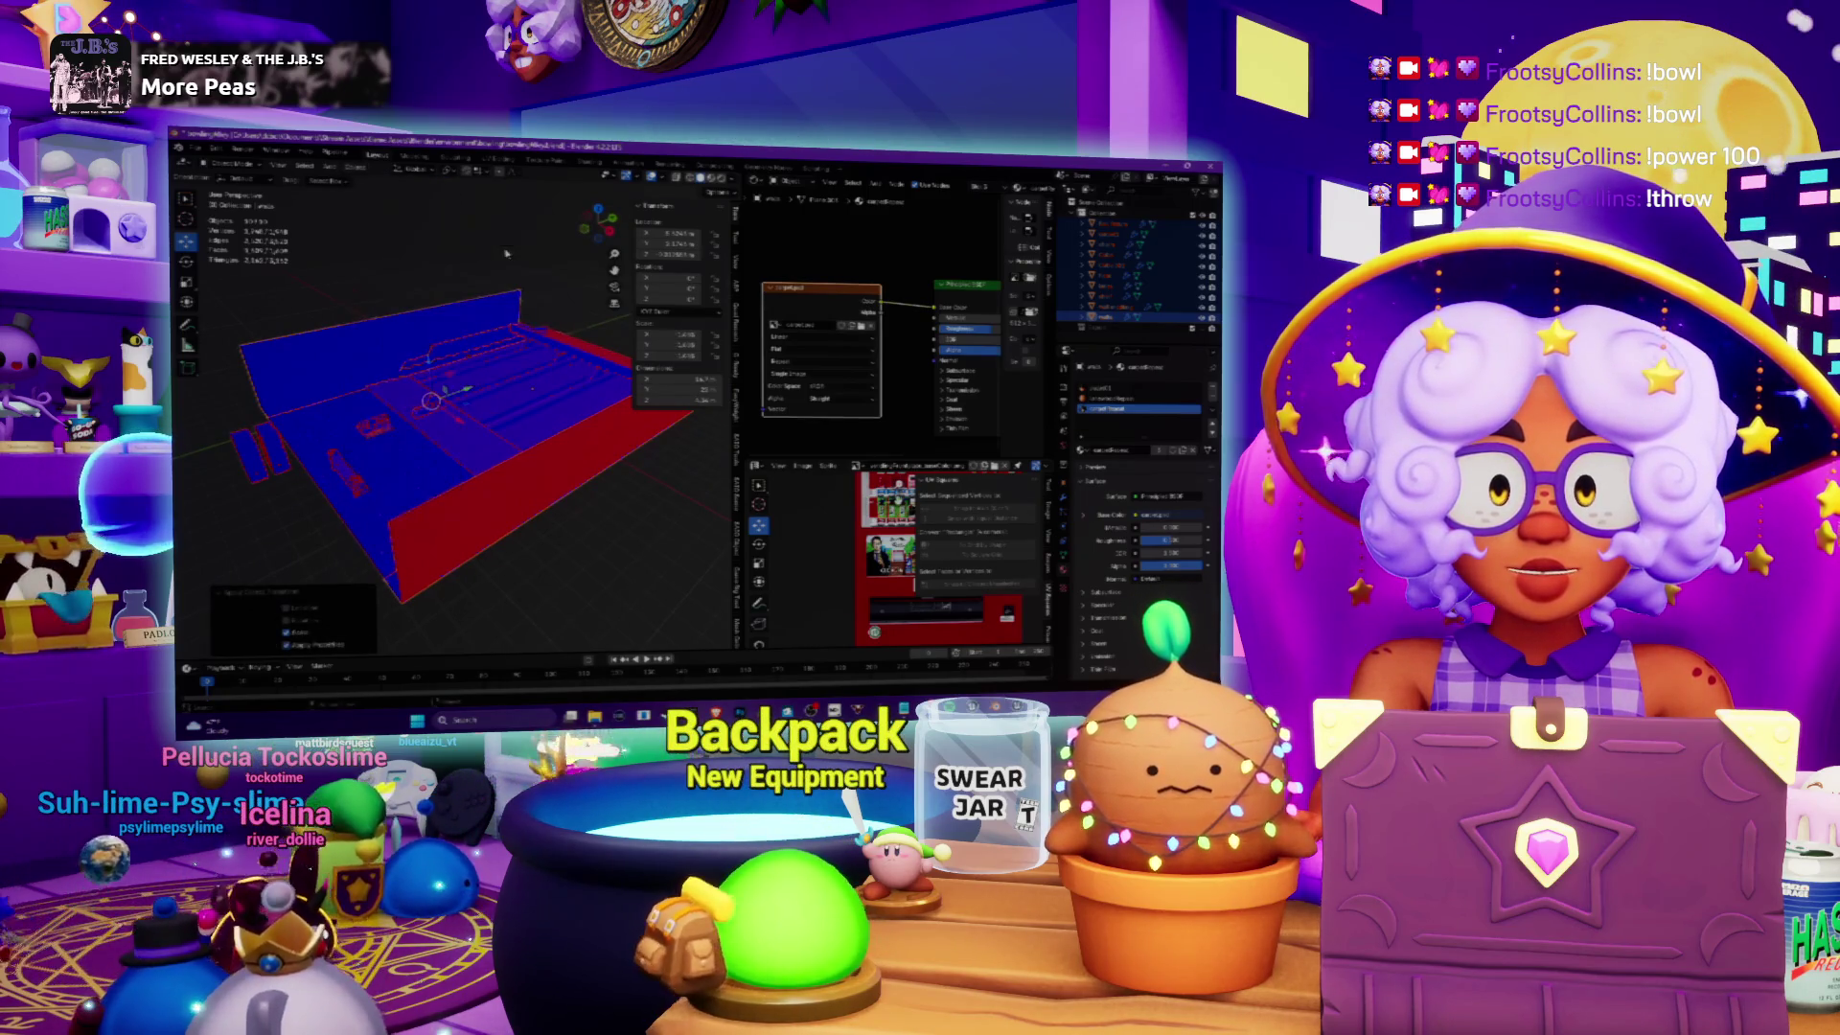
{"action": "scroll", "coordinate": [471, 431], "scroll_direction": "up", "scroll_amount": 5}
{"action": "scroll", "coordinate": [471, 432], "scroll_direction": "down", "scroll_amount": 5}
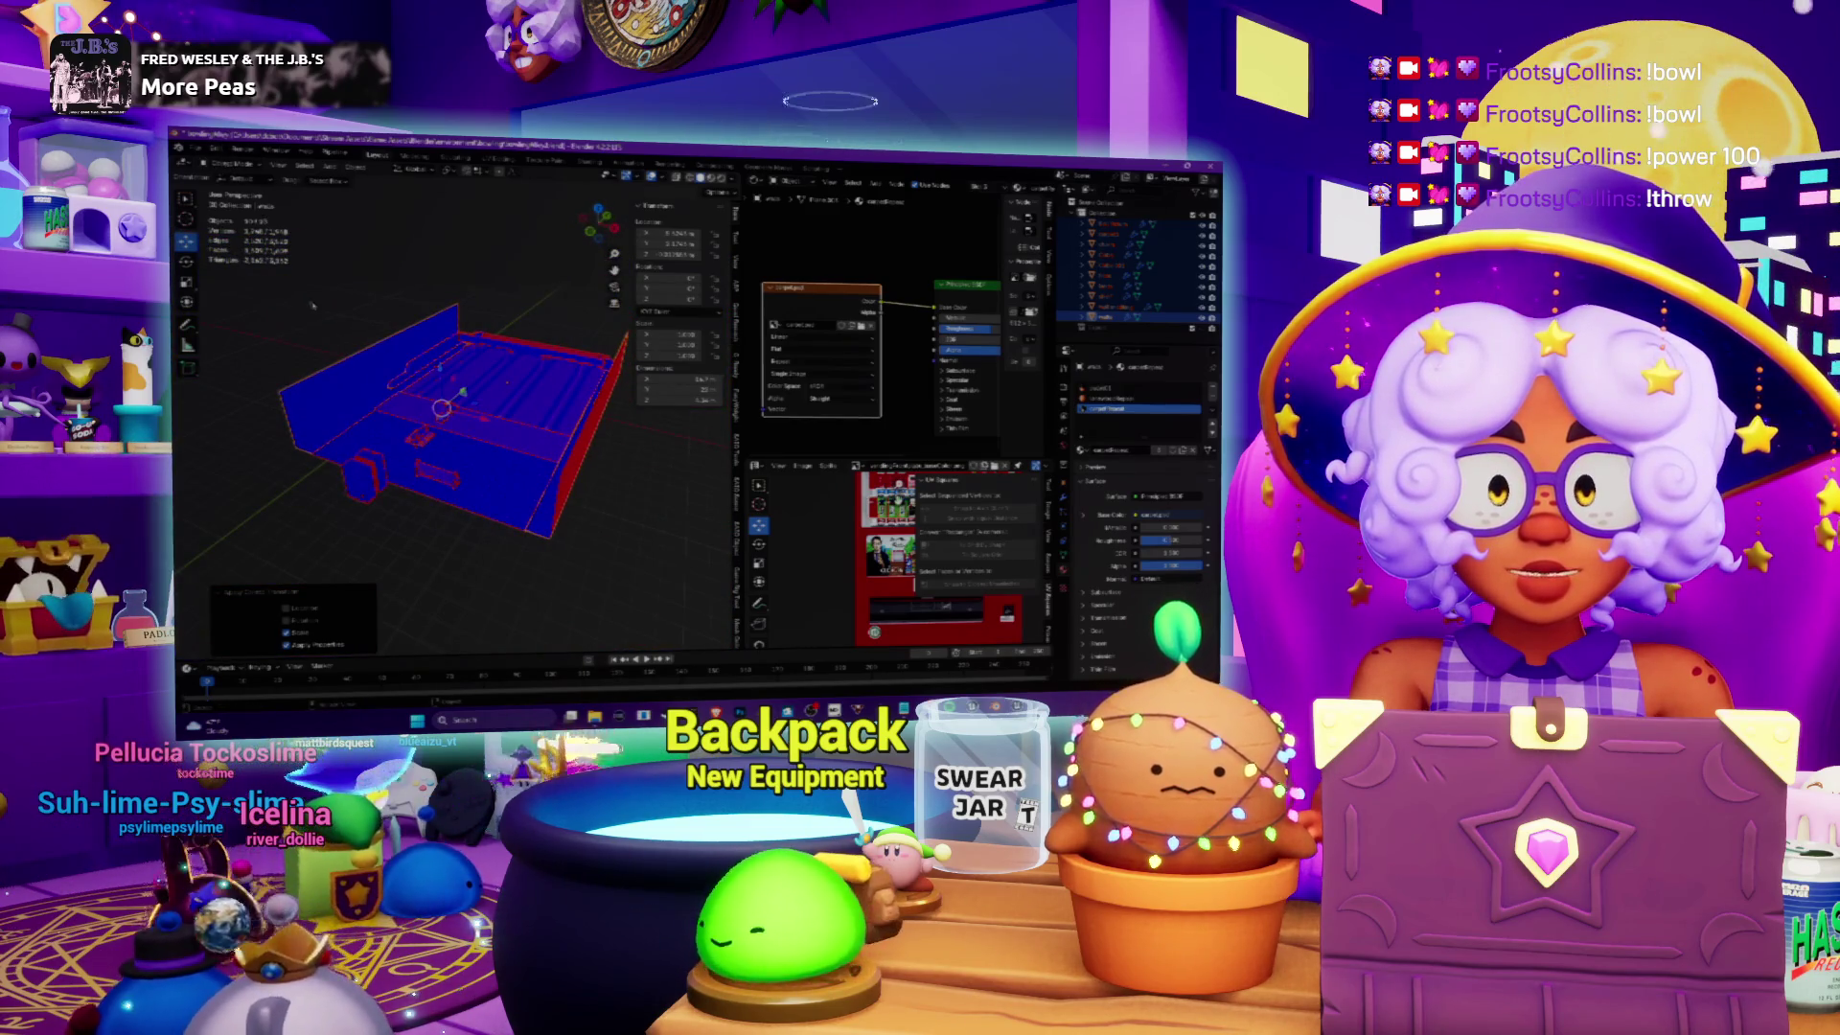
{"action": "left_click_drag", "start_coordinate": [312, 306], "coordinate": [576, 307]}
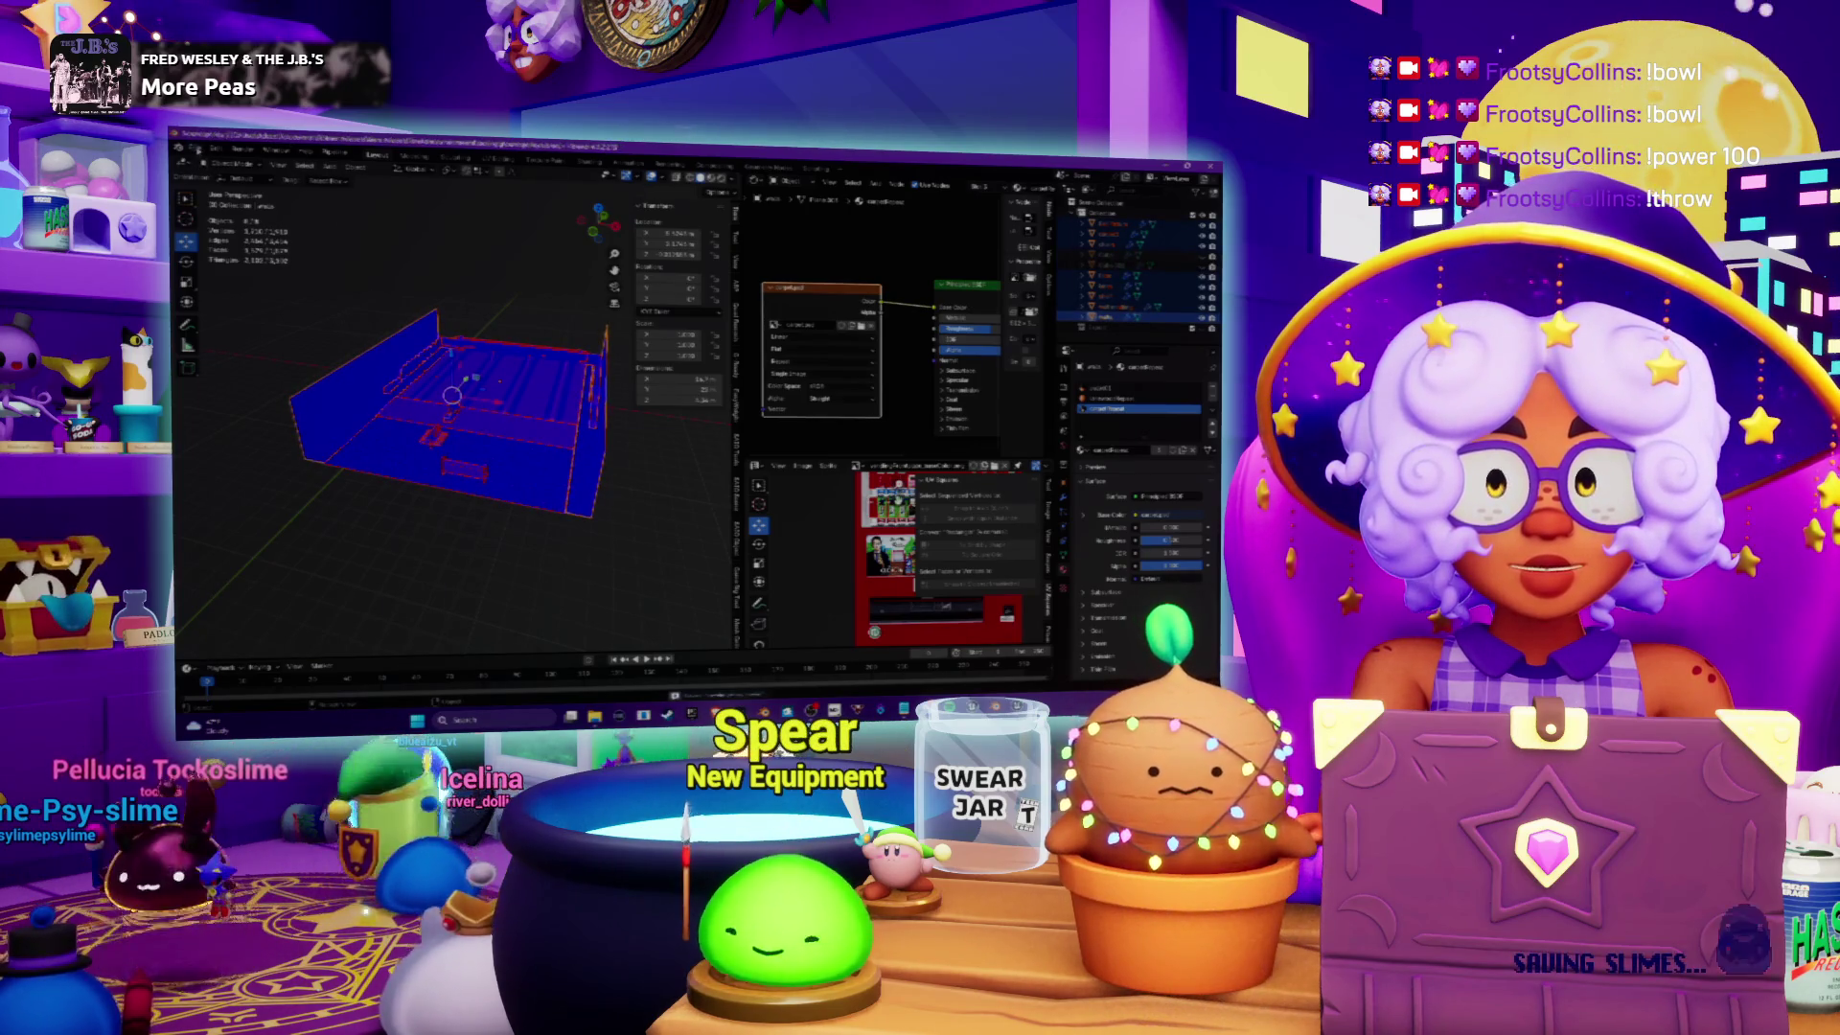
Step: Export the room model from Blender and return to its imported mesh in Unreal
{"action": "left_click", "coordinate": [196, 150]}
{"action": "mouse_move", "coordinate": [234, 329]}
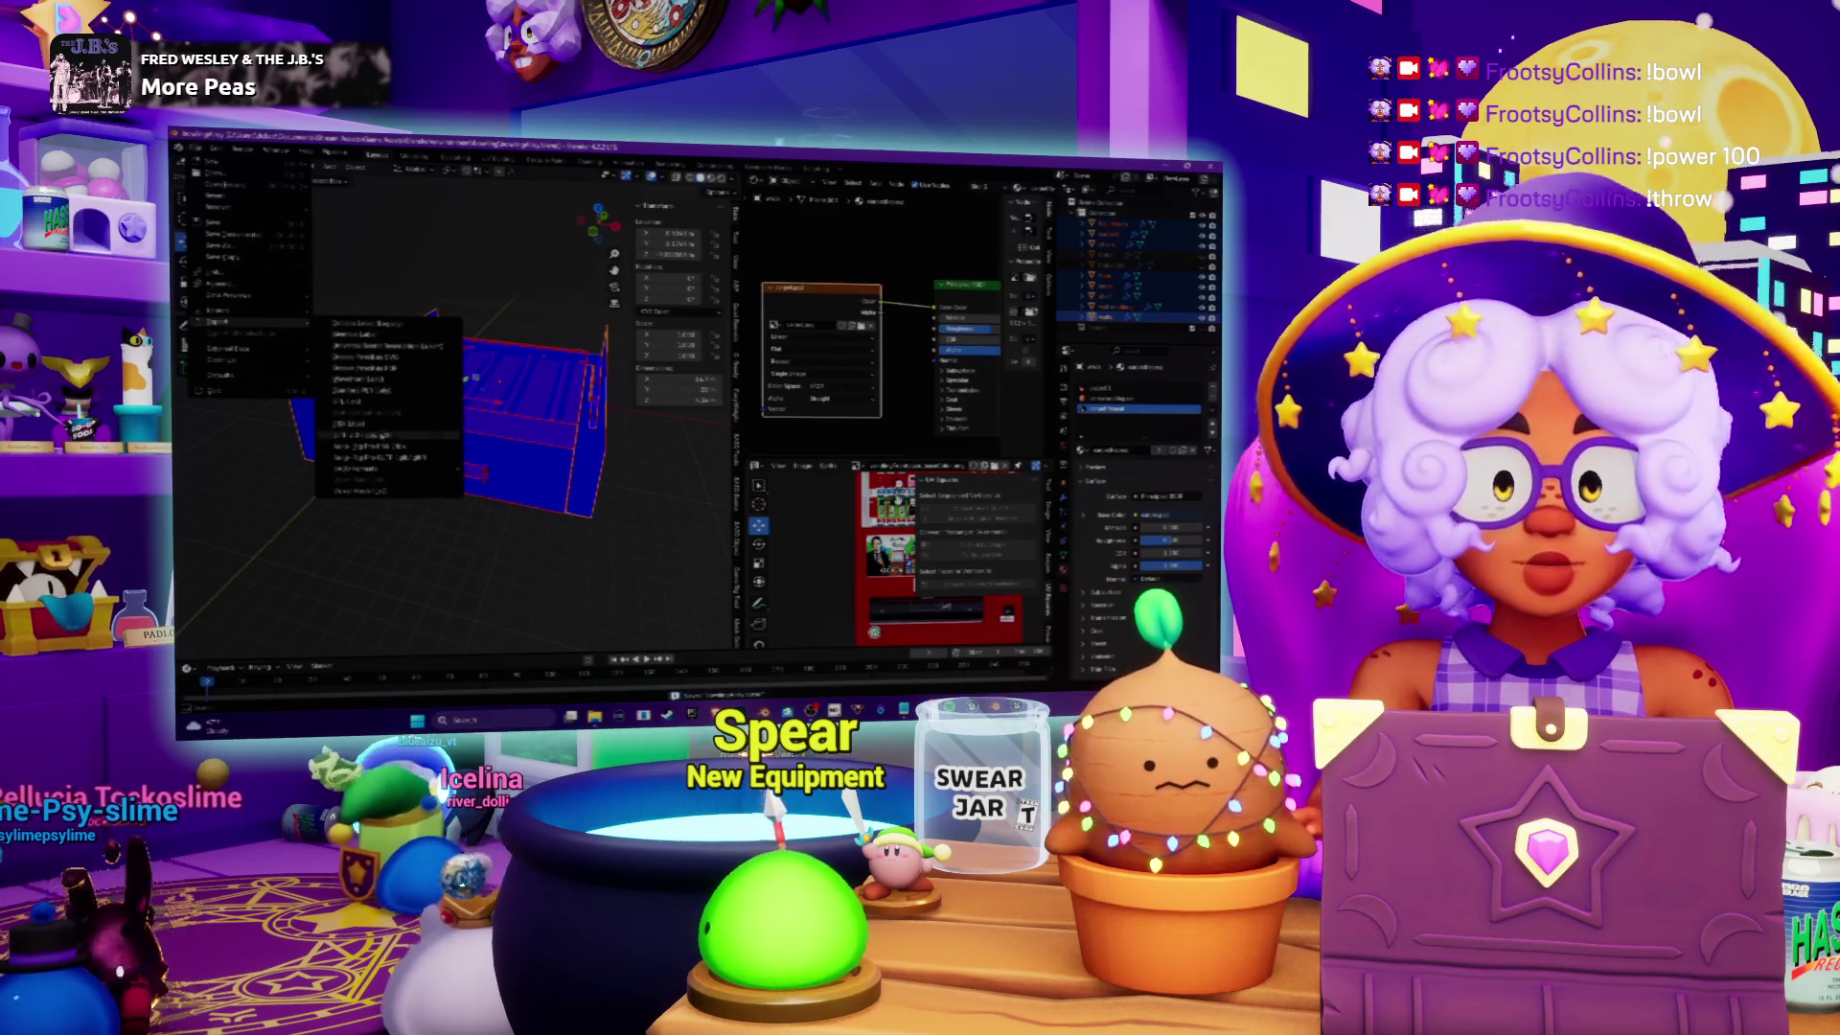
{"action": "left_click", "coordinate": [365, 423]}
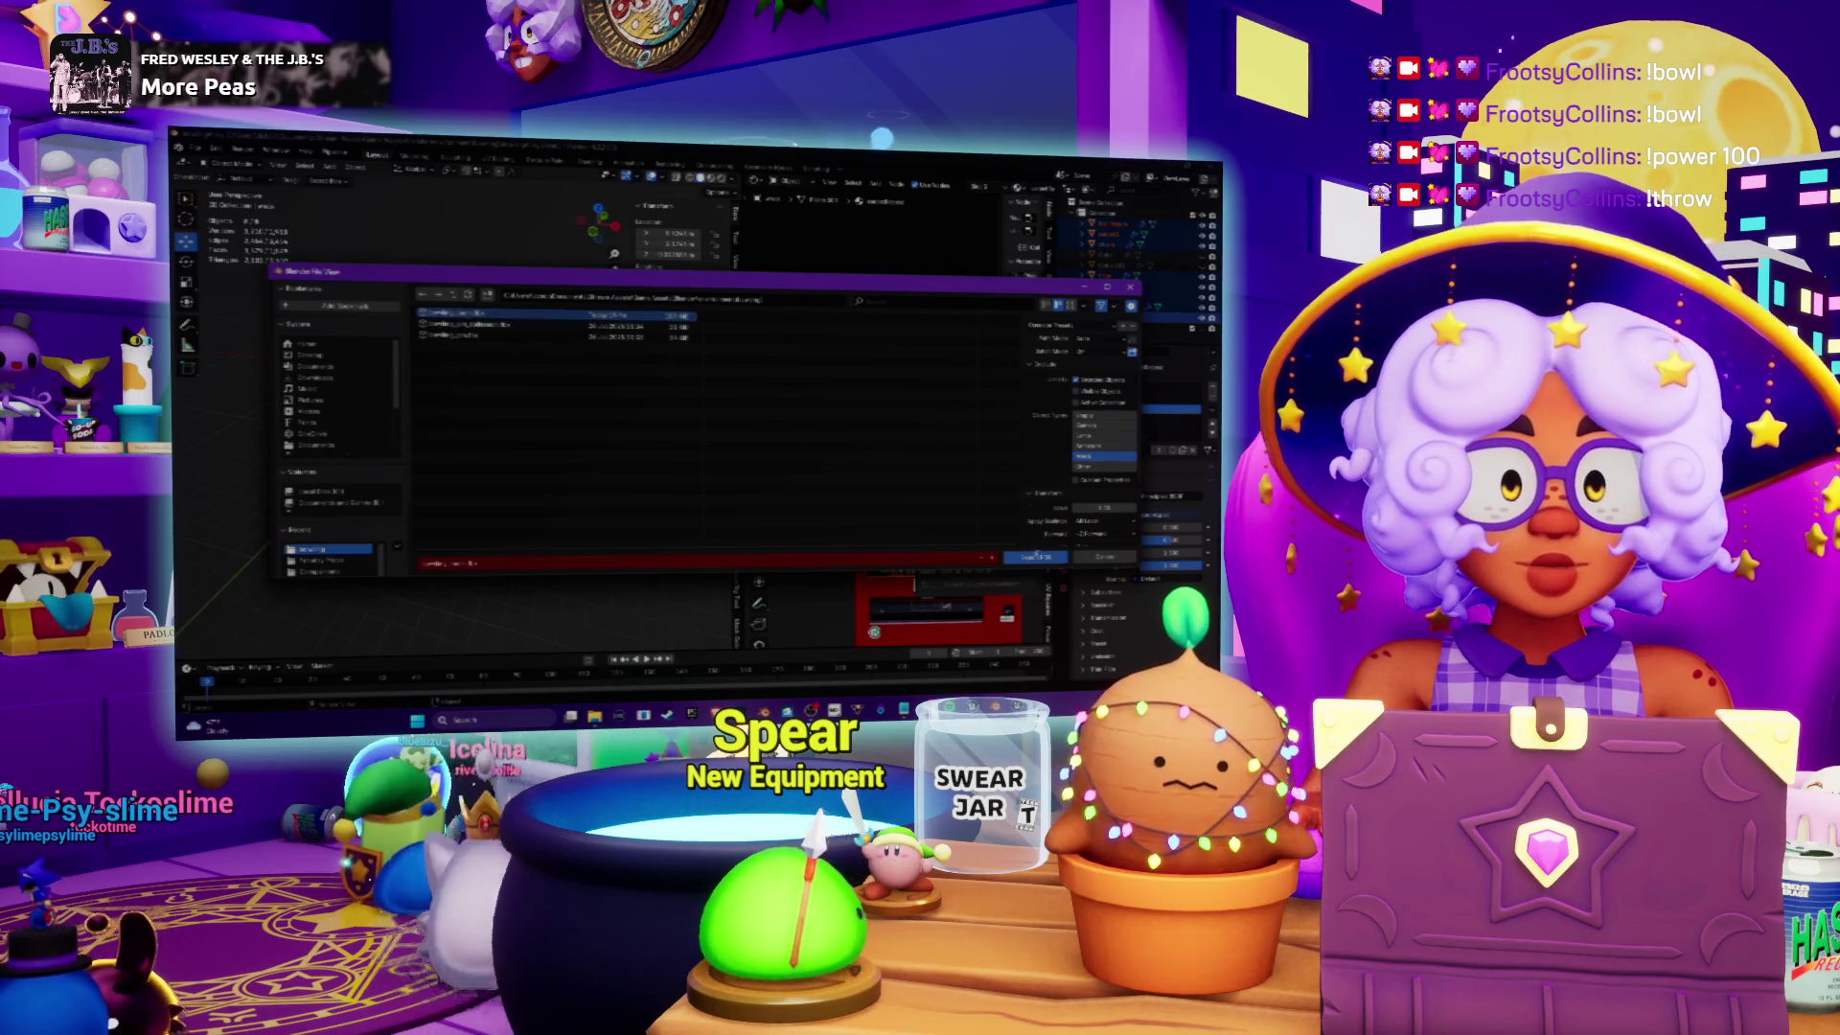
{"action": "left_click", "coordinate": [1032, 561]}
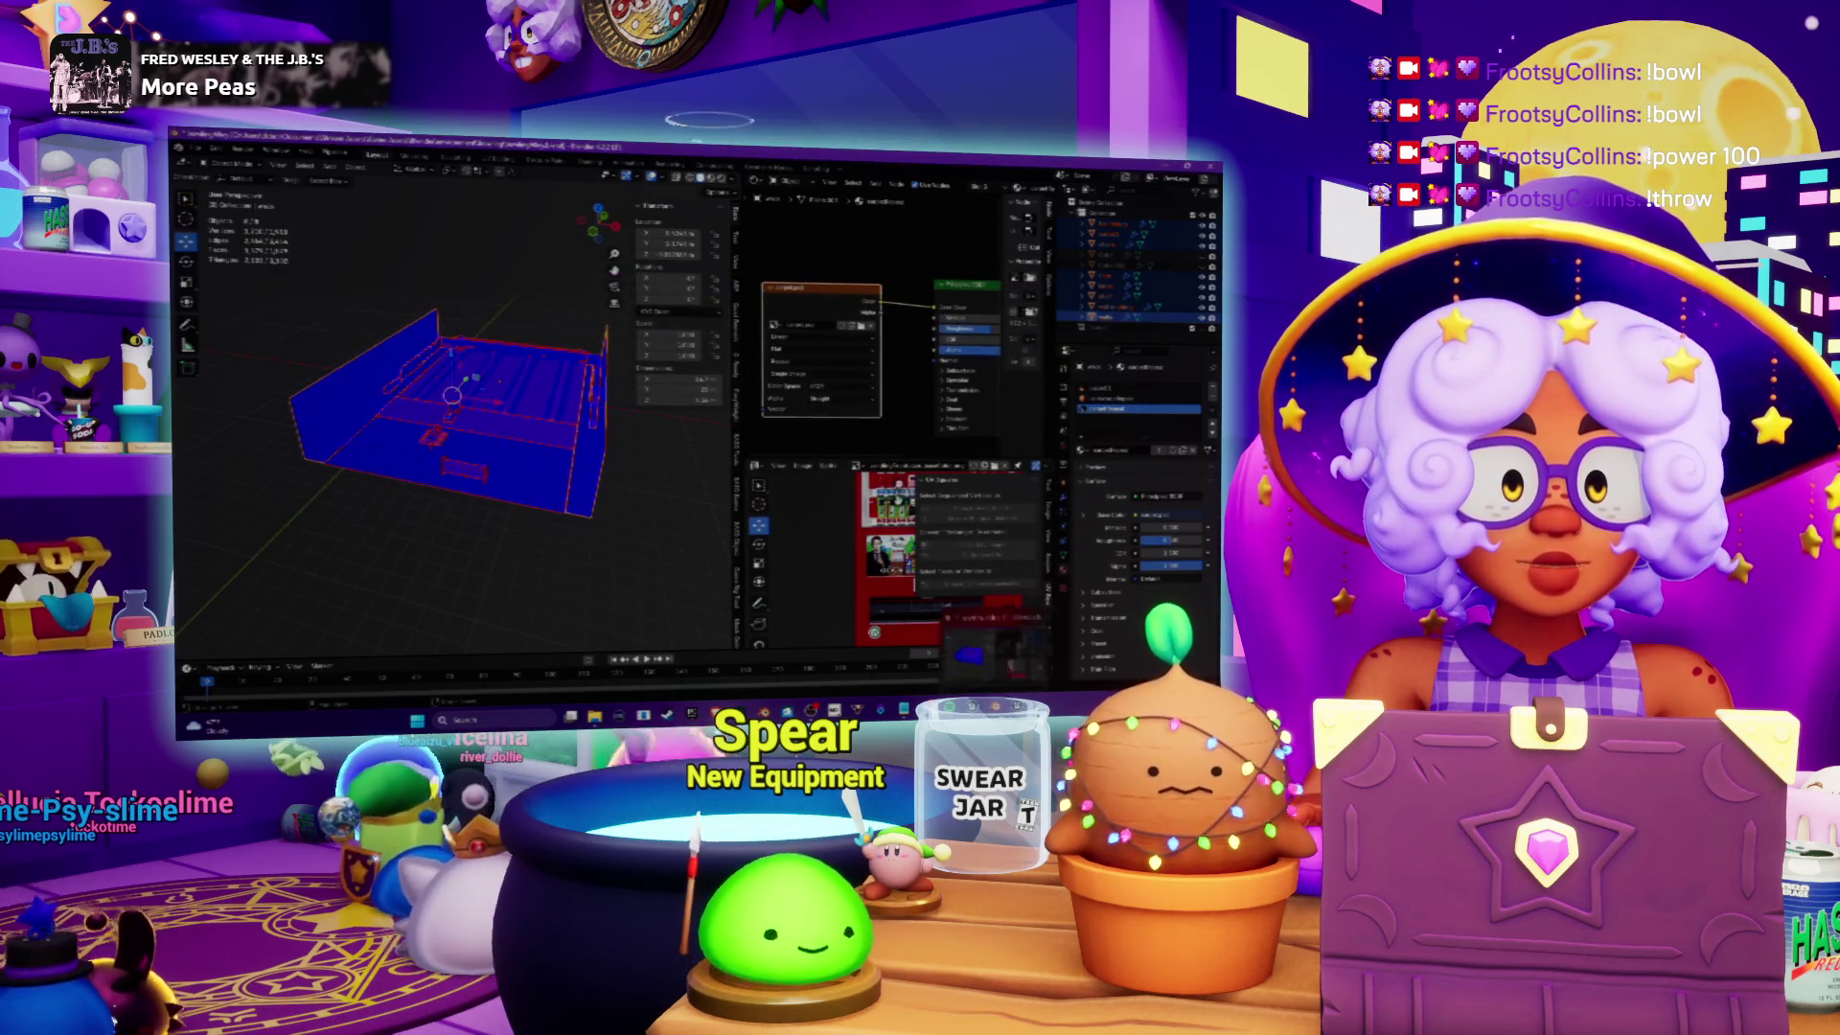
{"action": "key", "text": "alt+Tab"}
{"action": "right_click", "coordinate": [661, 272]}
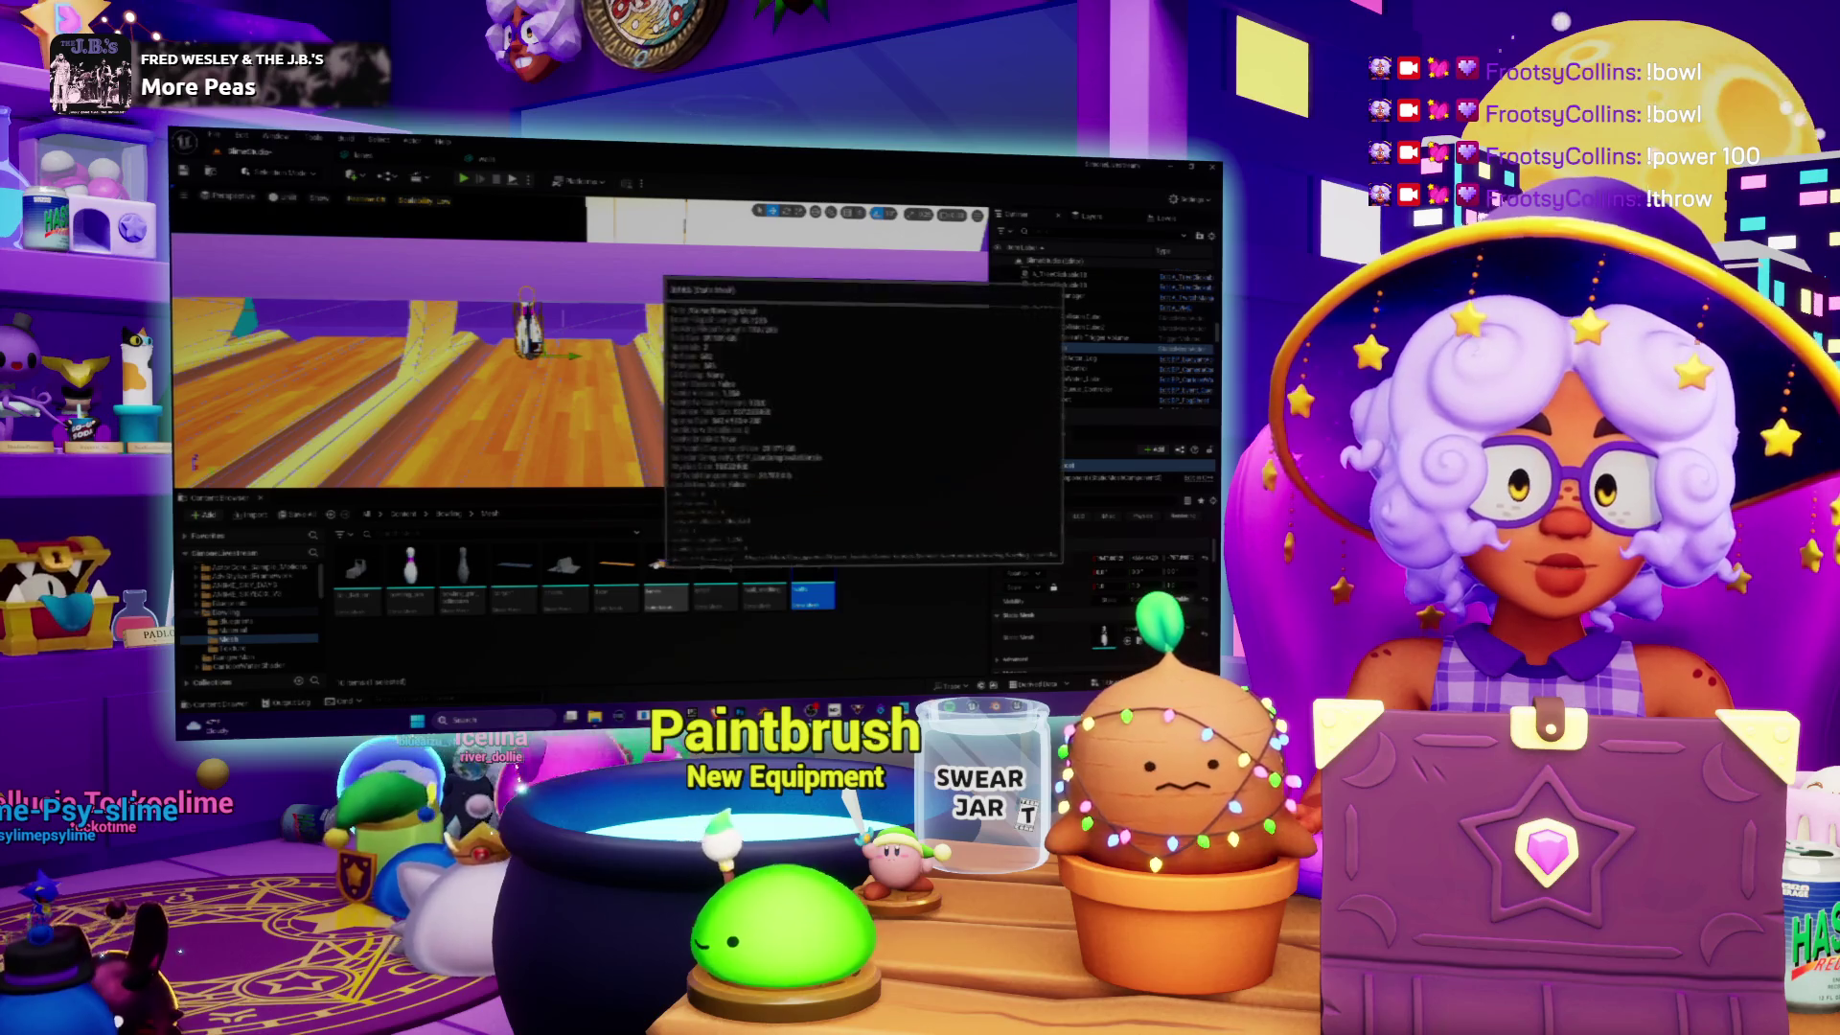
Step: Reimport each updated mesh asset in the Content Browser from the new Blender exports
{"action": "left_click", "coordinate": [700, 373]}
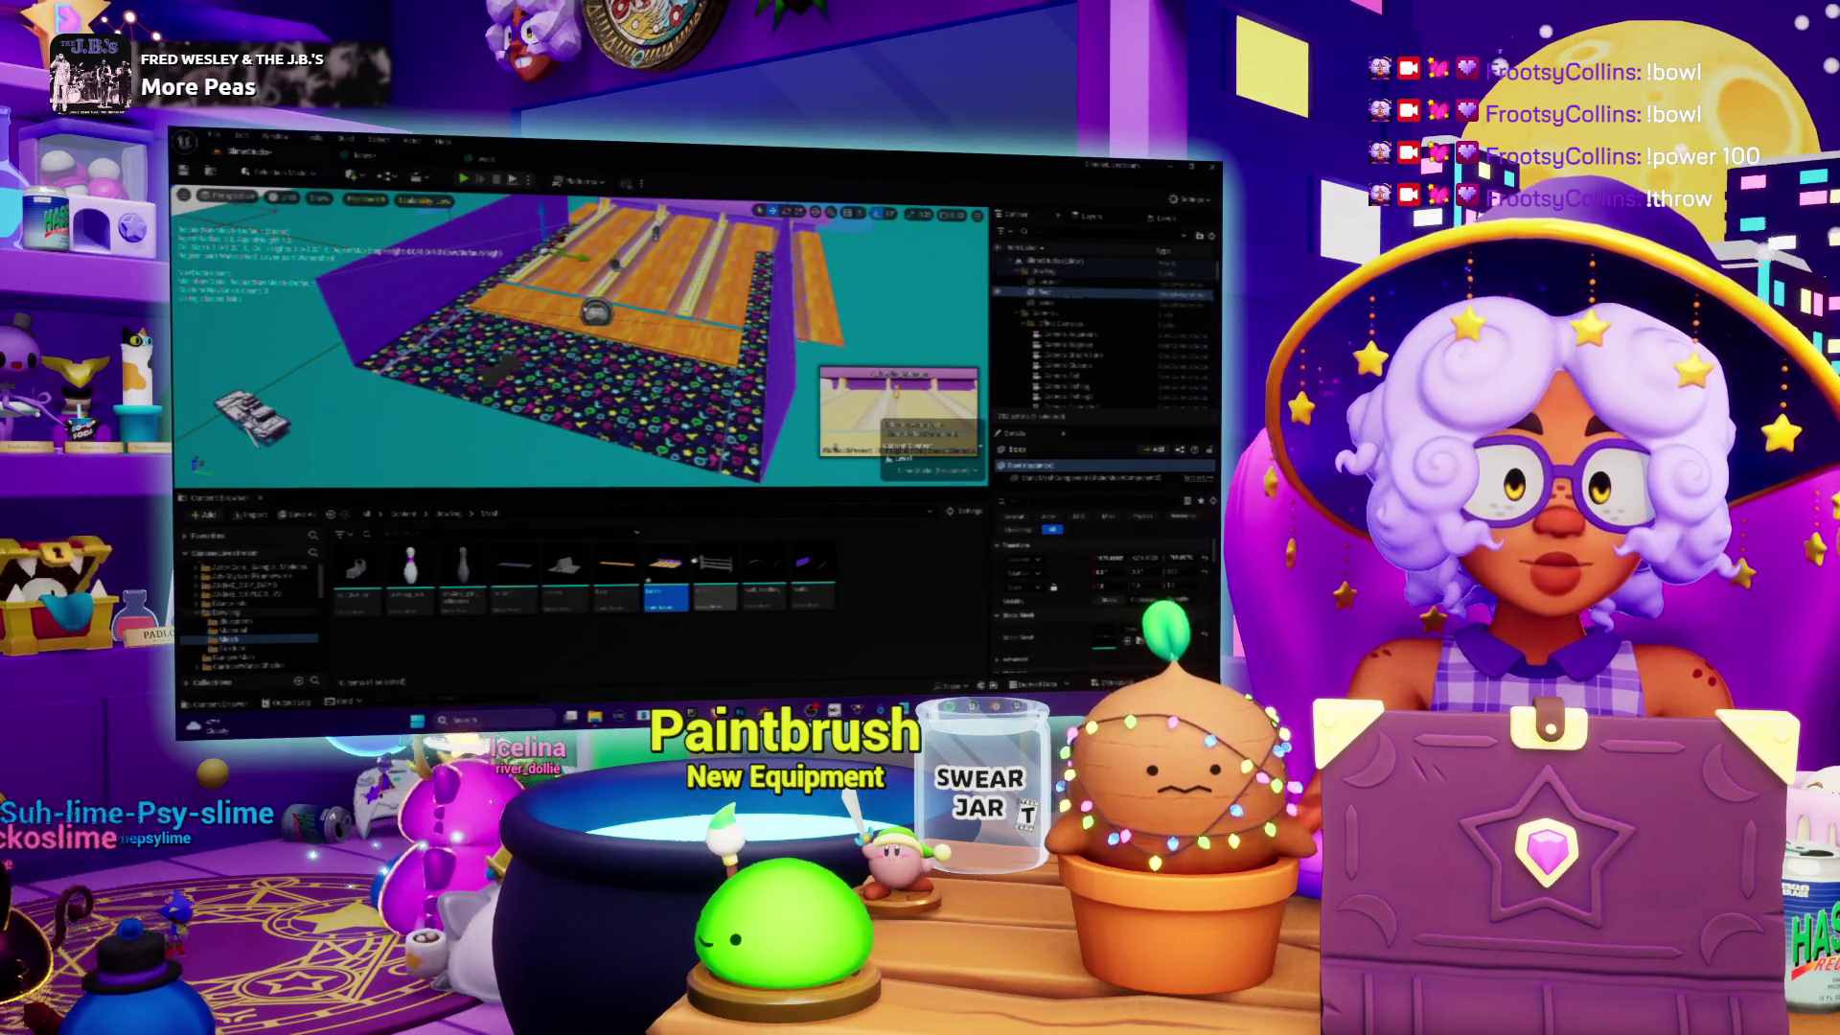
{"action": "left_click", "coordinate": [717, 580]}
{"action": "right_click", "coordinate": [717, 580]}
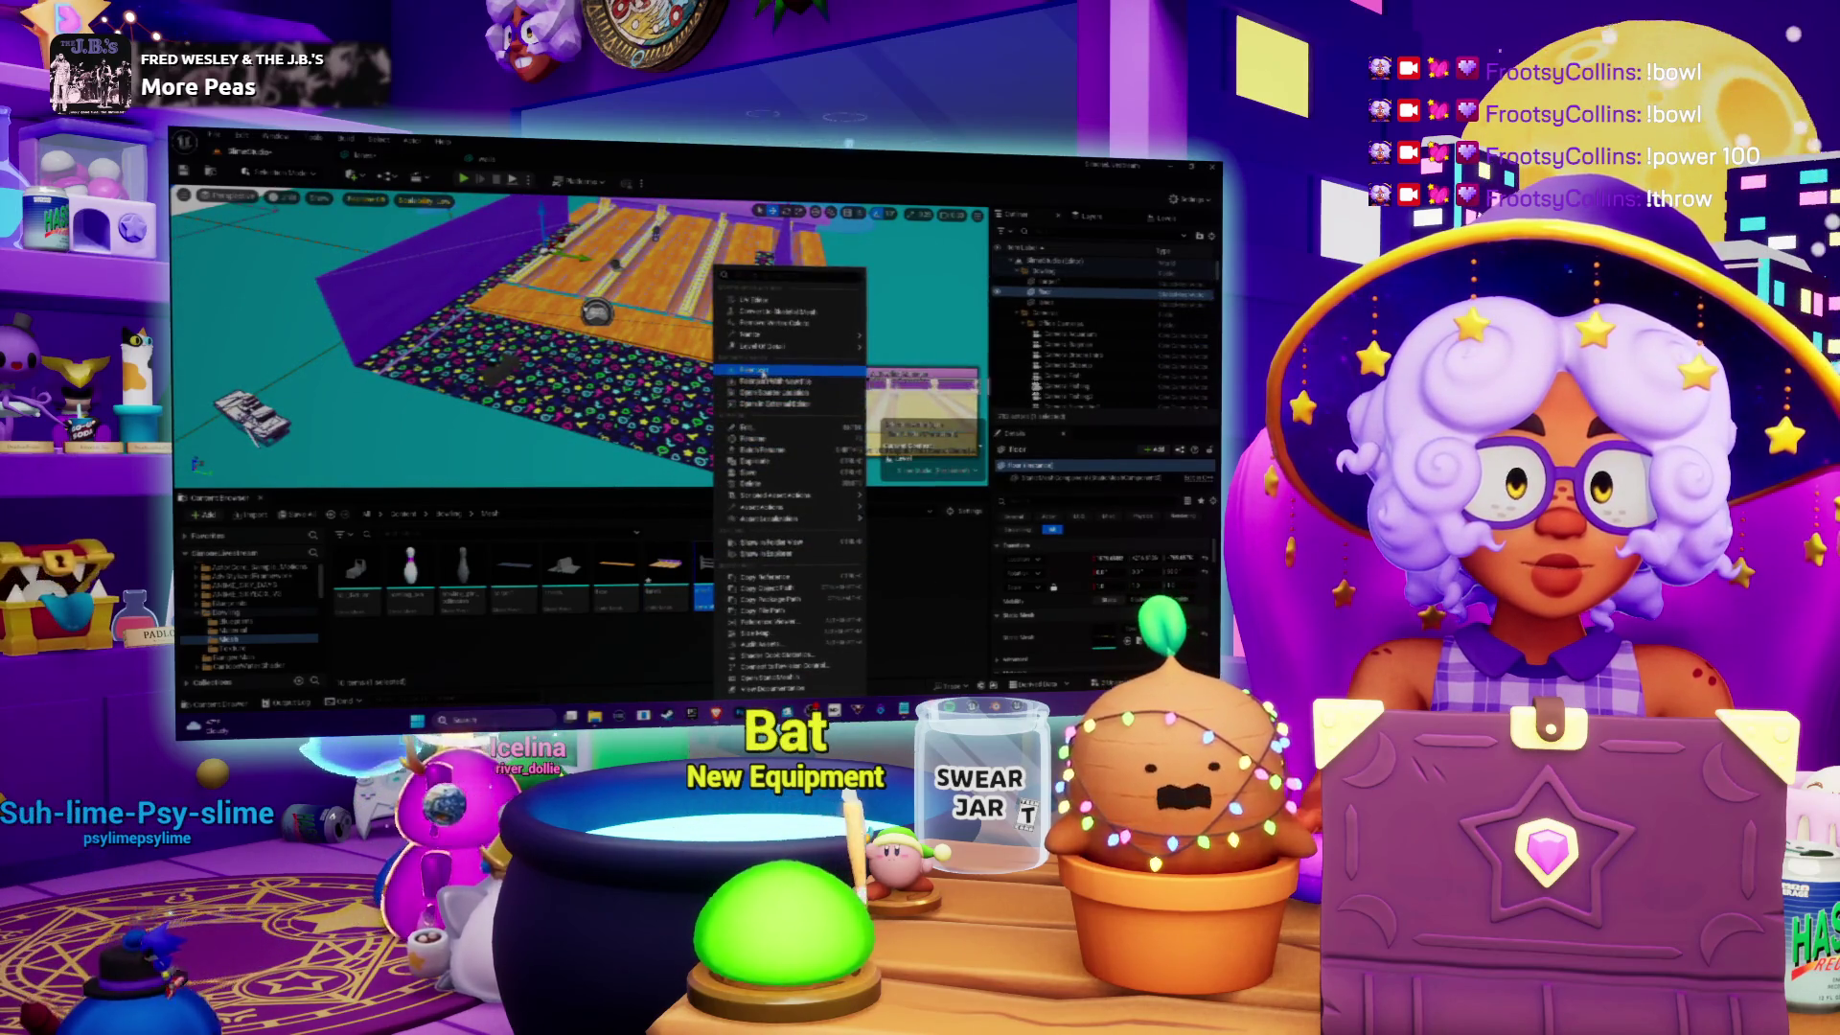
{"action": "left_click", "coordinate": [757, 586]}
{"action": "right_click", "coordinate": [771, 587]}
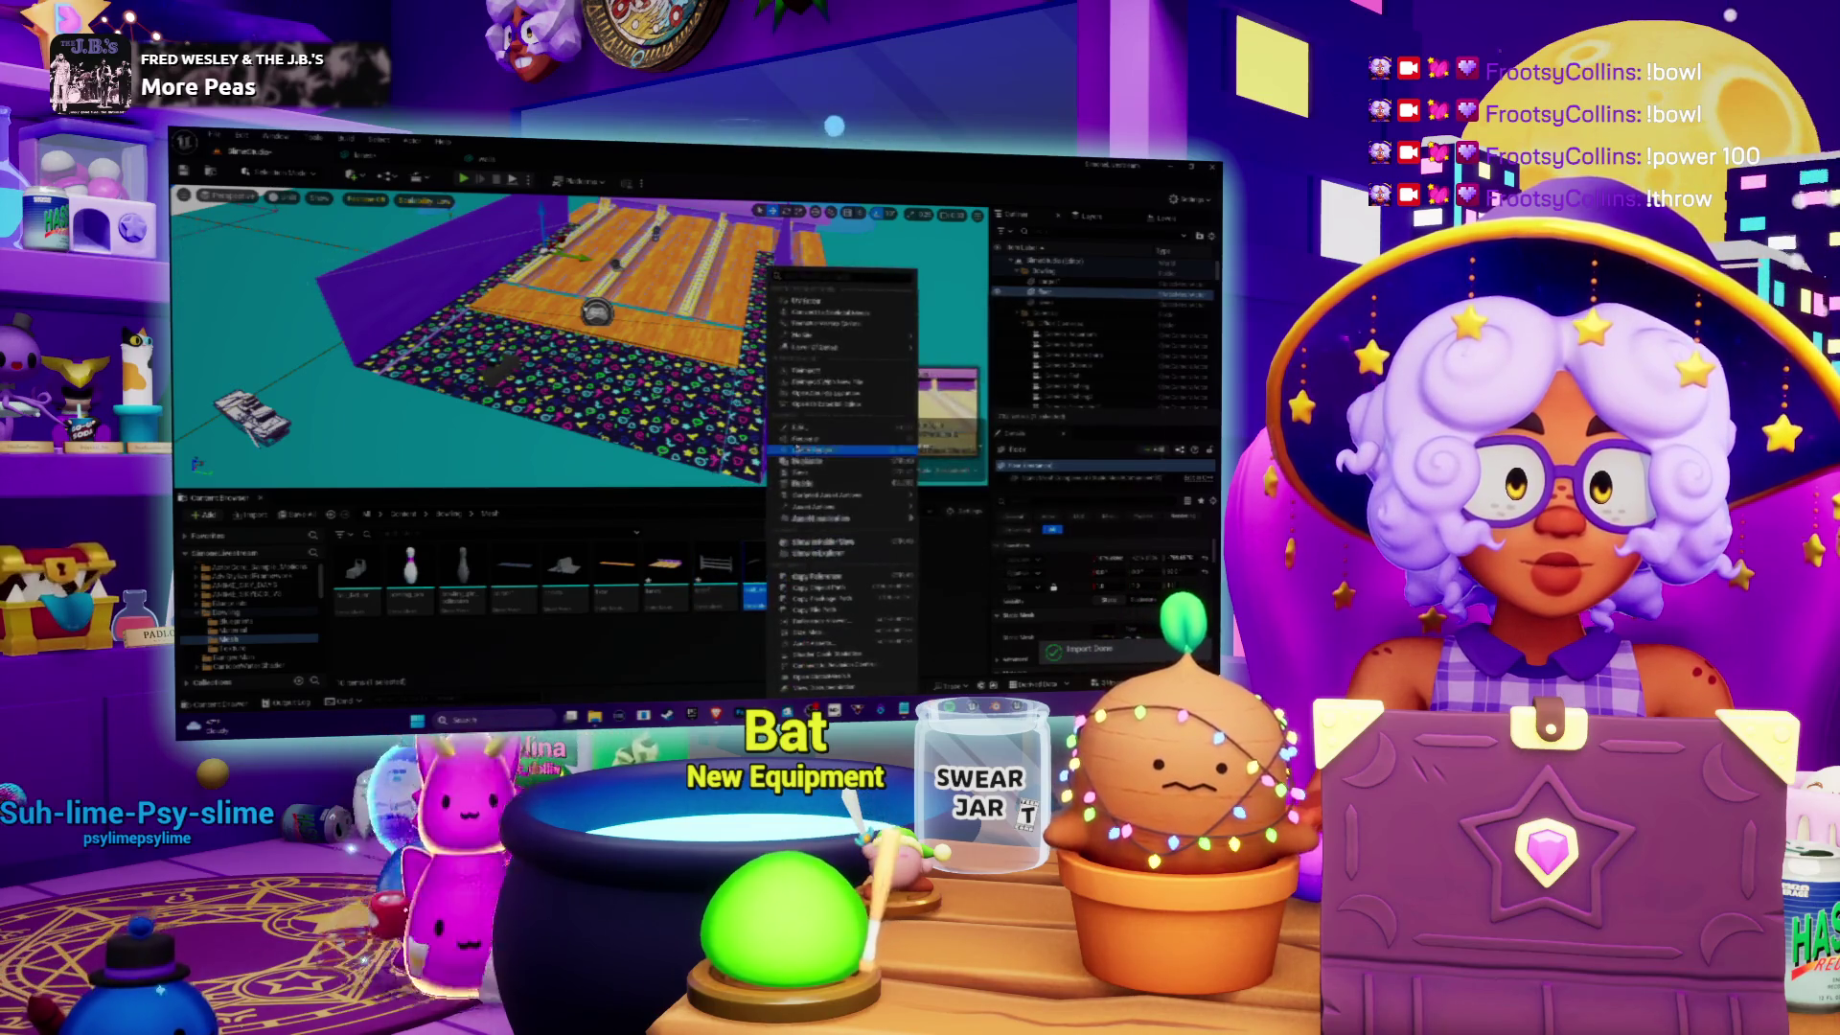
{"action": "left_click", "coordinate": [805, 370]}
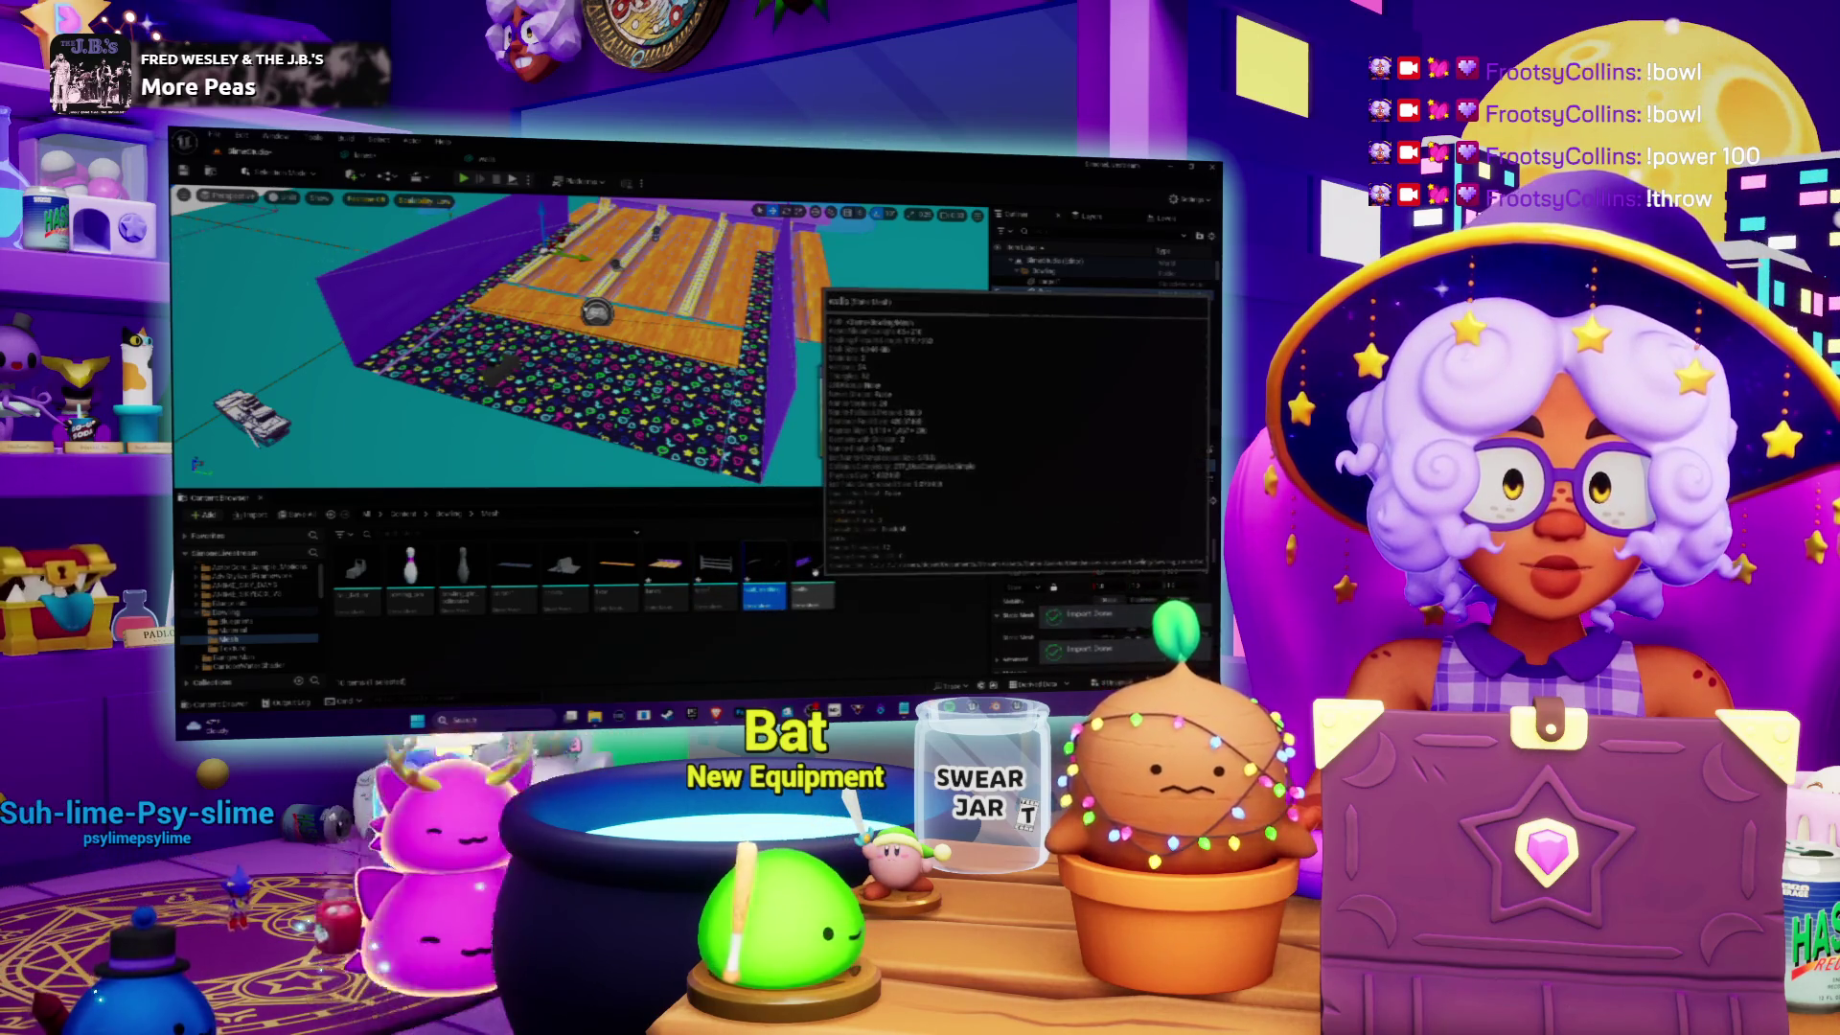
{"action": "right_click", "coordinate": [813, 573]}
{"action": "left_click", "coordinate": [858, 372]}
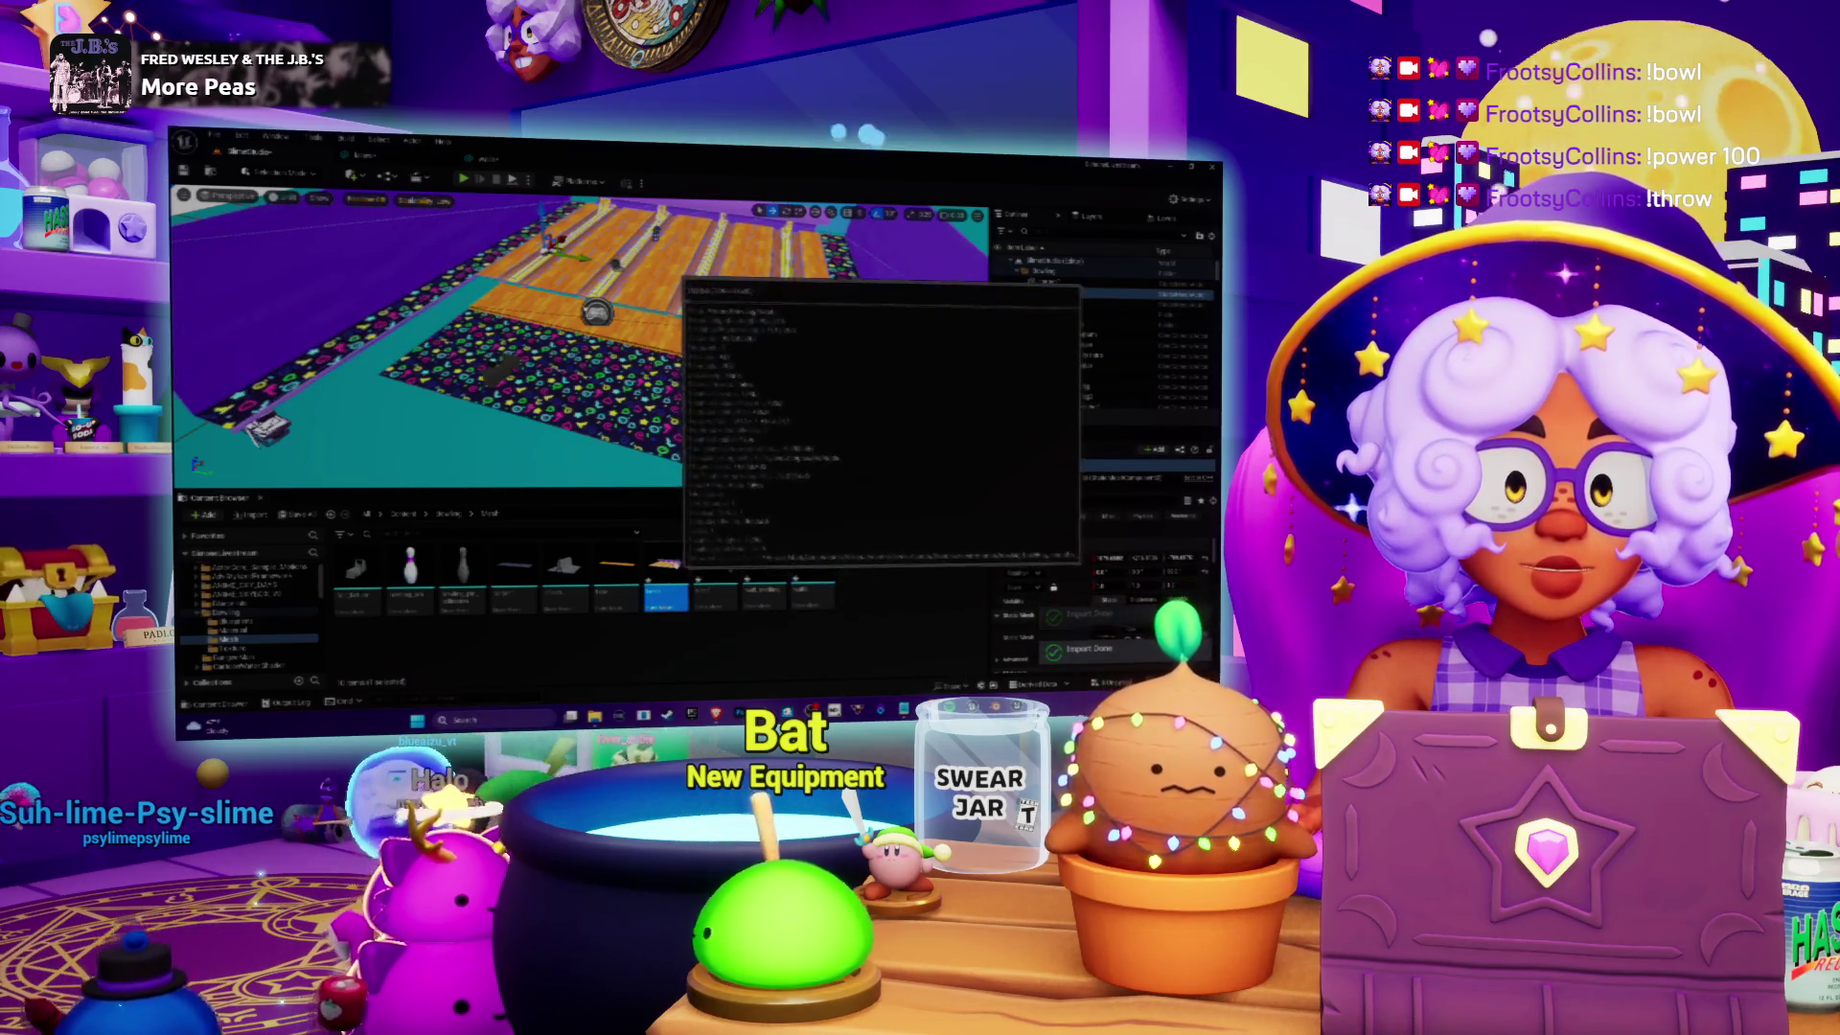
{"action": "right_click", "coordinate": [621, 554]}
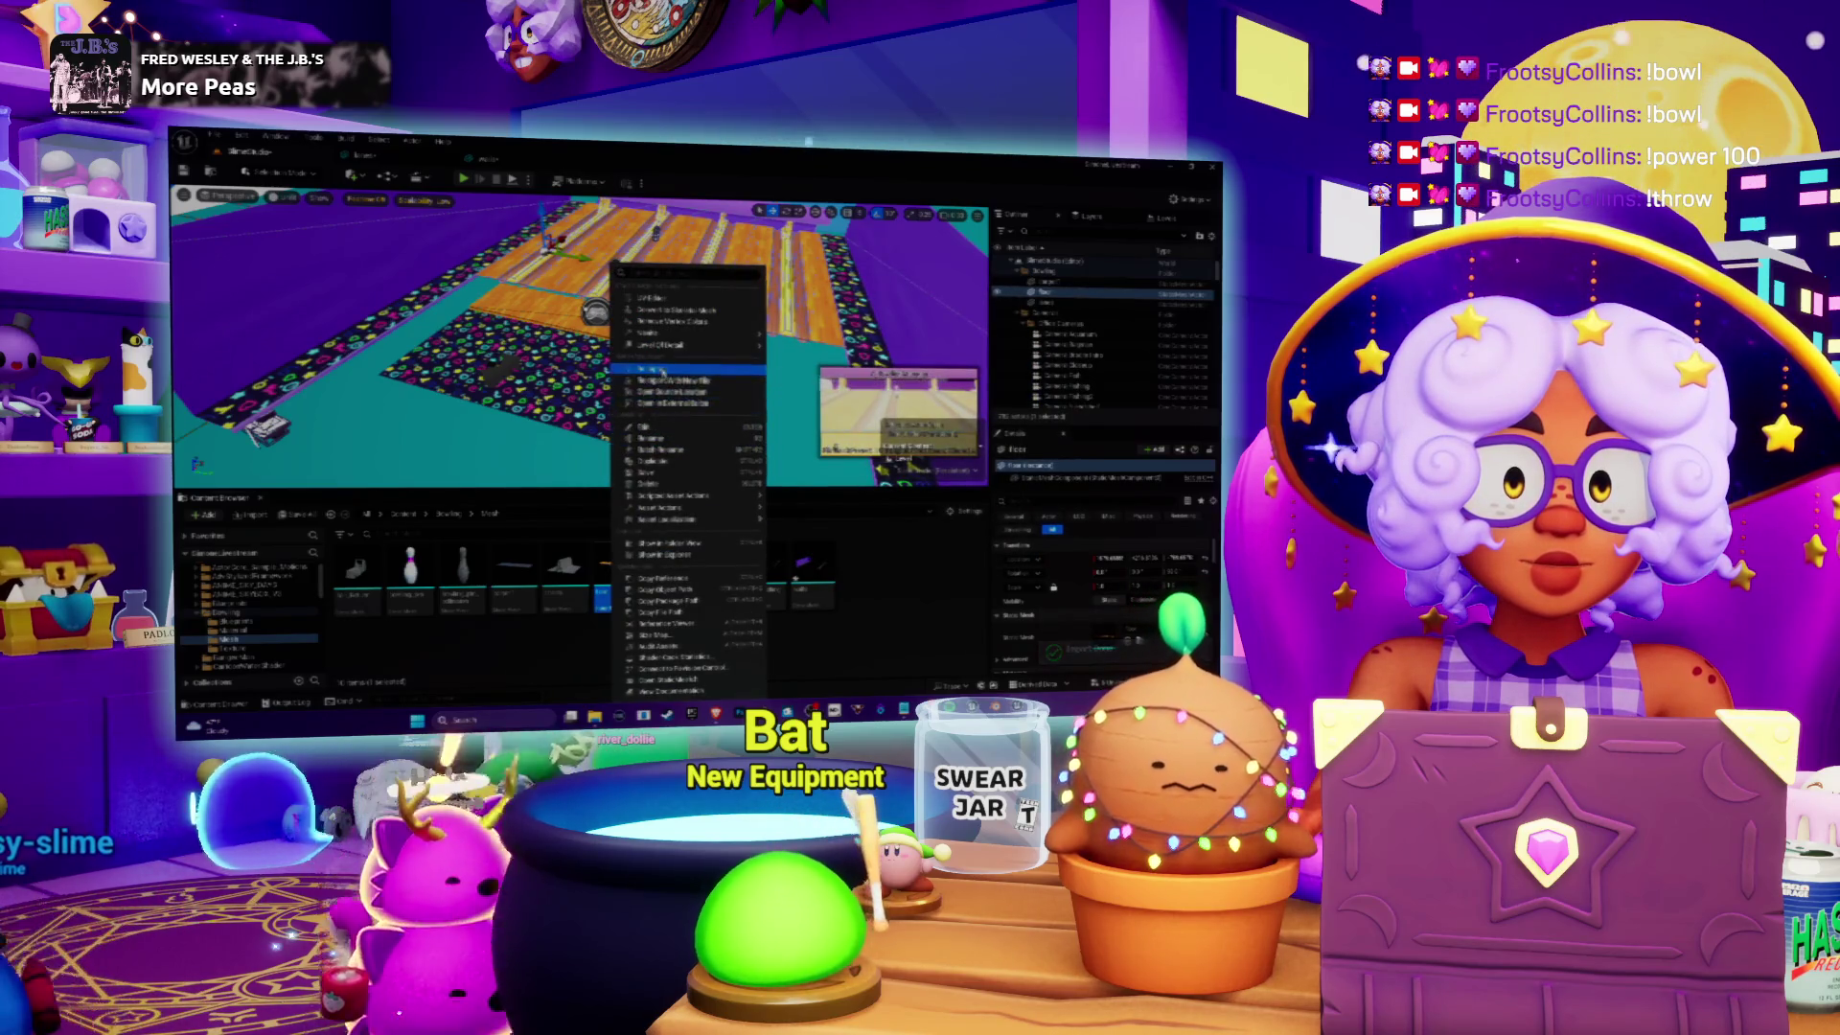
{"action": "left_click", "coordinate": [661, 370]}
{"action": "right_click", "coordinate": [566, 575]}
{"action": "mouse_move", "coordinate": [671, 518]}
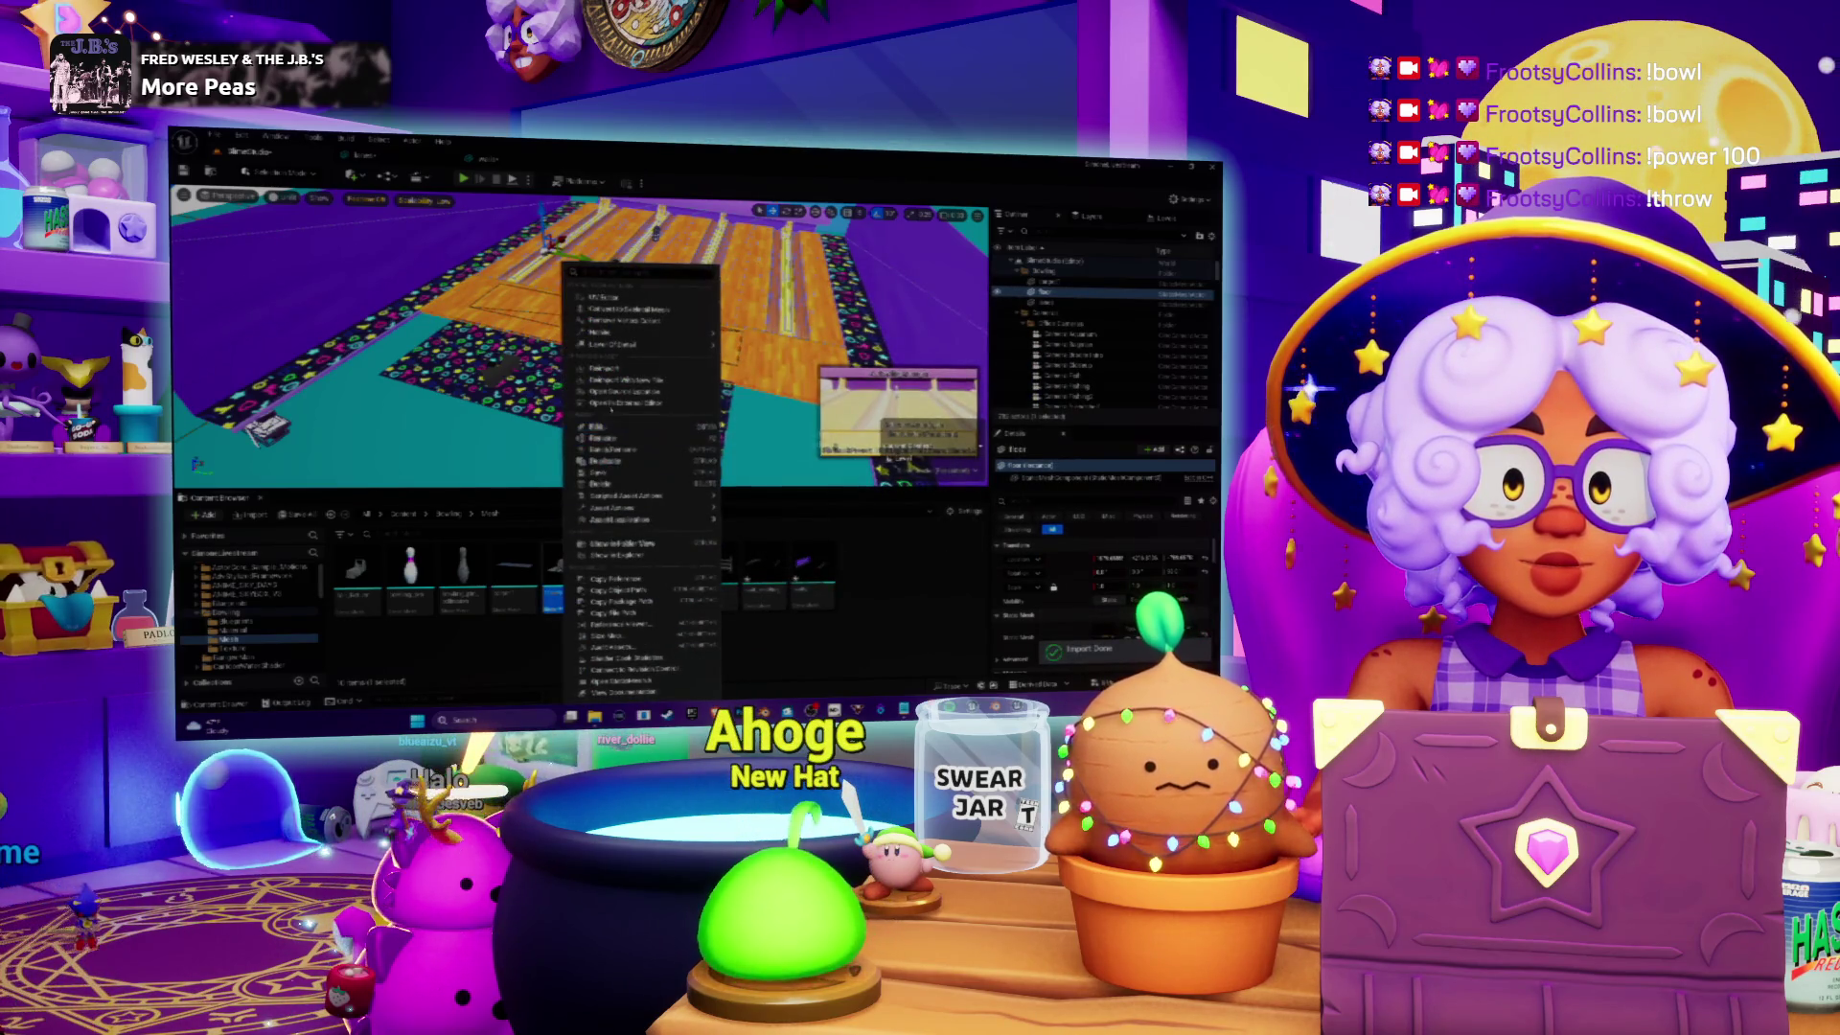
{"action": "left_click", "coordinate": [623, 369]}
{"action": "right_click", "coordinate": [506, 579]}
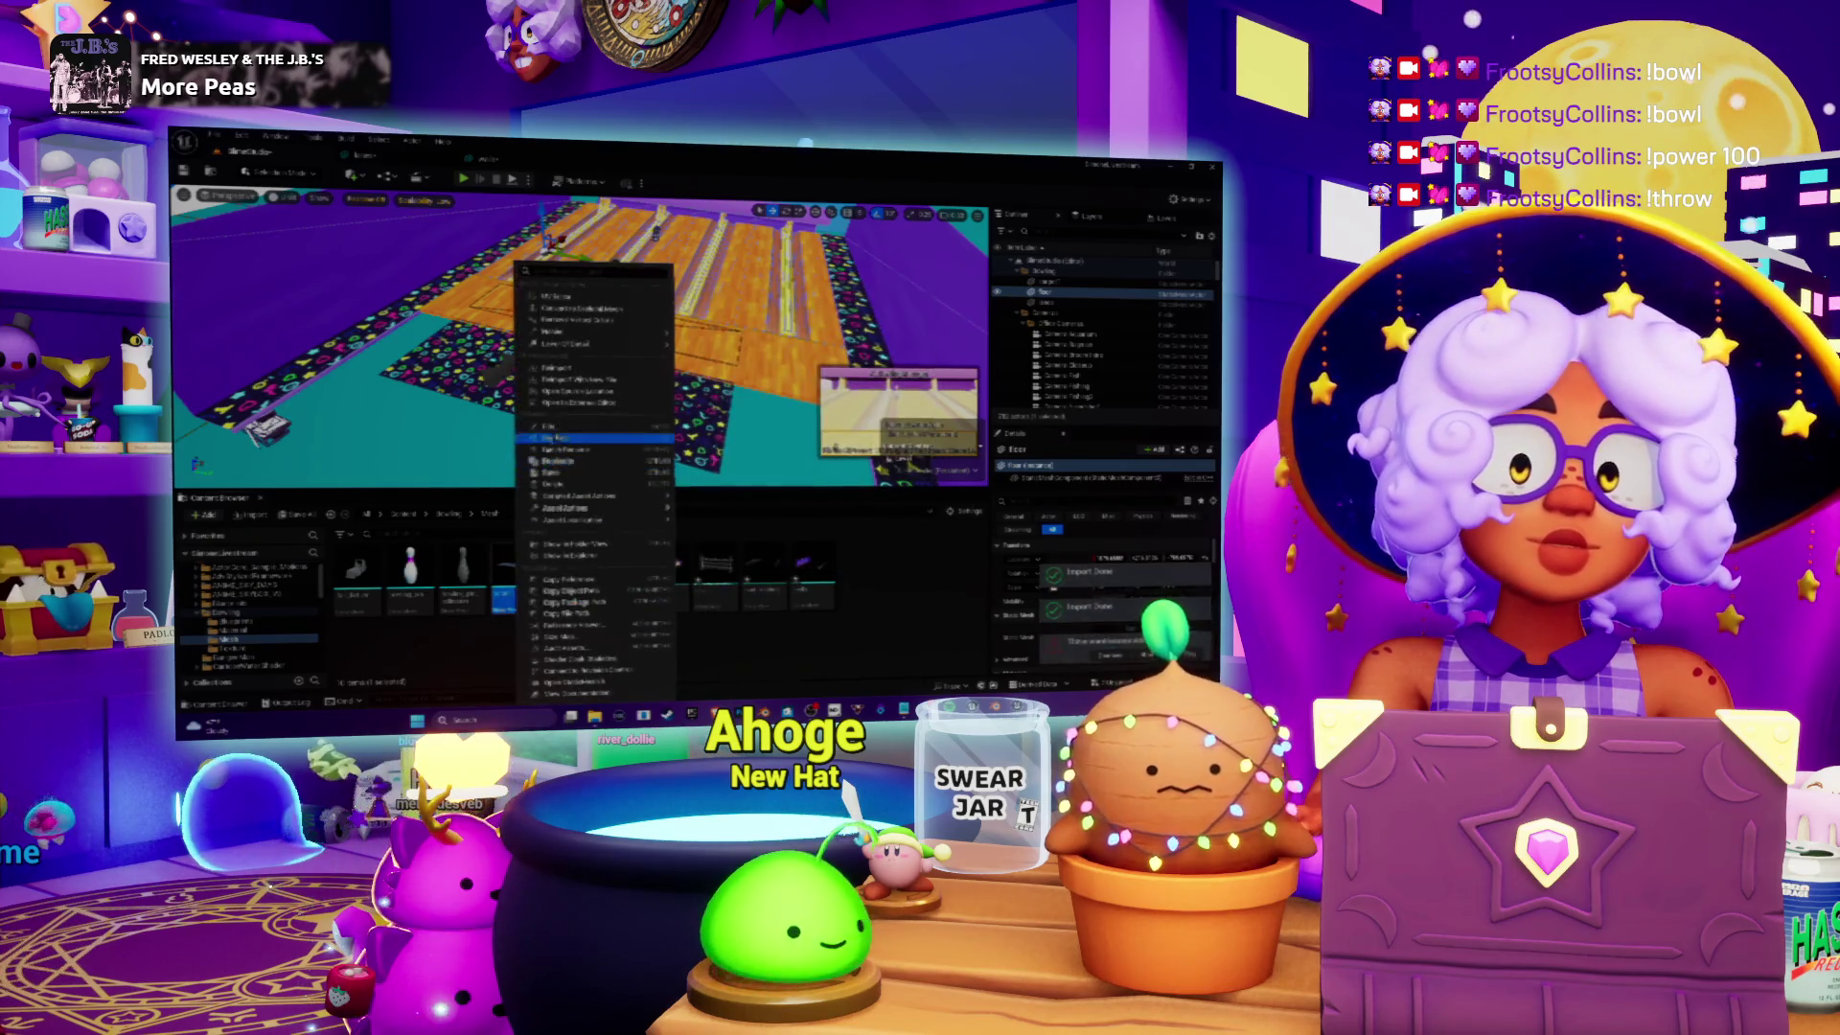
{"action": "left_click", "coordinate": [565, 370]}
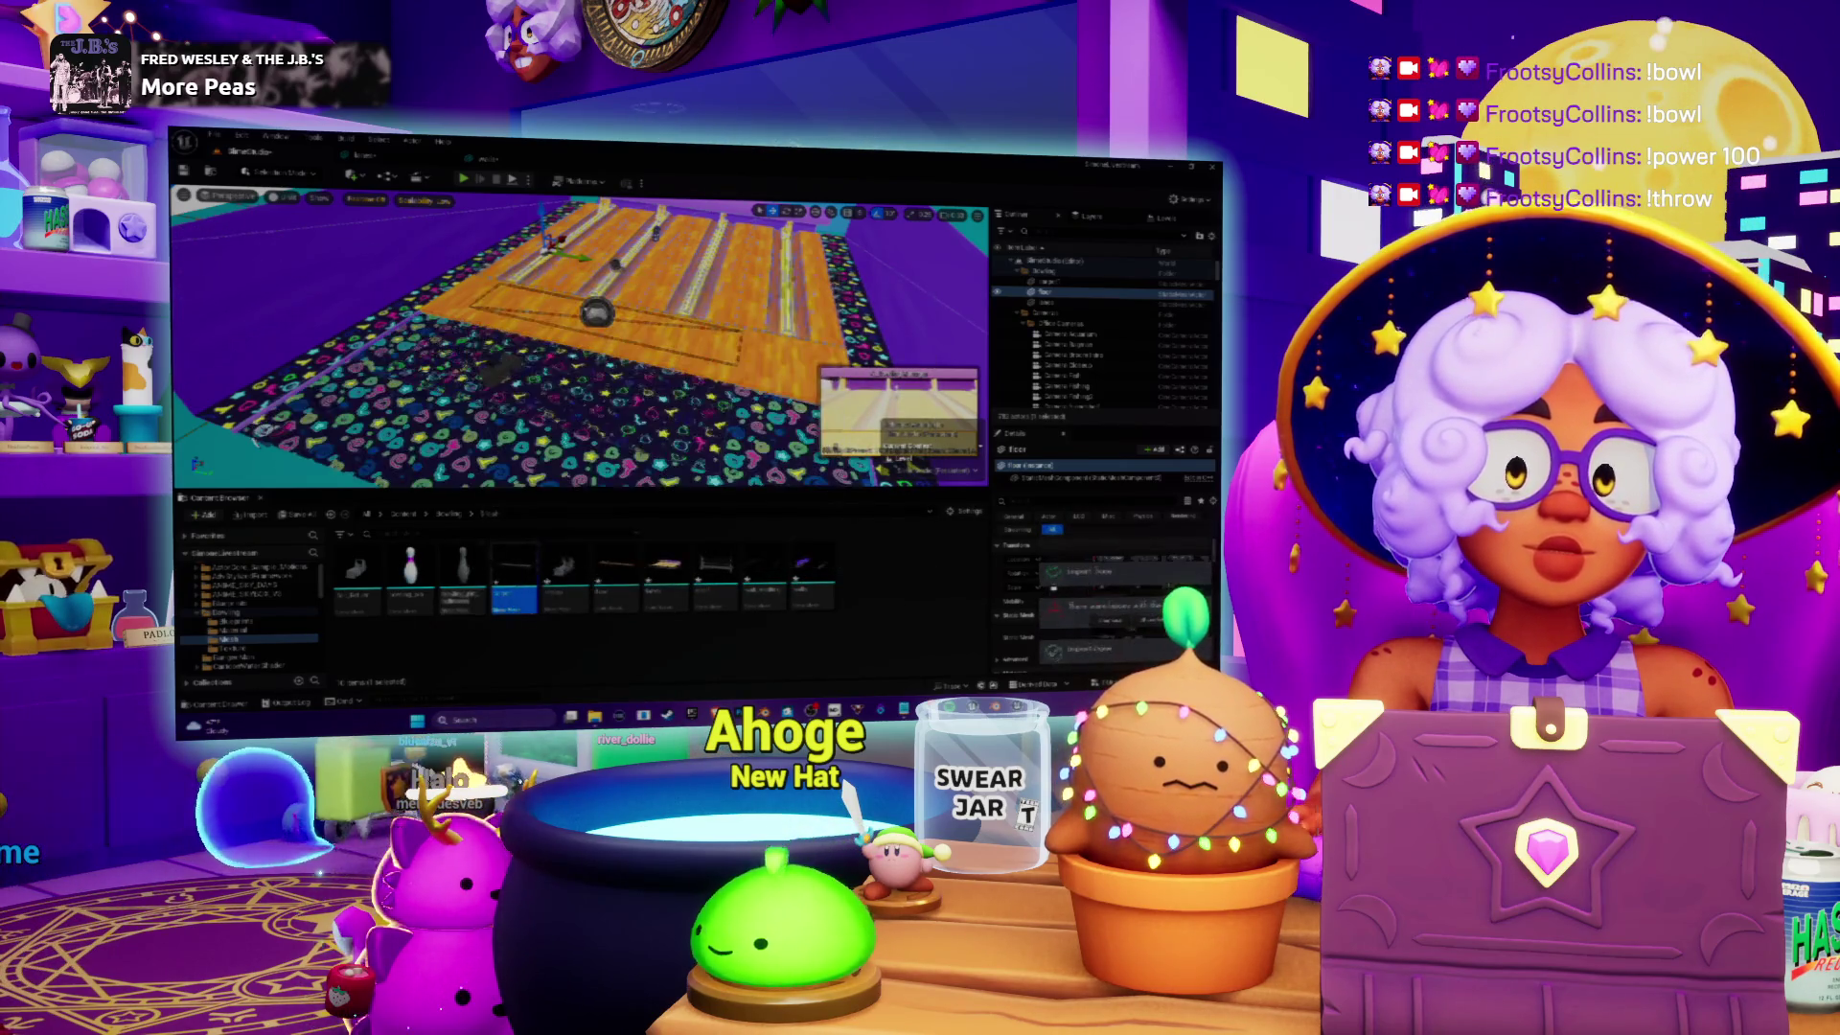
{"action": "left_click", "coordinate": [463, 178]}
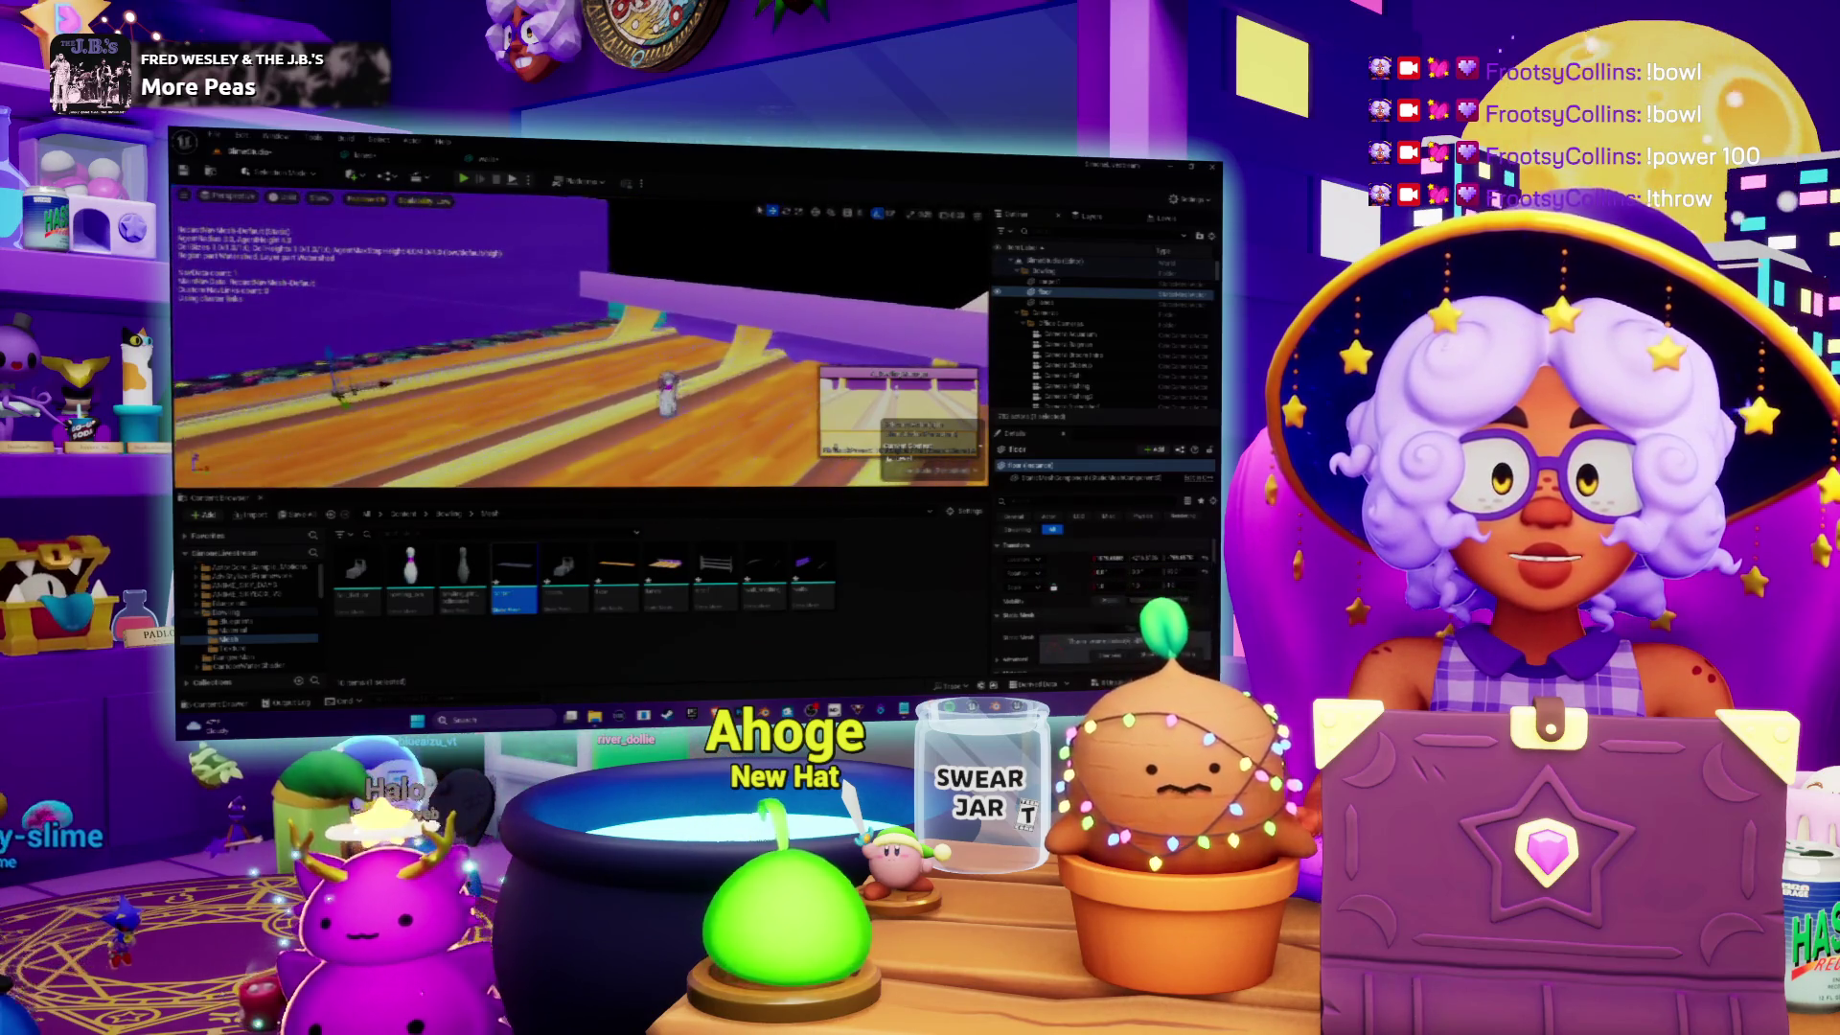
Step: Move a bowling pin across the lane and duplicate the pins into new rows
{"action": "left_click", "coordinate": [640, 398]}
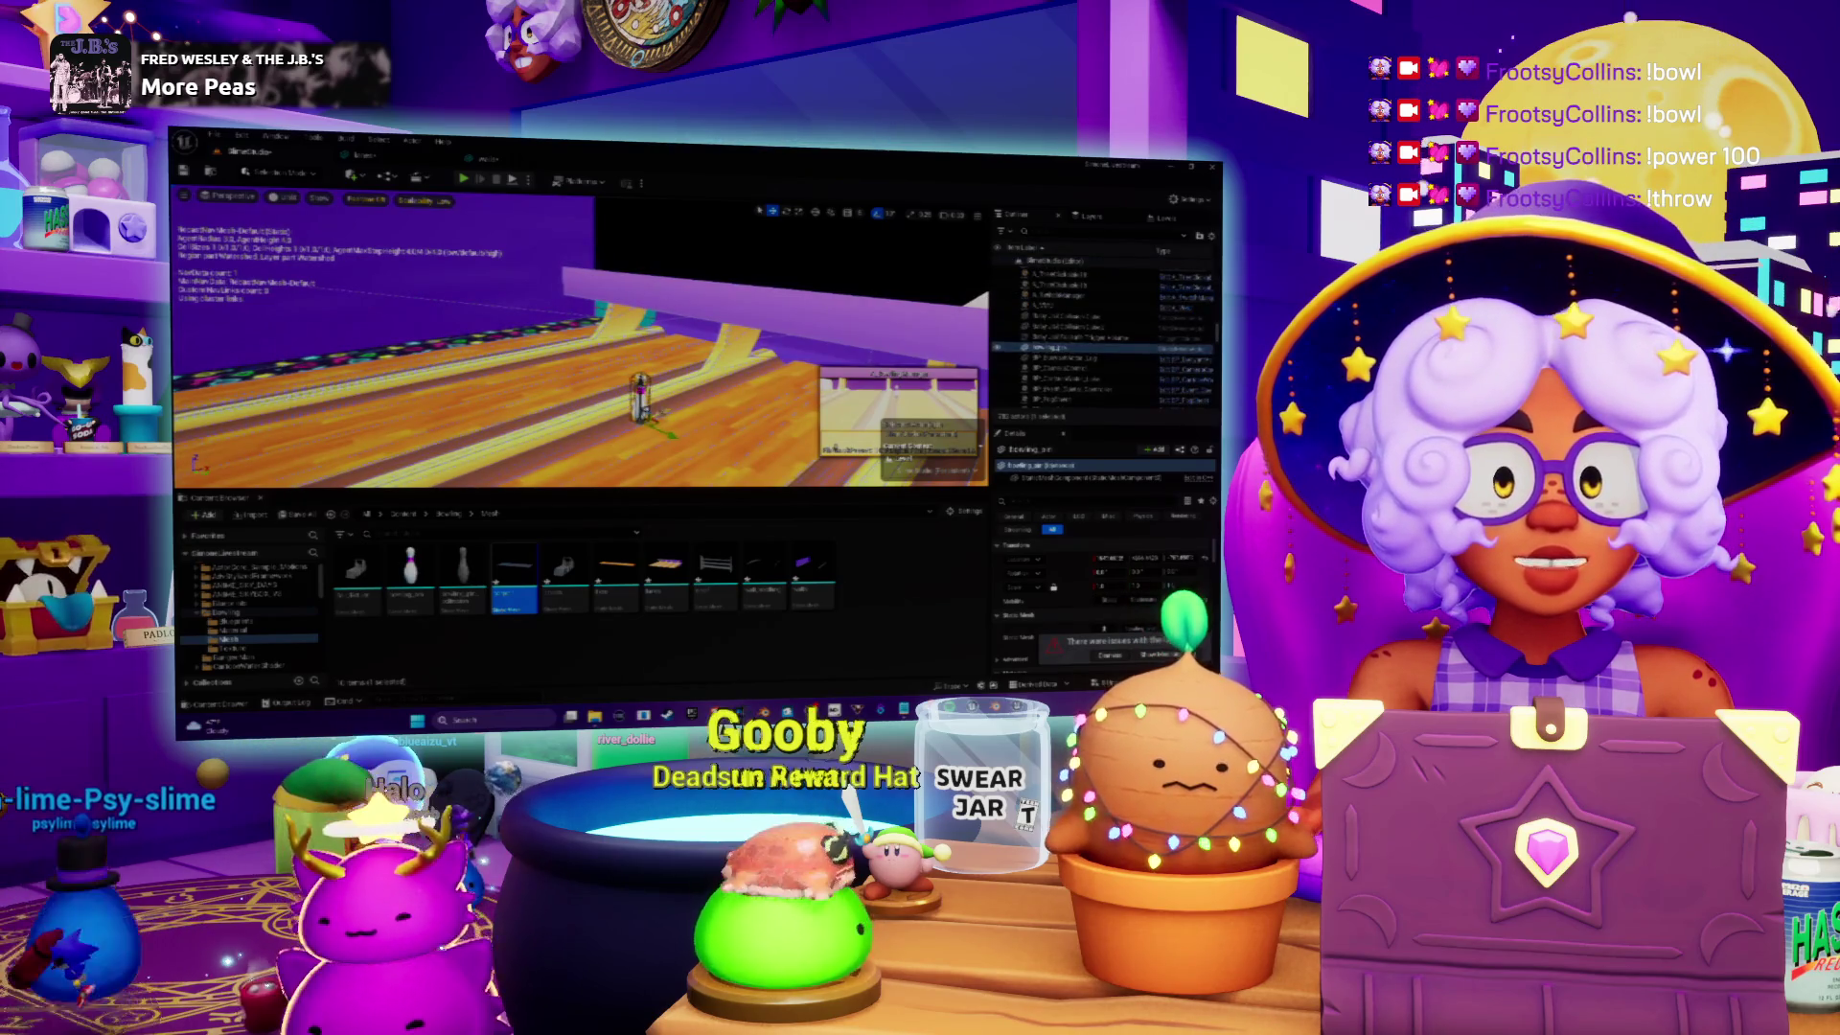
{"action": "key", "text": "f"}
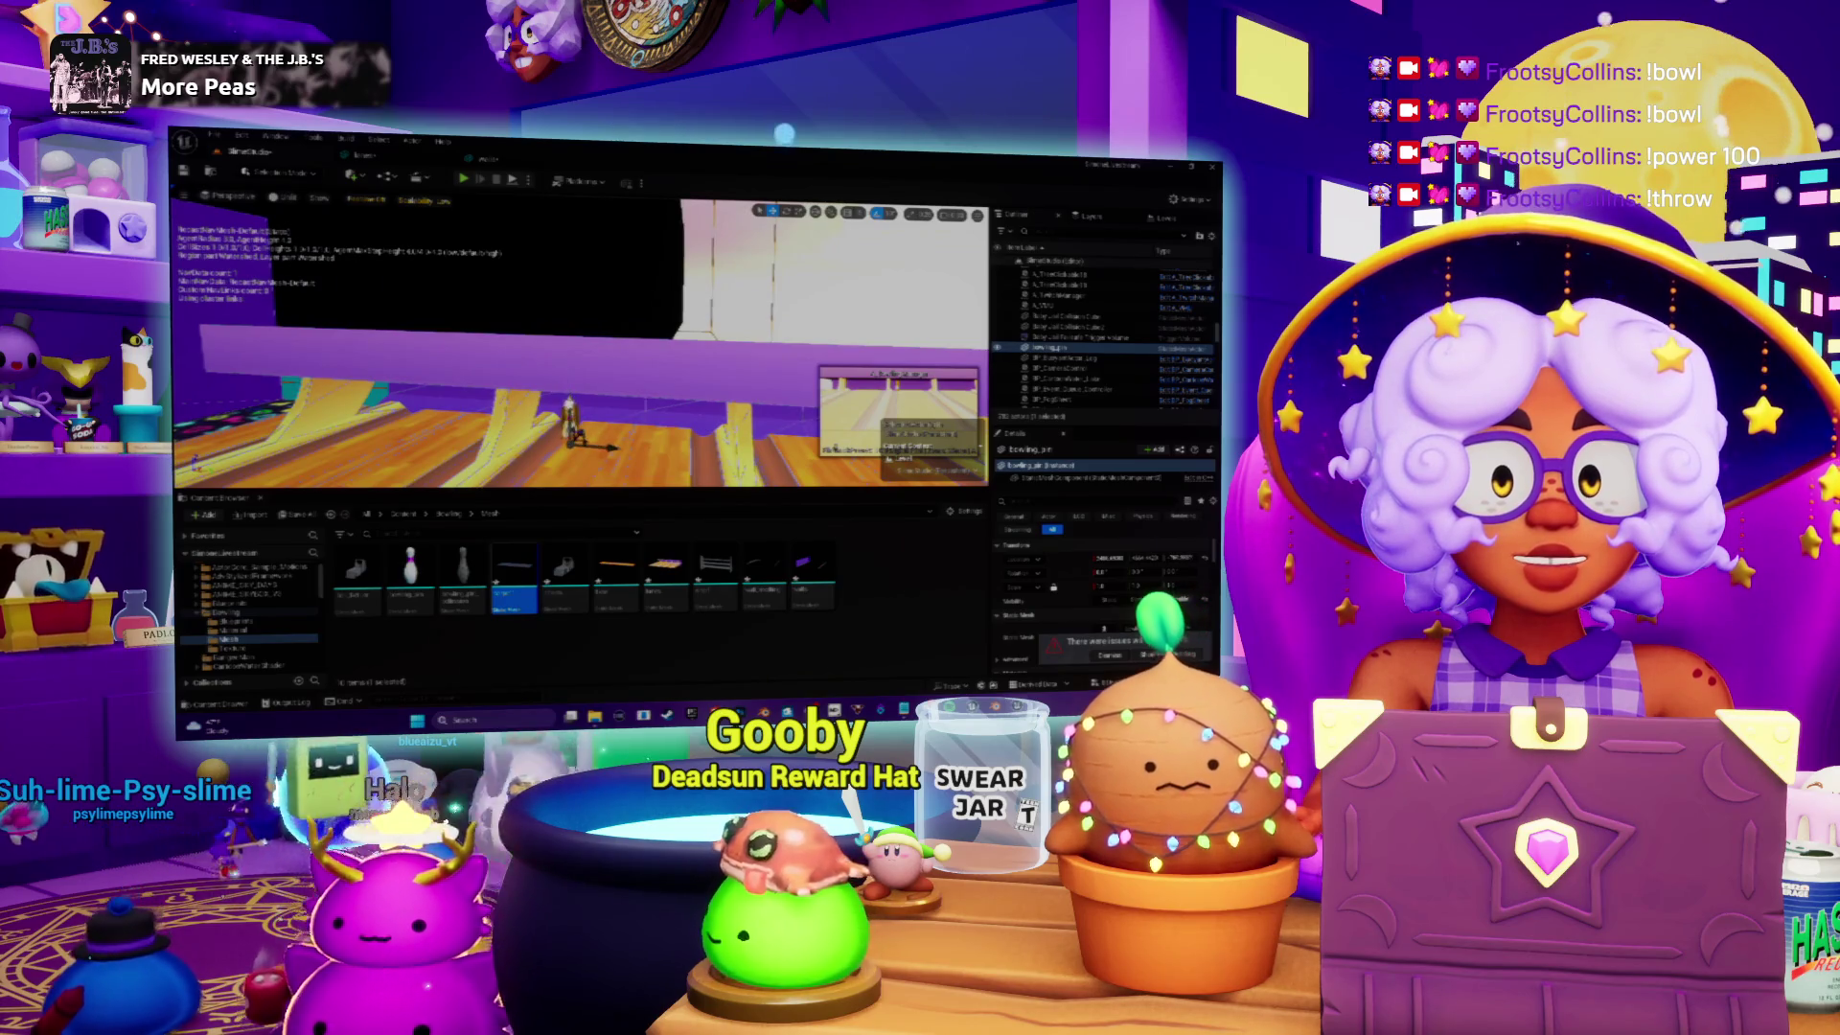
{"action": "left_click_drag", "start_coordinate": [605, 444], "coordinate": [648, 458]}
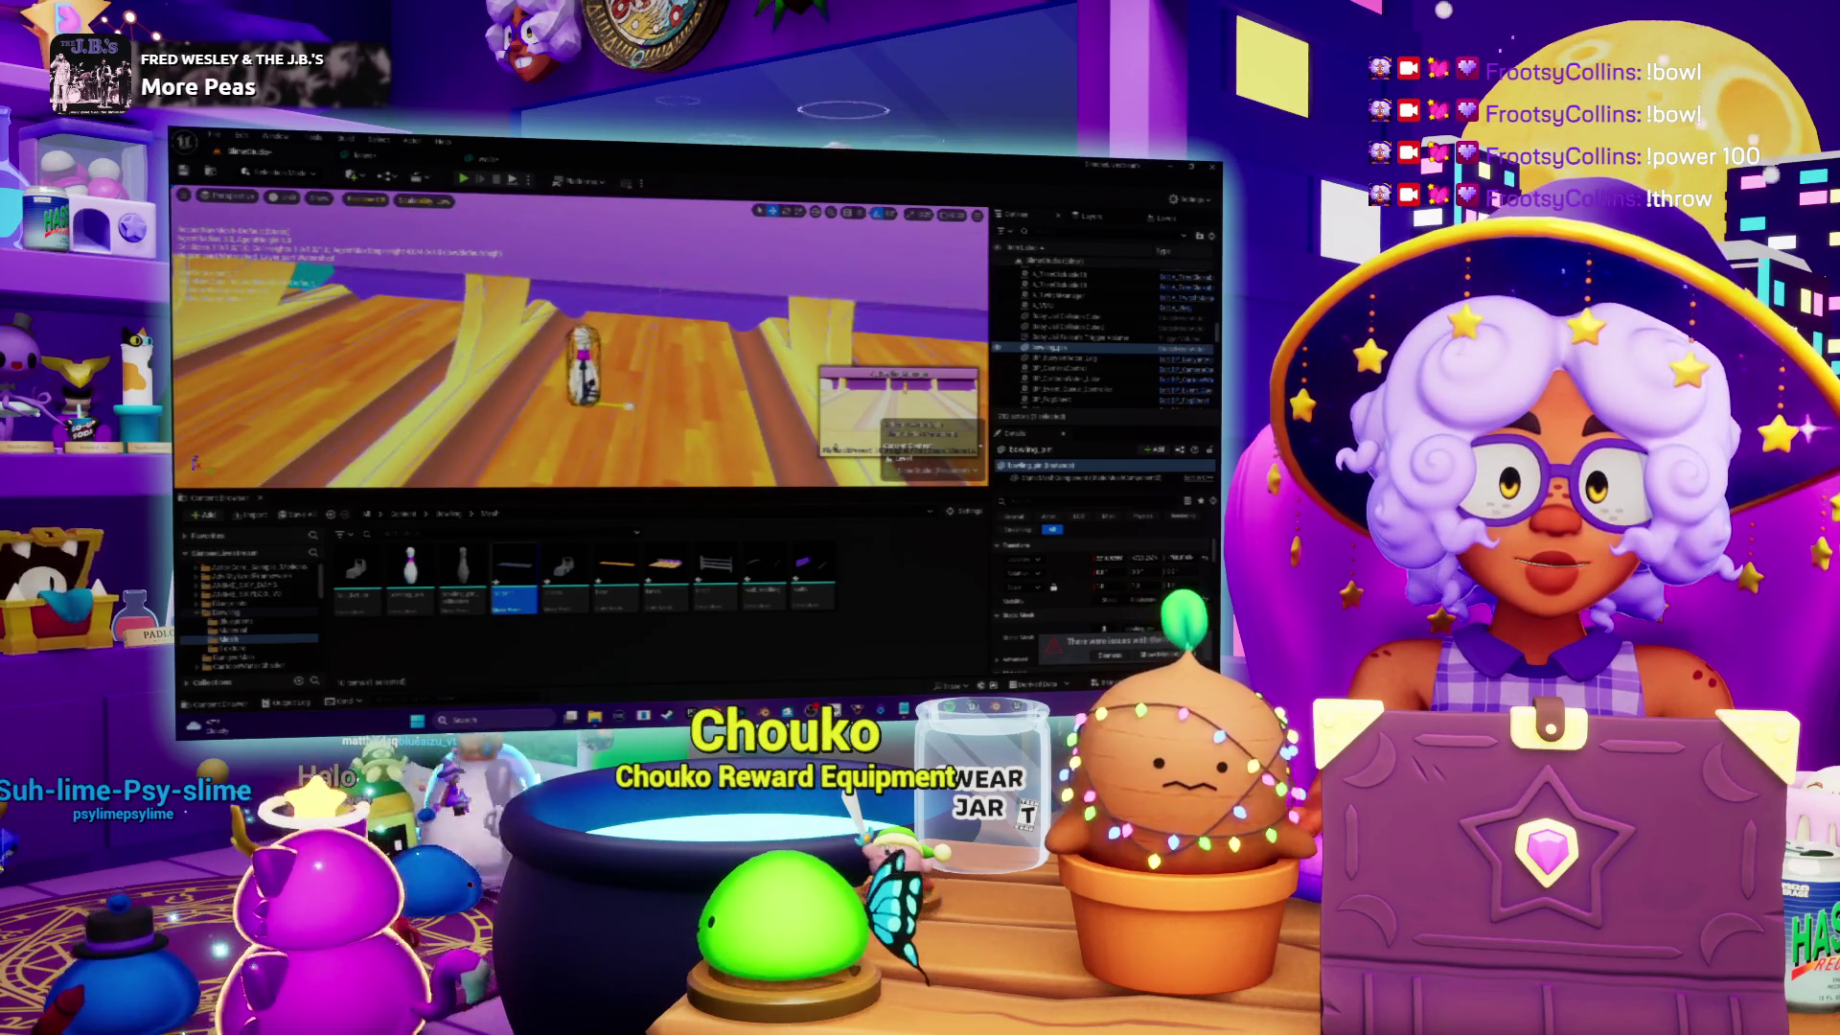
{"action": "key", "text": "ctrl+d"}
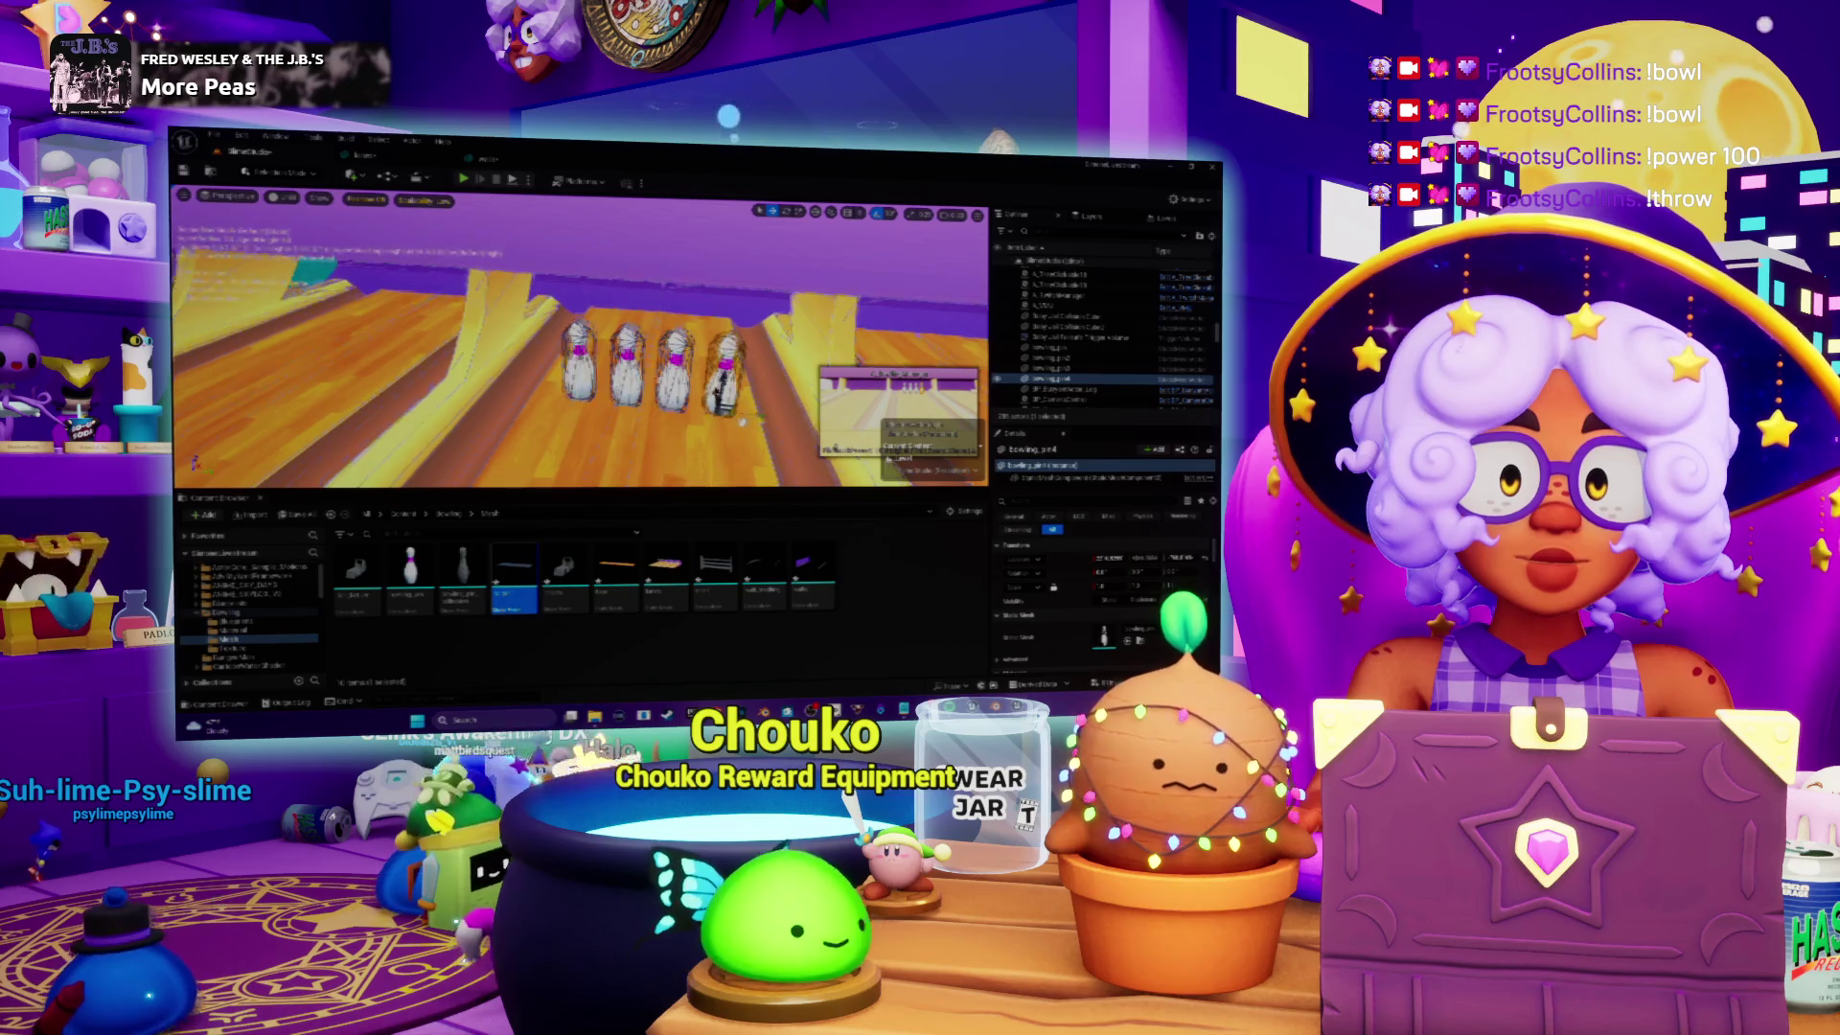
{"action": "left_click", "coordinate": [1055, 368]}
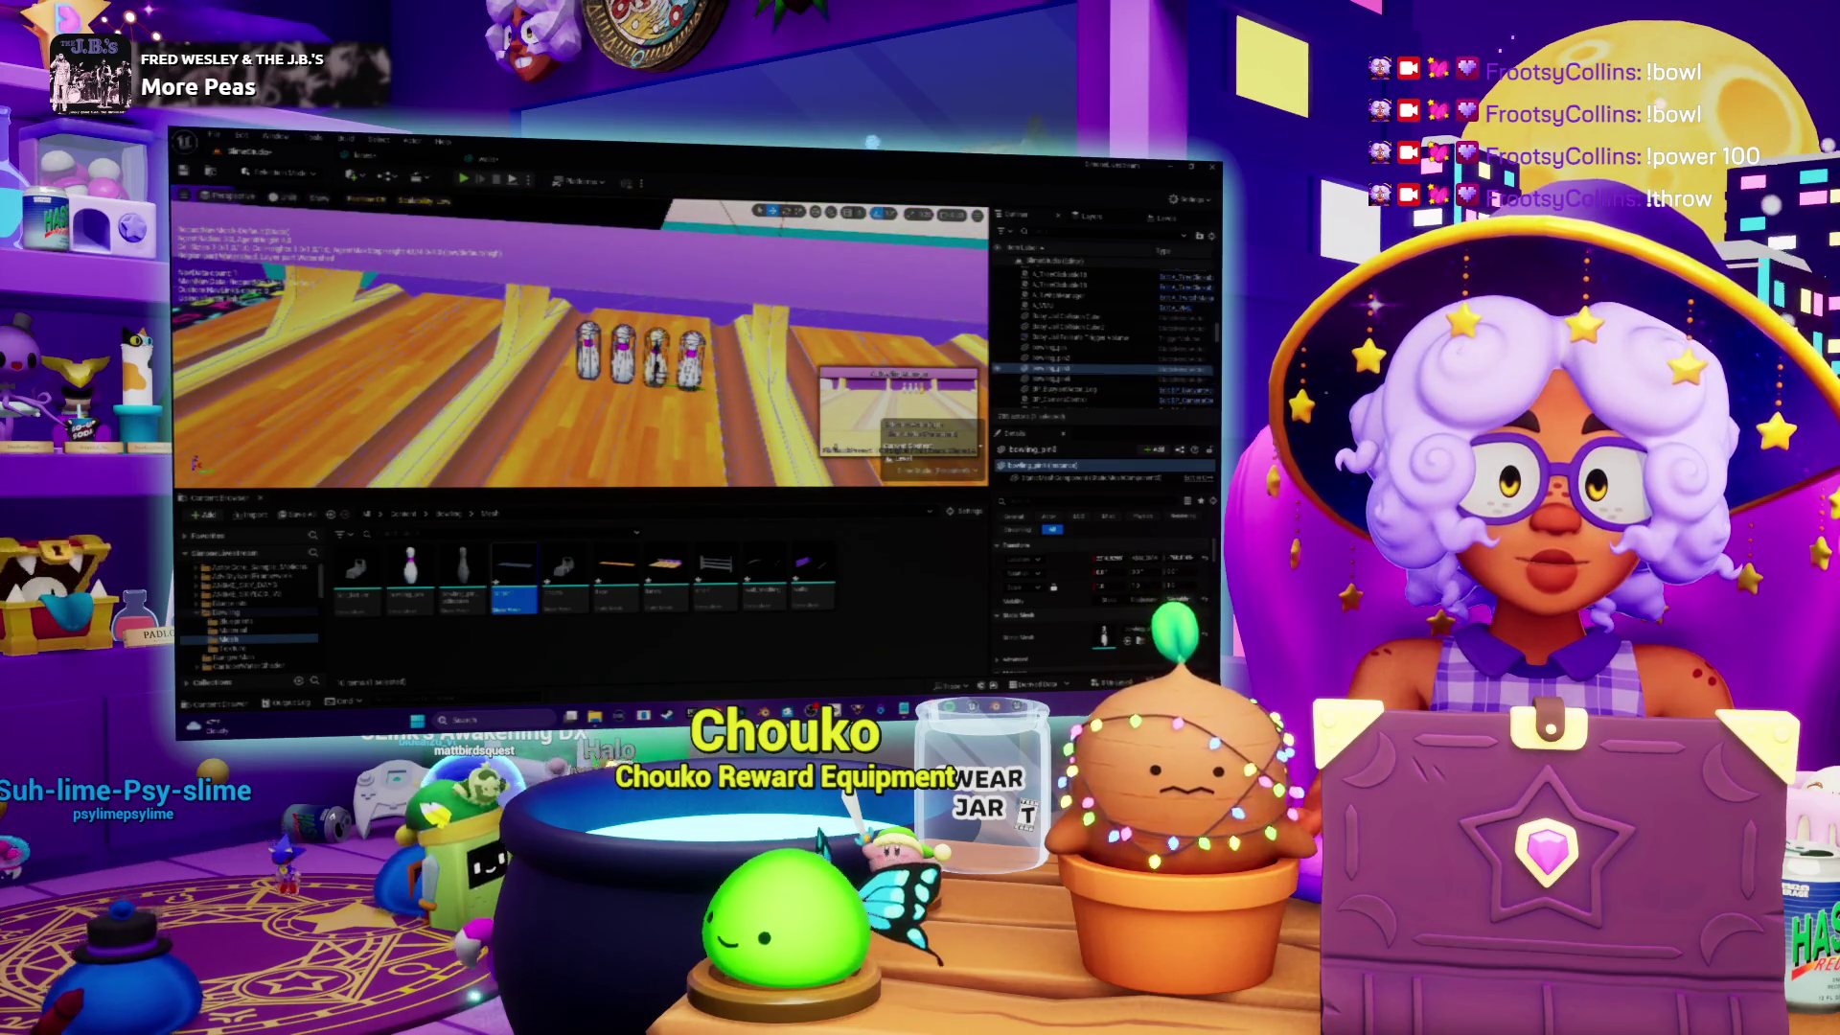
{"action": "left_click", "coordinate": [1055, 357]}
{"action": "key", "text": "ctrl+d"}
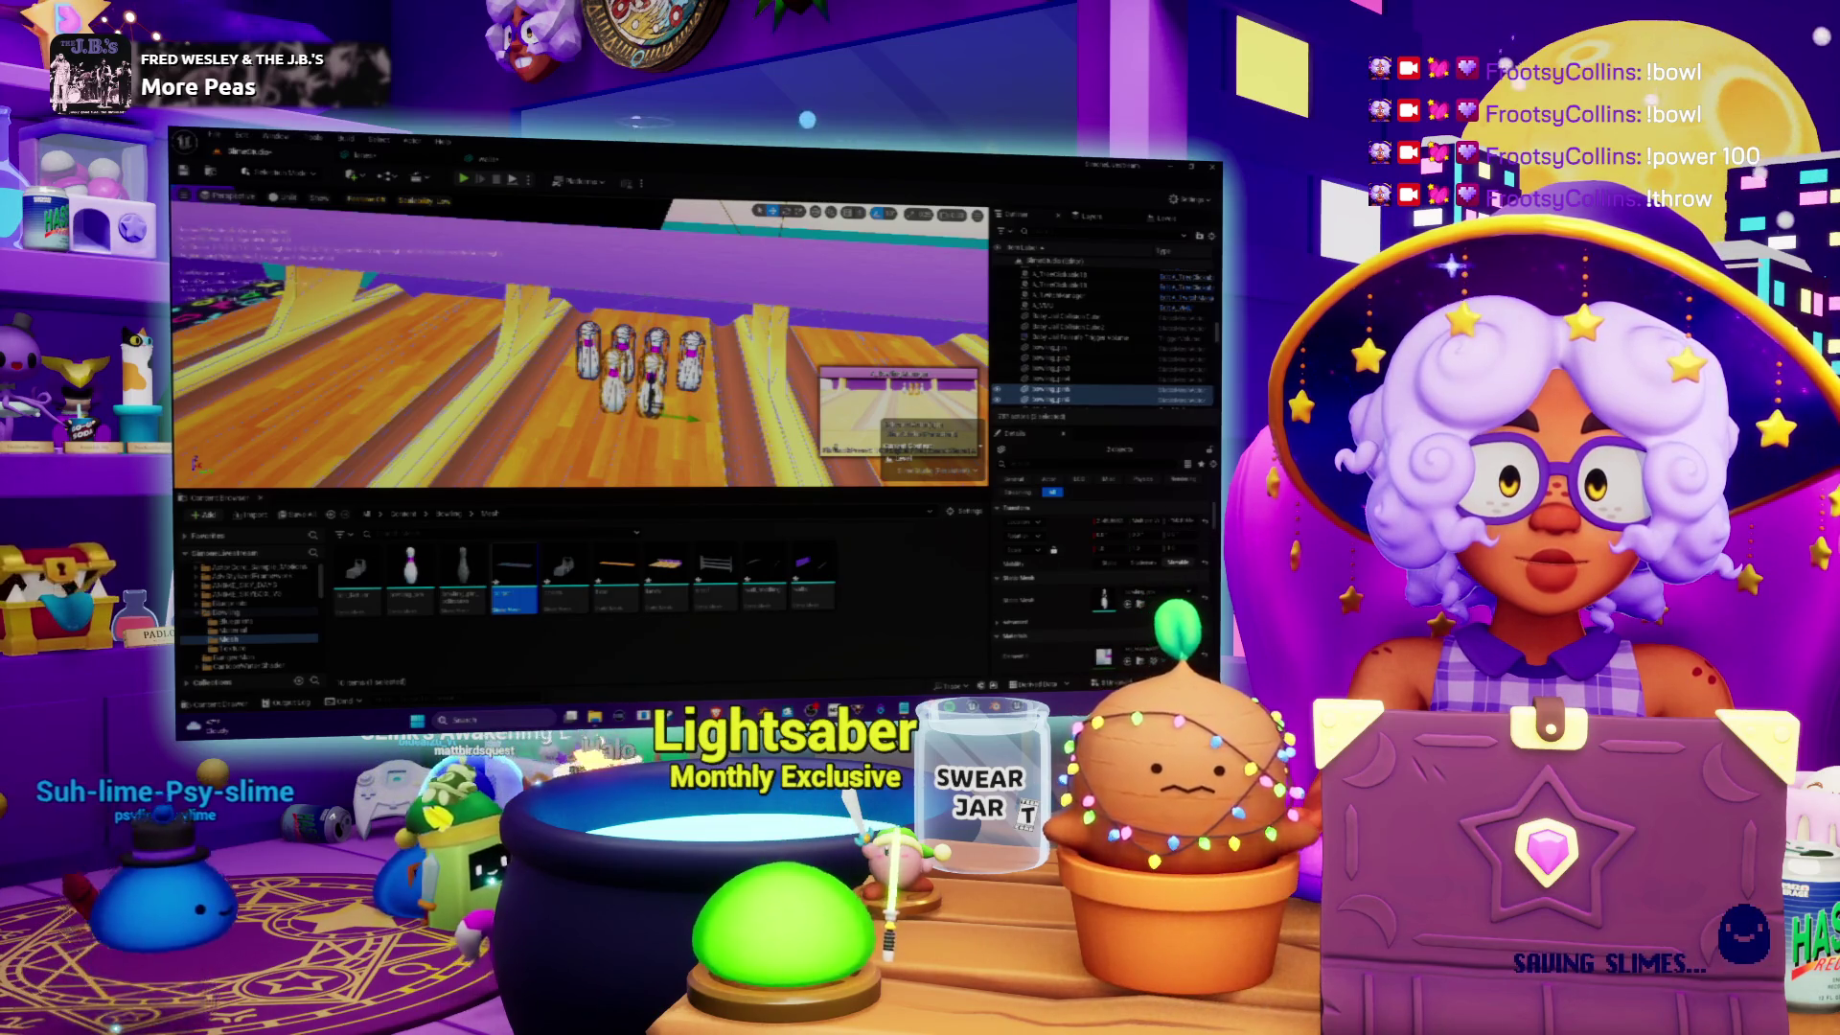
{"action": "key", "text": "f"}
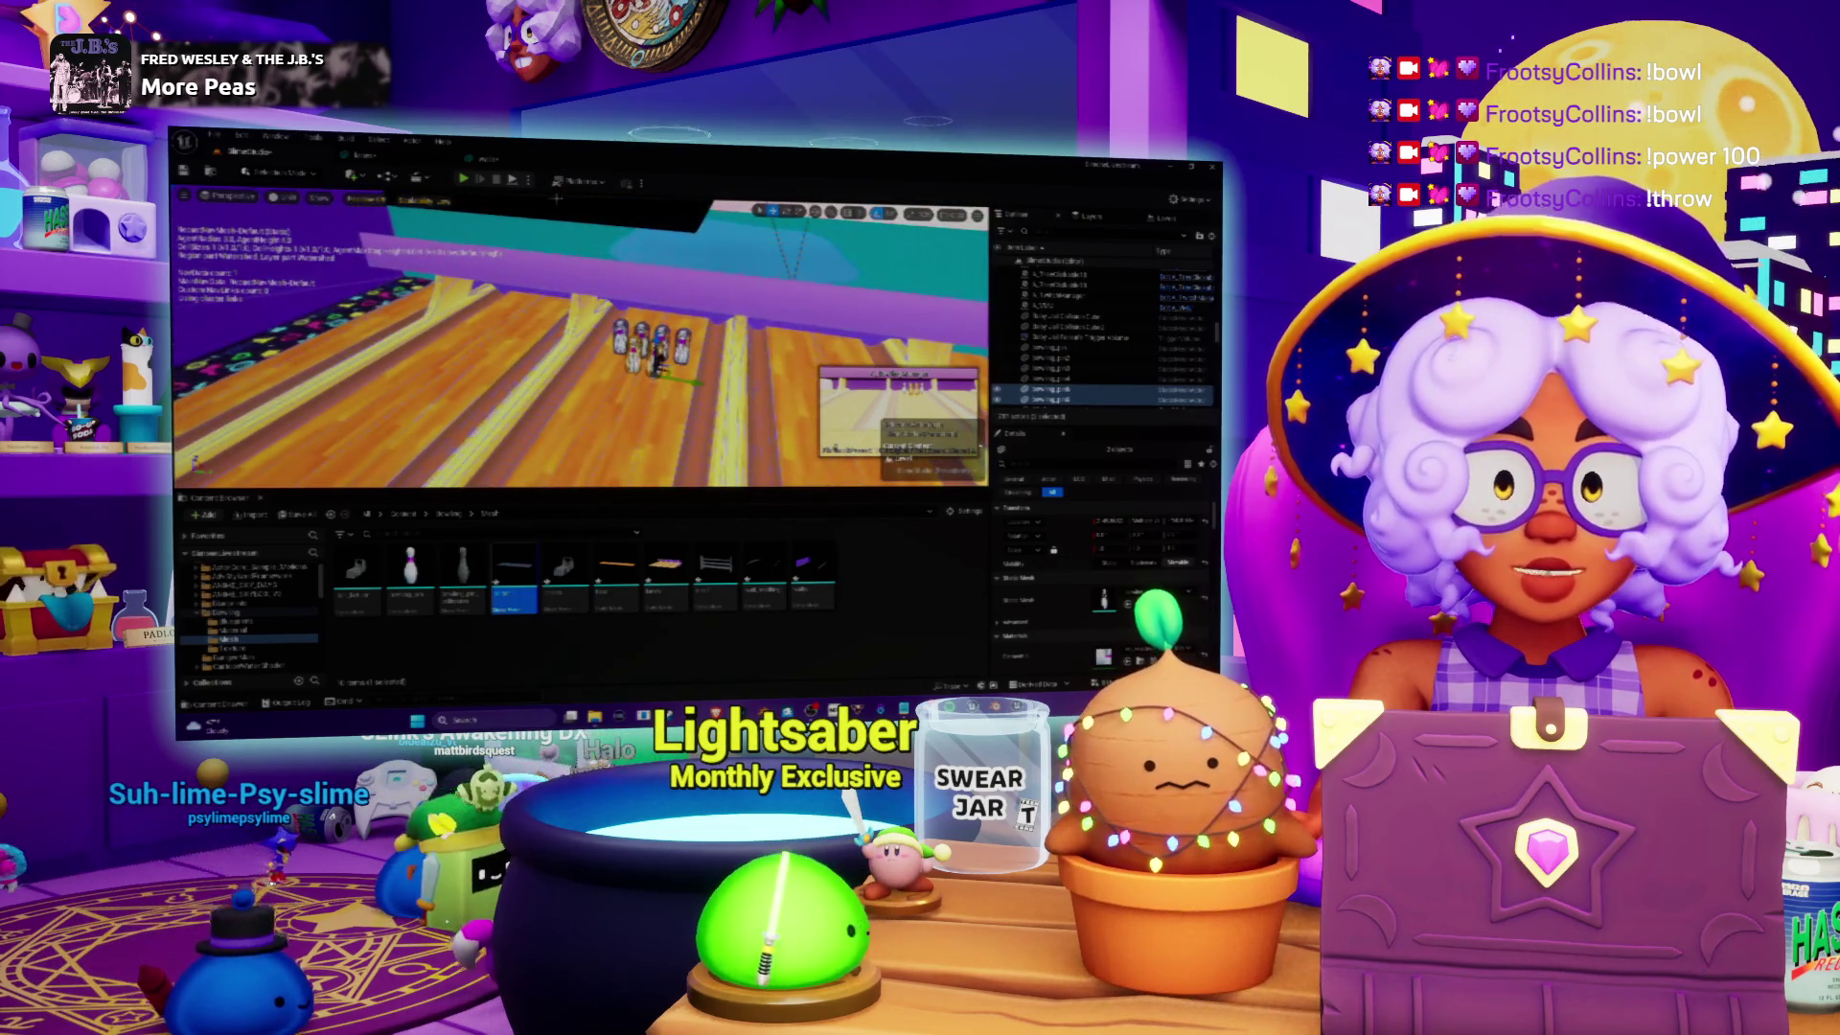
Step: Run a test play of the lane, then stop it and return to the editor view
{"action": "left_click", "coordinate": [512, 182]}
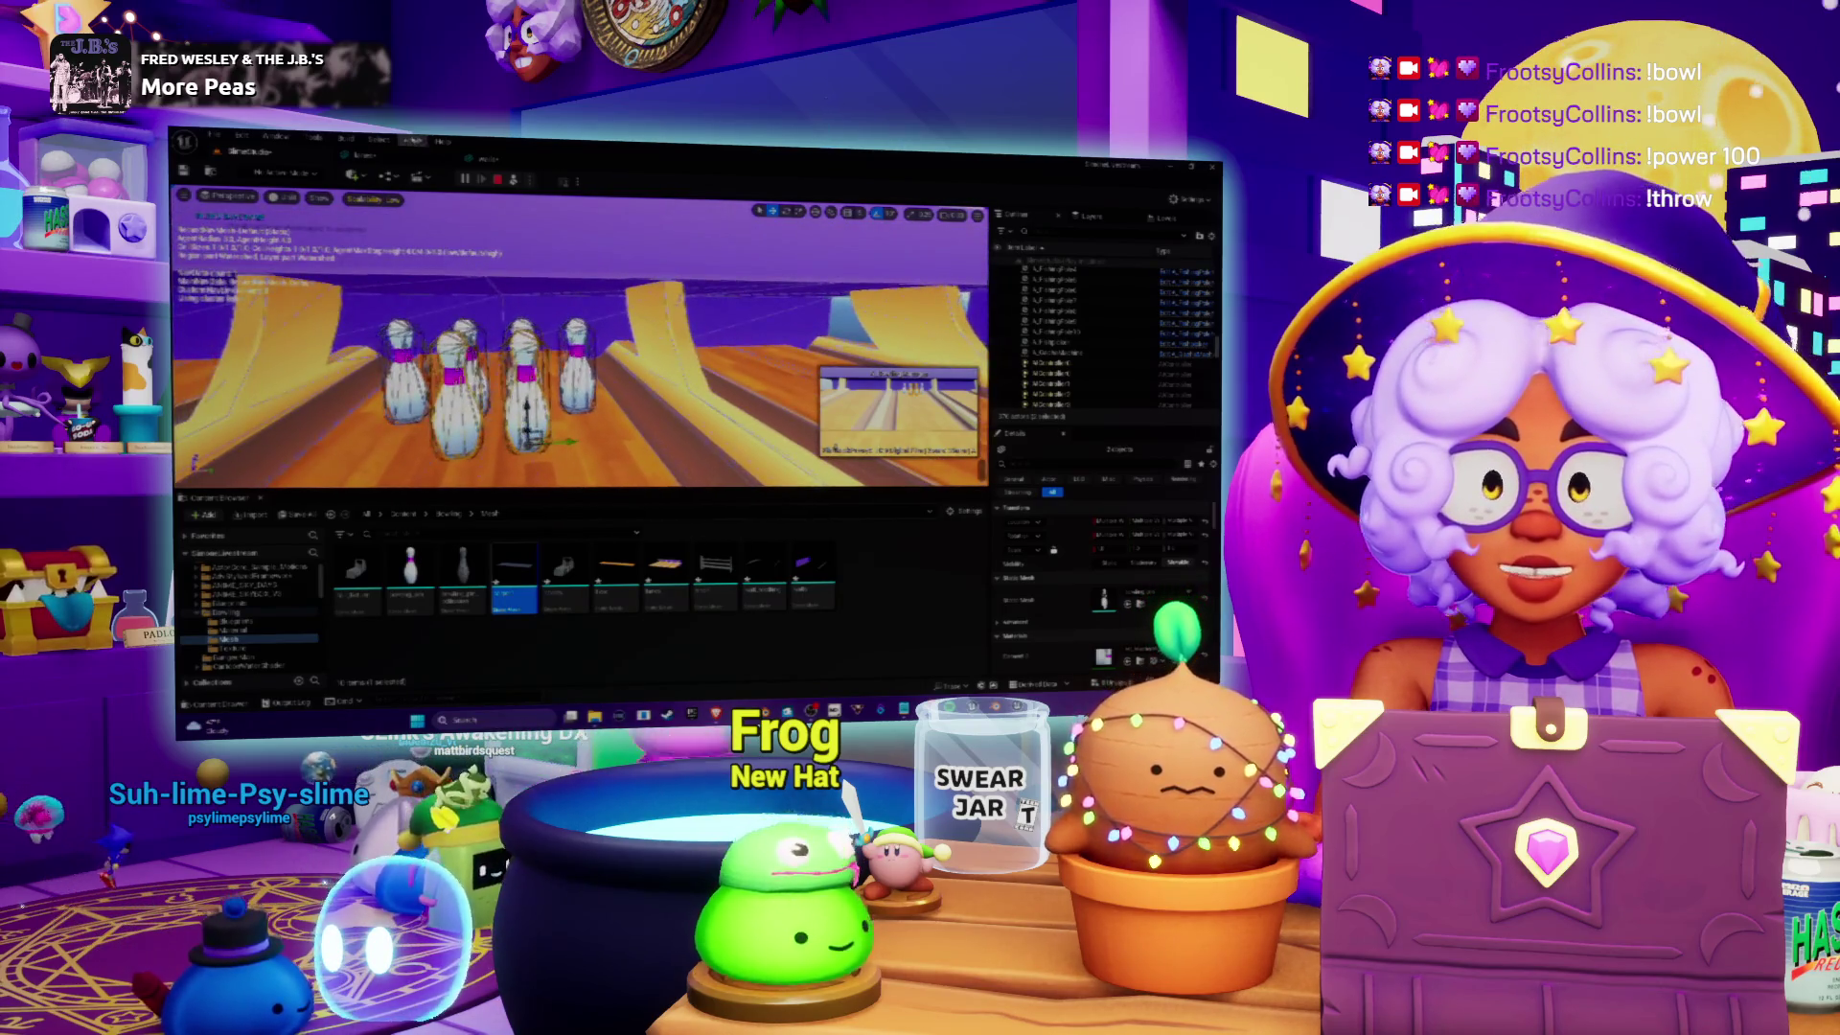
{"action": "key", "text": "Escape"}
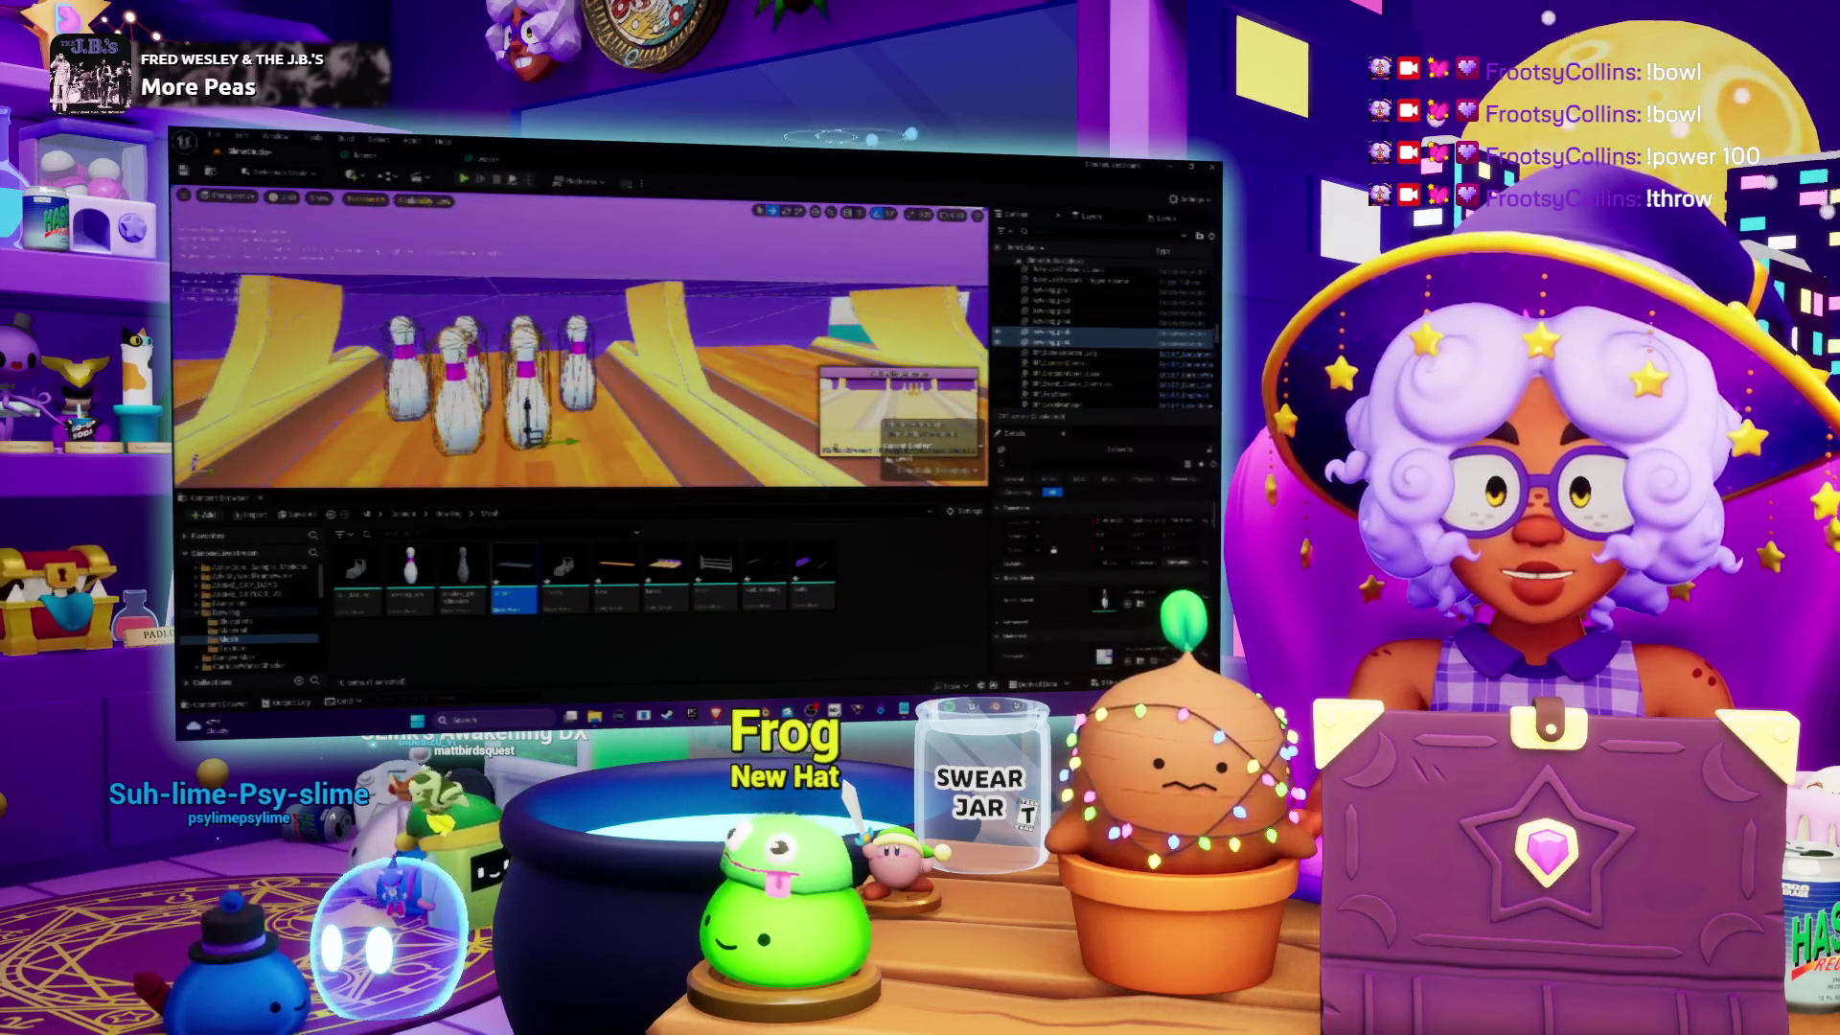
{"action": "key", "text": "alt+p"}
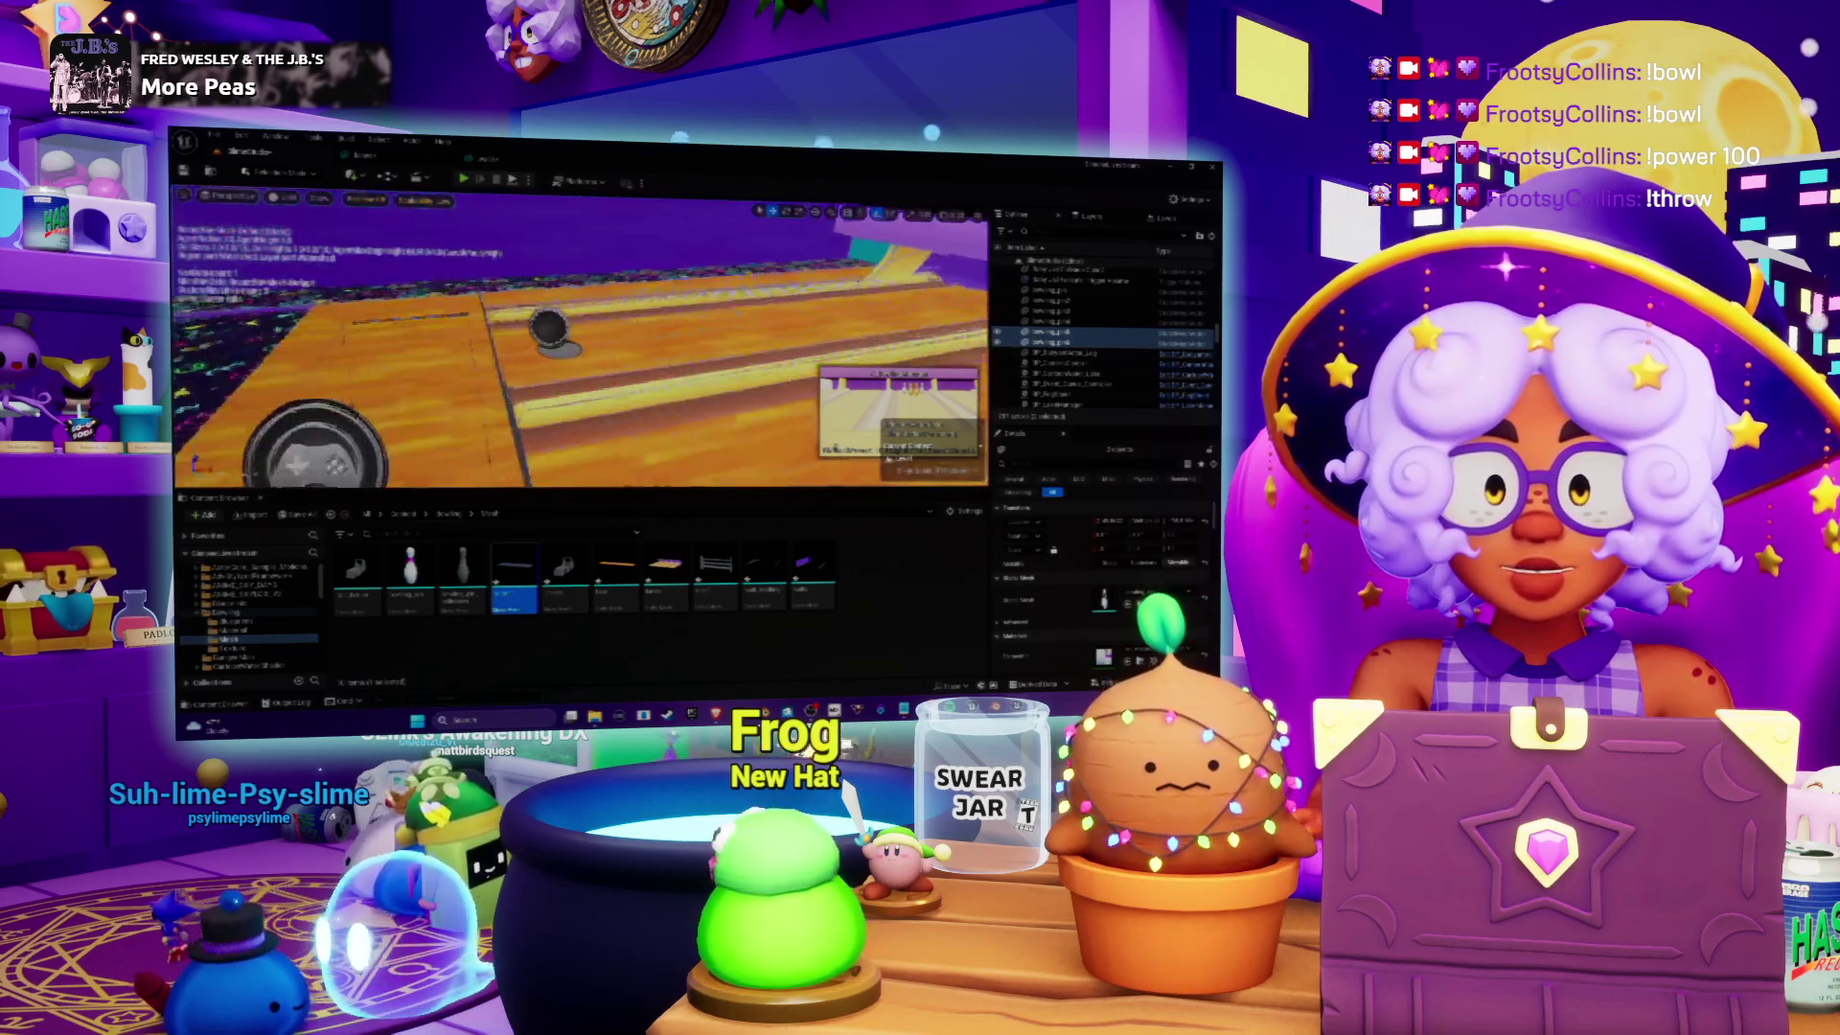
{"action": "key", "text": "Escape"}
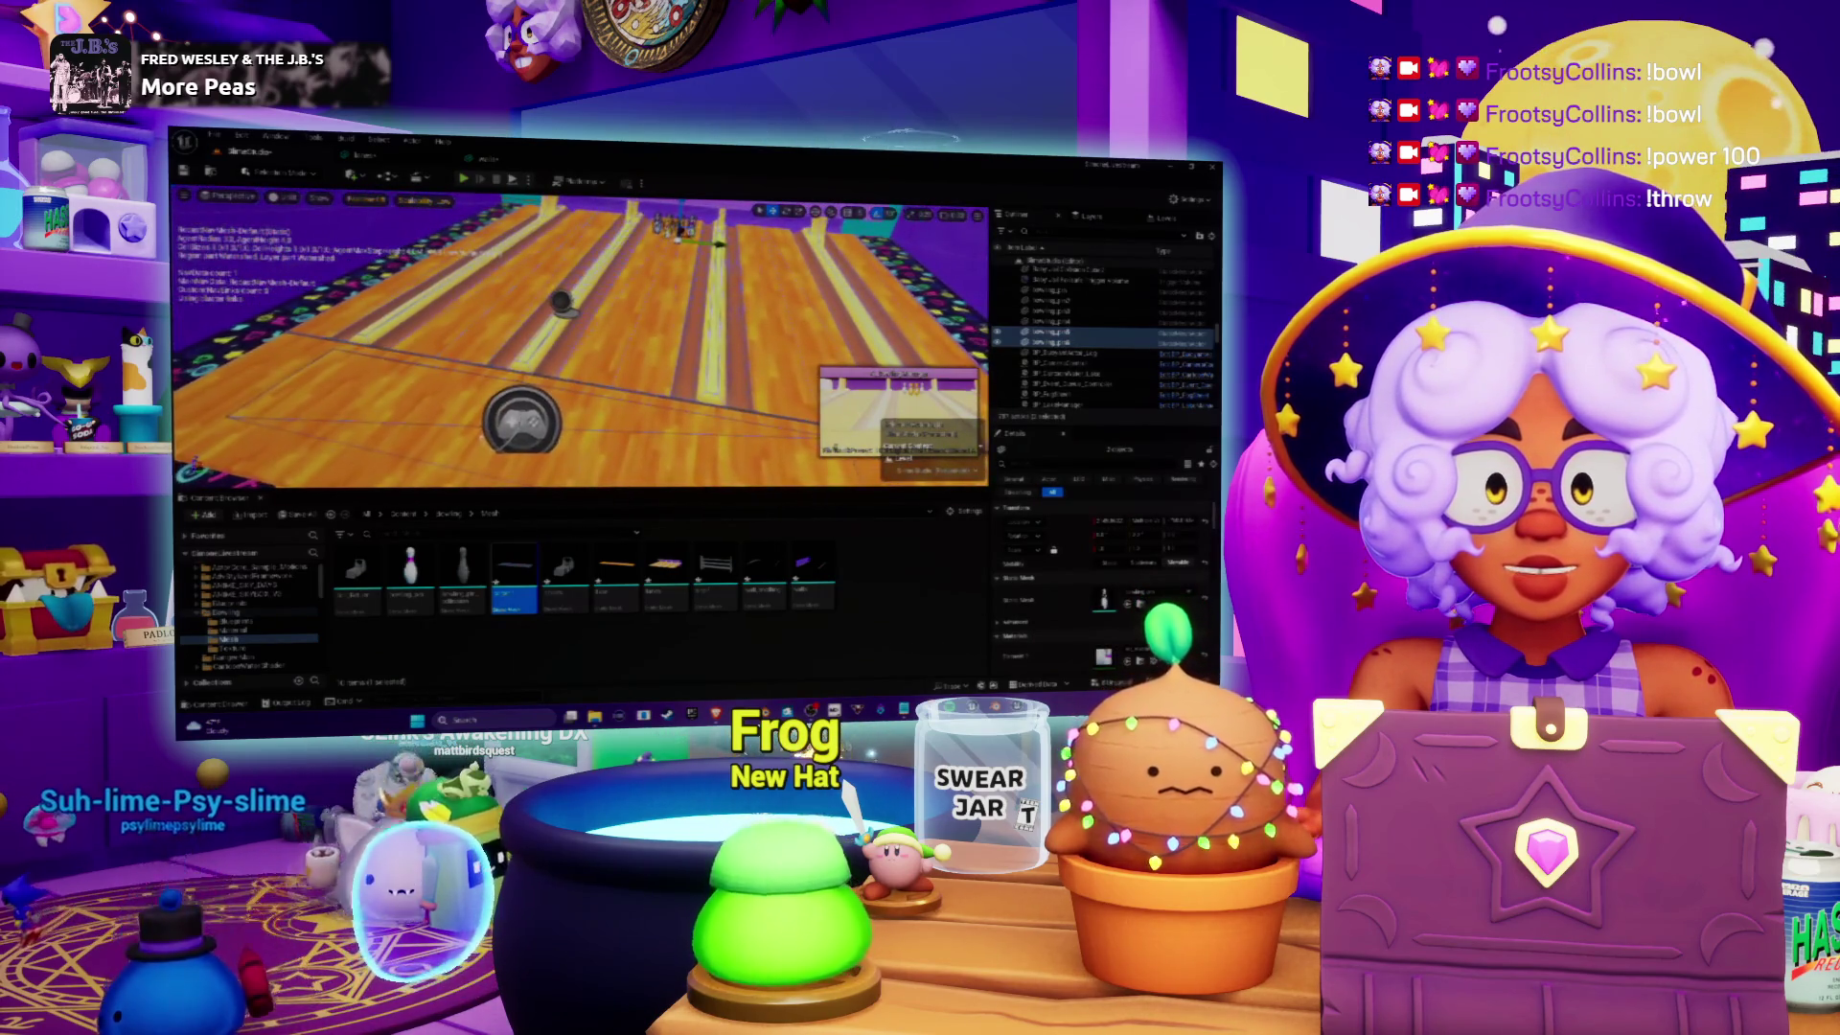
Step: Pull the view back, save the SlimeStudio map with Ctrl+S, and launch Play in Editor
{"action": "scroll", "coordinate": [580, 340], "scroll_direction": "down", "scroll_amount": 5}
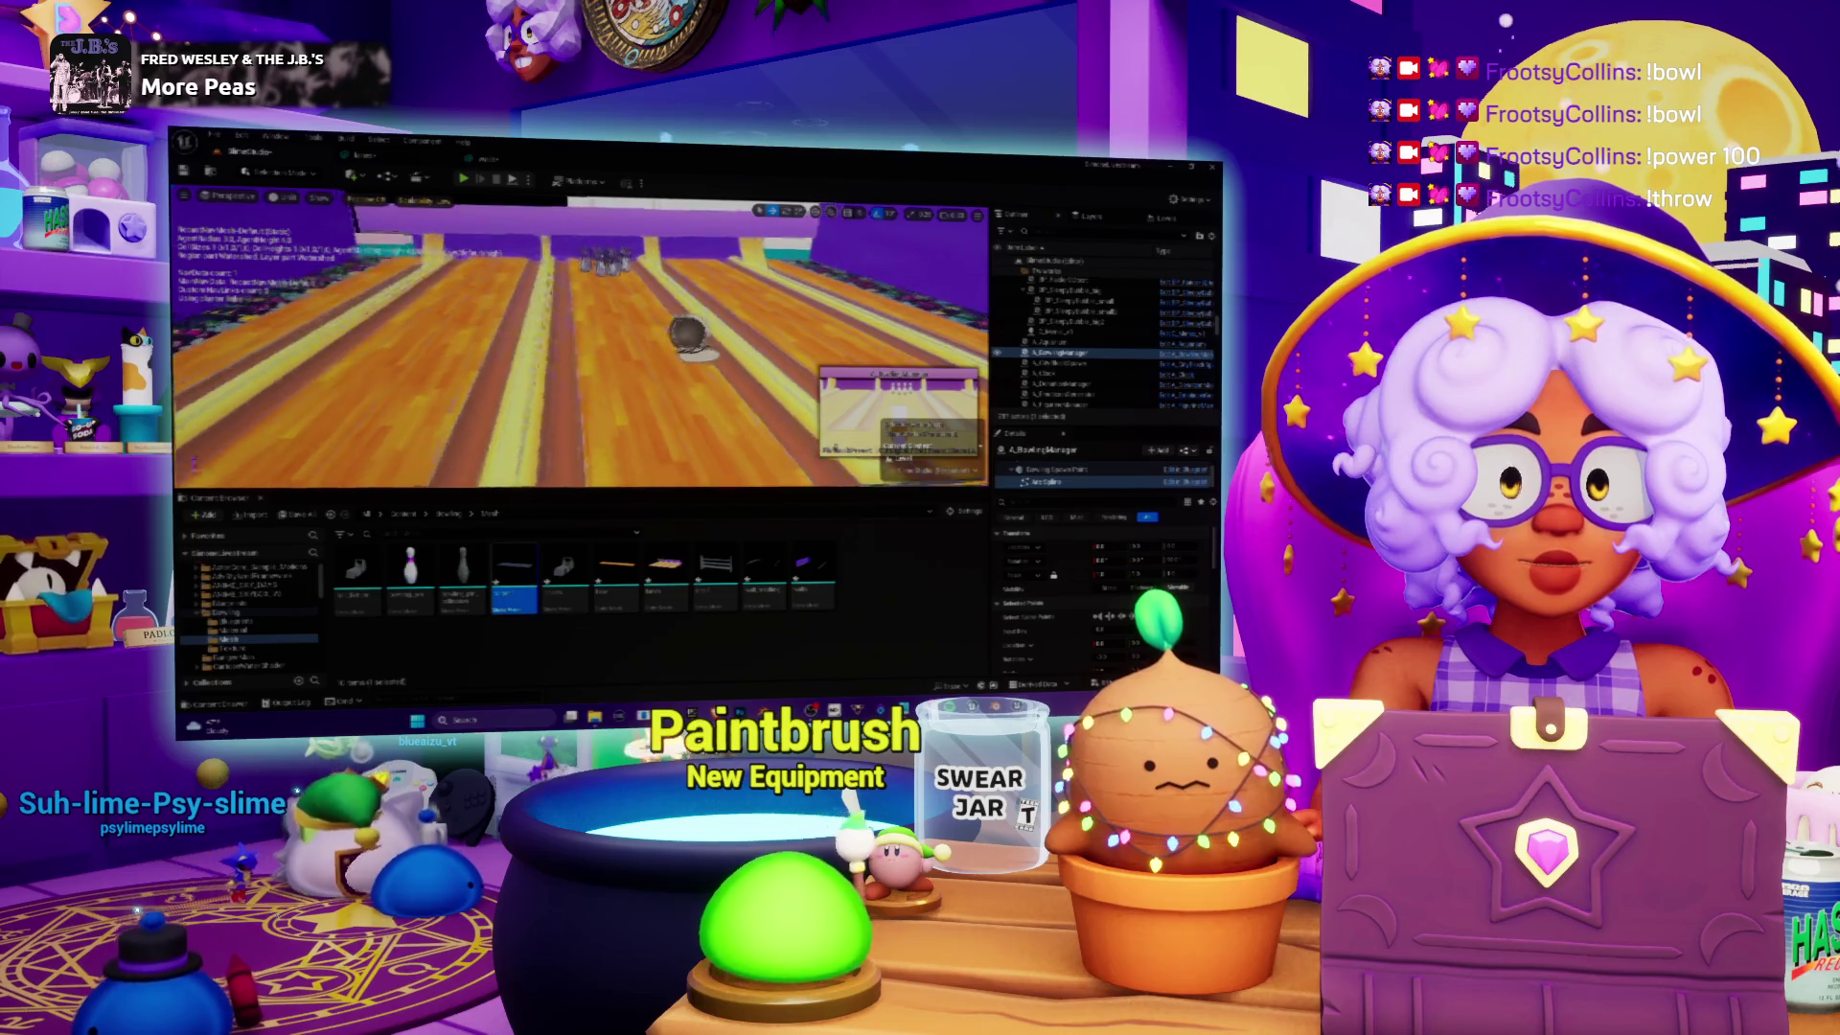
{"action": "key", "text": "ctrl+s"}
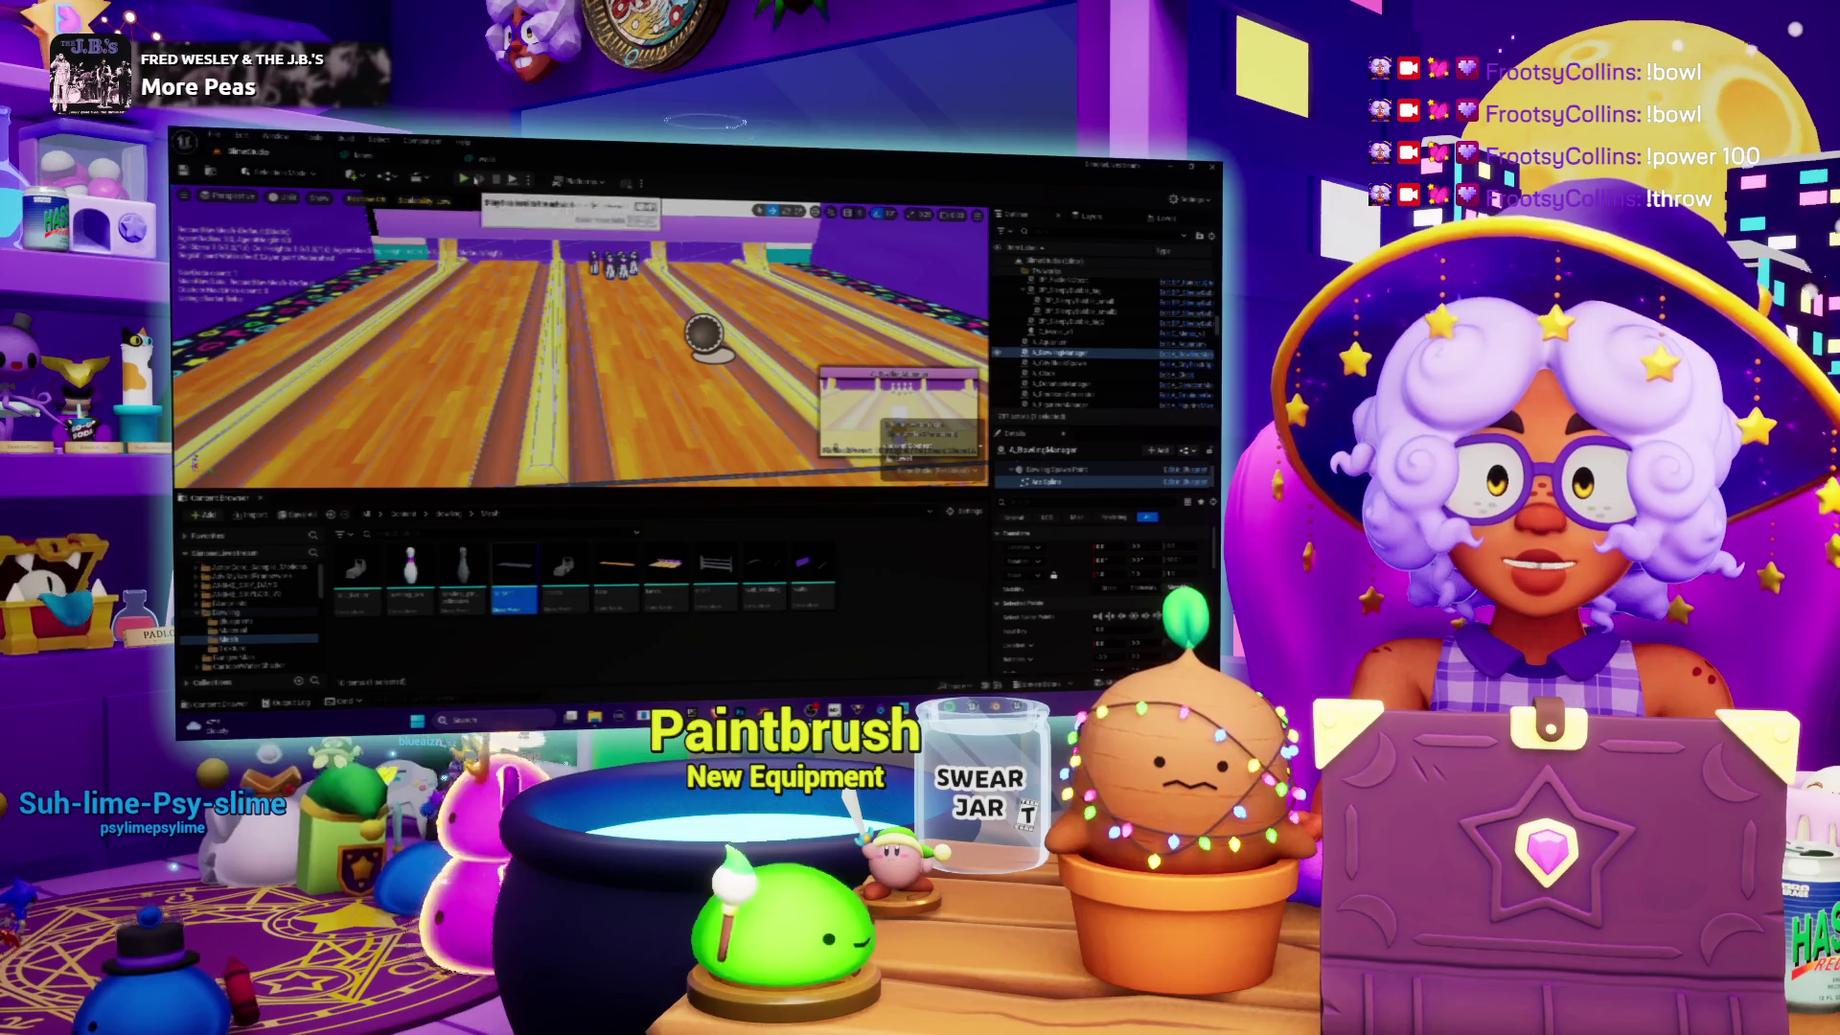
{"action": "key", "text": "alt+p"}
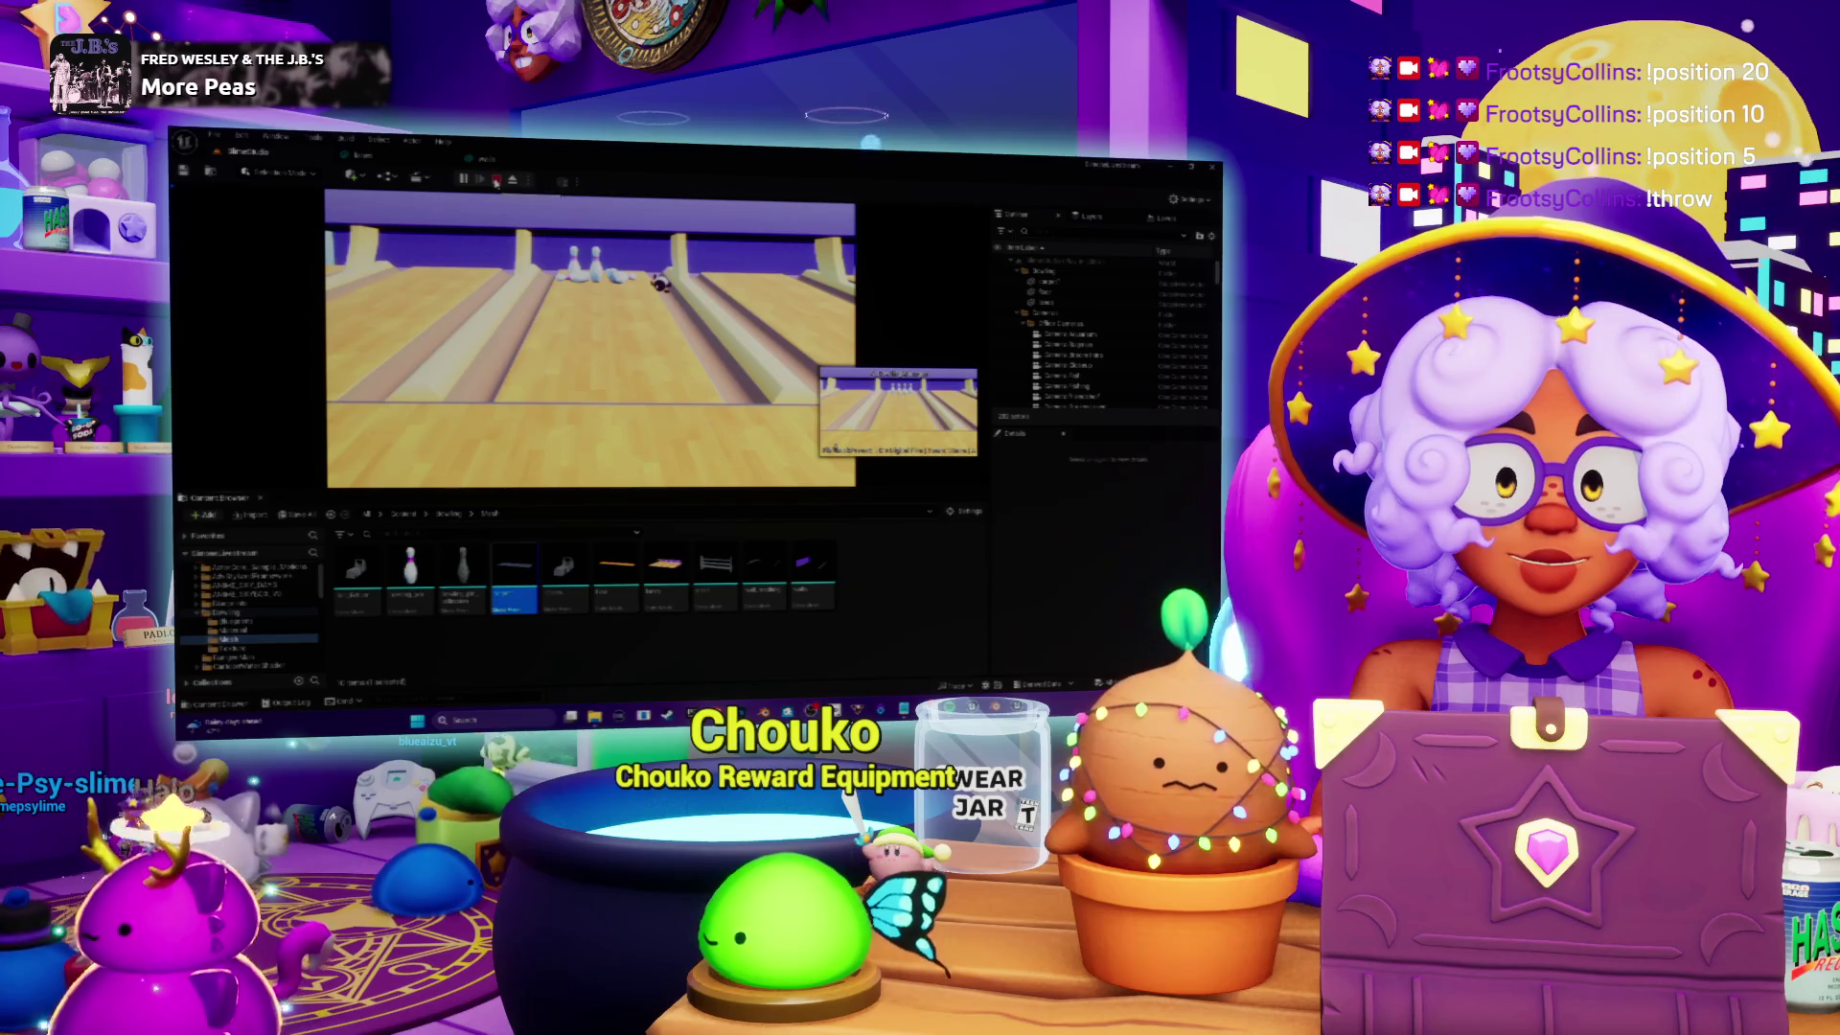
Step: Stop the test play, relaunch it with Alt+P, then bring up the A_BowlingManager Blueprint
{"action": "left_click", "coordinate": [497, 183]}
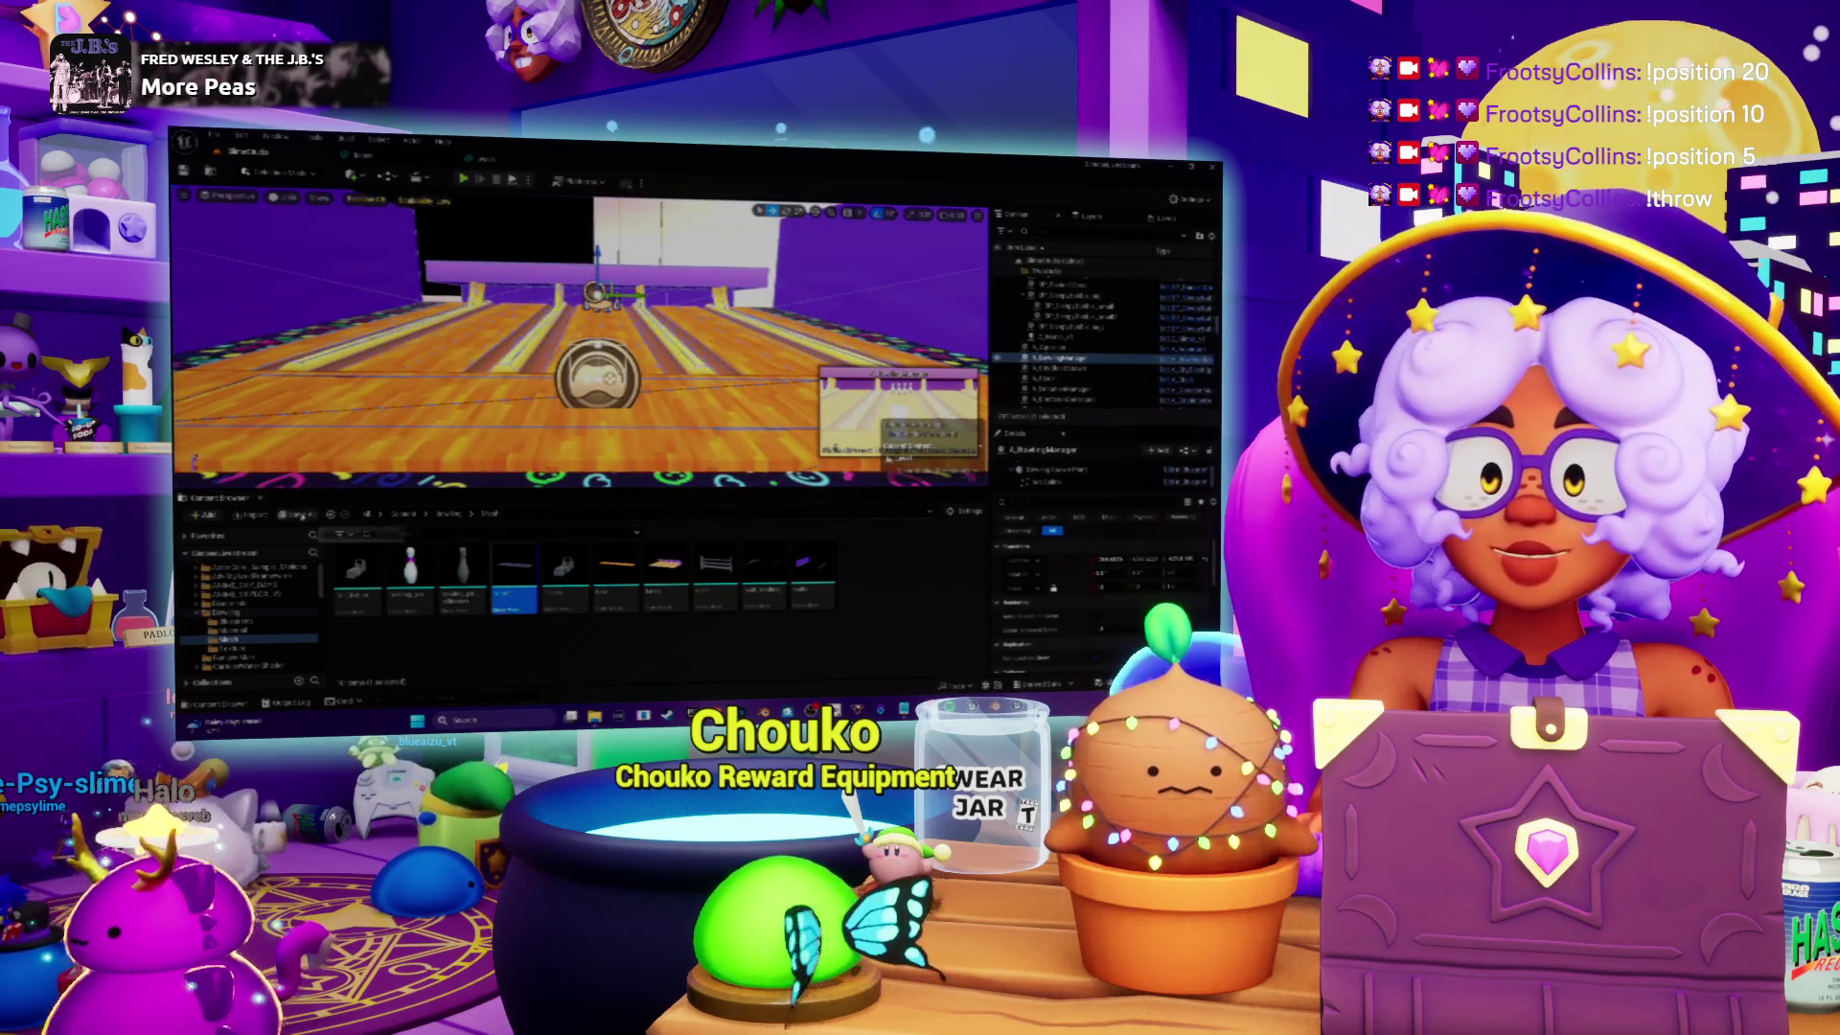
{"action": "key", "text": "alt+p"}
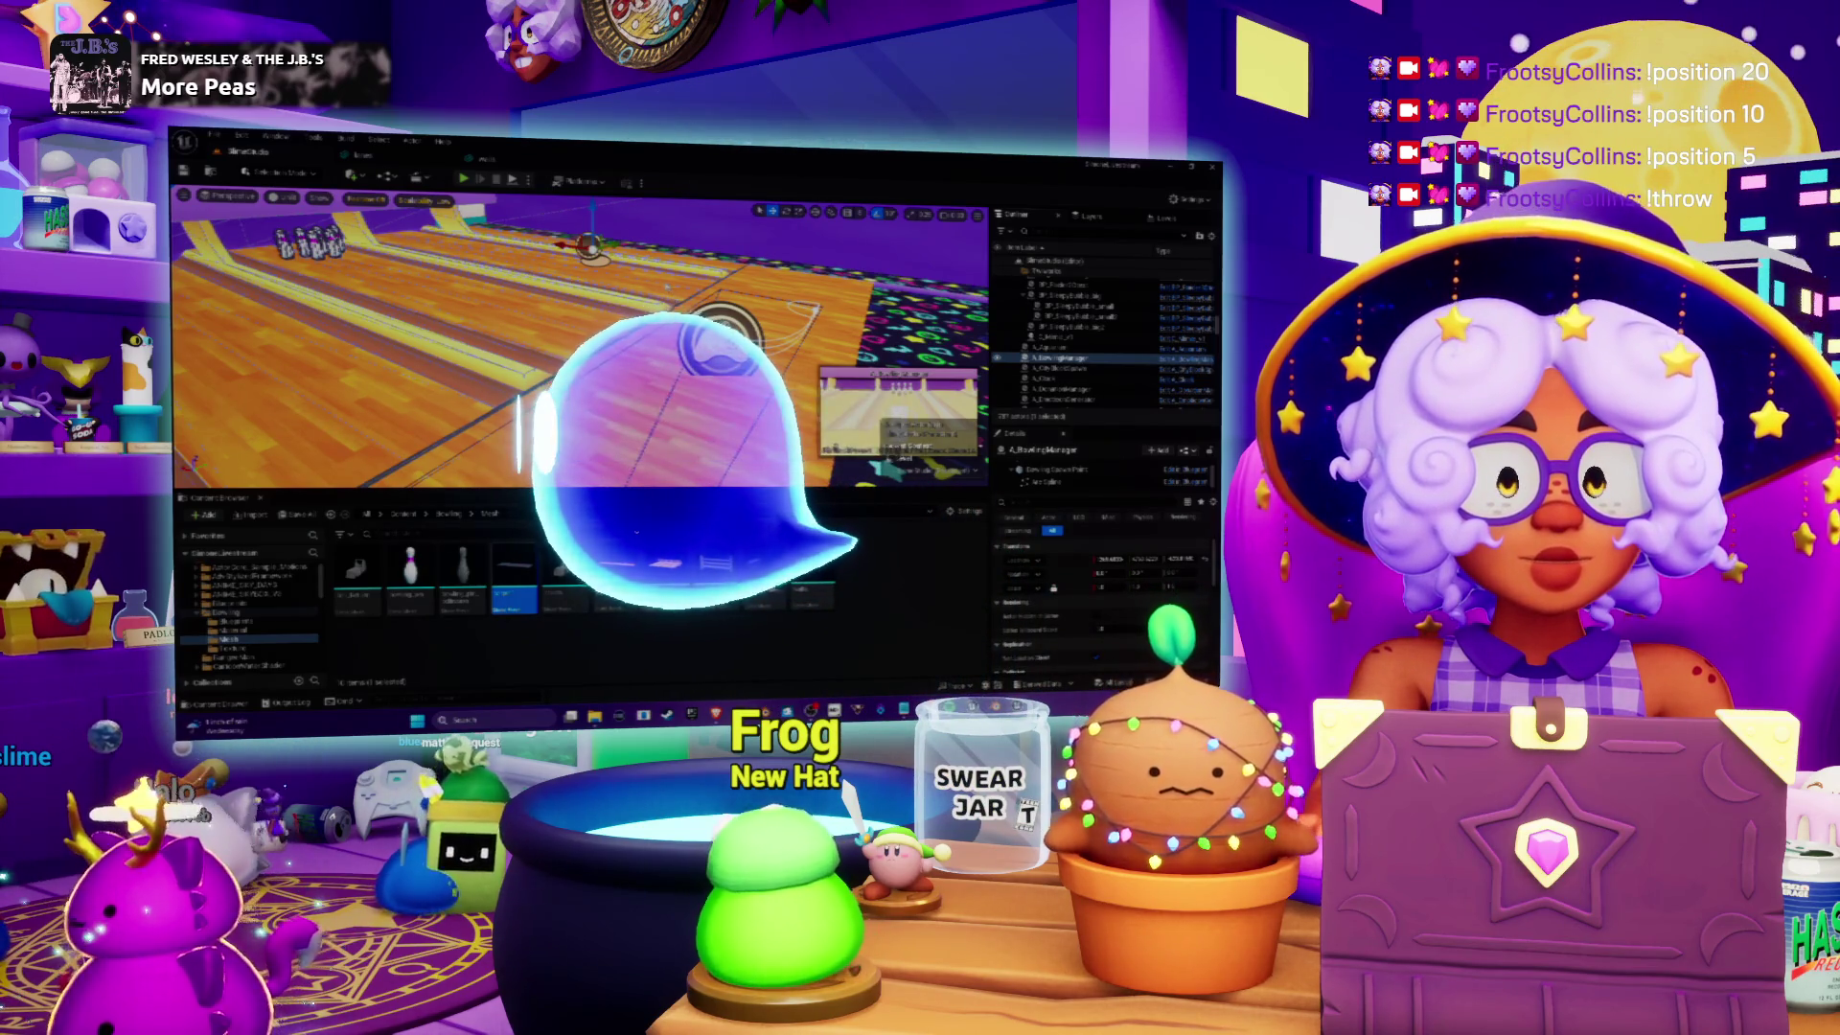
{"action": "key", "text": "ctrl+e"}
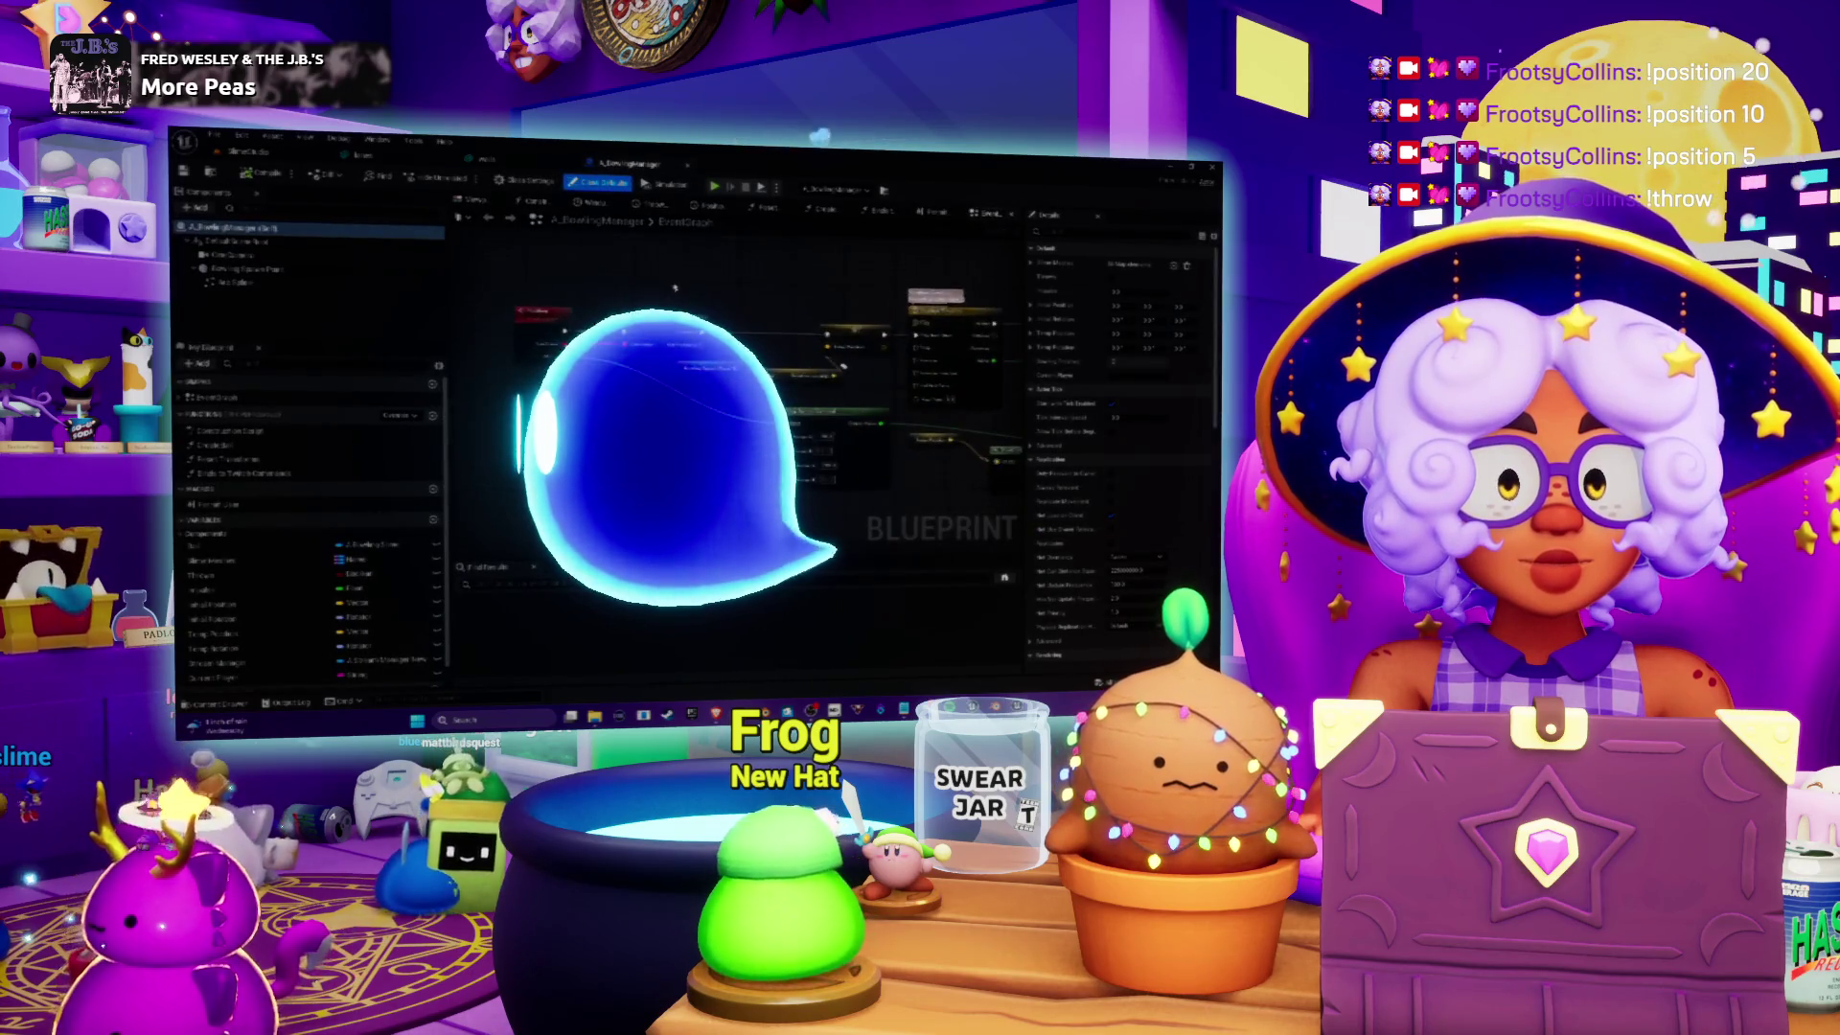
Step: Pan the A_BowlingManager EventGraph to the function call node and open its function
{"action": "scroll", "coordinate": [738, 402], "scroll_direction": "down", "scroll_amount": 4}
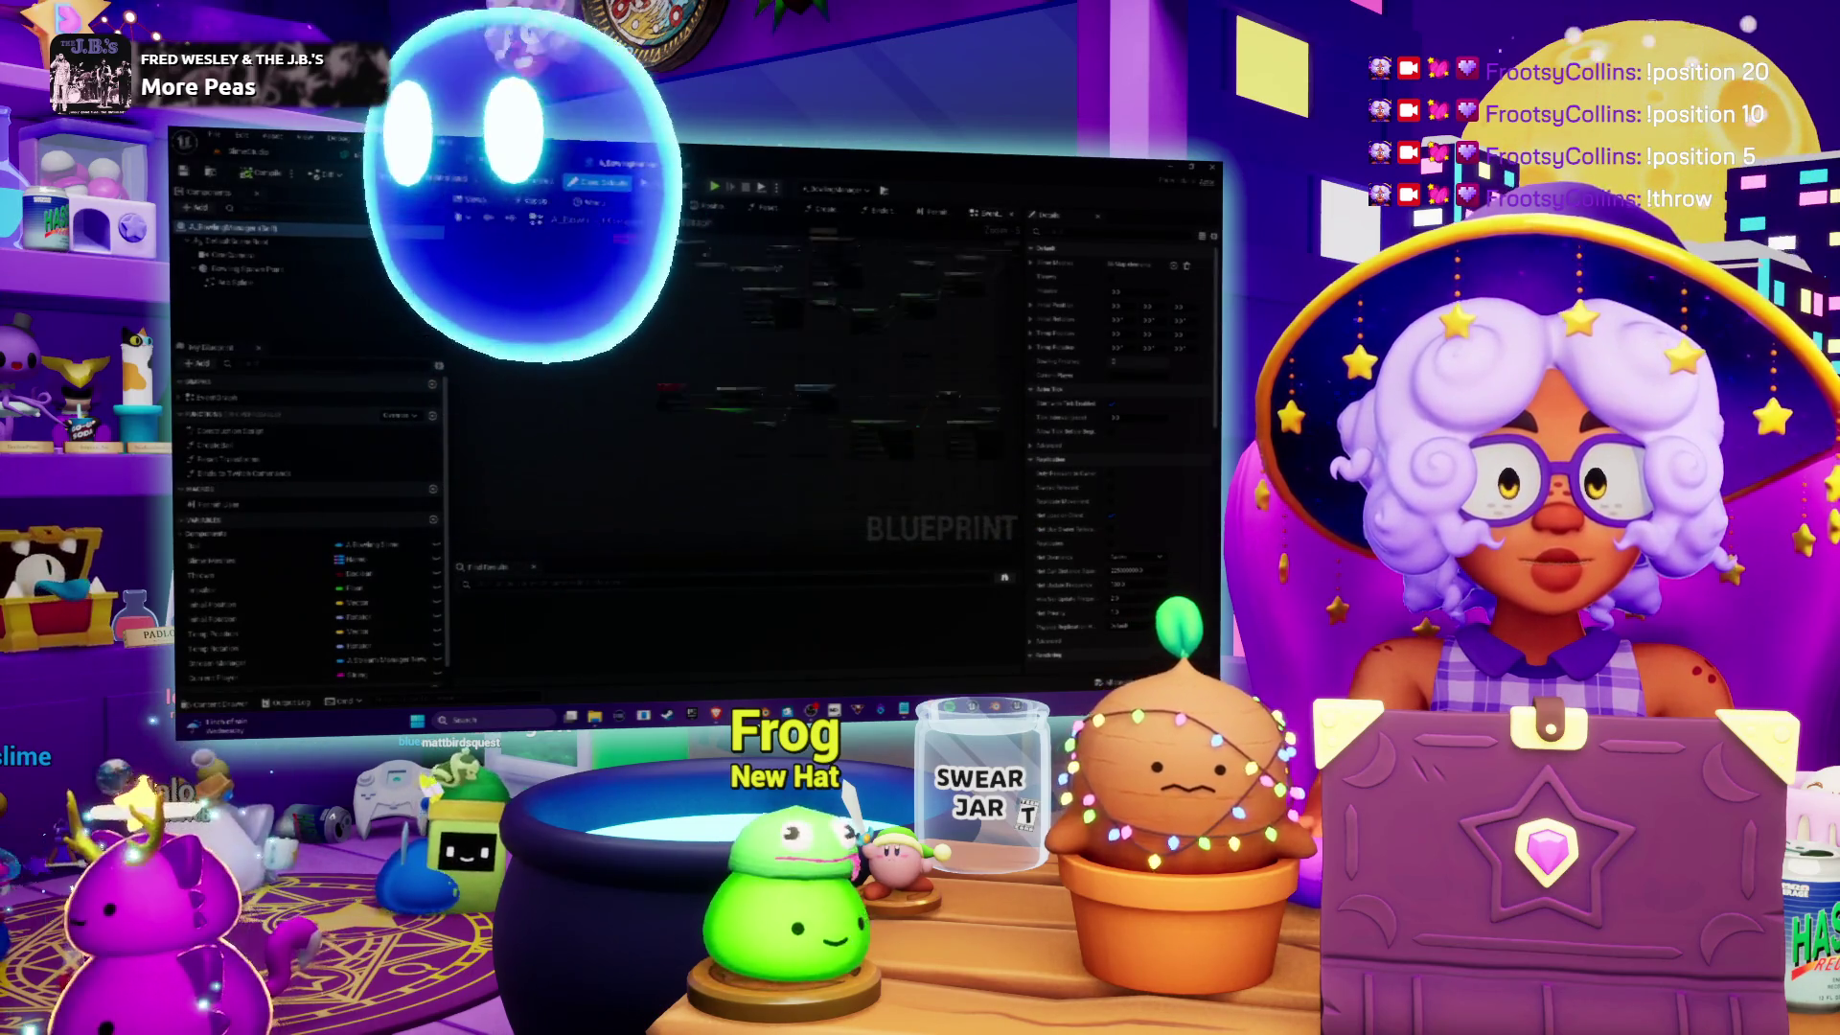
{"action": "scroll", "coordinate": [634, 356], "scroll_direction": "up", "scroll_amount": 4}
{"action": "left_click_drag", "start_coordinate": [634, 357], "coordinate": [543, 383]}
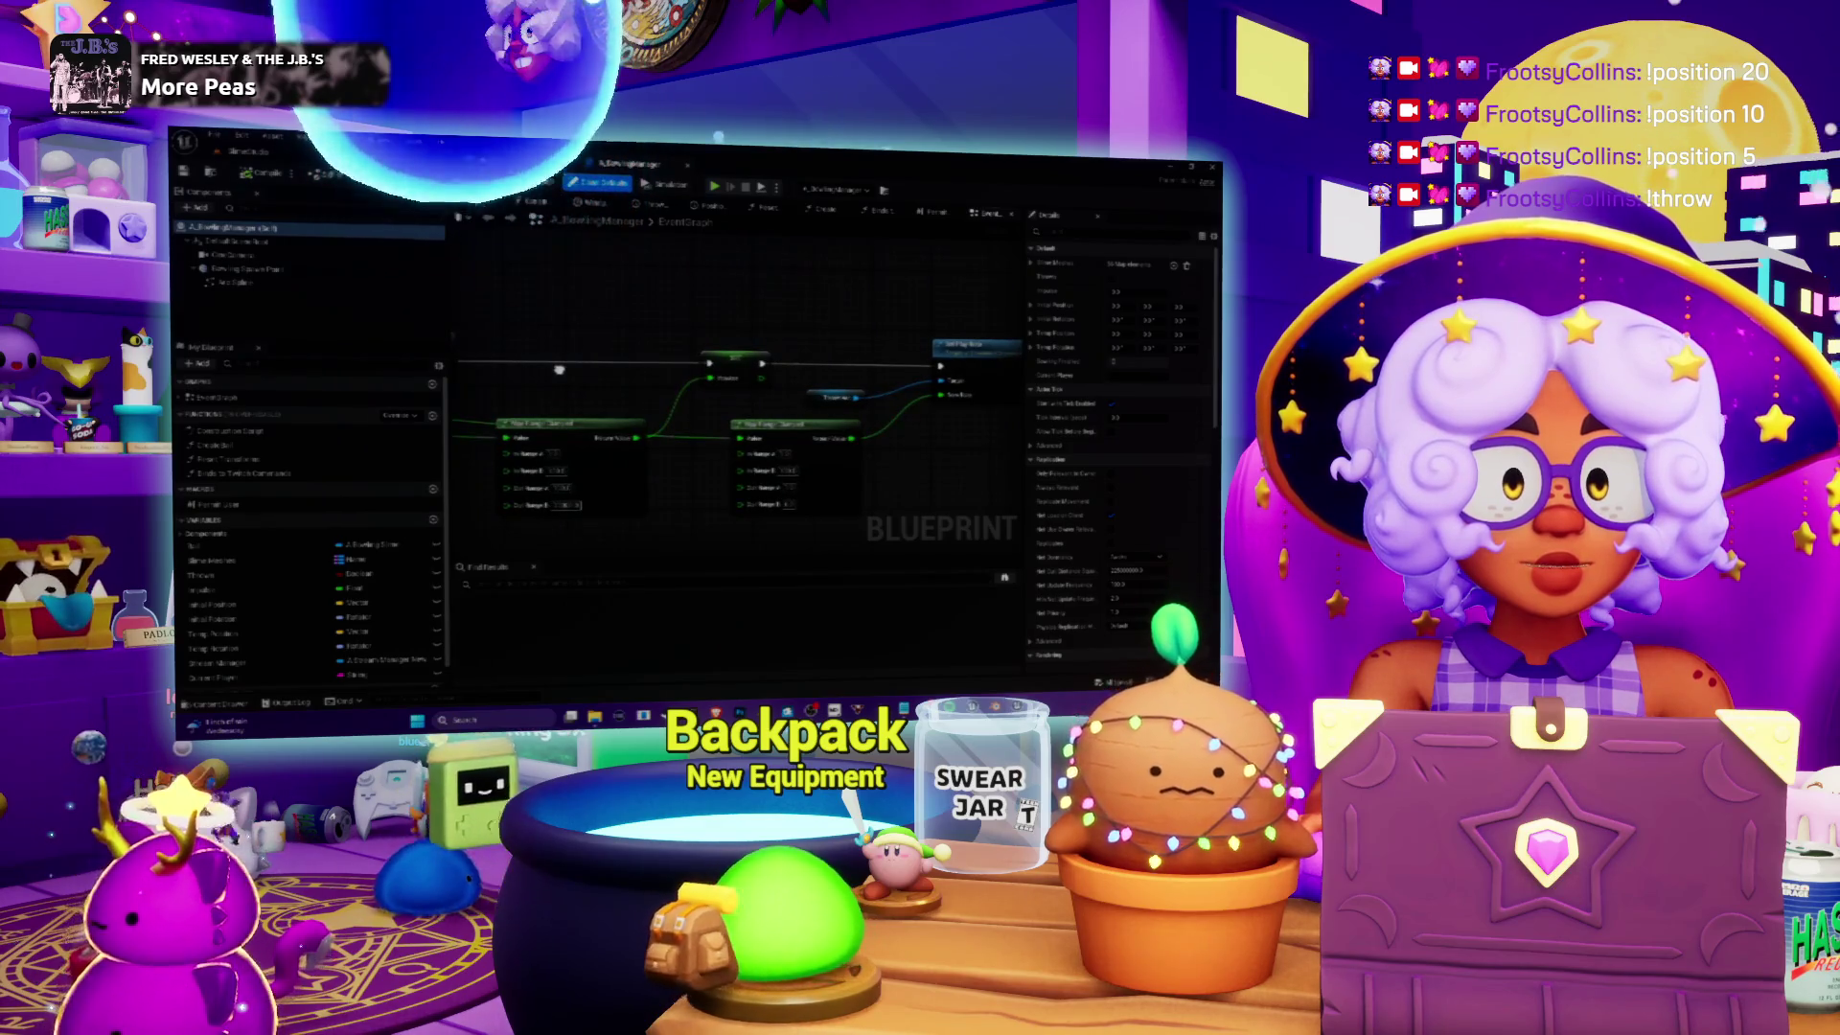
{"action": "left_click", "coordinate": [746, 343]}
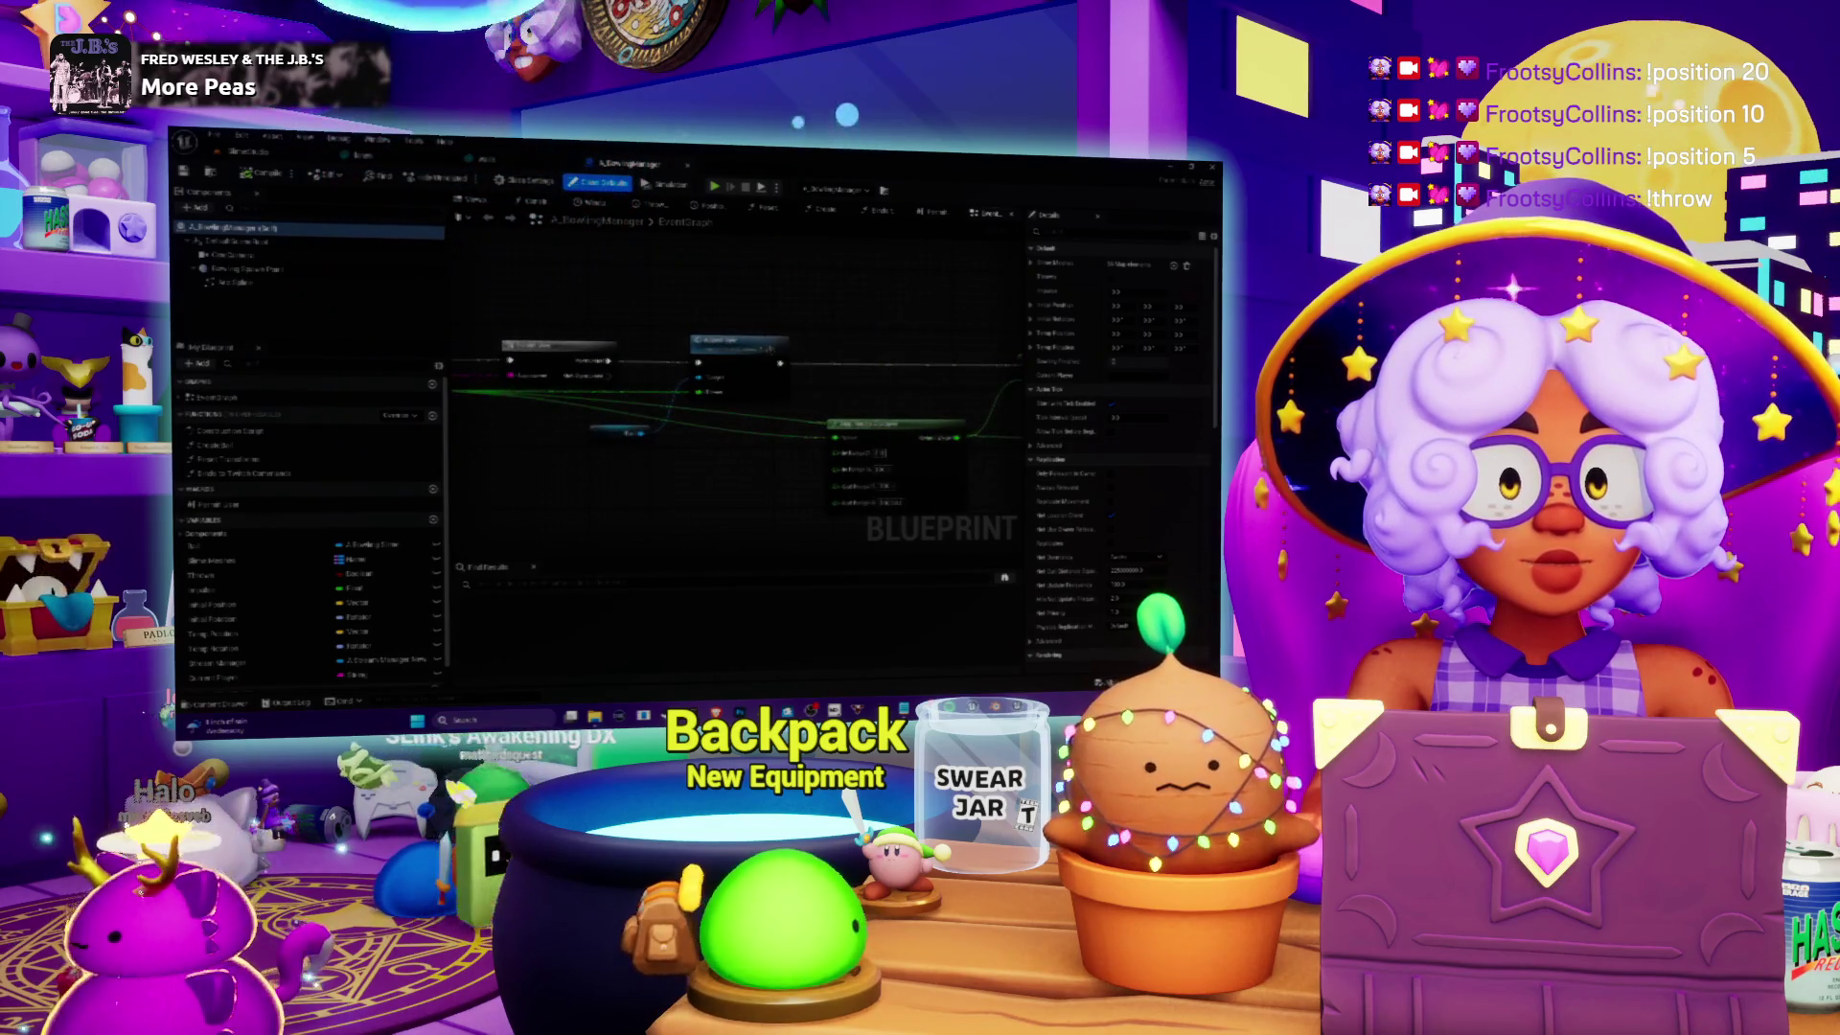
{"action": "double_click", "coordinate": [746, 343]}
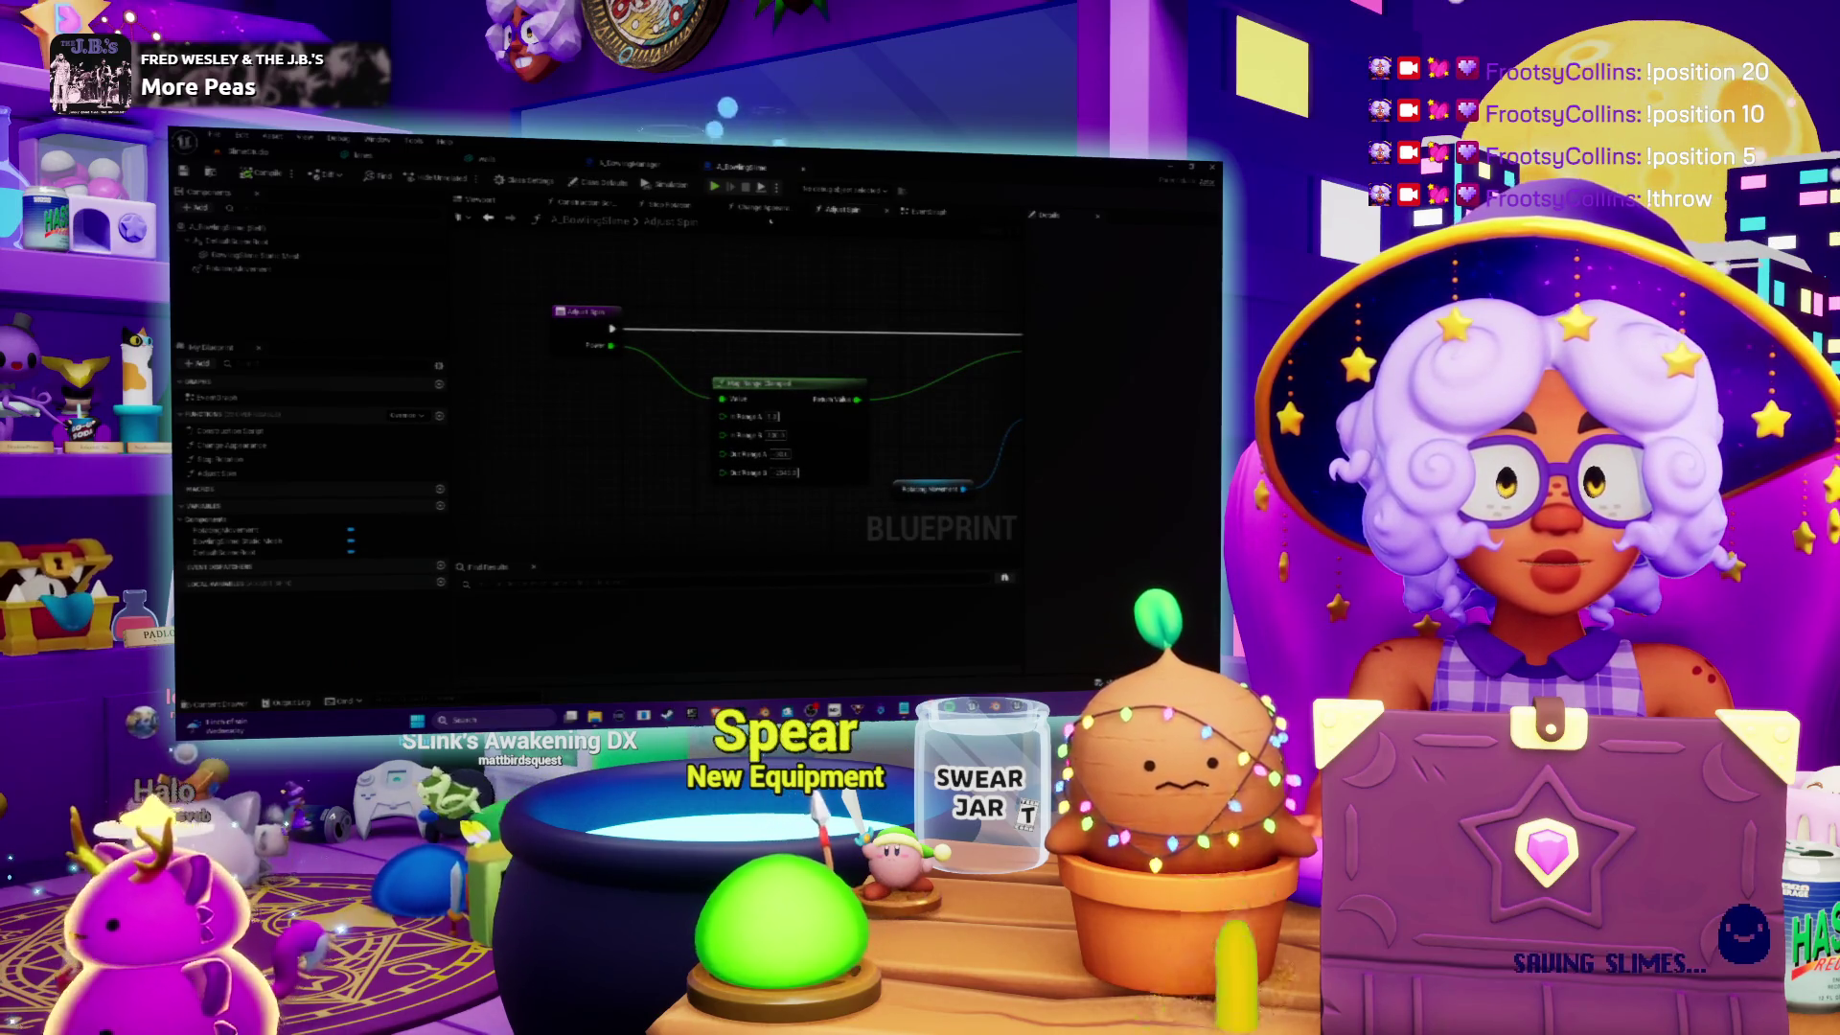
Step: Search My Blueprint for 'spin' and move the Get variable node to a new spot
{"action": "type", "text": "spin"}
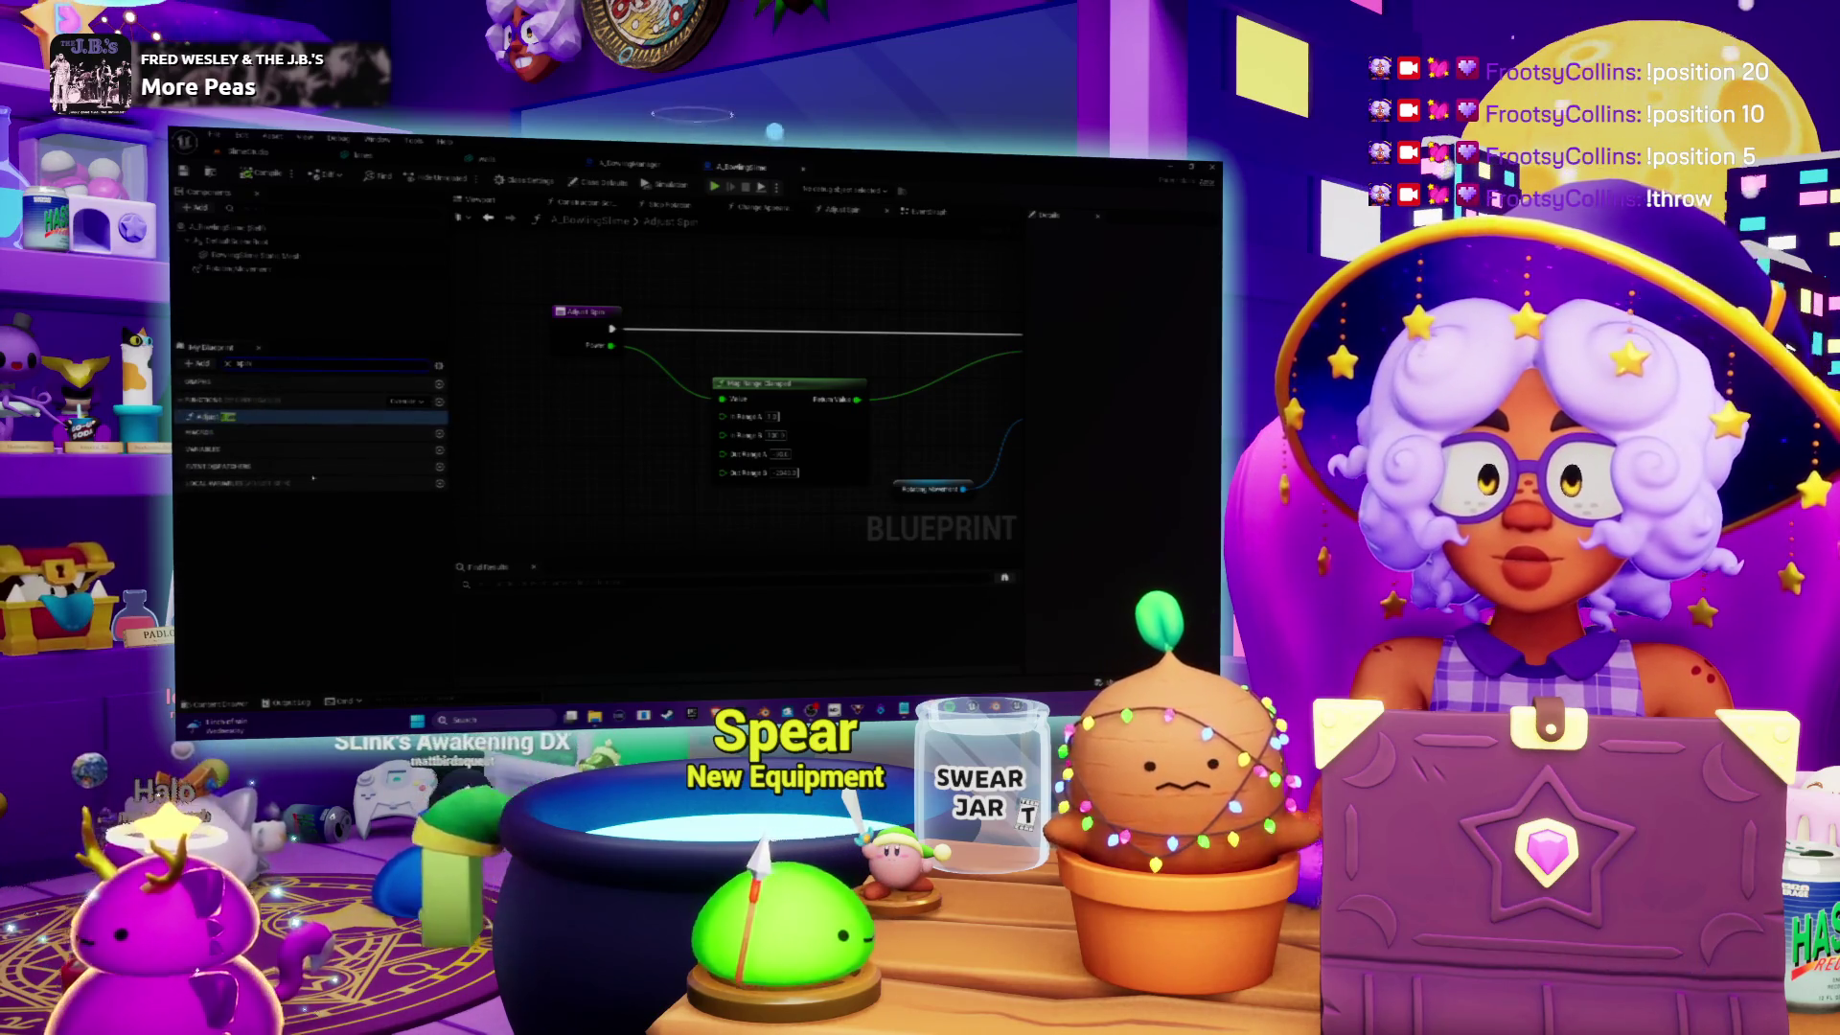
{"action": "left_click_drag", "start_coordinate": [906, 499], "coordinate": [703, 500]}
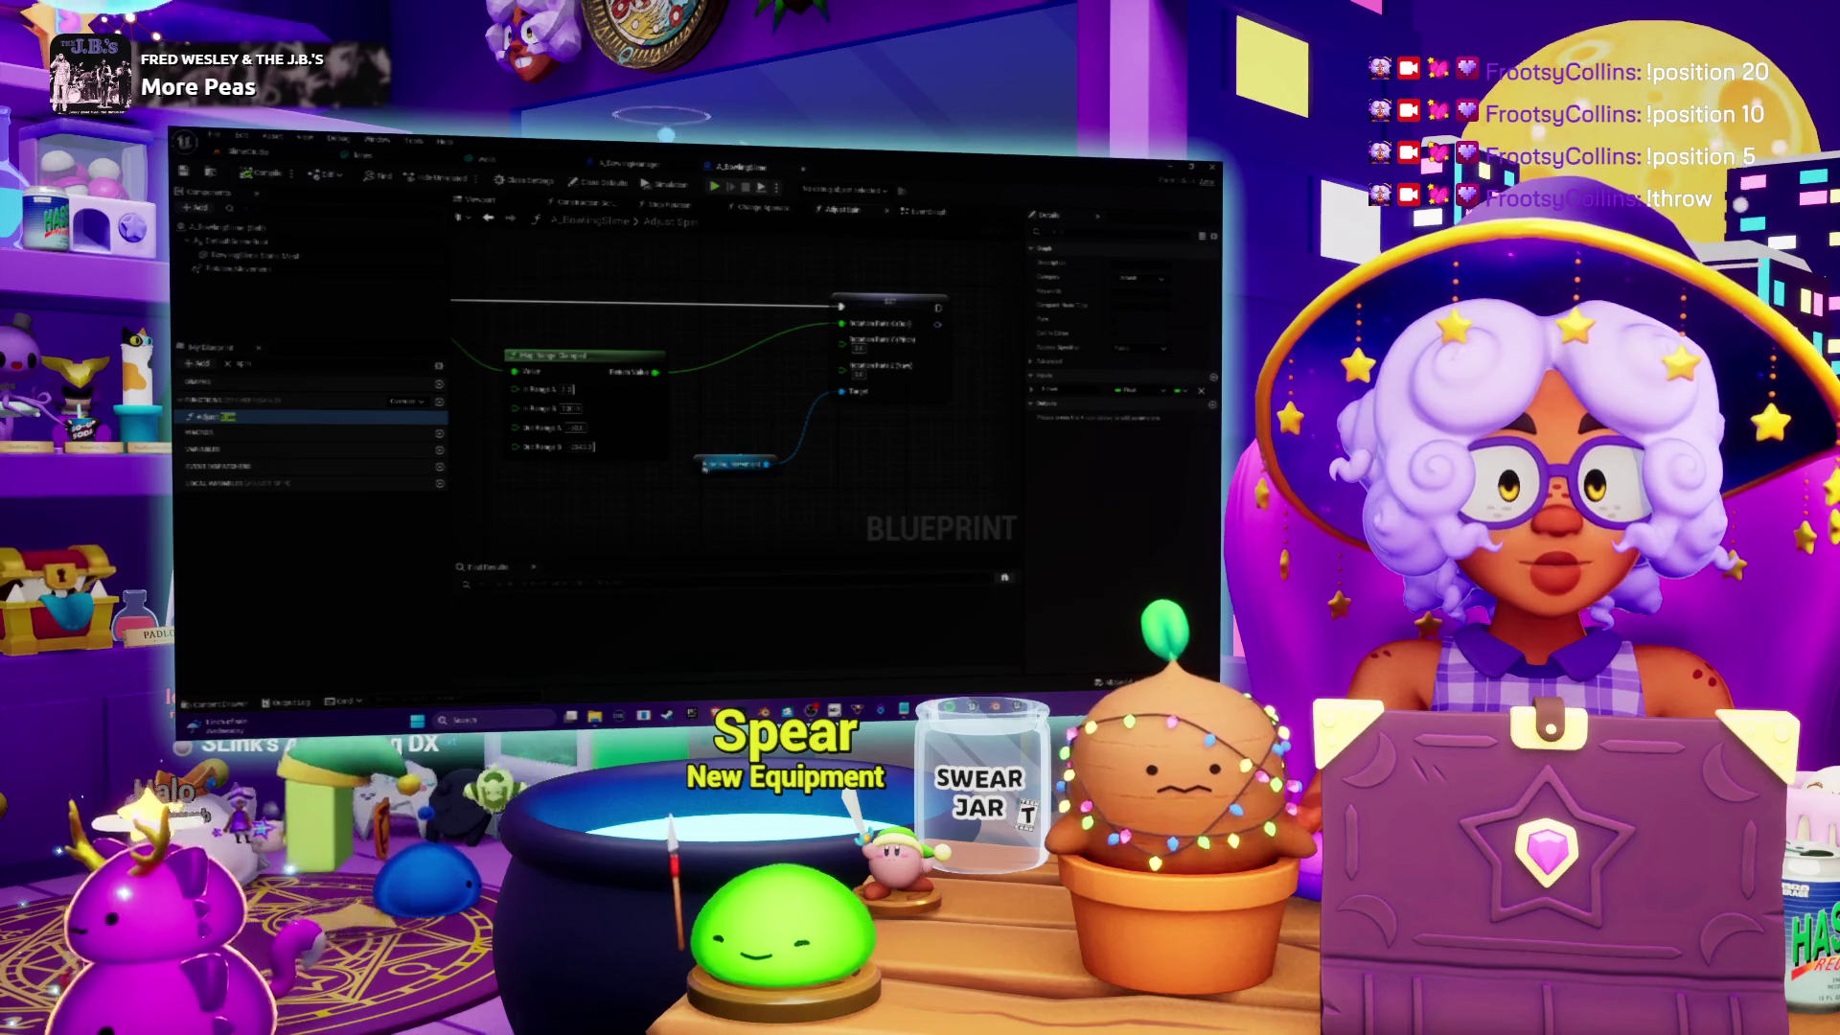
{"action": "left_click", "coordinate": [704, 464]}
{"action": "mouse_move", "coordinate": [700, 464]}
{"action": "left_mouse_down"}
{"action": "mouse_move", "coordinate": [785, 391]}
{"action": "mouse_move", "coordinate": [801, 422]}
{"action": "left_mouse_up"}
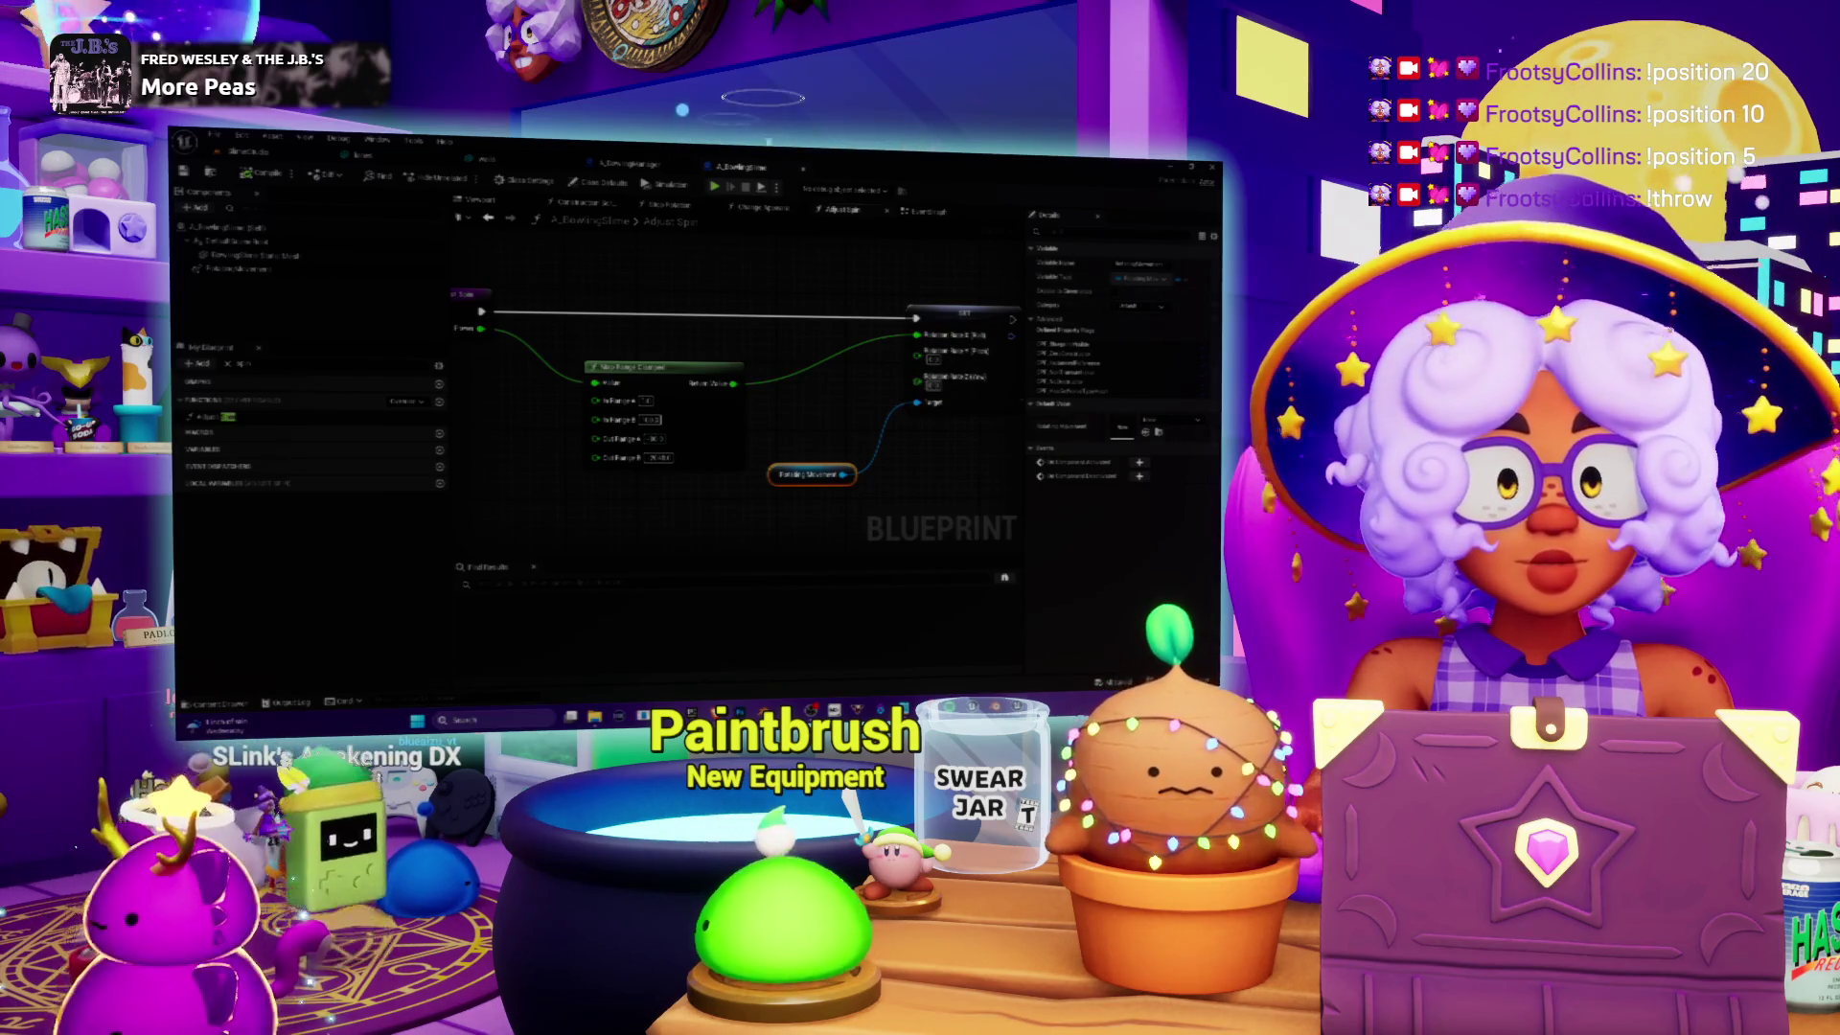
Step: Edit a stage component's transform value in Details, then view the Blueprint's 3D viewport
{"action": "left_click", "coordinate": [233, 269]}
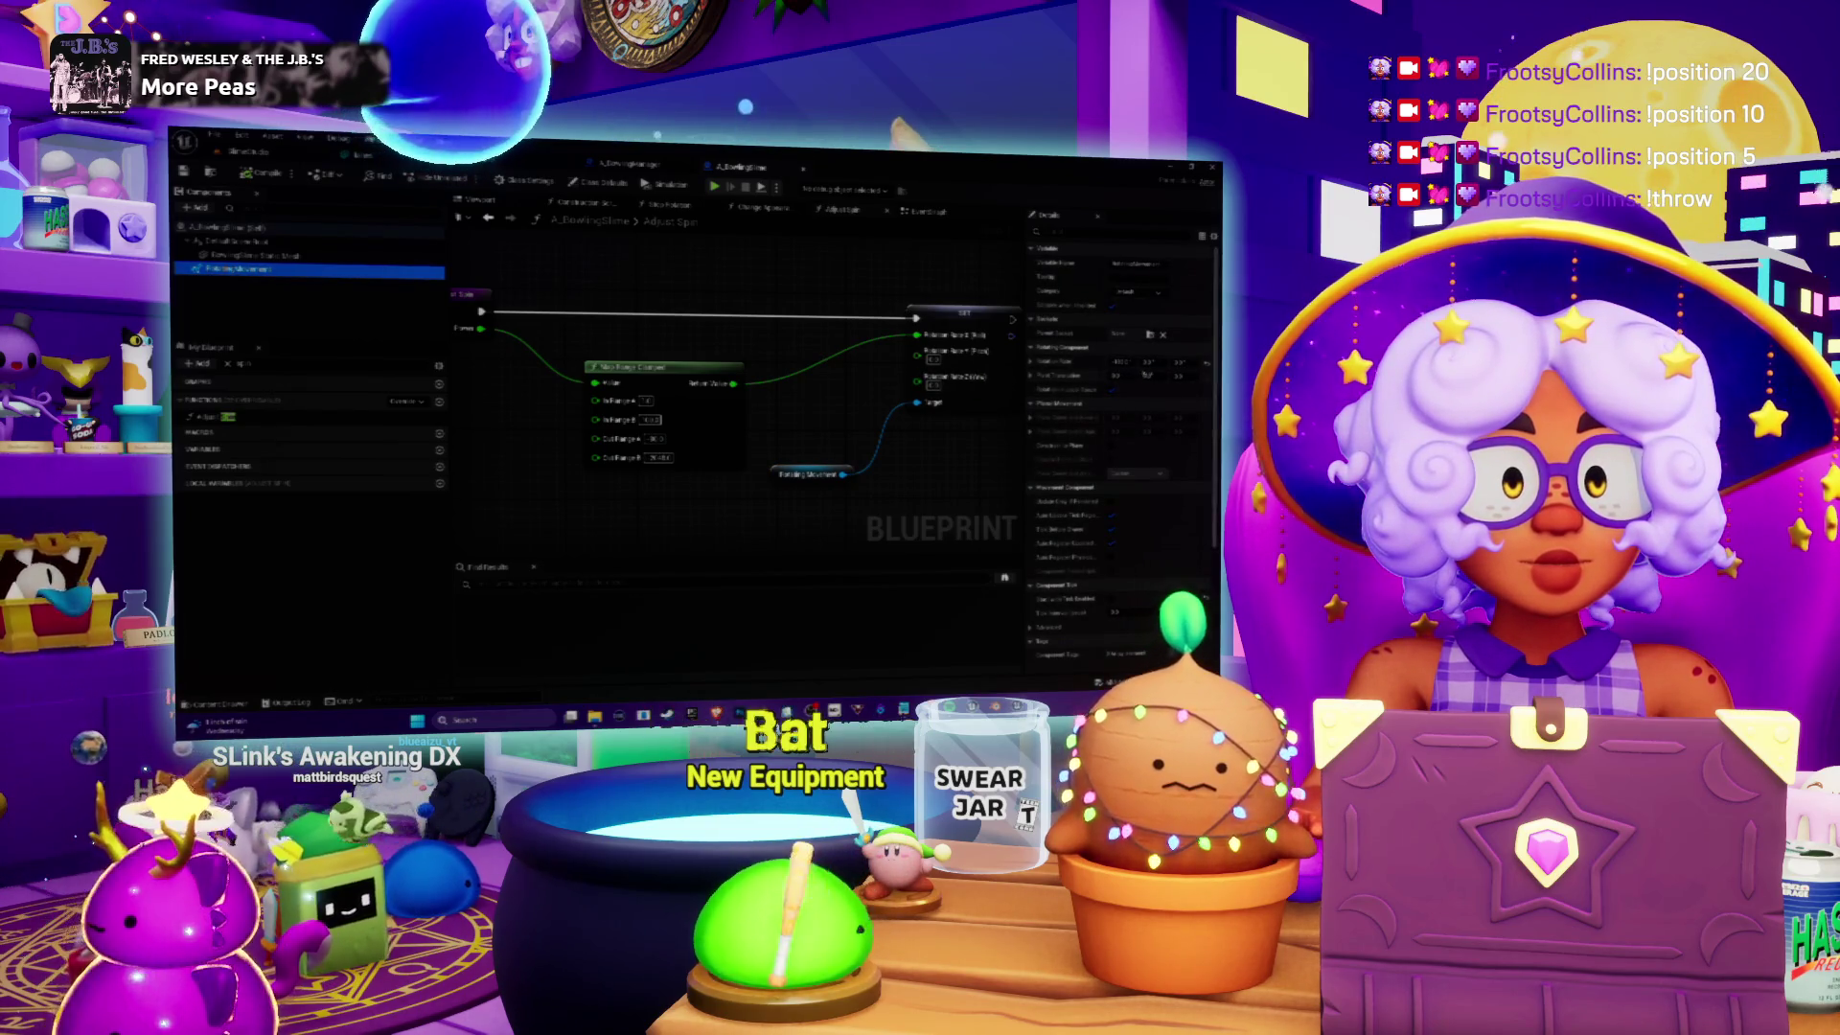
{"action": "left_click", "coordinate": [1122, 361]}
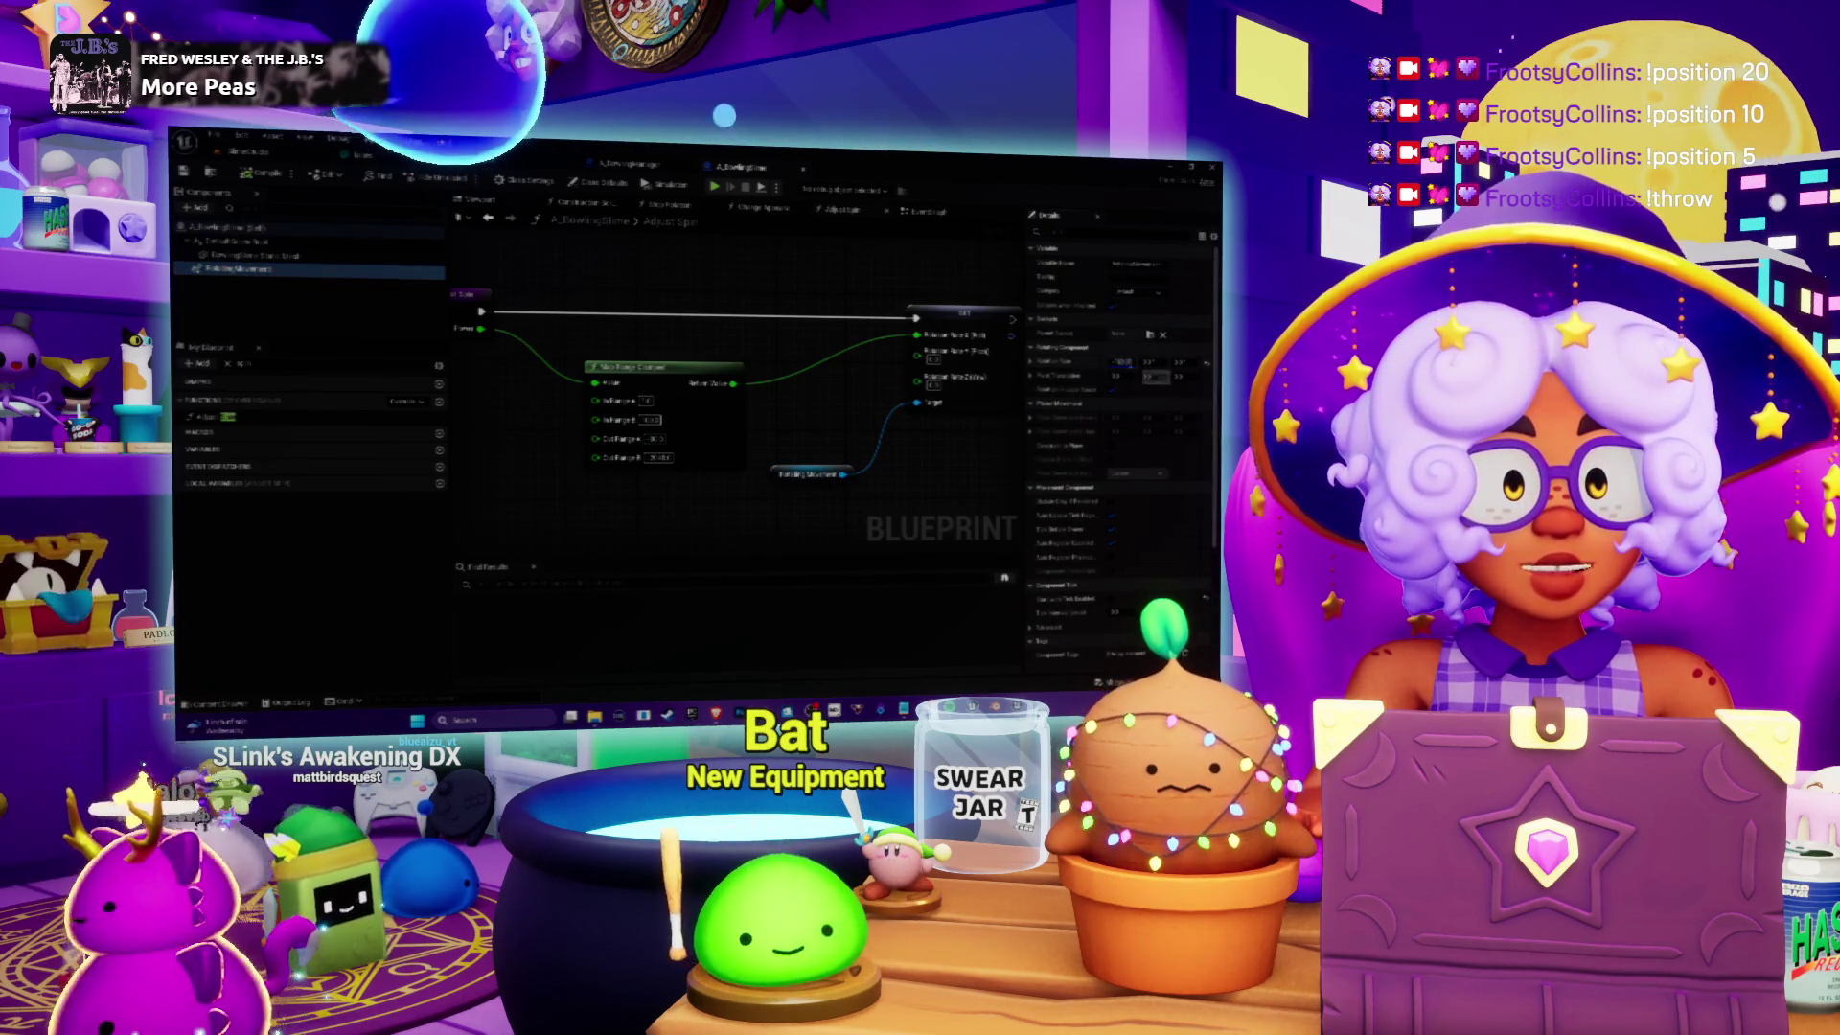
{"action": "key", "text": "Return"}
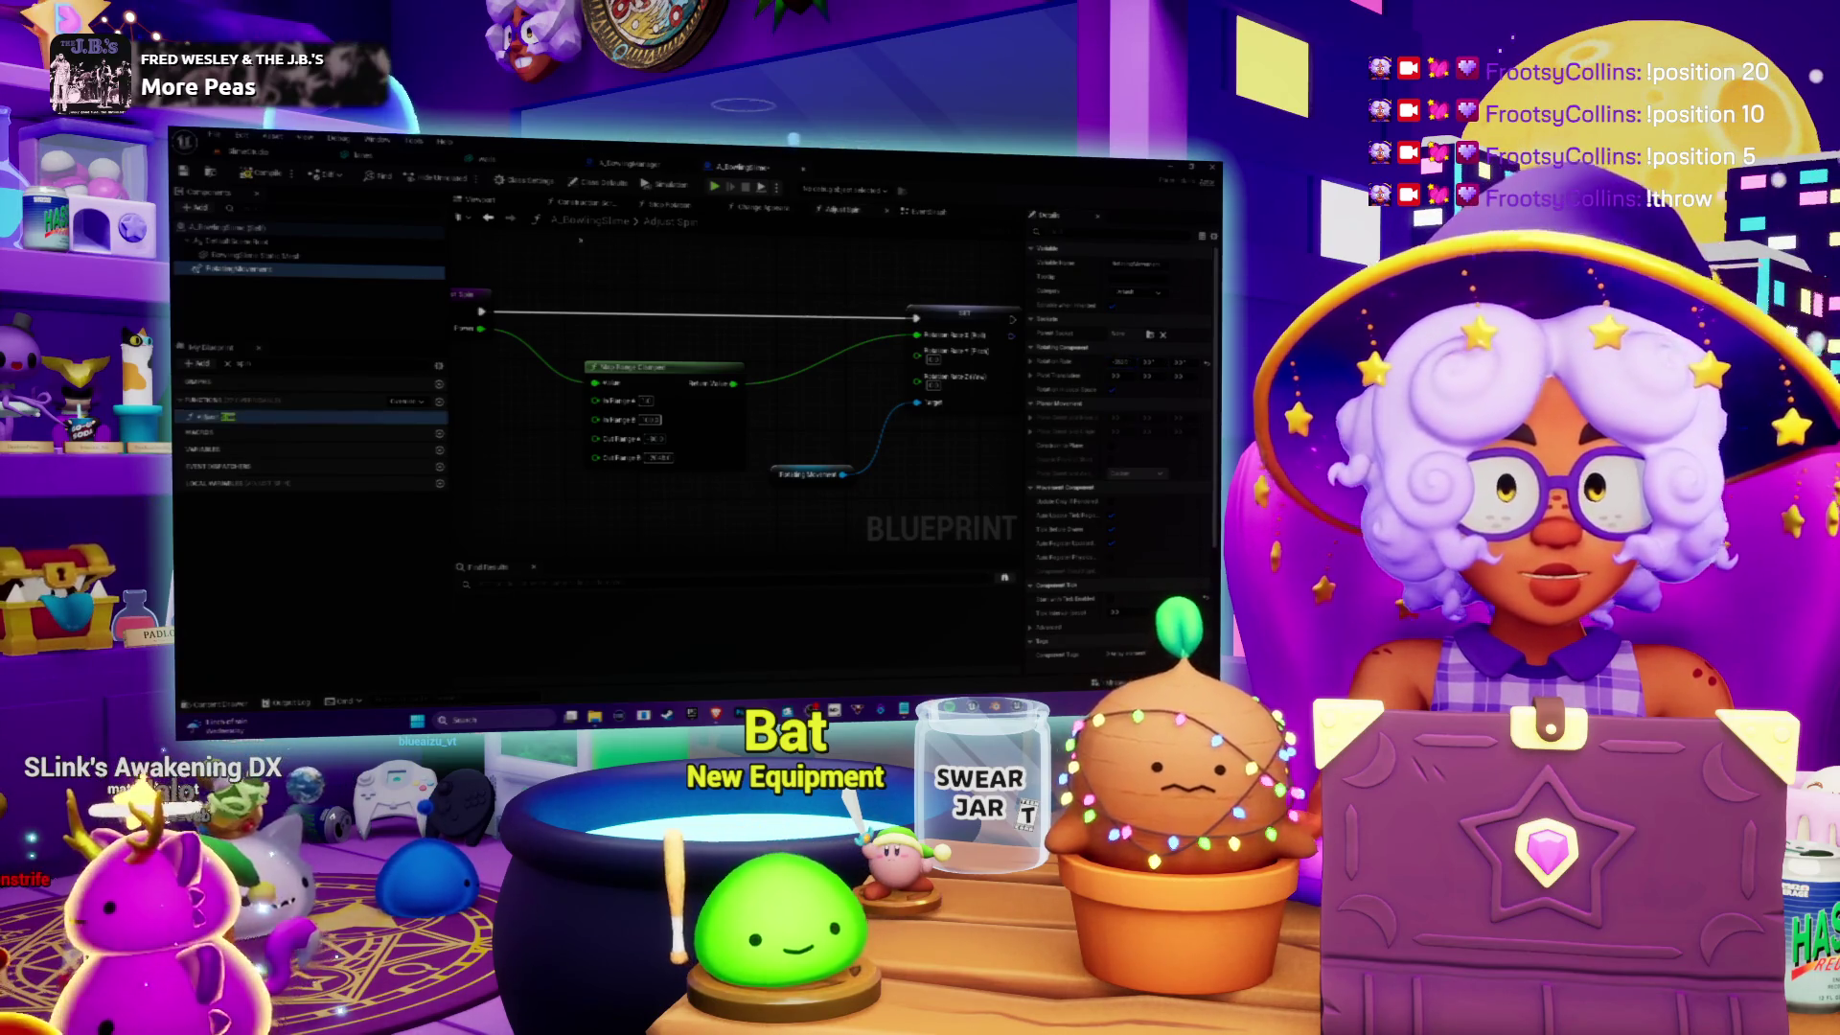
{"action": "left_click", "coordinate": [479, 200]}
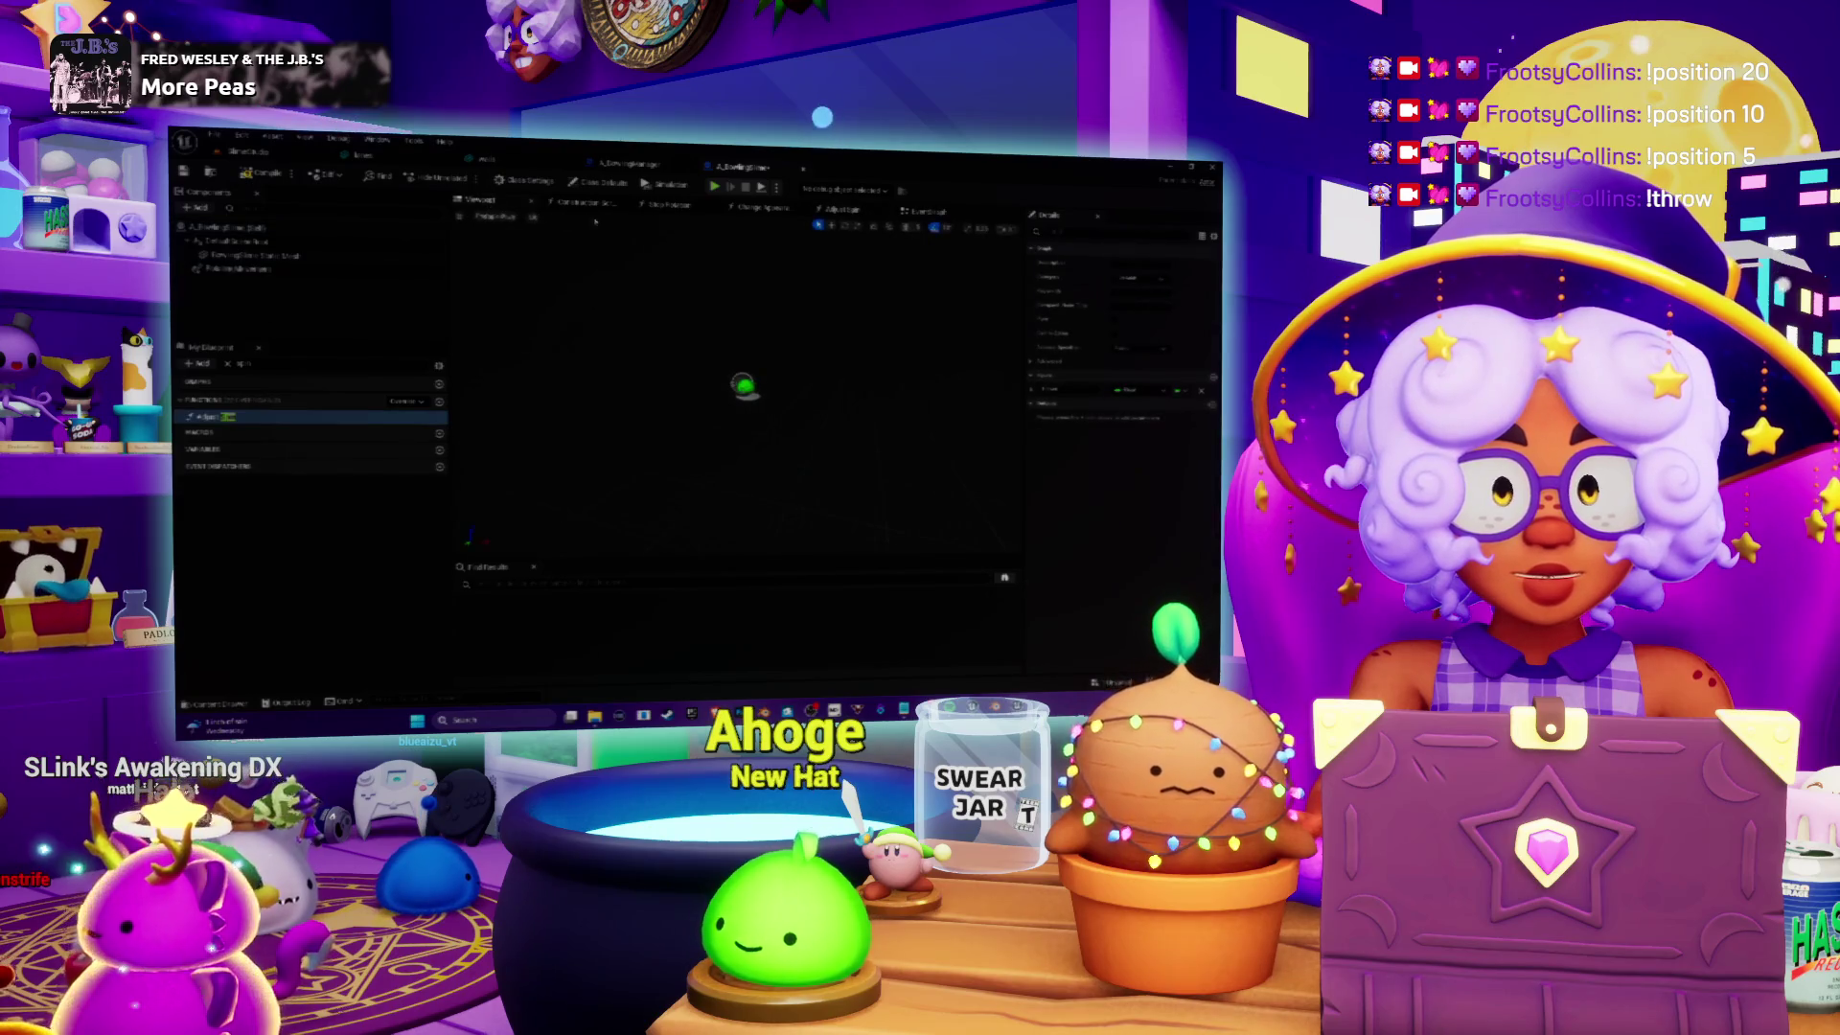
Step: Simulate the Blueprint, then bring the bowling-lane level editor back to the front
{"action": "left_click", "coordinate": [673, 191]}
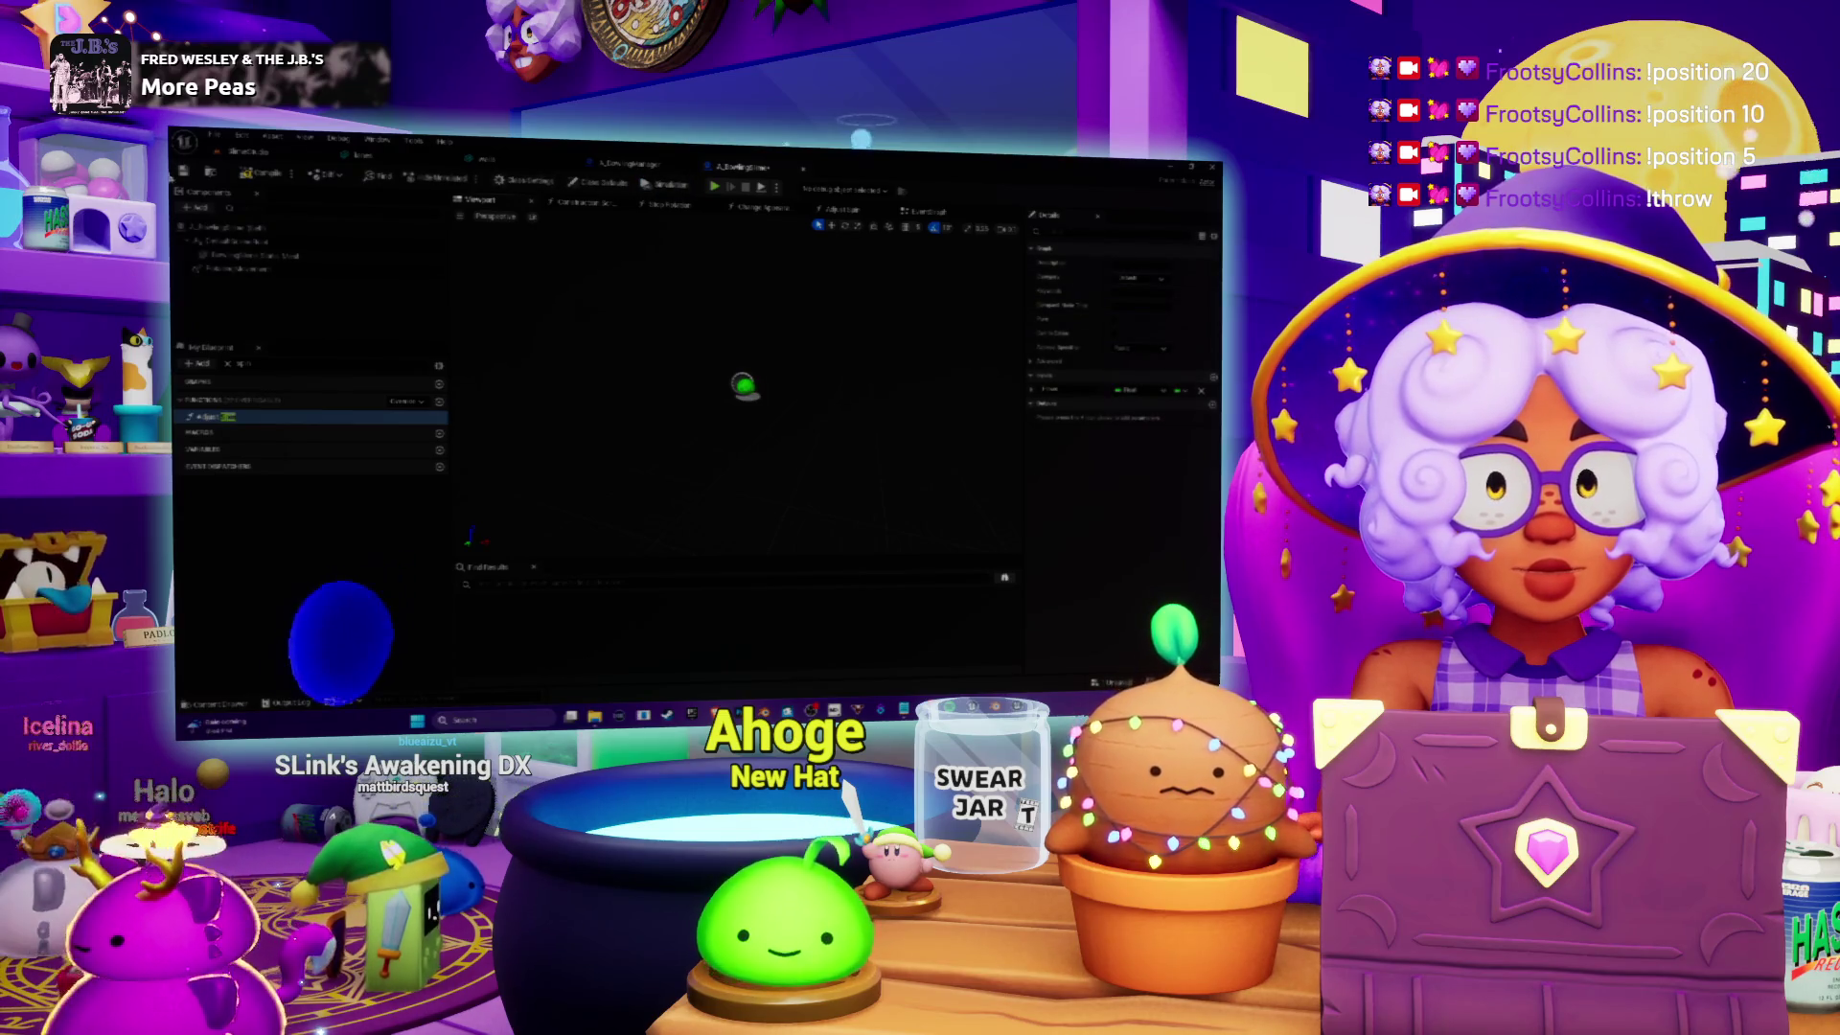
{"action": "key", "text": "alt+Tab"}
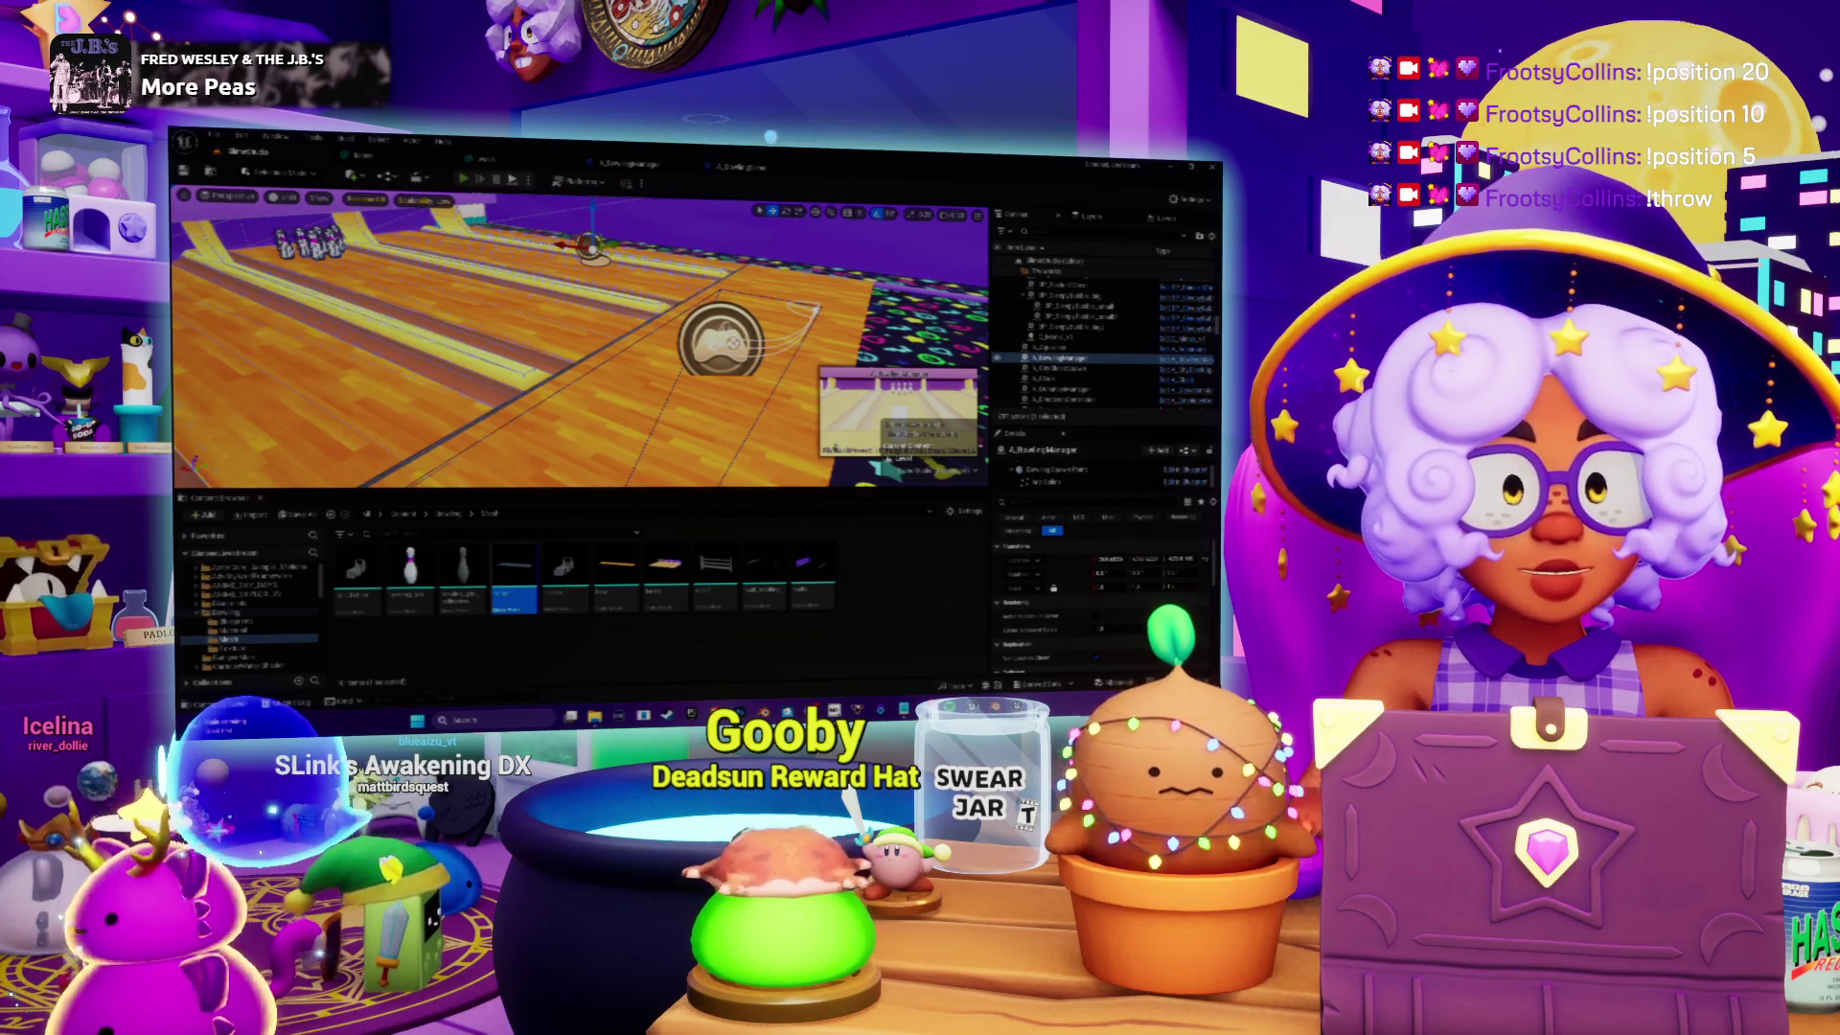
Step: Test-play the bowling level, stop it, and return to the A_BowlingStage and A_BowlingManager Blueprints
{"action": "key", "text": "alt+p"}
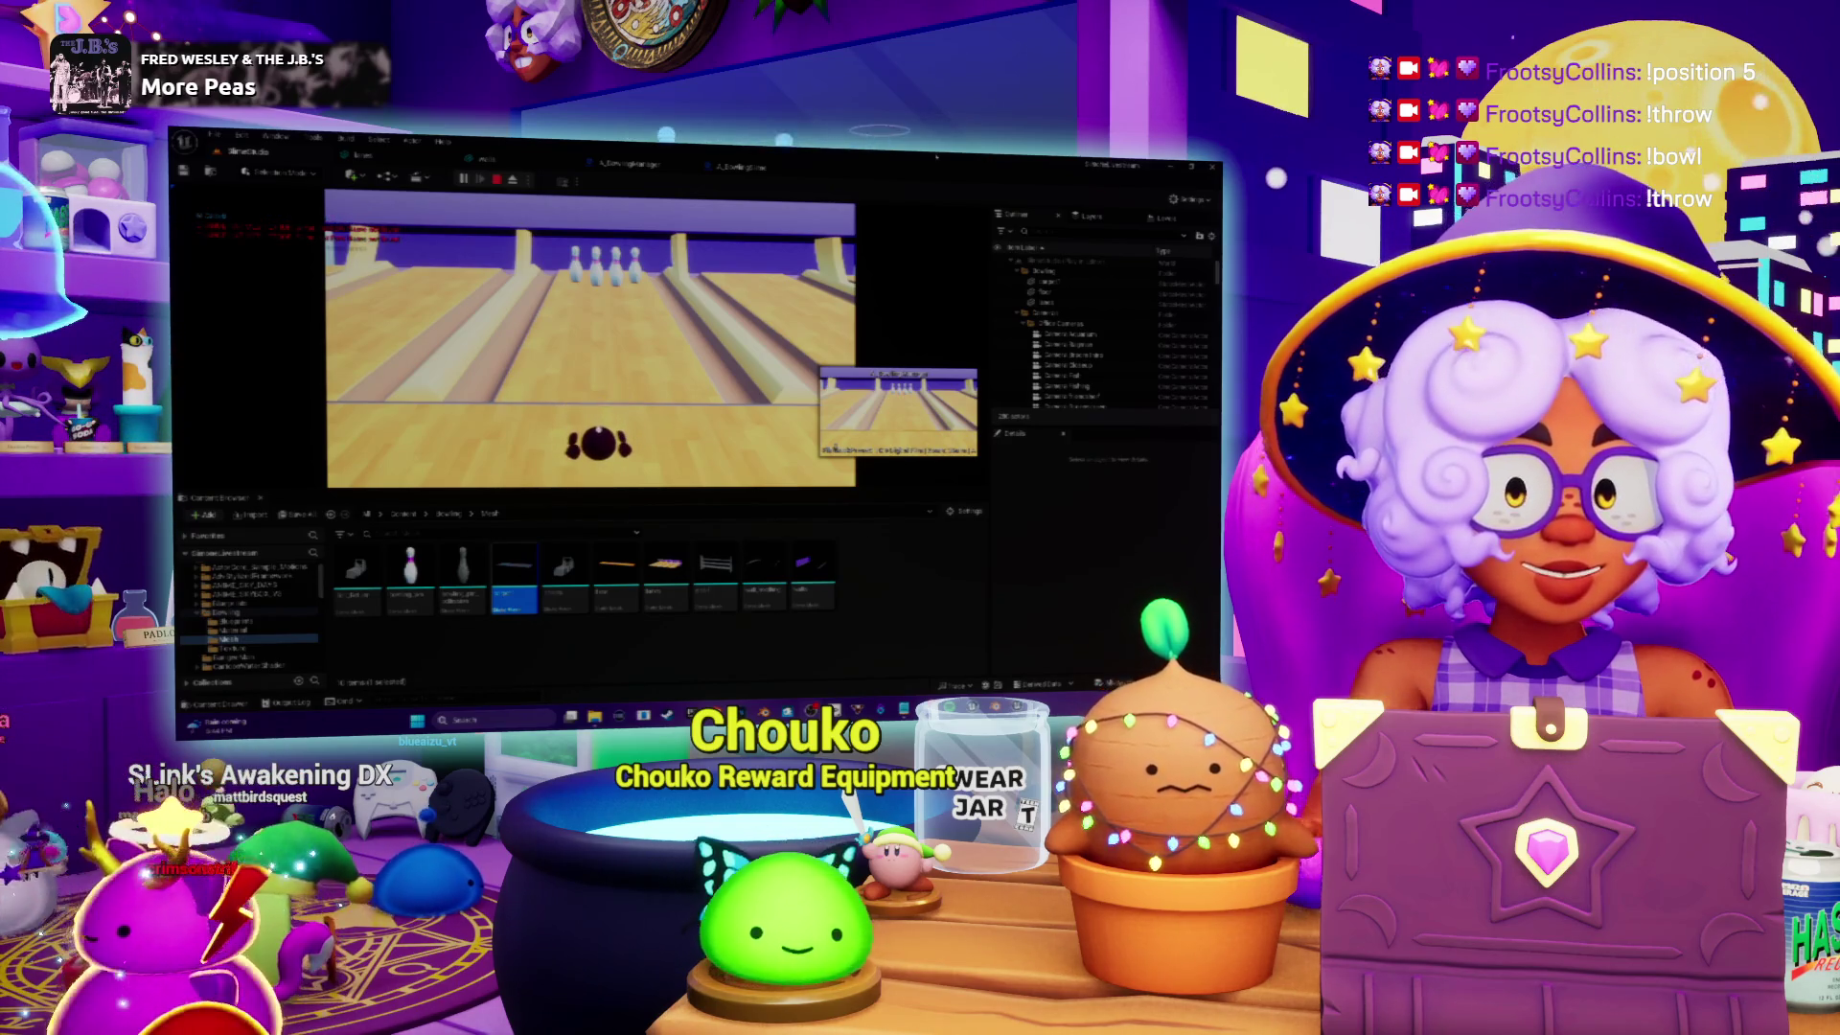
{"action": "left_click", "coordinate": [498, 181]}
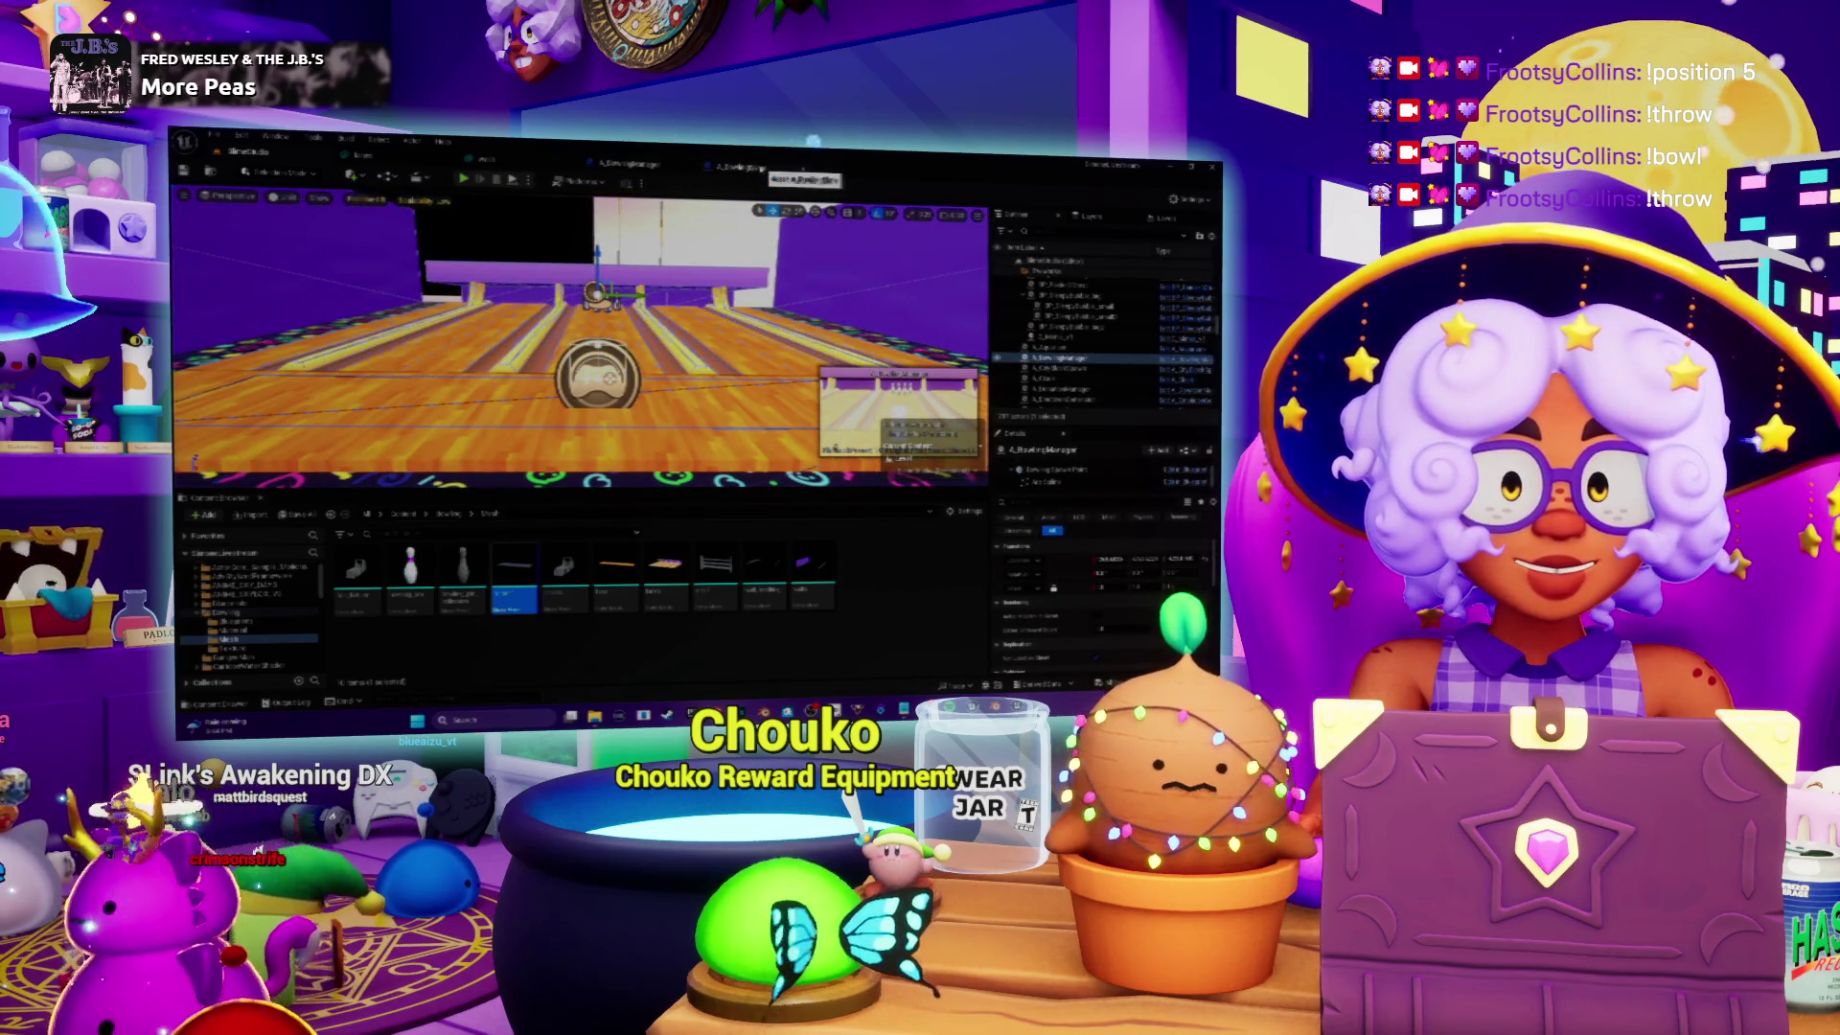
{"action": "left_click", "coordinate": [757, 167]}
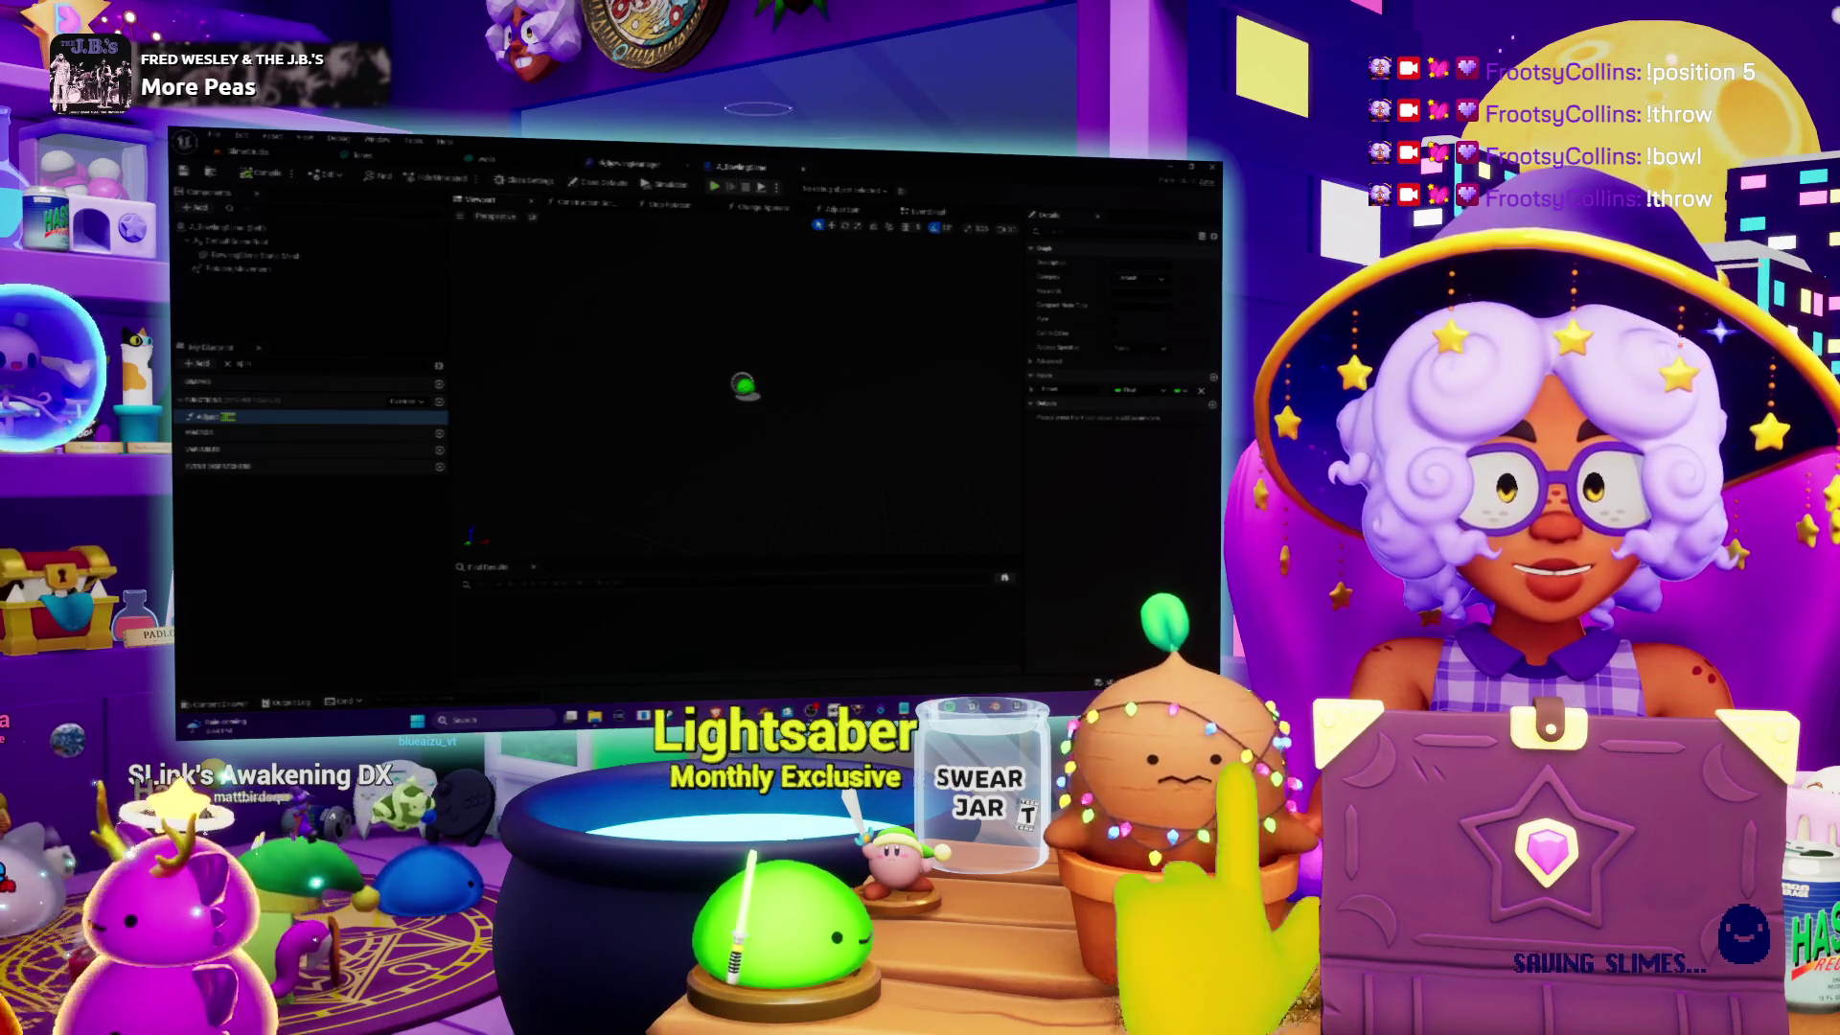
{"action": "left_click", "coordinate": [634, 165]}
Step: Inspect the A_BowlingManager event graph's nodes and a listed function's graph, checking the level tab briefly
{"action": "mouse_move", "coordinate": [819, 313]}
{"action": "left_mouse_down"}
{"action": "mouse_move", "coordinate": [540, 303]}
{"action": "mouse_move", "coordinate": [860, 337]}
{"action": "left_mouse_up"}
{"action": "double_click", "coordinate": [206, 417]}
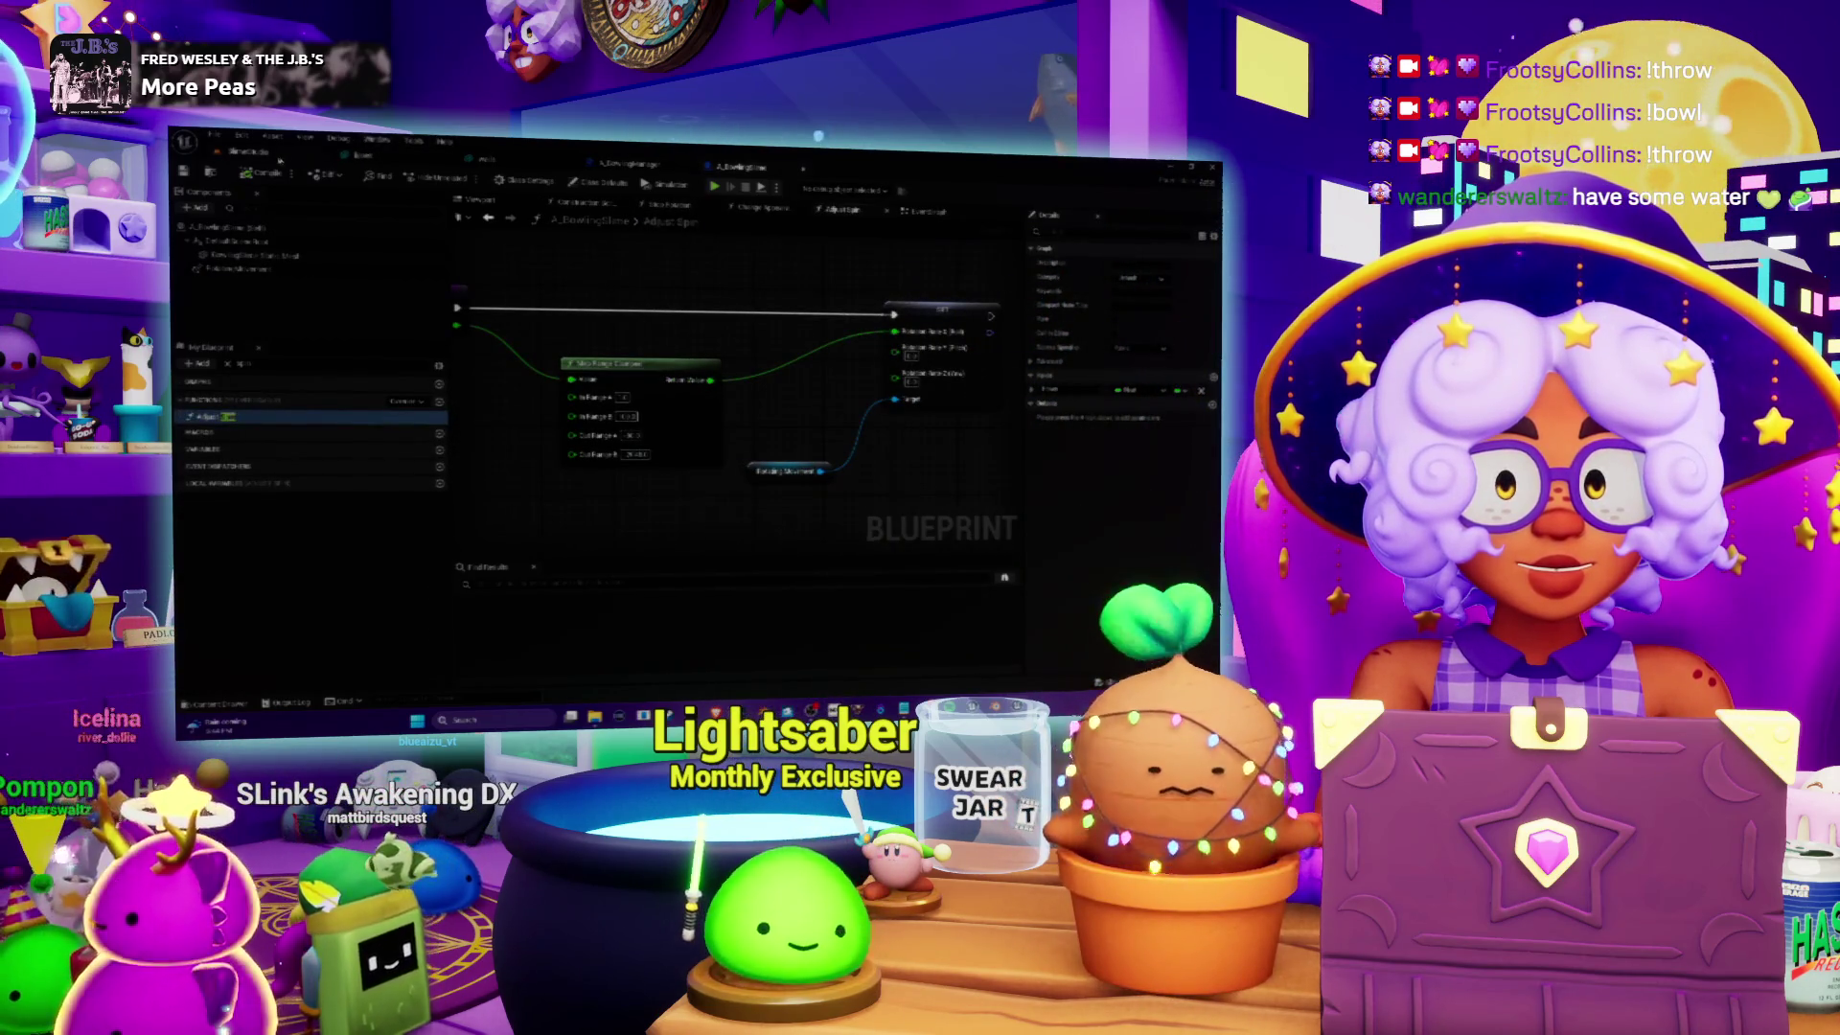
{"action": "left_click", "coordinate": [364, 156]}
{"action": "left_click", "coordinate": [628, 163]}
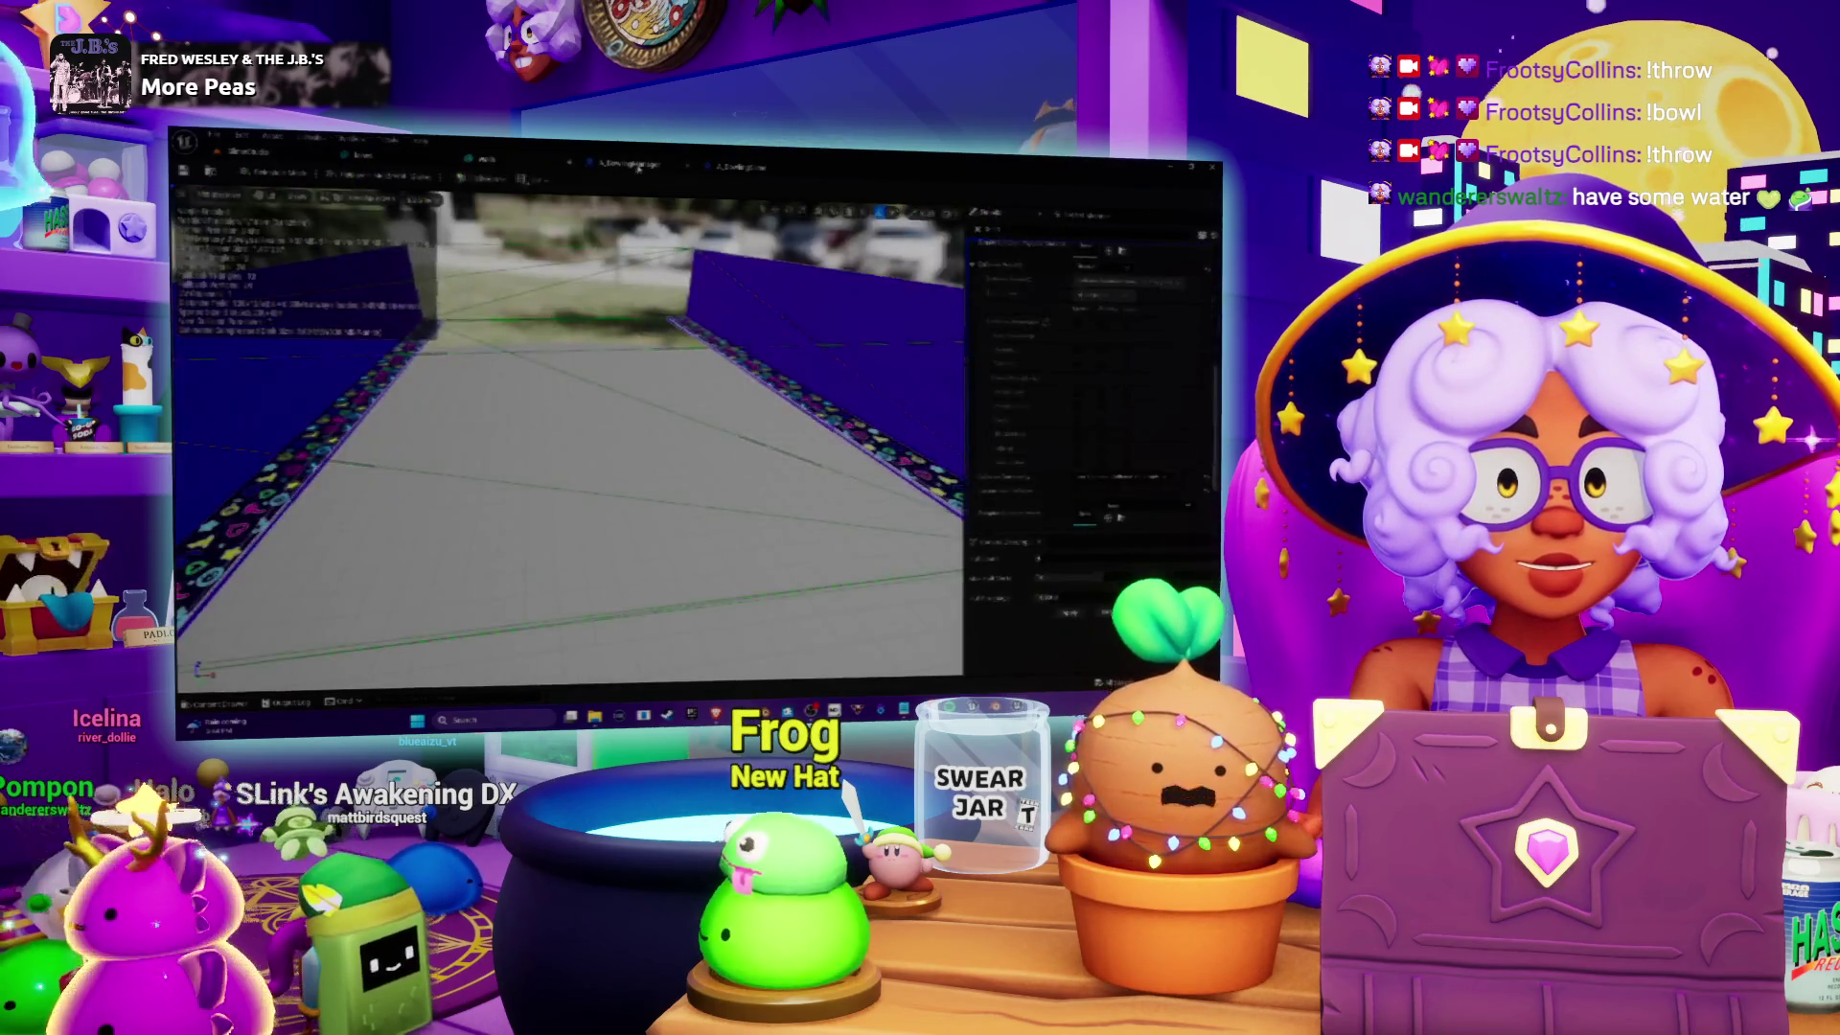
{"action": "left_click_drag", "start_coordinate": [547, 304], "coordinate": [710, 267]}
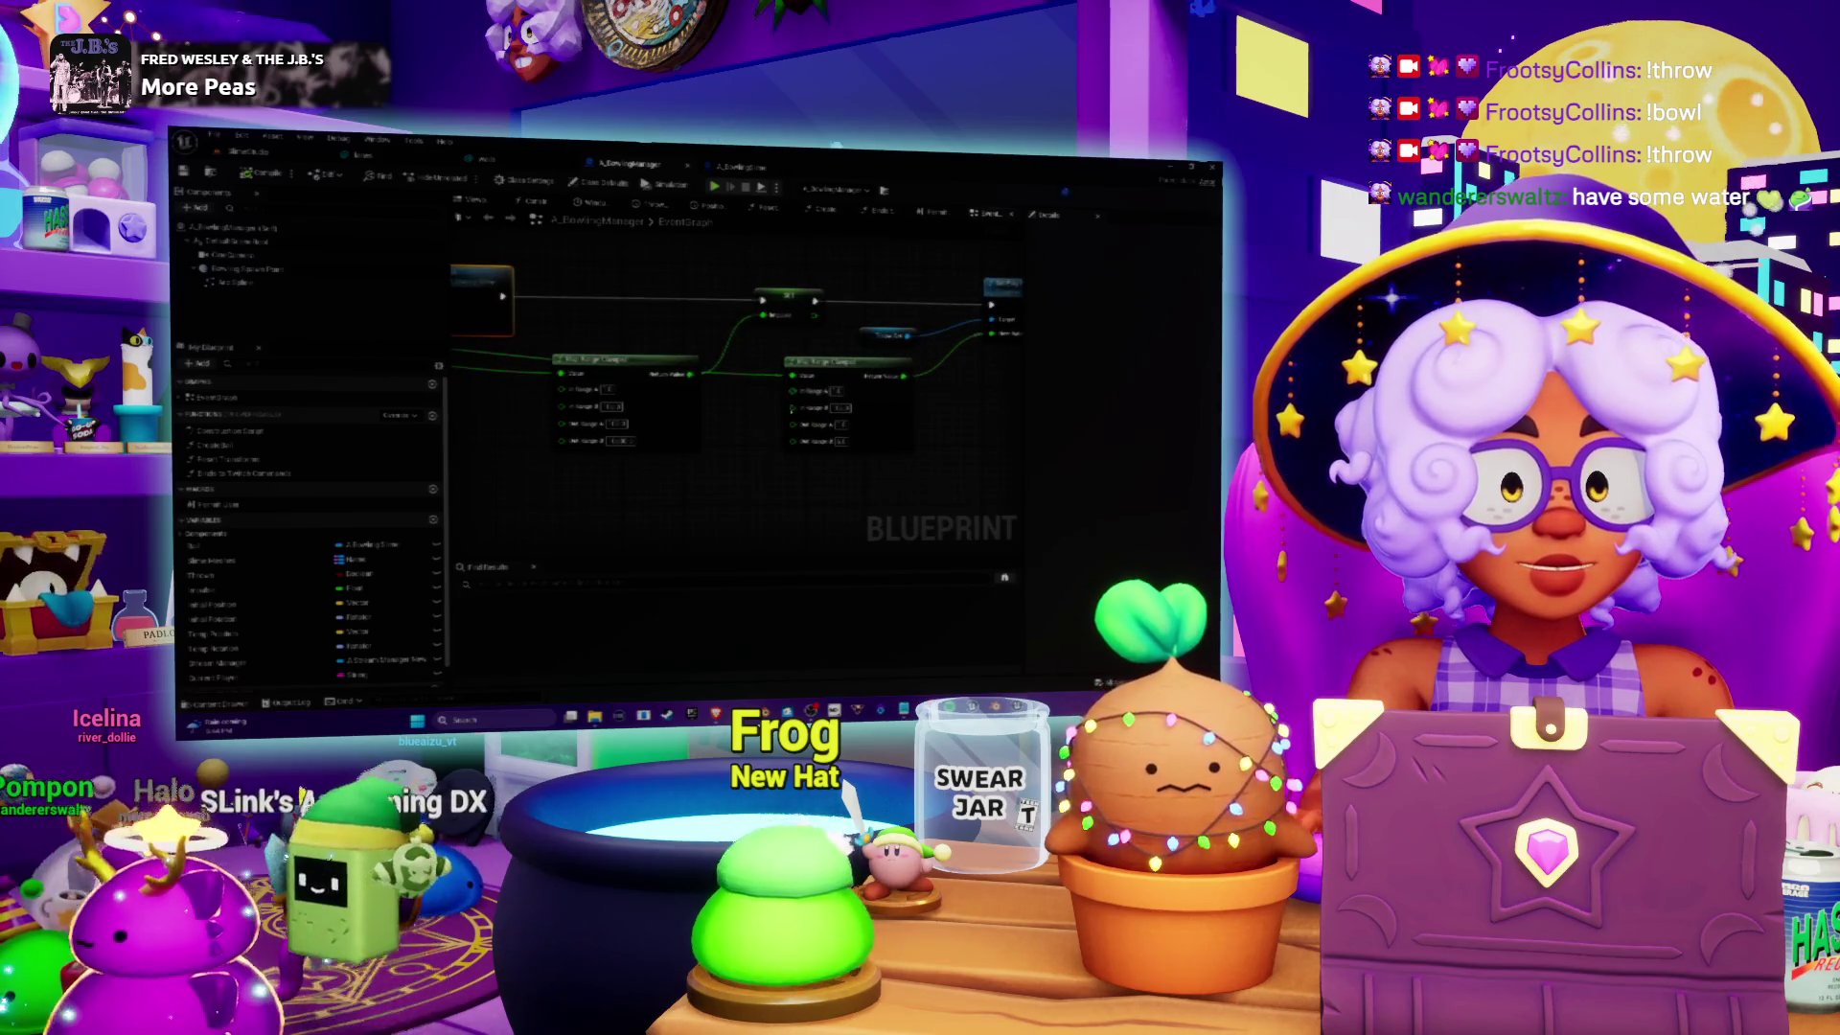